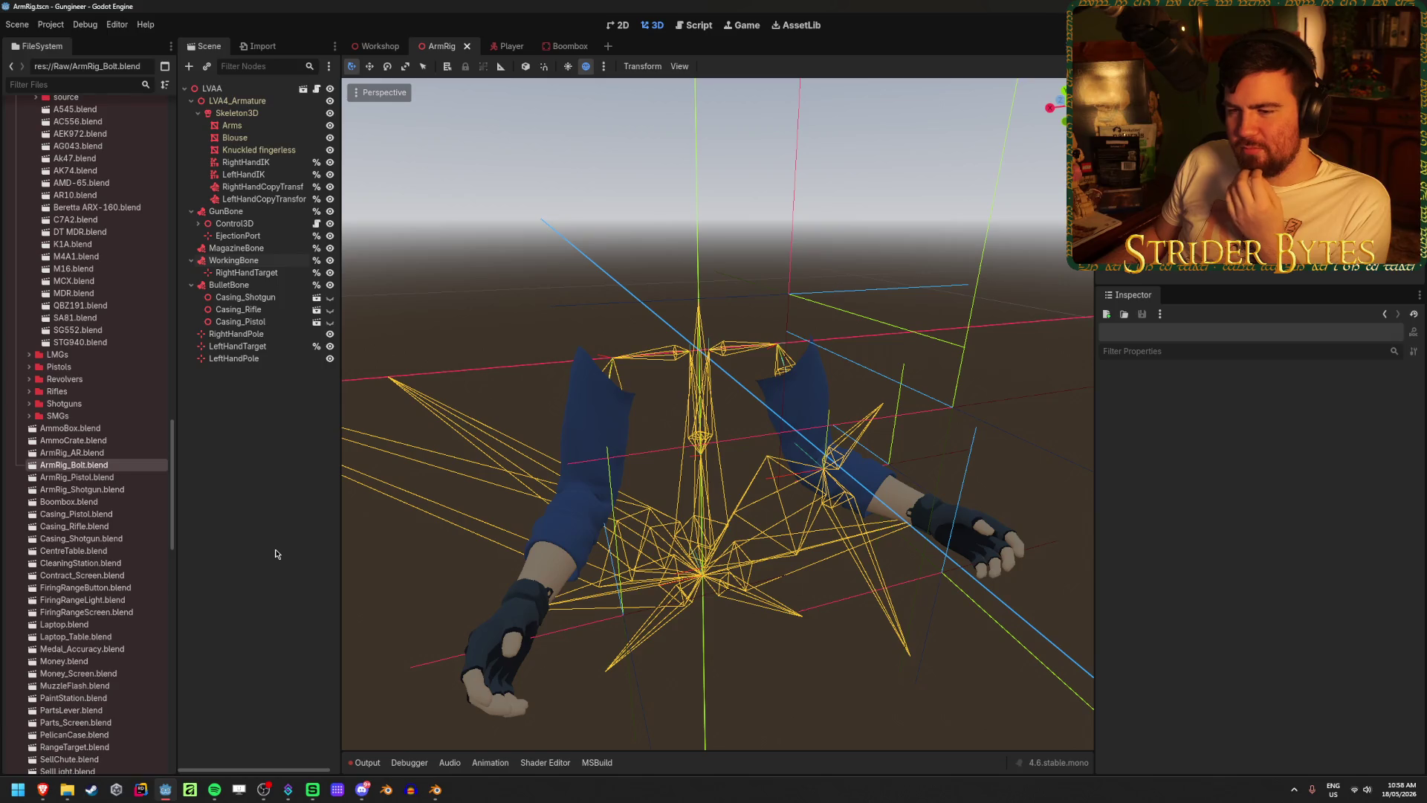
# - Show the WorkingBone attachment following Skeleton3D's 'Working' bone (index 73) in the Inspector
pyautogui.click(245, 260)
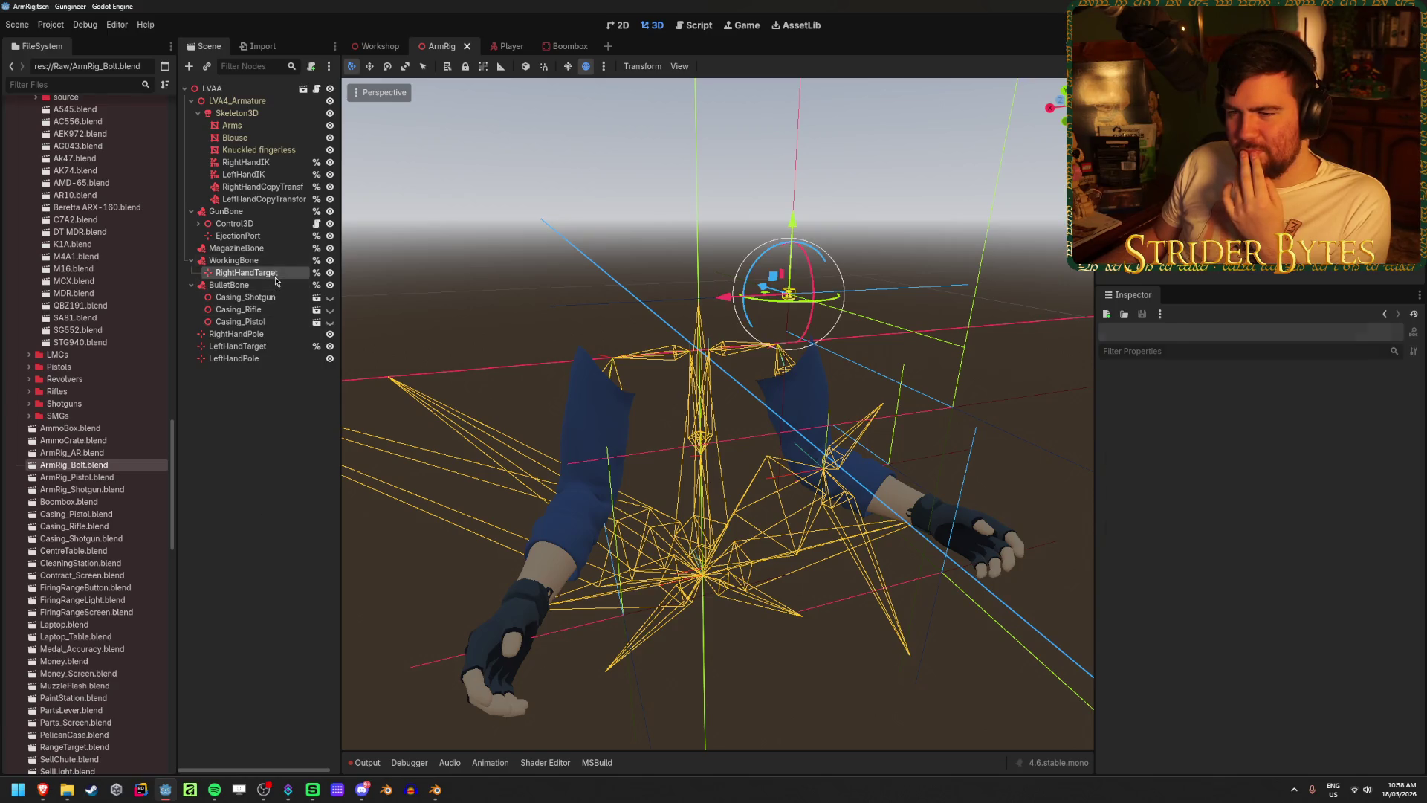
pyautogui.click(242, 545)
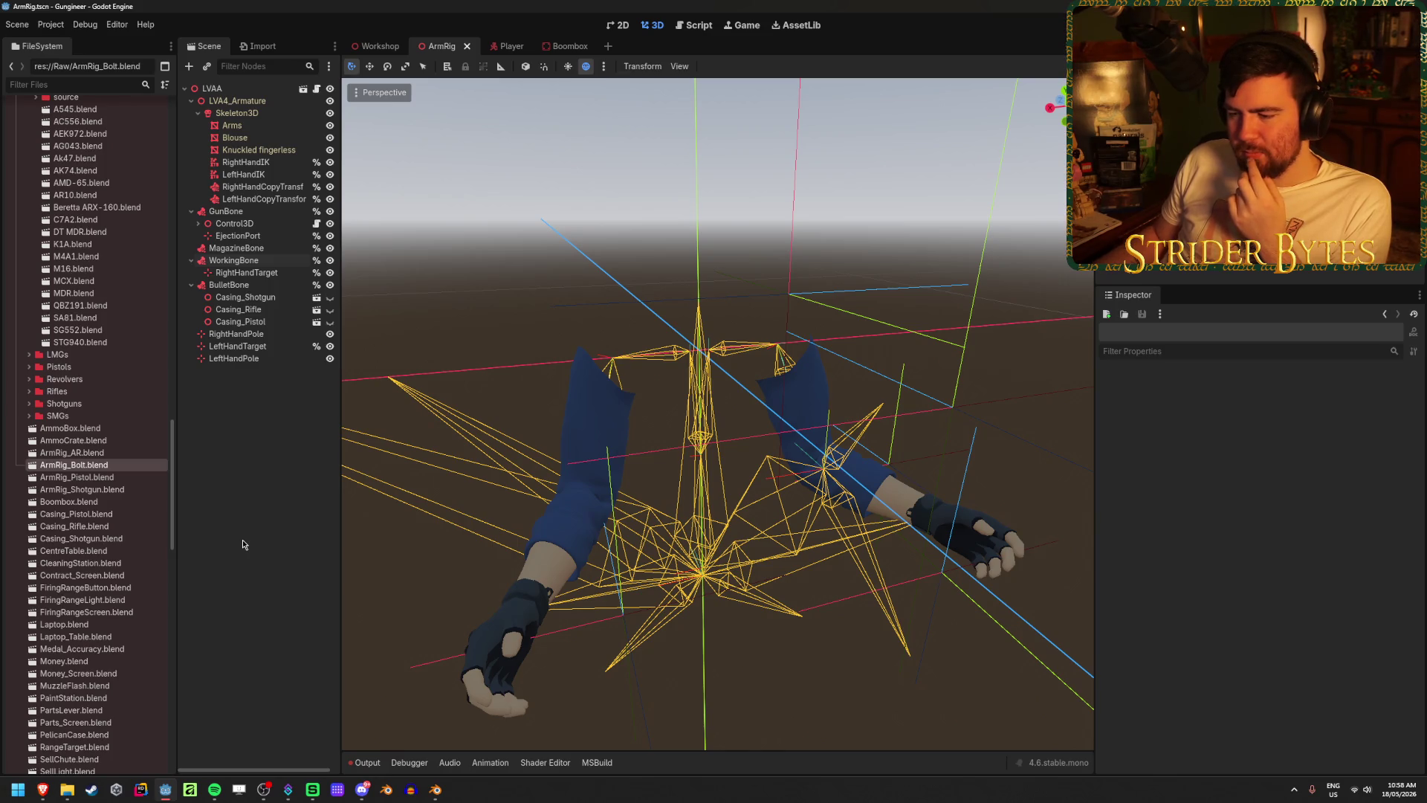
pyautogui.moveTo(434, 794)
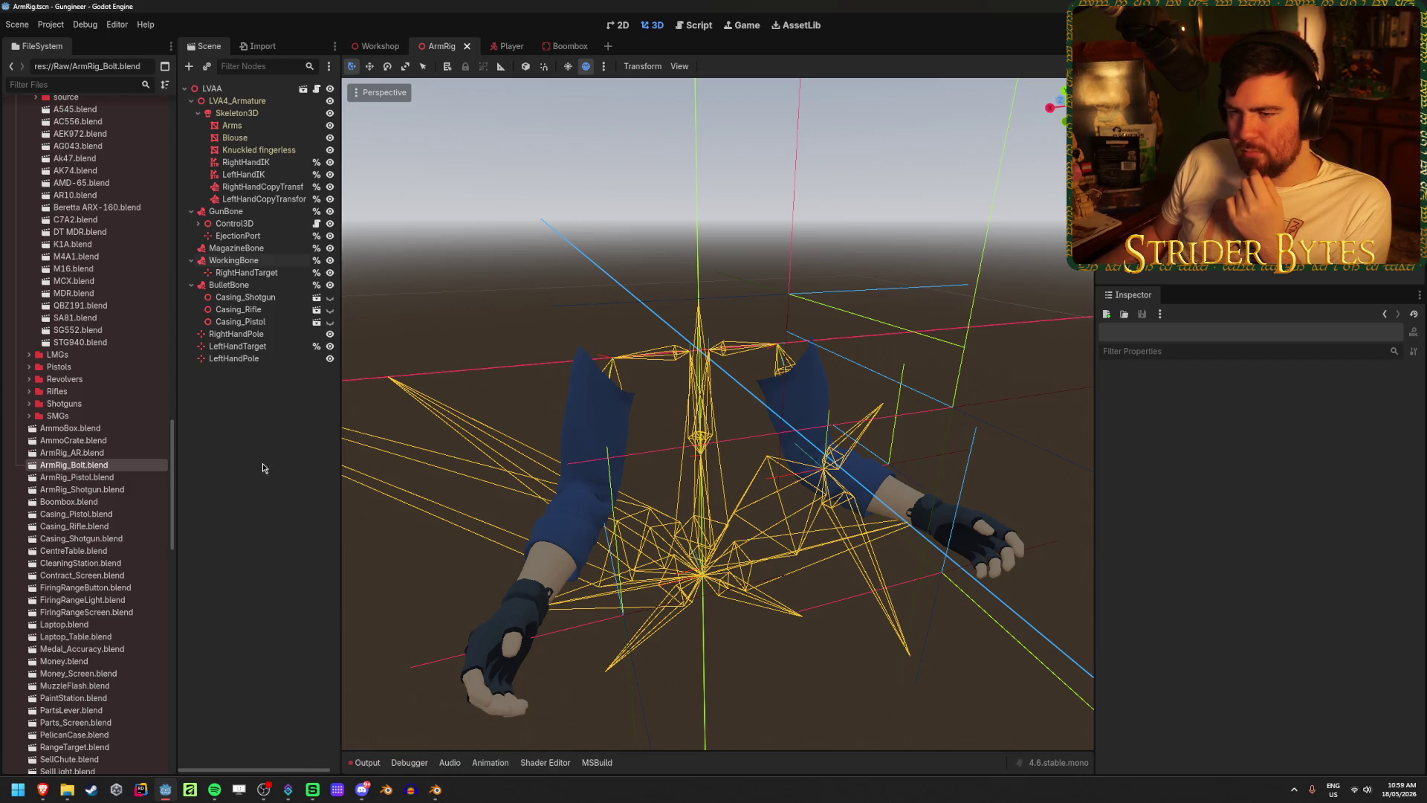
pyautogui.click(233, 261)
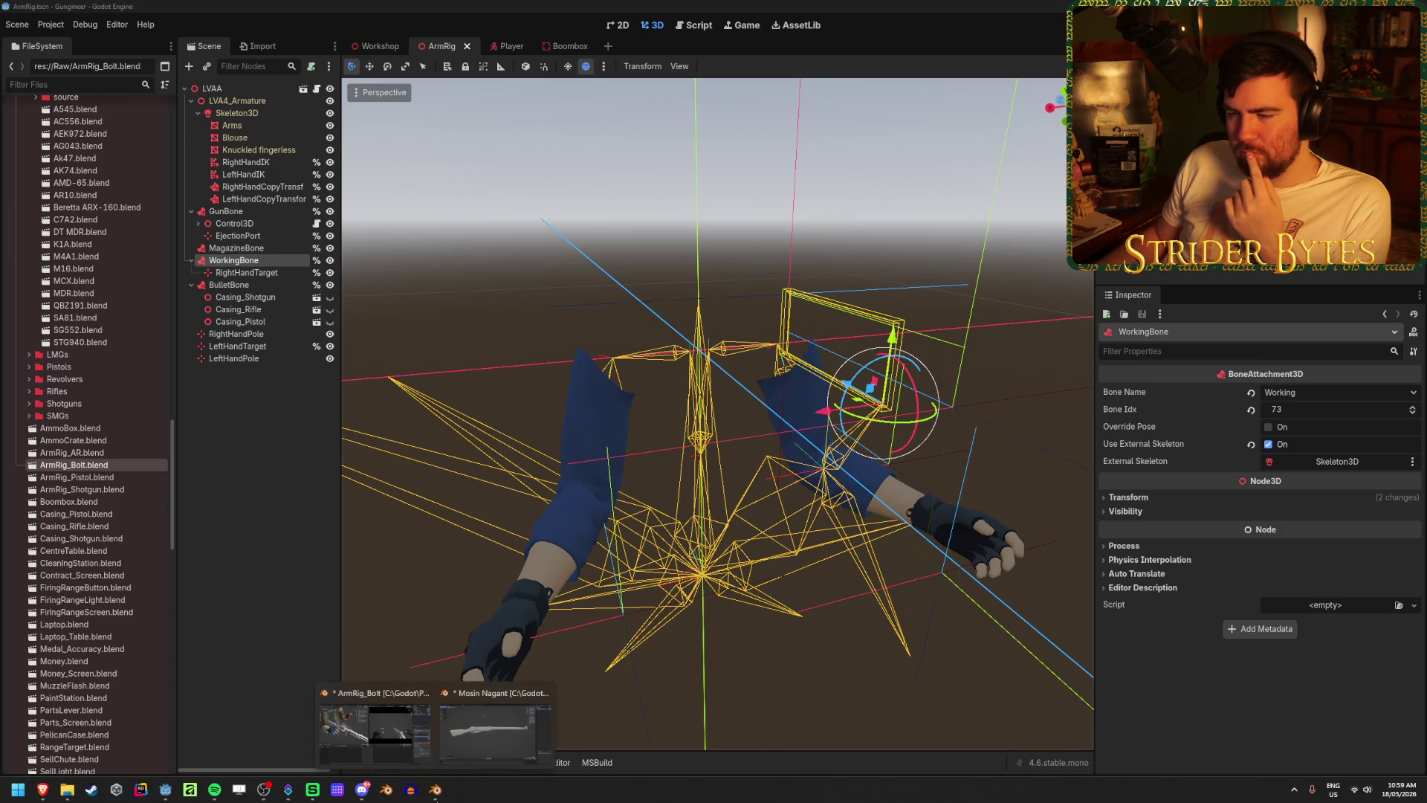
# - Leave Godot and maximize the Brave window playing the Resident Evil 6 cutscene
pyautogui.click(352, 732)
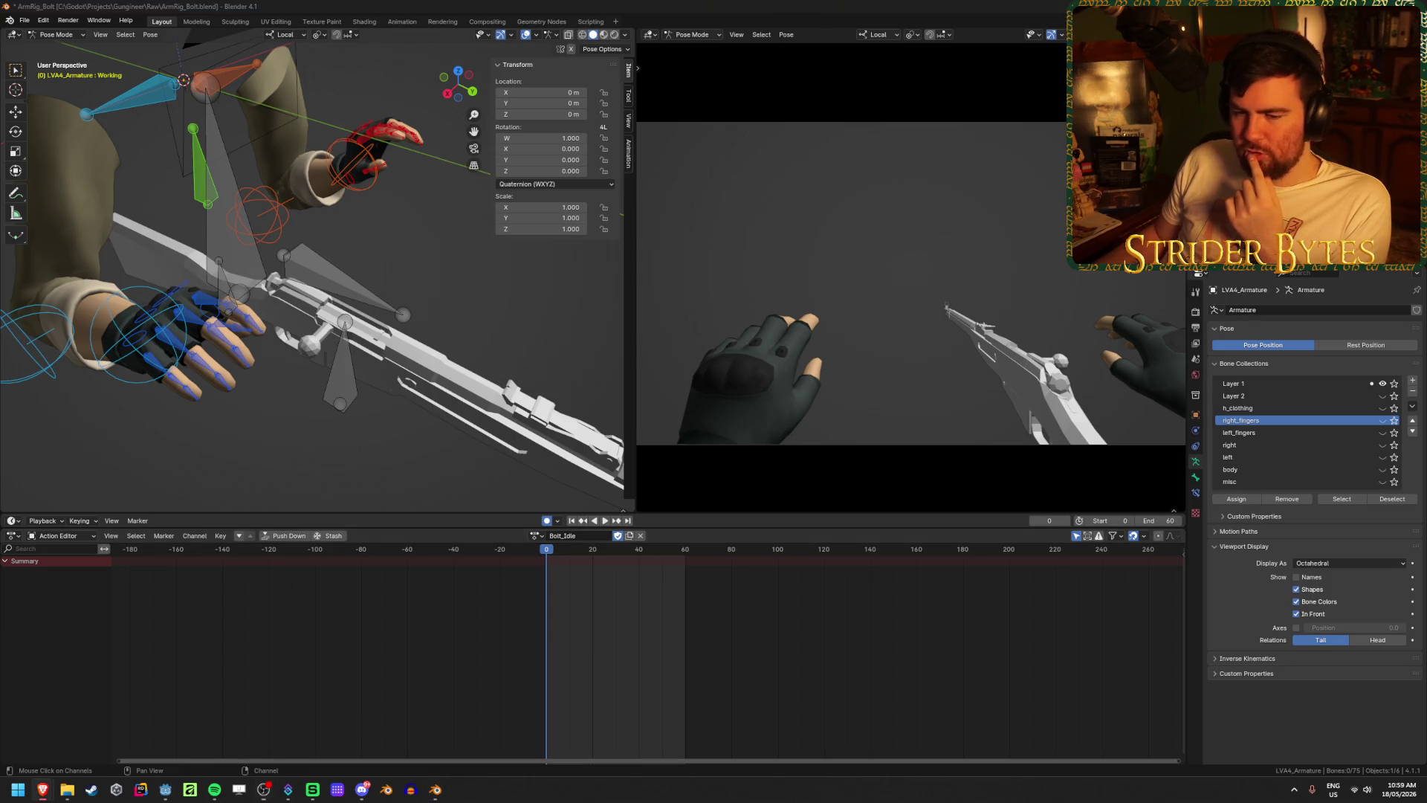
pyautogui.doubleClick(734, 298)
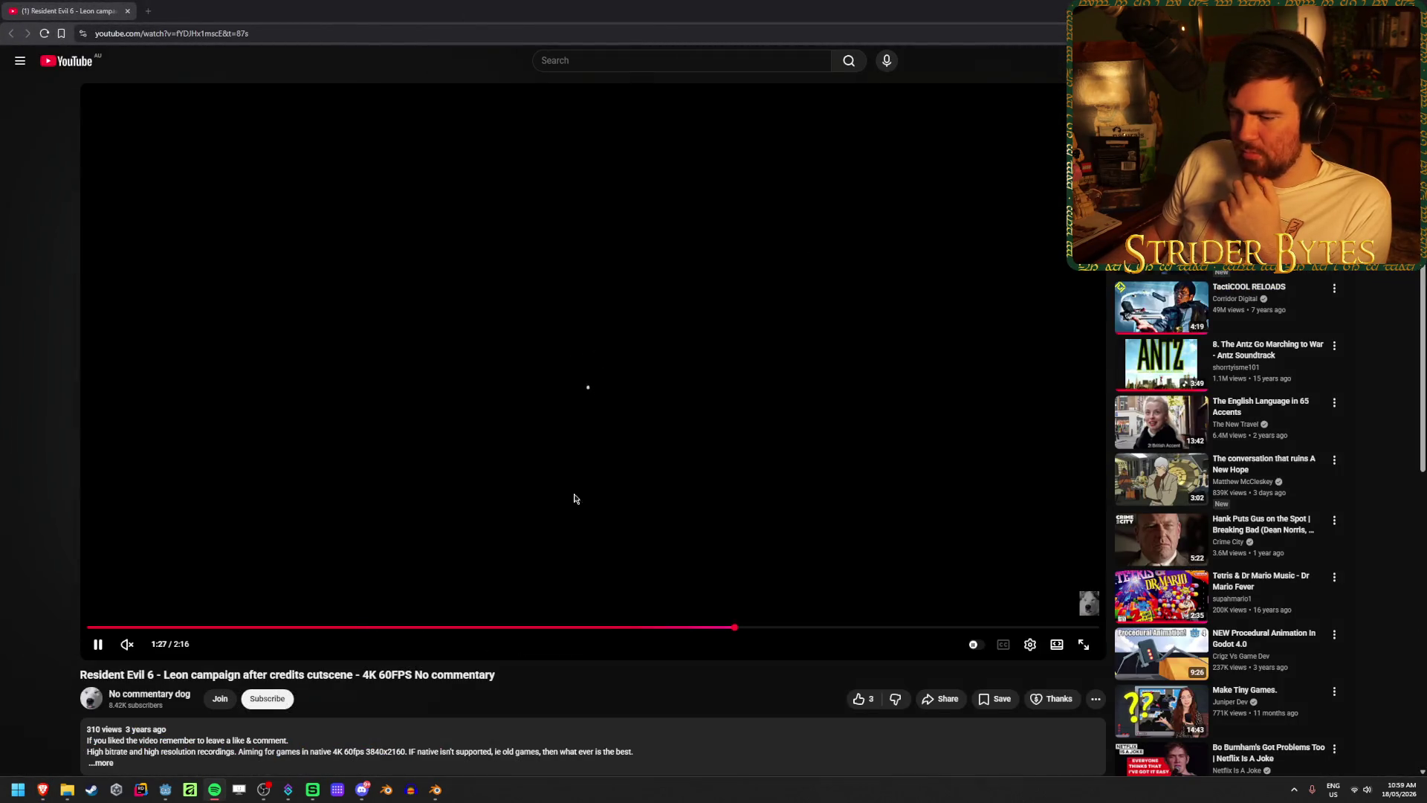
# - Unmute and watch the Resident Evil 6 cutscene fullscreen, then return to Blender
pyautogui.click(127, 645)
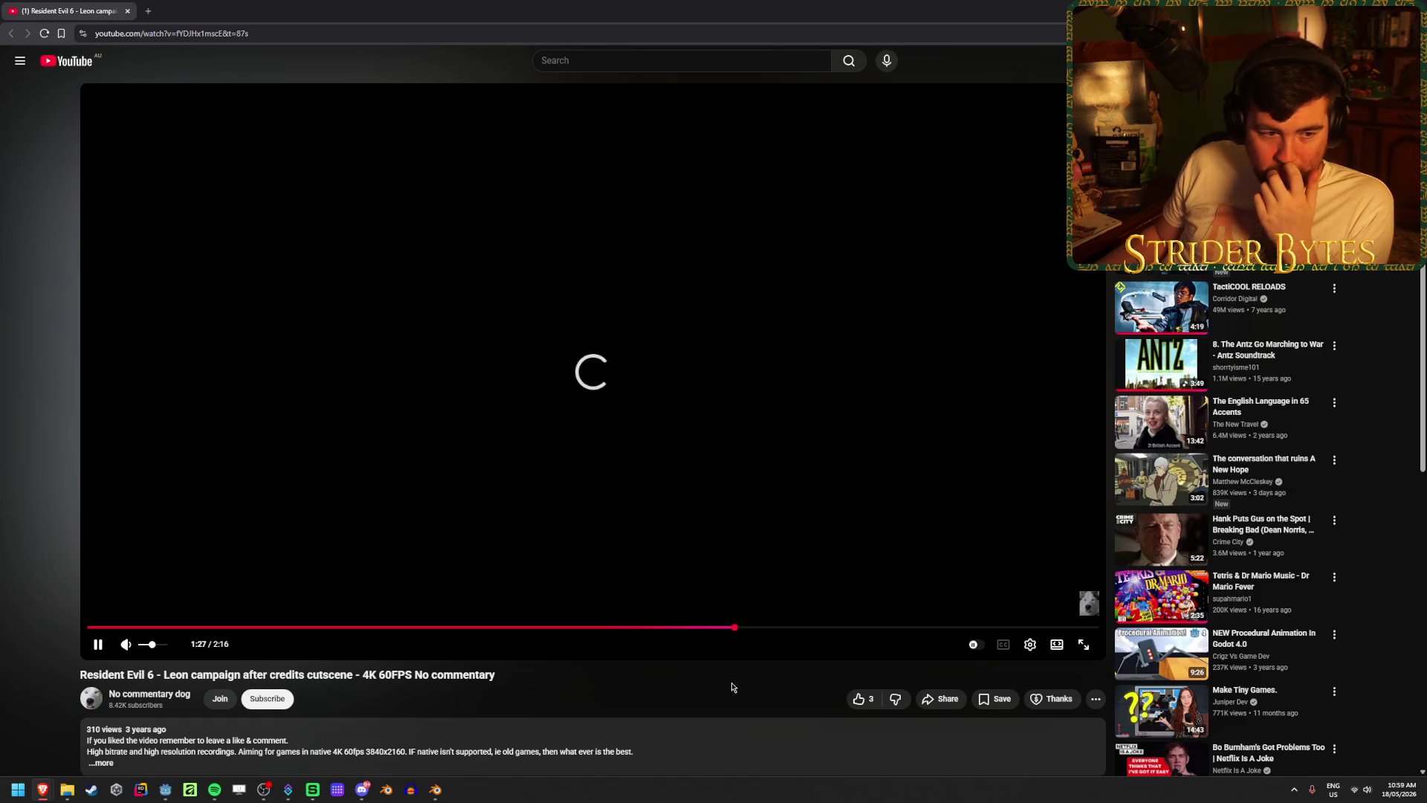
pyautogui.press('f')
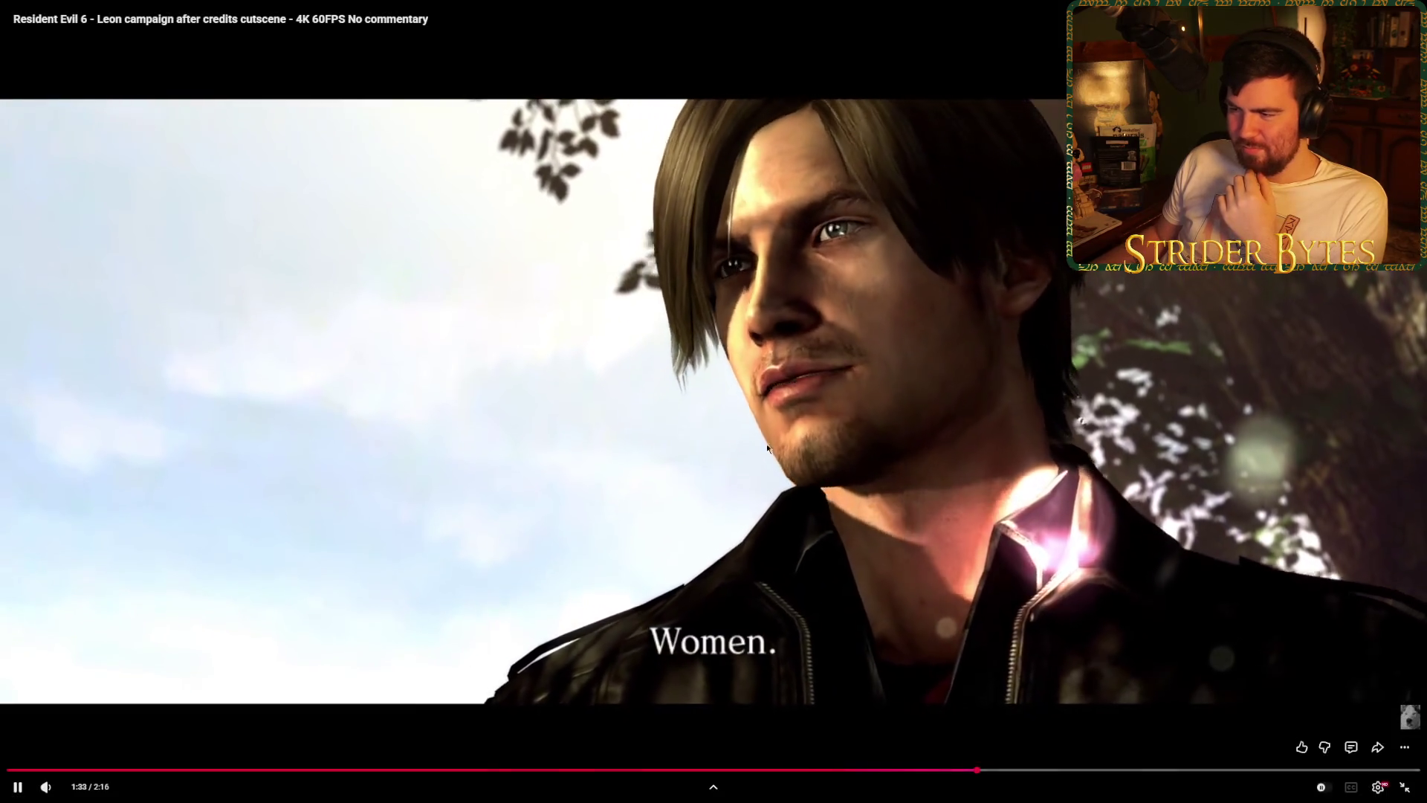
pyautogui.press('Escape')
pyautogui.hotkey('alt', 'Tab')
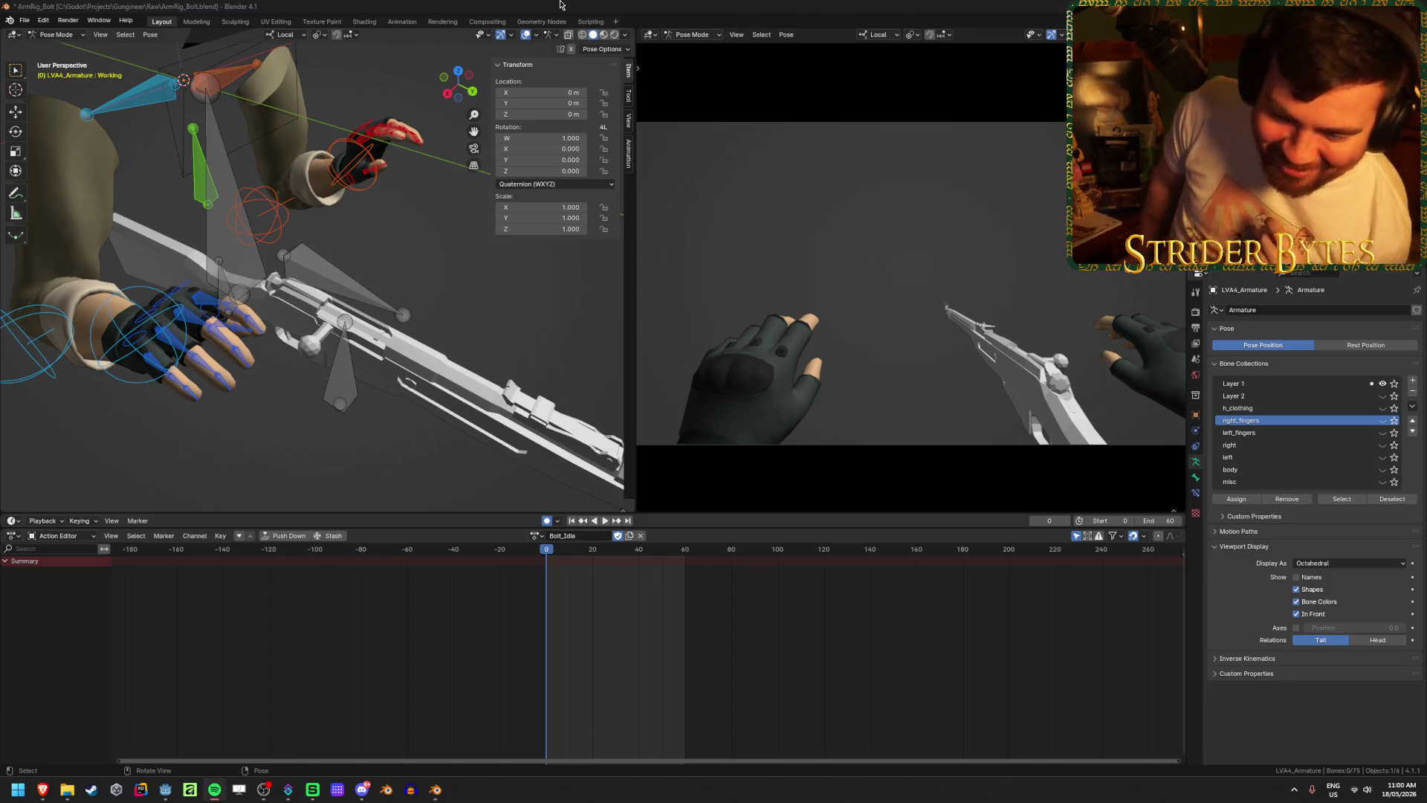
# - Save ArmRig_Bolt.blend and select the grey bone above the rifle
pyautogui.hotkey('ctrl', 's')
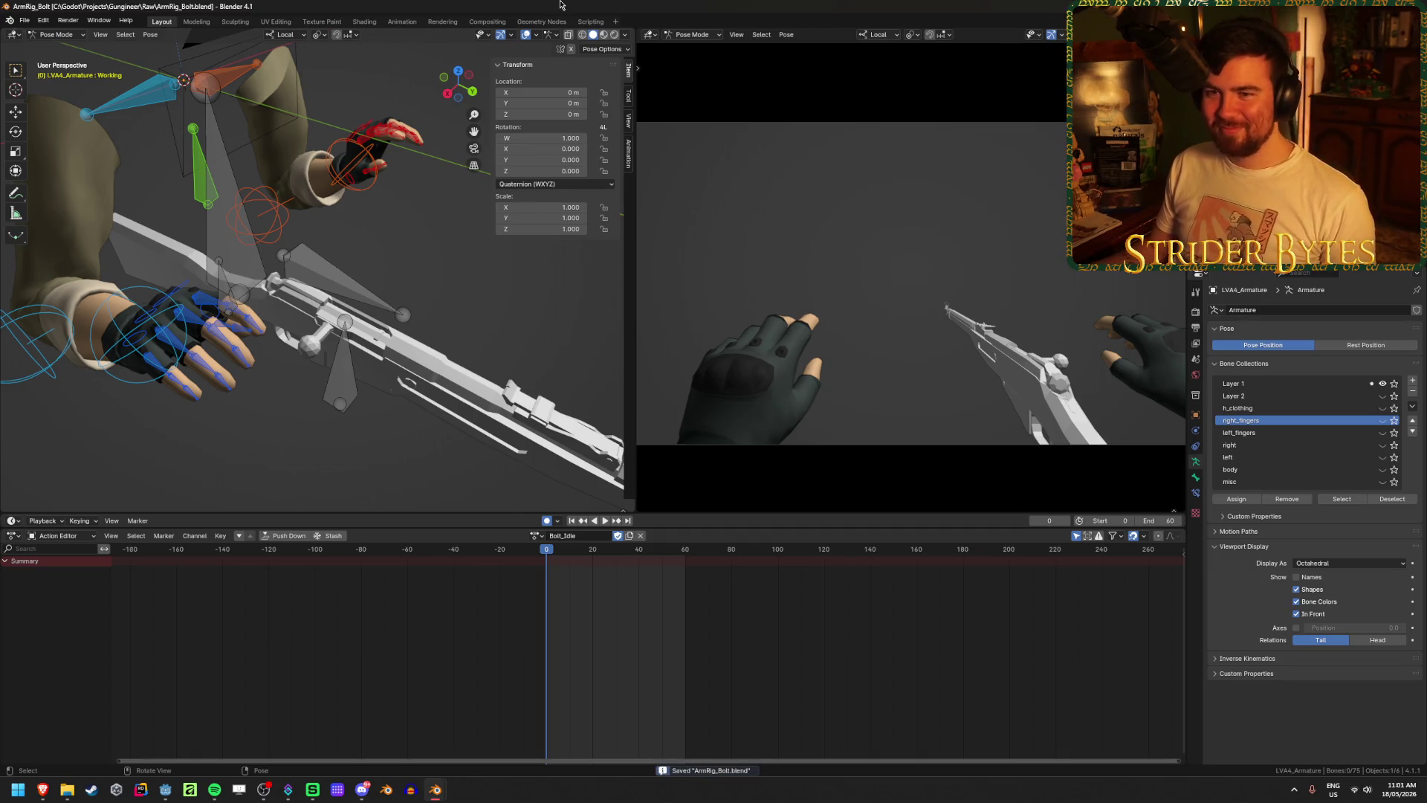
pyautogui.click(332, 260)
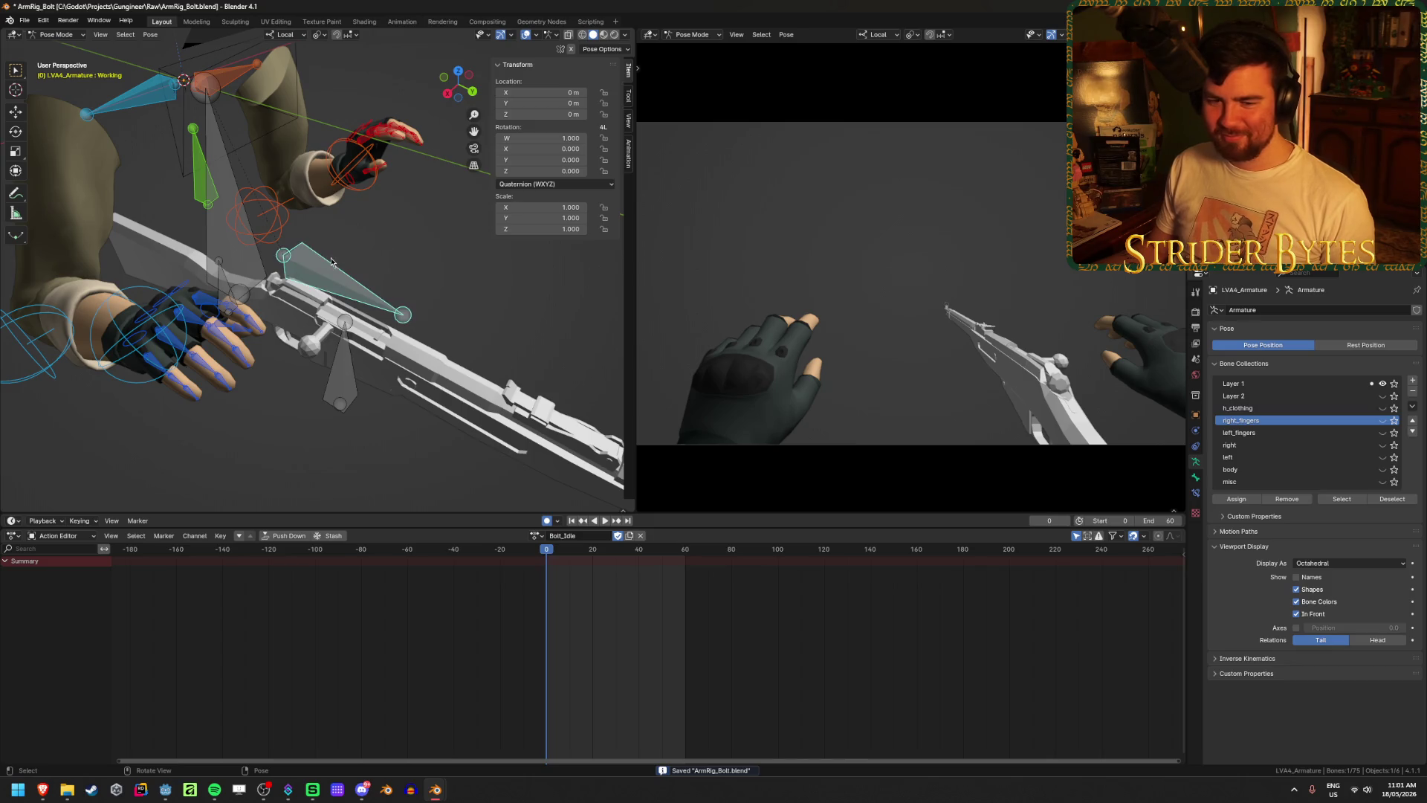
pyautogui.click(380, 244)
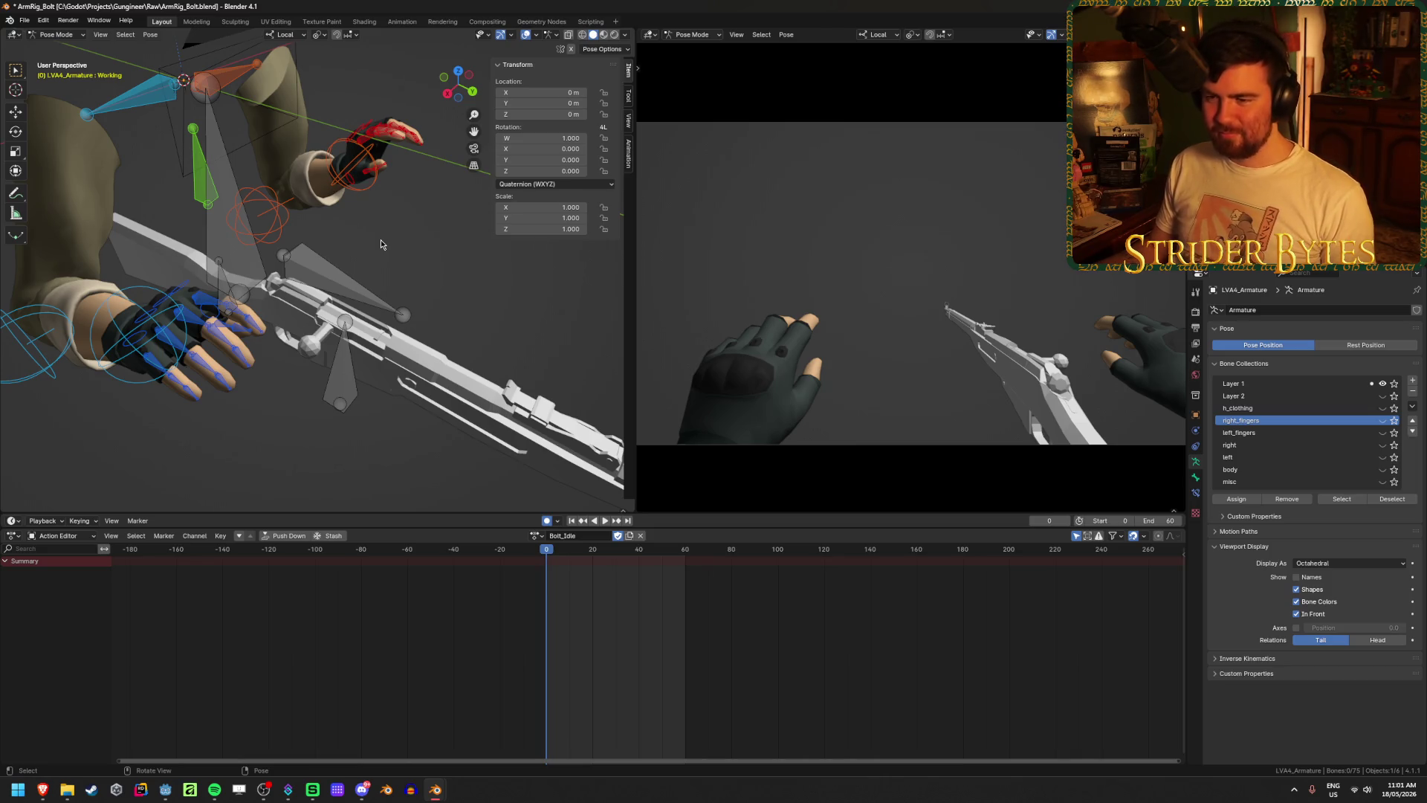
pyautogui.moveTo(372, 284)
pyautogui.mouseDown(button='middle')
pyautogui.moveTo(378, 349)
pyautogui.moveTo(314, 338)
pyautogui.moveTo(401, 333)
pyautogui.moveTo(377, 313)
pyautogui.moveTo(388, 308)
pyautogui.mouseUp(button='middle')
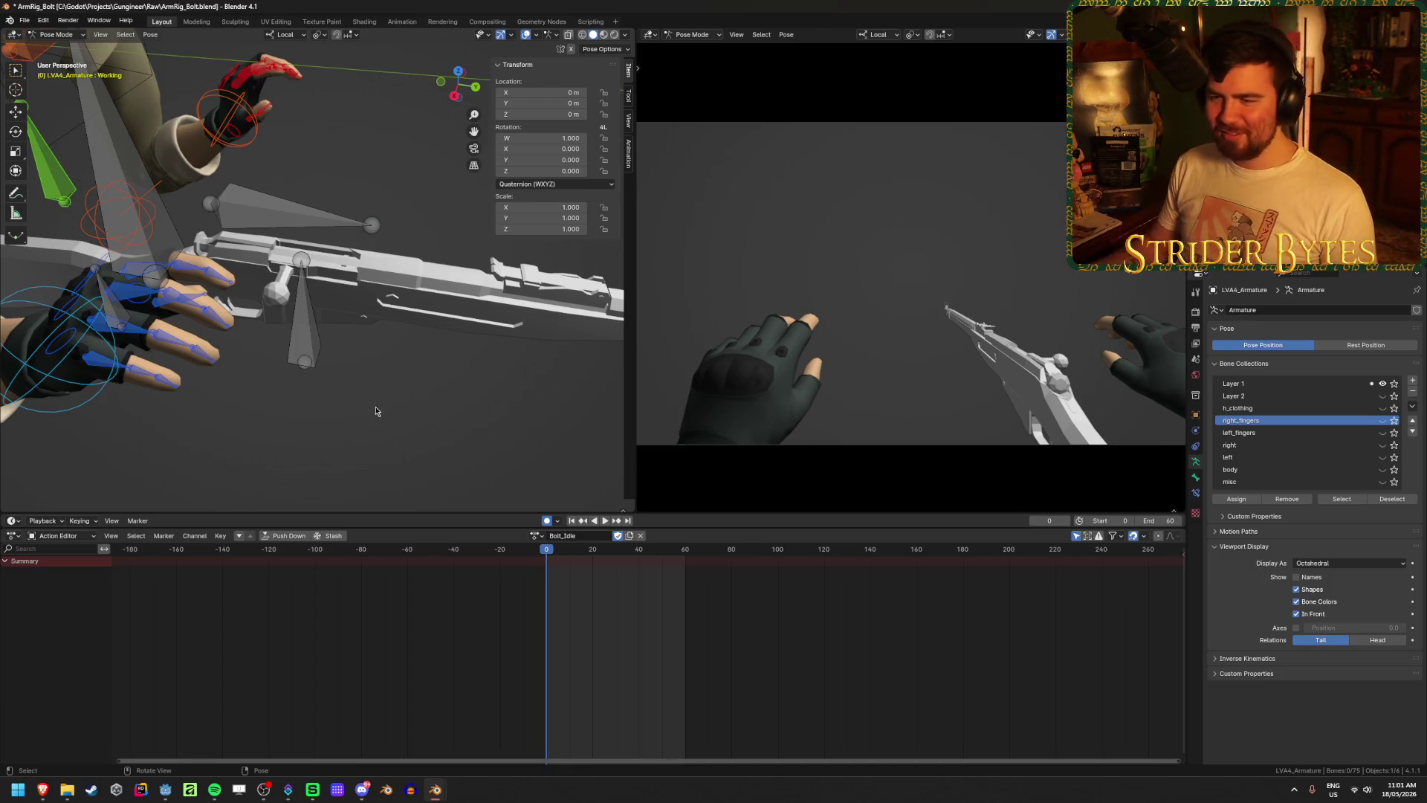
pyautogui.click(301, 222)
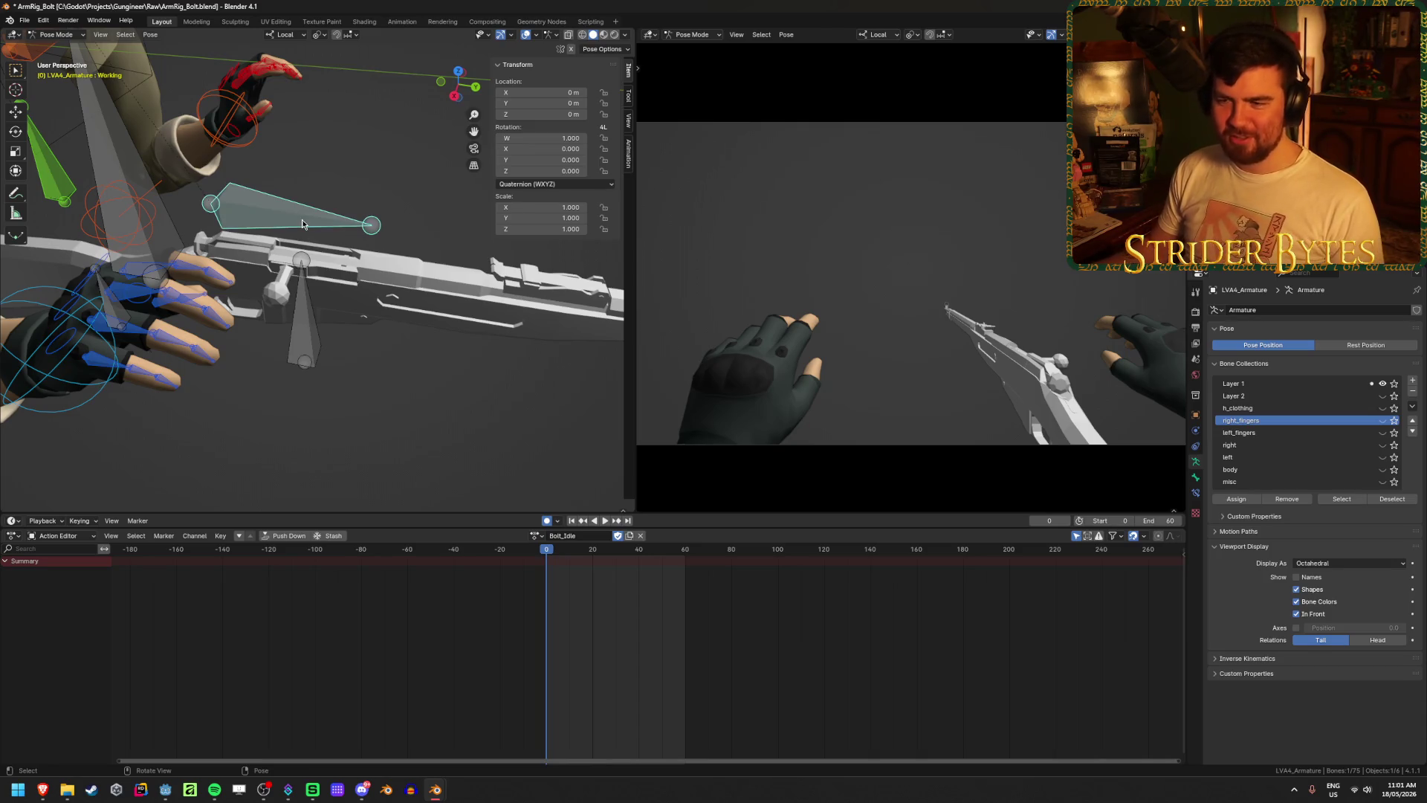
pyautogui.moveTo(302, 220)
pyautogui.keyDown('shift'); pyautogui.mouseDown(button='middle')
pyautogui.moveTo(246, 320)
pyautogui.moveTo(348, 292)
pyautogui.moveTo(407, 346)
pyautogui.mouseUp(button='middle'); pyautogui.keyUp('shift')
pyautogui.click(407, 346)
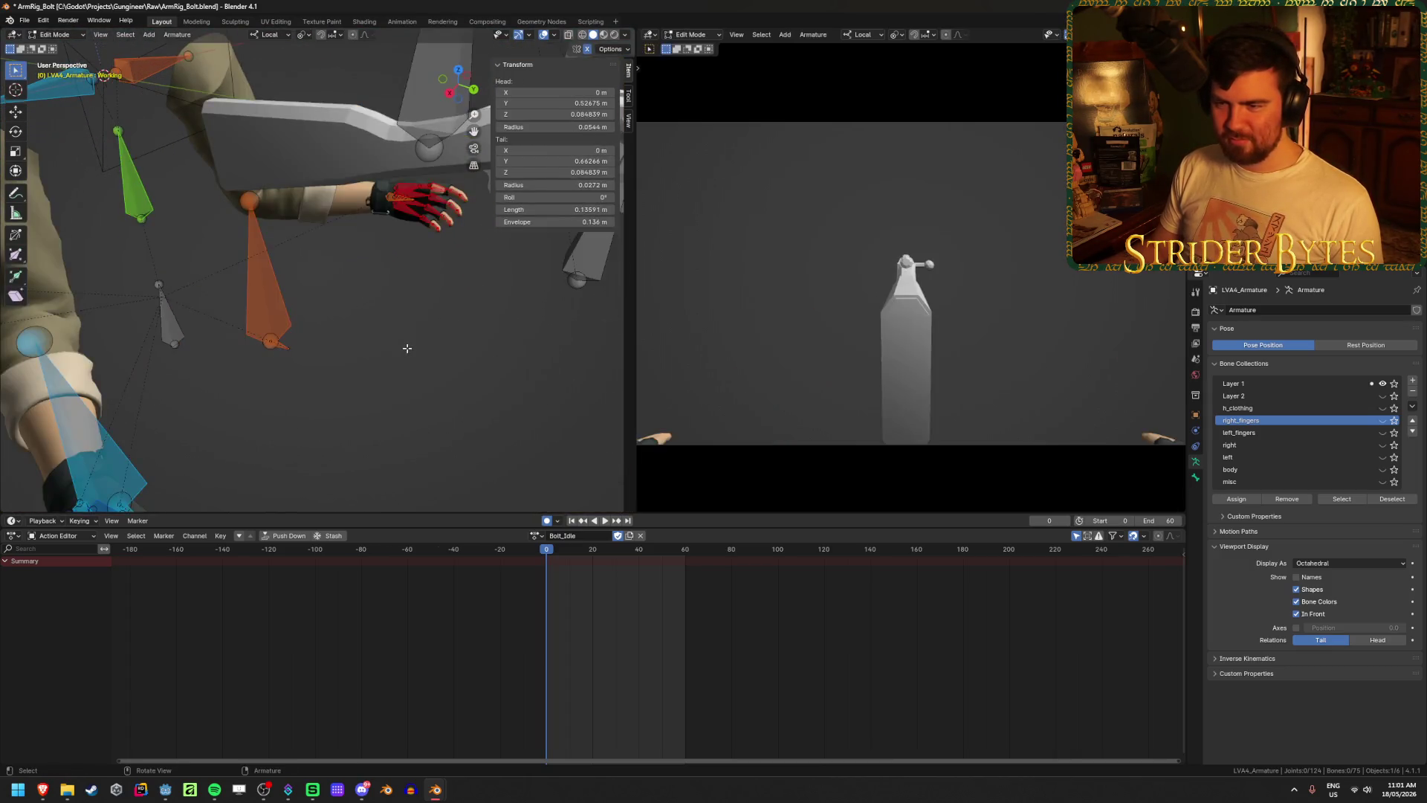
# - Check the rifle mesh's GunBase and Working vertex groups, then return to Pose Mode
pyautogui.hotkey('ctrl', 'Tab')
pyautogui.click(407, 346)
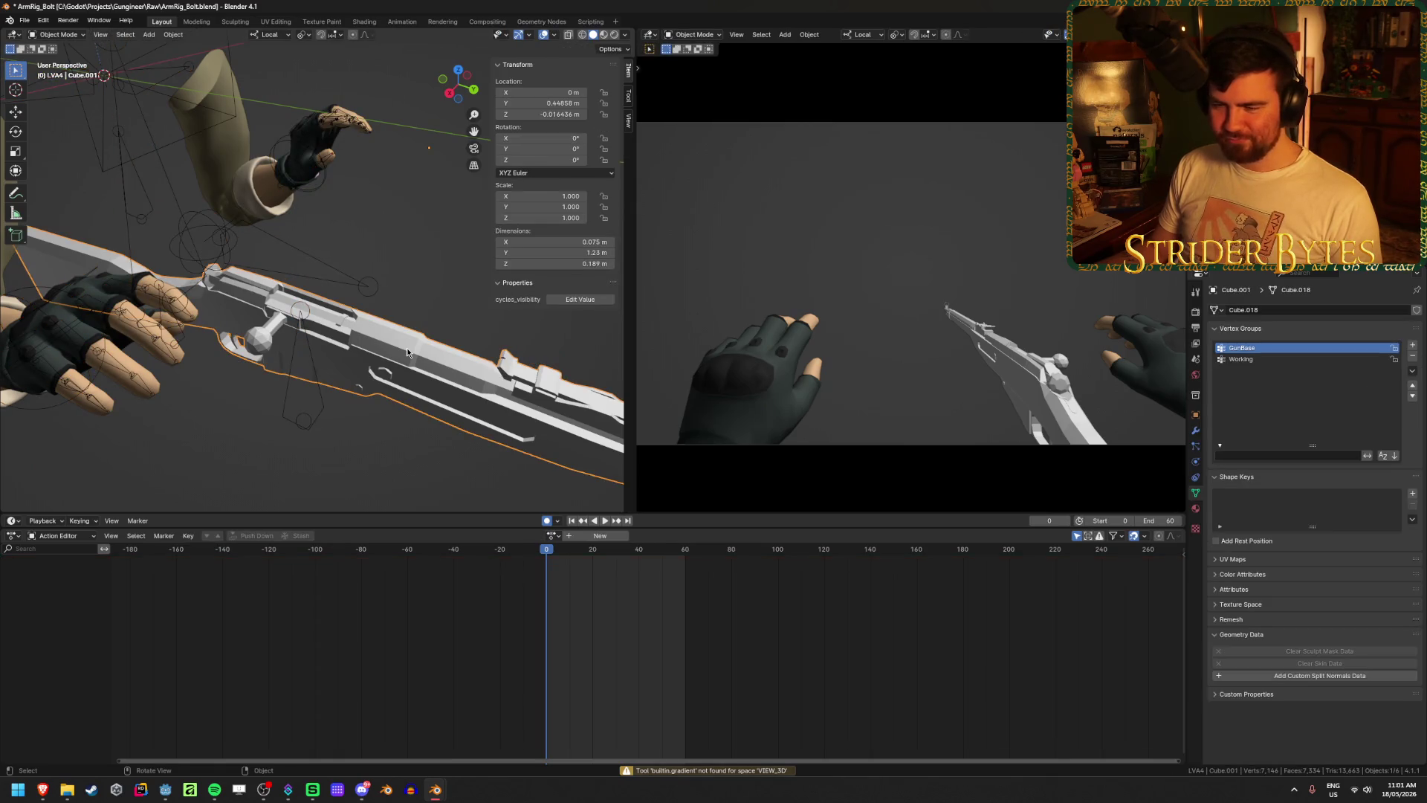
pyautogui.click(305, 257)
pyautogui.hotkey('ctrl', 'Tab')
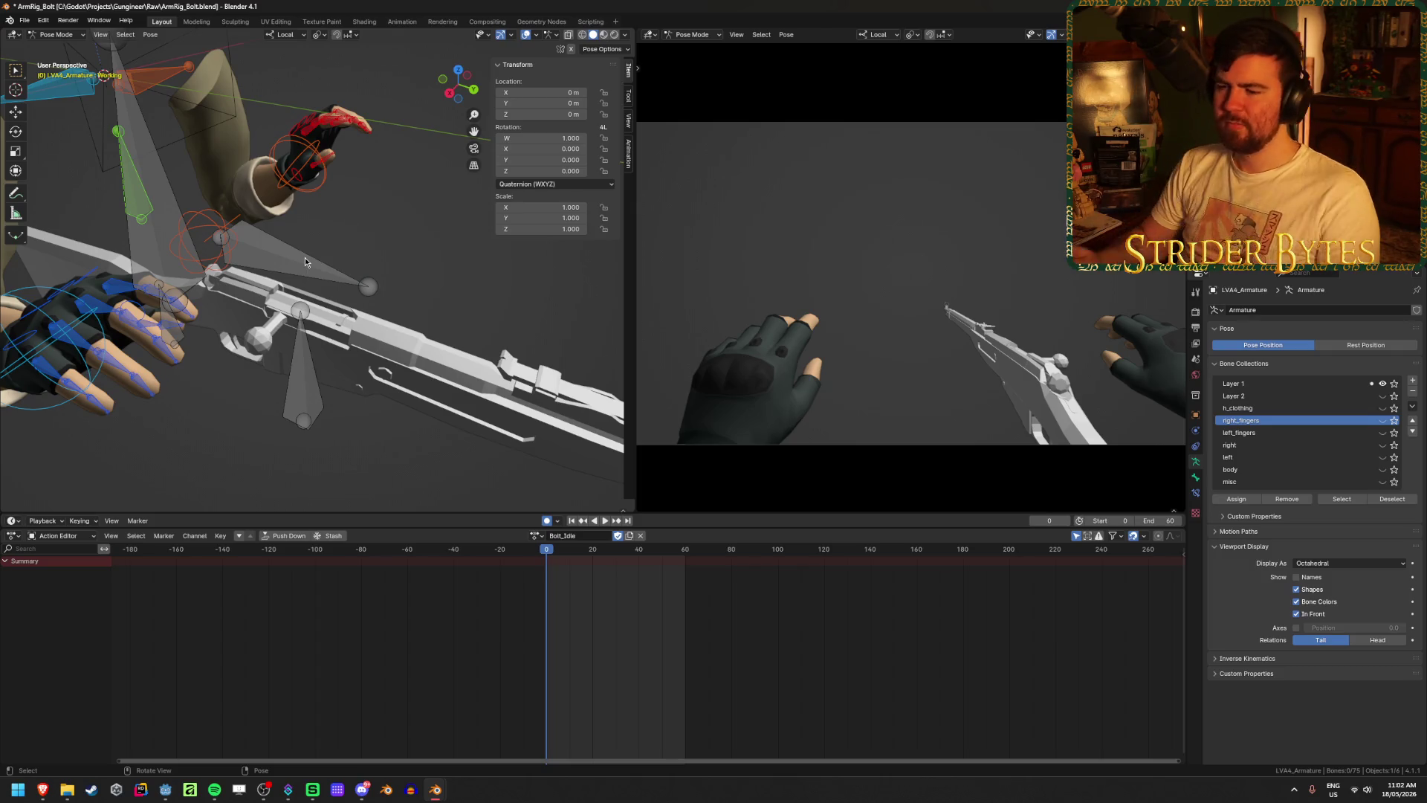
# - Select handIK.R, then move and rotate it onto the rifle grip
pyautogui.moveTo(142, 241); pyautogui.dragTo(237, 321, button='middle')
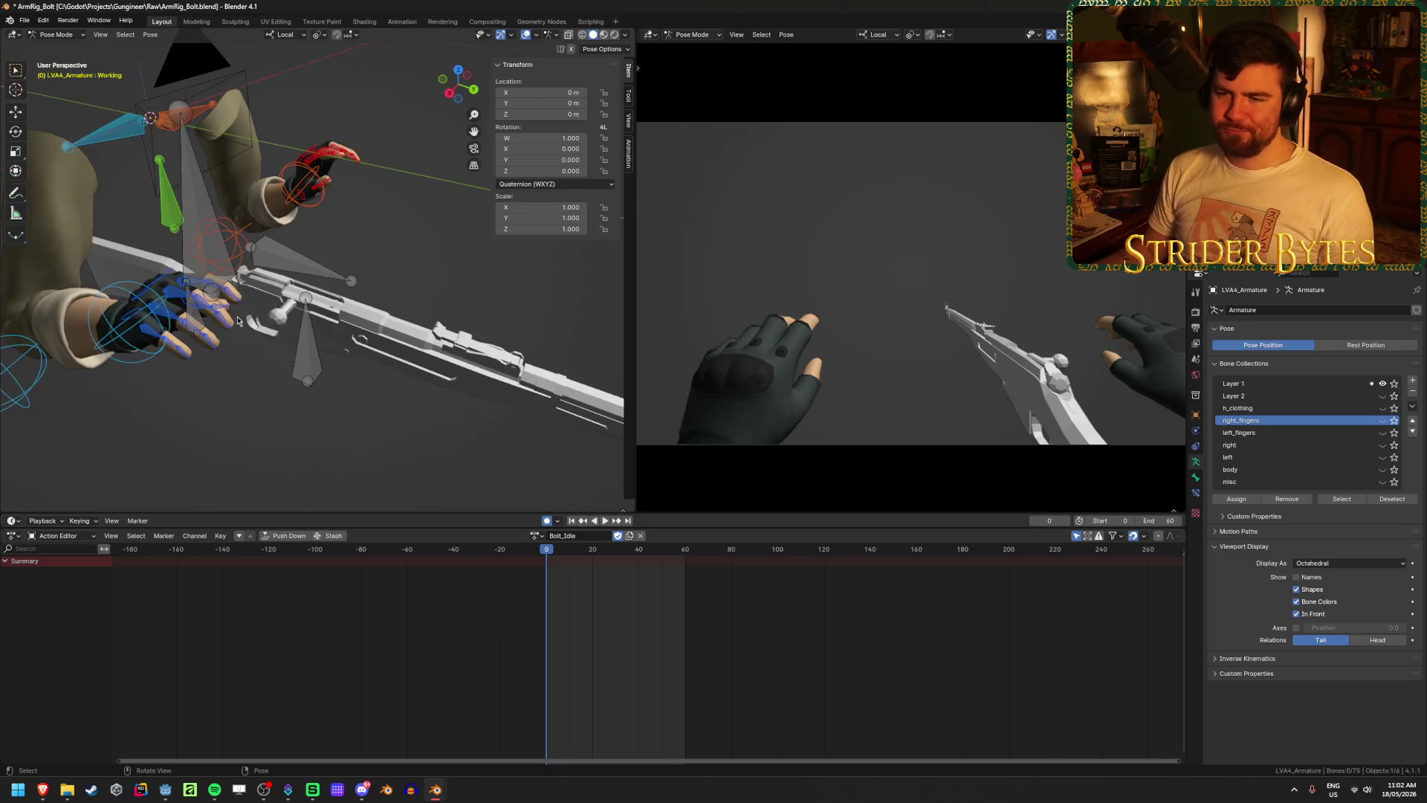
pyautogui.click(137, 330)
pyautogui.moveTo(138, 330)
pyautogui.mouseDown(button='middle')
pyautogui.moveTo(373, 389)
pyautogui.moveTo(462, 364)
pyautogui.mouseUp(button='middle')
pyautogui.press('g')
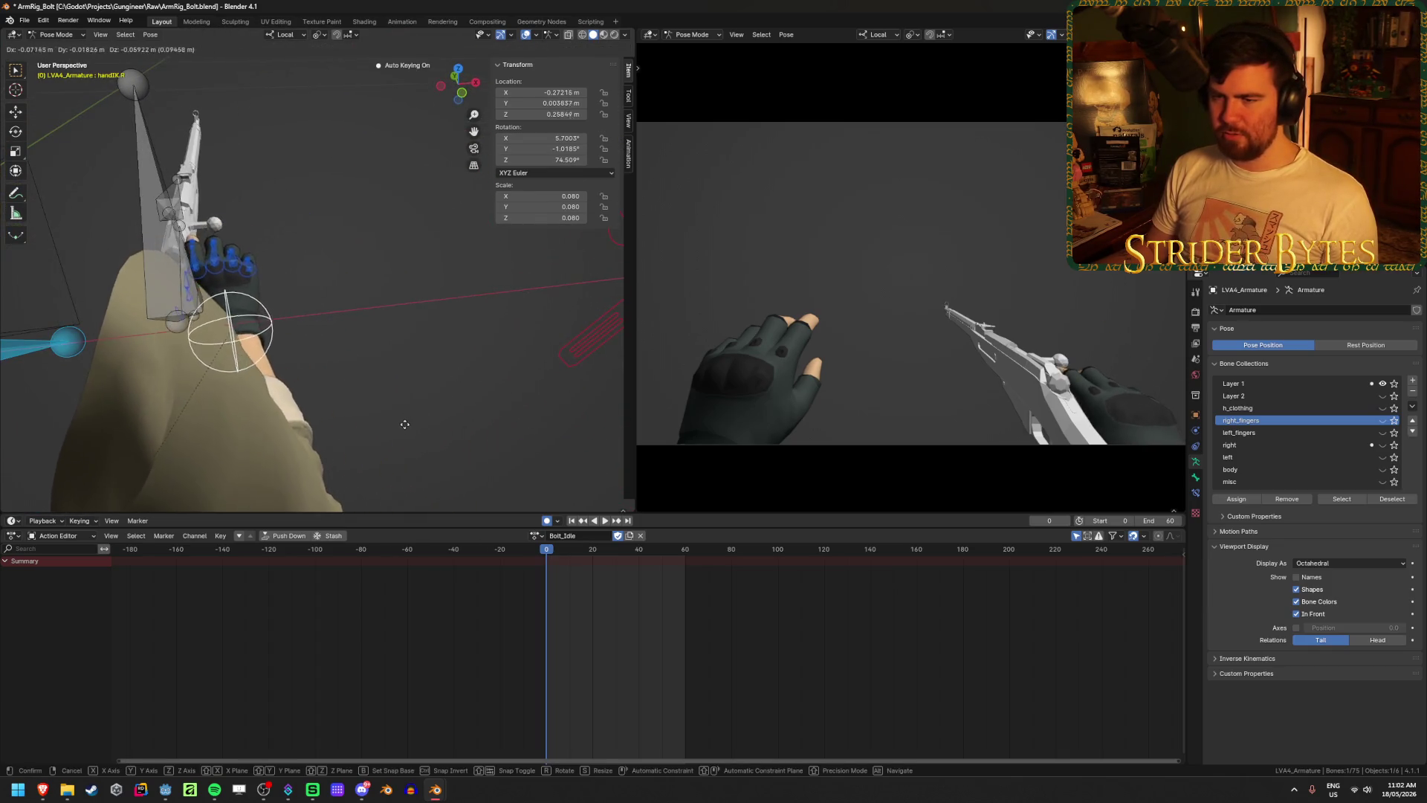
pyautogui.click(396, 336)
pyautogui.moveTo(245, 221)
pyautogui.mouseDown(button='middle')
pyautogui.moveTo(329, 278)
pyautogui.moveTo(302, 235)
pyautogui.mouseUp(button='middle')
pyautogui.press('r')
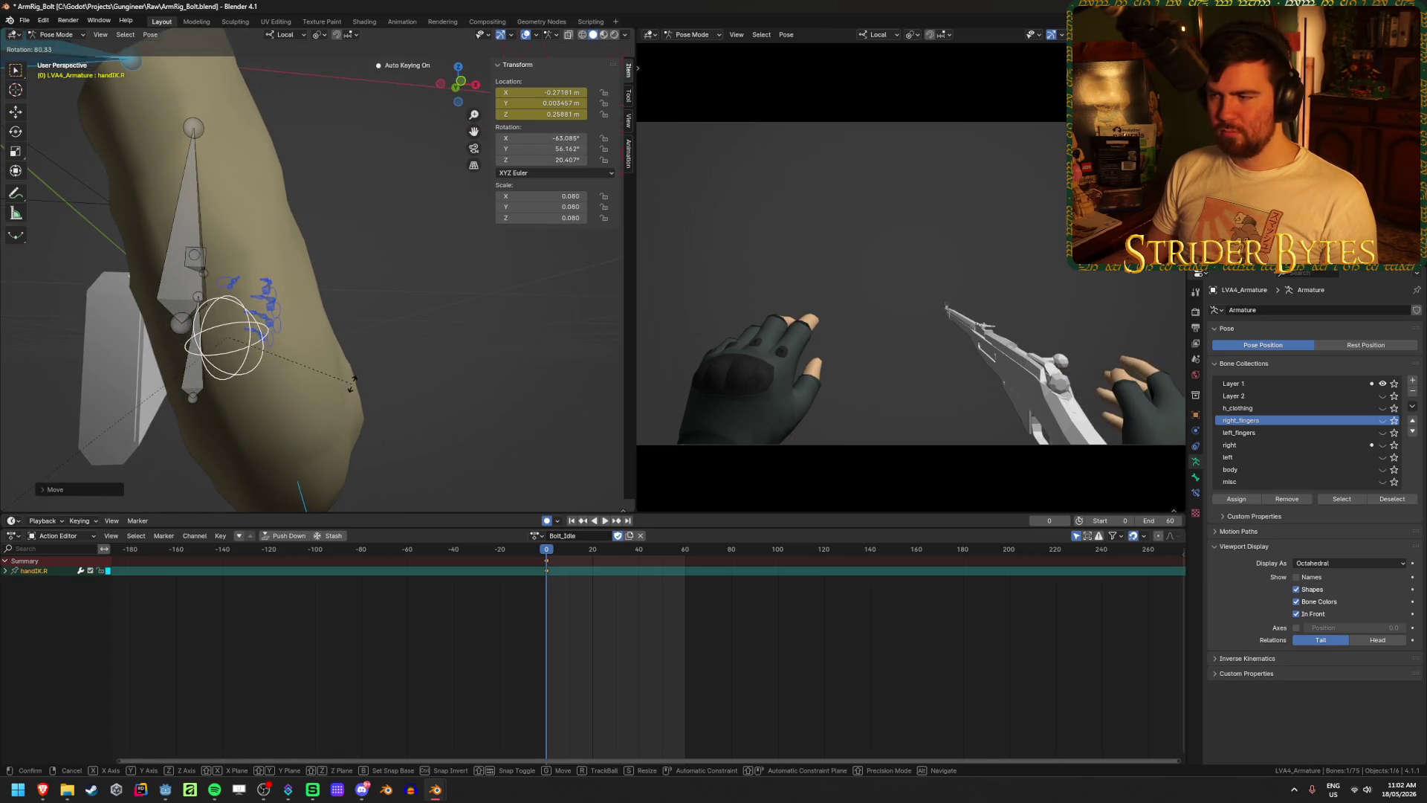
pyautogui.click(376, 355)
pyautogui.moveTo(376, 355)
pyautogui.mouseDown(button='middle')
pyautogui.moveTo(250, 343)
pyautogui.moveTo(312, 304)
pyautogui.moveTo(284, 381)
pyautogui.moveTo(344, 405)
pyautogui.mouseUp(button='middle')
# - Rotate handIK.R about local Z to about 11.7°, 75.0°, 148.6° and nudge its position
pyautogui.press('r')
pyautogui.press('z')
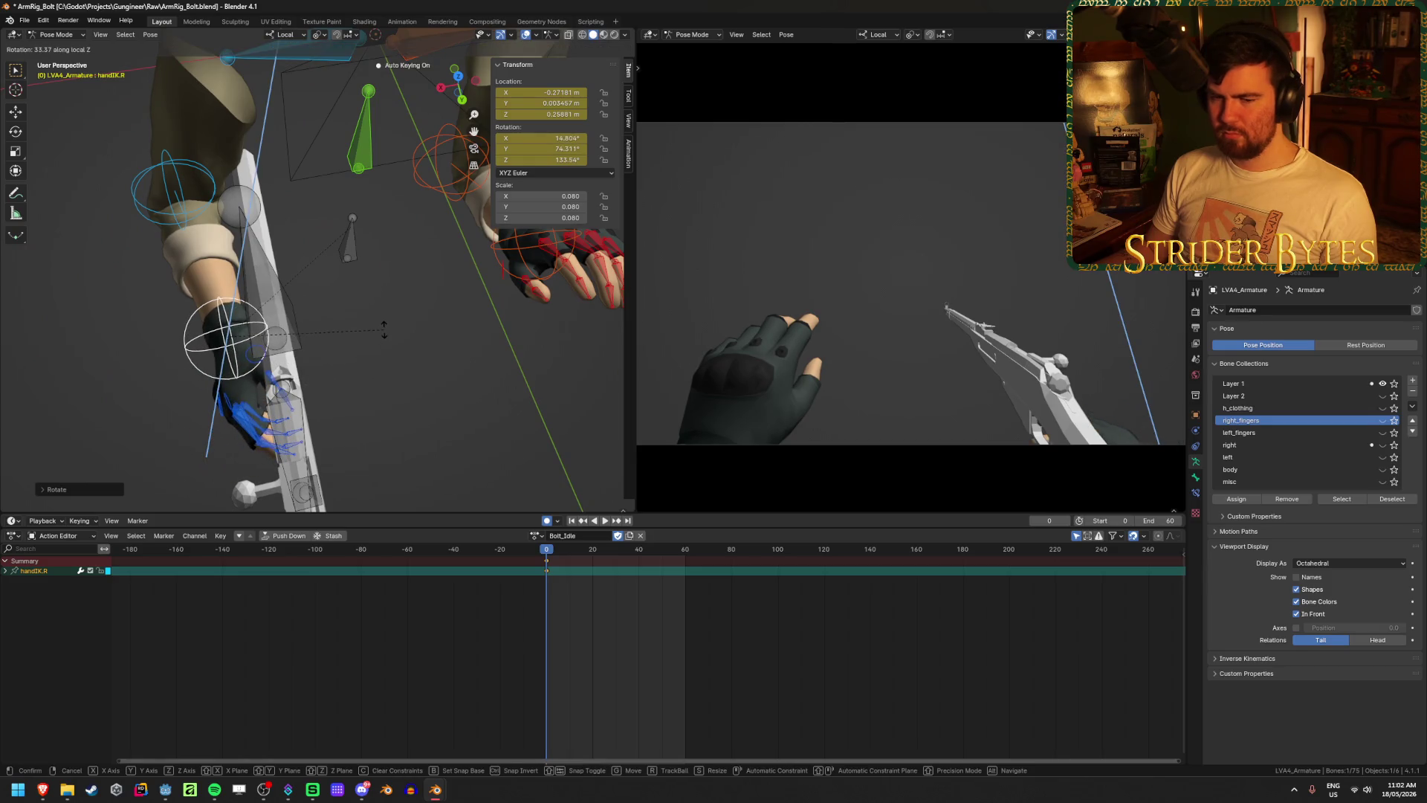
pyautogui.click(383, 330)
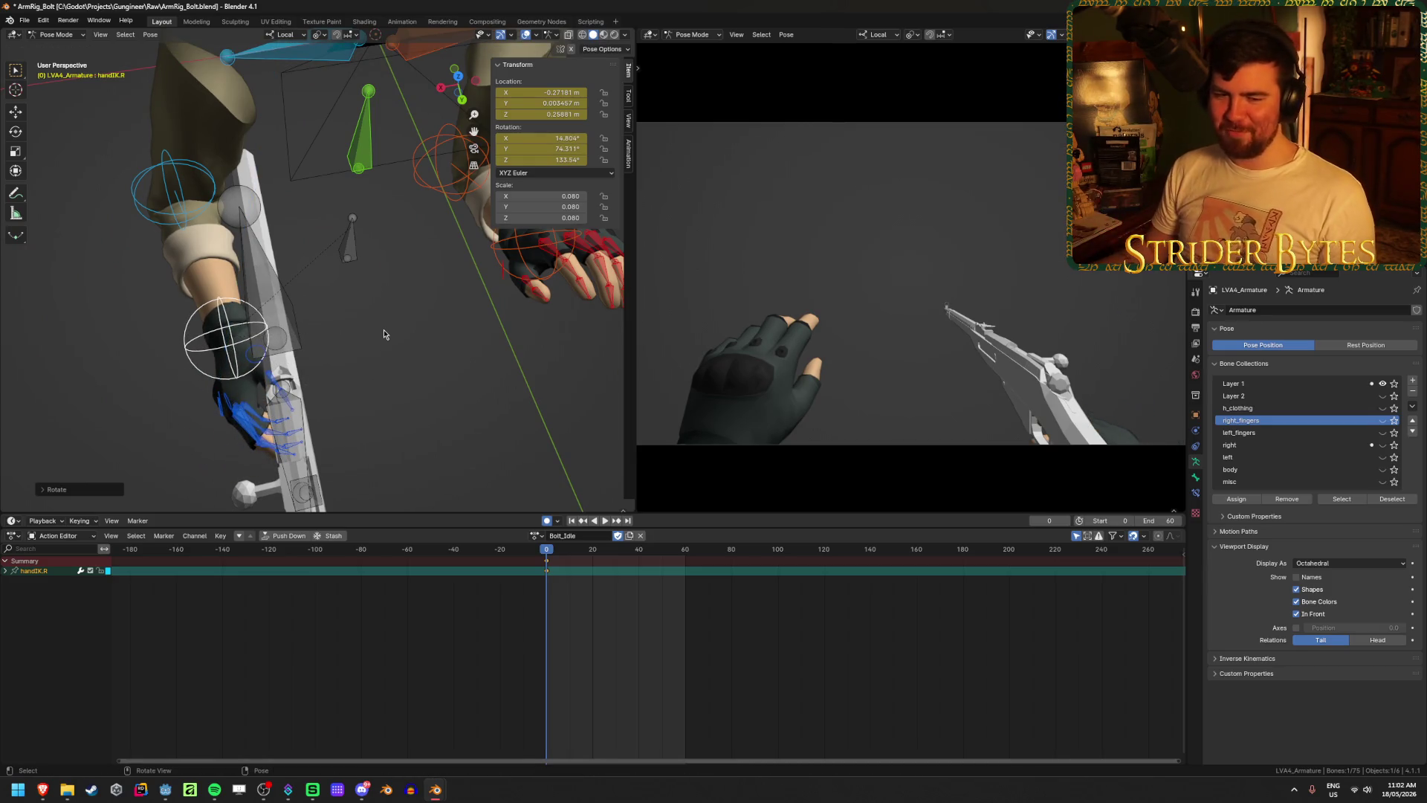
pyautogui.moveTo(384, 329)
pyautogui.mouseDown(button='middle')
pyautogui.moveTo(353, 273)
pyautogui.moveTo(399, 315)
pyautogui.moveTo(464, 321)
pyautogui.mouseUp(button='middle')
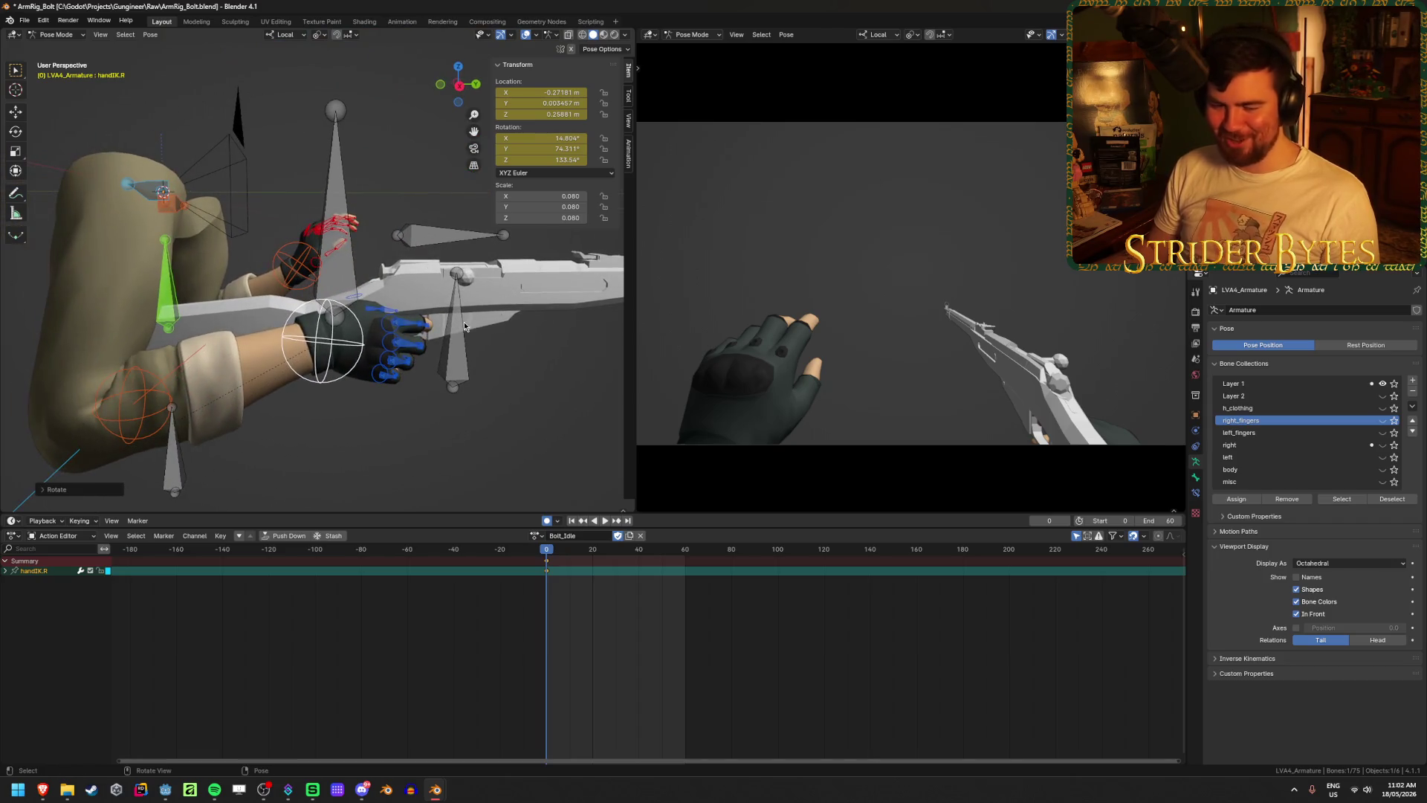
pyautogui.press('KP_3')
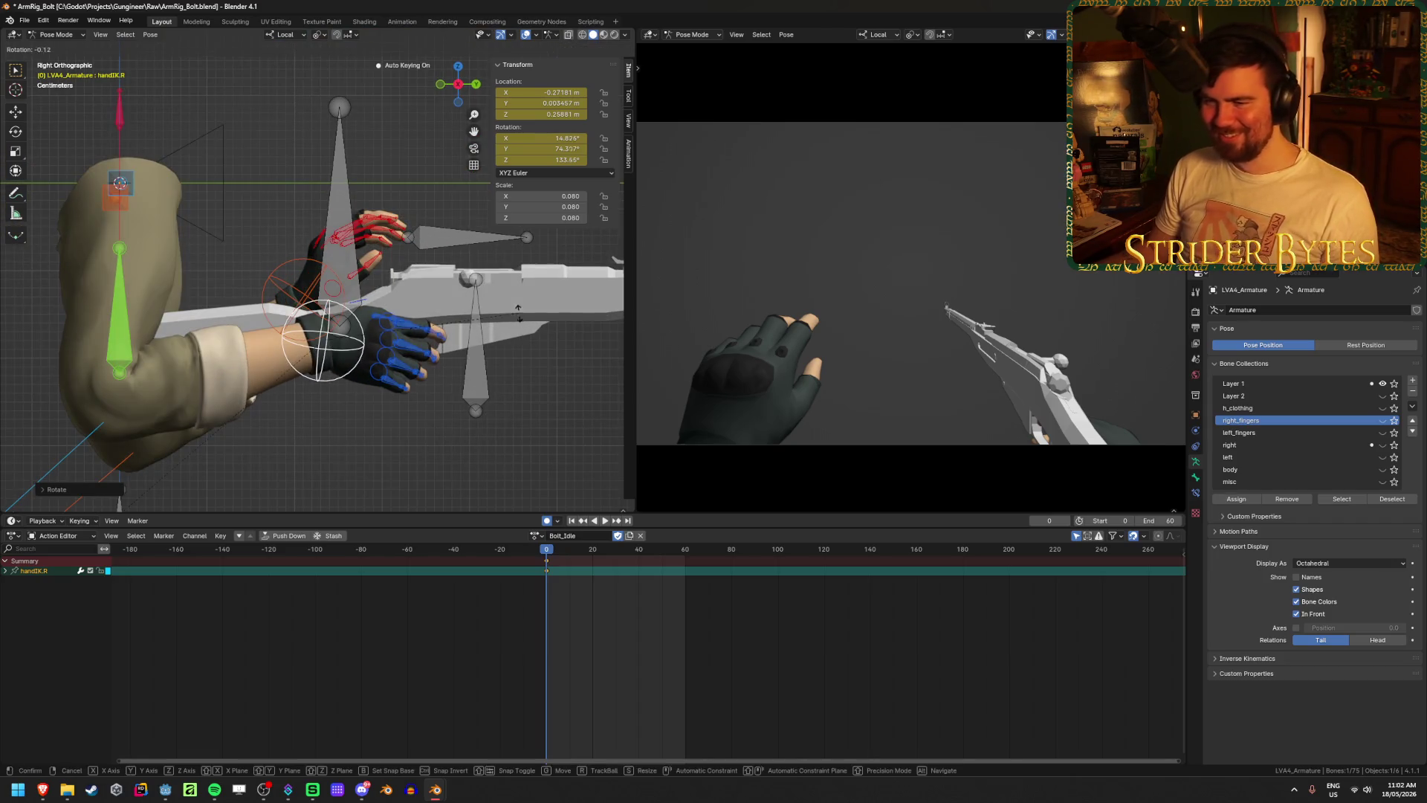
pyautogui.press('g')
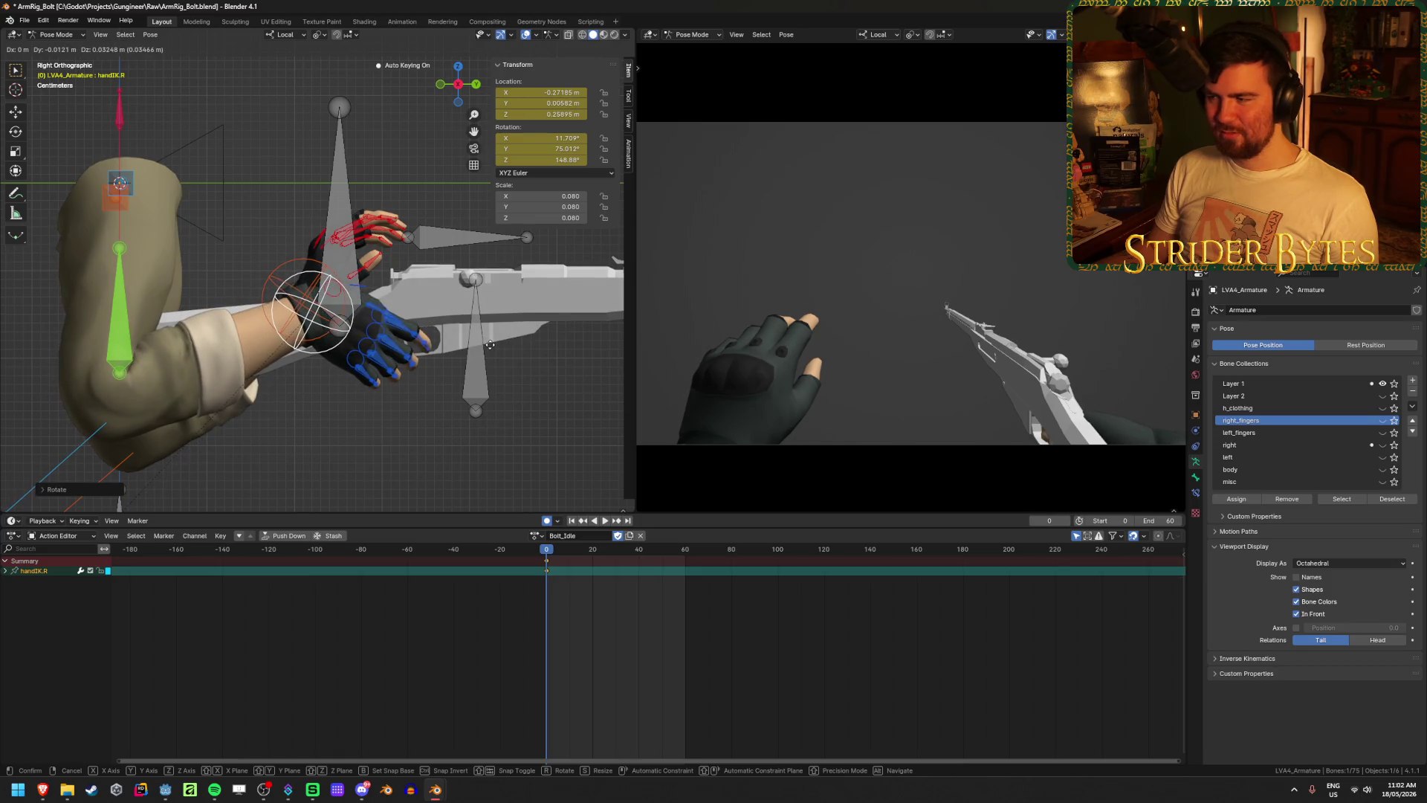
pyautogui.moveTo(437, 370)
pyautogui.mouseDown(button='middle')
pyautogui.moveTo(313, 428)
pyautogui.moveTo(456, 348)
pyautogui.moveTo(432, 321)
pyautogui.mouseUp(button='middle')
pyautogui.click(315, 427)
# - Move and rotate handIK.L to bring the left hand beside the rifle
pyautogui.click(436, 226)
pyautogui.moveTo(436, 226); pyautogui.dragTo(471, 334, button='middle')
pyautogui.press('g')
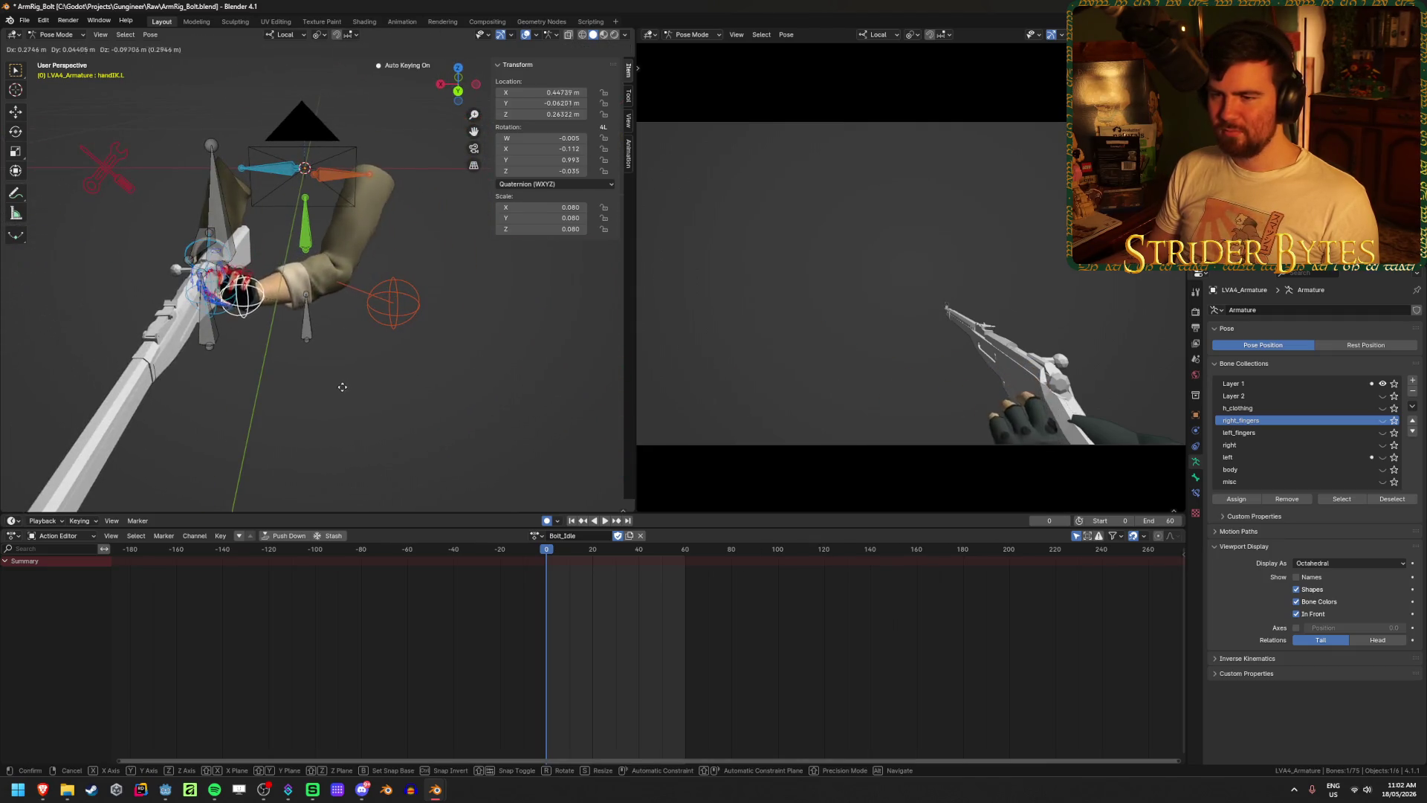
pyautogui.click(367, 375)
pyautogui.moveTo(367, 375); pyautogui.dragTo(368, 401, button='middle')
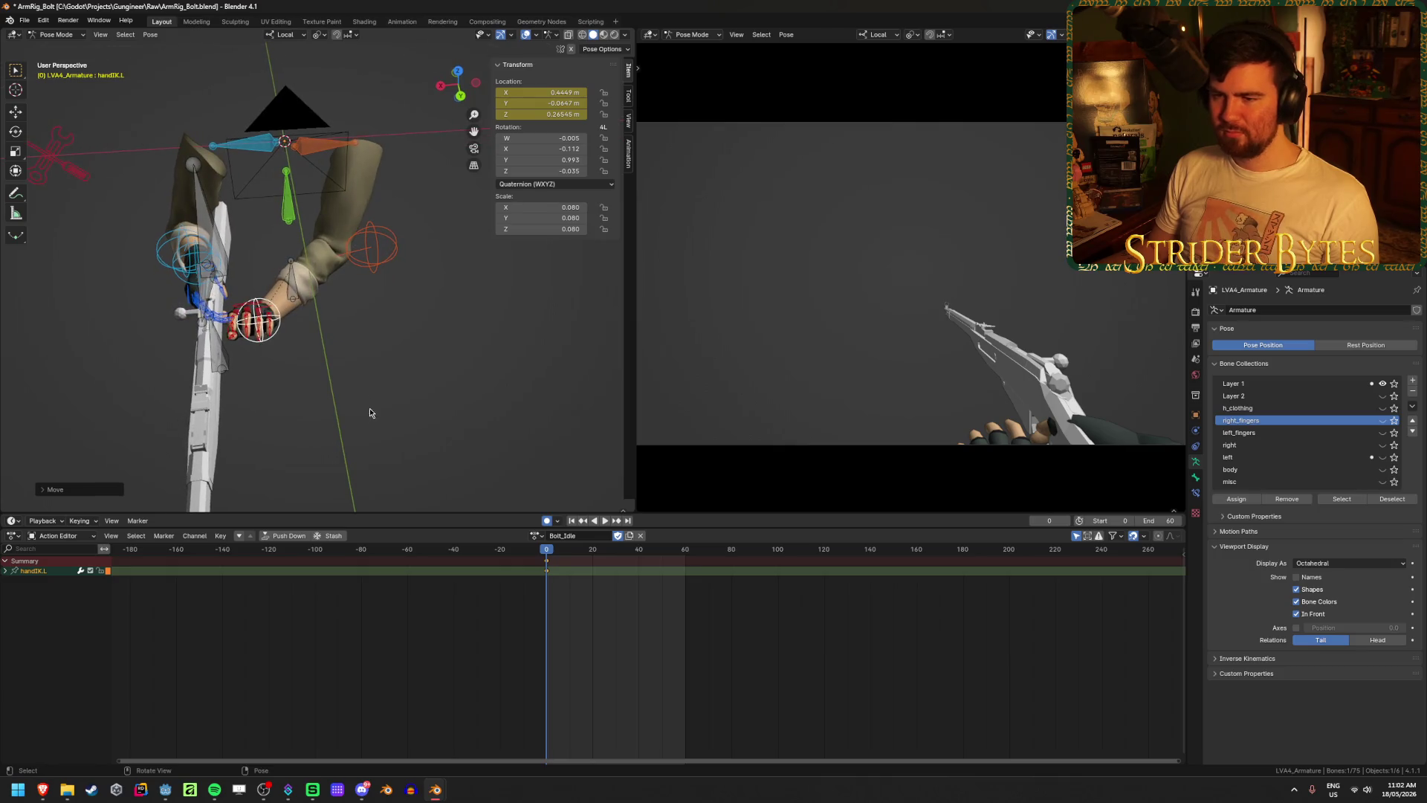
pyautogui.press('r')
pyautogui.click(376, 461)
pyautogui.moveTo(375, 461); pyautogui.dragTo(424, 245, button='middle')
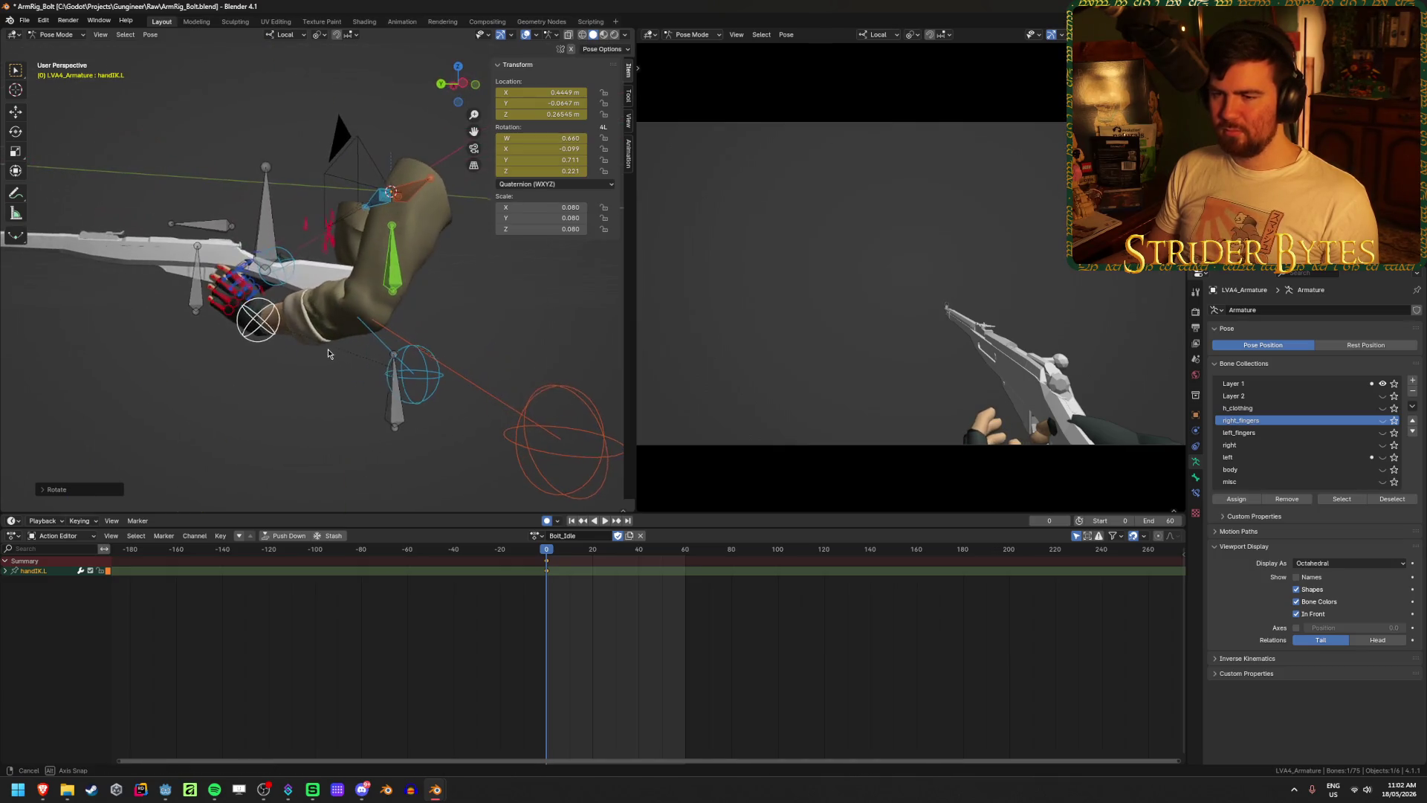
pyautogui.press('r')
pyautogui.press('g')
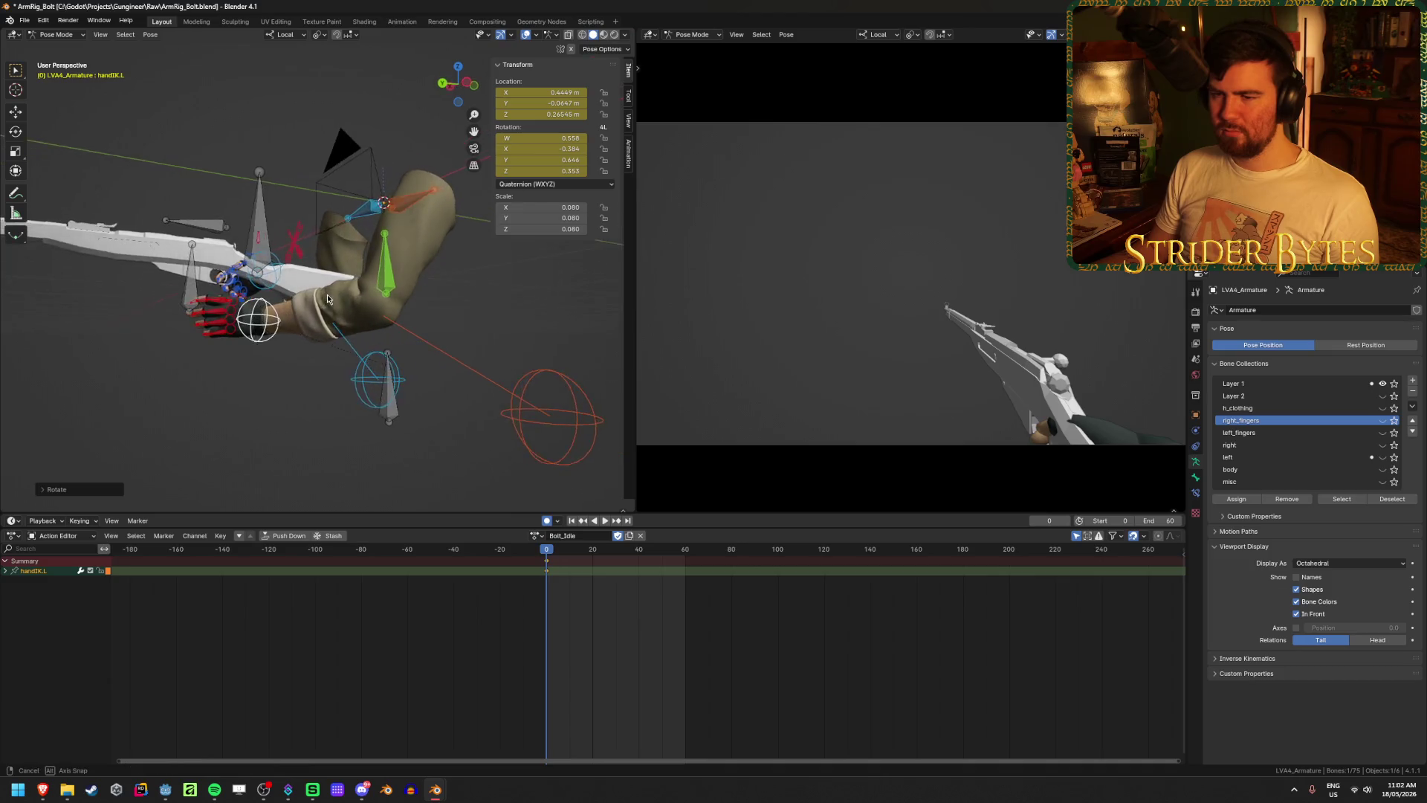
# - Move clavicle.L along its local Z axis
pyautogui.click(416, 246)
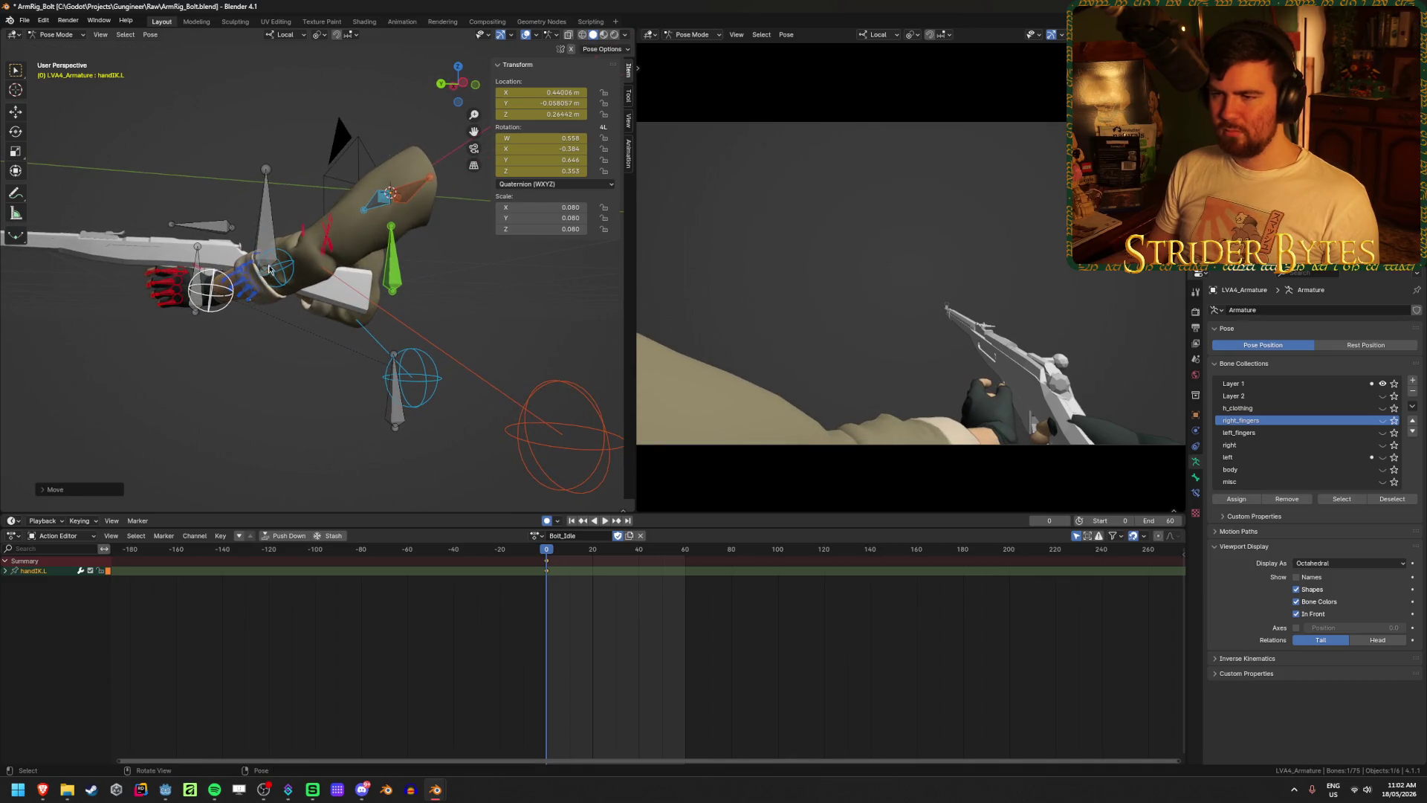
pyautogui.moveTo(417, 245)
pyautogui.mouseDown(button='middle')
pyautogui.moveTo(419, 212)
pyautogui.moveTo(431, 238)
pyautogui.mouseUp(button='middle')
pyautogui.click(419, 207)
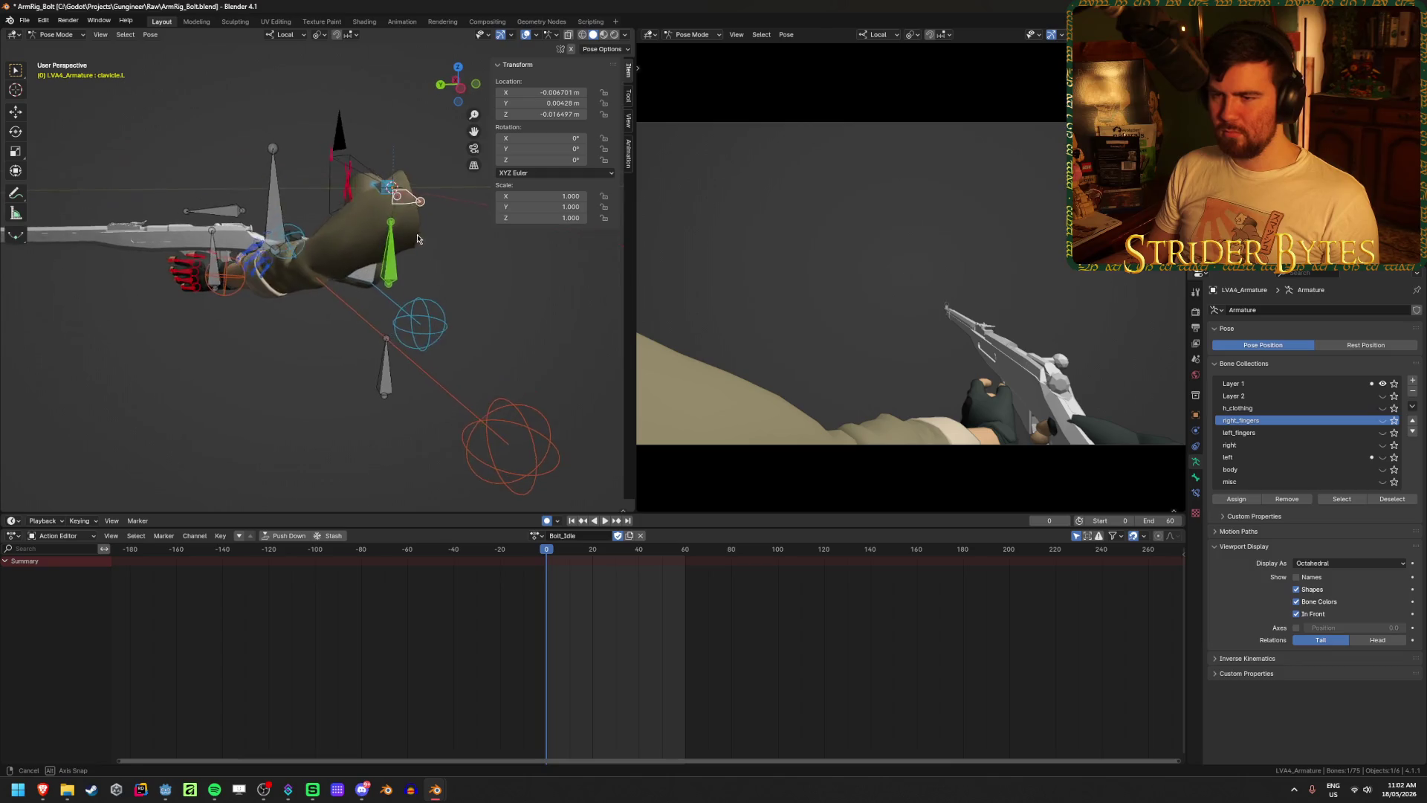
pyautogui.press('g')
pyautogui.press('z')
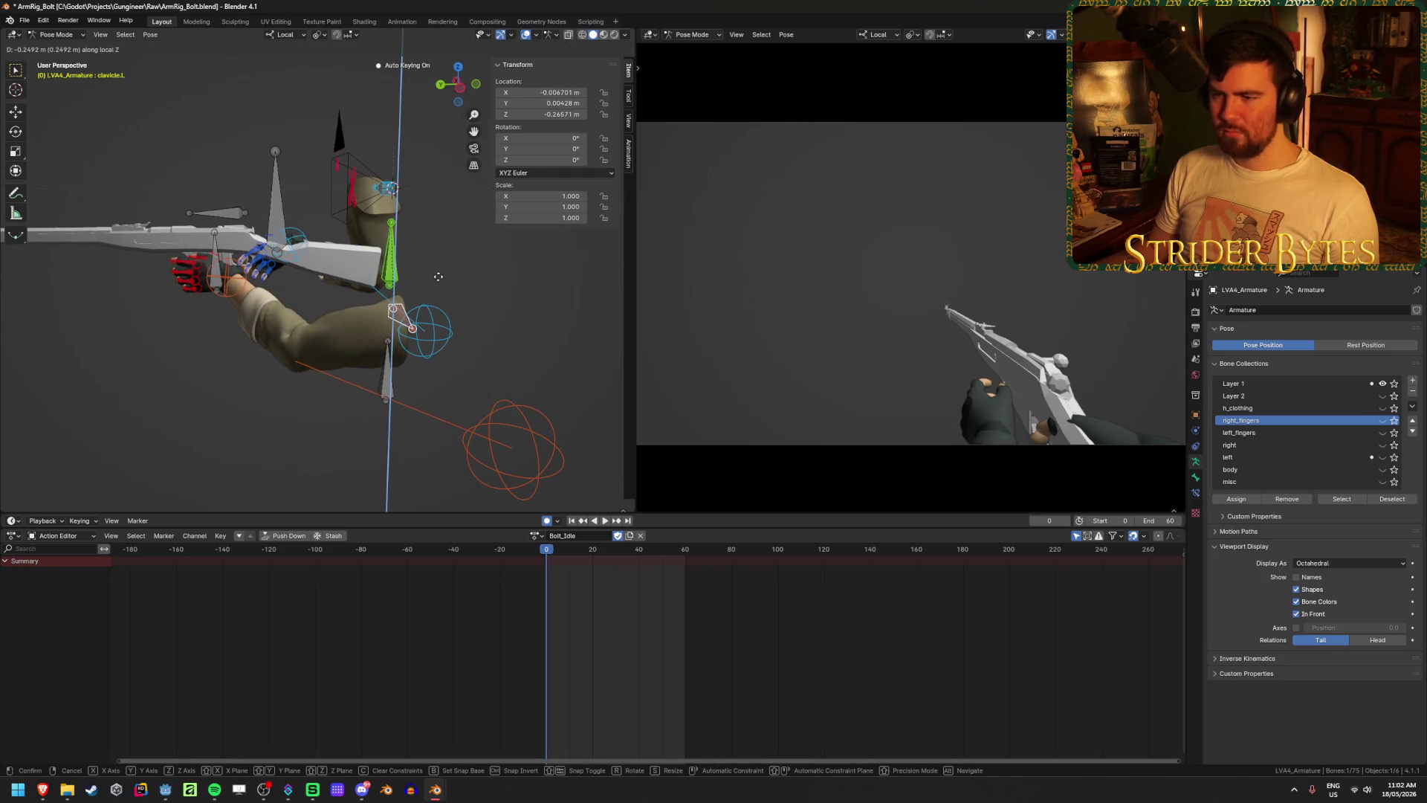
pyautogui.click(438, 276)
# - Move clavicle.R, then shift clavicle.L along its local X axis
pyautogui.moveTo(443, 288)
pyautogui.mouseDown(button='middle')
pyautogui.moveTo(422, 335)
pyautogui.moveTo(401, 320)
pyautogui.moveTo(454, 306)
pyautogui.moveTo(421, 246)
pyautogui.moveTo(488, 229)
pyautogui.moveTo(407, 238)
pyautogui.moveTo(424, 253)
pyautogui.moveTo(301, 344)
pyautogui.moveTo(585, 370)
pyautogui.mouseUp(button='middle')
pyautogui.click(421, 244)
pyautogui.press('g')
pyautogui.click(470, 228)
pyautogui.moveTo(417, 313); pyautogui.dragTo(525, 315, button='middle')
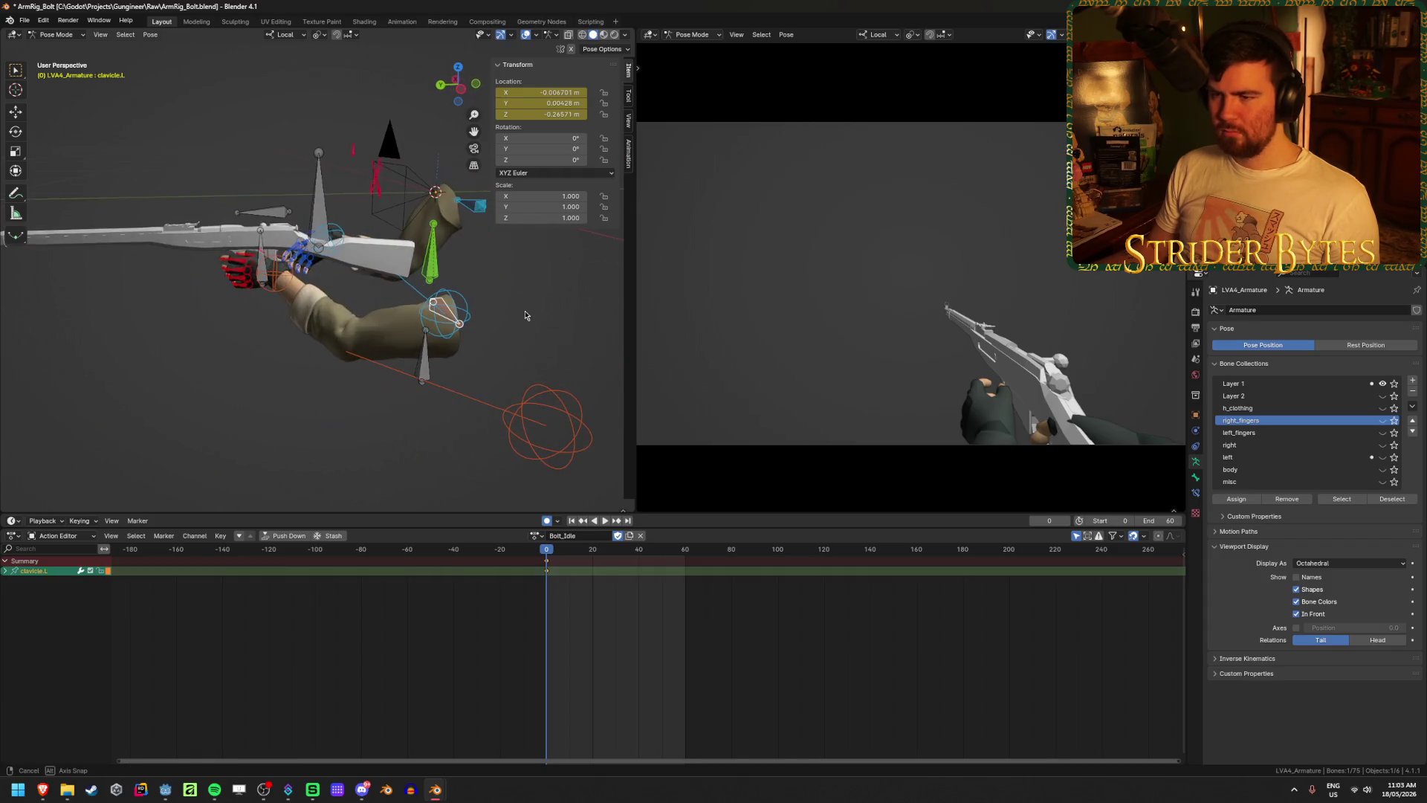
pyautogui.click(526, 315)
pyautogui.press('g')
pyautogui.press('y')
pyautogui.press('x')
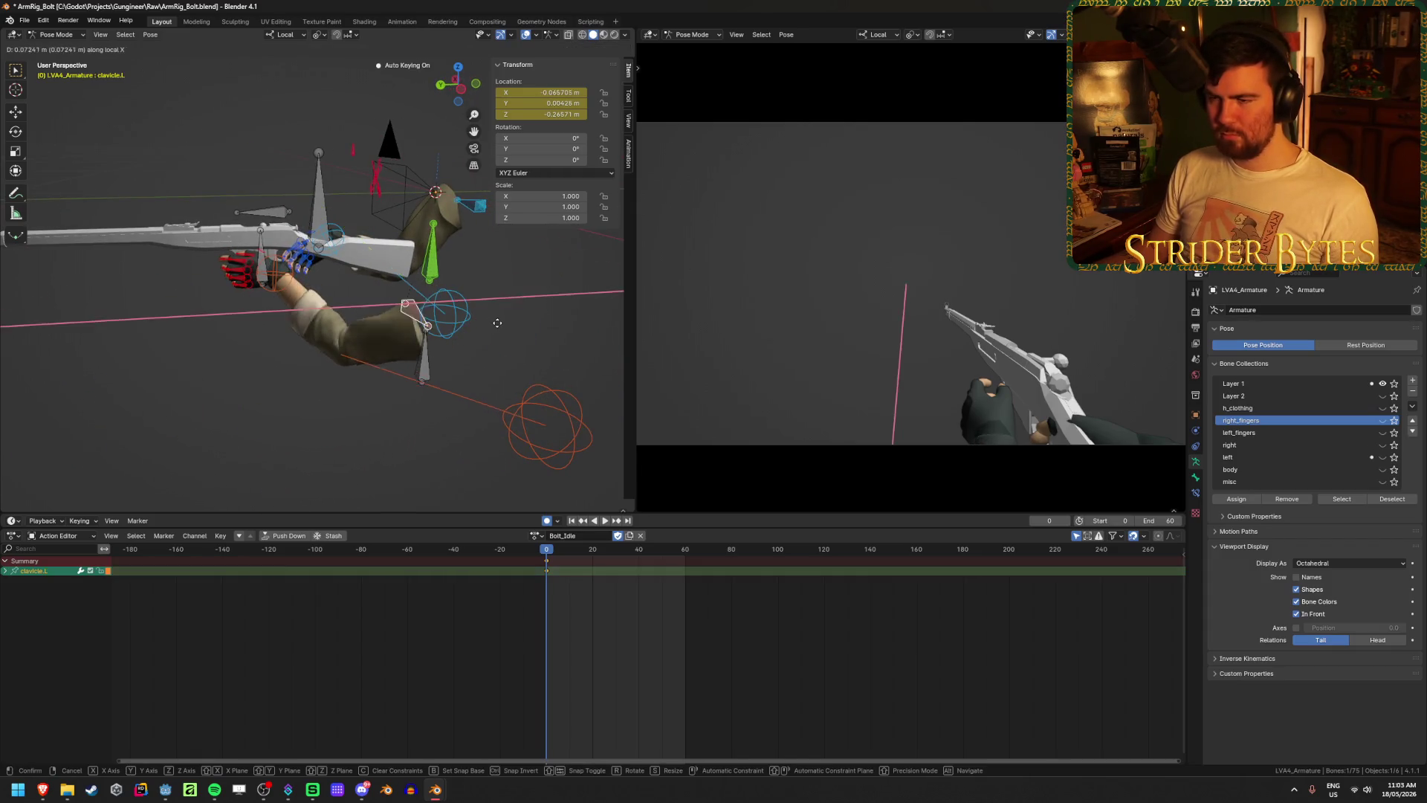
pyautogui.click(449, 336)
# - Reposition the pole.L elbow target and slide handIK.L along local Y
pyautogui.click(541, 429)
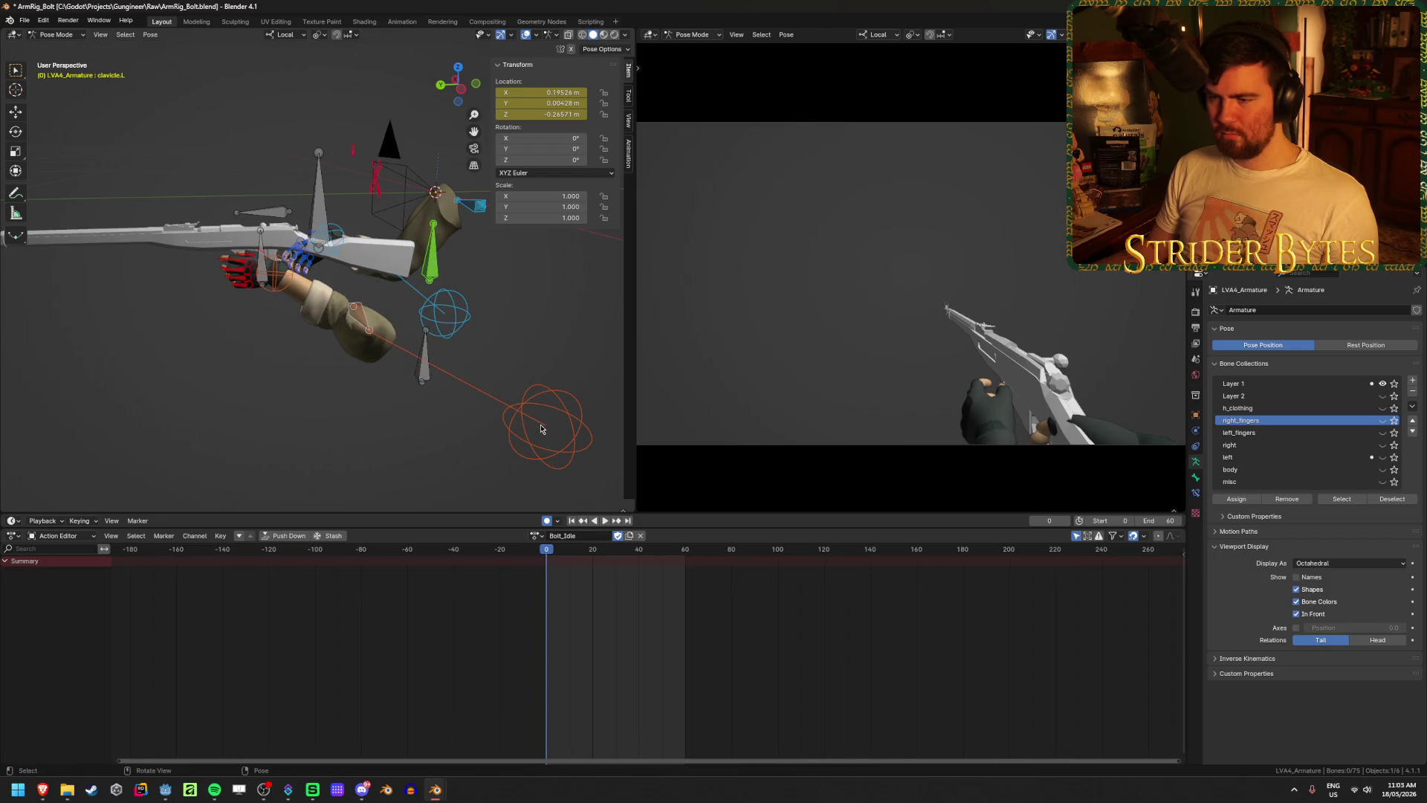
pyautogui.press('g')
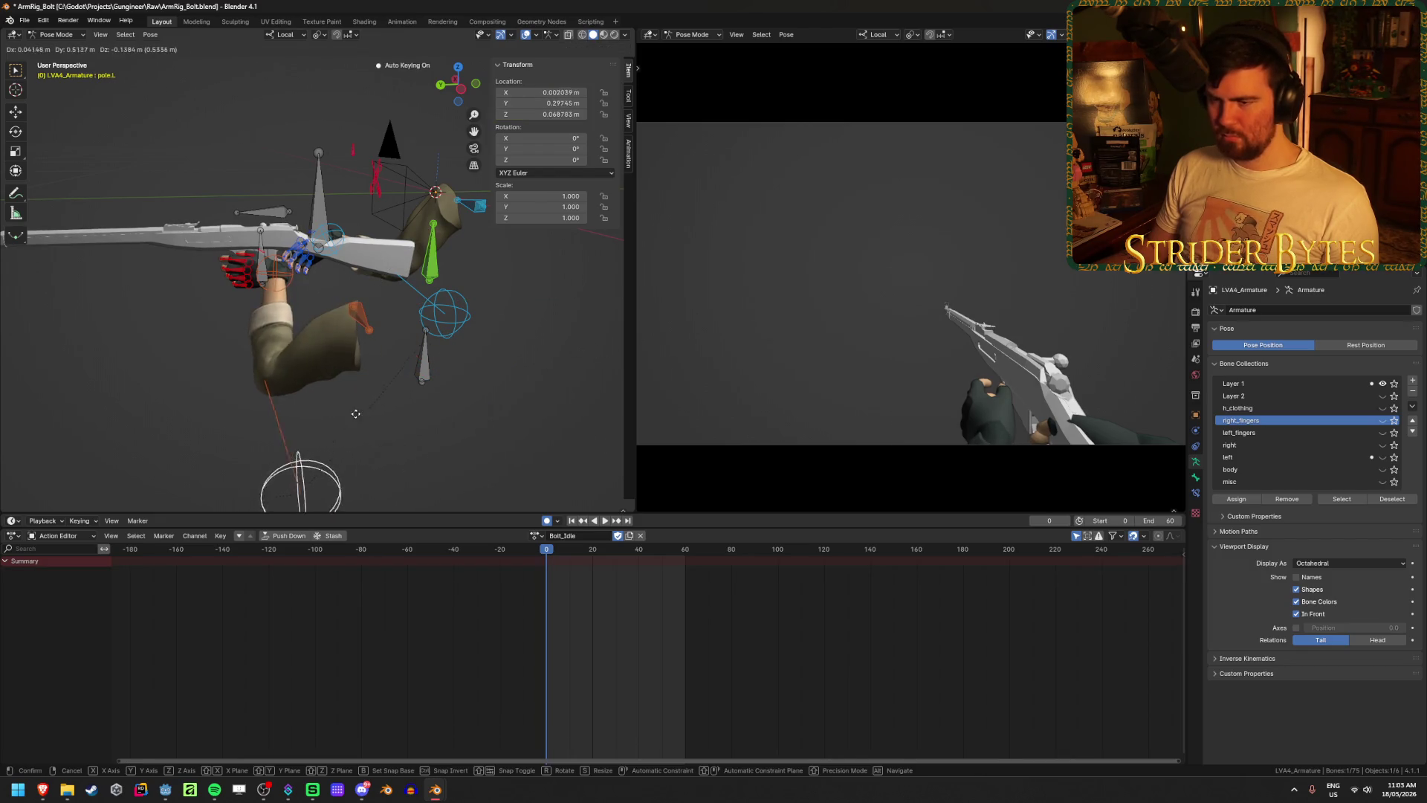
pyautogui.click(379, 415)
pyautogui.click(285, 284)
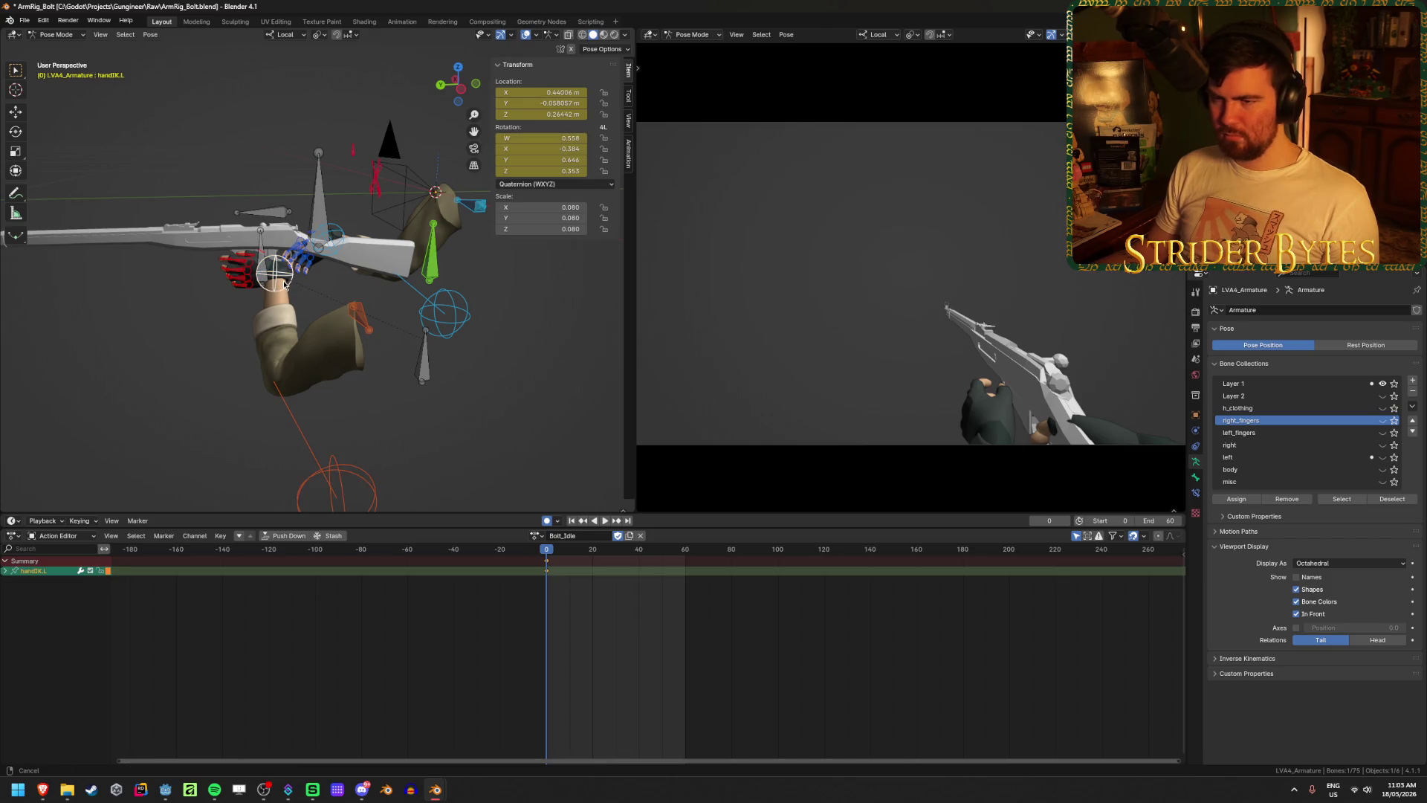
pyautogui.scroll(3, 285, 284)
pyautogui.keyDown('shift'); pyautogui.moveTo(284, 284); pyautogui.dragTo(397, 342, button='middle'); pyautogui.keyUp('shift')
pyautogui.press('y')
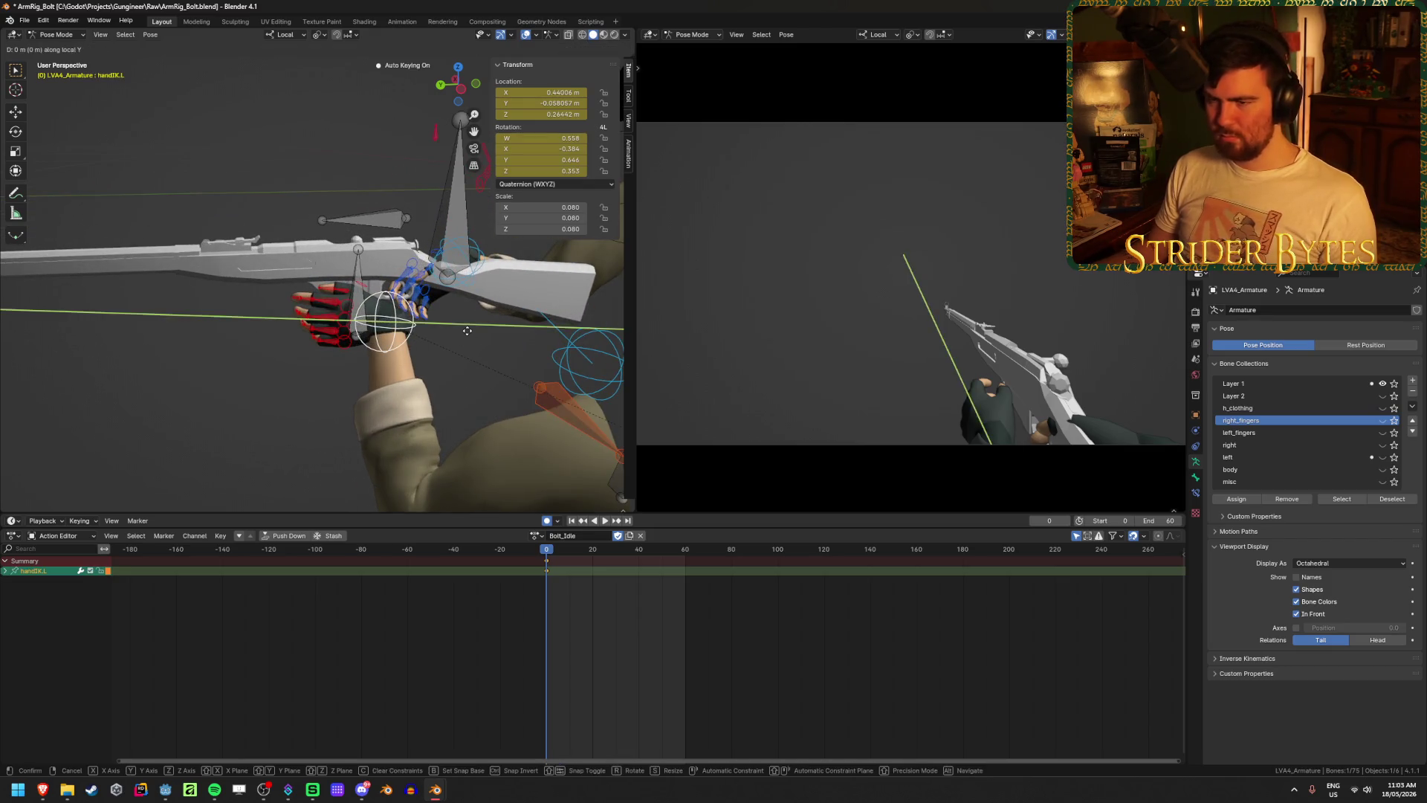
pyautogui.click(382, 341)
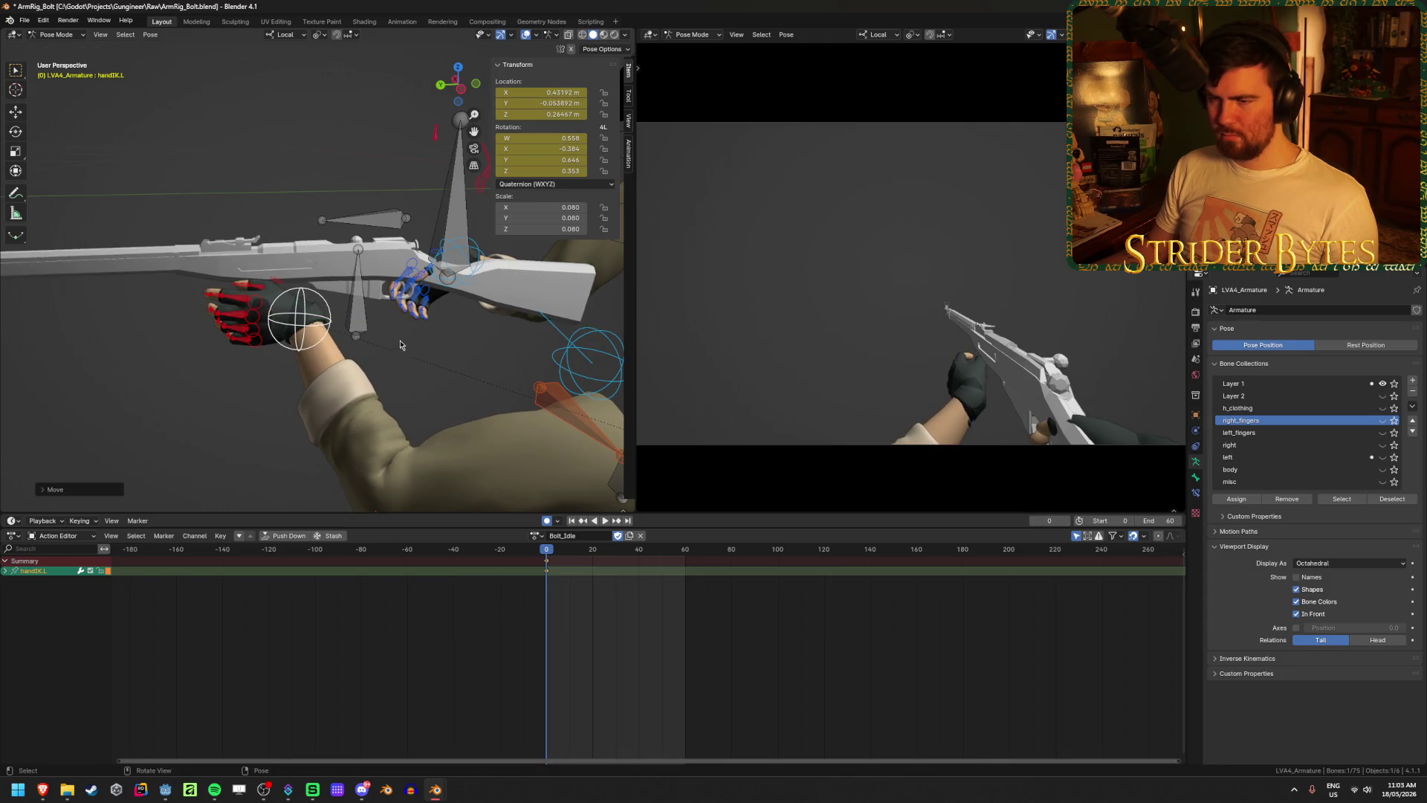
# - Rotate handIK.L, including about local Z, and keyframe the left hand
pyautogui.moveTo(382, 342)
pyautogui.mouseDown(button='middle')
pyautogui.moveTo(323, 194)
pyautogui.moveTo(393, 102)
pyautogui.mouseUp(button='middle')
pyautogui.press('r')
pyautogui.click(322, 183)
pyautogui.rightClick(319, 216)
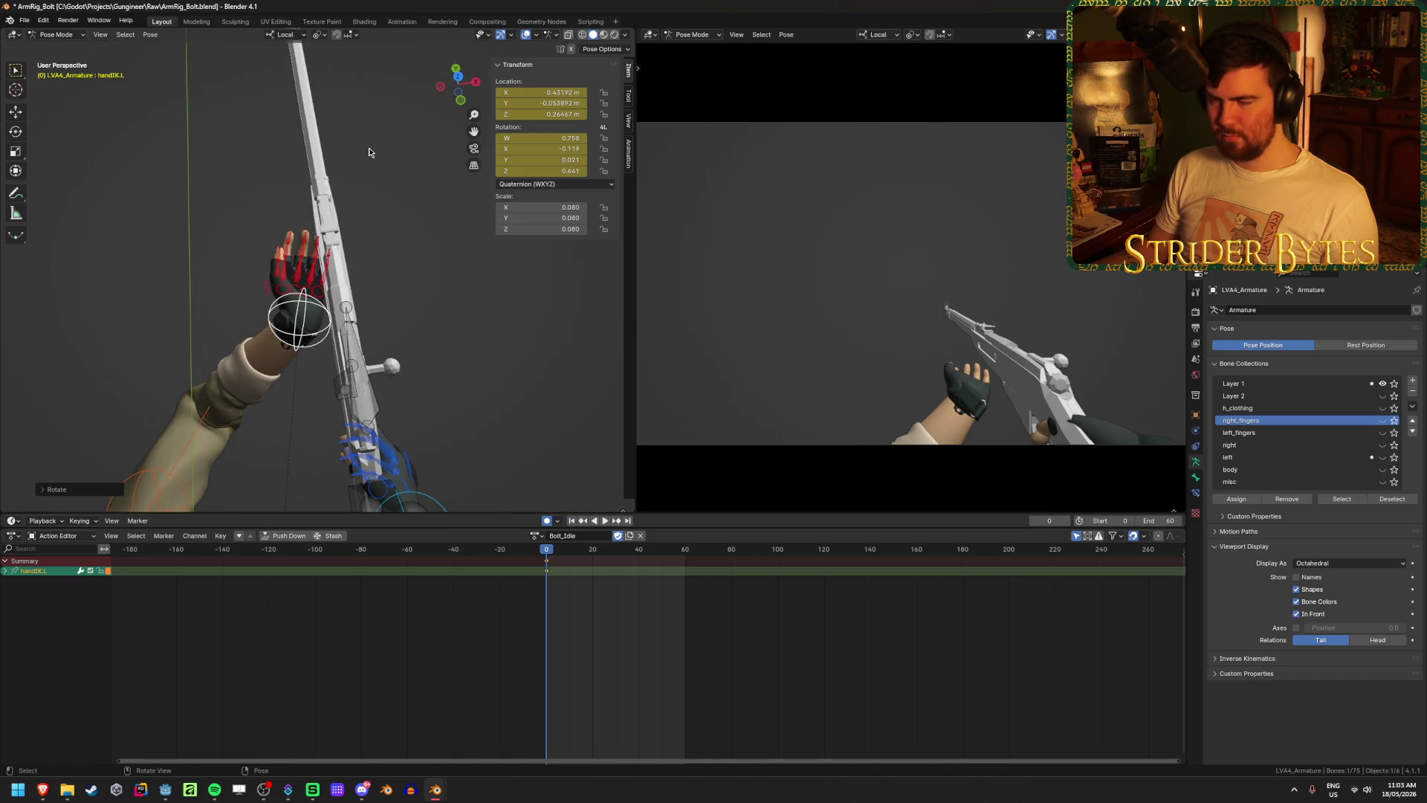
pyautogui.press('r')
pyautogui.press('z')
pyautogui.press('z')
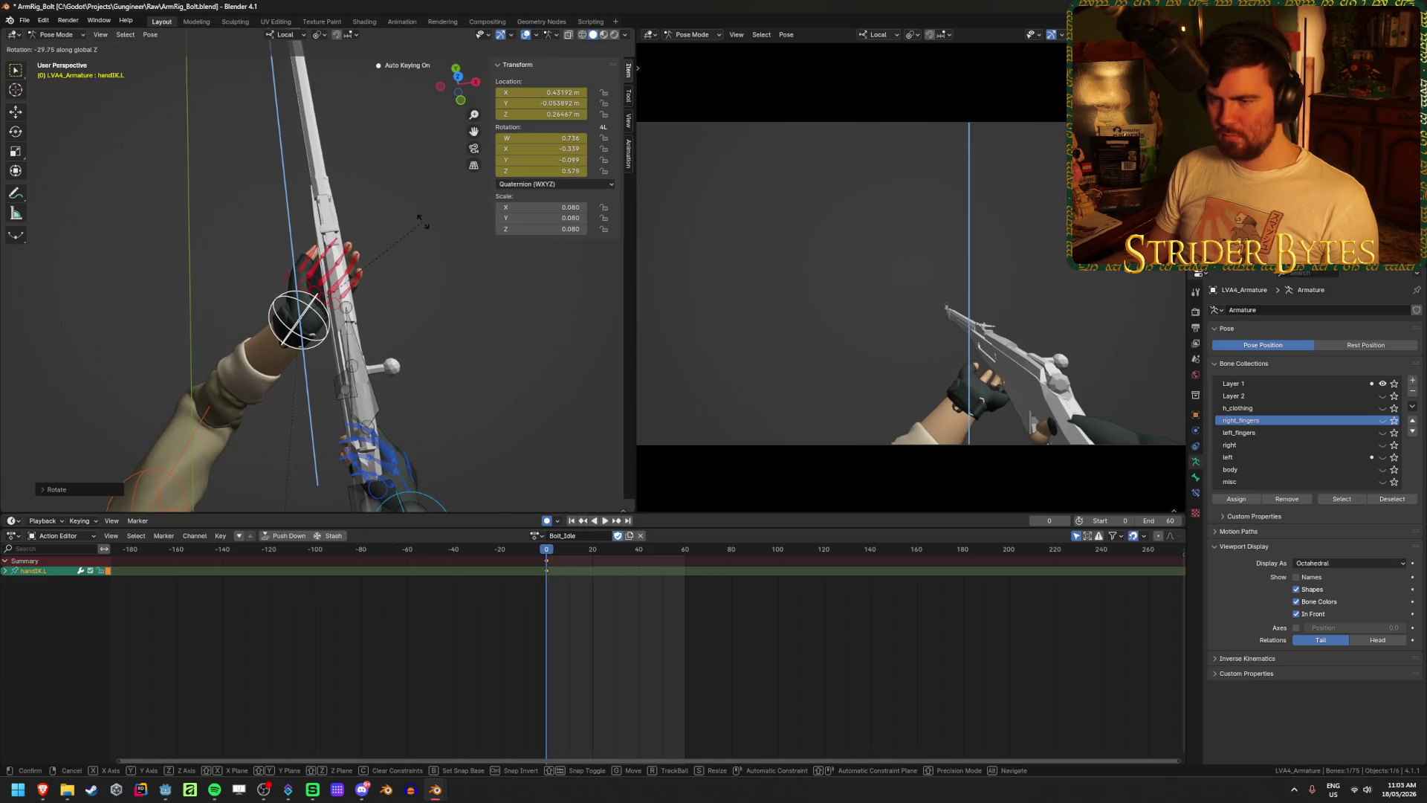
pyautogui.click(425, 224)
pyautogui.moveTo(425, 224); pyautogui.dragTo(472, 163, button='middle')
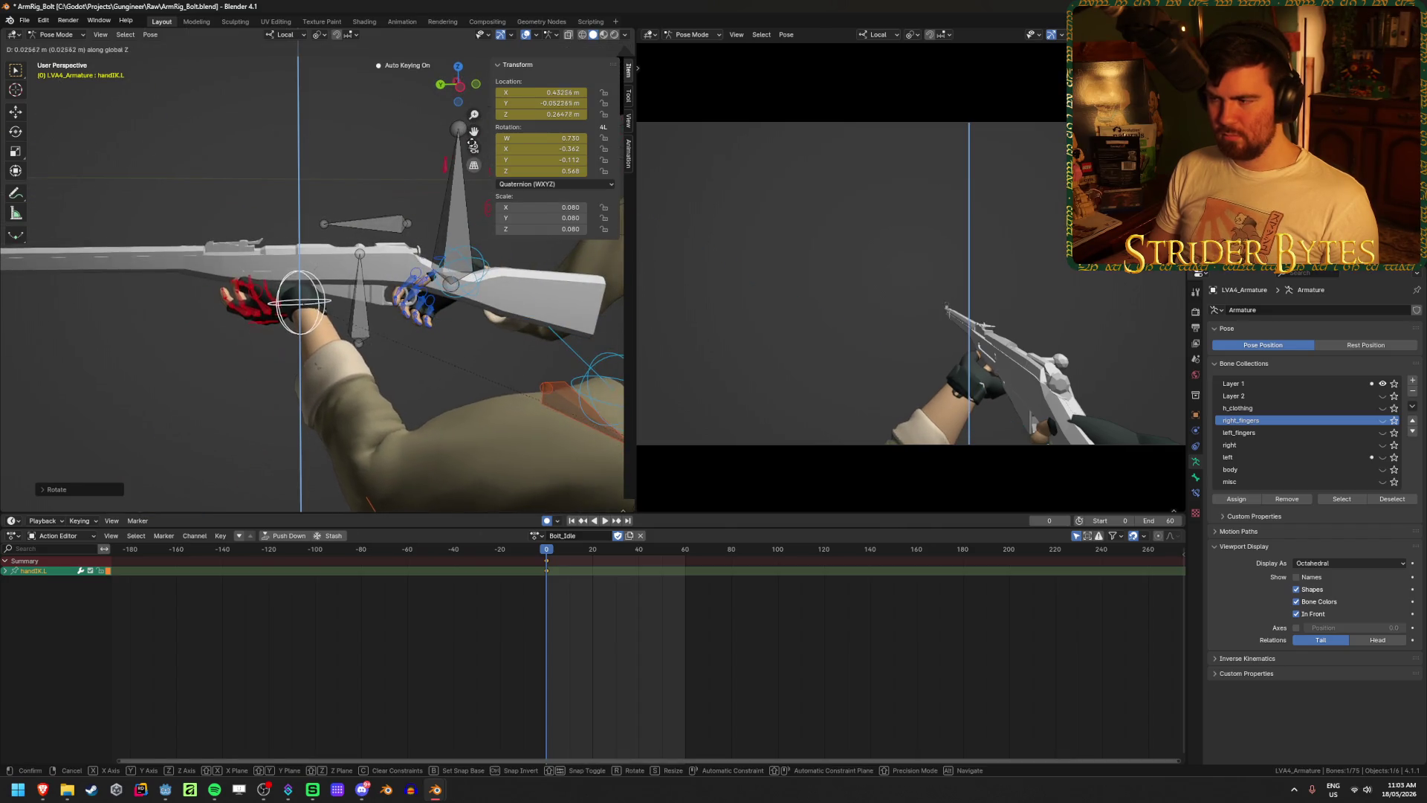
pyautogui.click(446, 312)
pyautogui.moveTo(446, 312)
pyautogui.mouseDown(button='middle')
pyautogui.moveTo(402, 337)
pyautogui.moveTo(483, 349)
pyautogui.moveTo(288, 305)
pyautogui.moveTo(324, 308)
pyautogui.mouseUp(button='middle')
pyautogui.press('i')
# - Rotate and reposition handIK.L again so it sits by the rifle's bolt
pyautogui.press('r')
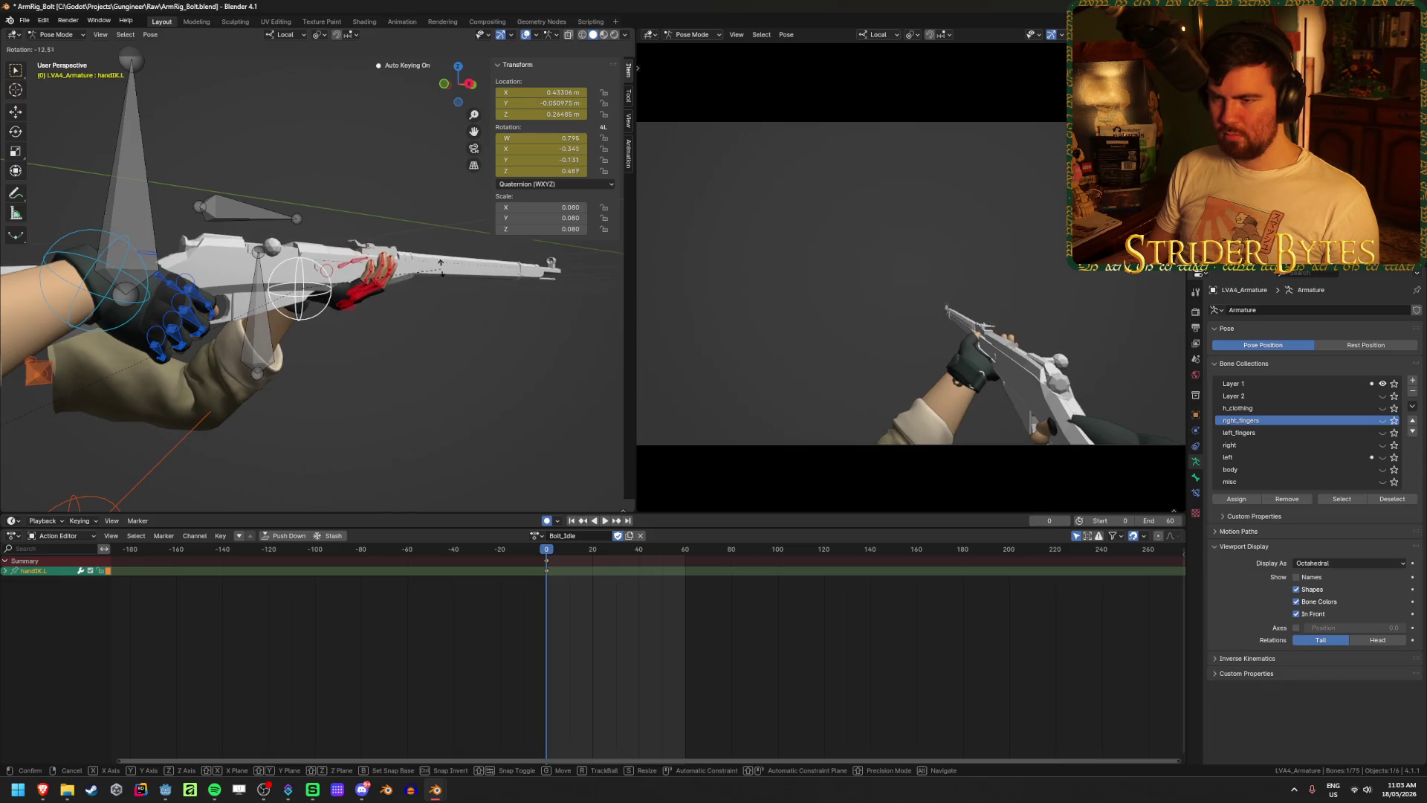
pyautogui.click(441, 266)
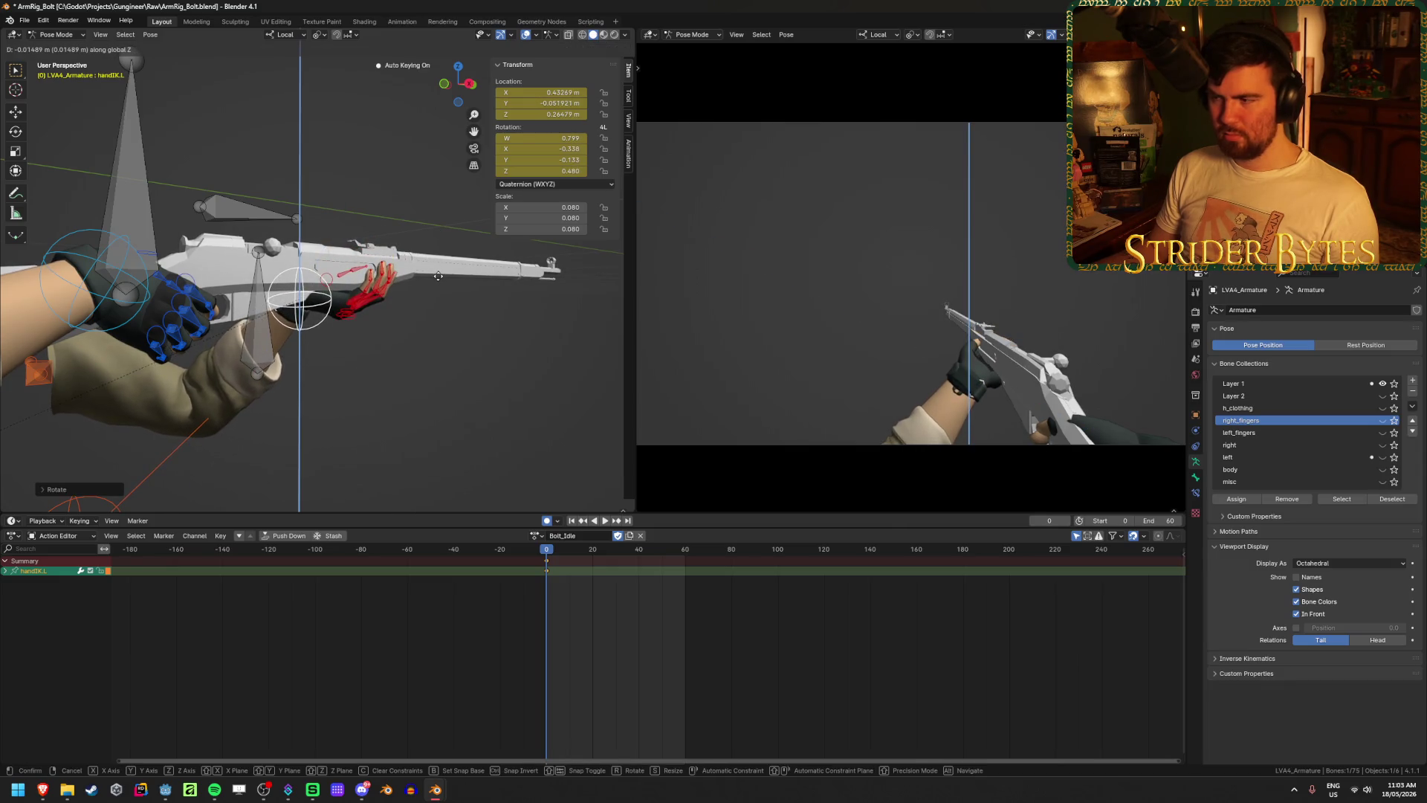
pyautogui.click(438, 275)
pyautogui.moveTo(438, 276)
pyautogui.mouseDown(button='middle')
pyautogui.moveTo(198, 305)
pyautogui.moveTo(364, 296)
pyautogui.moveTo(393, 218)
pyautogui.mouseUp(button='middle')
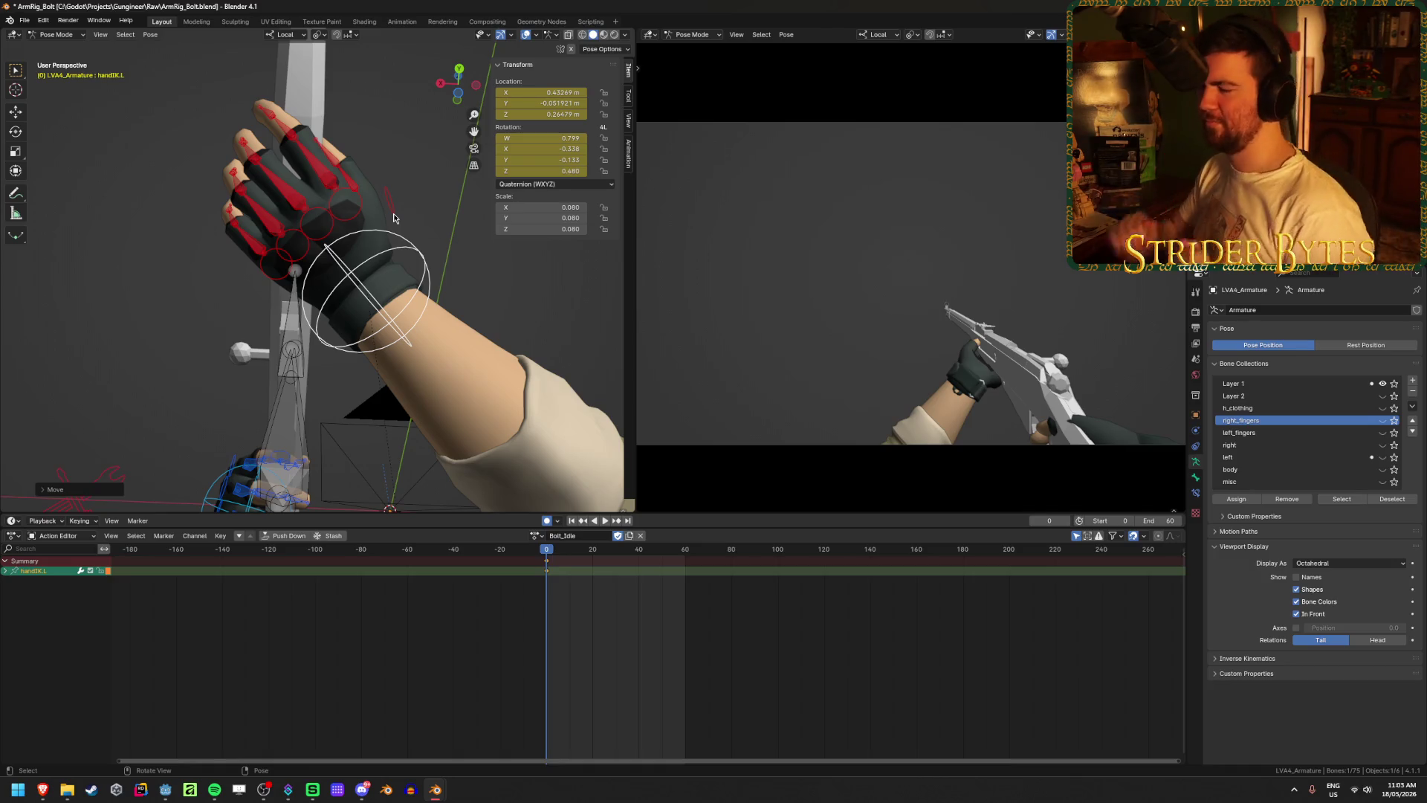
pyautogui.moveTo(408, 207); pyautogui.dragTo(404, 192, button='middle')
pyautogui.press('g')
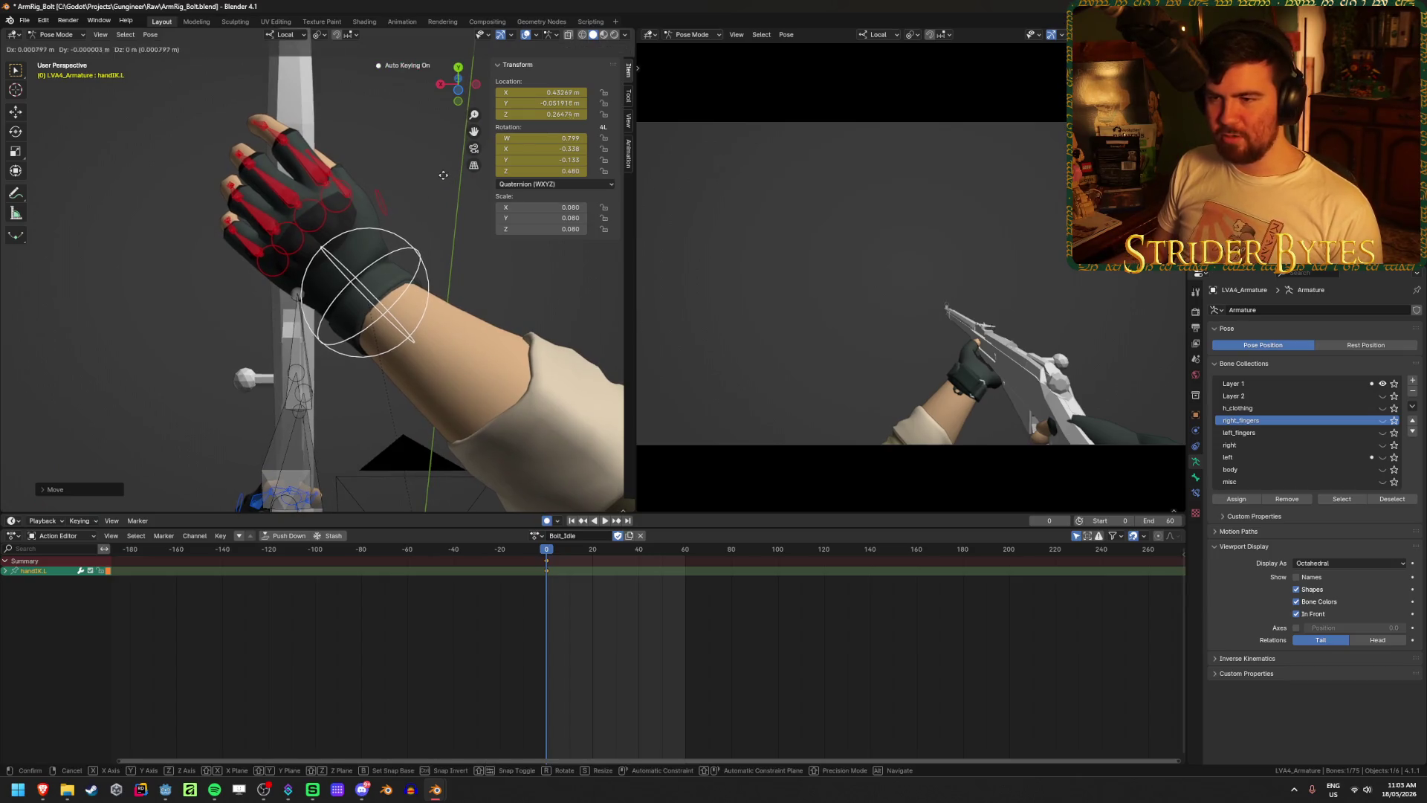
pyautogui.moveTo(426, 168)
pyautogui.mouseDown(button='middle')
pyautogui.moveTo(265, 255)
pyautogui.moveTo(206, 215)
pyautogui.moveTo(203, 276)
pyautogui.moveTo(301, 124)
pyautogui.moveTo(377, 109)
pyautogui.moveTo(345, 347)
pyautogui.moveTo(208, 373)
pyautogui.moveTo(287, 358)
pyautogui.moveTo(191, 275)
pyautogui.mouseUp(button='middle')
# - Bend thumb2.L to roughly 4.1°, -0.2°, 10.4° and key it
pyautogui.click(231, 228)
pyautogui.press('g')
pyautogui.click(275, 130)
pyautogui.click(345, 347)
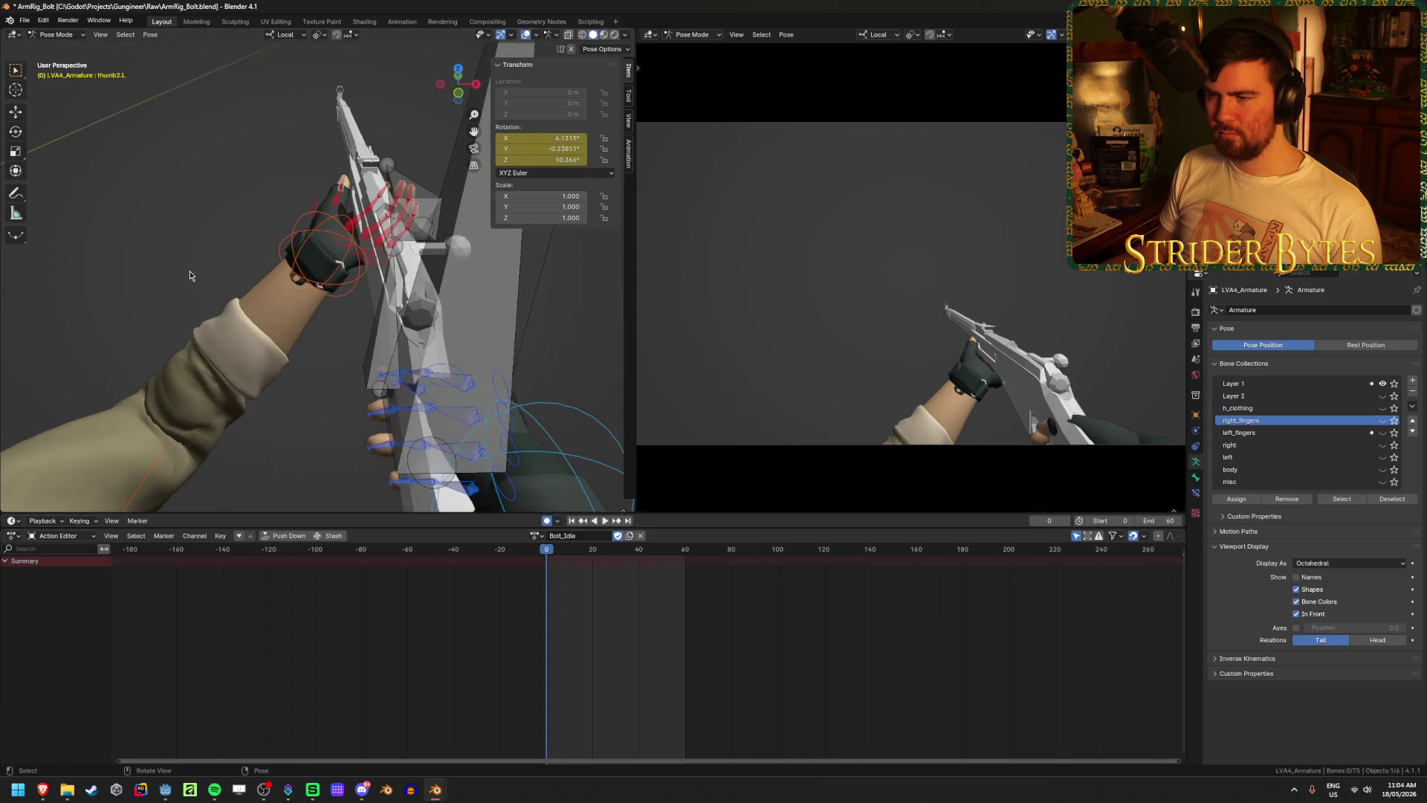
# - Bend the right thumb thumb2.R around the rifle grip and refine it
pyautogui.moveTo(439, 403)
pyautogui.mouseDown(button='middle')
pyautogui.moveTo(382, 385)
pyautogui.moveTo(423, 377)
pyautogui.moveTo(372, 403)
pyautogui.moveTo(398, 399)
pyautogui.mouseUp(button='middle')
pyautogui.click(357, 288)
pyautogui.moveTo(357, 288)
pyautogui.mouseDown(button='middle')
pyautogui.moveTo(358, 238)
pyautogui.moveTo(305, 228)
pyautogui.mouseUp(button='middle')
pyautogui.press('g')
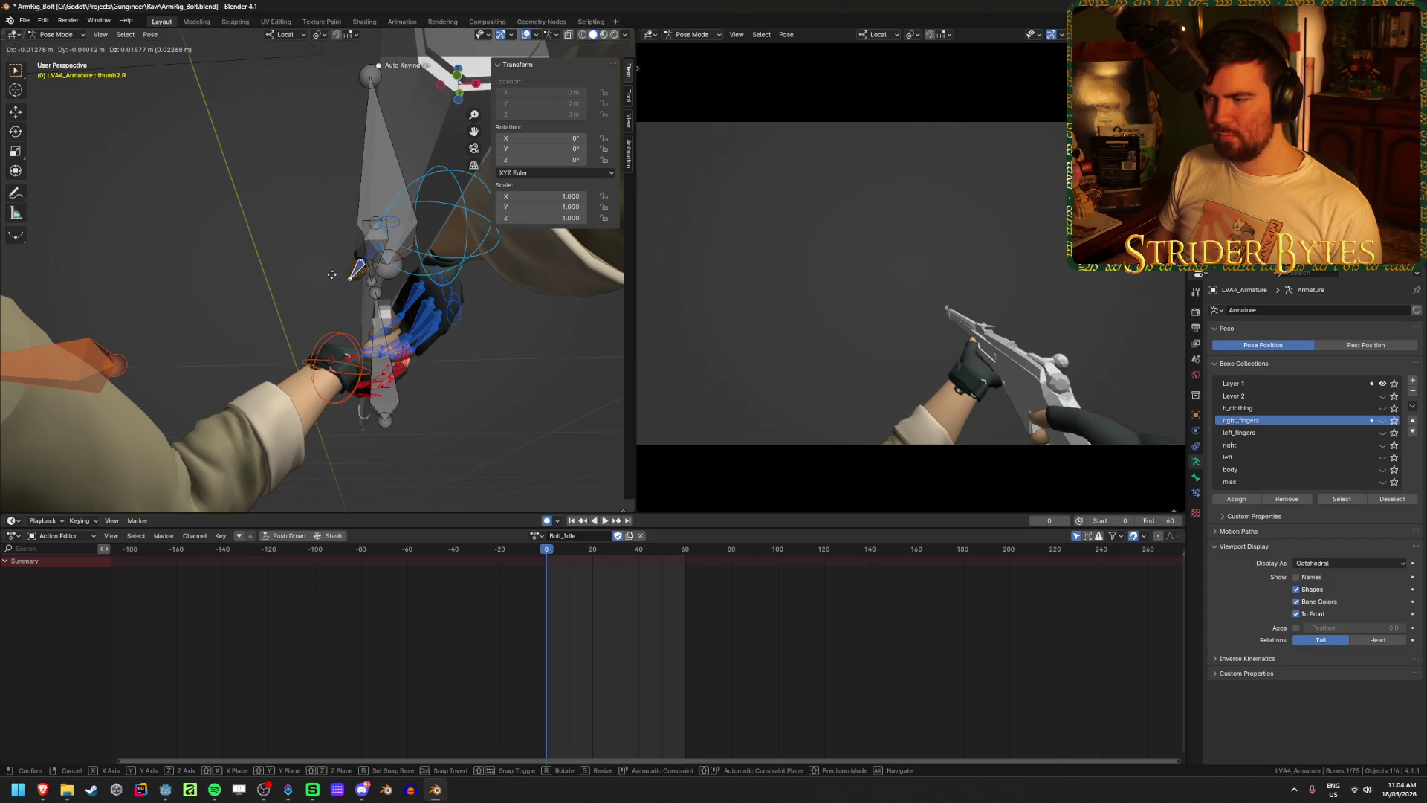
pyautogui.click(331, 276)
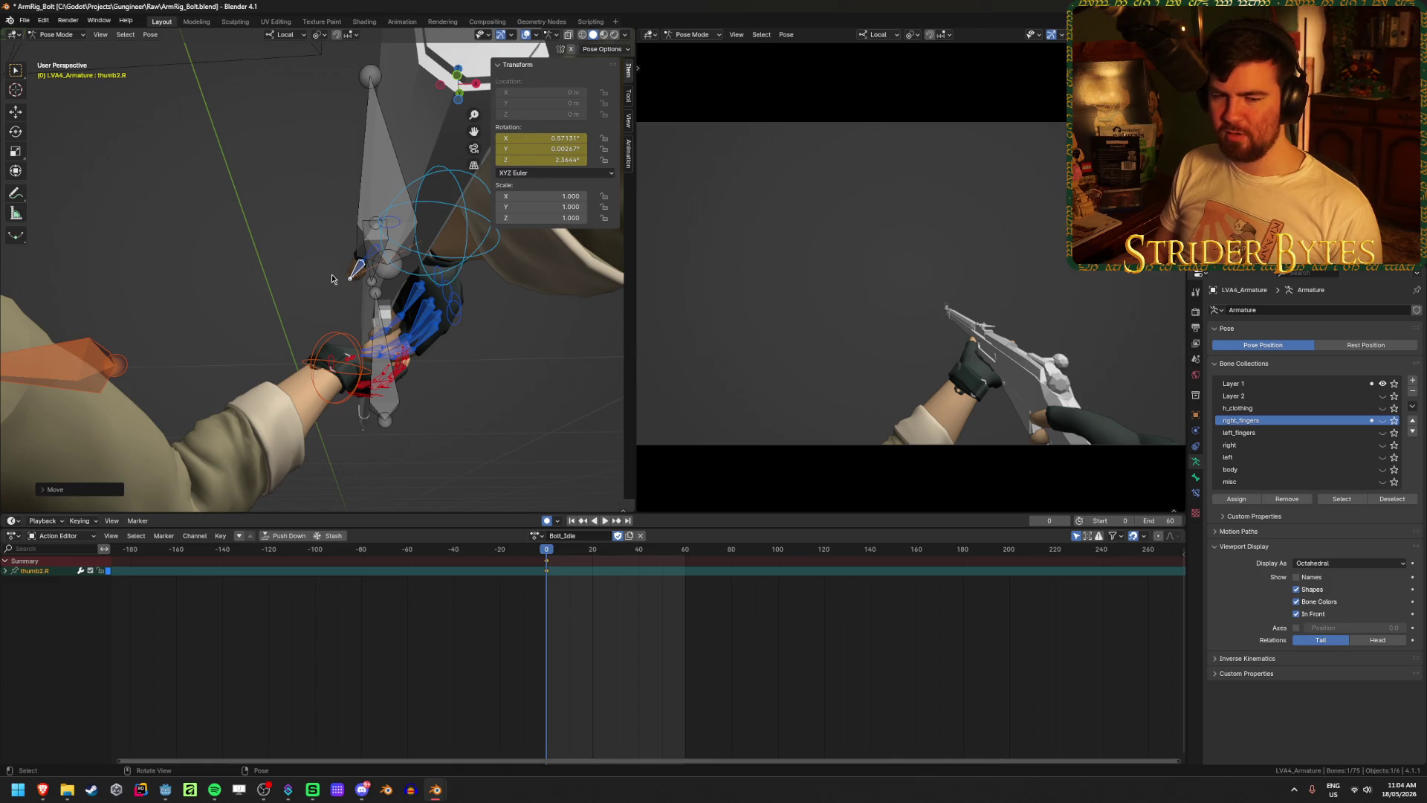
pyautogui.moveTo(374, 289)
pyautogui.mouseDown(button='middle')
pyautogui.moveTo(540, 418)
pyautogui.moveTo(312, 316)
pyautogui.moveTo(338, 368)
pyautogui.moveTo(405, 395)
pyautogui.moveTo(444, 390)
pyautogui.moveTo(251, 389)
pyautogui.mouseUp(button='middle')
pyautogui.press('g')
pyautogui.click(294, 308)
pyautogui.scroll(3, 352, 389)
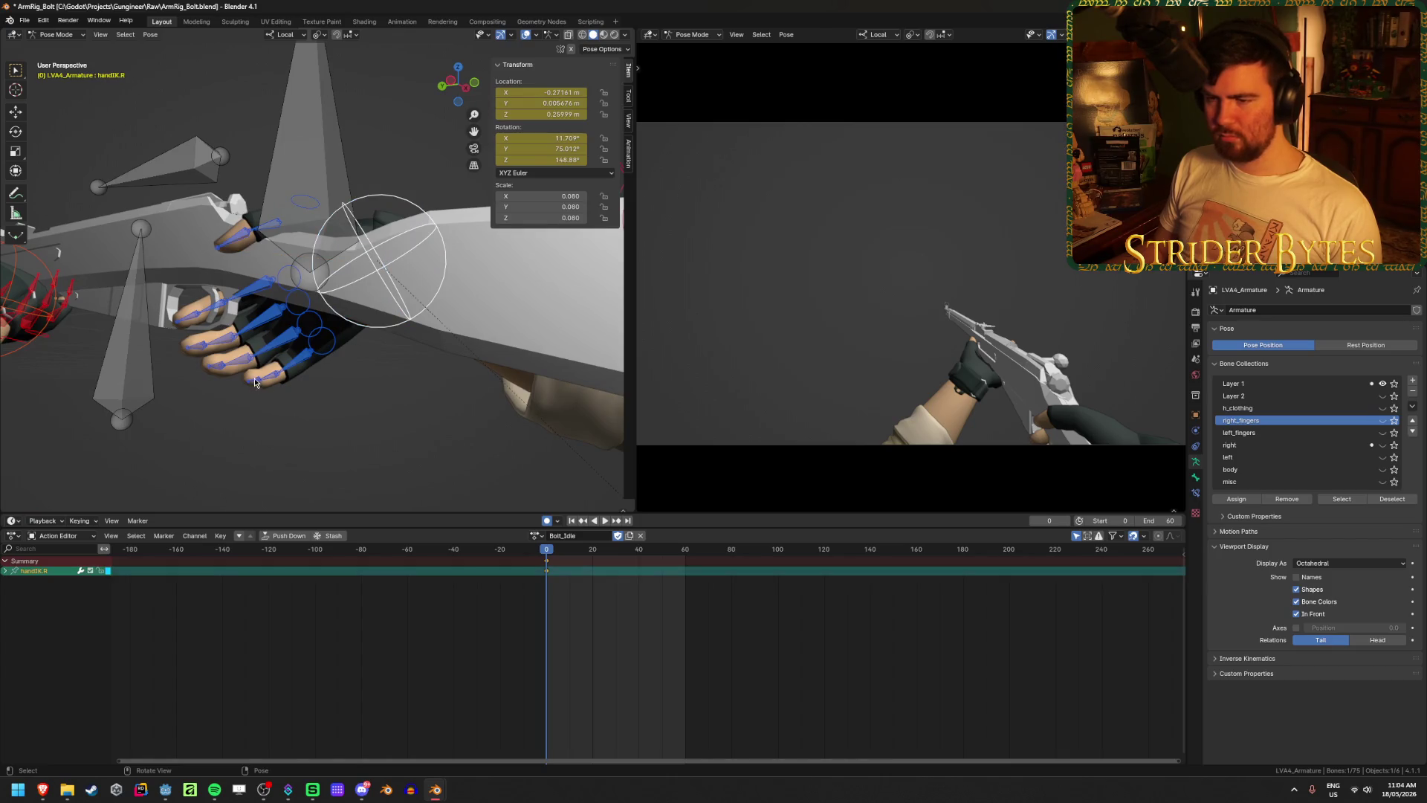
# - Curl the pinky3.R fingertip around the grip and key it
pyautogui.click(382, 260)
pyautogui.moveTo(382, 260)
pyautogui.mouseDown(button='middle')
pyautogui.moveTo(213, 300)
pyautogui.moveTo(170, 364)
pyautogui.mouseUp(button='middle')
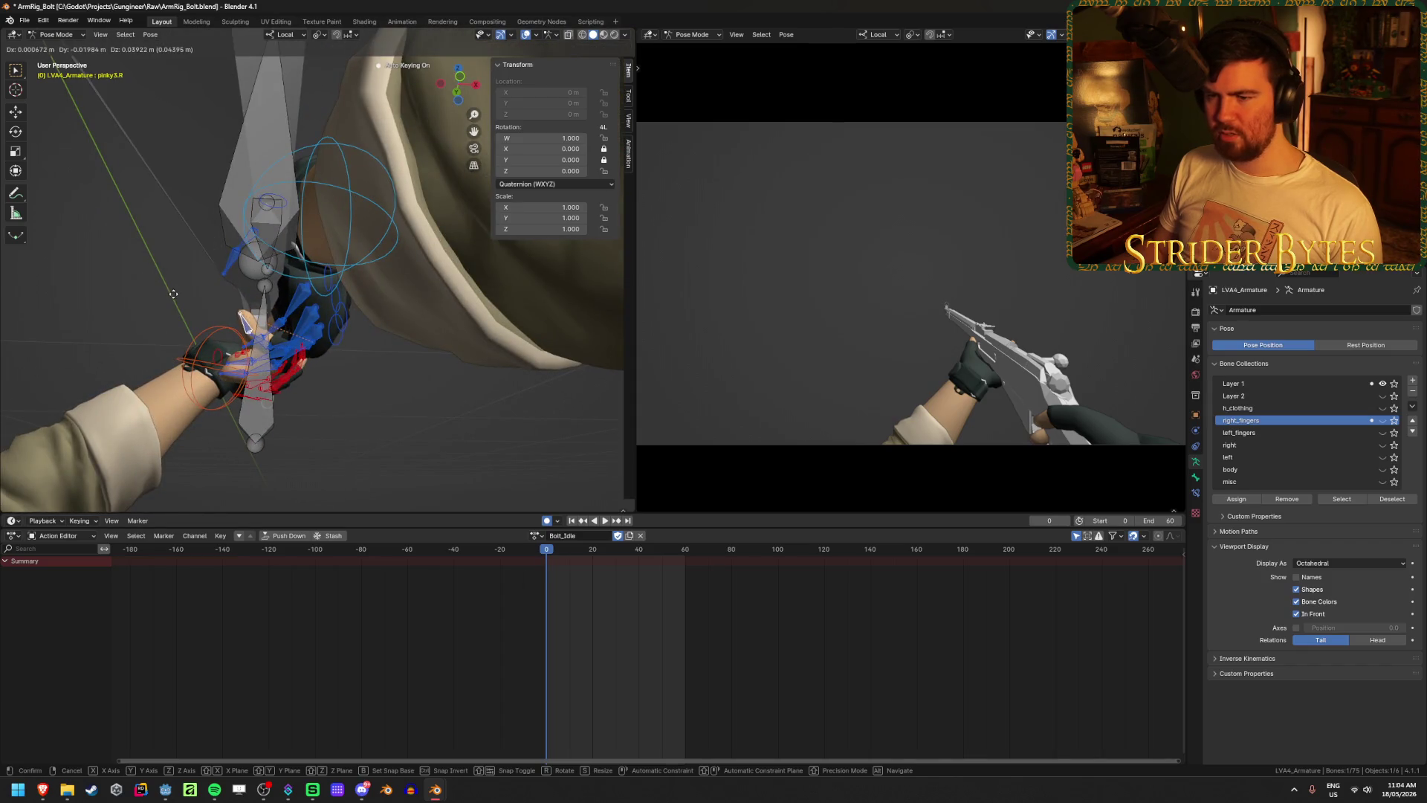
pyautogui.click(173, 293)
pyautogui.moveTo(174, 294); pyautogui.dragTo(328, 326, button='middle')
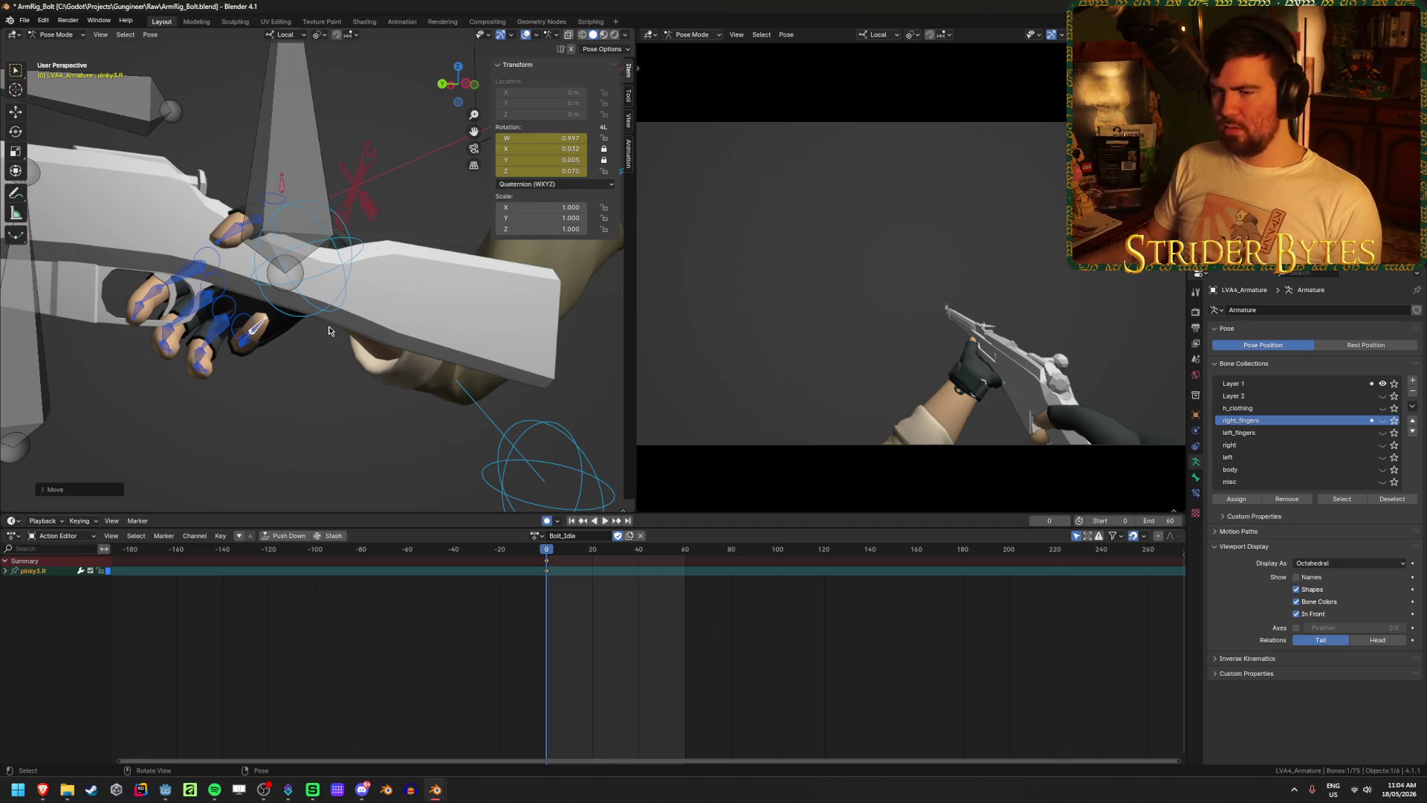
pyautogui.click(349, 280)
pyautogui.moveTo(373, 270)
pyautogui.mouseDown(button='middle')
pyautogui.moveTo(342, 305)
pyautogui.moveTo(340, 470)
pyautogui.moveTo(351, 302)
pyautogui.moveTo(195, 346)
pyautogui.moveTo(181, 365)
pyautogui.moveTo(190, 240)
pyautogui.mouseUp(button='middle')
# - Curl ring3.R to about 13.6° on Z and keyframe it
pyautogui.click(191, 239)
pyautogui.press('g')
pyautogui.click(188, 178)
pyautogui.press('i')
pyautogui.scroll(5, 308, 279)
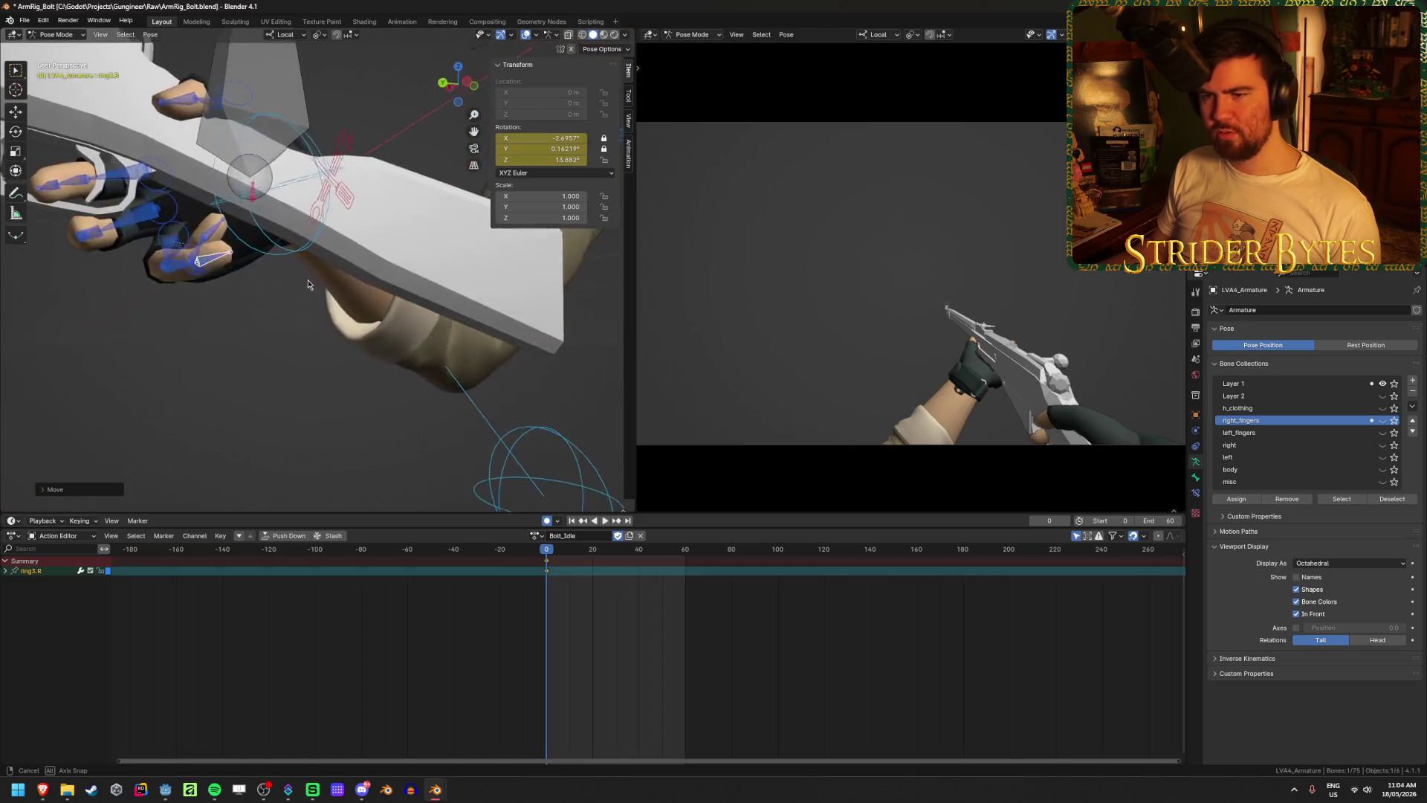
# - Curl middle3.R to about 15.0° on Z and keyframe it
pyautogui.moveTo(307, 280)
pyautogui.mouseDown(button='middle')
pyautogui.moveTo(288, 209)
pyautogui.moveTo(178, 230)
pyautogui.moveTo(202, 275)
pyautogui.moveTo(162, 223)
pyautogui.moveTo(160, 189)
pyautogui.moveTo(197, 180)
pyautogui.moveTo(312, 232)
pyautogui.moveTo(288, 243)
pyautogui.moveTo(324, 365)
pyautogui.mouseUp(button='middle')
pyautogui.click(205, 279)
pyautogui.press('g')
pyautogui.click(159, 163)
pyautogui.press('i')
pyautogui.scroll(5, 320, 234)
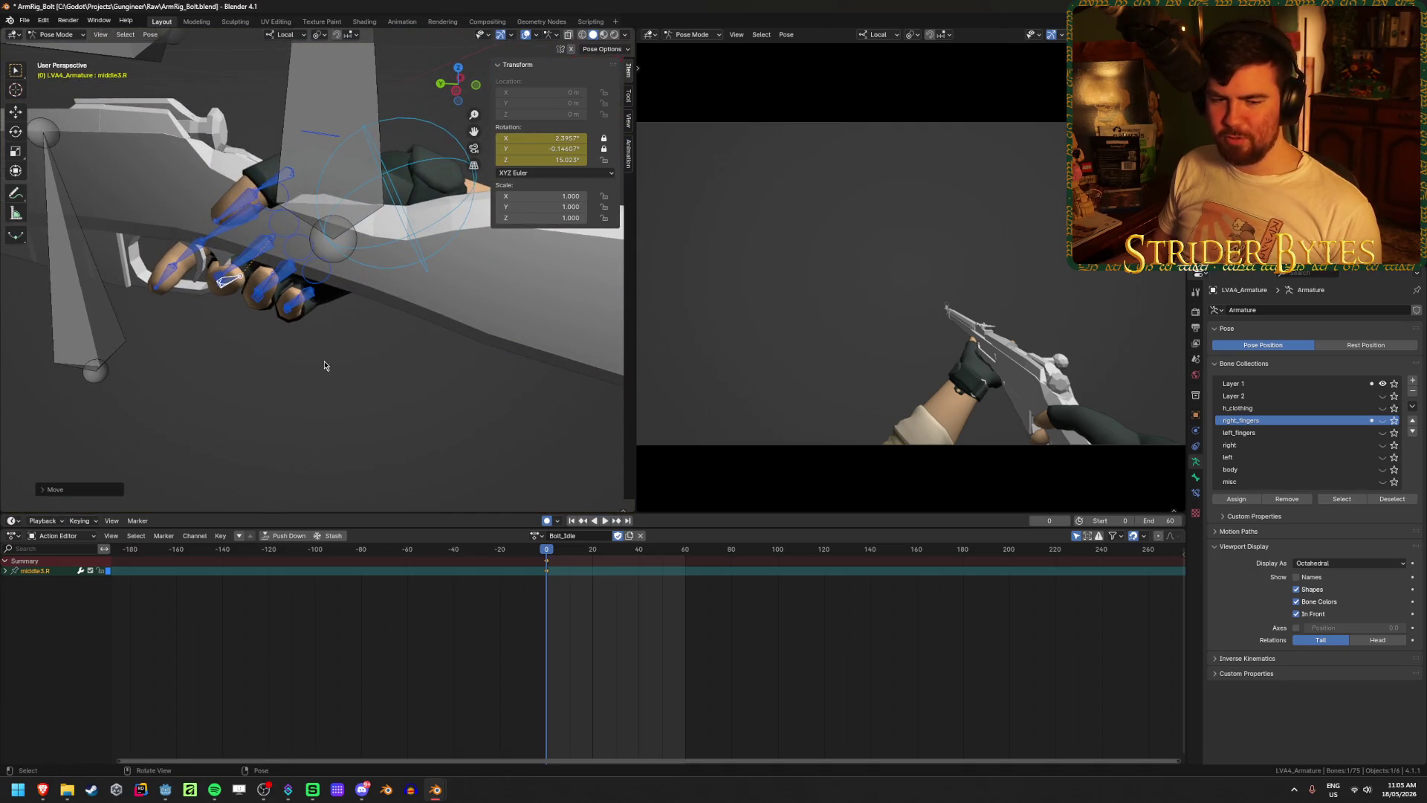
pyautogui.moveTo(373, 272); pyautogui.dragTo(389, 269, button='middle')
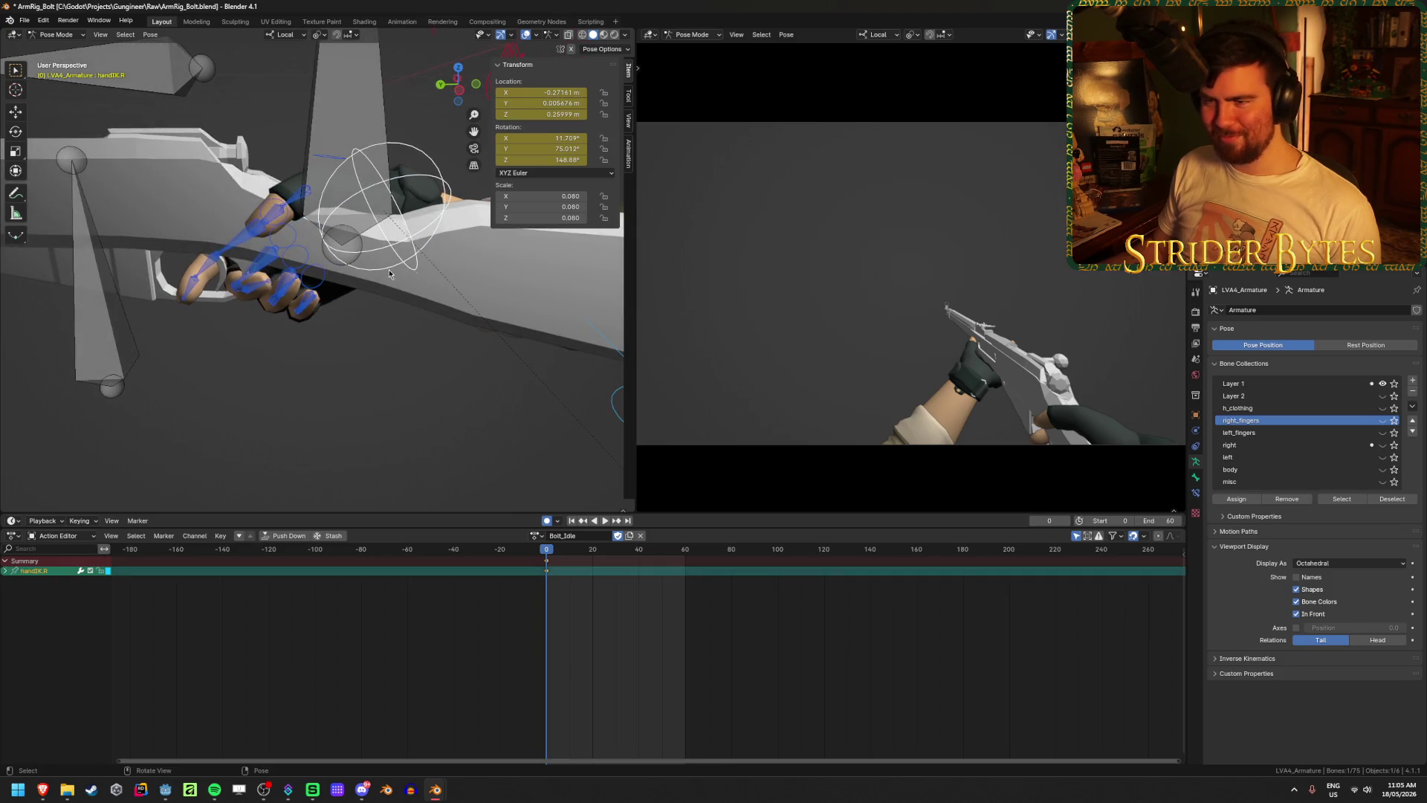
# - Rotate and reposition the right hand IK target against the rifle grip
pyautogui.press('r')
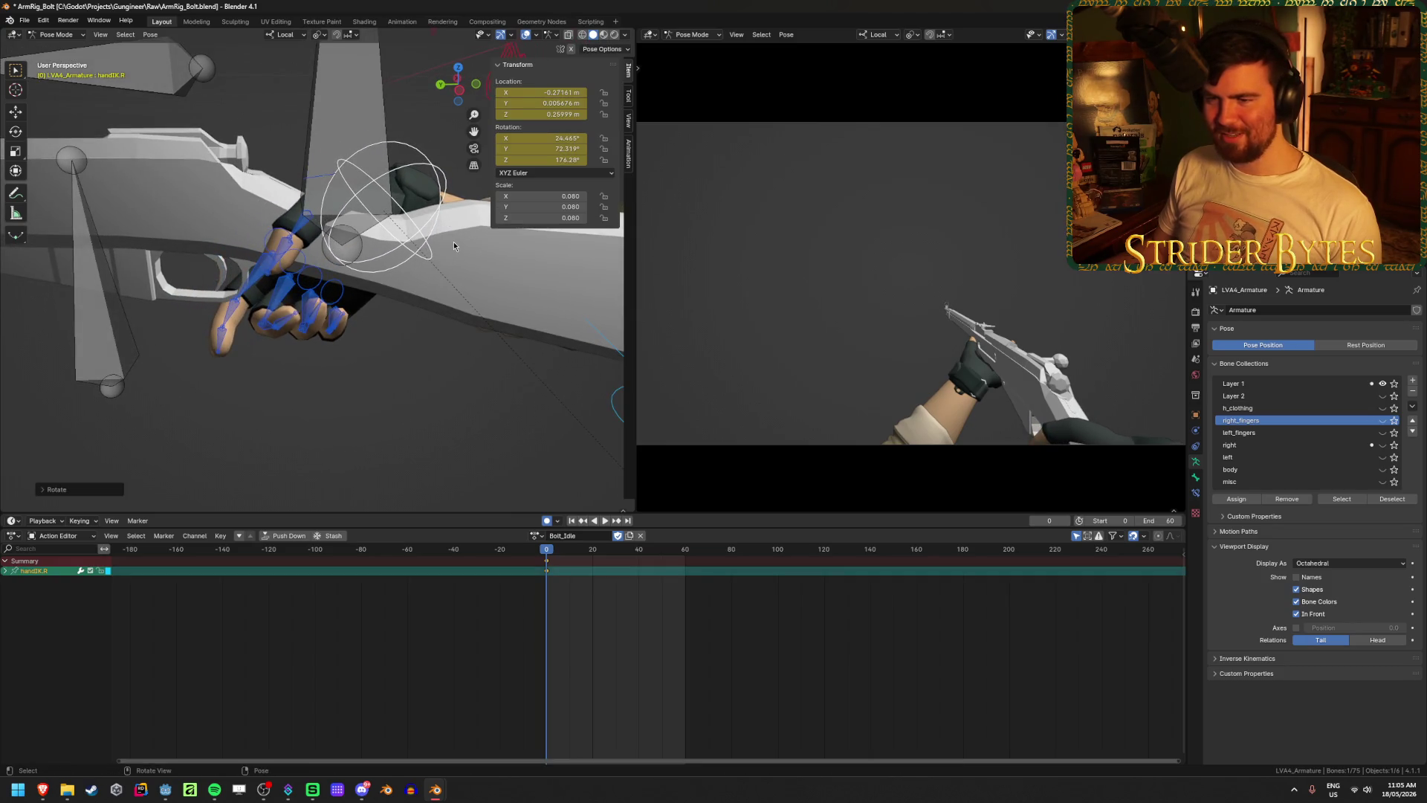
pyautogui.moveTo(458, 247); pyautogui.dragTo(429, 296, button='middle')
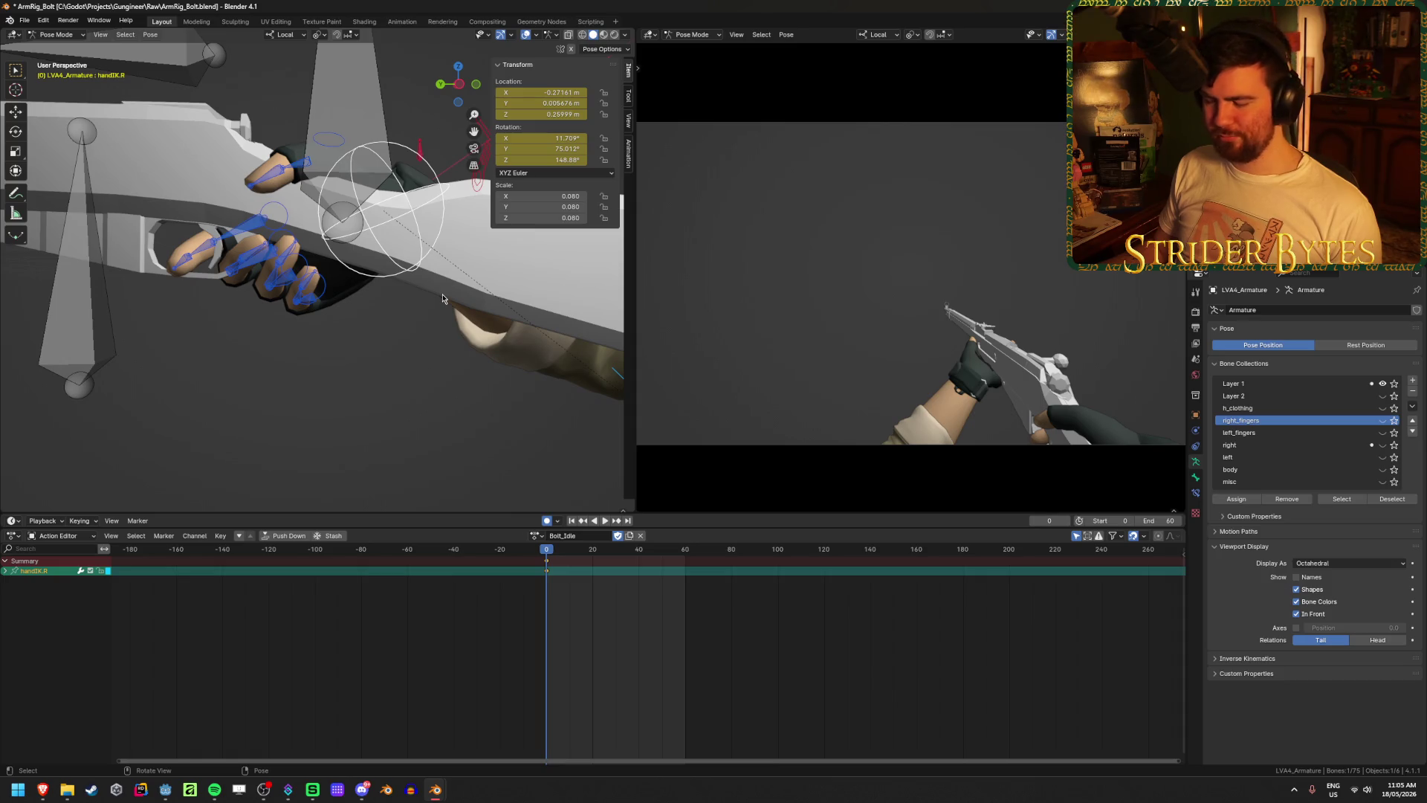
pyautogui.press('KP_3')
pyautogui.press('ctrl+KP_3')
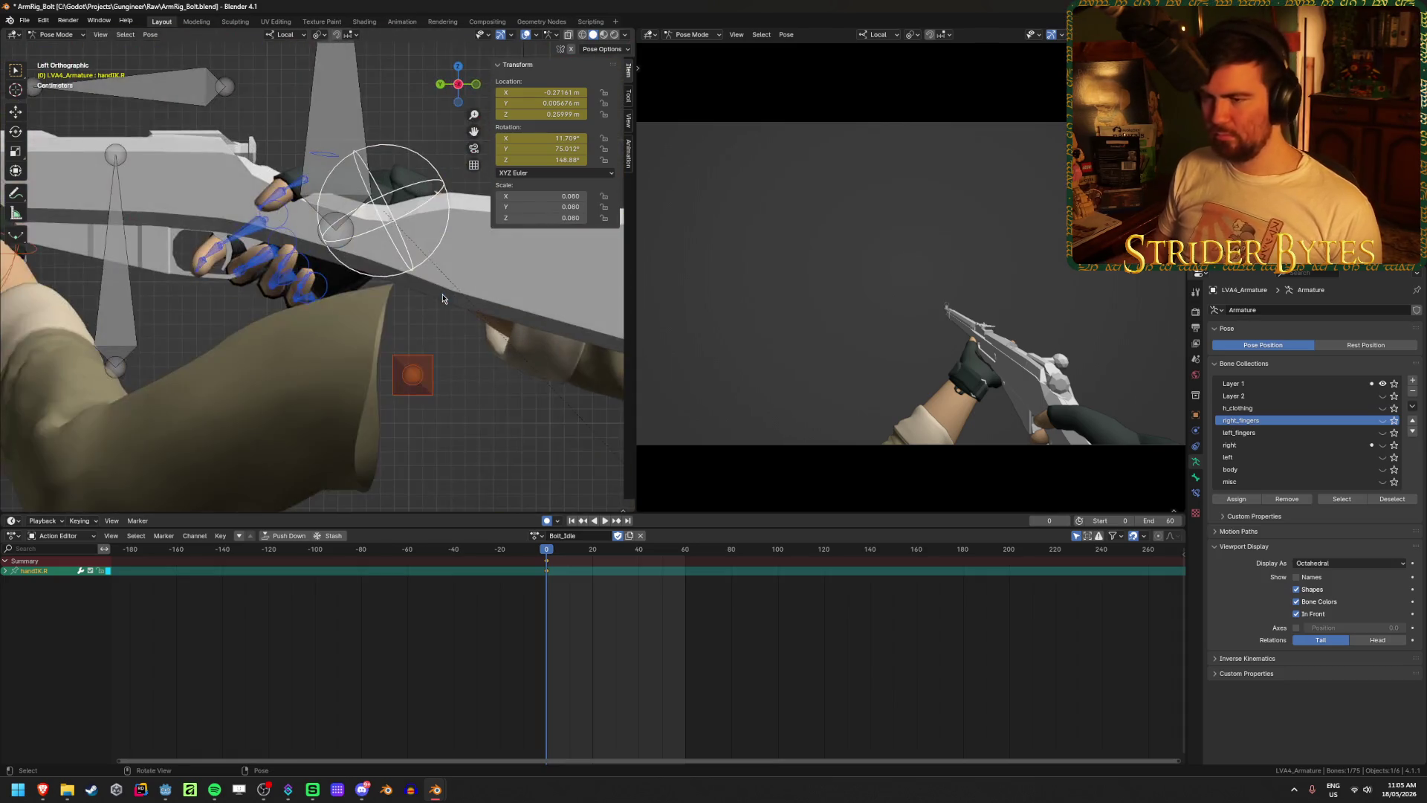
pyautogui.press('g')
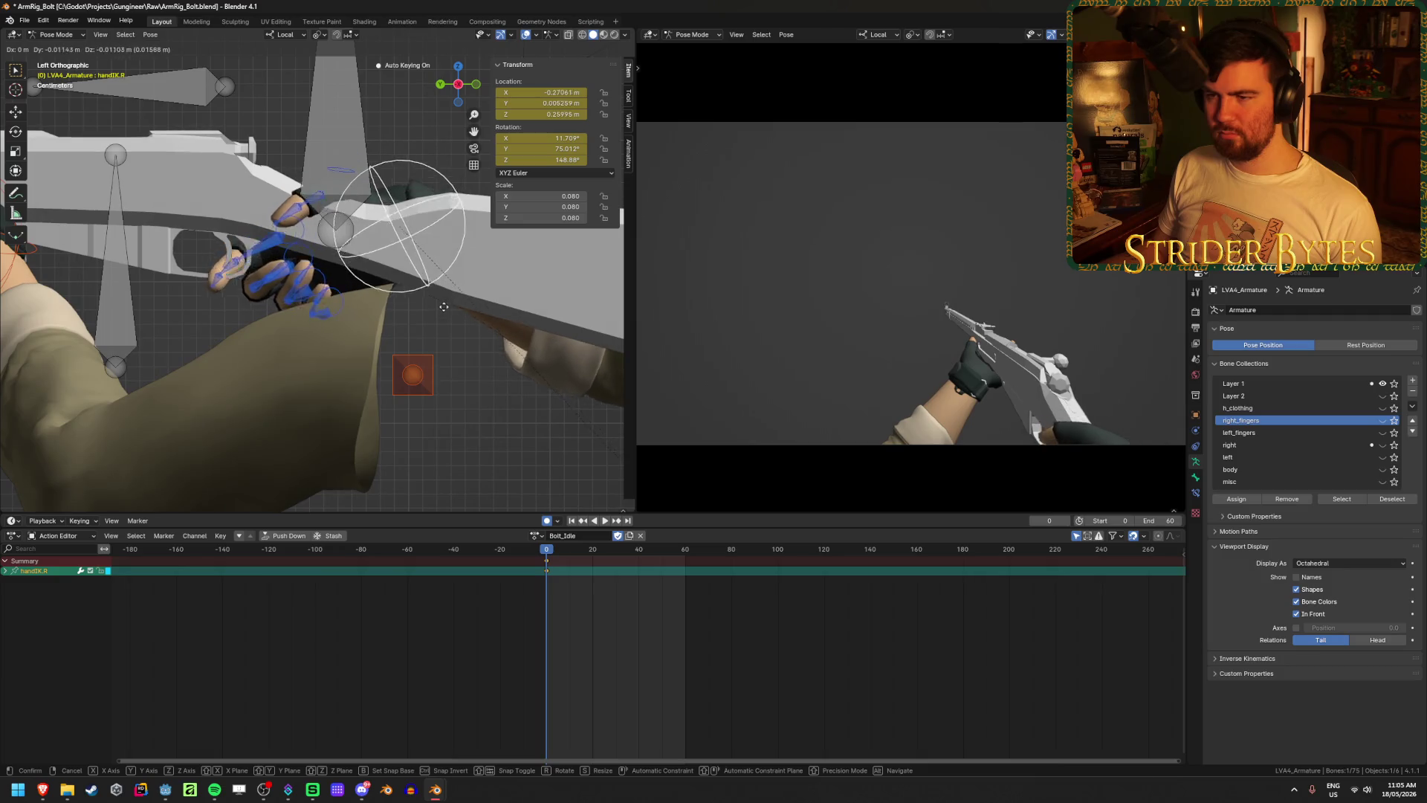
pyautogui.click(437, 295)
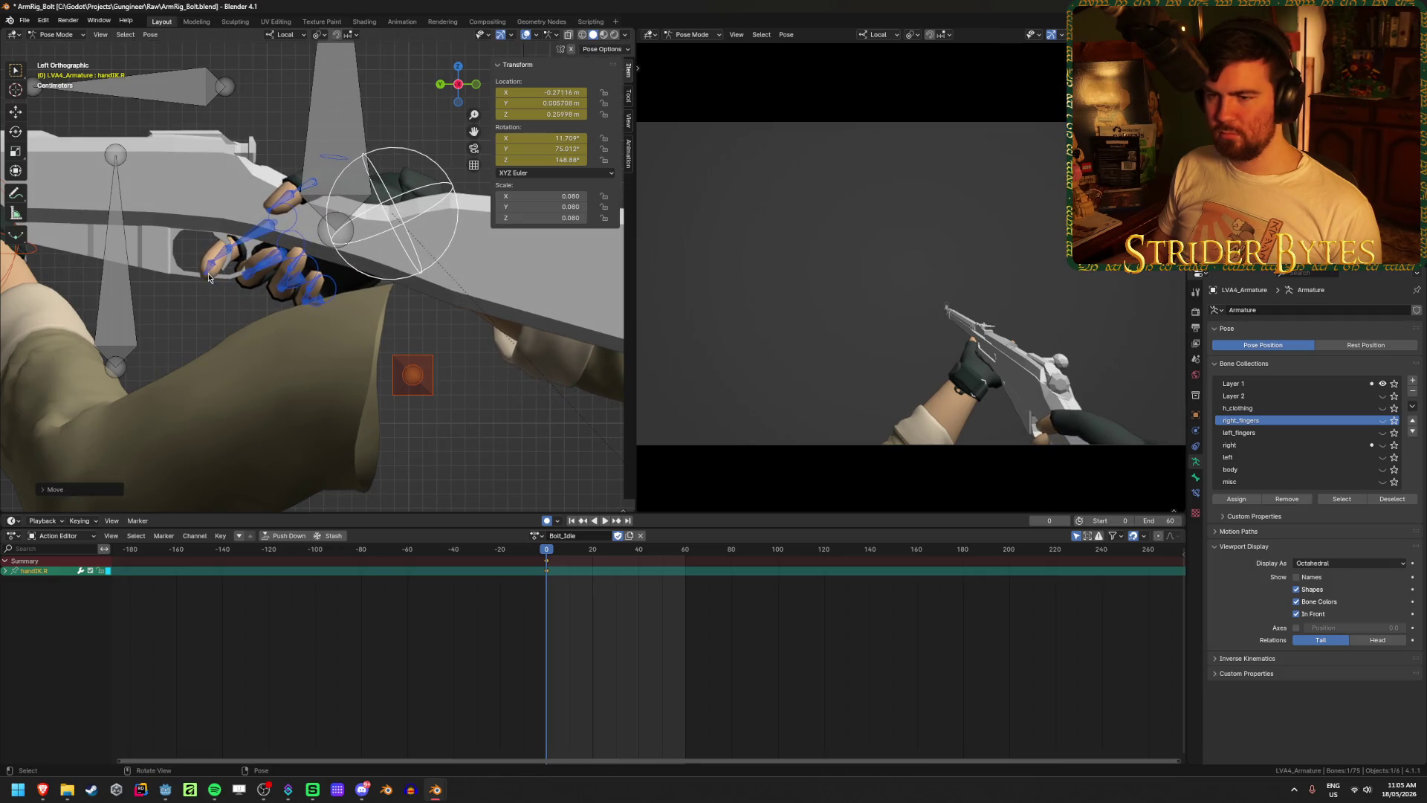
# - Bend the index3.R fingertip and rotate middle1.R to curl the middle finger
pyautogui.click(211, 255)
pyautogui.press('g')
pyautogui.click(216, 266)
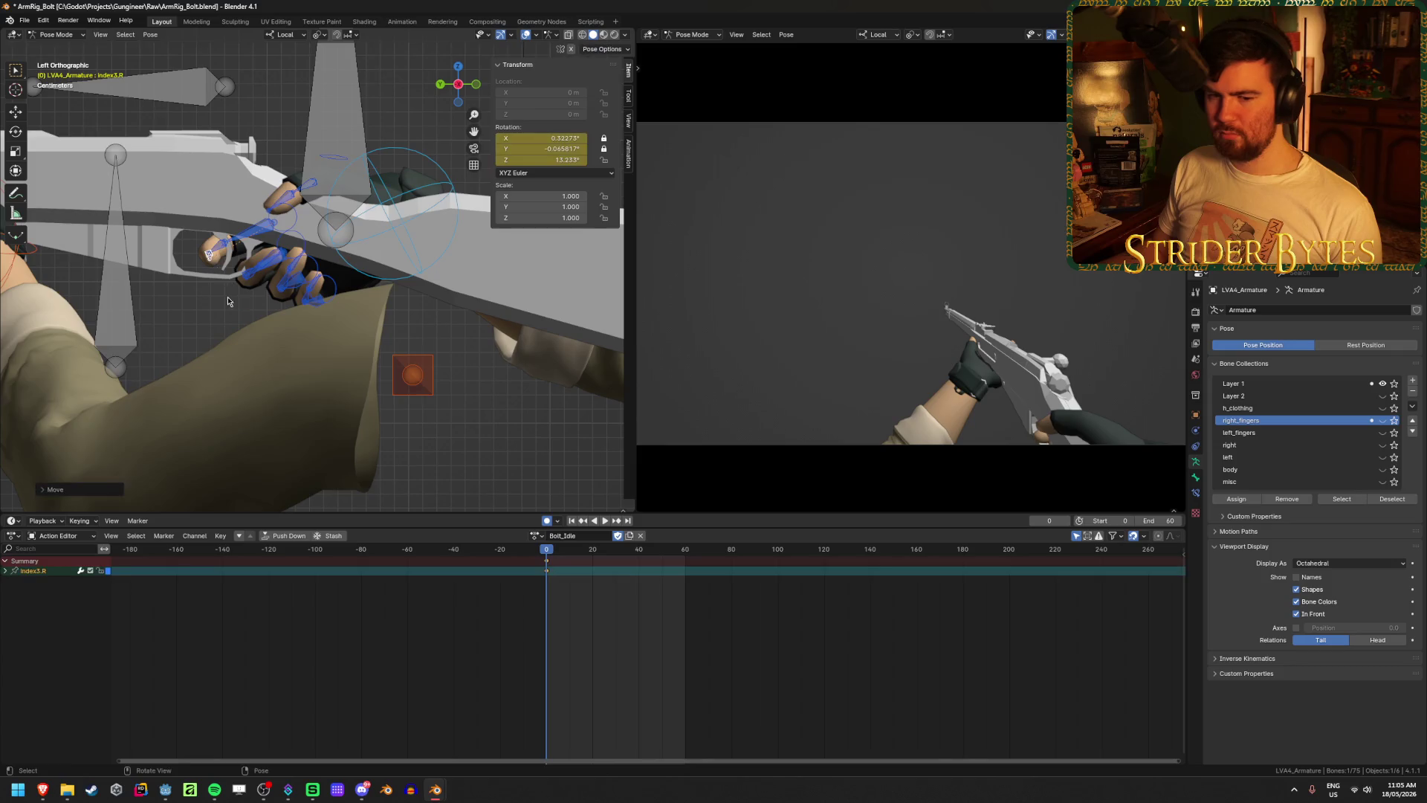
pyautogui.moveTo(215, 266)
pyautogui.mouseDown(button='middle')
pyautogui.moveTo(480, 301)
pyautogui.moveTo(209, 295)
pyautogui.moveTo(291, 309)
pyautogui.moveTo(227, 291)
pyautogui.moveTo(196, 331)
pyautogui.moveTo(189, 212)
pyautogui.moveTo(213, 285)
pyautogui.moveTo(283, 238)
pyautogui.mouseUp(button='middle')
pyautogui.click(226, 292)
pyautogui.press('r')
pyautogui.click(341, 210)
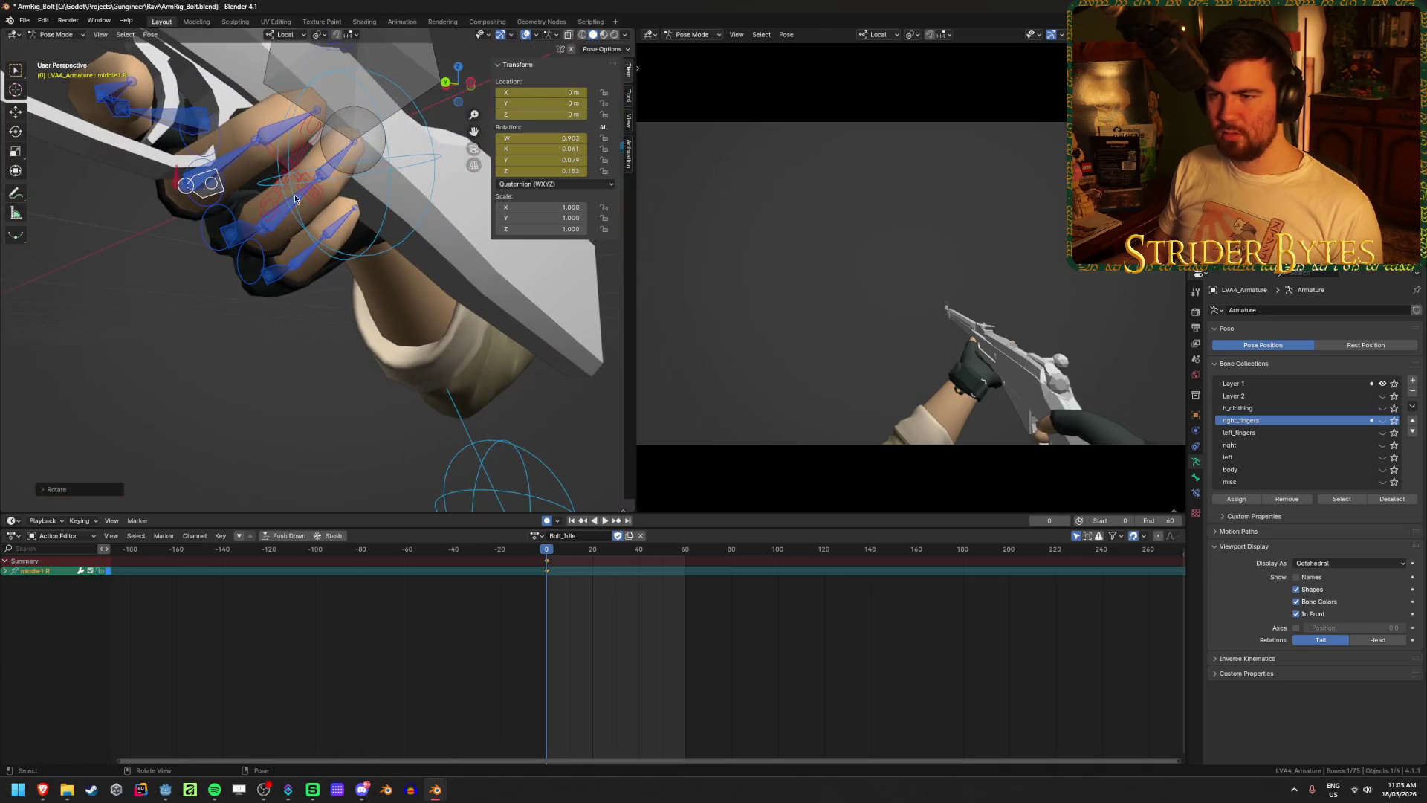
# - Curl the middle3.R, ring3.R and pinky3.R fingertips around the grip
pyautogui.click(286, 158)
pyautogui.press('g')
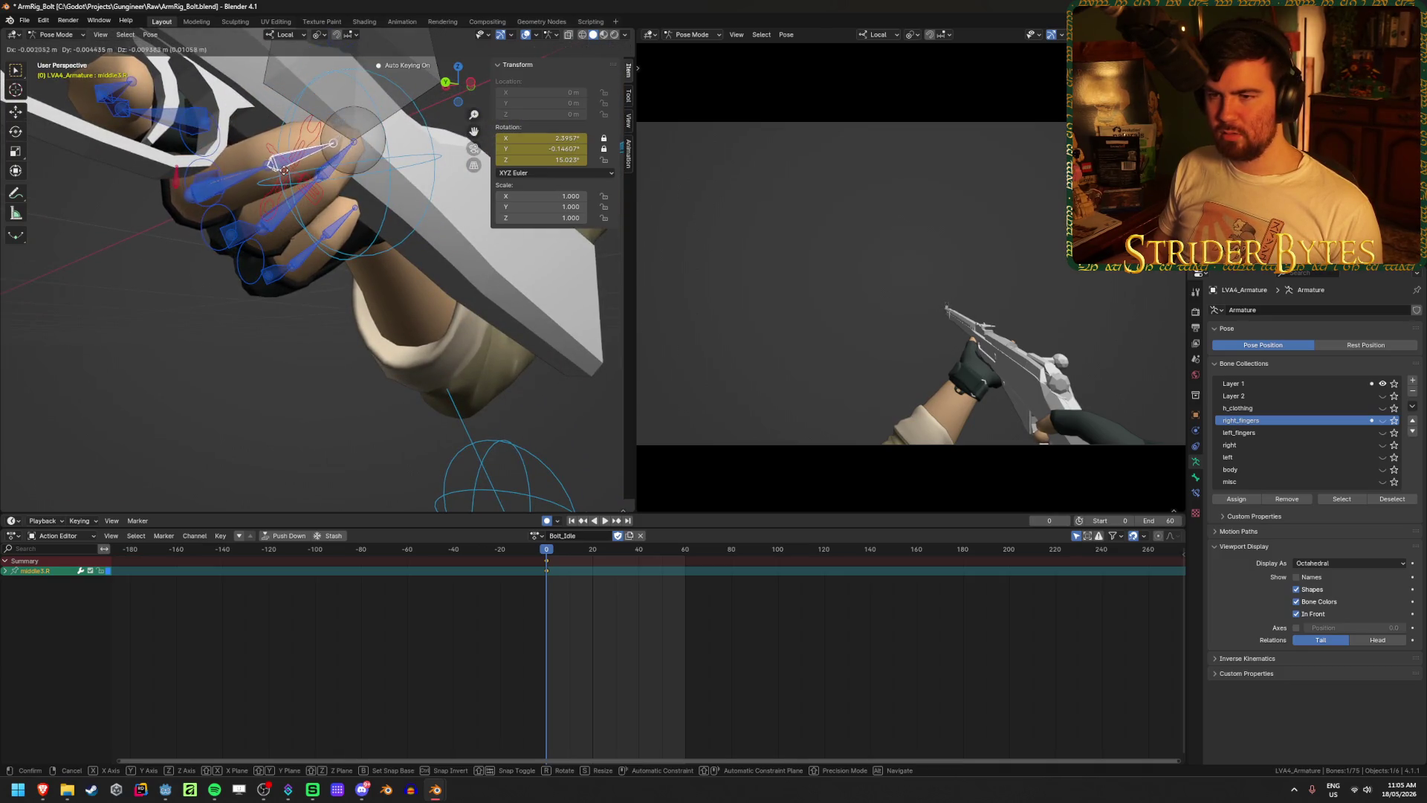
pyautogui.click(287, 158)
pyautogui.moveTo(287, 158)
pyautogui.mouseDown(button='middle')
pyautogui.moveTo(183, 213)
pyautogui.moveTo(311, 139)
pyautogui.moveTo(194, 216)
pyautogui.moveTo(325, 165)
pyautogui.mouseUp(button='middle')
pyautogui.click(325, 165)
pyautogui.press('r')
pyautogui.moveTo(425, 91); pyautogui.dragTo(349, 182, button='middle')
pyautogui.click(386, 159)
pyautogui.press('g')
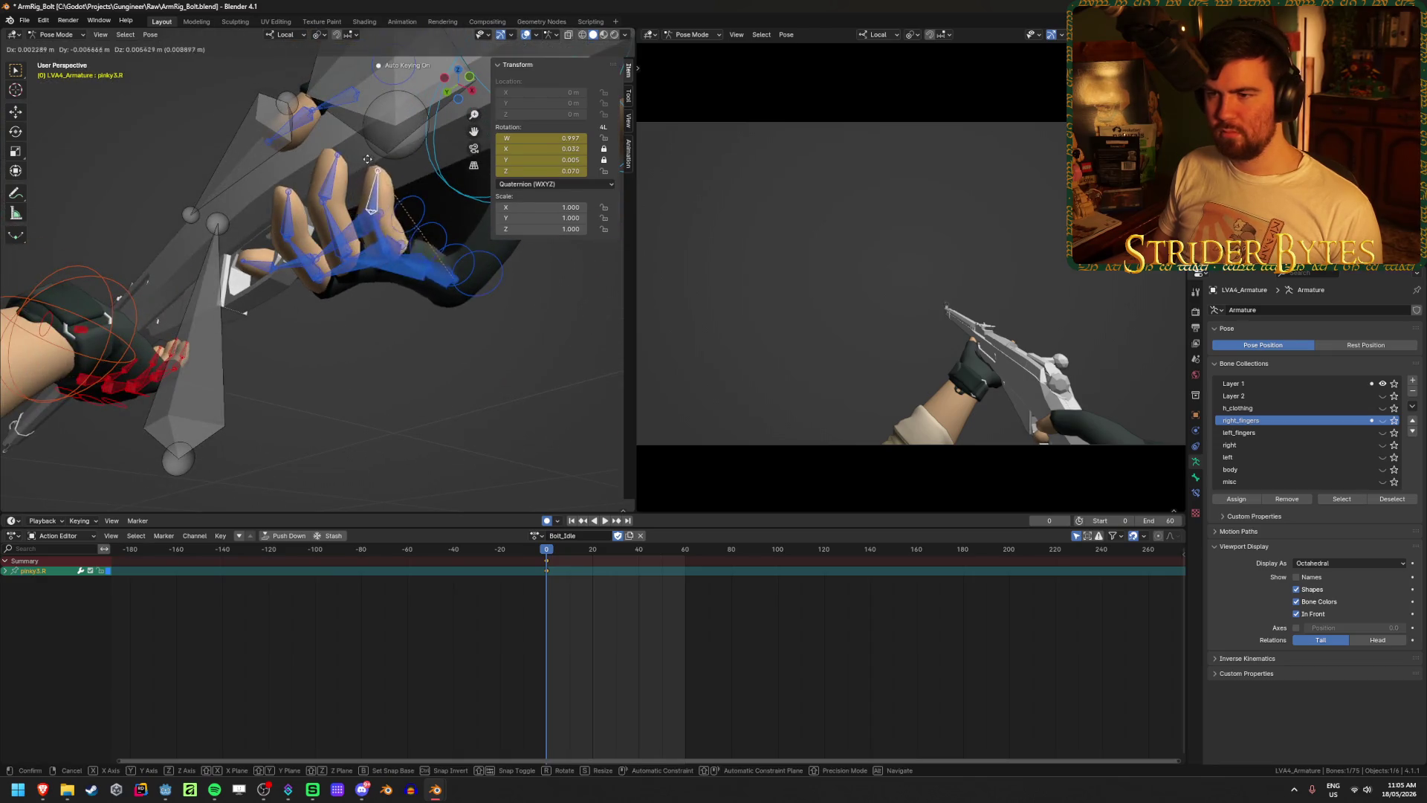
pyautogui.click(378, 161)
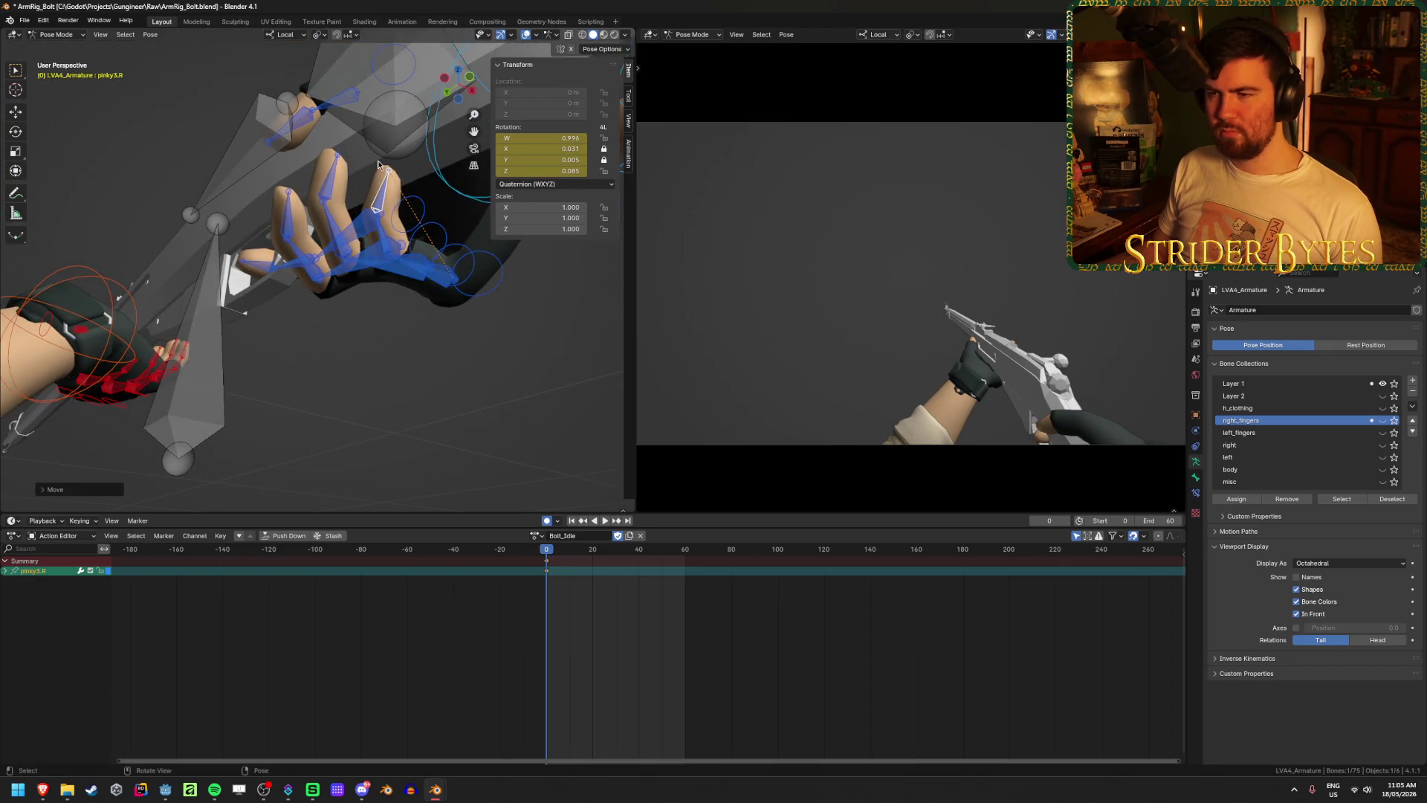
# - Refine middle3.R to about 2.70°, -0.26°, 14.78° and save the file
pyautogui.moveTo(378, 161)
pyautogui.mouseDown(button='middle')
pyautogui.moveTo(411, 242)
pyautogui.moveTo(281, 200)
pyautogui.moveTo(245, 145)
pyautogui.mouseUp(button='middle')
pyautogui.click(280, 200)
pyautogui.press('g')
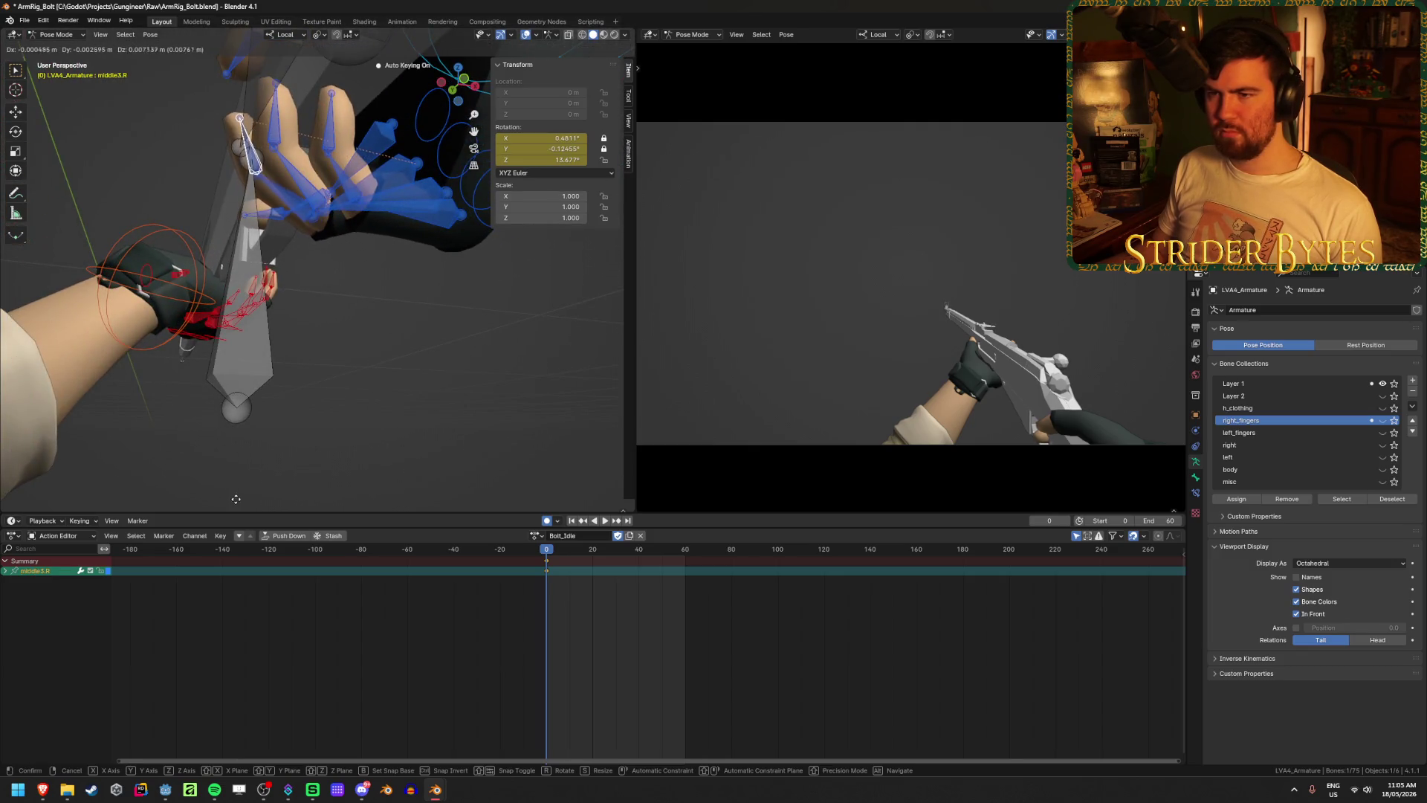
pyautogui.click(240, 45)
pyautogui.moveTo(240, 44)
pyautogui.mouseDown(button='middle')
pyautogui.moveTo(420, 360)
pyautogui.moveTo(405, 413)
pyautogui.mouseUp(button='middle')
pyautogui.press('g')
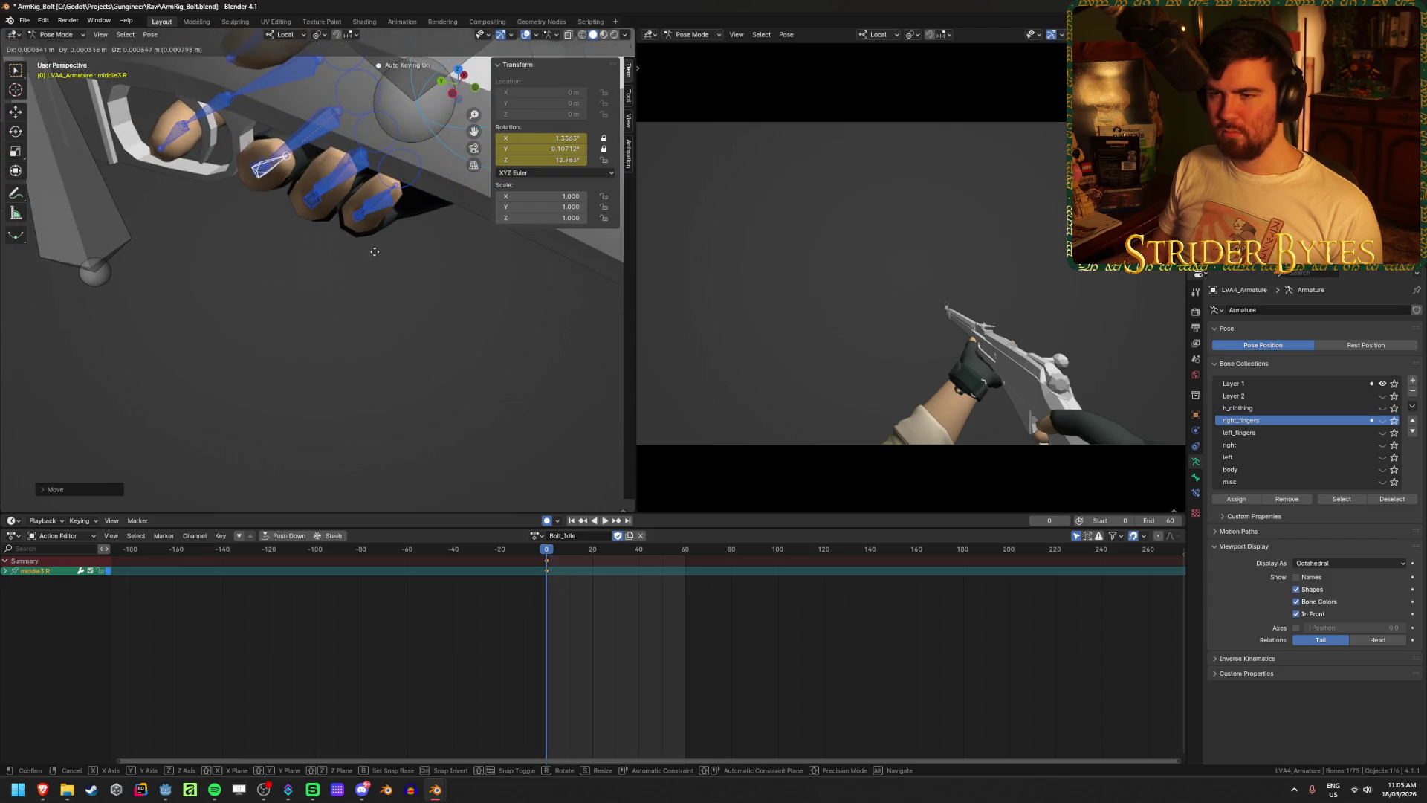
pyautogui.click(357, 296)
pyautogui.moveTo(357, 296)
pyautogui.mouseDown(button='middle')
pyautogui.moveTo(293, 239)
pyautogui.moveTo(334, 265)
pyautogui.mouseUp(button='middle')
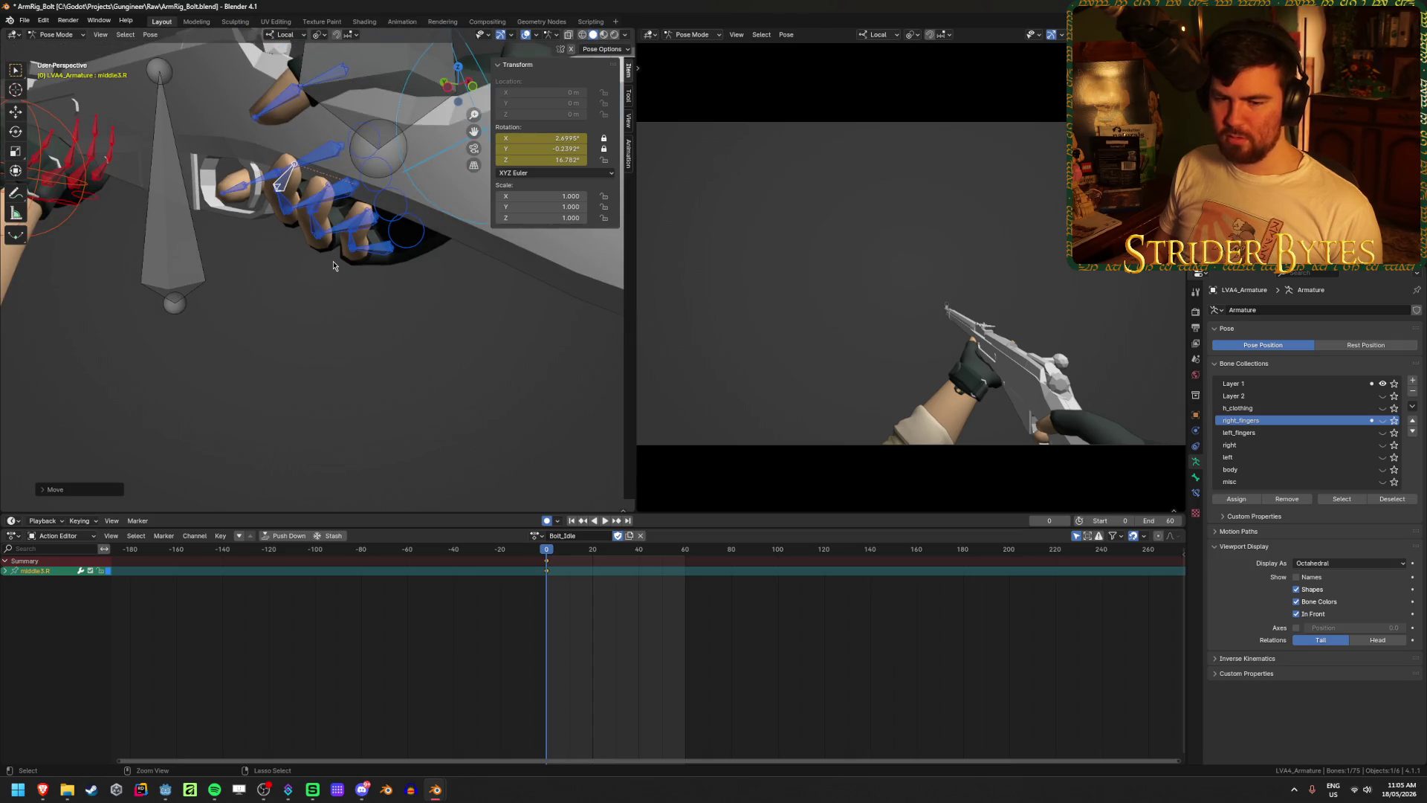
pyautogui.hotkey('ctrl', 's')
pyautogui.moveTo(336, 352)
pyautogui.mouseDown(button='middle')
pyautogui.moveTo(258, 364)
pyautogui.moveTo(206, 303)
pyautogui.moveTo(233, 383)
pyautogui.mouseUp(button='middle')
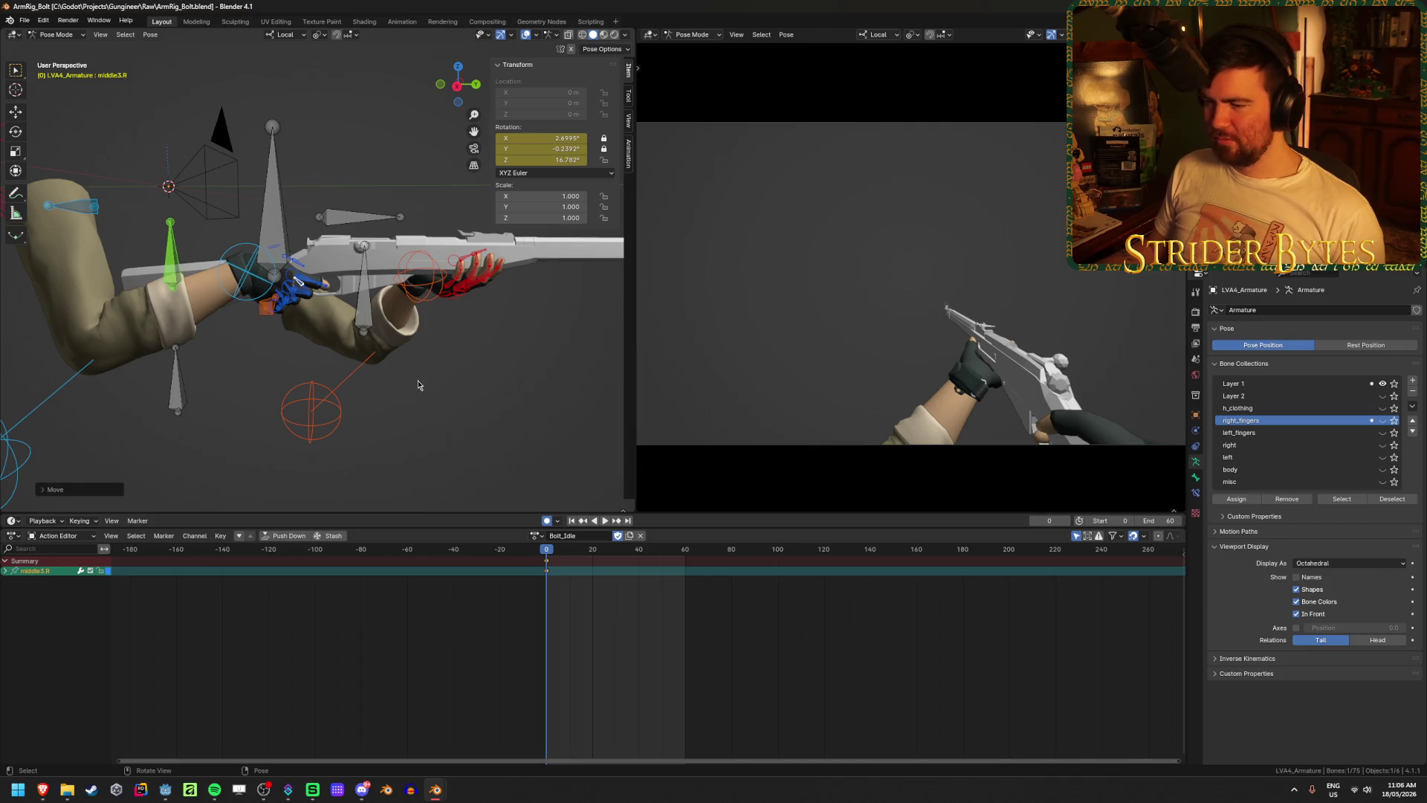
# - Select all visible arm-rig bones and frame every Bolt_Idle channel in the Action Editor
pyautogui.hotkey('ctrl', 'Tab')
pyautogui.hotkey('ctrl', 'Tab')
pyautogui.press('a')
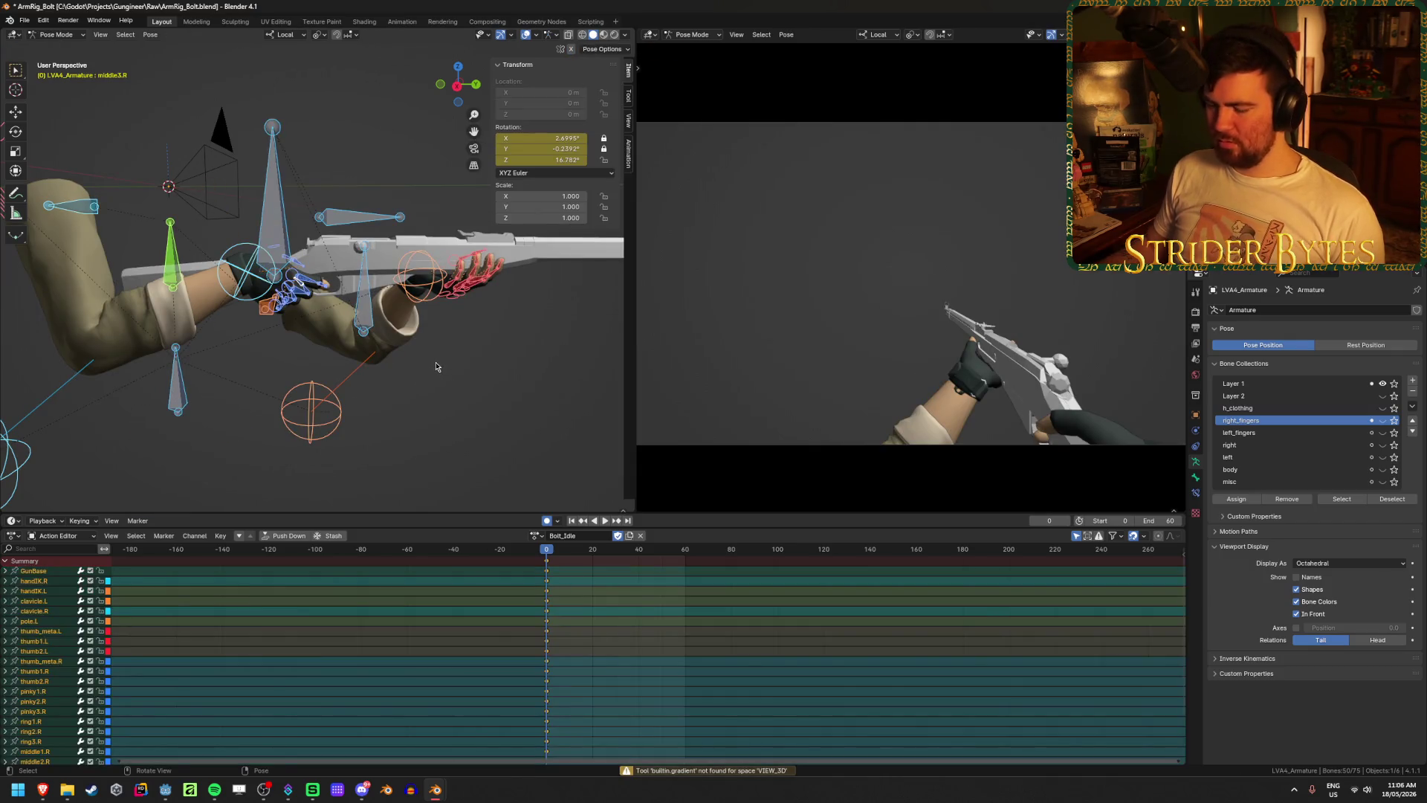
pyautogui.hotkey('alt', 'a')
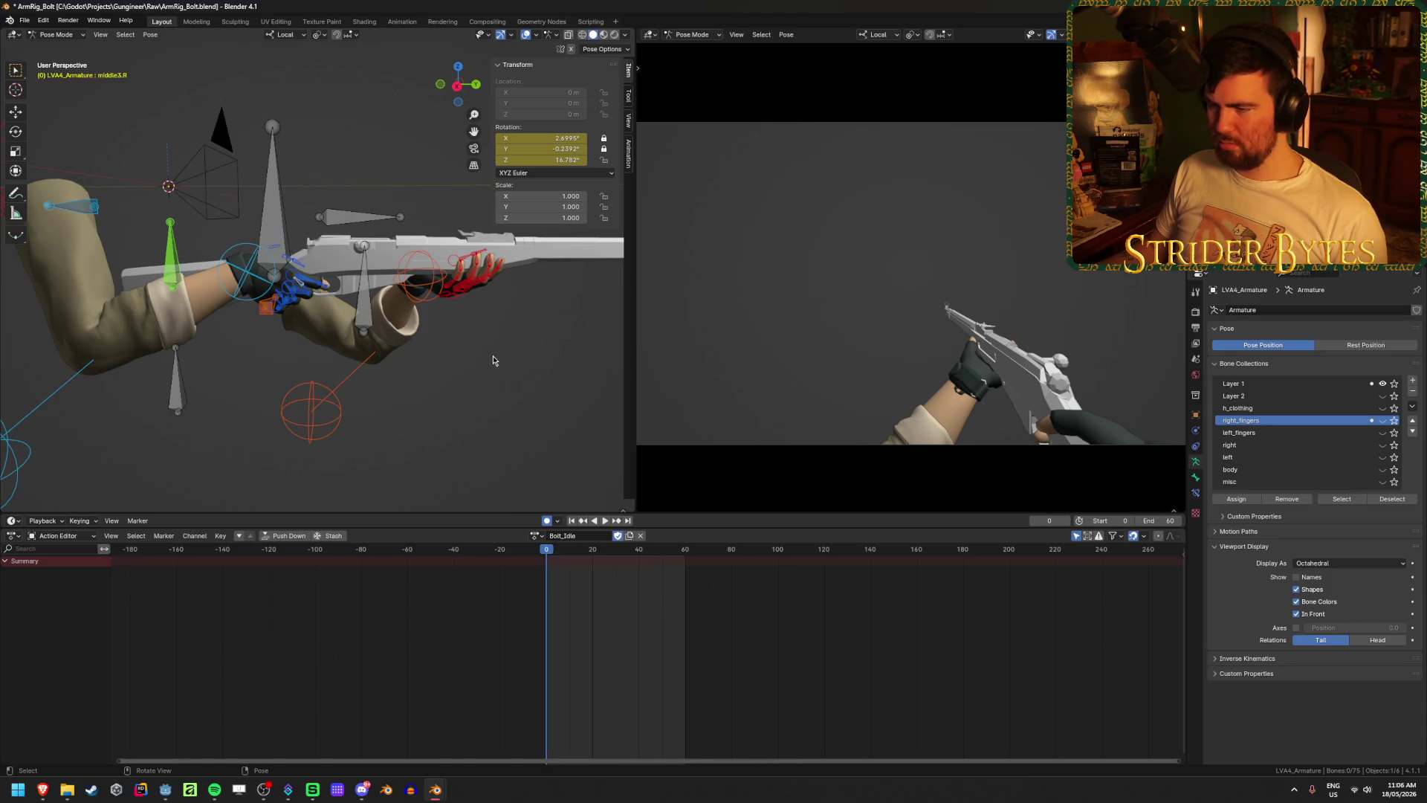
pyautogui.press('a')
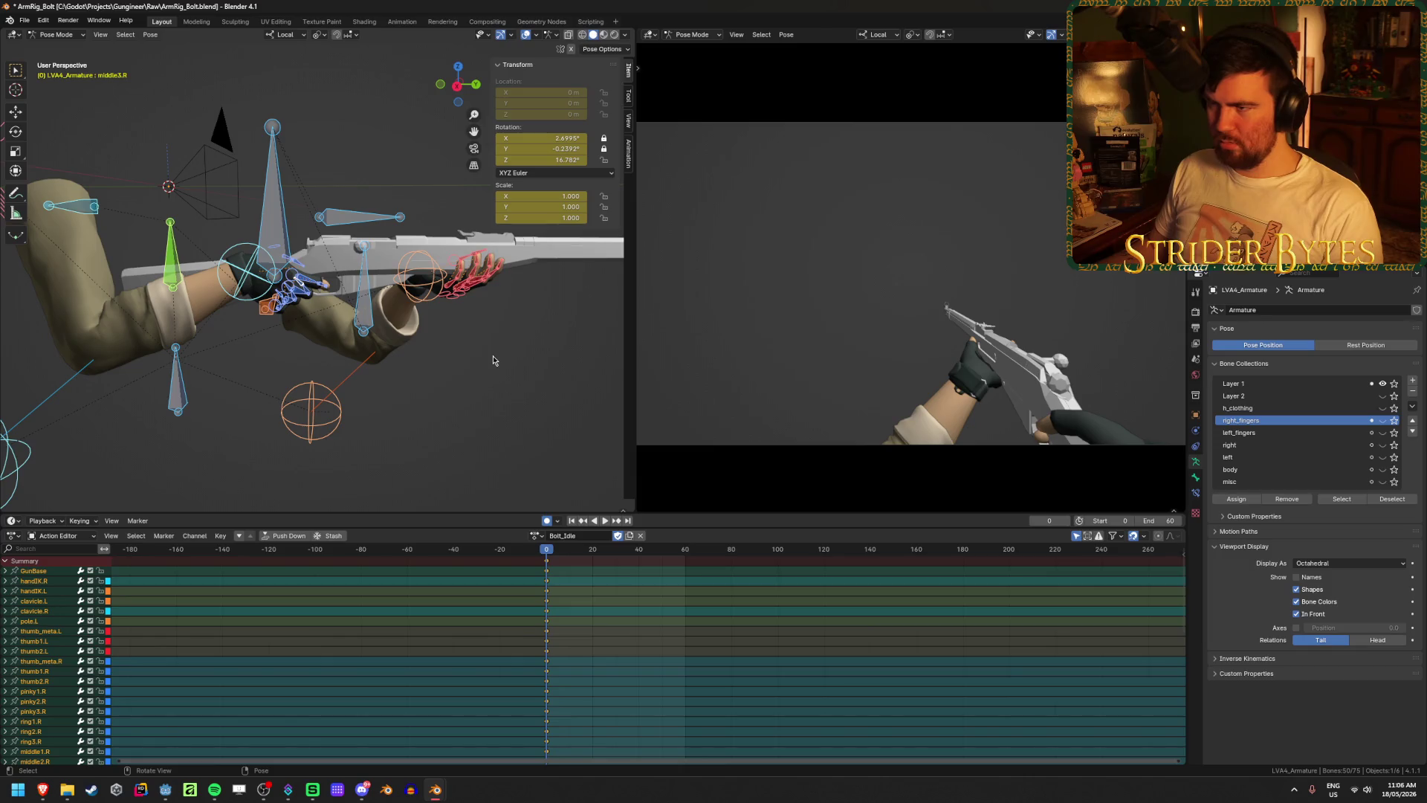
pyautogui.press('Home')
pyautogui.scroll(12, 631, 608)
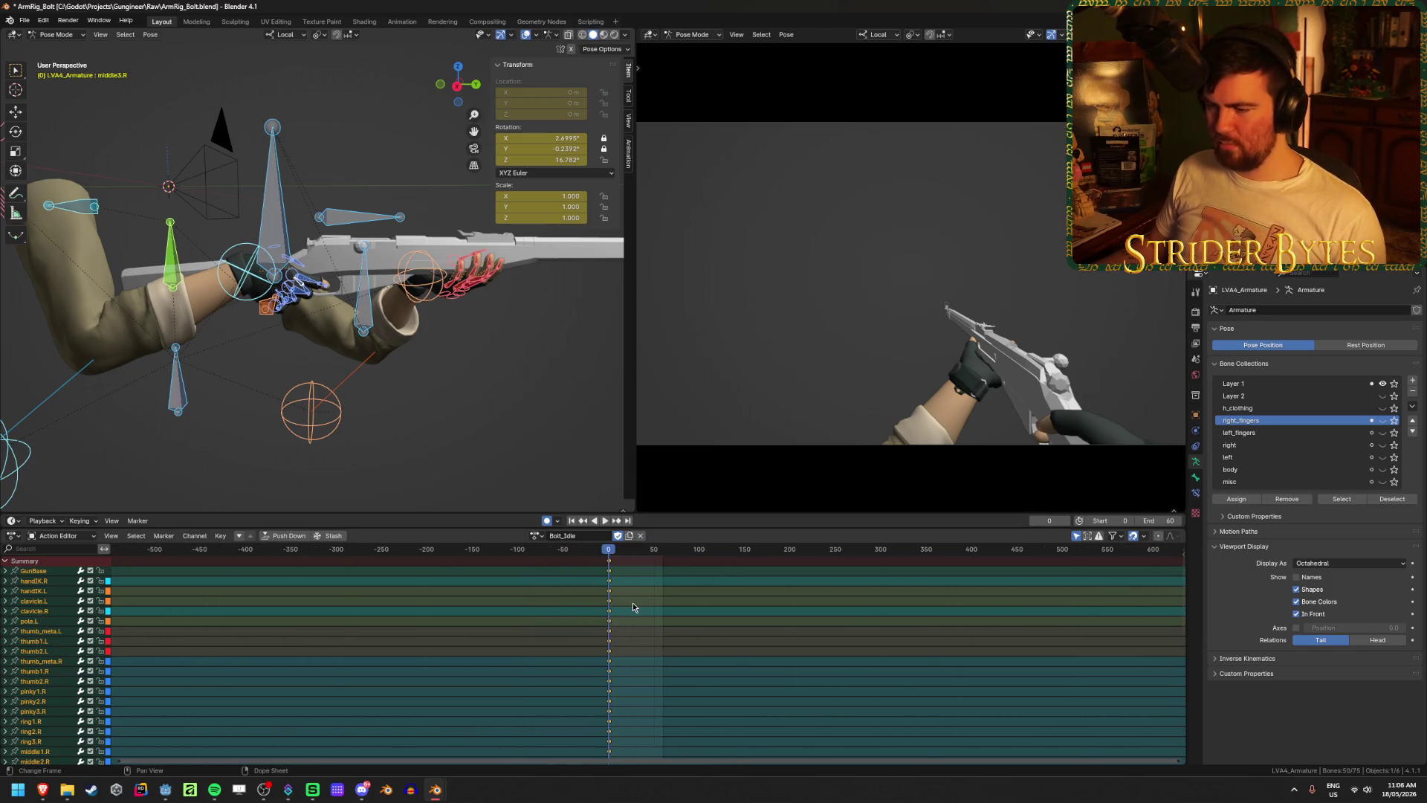
pyautogui.scroll(1, 630, 612)
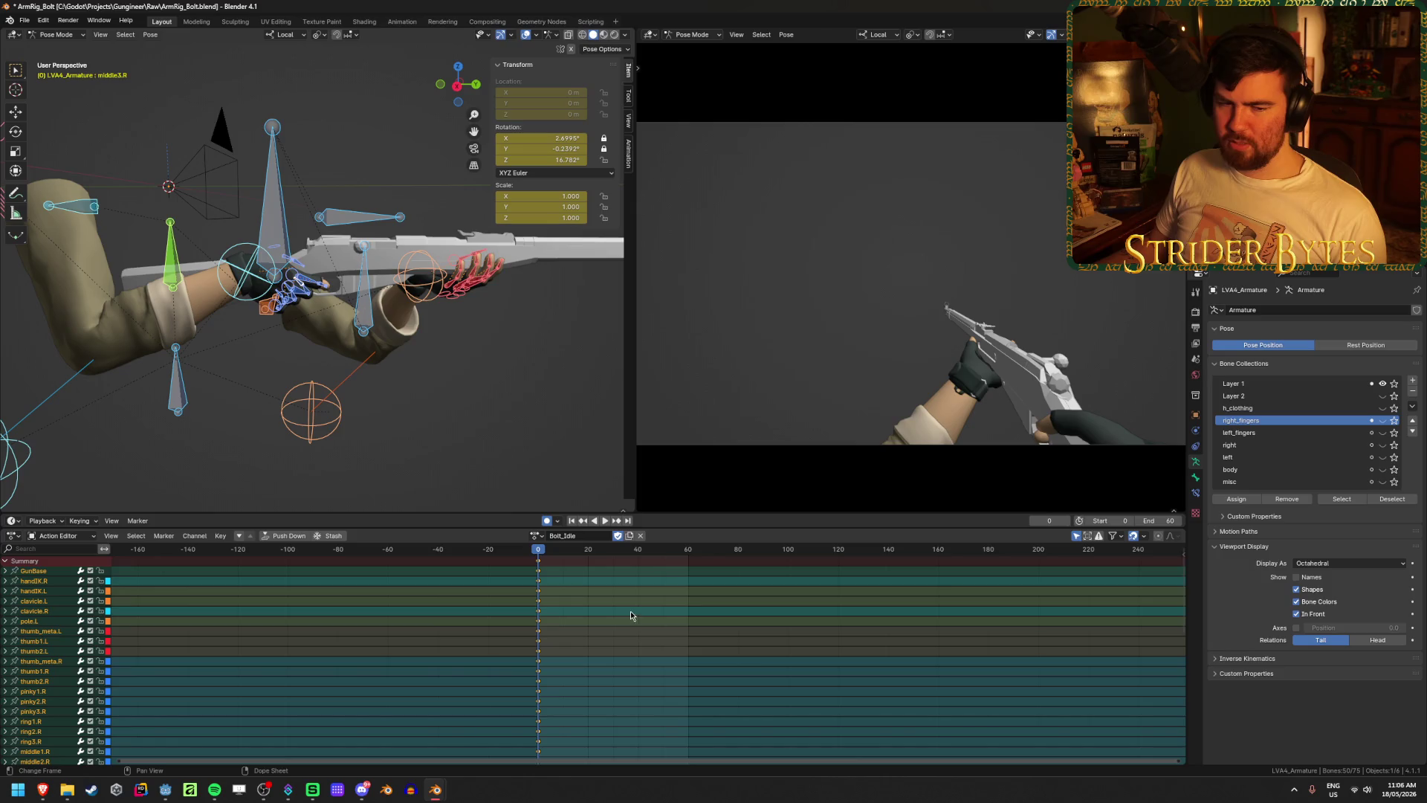
pyautogui.moveTo(520, 416)
pyautogui.mouseDown(button='middle')
pyautogui.moveTo(471, 352)
pyautogui.moveTo(365, 377)
pyautogui.mouseUp(button='middle')
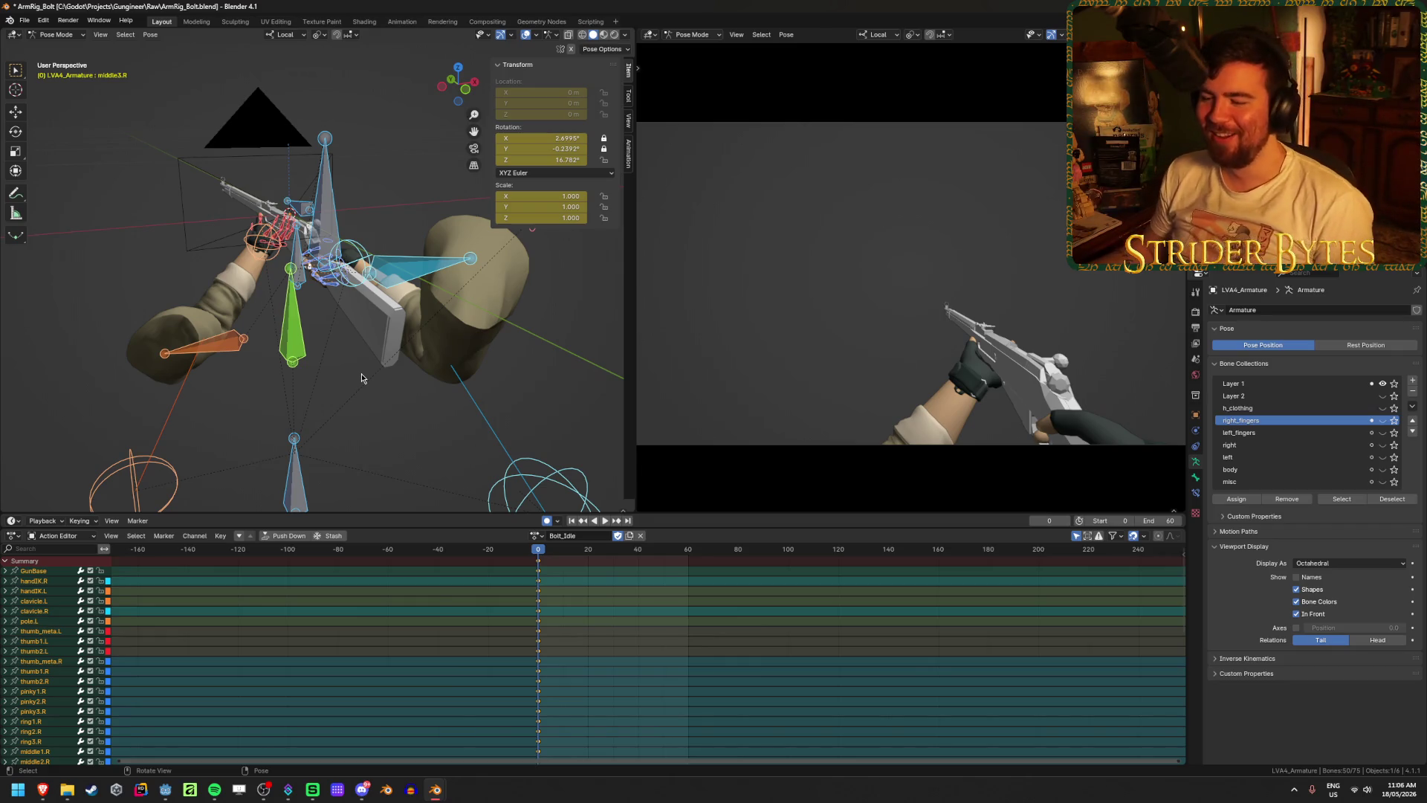
# - Duplicate Bolt_Idle as a new action named Bolt_Cock and save ArmRig_Bolt.blend
pyautogui.click(629, 535)
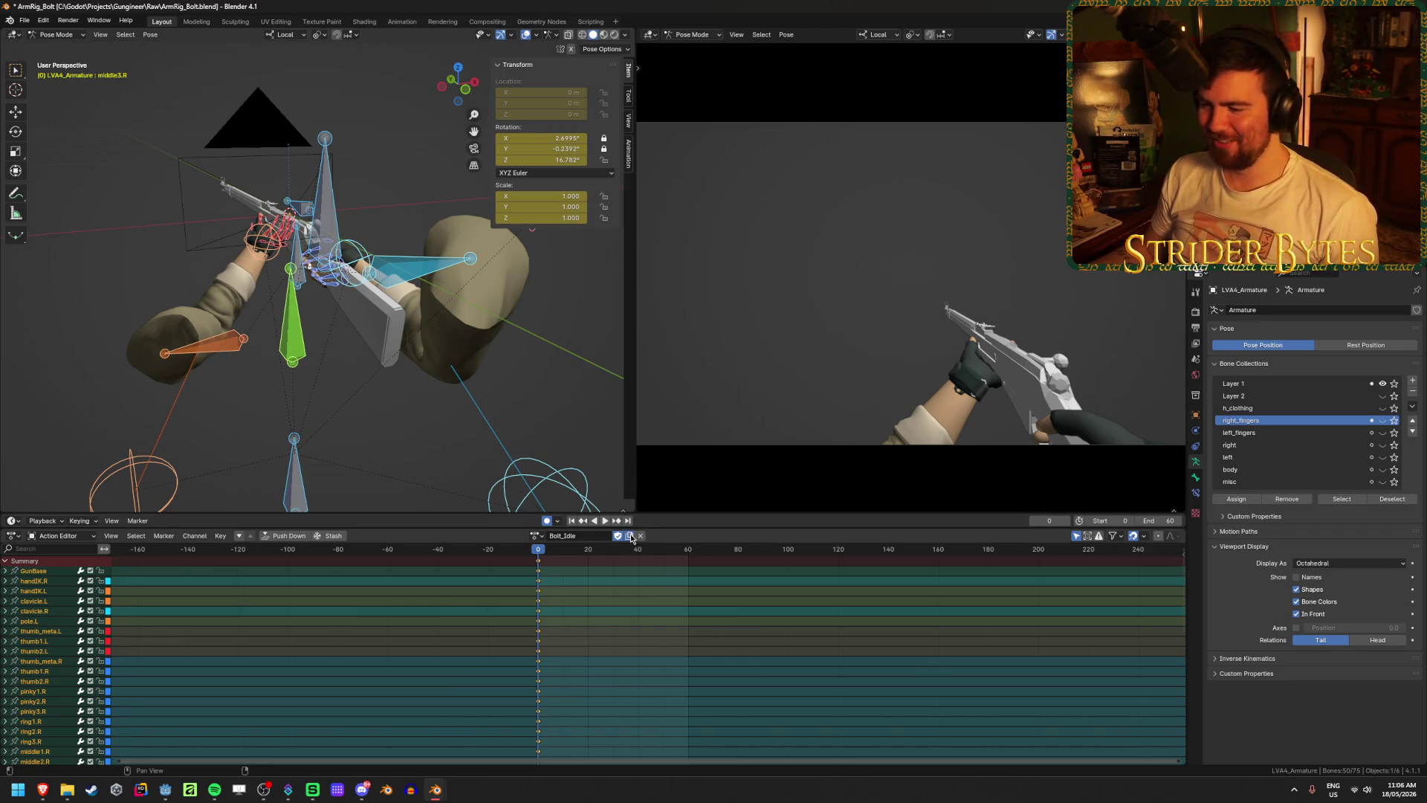
pyautogui.doubleClick(596, 535)
pyautogui.click(597, 535)
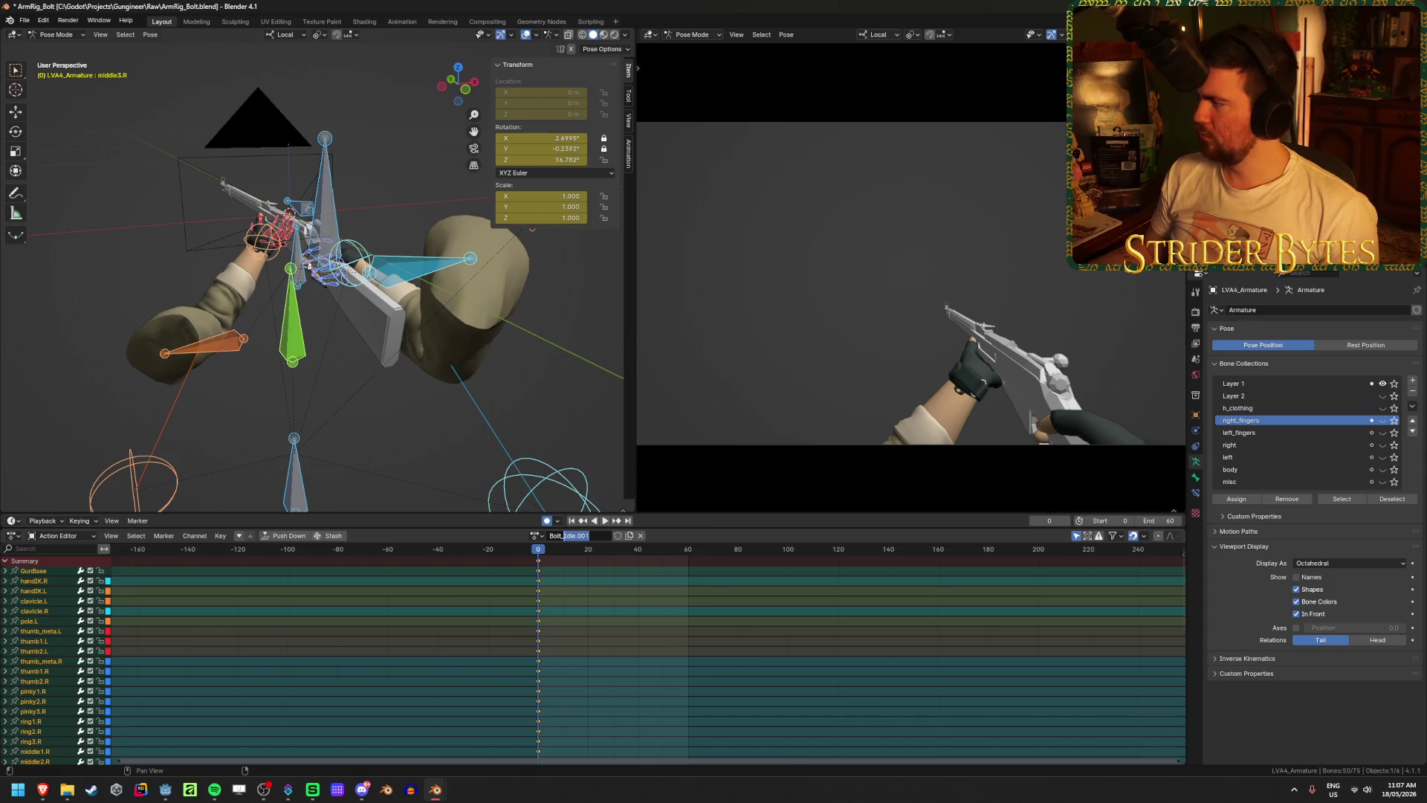
pyautogui.hotkey('alt', 'Tab')
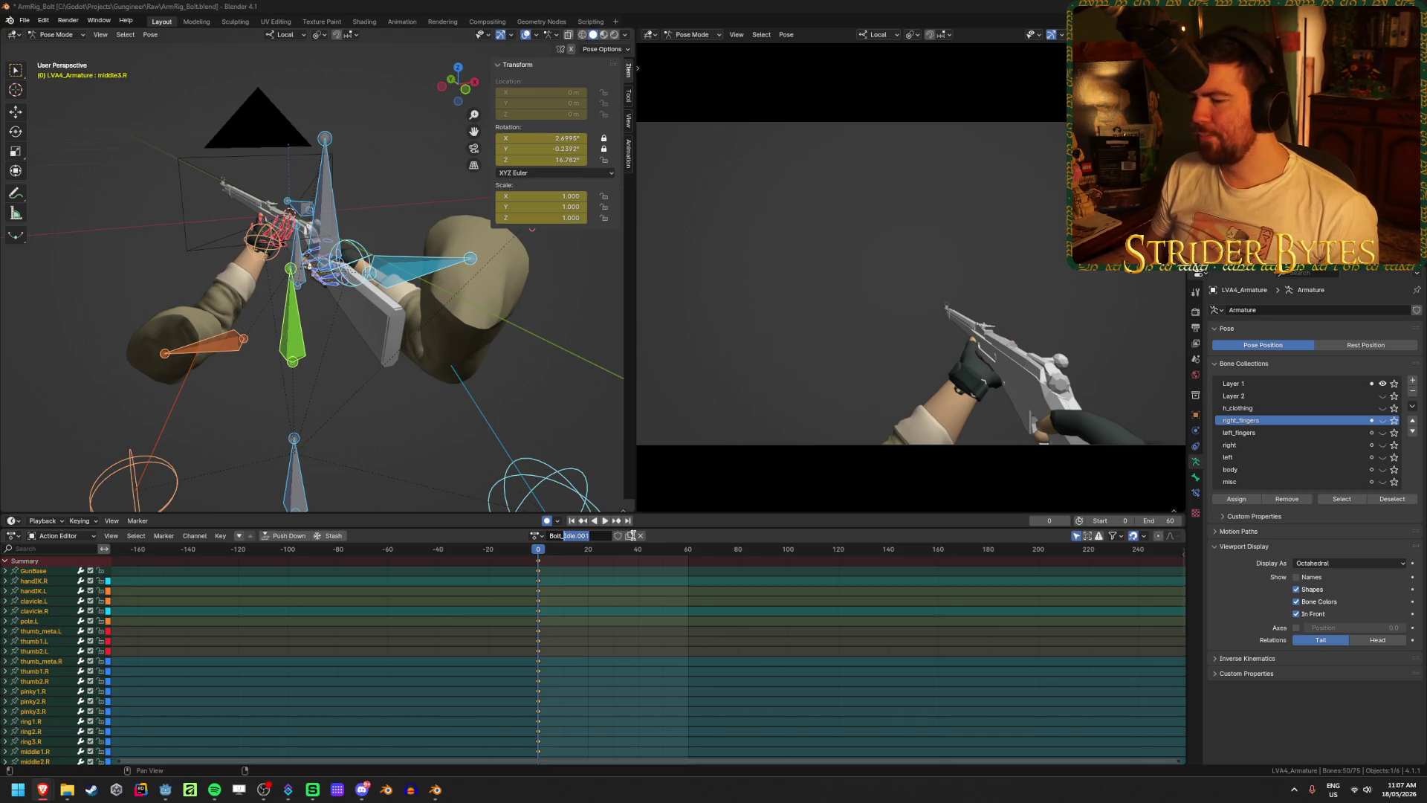
pyautogui.click(598, 531)
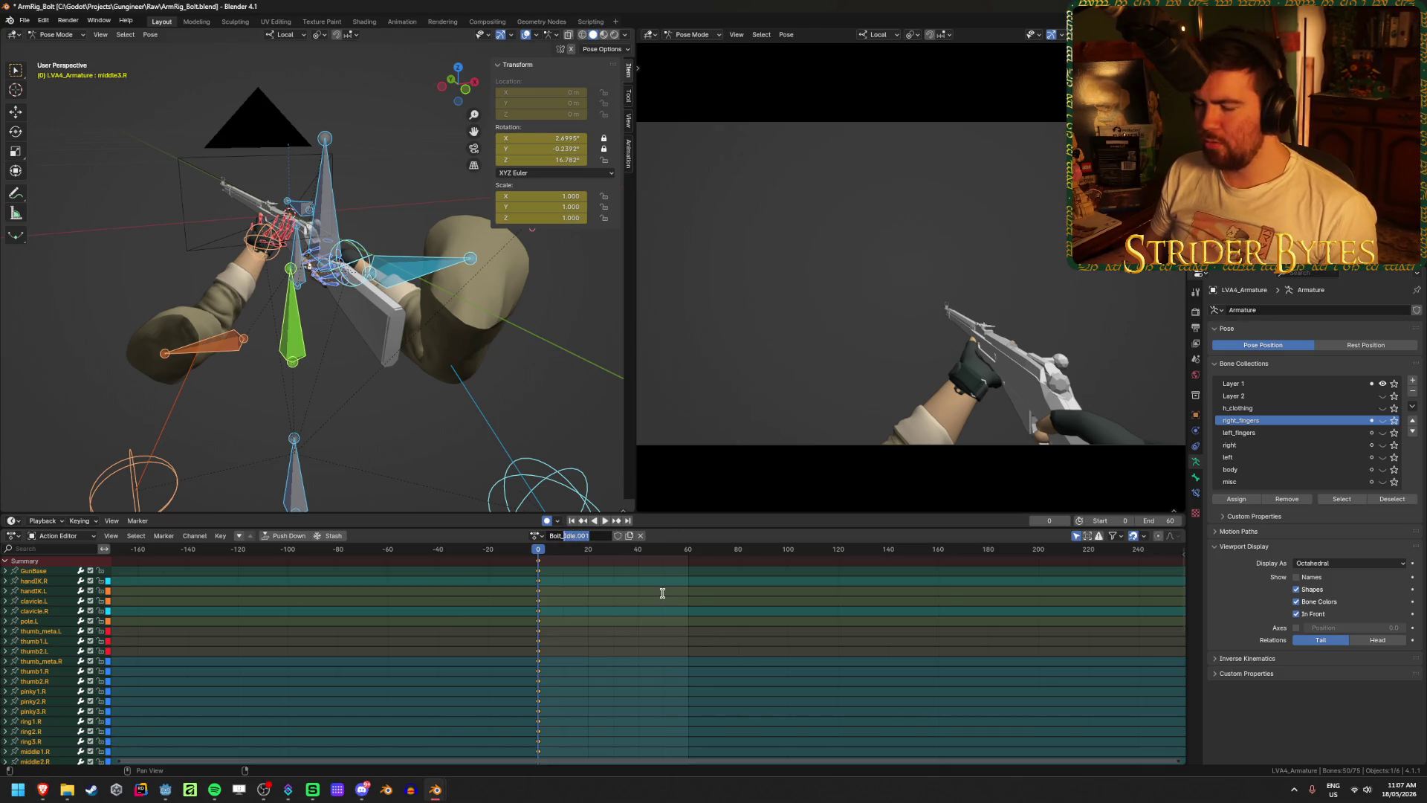
pyautogui.write('Cock')
pyautogui.press('Return')
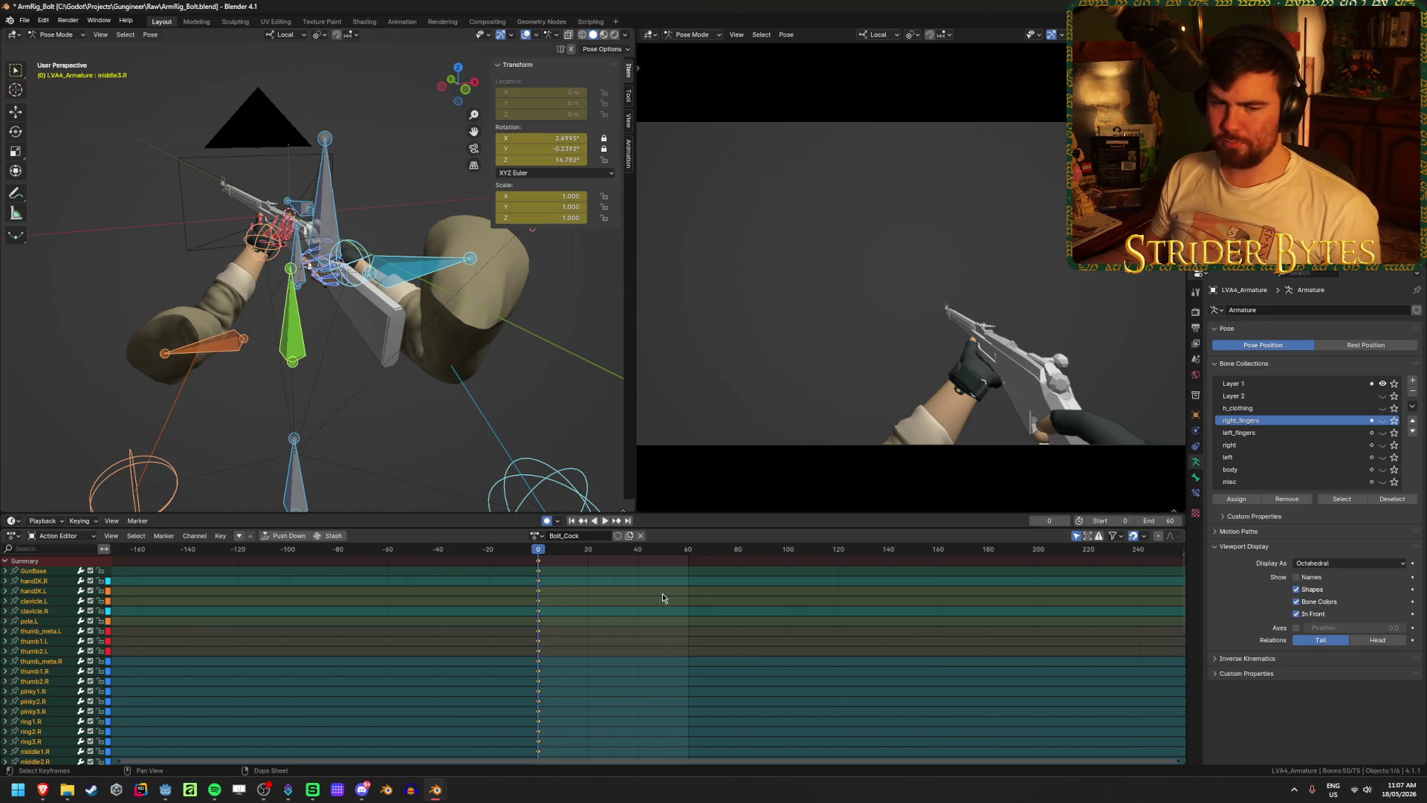
pyautogui.hotkey('ctrl', 's')
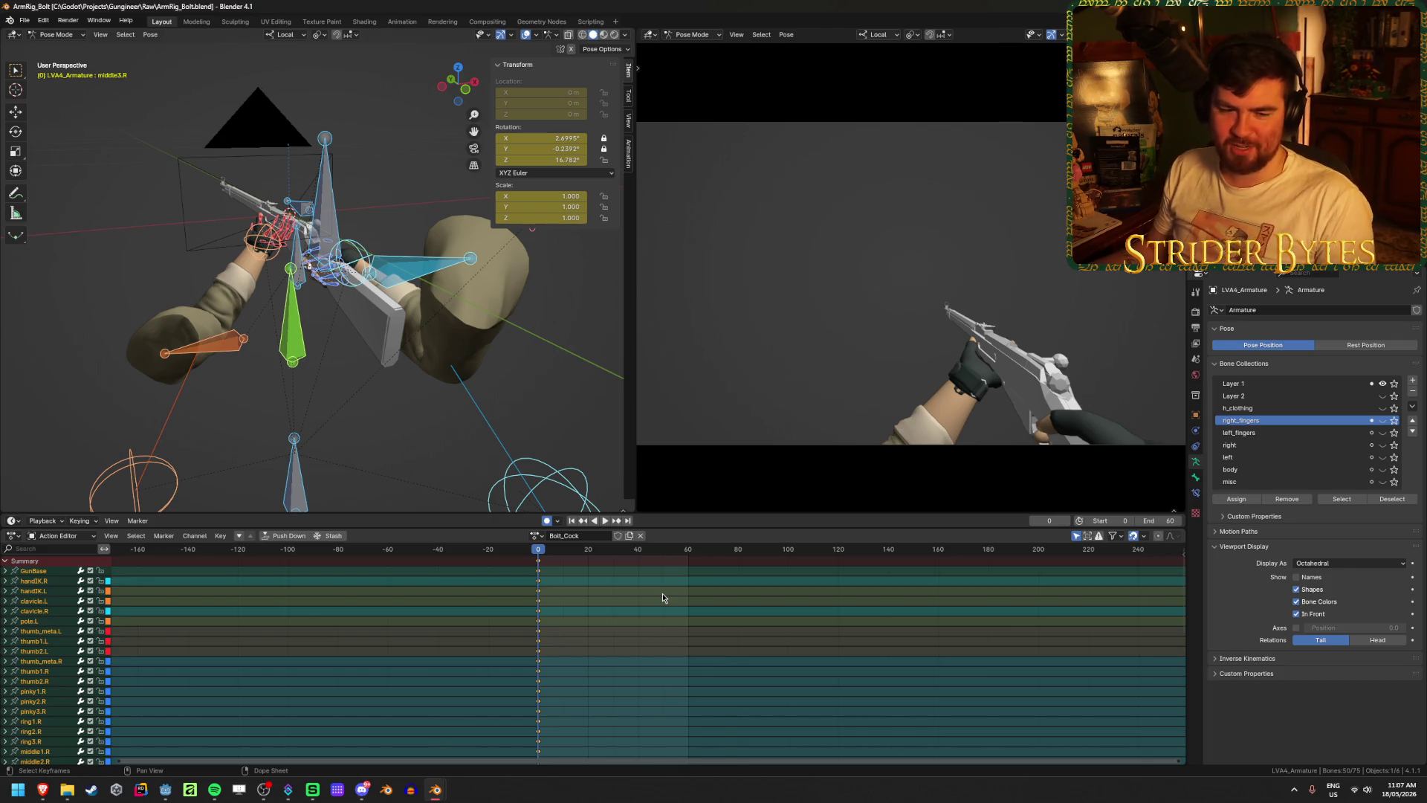
pyautogui.click(598, 623)
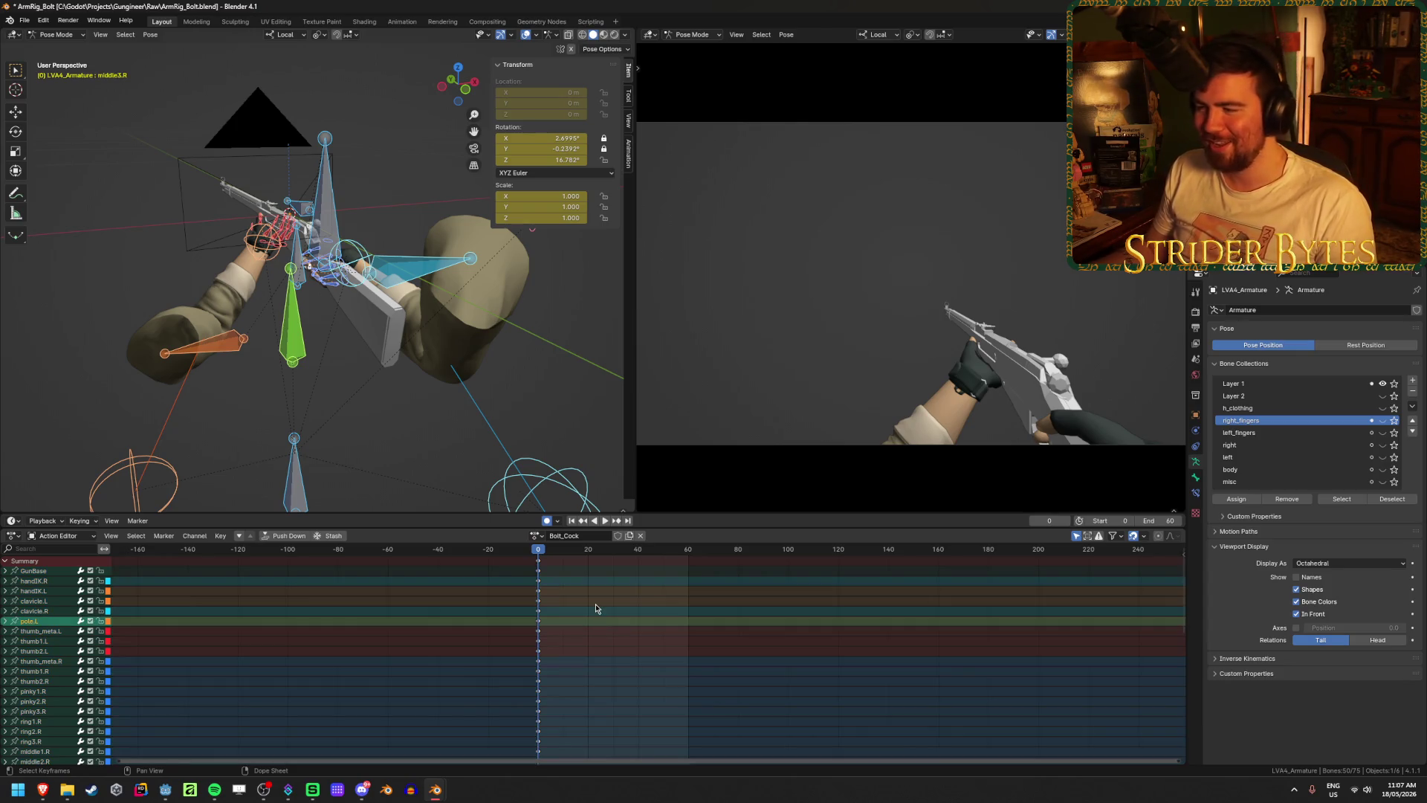
# - Select the handIK.R bone and go to frame 15 of Bolt_Cock
pyautogui.moveTo(485, 393); pyautogui.dragTo(387, 330, button='middle')
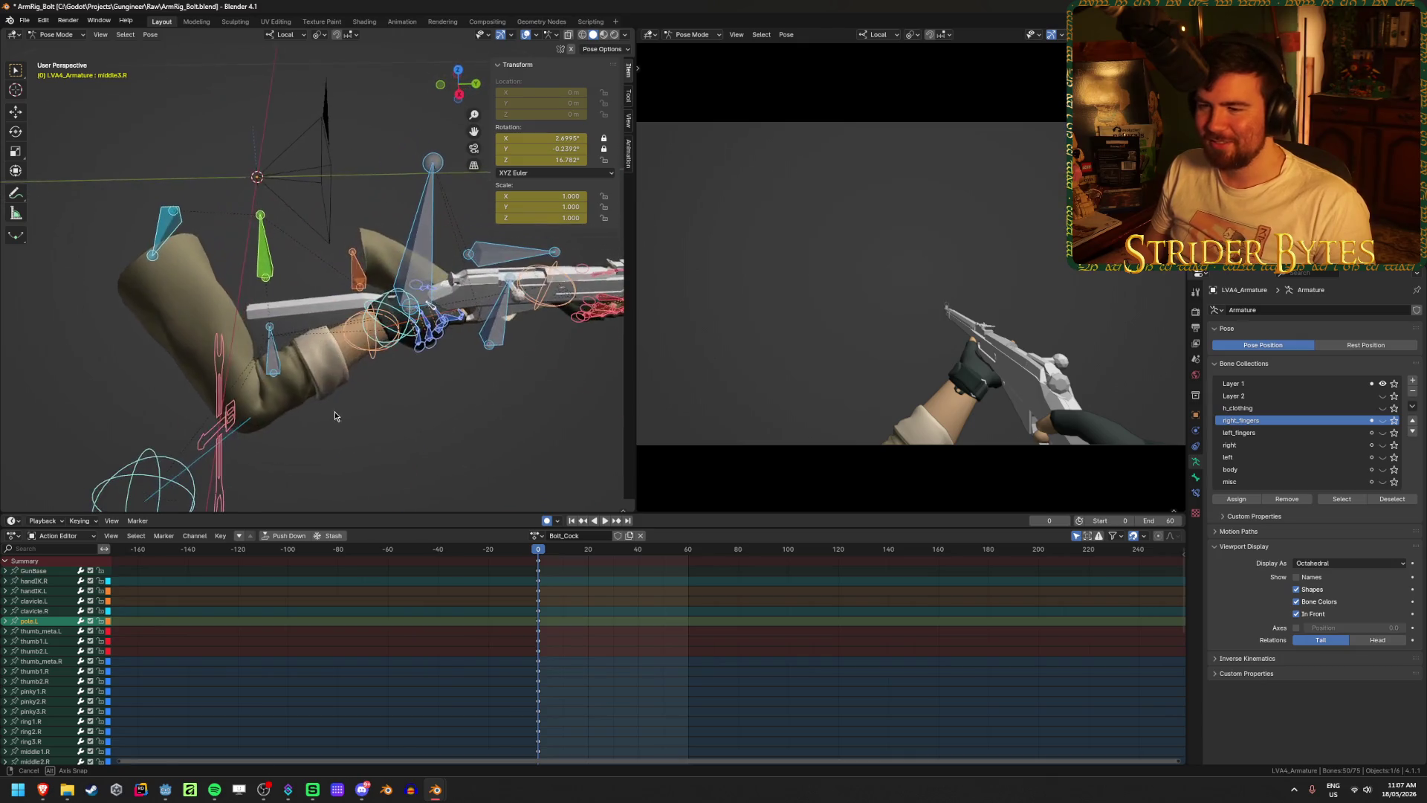
pyautogui.hotkey('alt', 'a')
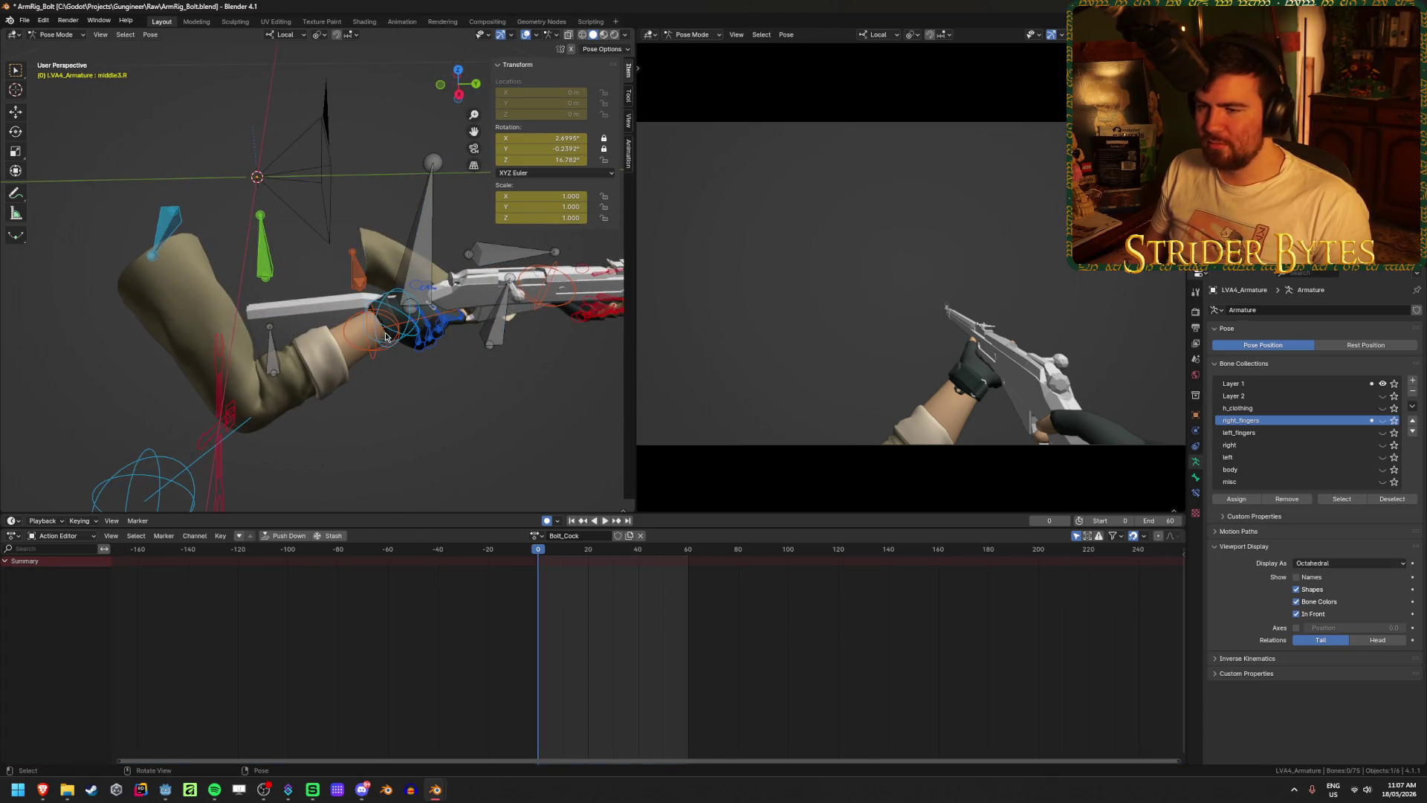
pyautogui.click(387, 321)
pyautogui.moveTo(387, 321)
pyautogui.mouseDown(button='middle')
pyautogui.moveTo(391, 345)
pyautogui.moveTo(254, 205)
pyautogui.mouseUp(button='middle')
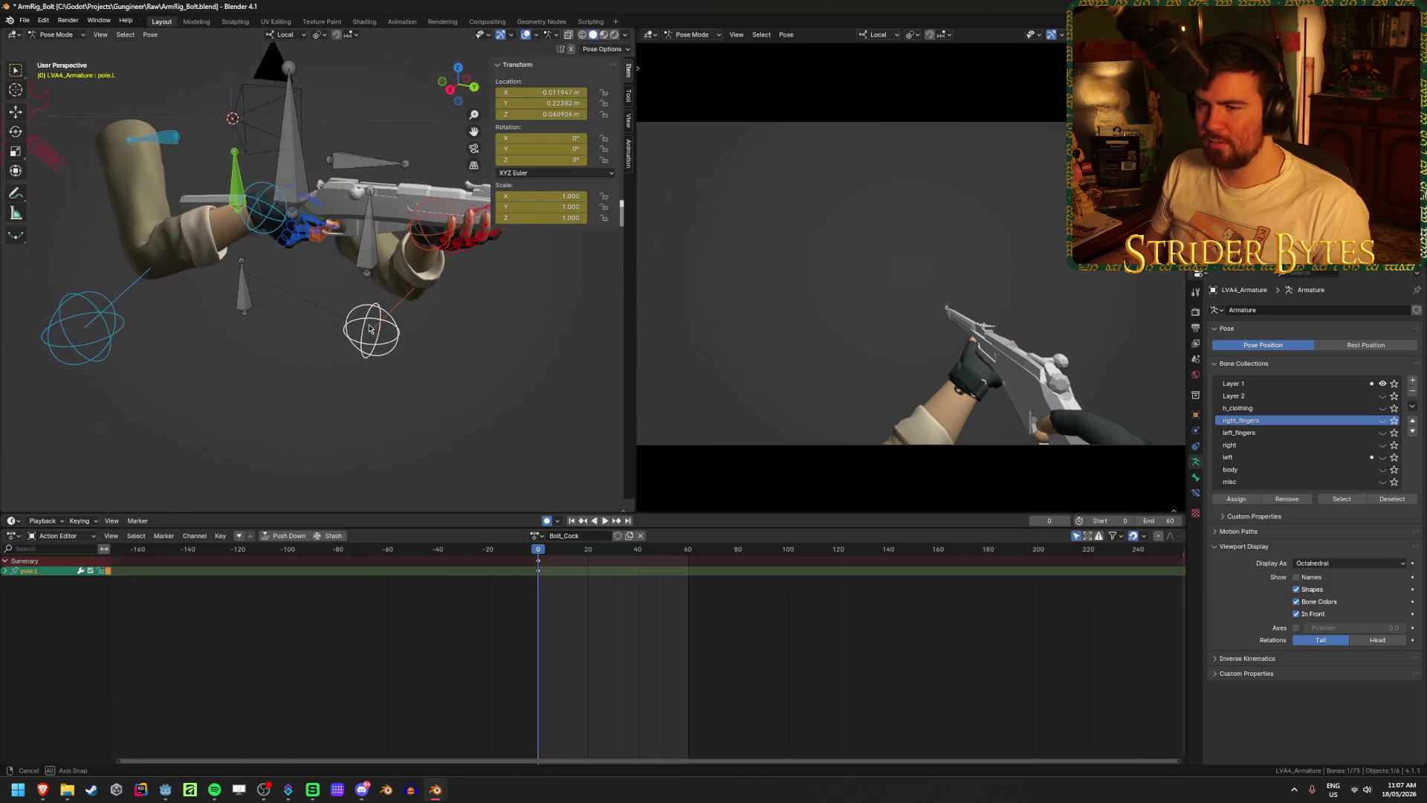
pyautogui.click(253, 206)
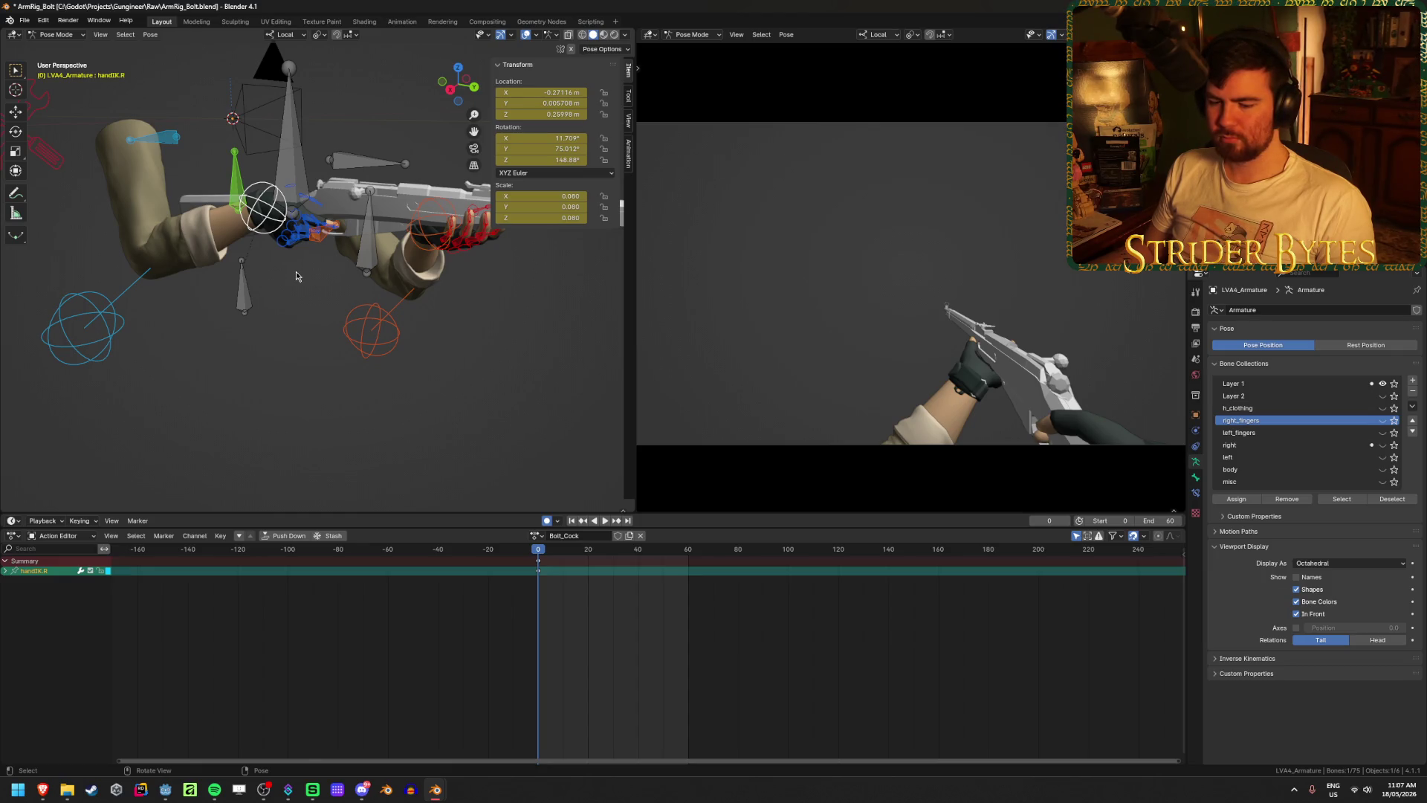
pyautogui.keyDown('shift'); pyautogui.moveTo(300, 277); pyautogui.dragTo(363, 370, button='middle'); pyautogui.keyUp('shift')
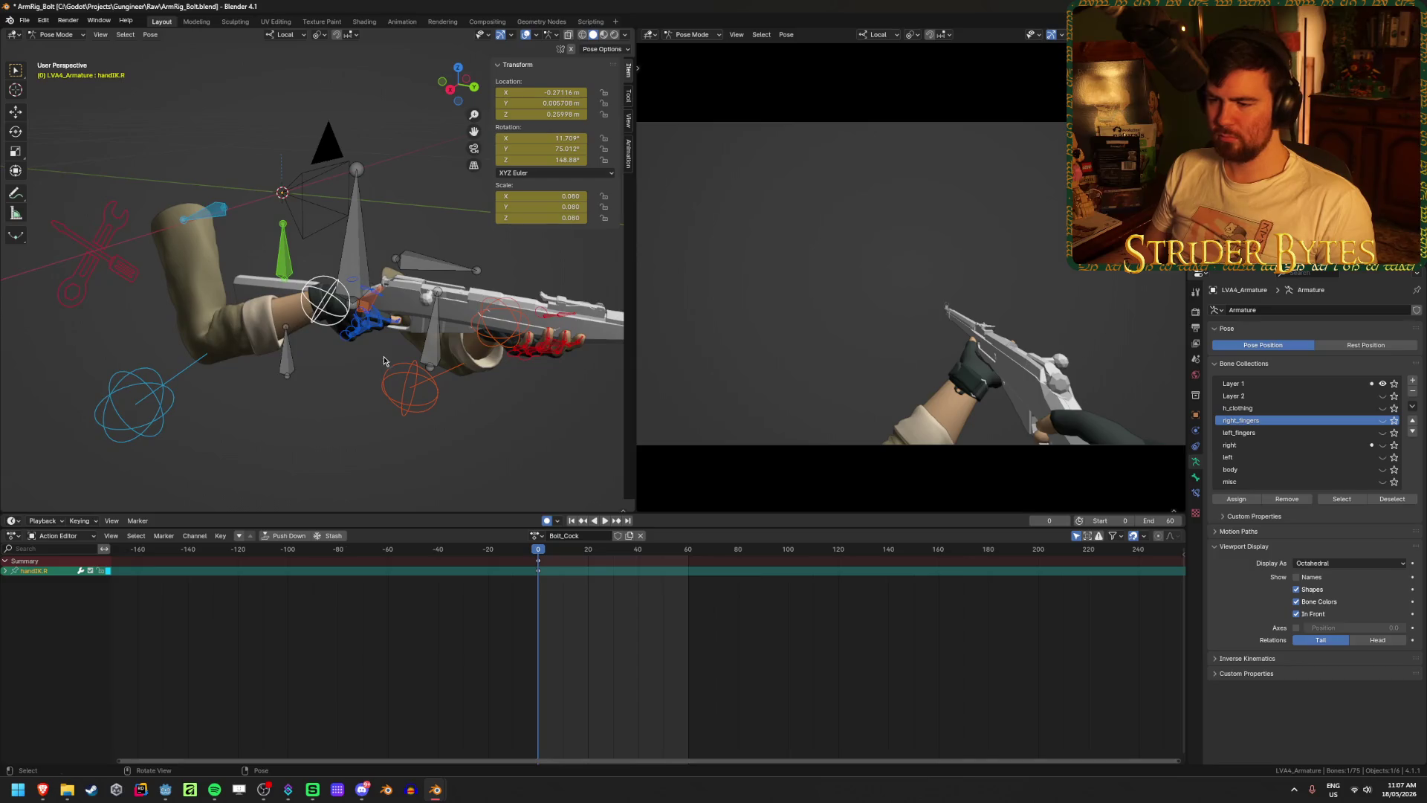
pyautogui.scroll(3, 312, 275)
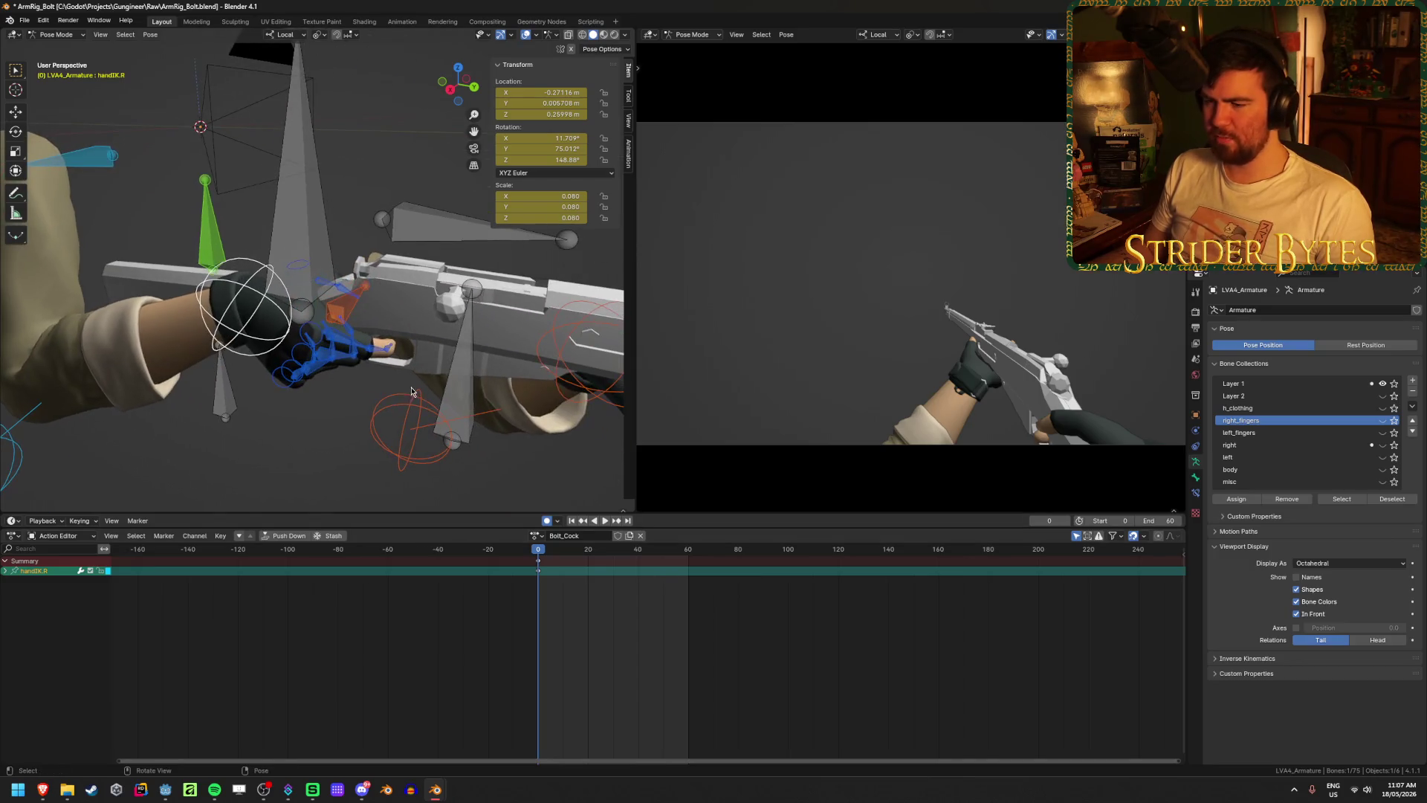
pyautogui.click(563, 549)
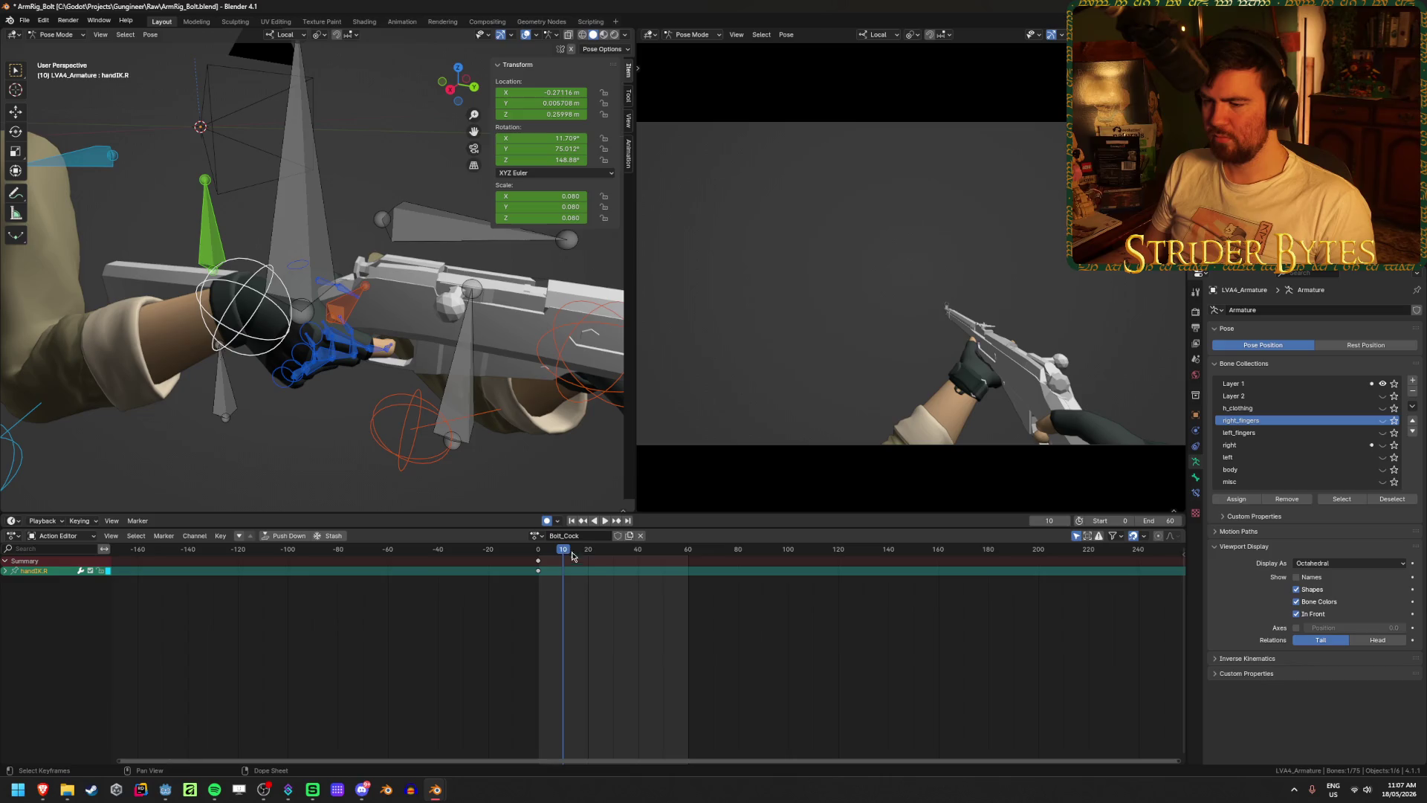
pyautogui.press('space')
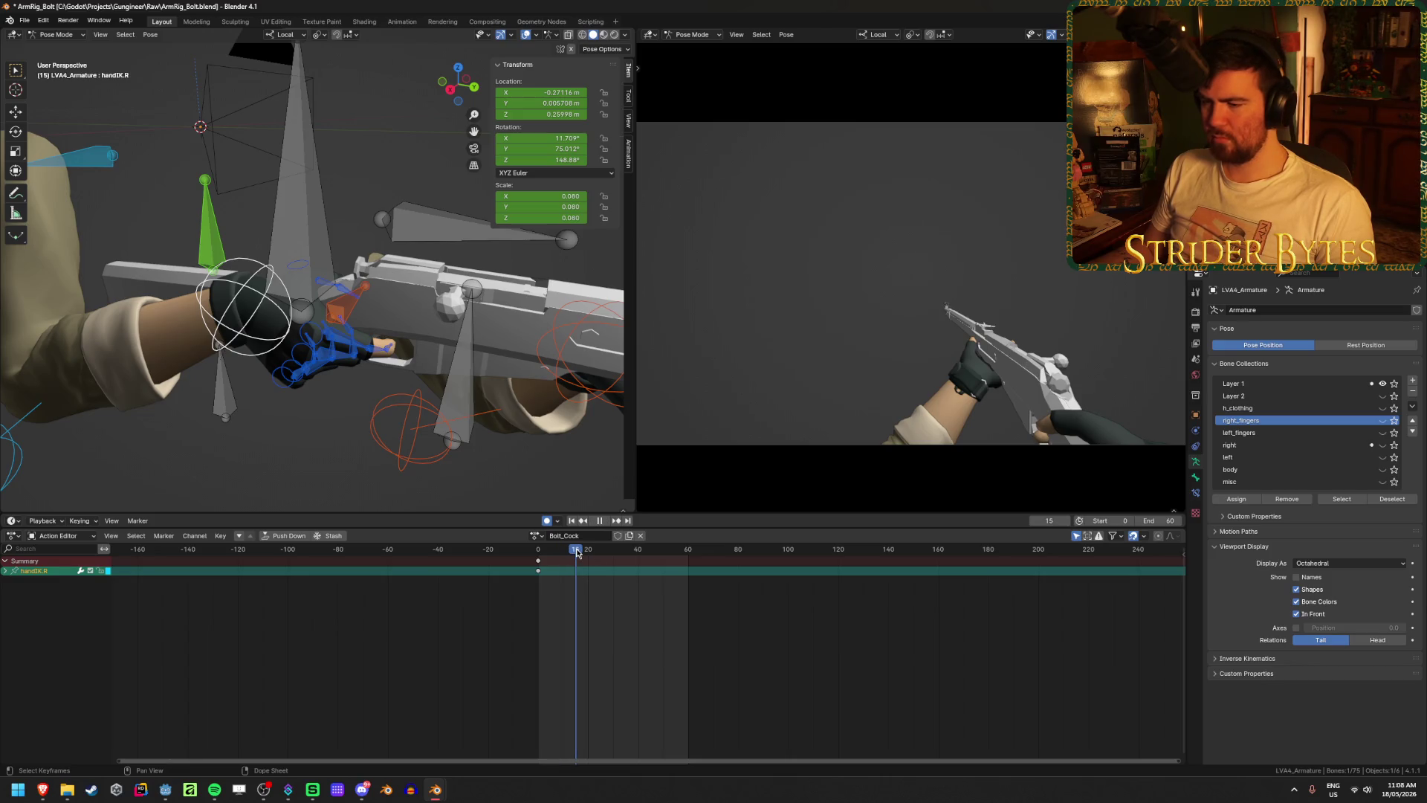
pyautogui.press('space')
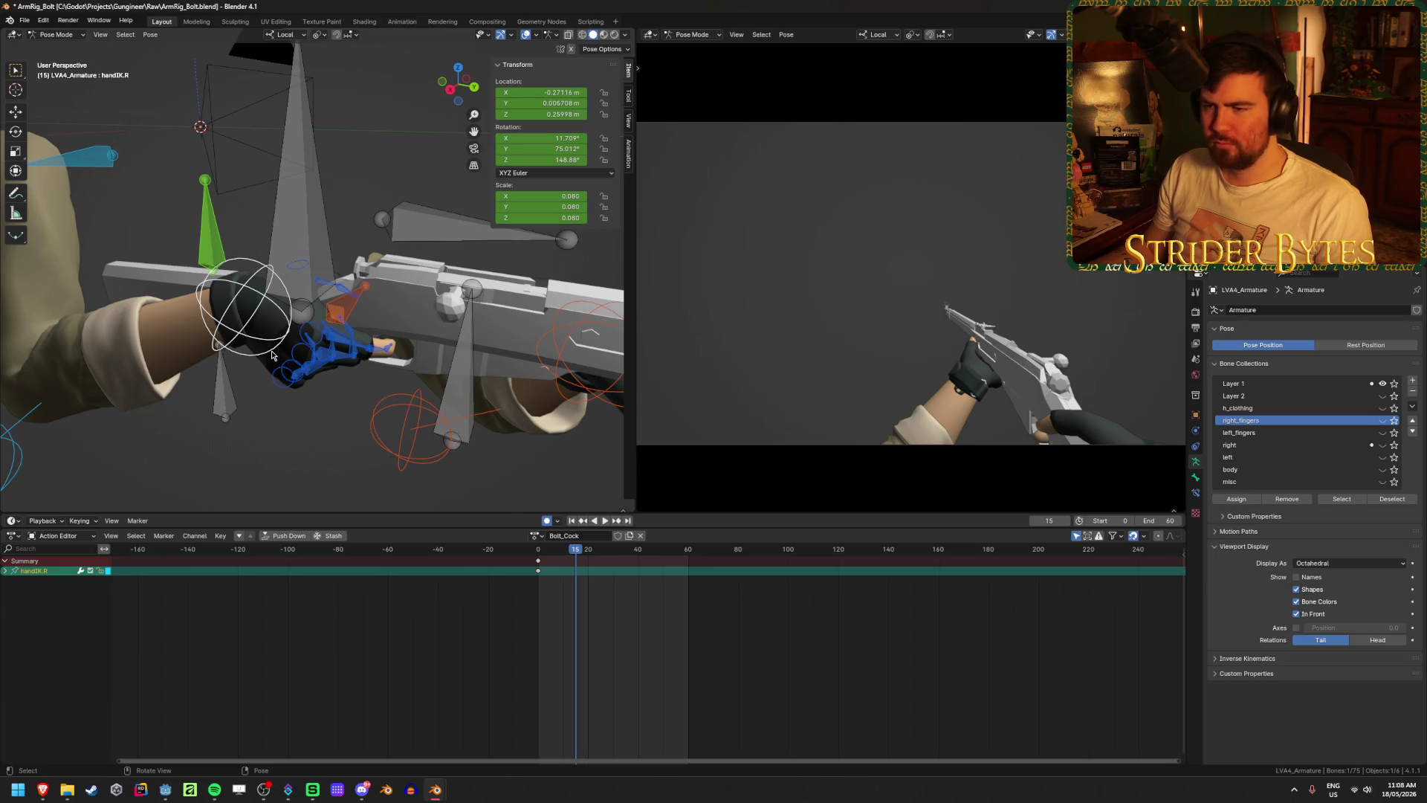
# - Move handIK.R forward to the bolt and rotate it upward, keying frame 15
pyautogui.moveTo(364, 389)
pyautogui.mouseDown(button='middle')
pyautogui.moveTo(359, 417)
pyautogui.moveTo(514, 493)
pyautogui.mouseUp(button='middle')
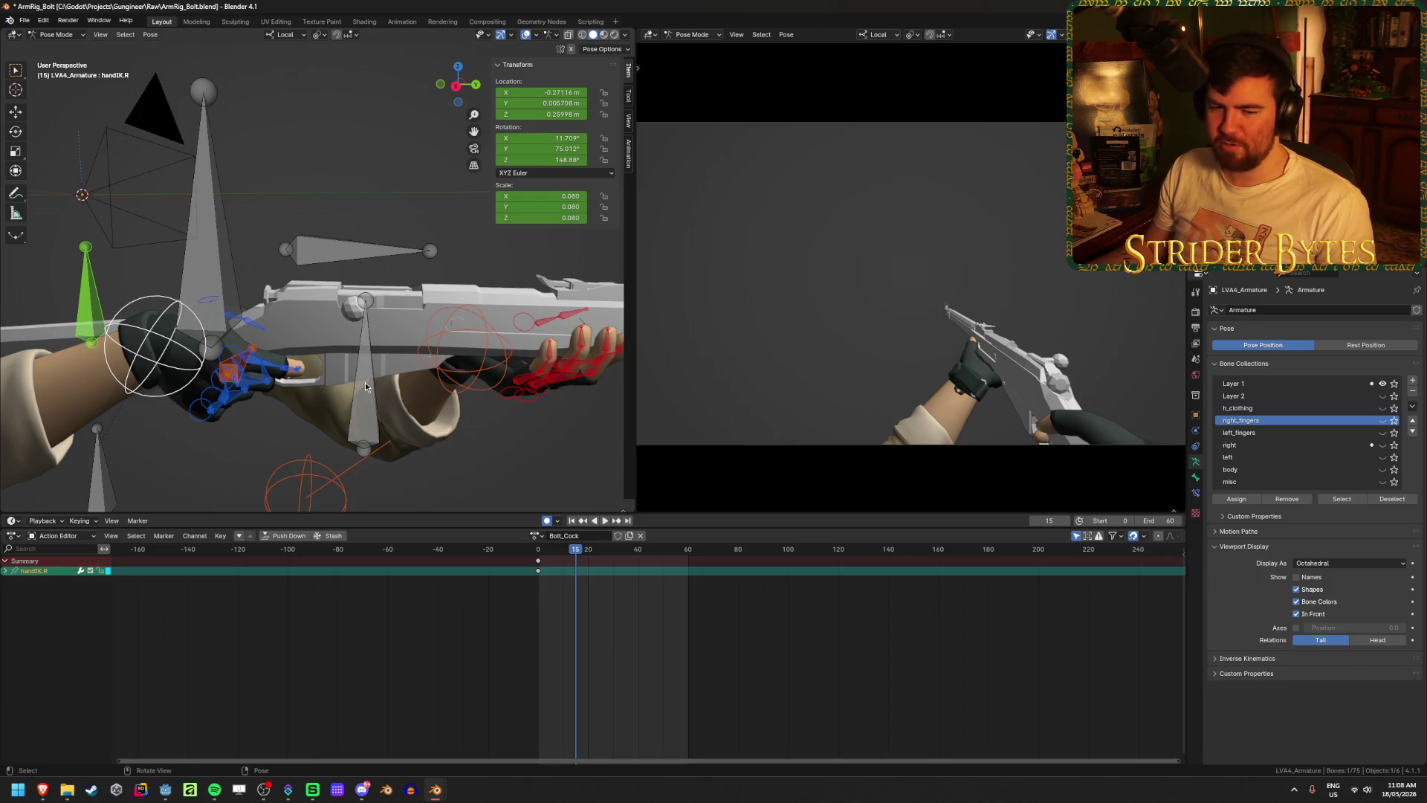
pyautogui.moveTo(364, 382)
pyautogui.mouseDown(button='middle')
pyautogui.moveTo(394, 371)
pyautogui.moveTo(403, 346)
pyautogui.mouseUp(button='middle')
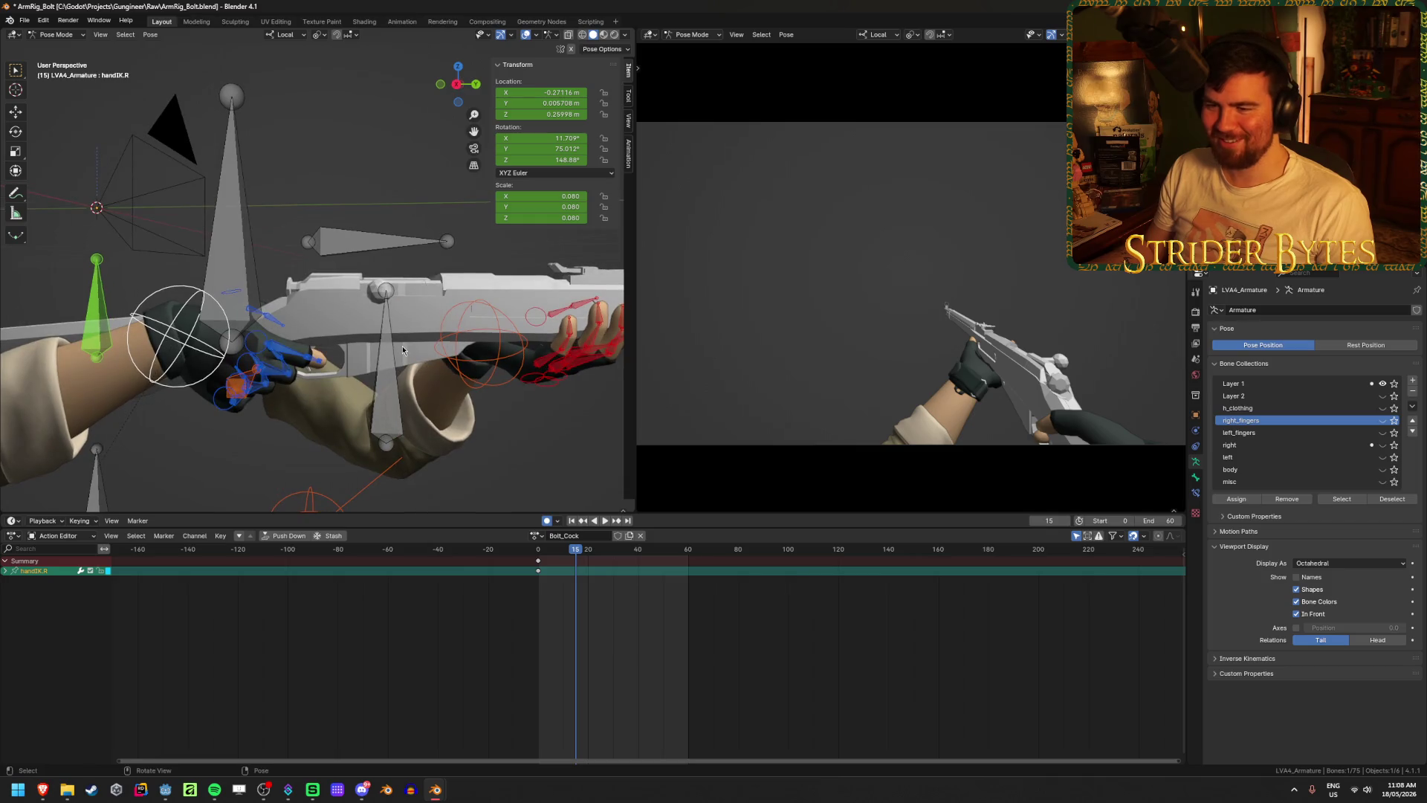
pyautogui.press('g')
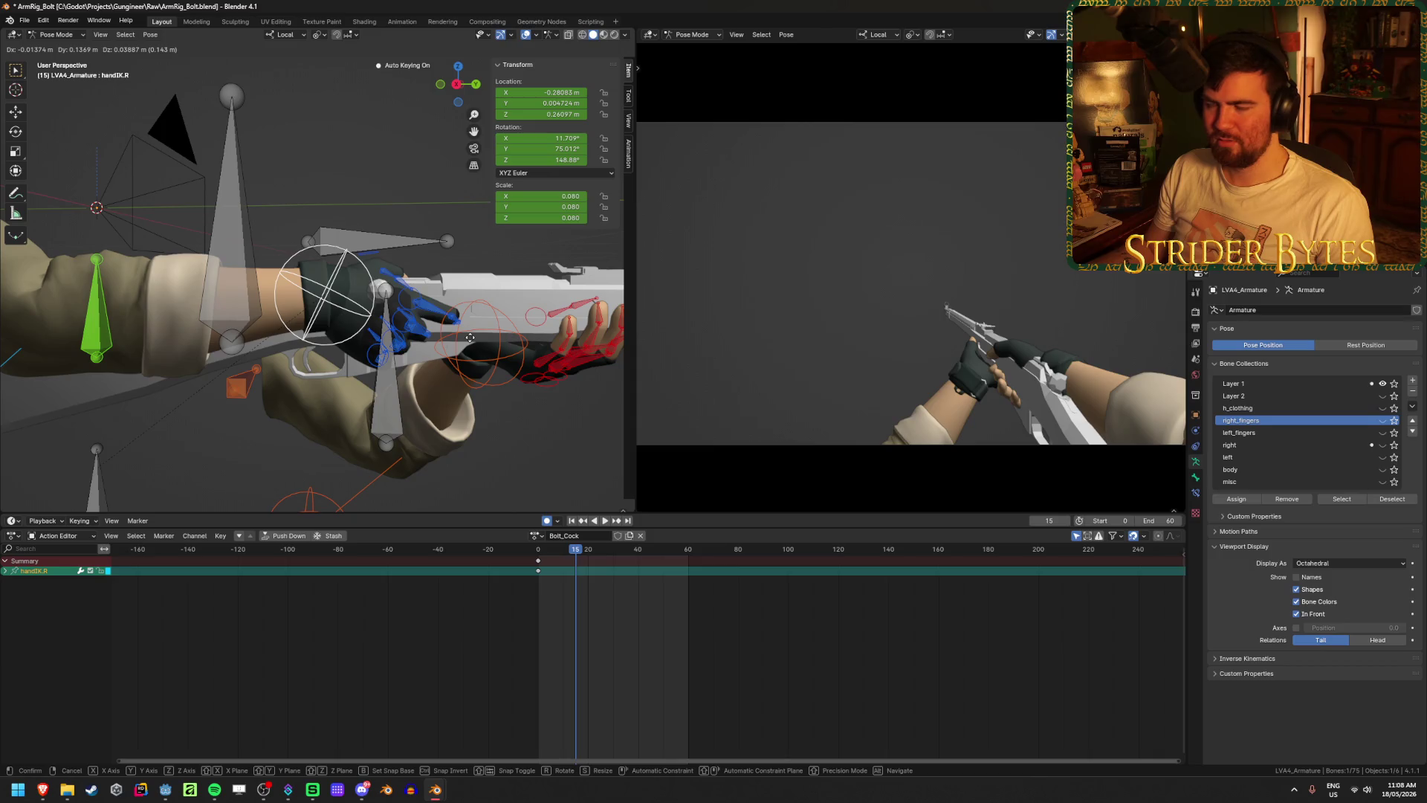
pyautogui.click(470, 338)
pyautogui.moveTo(469, 337)
pyautogui.mouseDown(button='middle')
pyautogui.moveTo(338, 399)
pyautogui.moveTo(345, 380)
pyautogui.mouseUp(button='middle')
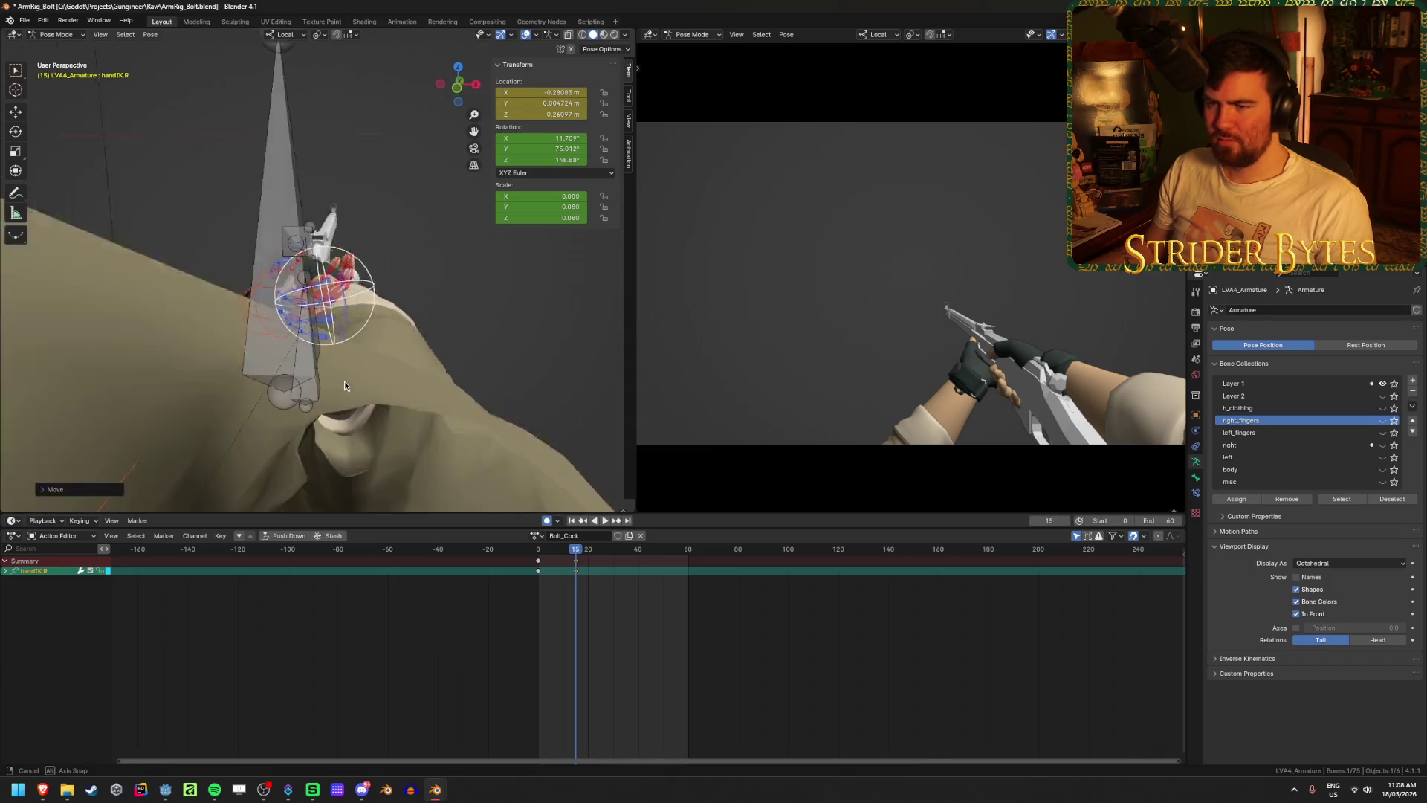
pyautogui.press('r')
pyautogui.click(462, 267)
pyautogui.moveTo(462, 267)
pyautogui.mouseDown(button='middle')
pyautogui.moveTo(501, 334)
pyautogui.moveTo(378, 328)
pyautogui.moveTo(387, 297)
pyautogui.moveTo(148, 262)
pyautogui.moveTo(176, 331)
pyautogui.moveTo(190, 326)
pyautogui.mouseUp(button='middle')
pyautogui.press('r')
pyautogui.click(434, 231)
pyautogui.press('g')
pyautogui.click(372, 305)
pyautogui.click(149, 262)
# - Shift clavicle.R and paste that pose onto frame 0 of Bolt_Cock
pyautogui.press('g')
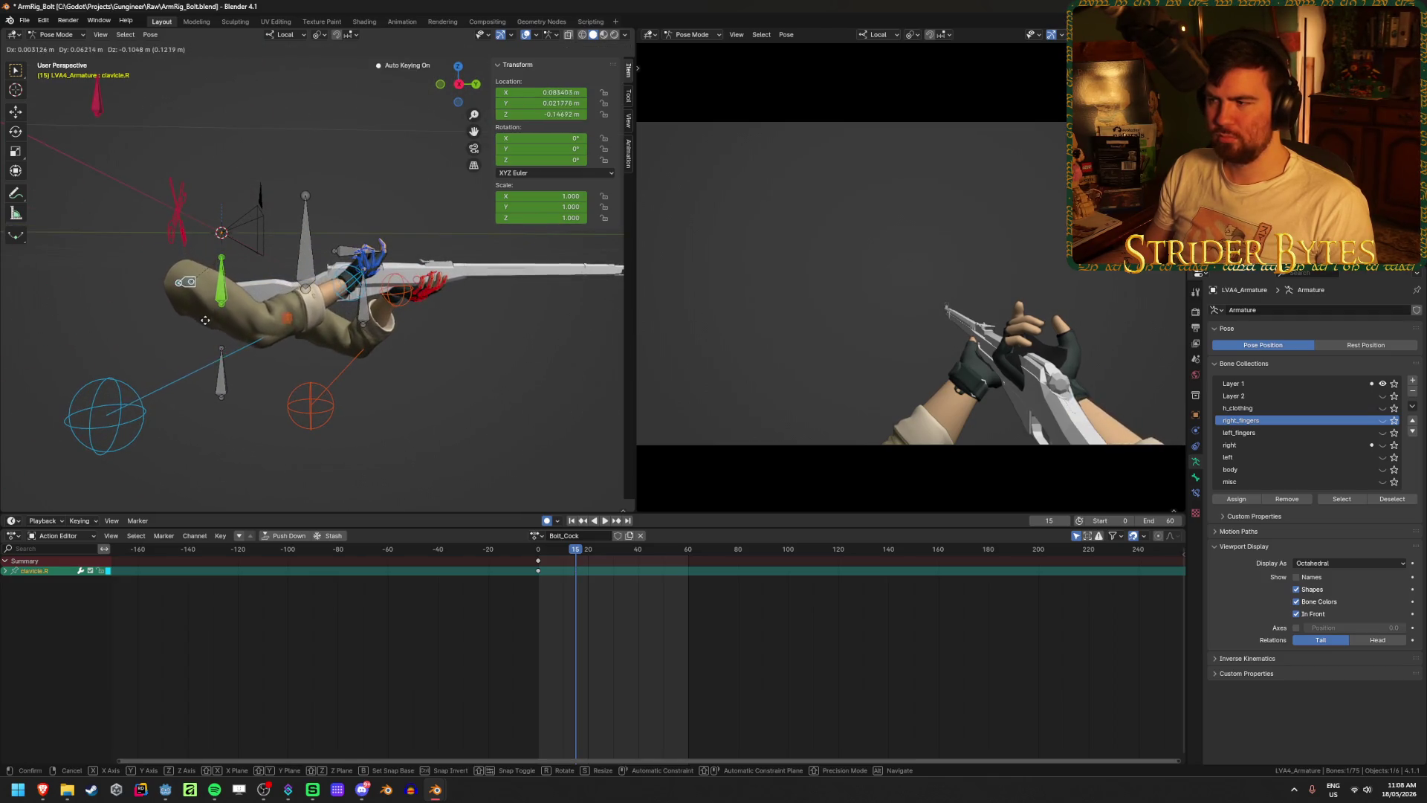
pyautogui.click(211, 329)
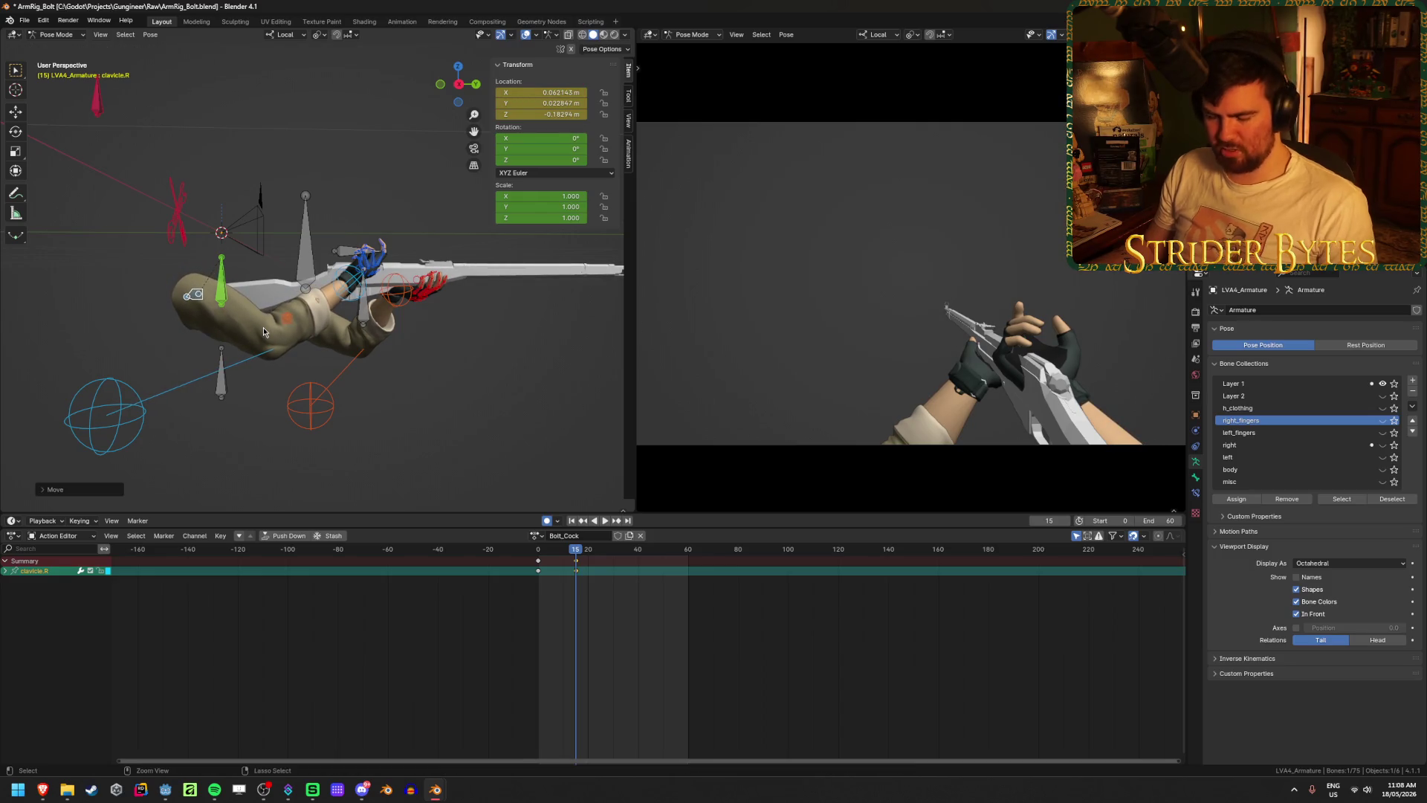
pyautogui.hotkey('ctrl', 'c')
pyautogui.moveTo(554, 554); pyautogui.dragTo(538, 553)
pyautogui.press('space')
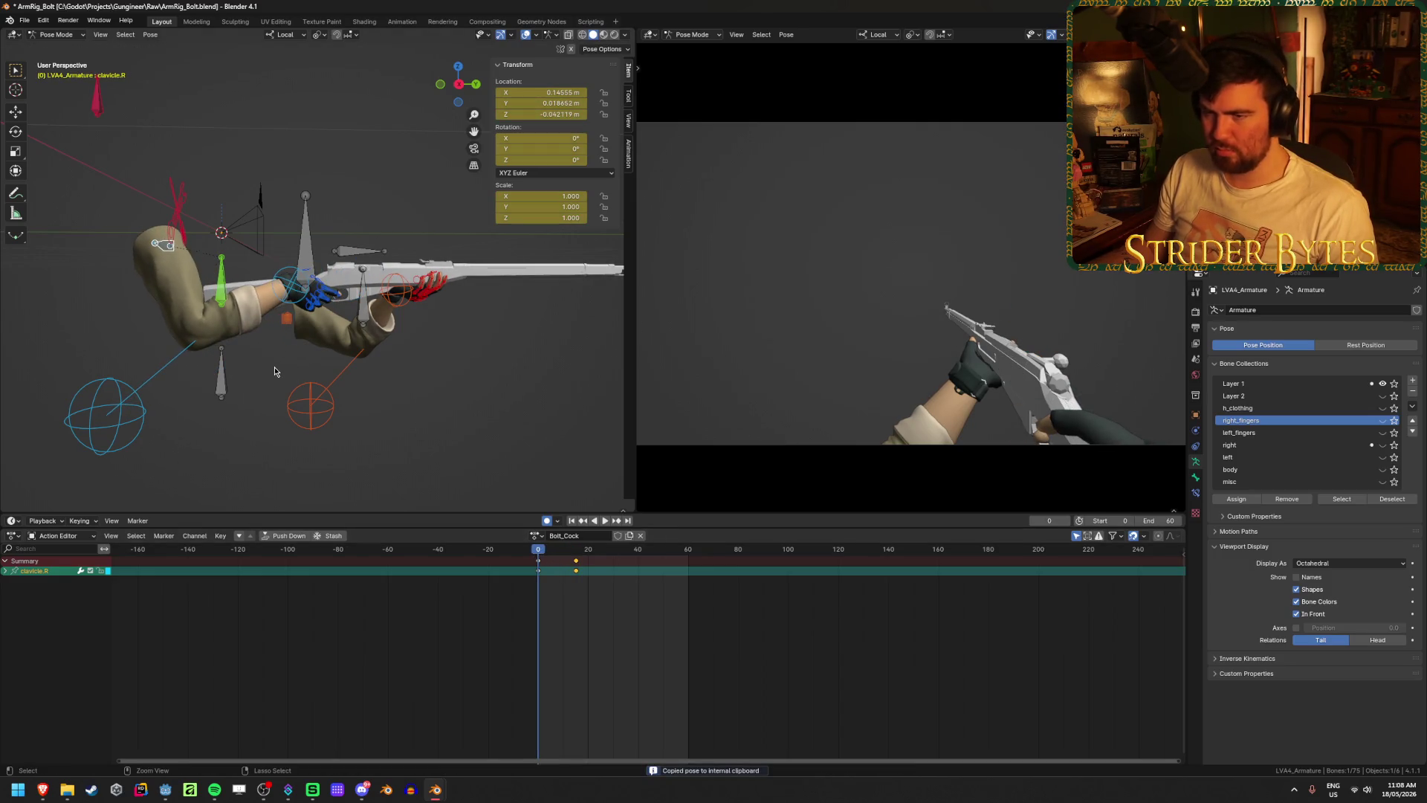
pyautogui.hotkey('ctrl', 'v')
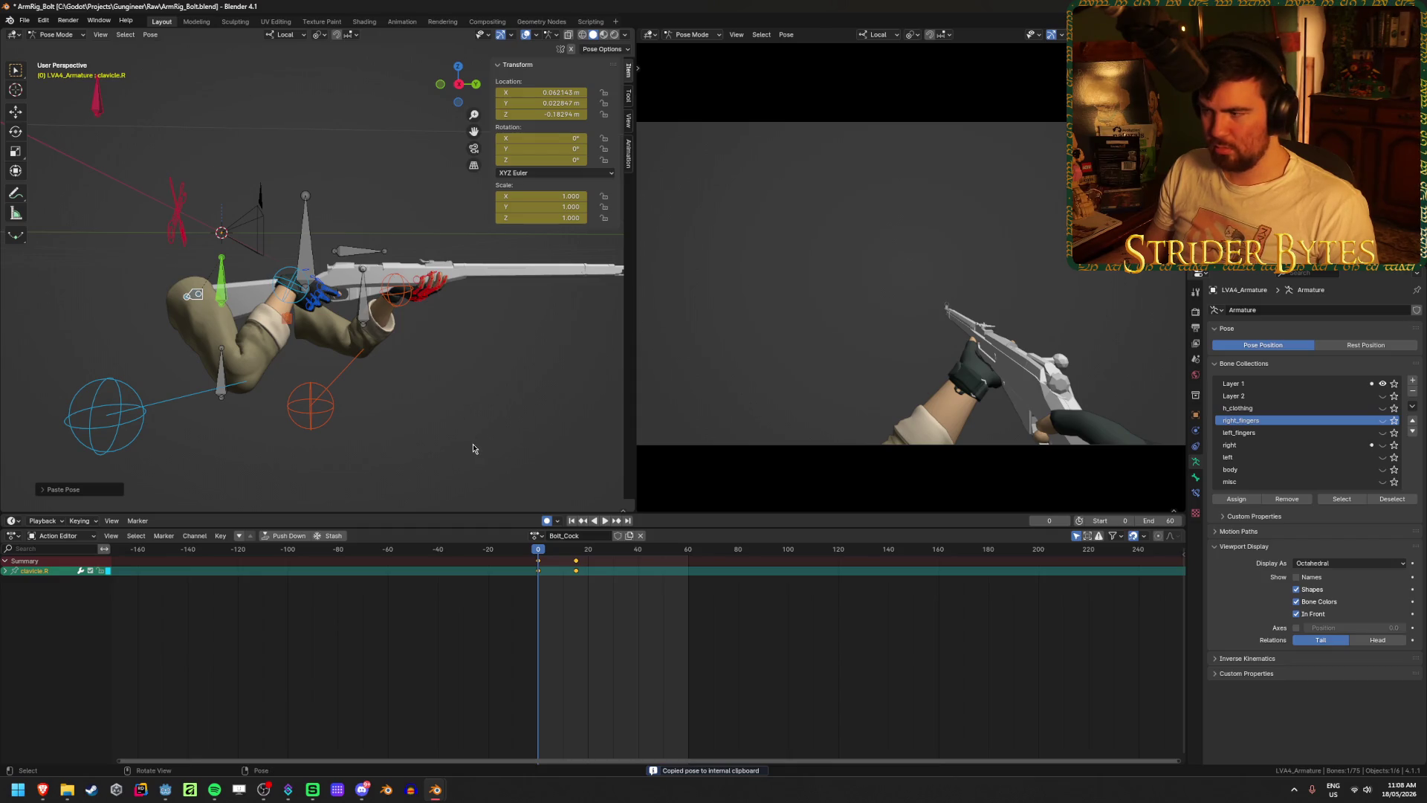
# - Paste the same clavicle.R pose into Bolt_Idle, then return to Bolt_Cock at frame 17
pyautogui.click(535, 536)
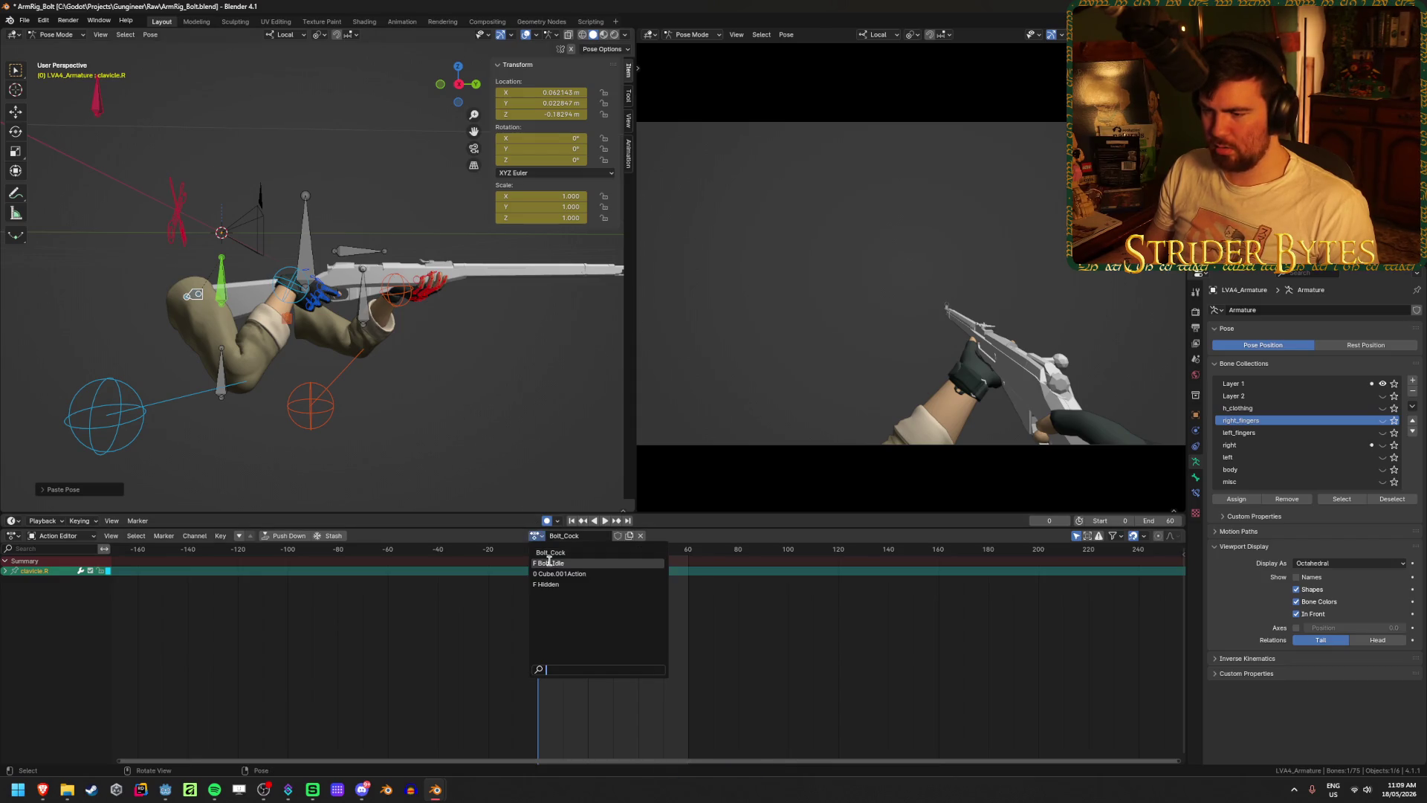
pyautogui.click(549, 563)
pyautogui.hotkey('ctrl', 'v')
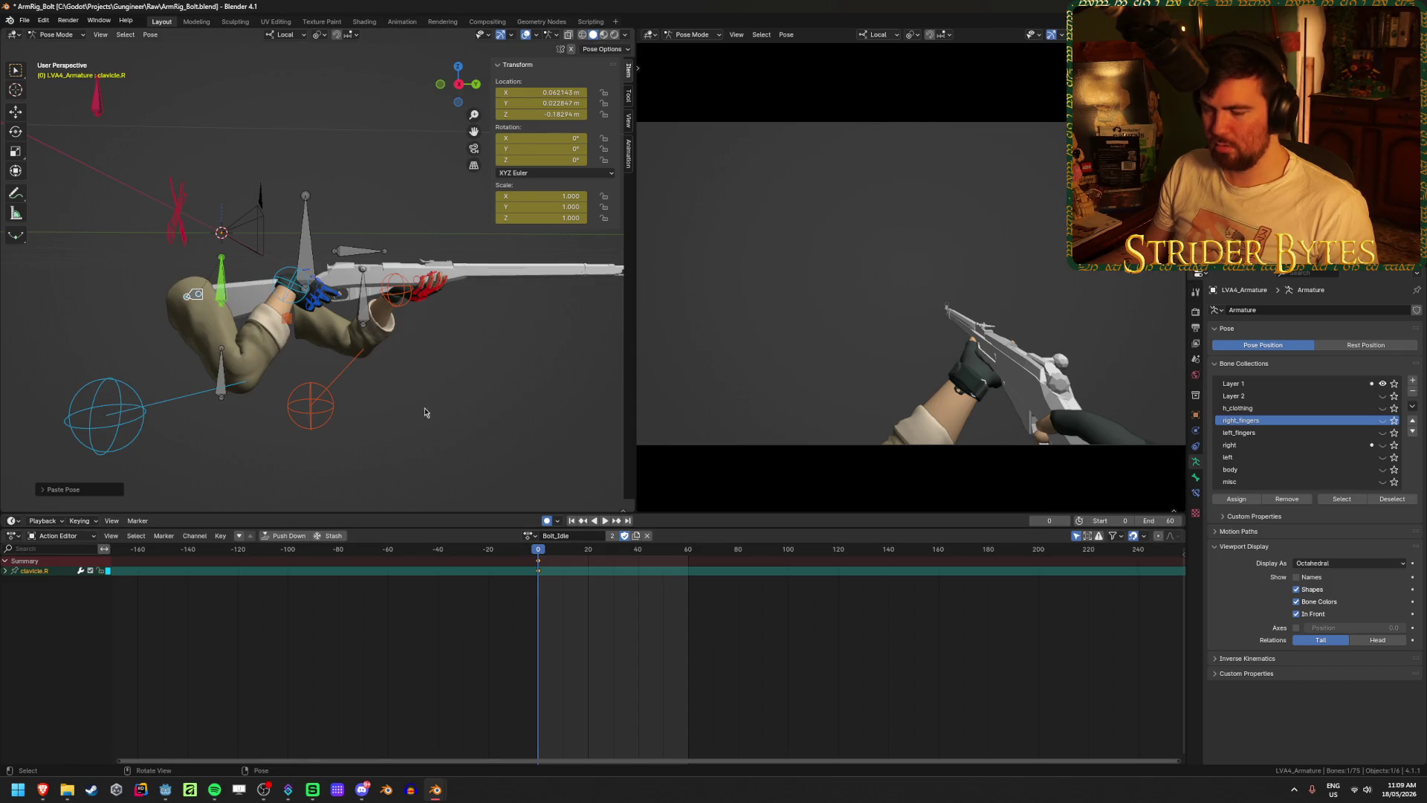
pyautogui.click(532, 545)
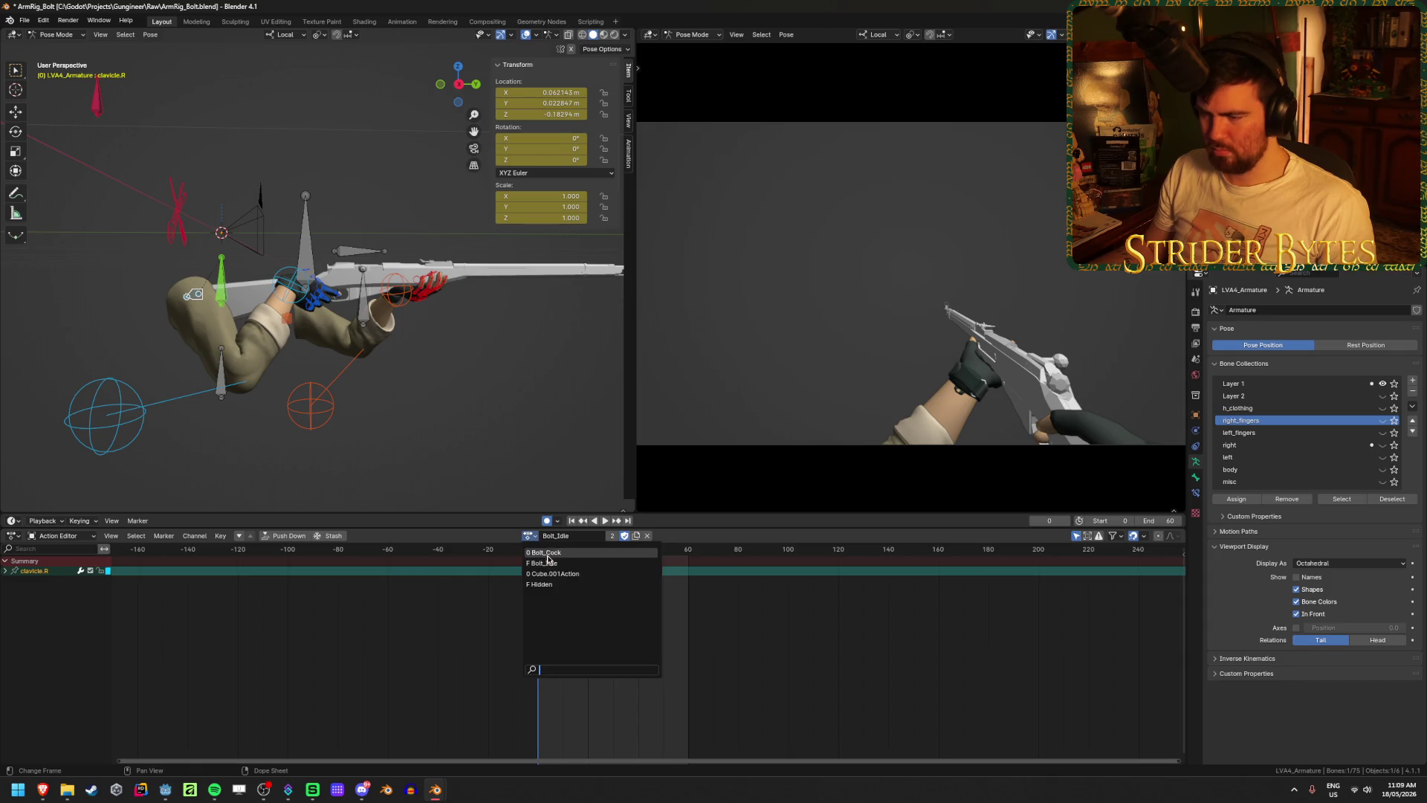
pyautogui.click(551, 554)
pyautogui.press('space')
pyautogui.moveTo(554, 554); pyautogui.dragTo(581, 553)
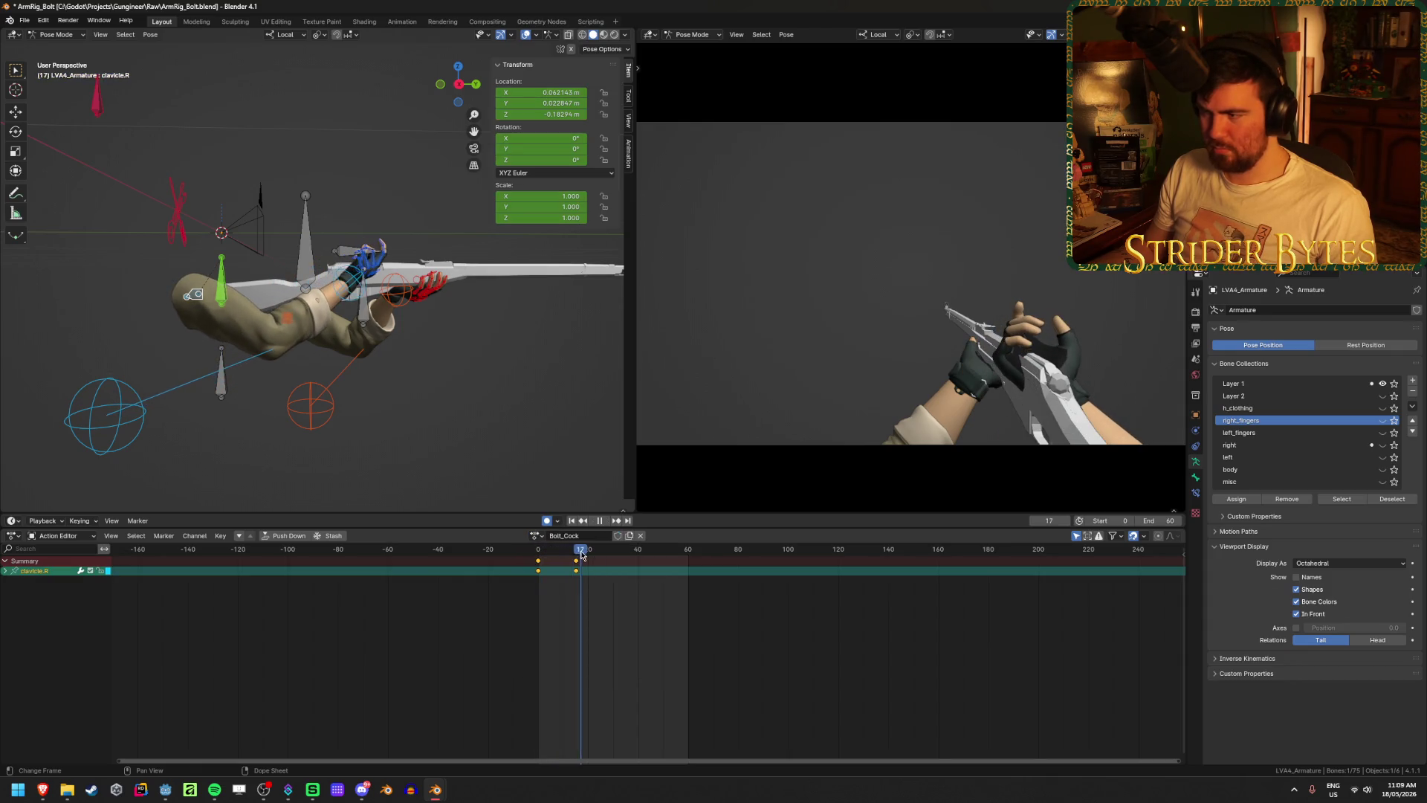
# - Move handIK.R so the right hand rests on the bolt handle
pyautogui.moveTo(311, 253)
pyautogui.mouseDown(button='middle')
pyautogui.moveTo(346, 293)
pyautogui.moveTo(222, 297)
pyautogui.moveTo(235, 251)
pyautogui.moveTo(301, 290)
pyautogui.moveTo(398, 317)
pyautogui.moveTo(401, 297)
pyautogui.moveTo(346, 312)
pyautogui.mouseUp(button='middle')
pyautogui.click(225, 301)
pyautogui.press('g')
pyautogui.click(427, 305)
pyautogui.press('g')
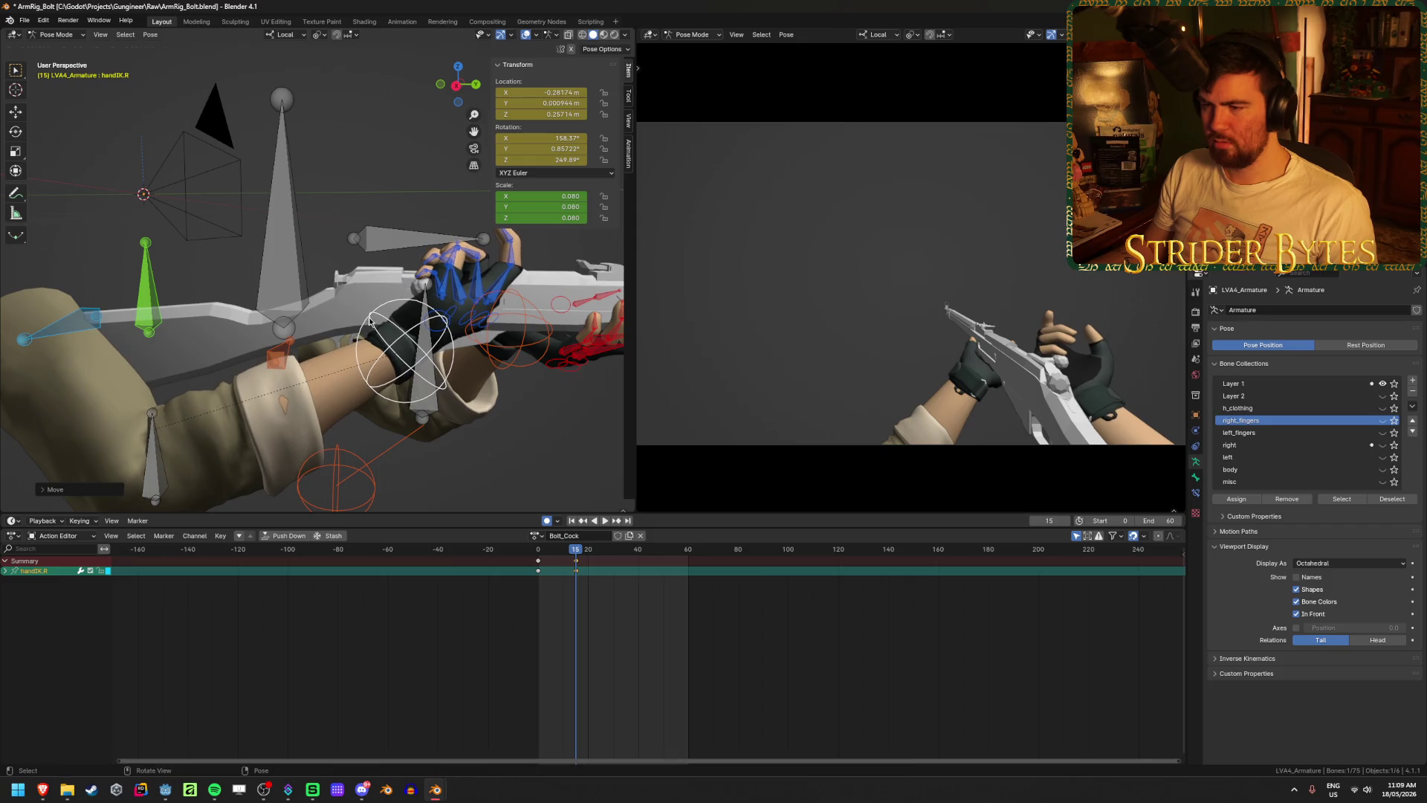
pyautogui.keyDown('alt'); pyautogui.moveTo(366, 320); pyautogui.dragTo(359, 332, button='middle'); pyautogui.keyUp('alt')
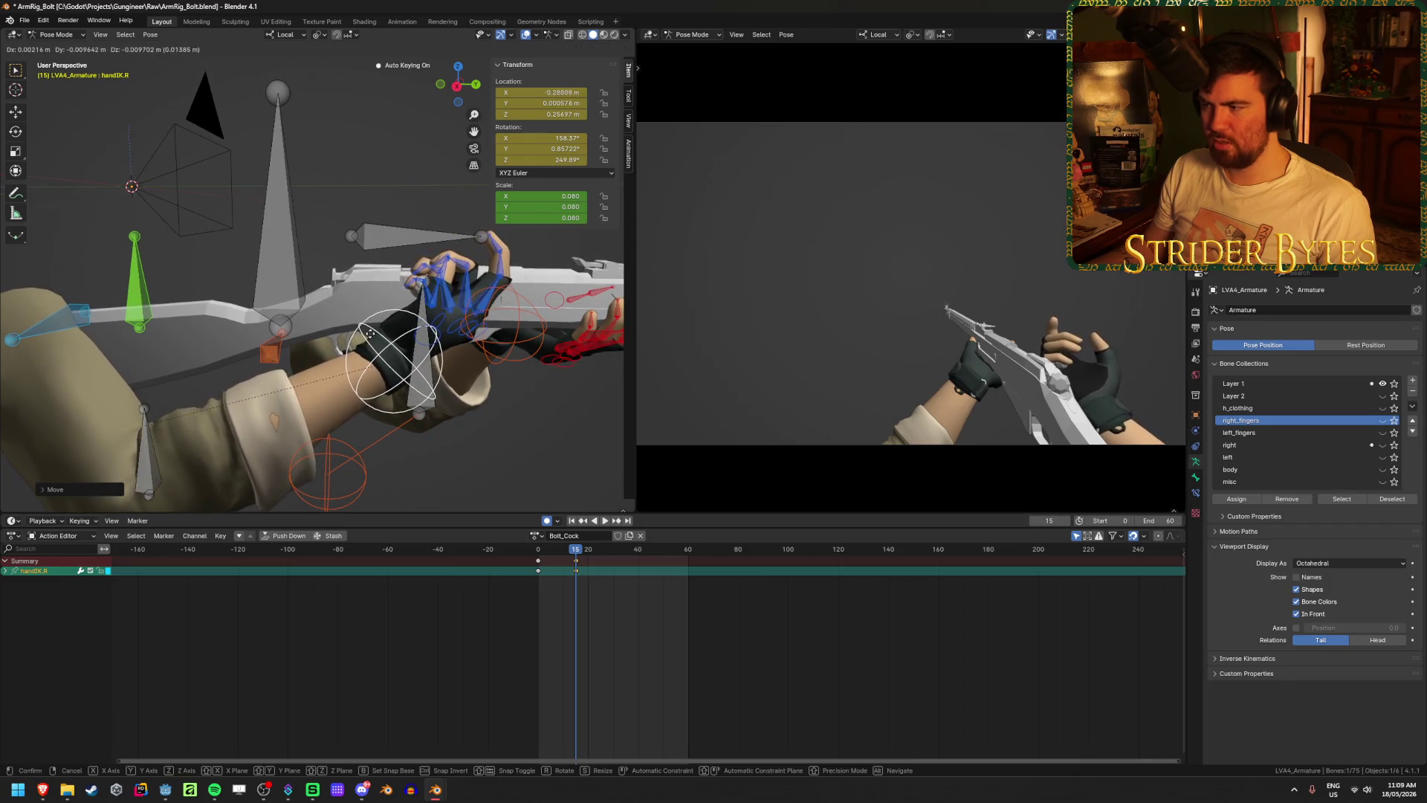
pyautogui.click(440, 302)
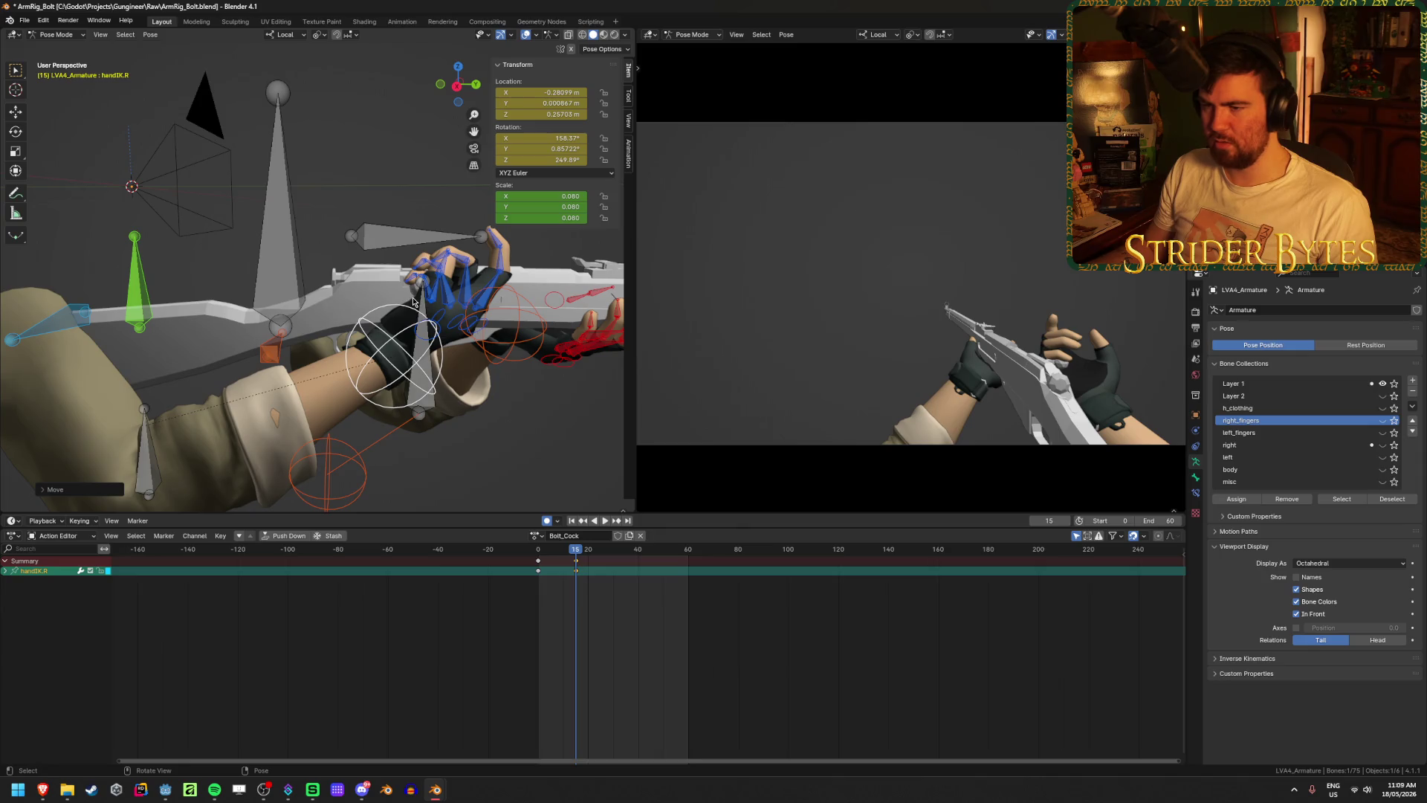
pyautogui.moveTo(330, 275)
pyautogui.mouseDown(button='middle')
pyautogui.moveTo(435, 266)
pyautogui.moveTo(443, 286)
pyautogui.mouseUp(button='middle')
# - Bend the index3.R and middle3.R fingertips around the bolt
pyautogui.click(434, 288)
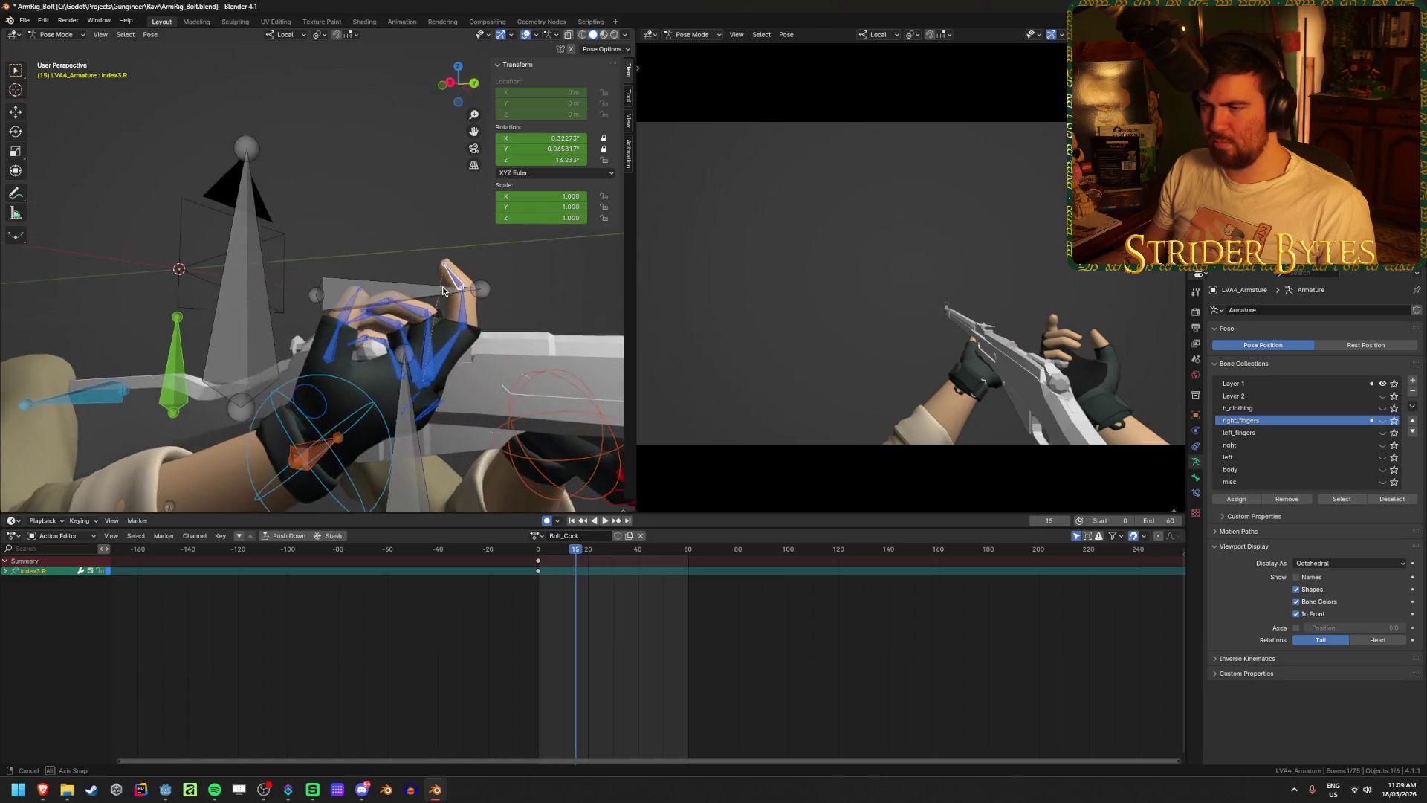
pyautogui.press('g')
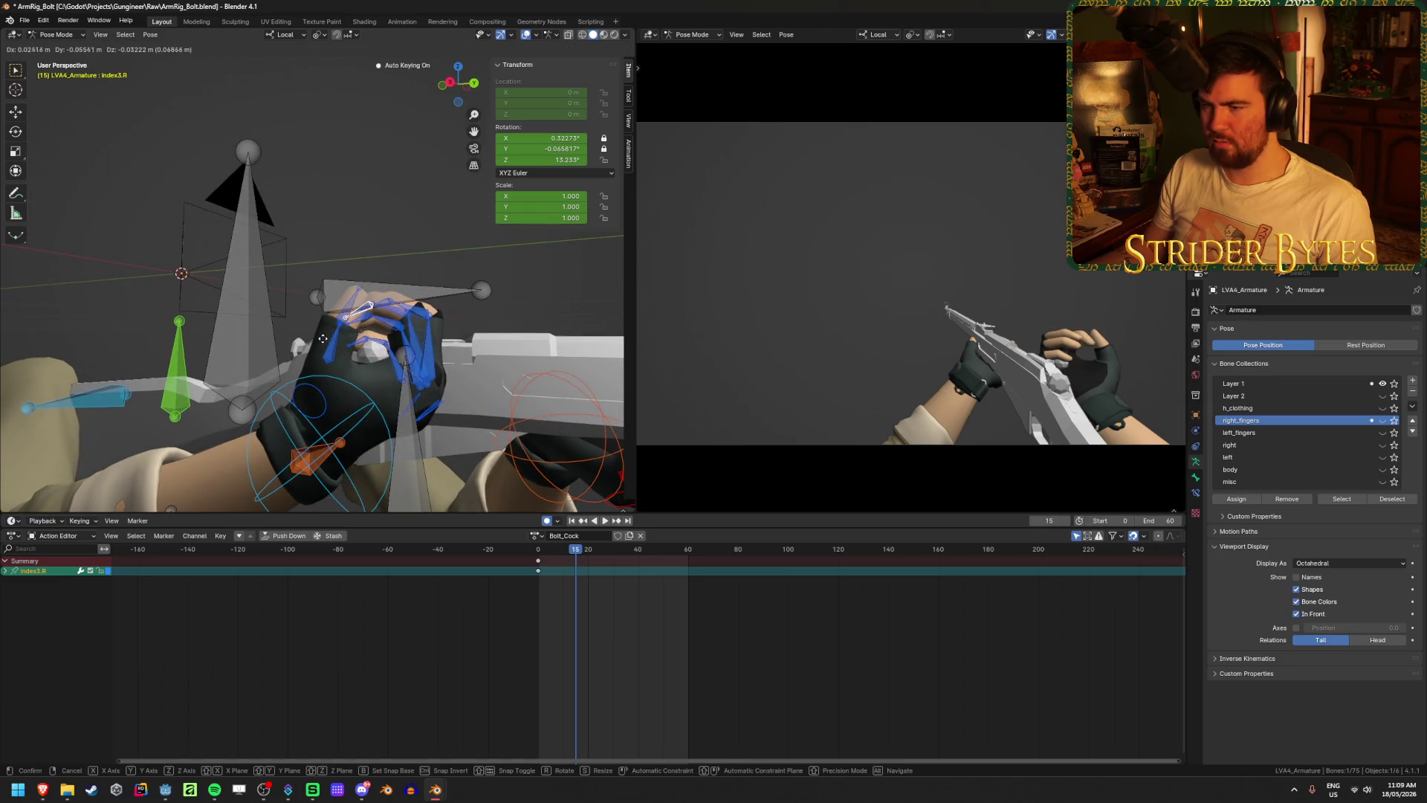
pyautogui.click(321, 344)
pyautogui.scroll(5, 320, 320)
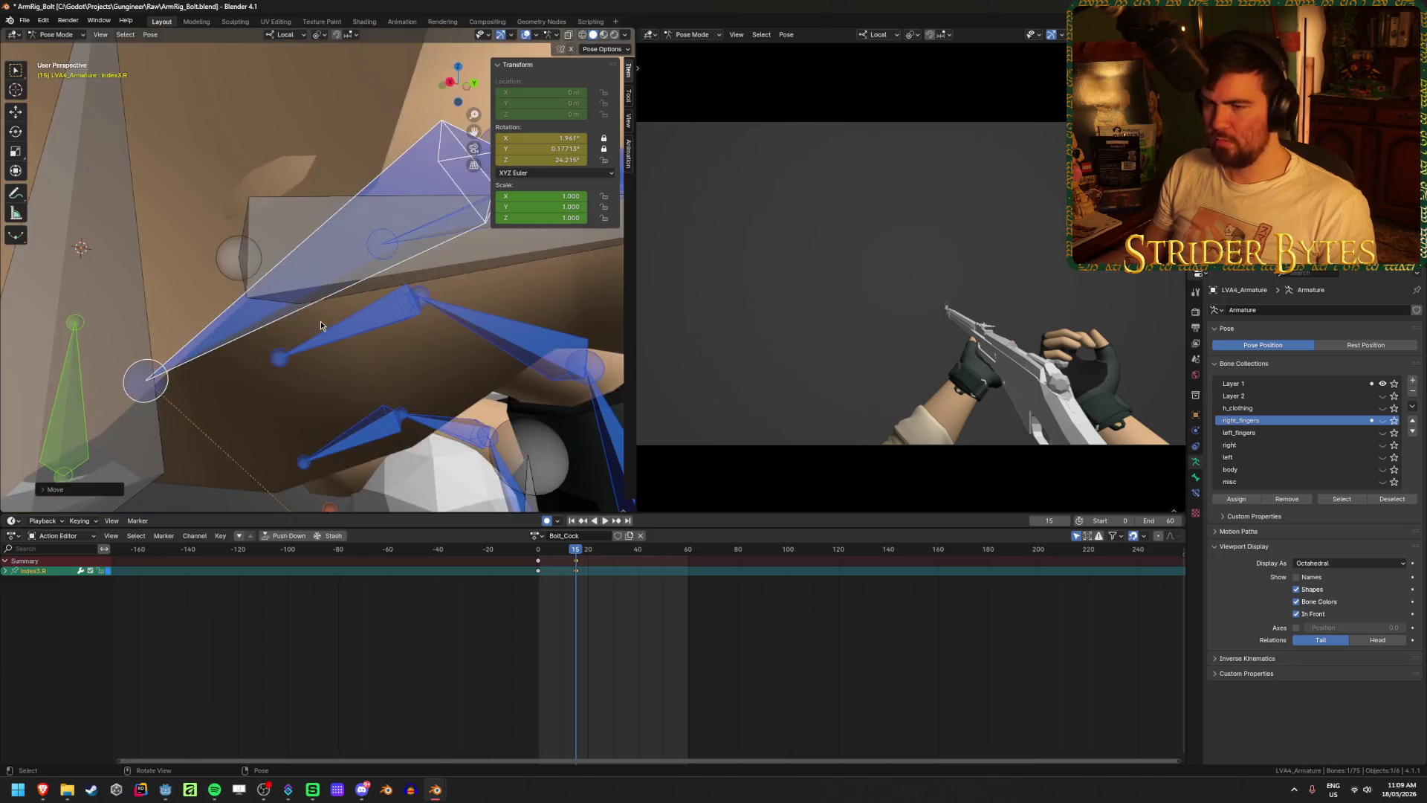
pyautogui.moveTo(278, 334)
pyautogui.mouseDown(button='middle')
pyautogui.moveTo(252, 310)
pyautogui.moveTo(363, 316)
pyautogui.mouseUp(button='middle')
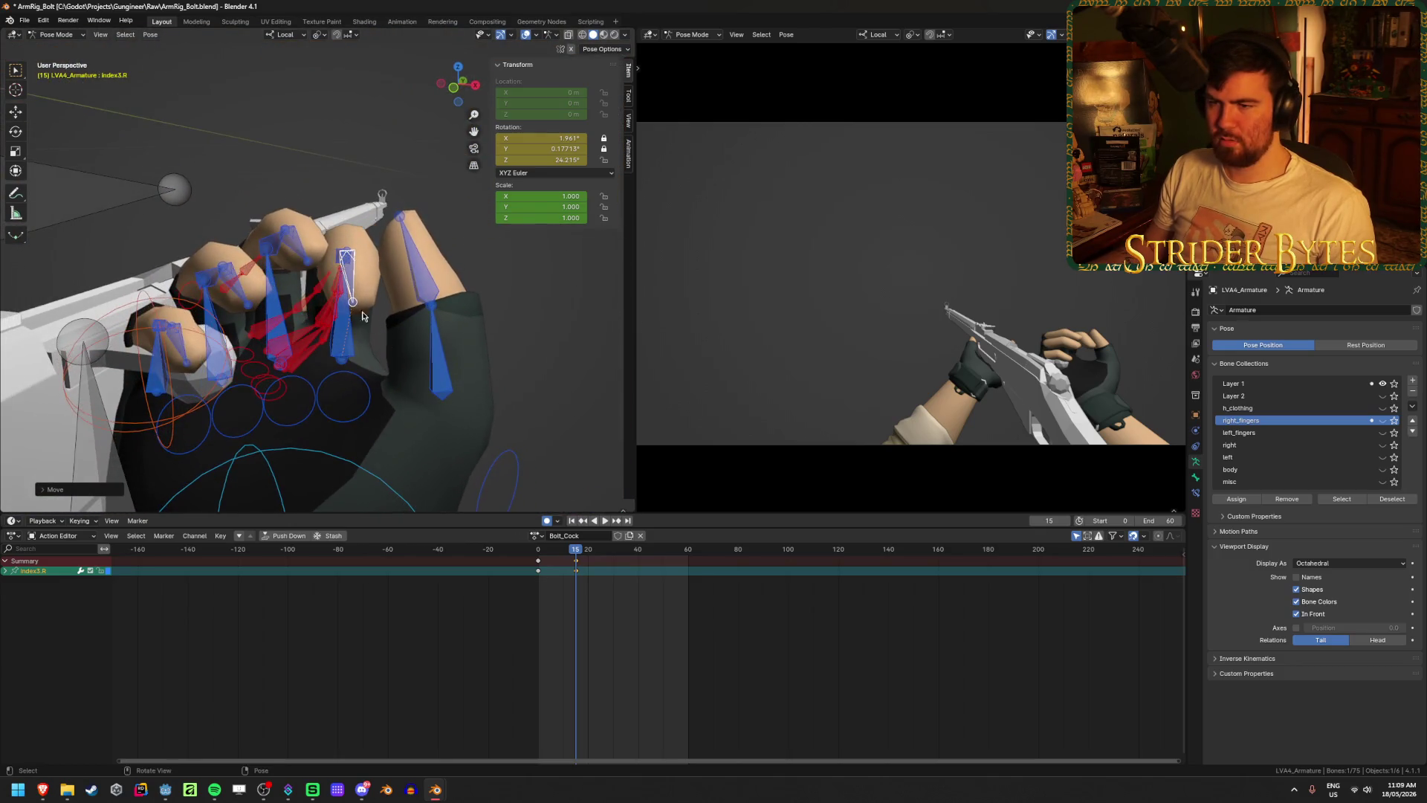
pyautogui.moveTo(306, 253)
pyautogui.mouseDown(button='middle')
pyautogui.moveTo(332, 276)
pyautogui.moveTo(327, 289)
pyautogui.mouseUp(button='middle')
pyautogui.press('g')
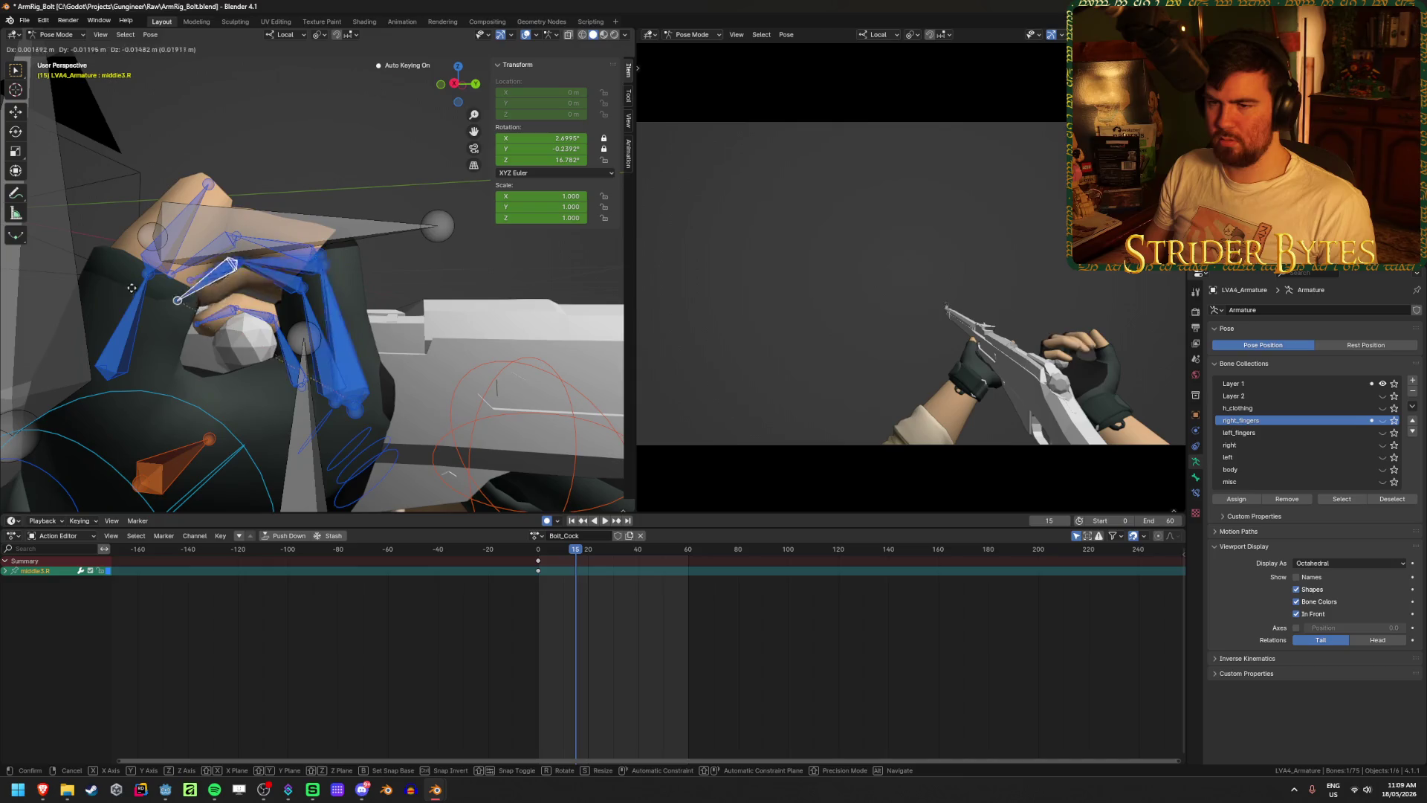
pyautogui.click(151, 325)
pyautogui.moveTo(192, 299)
pyautogui.mouseDown(button='middle')
pyautogui.moveTo(324, 260)
pyautogui.moveTo(353, 287)
pyautogui.moveTo(211, 315)
pyautogui.moveTo(127, 315)
pyautogui.moveTo(204, 282)
pyautogui.moveTo(253, 293)
pyautogui.moveTo(127, 288)
pyautogui.moveTo(278, 303)
pyautogui.moveTo(257, 305)
pyautogui.mouseUp(button='middle')
# - Bend the thumb2.R bone toward the bolt
pyautogui.click(324, 260)
pyautogui.press('g')
pyautogui.click(297, 294)
pyautogui.press('g')
pyautogui.click(122, 311)
# - Curl ring3.R about 28° and adjust index3.R to about 32.5°
pyautogui.click(208, 286)
pyautogui.press('g')
pyautogui.click(134, 296)
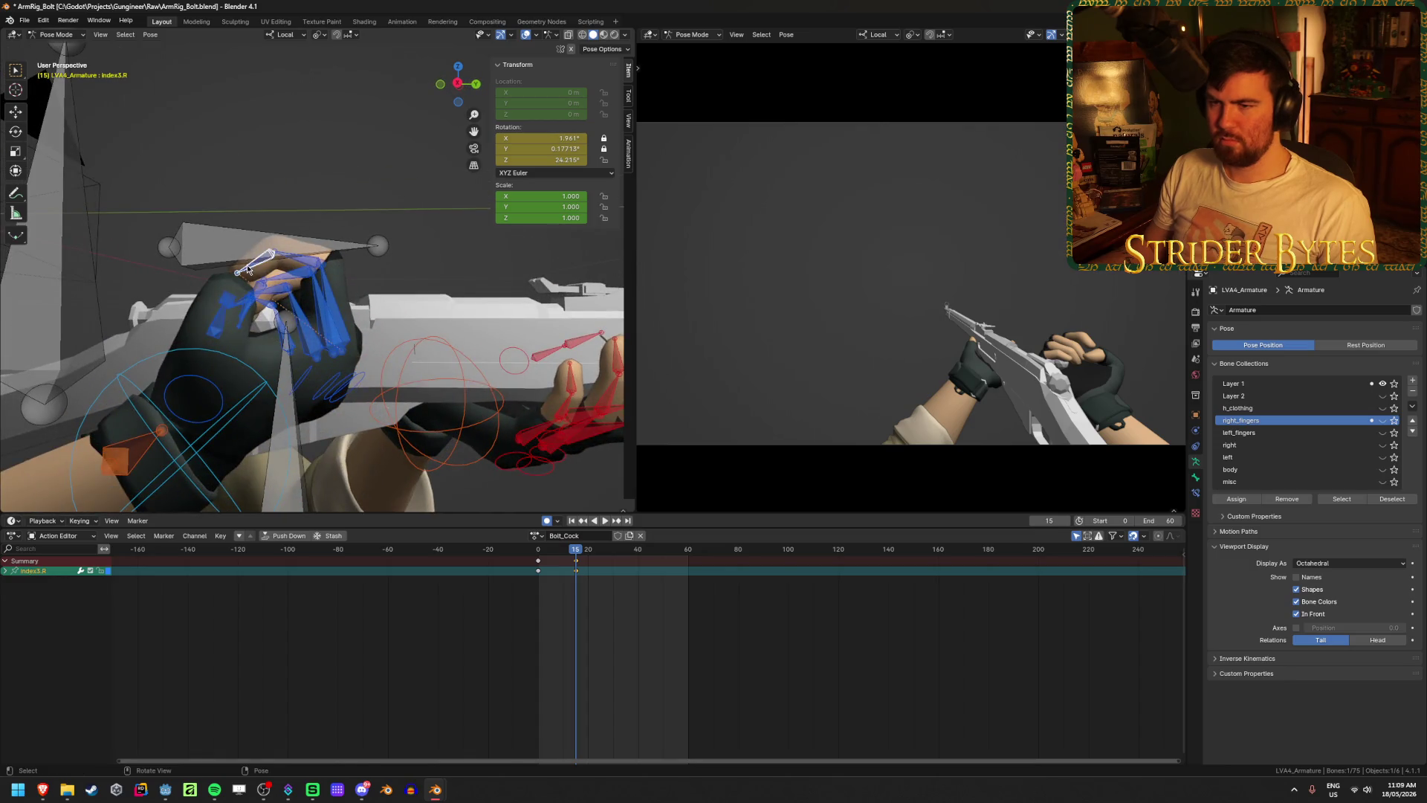
pyautogui.click(252, 306)
pyautogui.press('g')
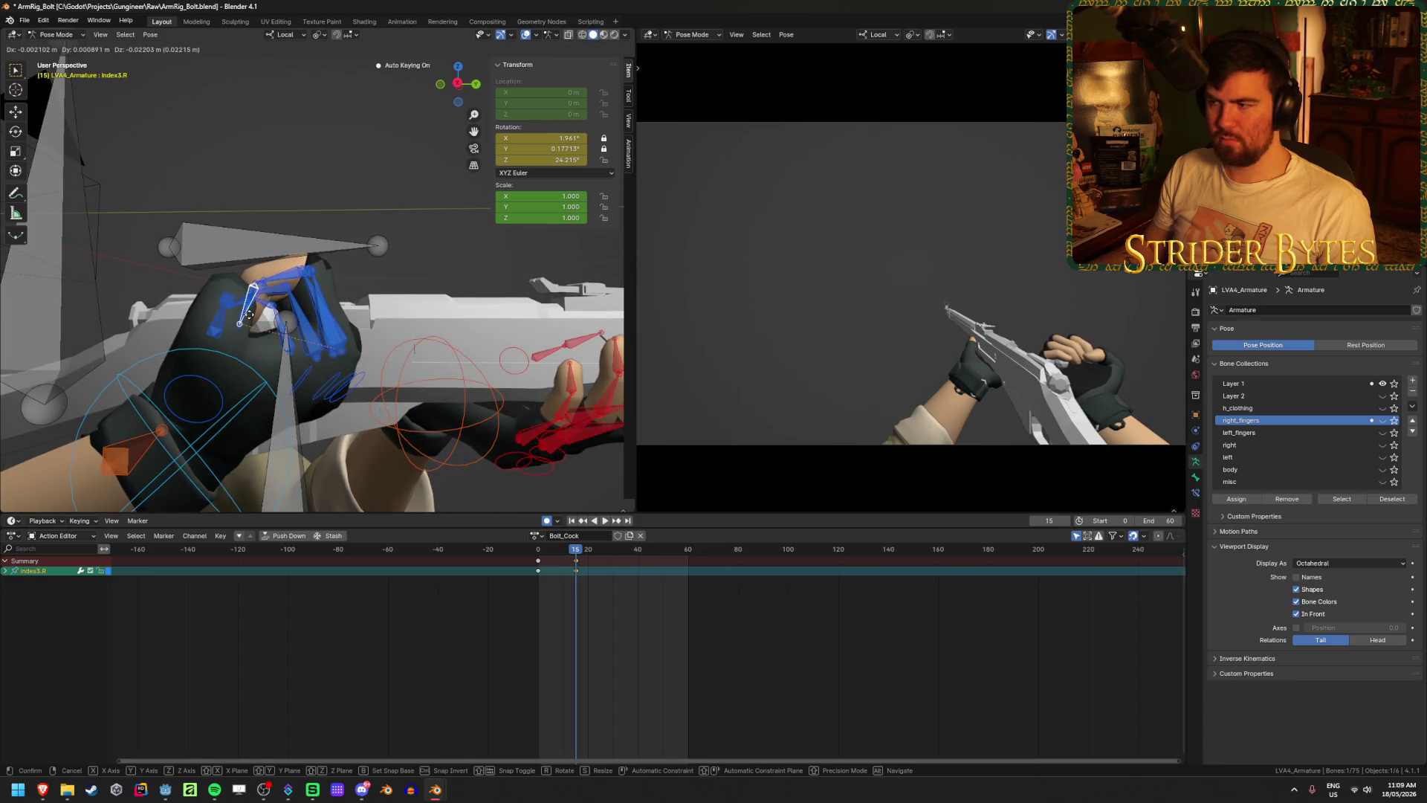
pyautogui.click(250, 316)
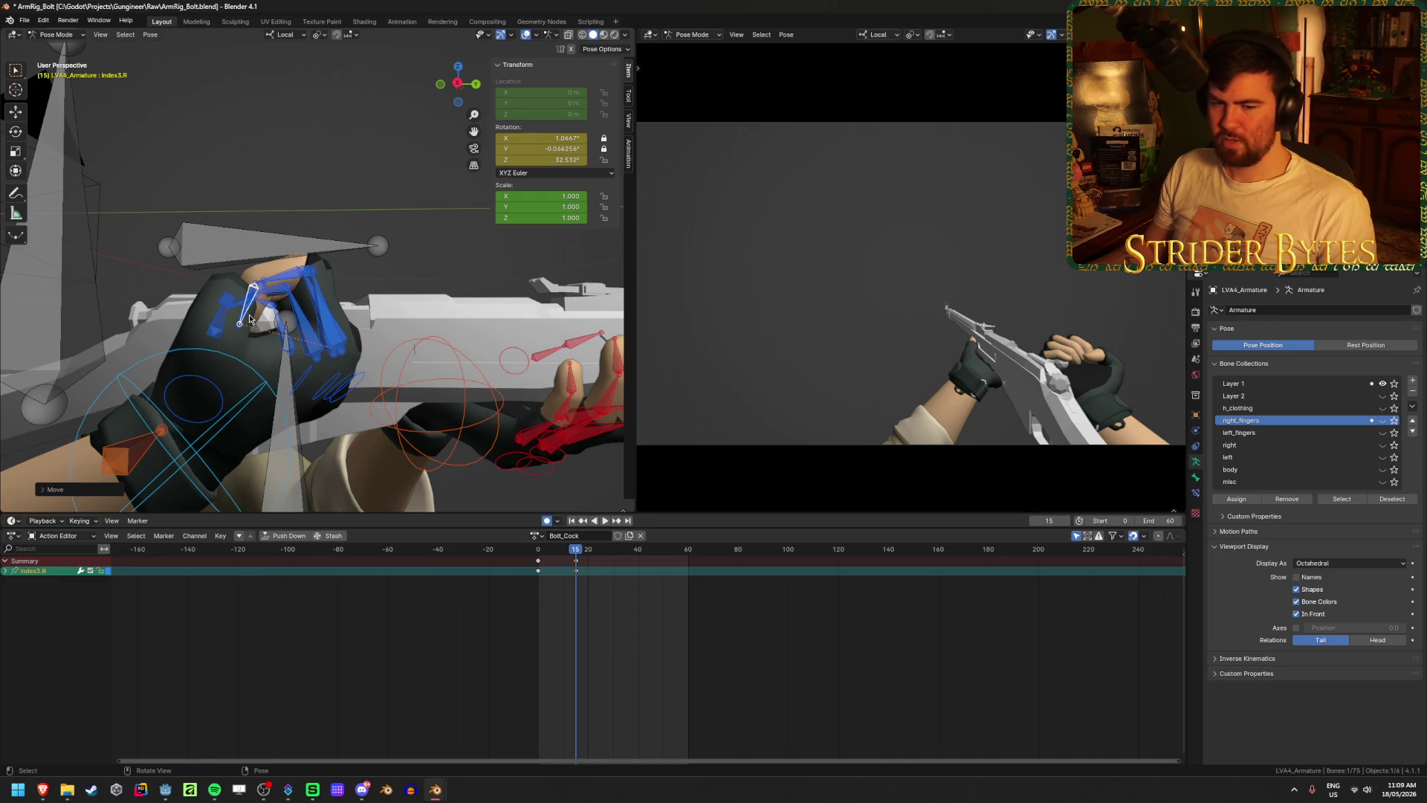
pyautogui.moveTo(250, 320)
pyautogui.mouseDown(button='middle')
pyautogui.moveTo(267, 371)
pyautogui.moveTo(521, 325)
pyautogui.mouseUp(button='middle')
pyautogui.click(223, 402)
# - Turn and shift handIK.R on the bolt, then save the file
pyautogui.press('r')
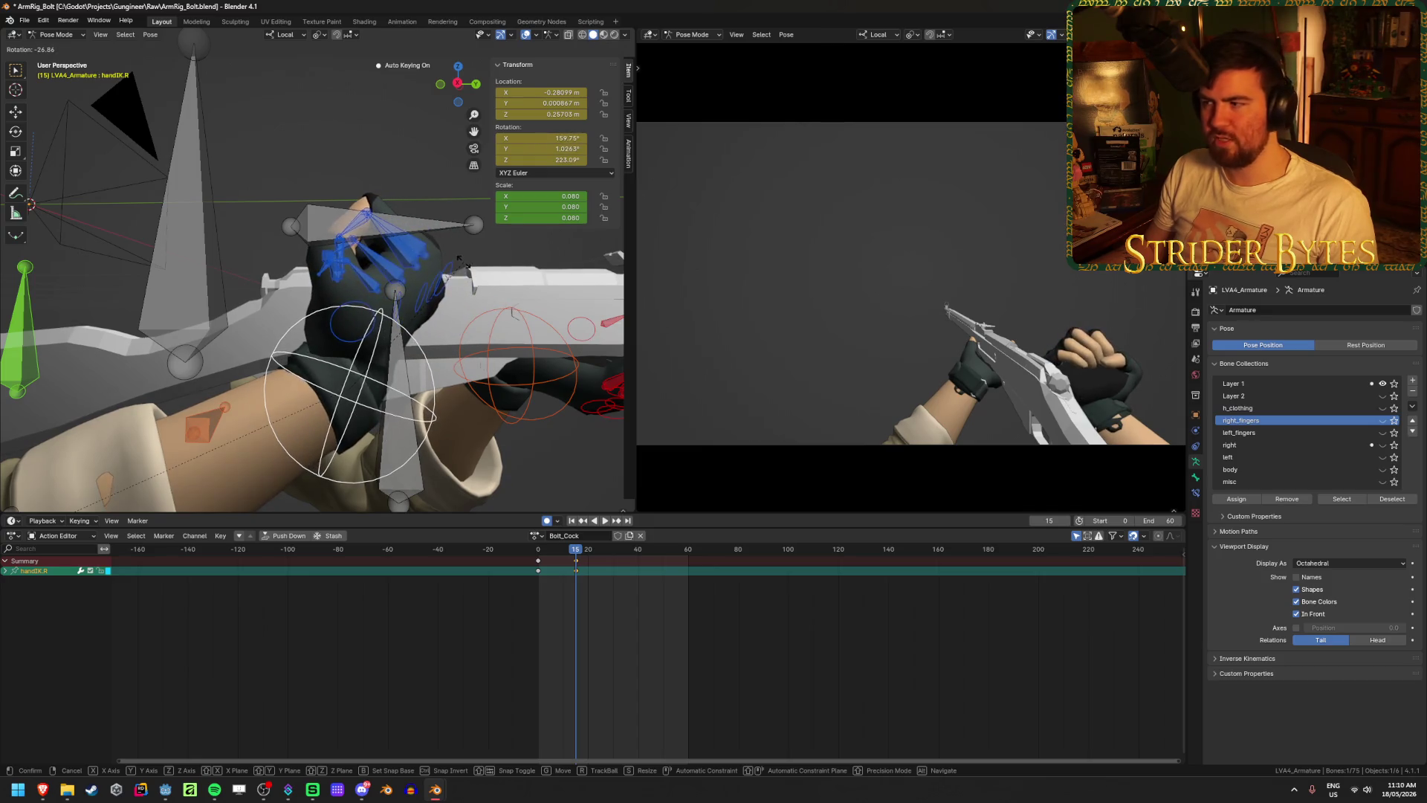
pyautogui.click(463, 266)
pyautogui.press('g')
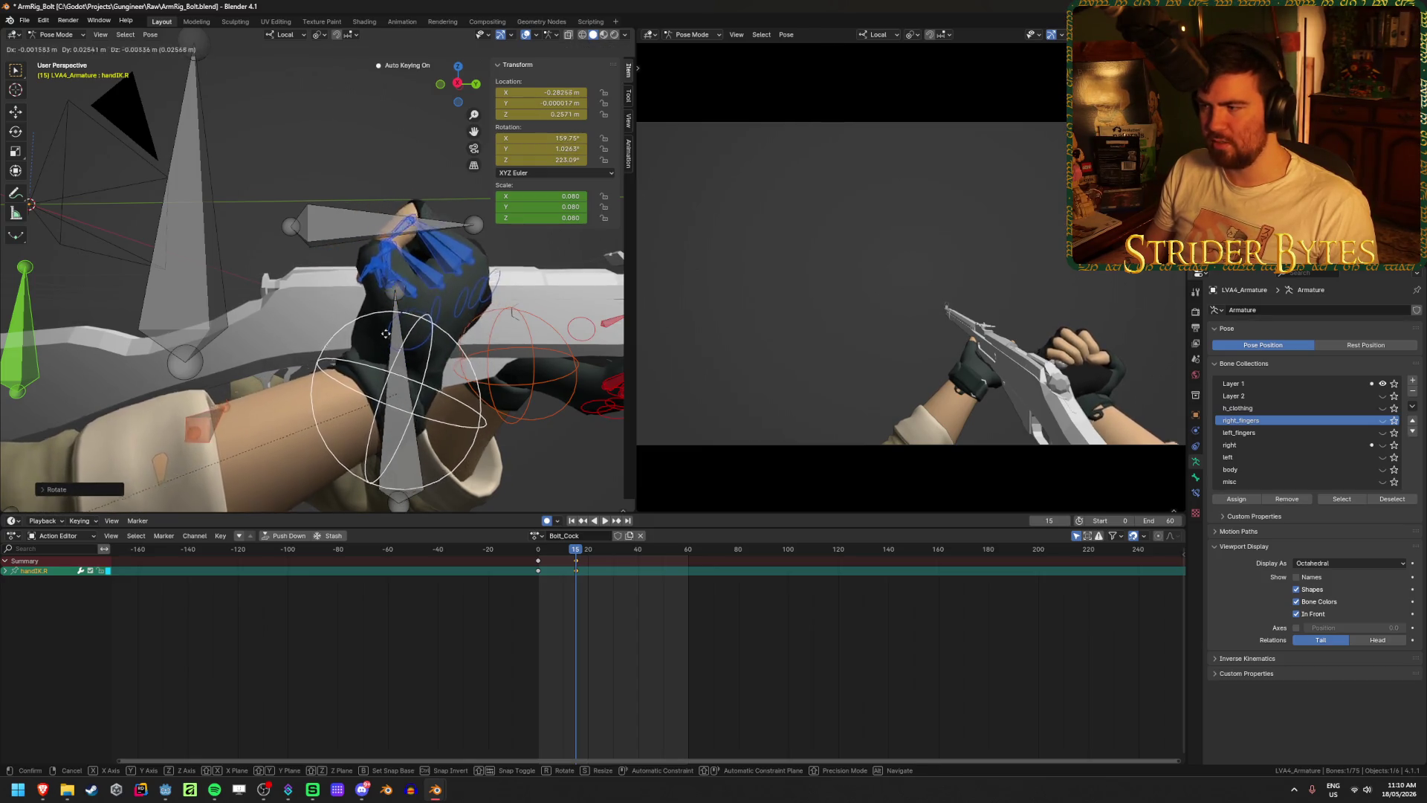
pyautogui.click(389, 336)
pyautogui.moveTo(389, 336)
pyautogui.mouseDown(button='middle')
pyautogui.moveTo(392, 407)
pyautogui.moveTo(302, 343)
pyautogui.moveTo(220, 363)
pyautogui.moveTo(262, 360)
pyautogui.moveTo(198, 332)
pyautogui.moveTo(149, 363)
pyautogui.moveTo(261, 351)
pyautogui.moveTo(269, 381)
pyautogui.moveTo(269, 326)
pyautogui.moveTo(495, 570)
pyautogui.mouseUp(button='middle')
pyautogui.hotkey('ctrl', 's')
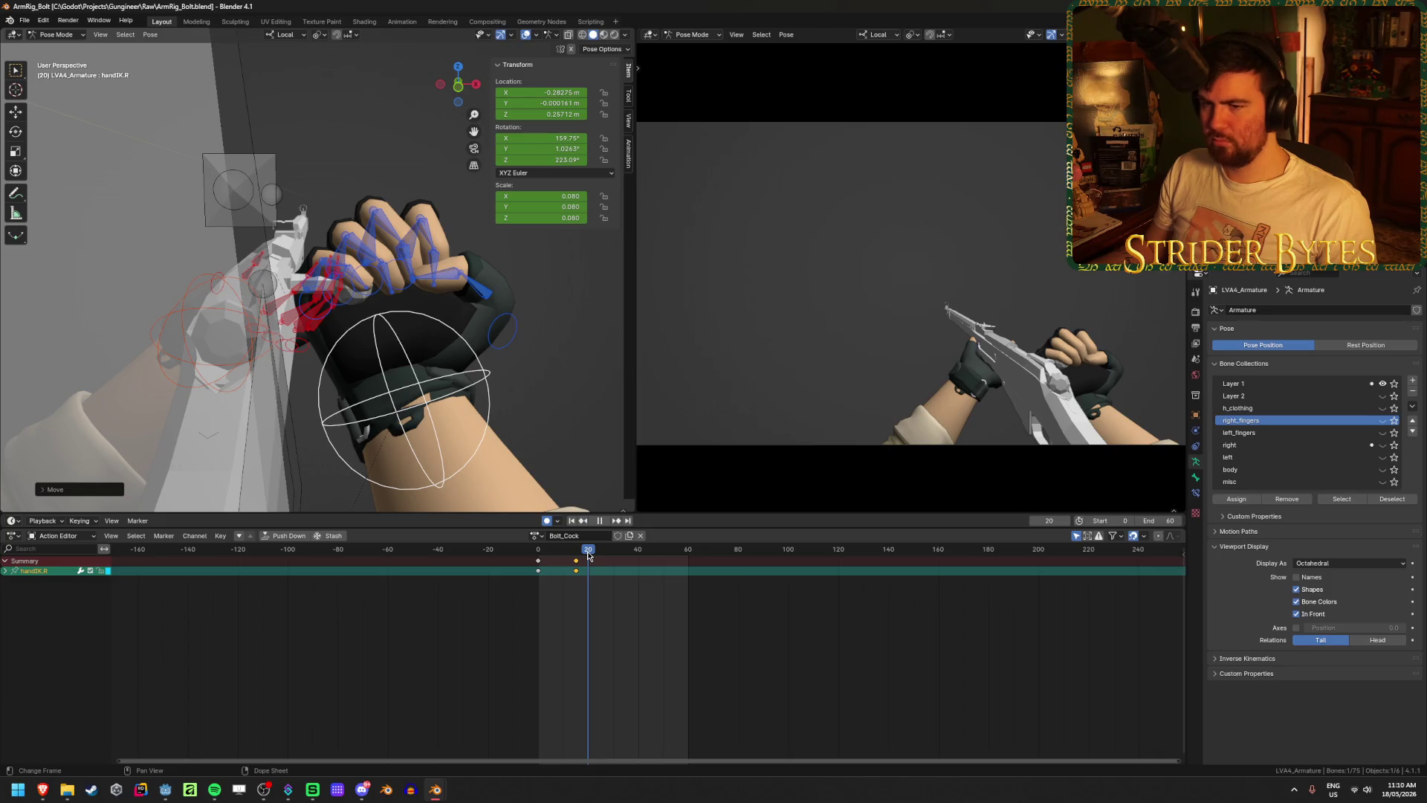
pyautogui.press('Escape')
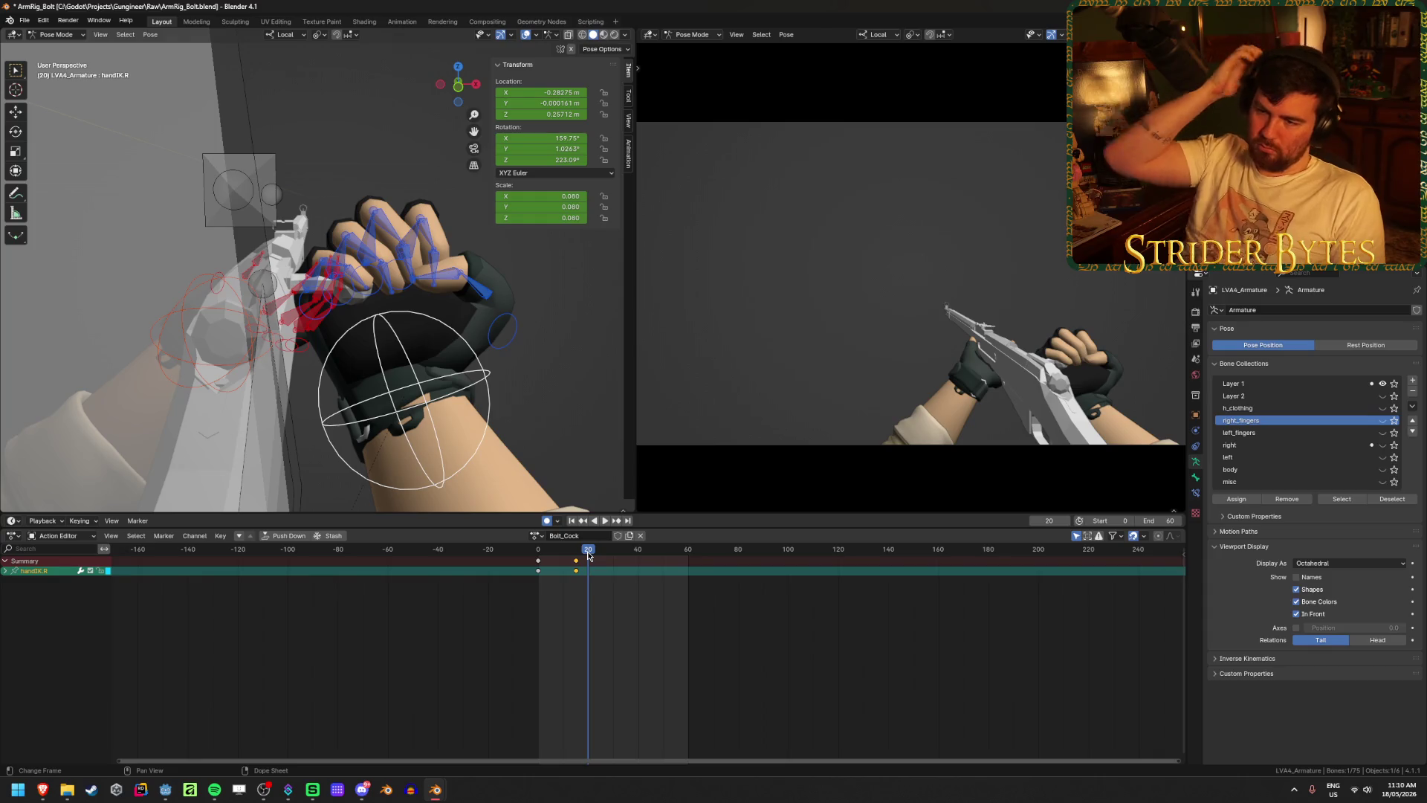
# - Key handIK.R at frame 20, moved and turned to about 136°, 5.75°, 222°
pyautogui.moveTo(354, 408); pyautogui.dragTo(401, 329, button='middle')
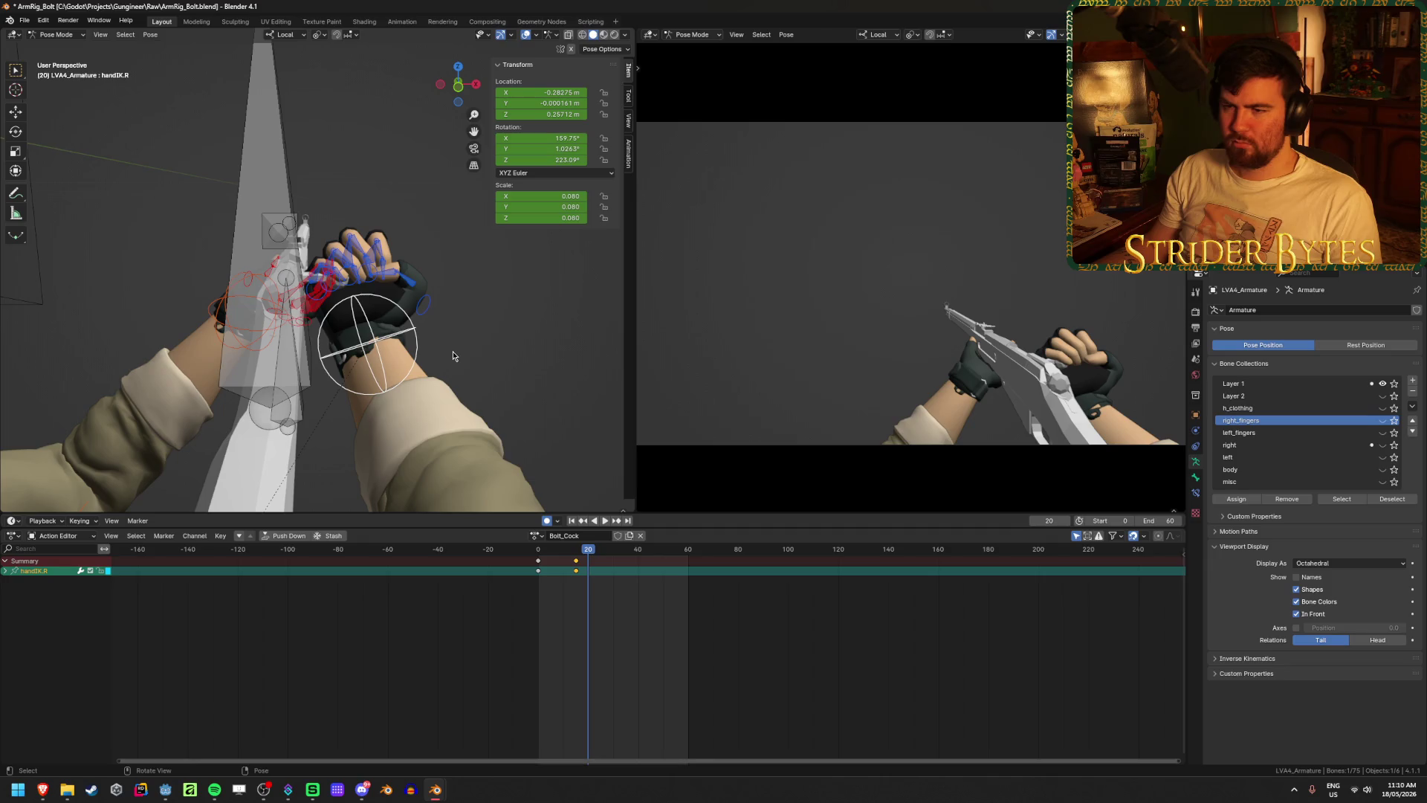
pyautogui.press('g')
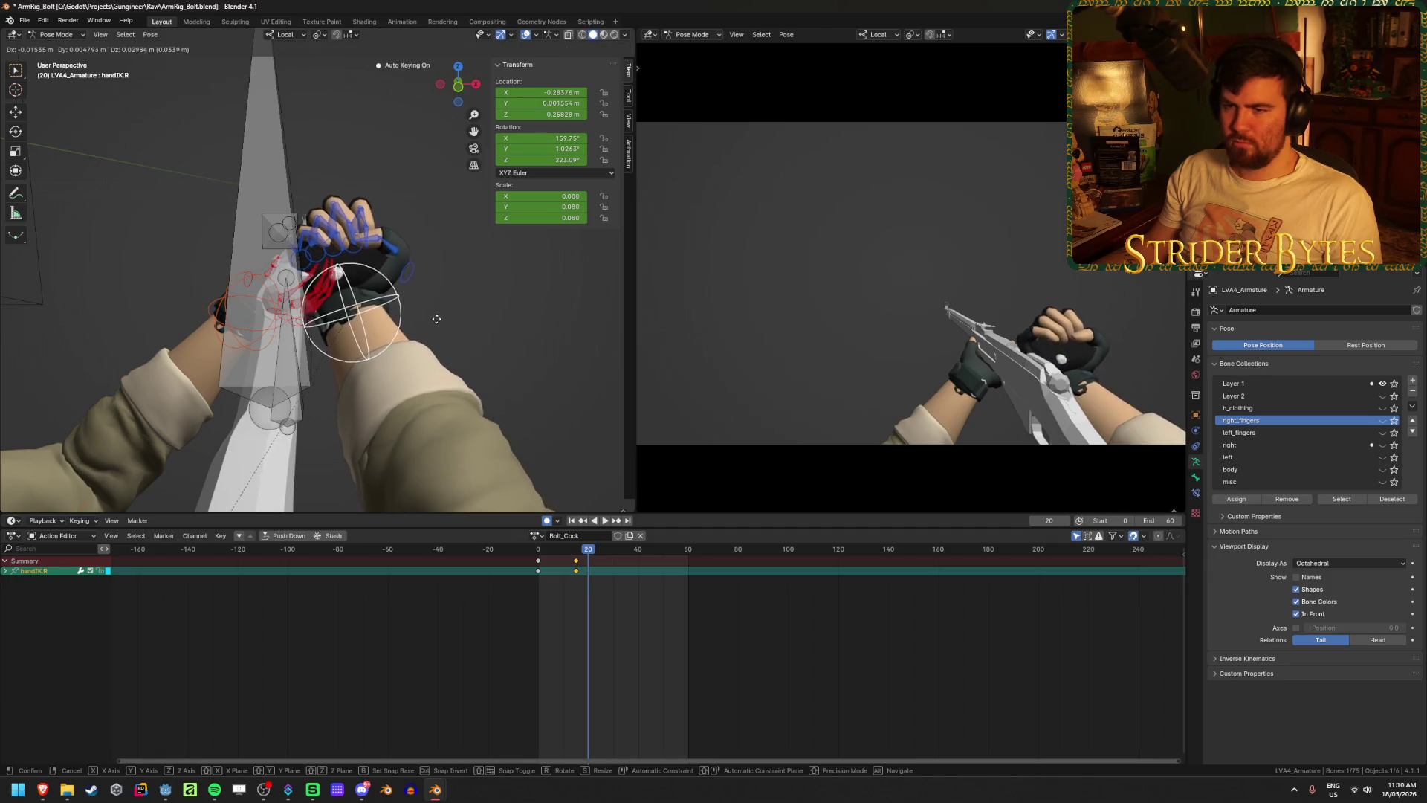
pyautogui.click(507, 293)
pyautogui.press('r')
pyautogui.click(494, 267)
pyautogui.press('g')
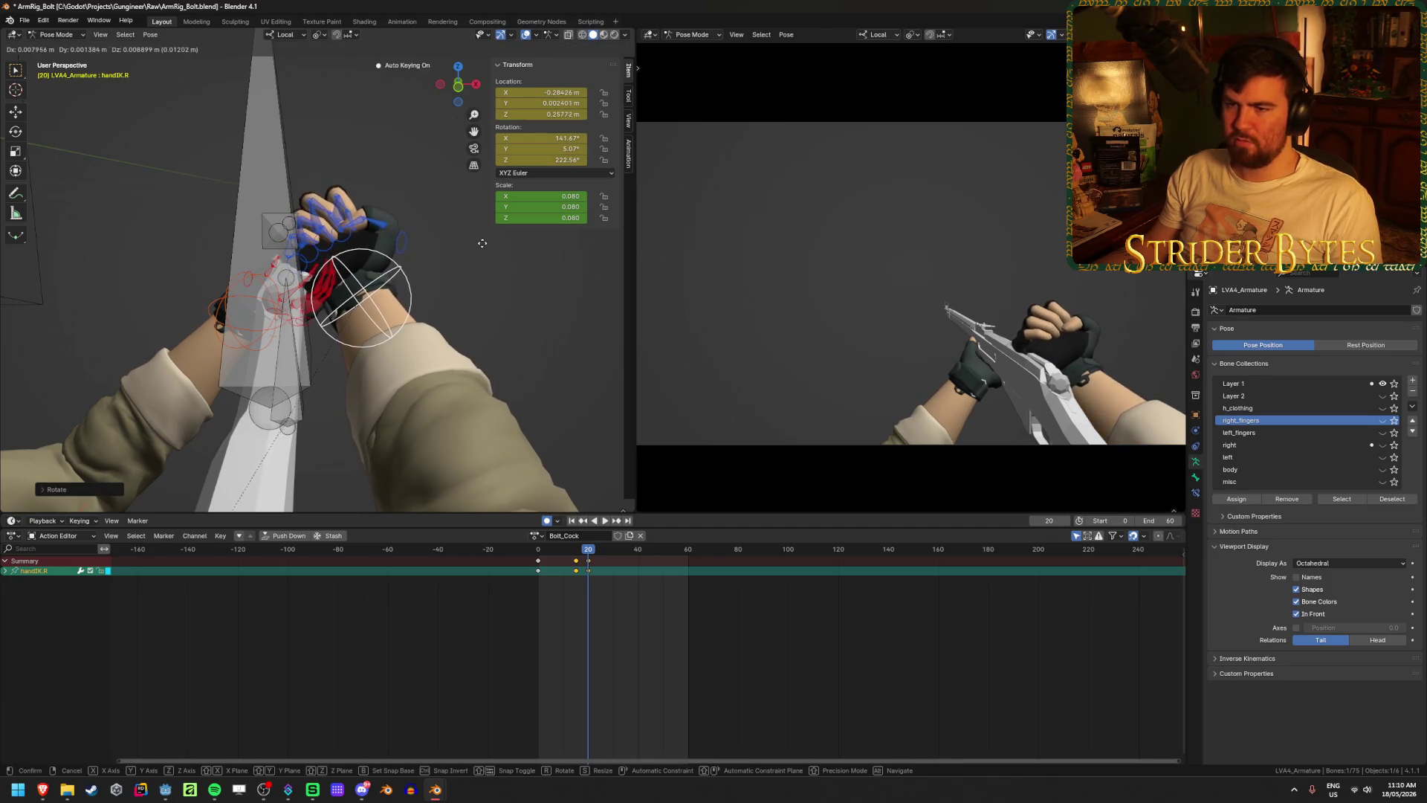
pyautogui.click(483, 241)
pyautogui.moveTo(483, 241)
pyautogui.mouseDown(button='middle')
pyautogui.moveTo(318, 286)
pyautogui.moveTo(473, 284)
pyautogui.mouseUp(button='middle')
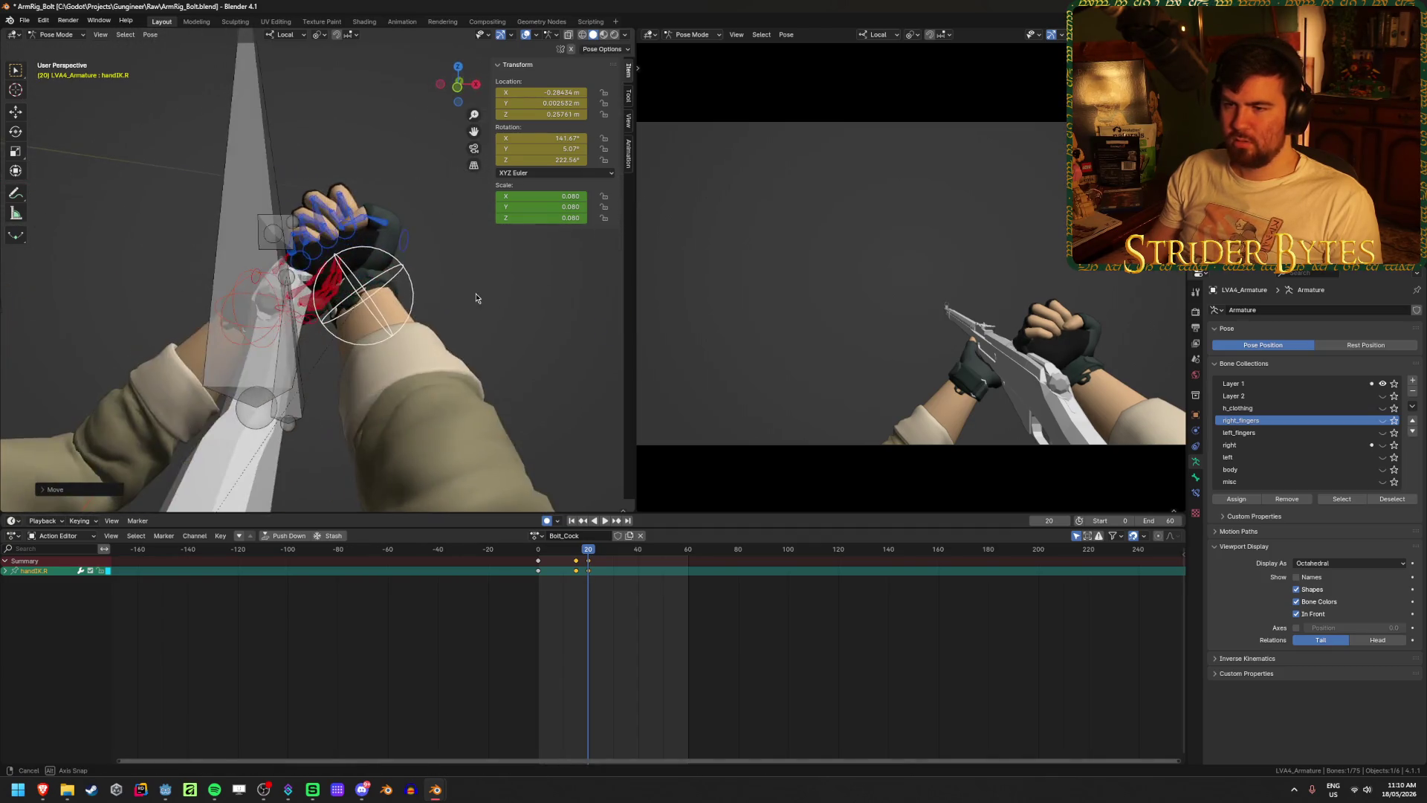
pyautogui.press('g')
pyautogui.press('r')
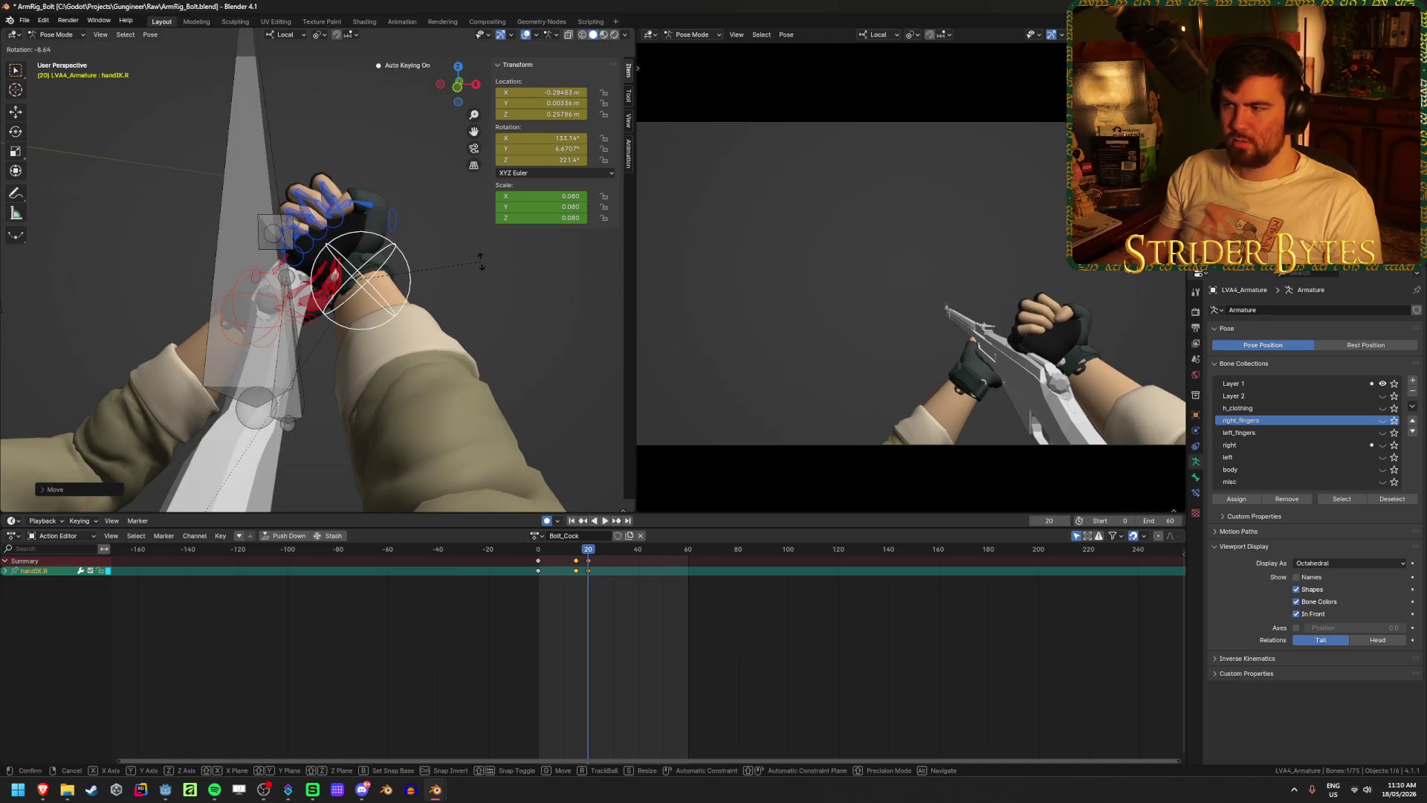
pyautogui.click(494, 276)
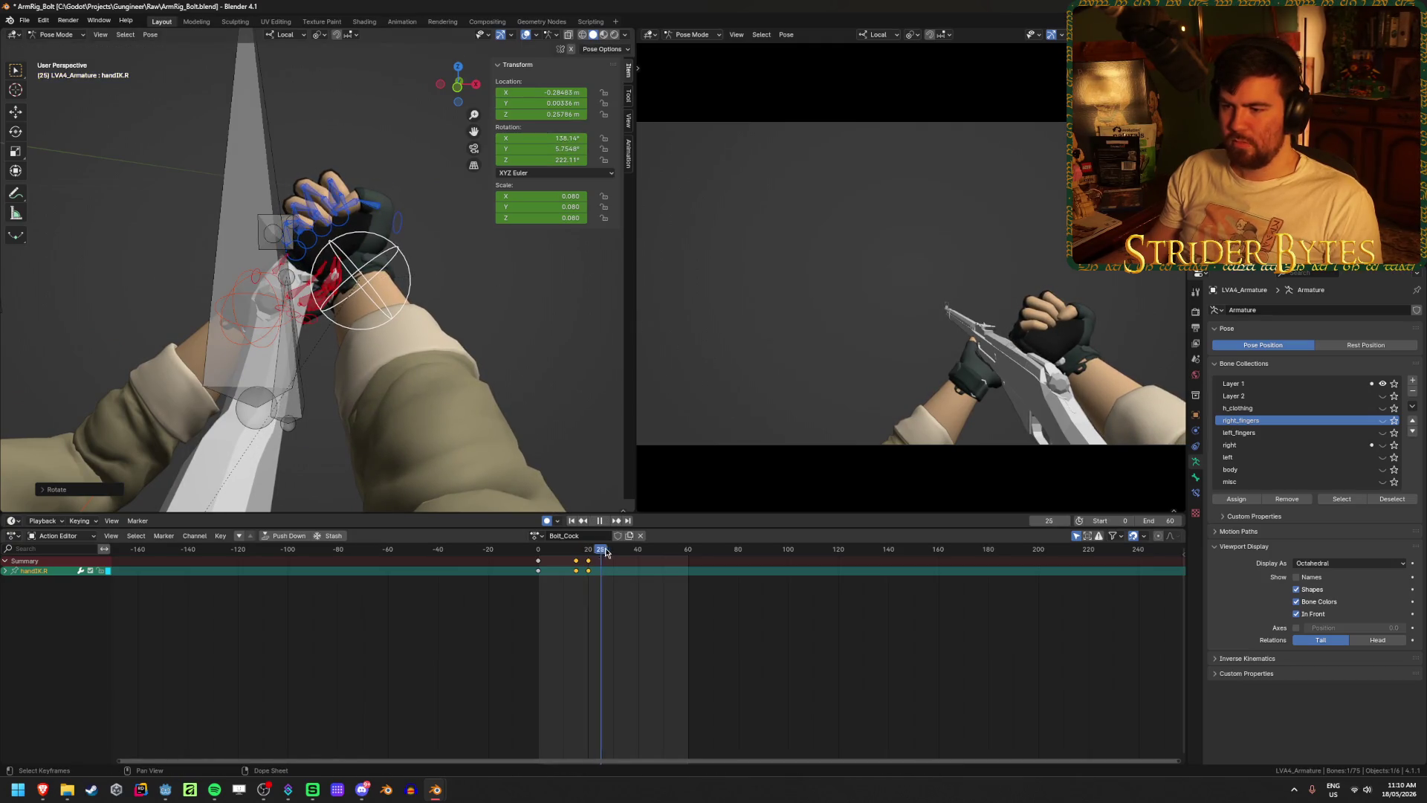
pyautogui.moveTo(417, 371)
pyautogui.mouseDown(button='middle')
pyautogui.moveTo(364, 334)
pyautogui.moveTo(343, 340)
pyautogui.mouseUp(button='middle')
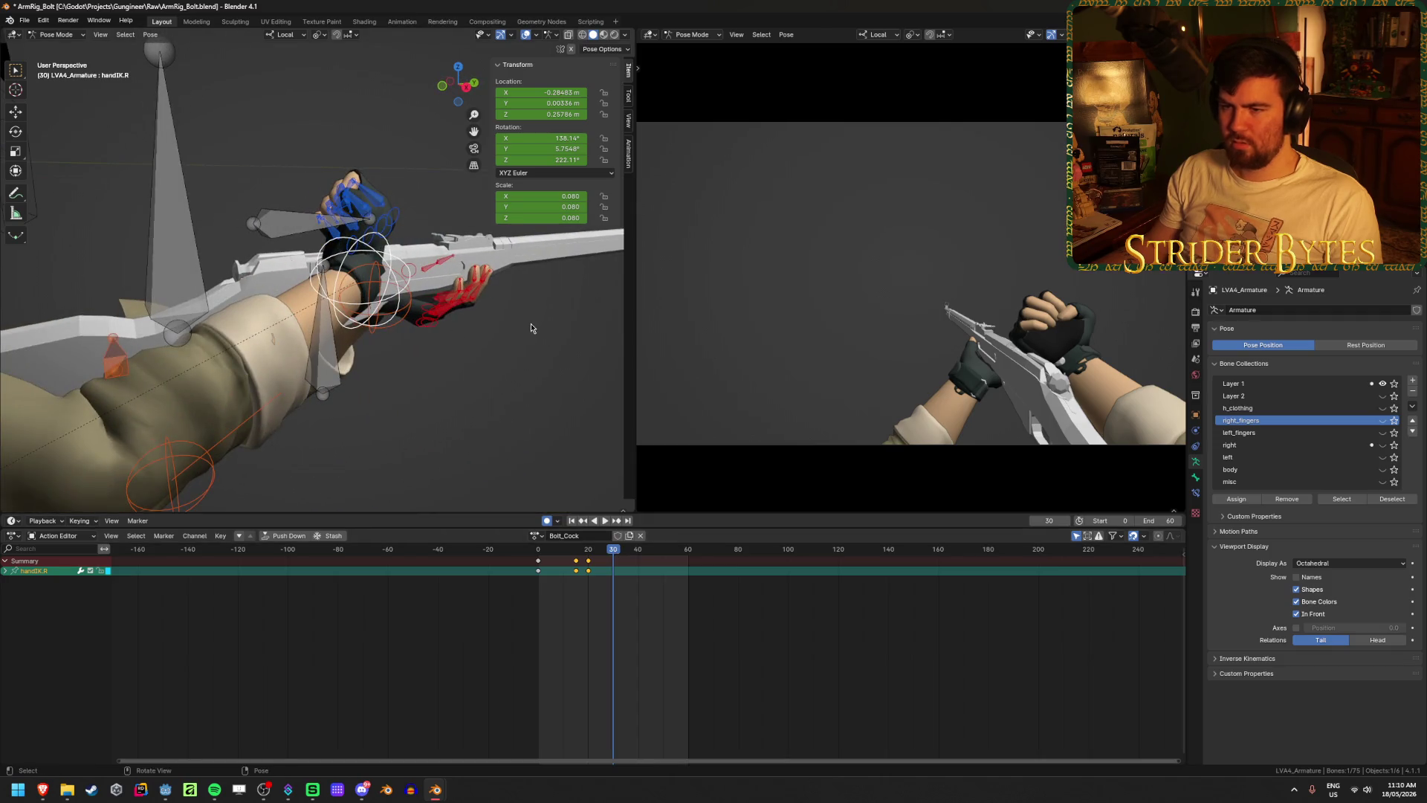
# - Pull the right hand IK bone back along Y to key the hand at frame 30
pyautogui.moveTo(443, 330); pyautogui.dragTo(425, 375, button='middle')
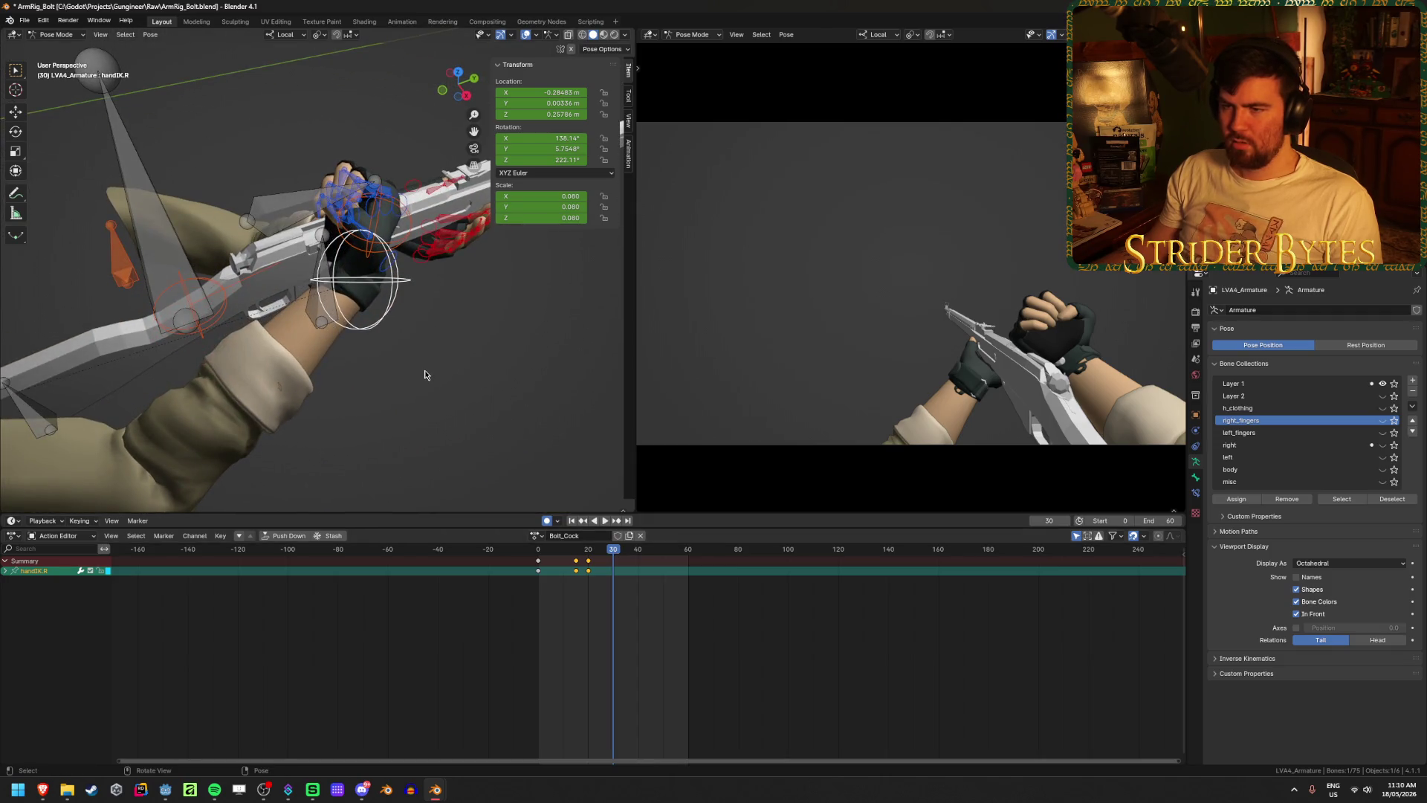
pyautogui.click(264, 208)
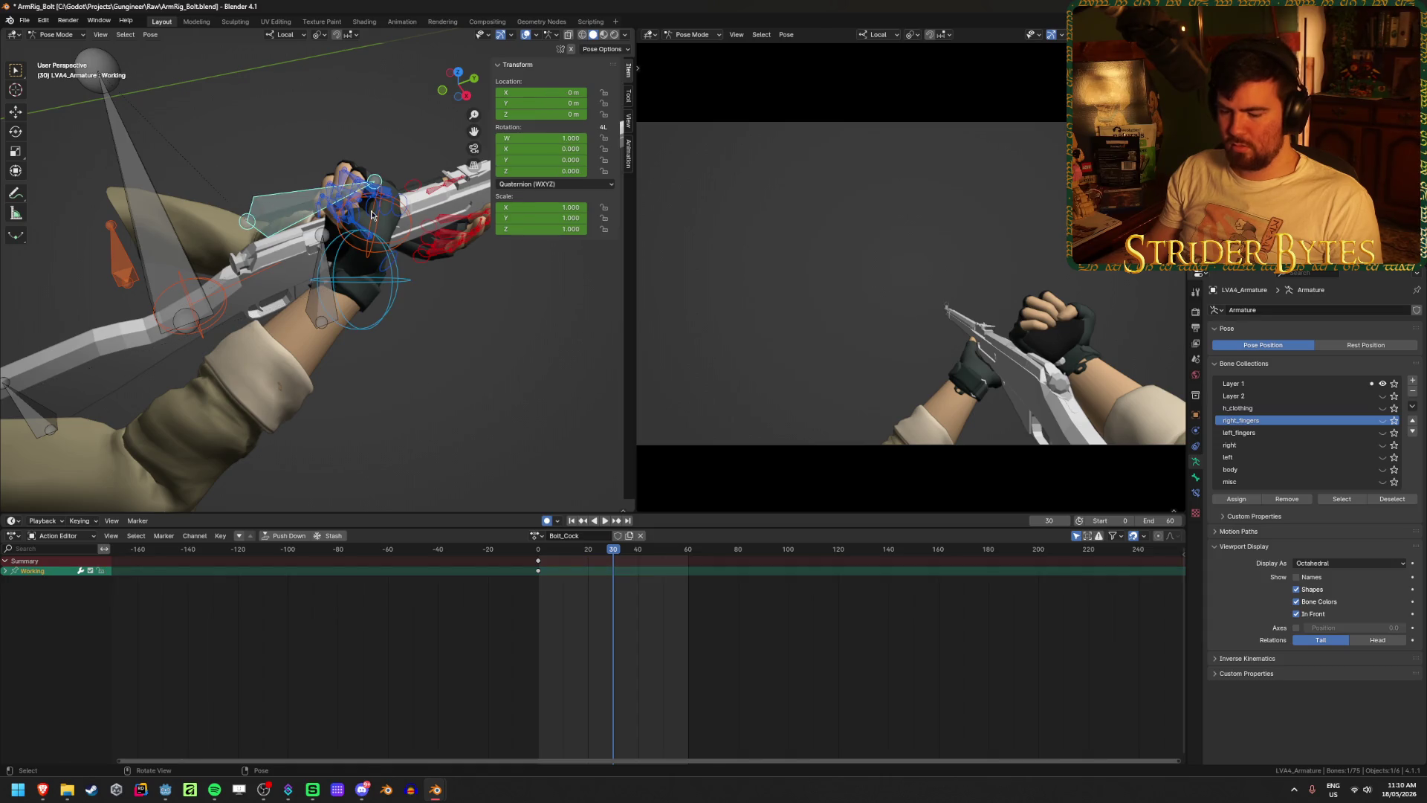
pyautogui.press('g')
pyautogui.press('y')
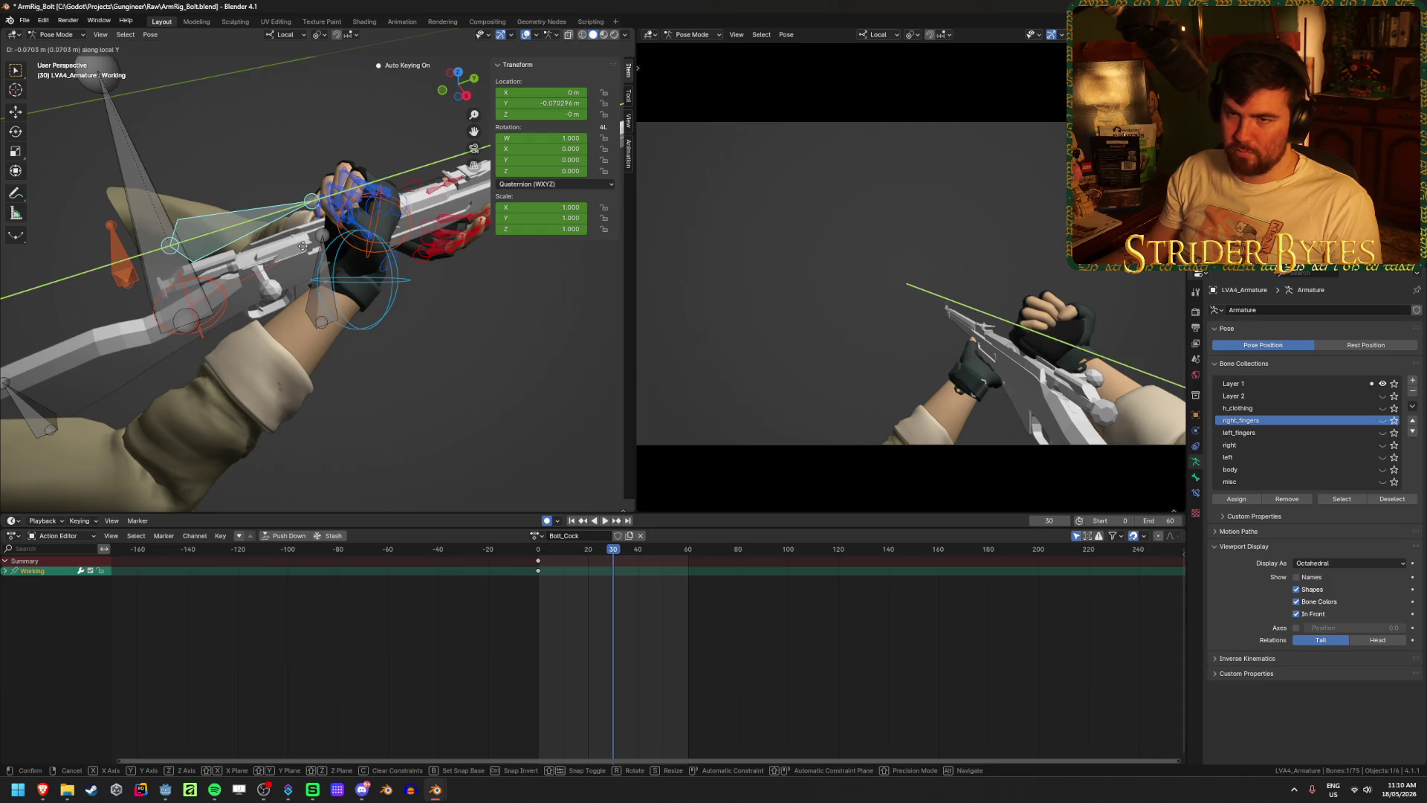
pyautogui.press('Escape')
pyautogui.click(387, 284)
pyautogui.press('g')
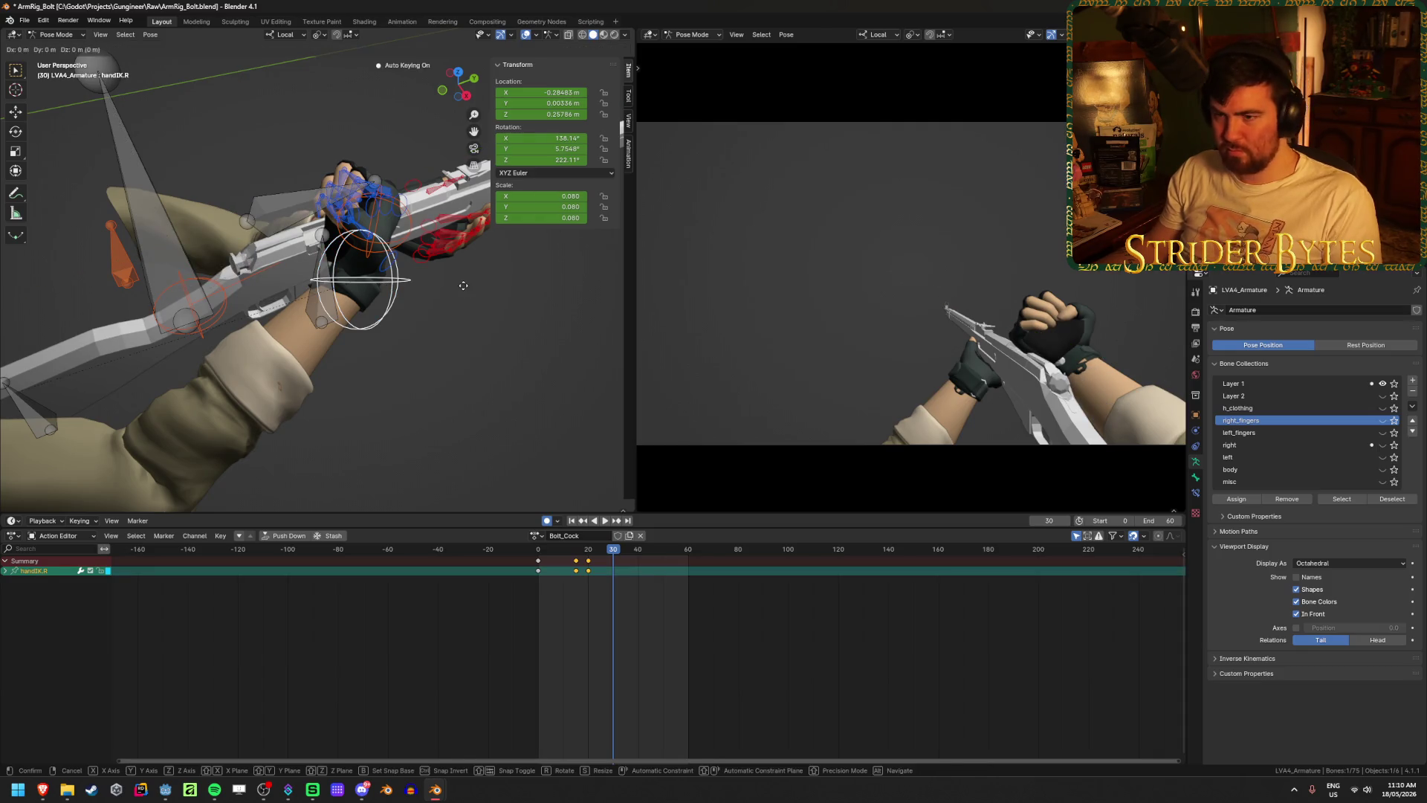
pyautogui.press('y')
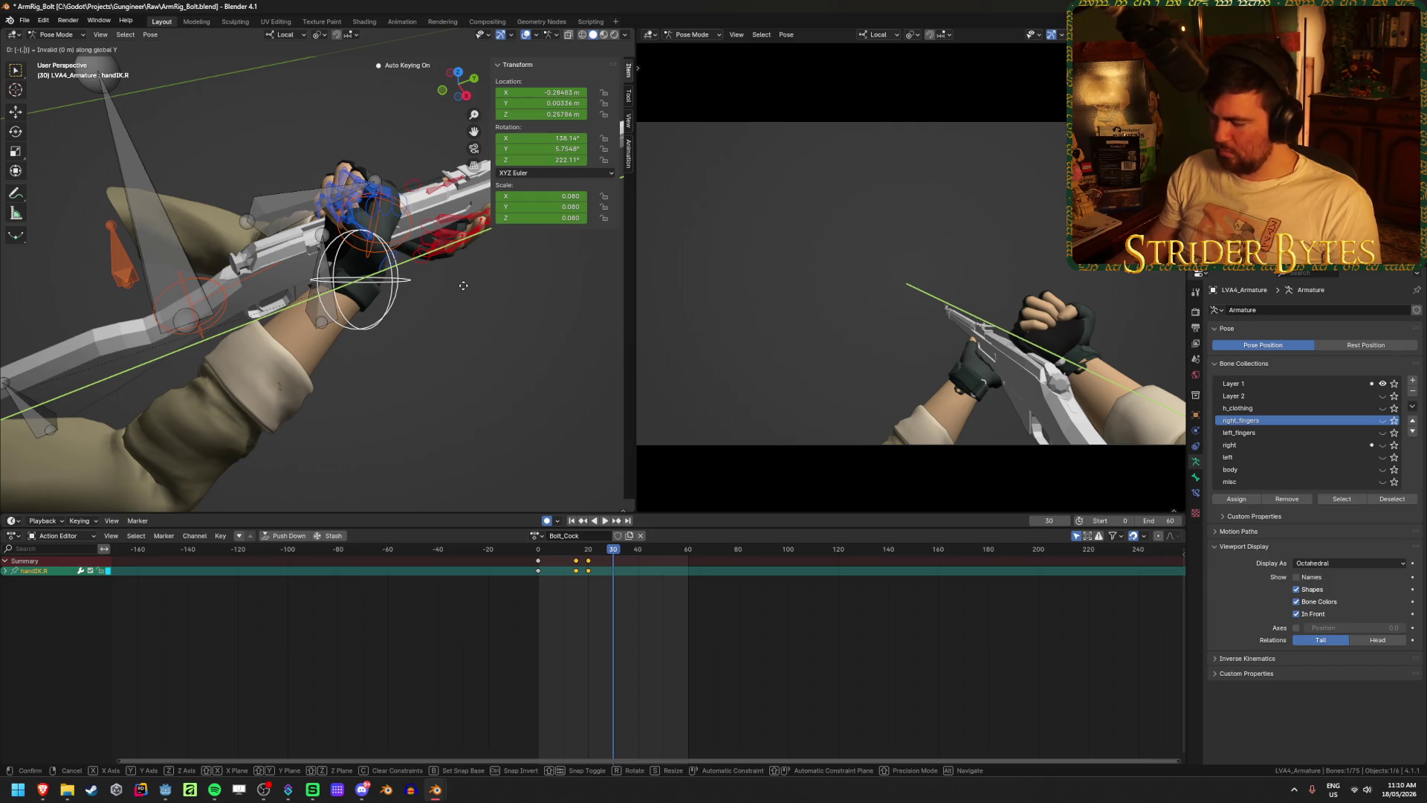
pyautogui.click(464, 290)
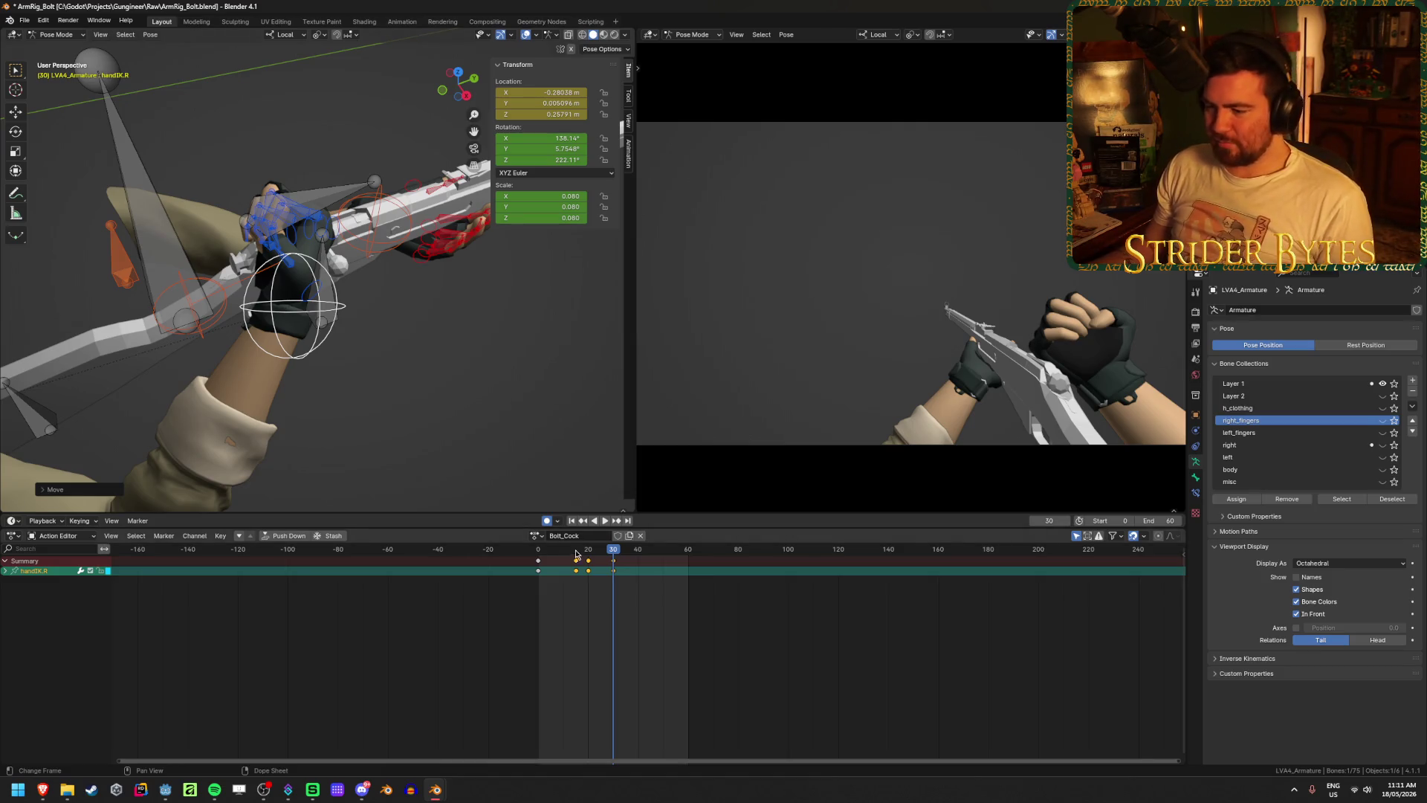
# - Copy the frame 20 and frame 0 hand keys to frames 50 and 60
pyautogui.moveTo(613, 551); pyautogui.dragTo(639, 551)
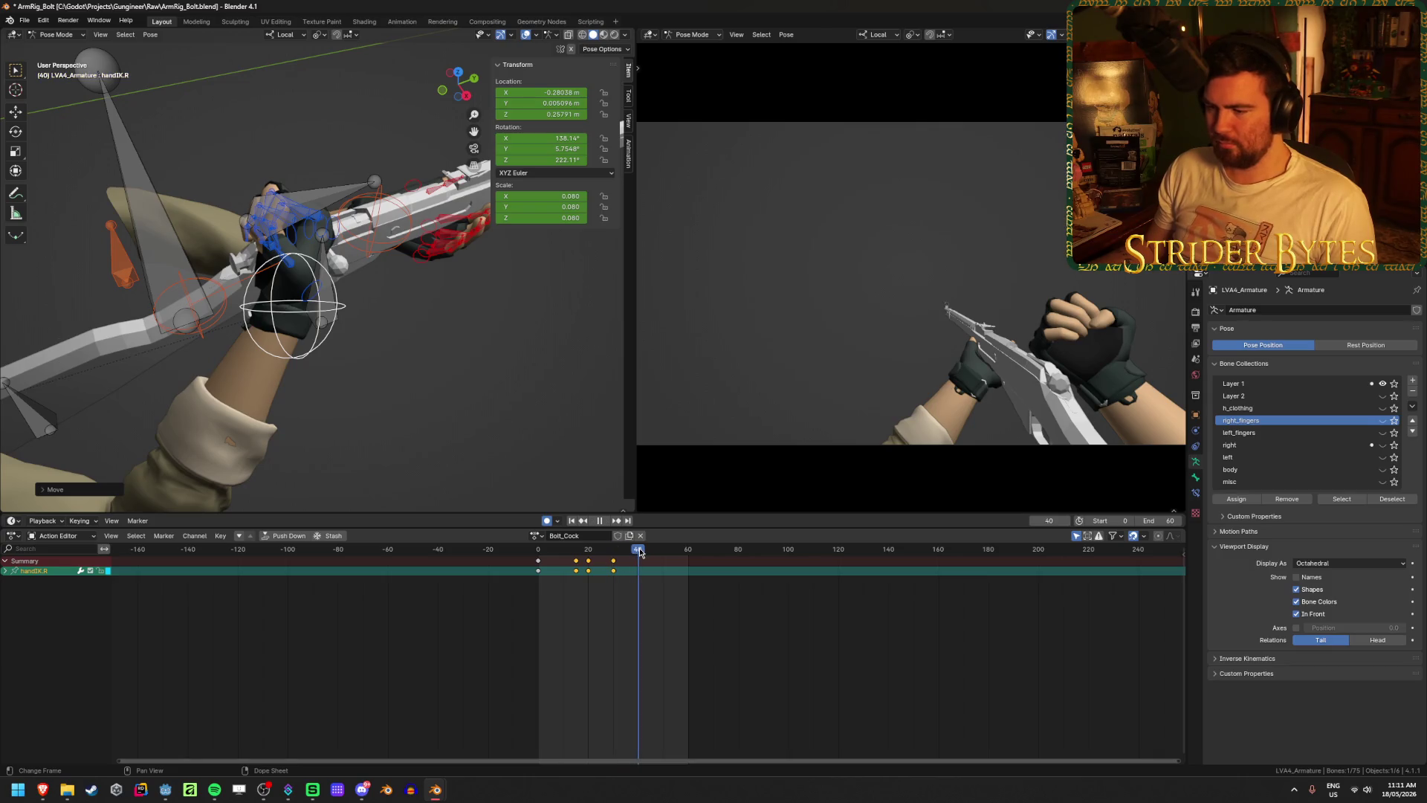
pyautogui.click(589, 566)
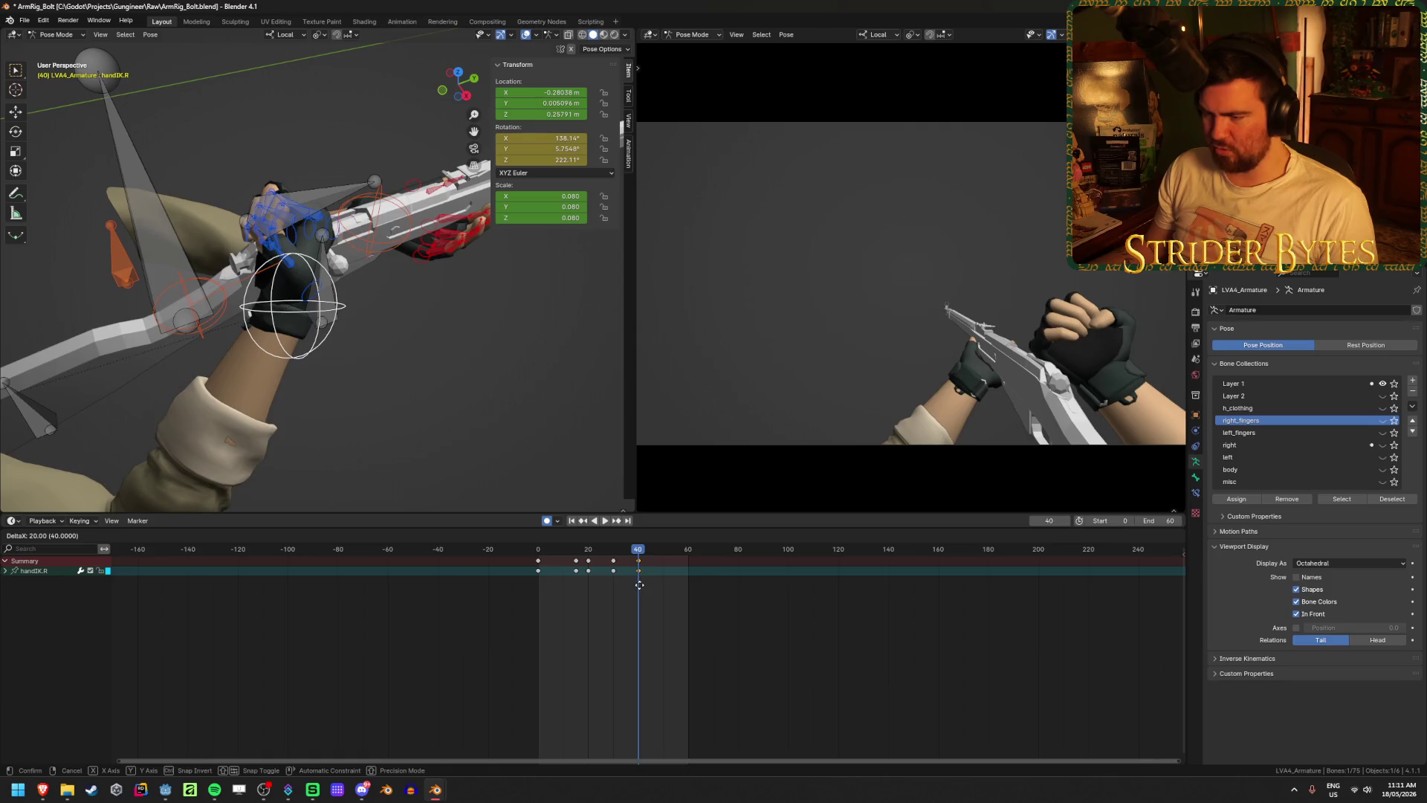
pyautogui.click(663, 582)
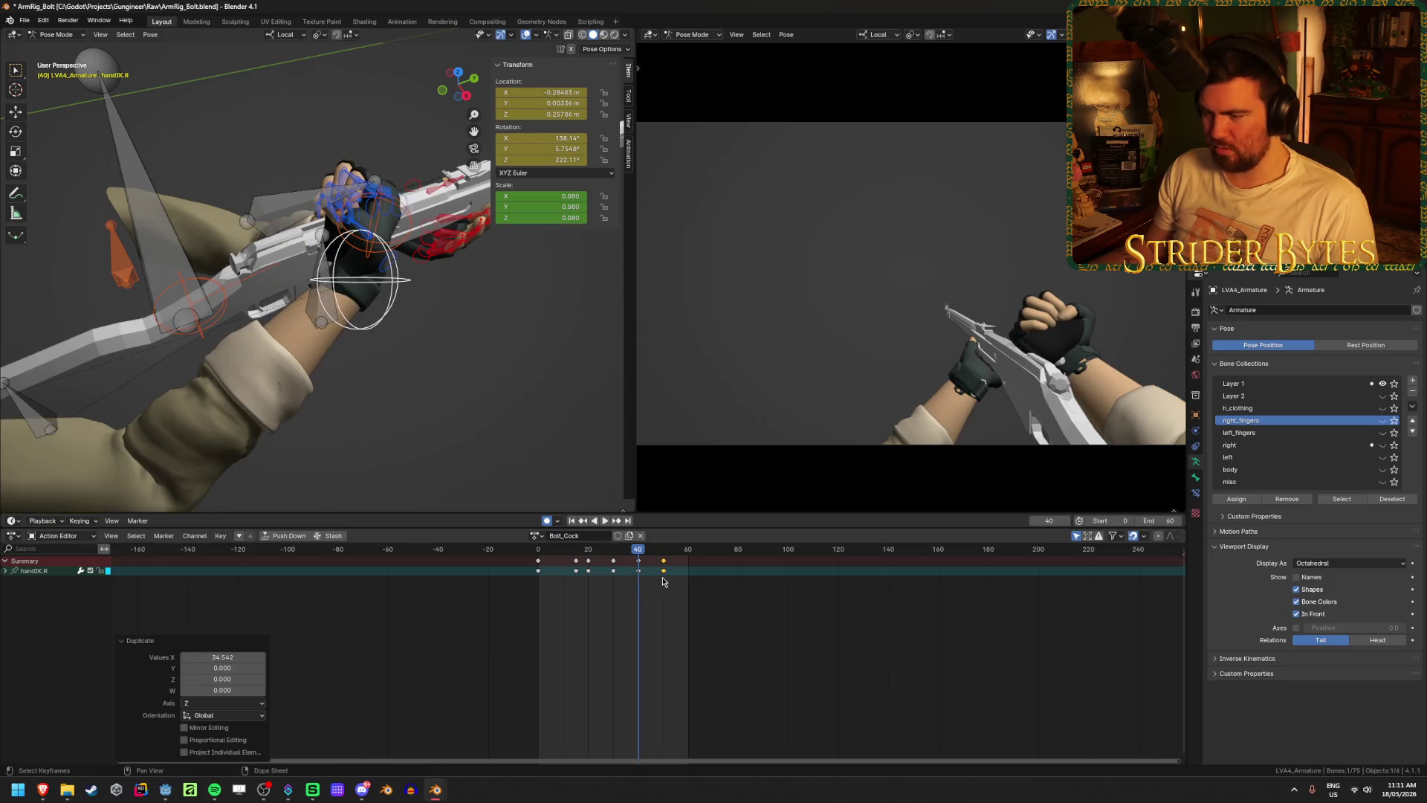
pyautogui.click(540, 566)
pyautogui.hotkey('shift', 'd')
pyautogui.click(688, 575)
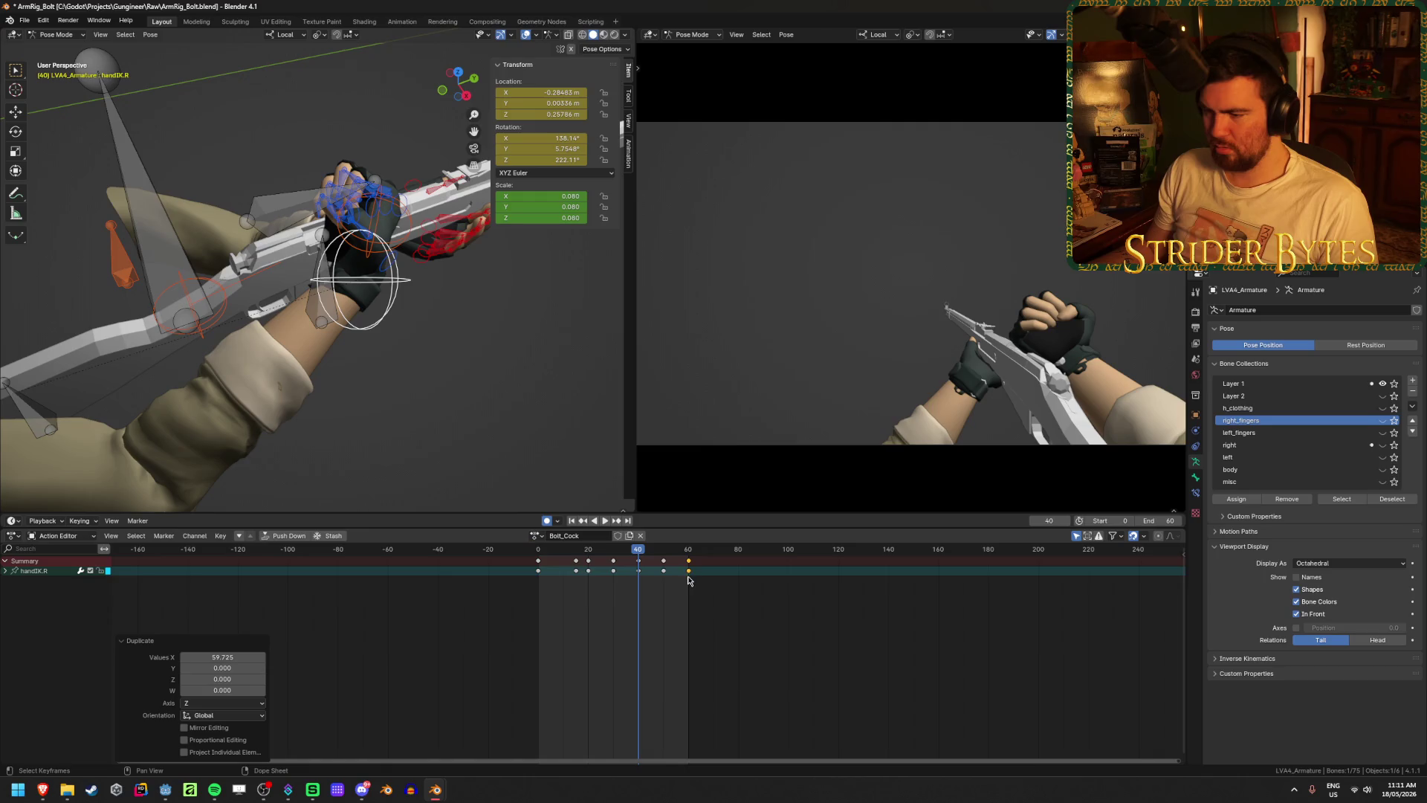
# - Play and scrub the Bolt_Cock action from the start to review the hand motion
pyautogui.click(572, 520)
pyautogui.click(605, 520)
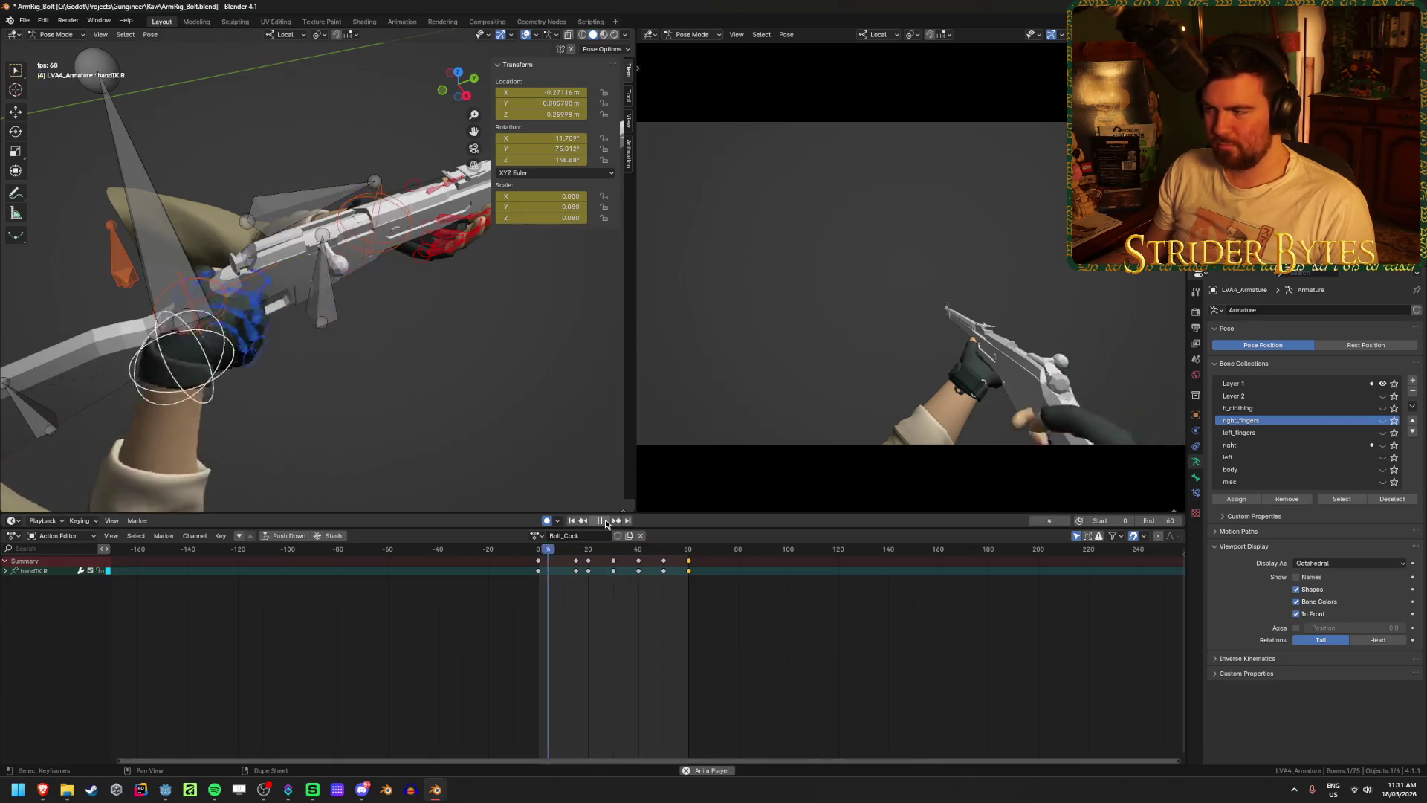
pyautogui.click(606, 521)
pyautogui.click(606, 521)
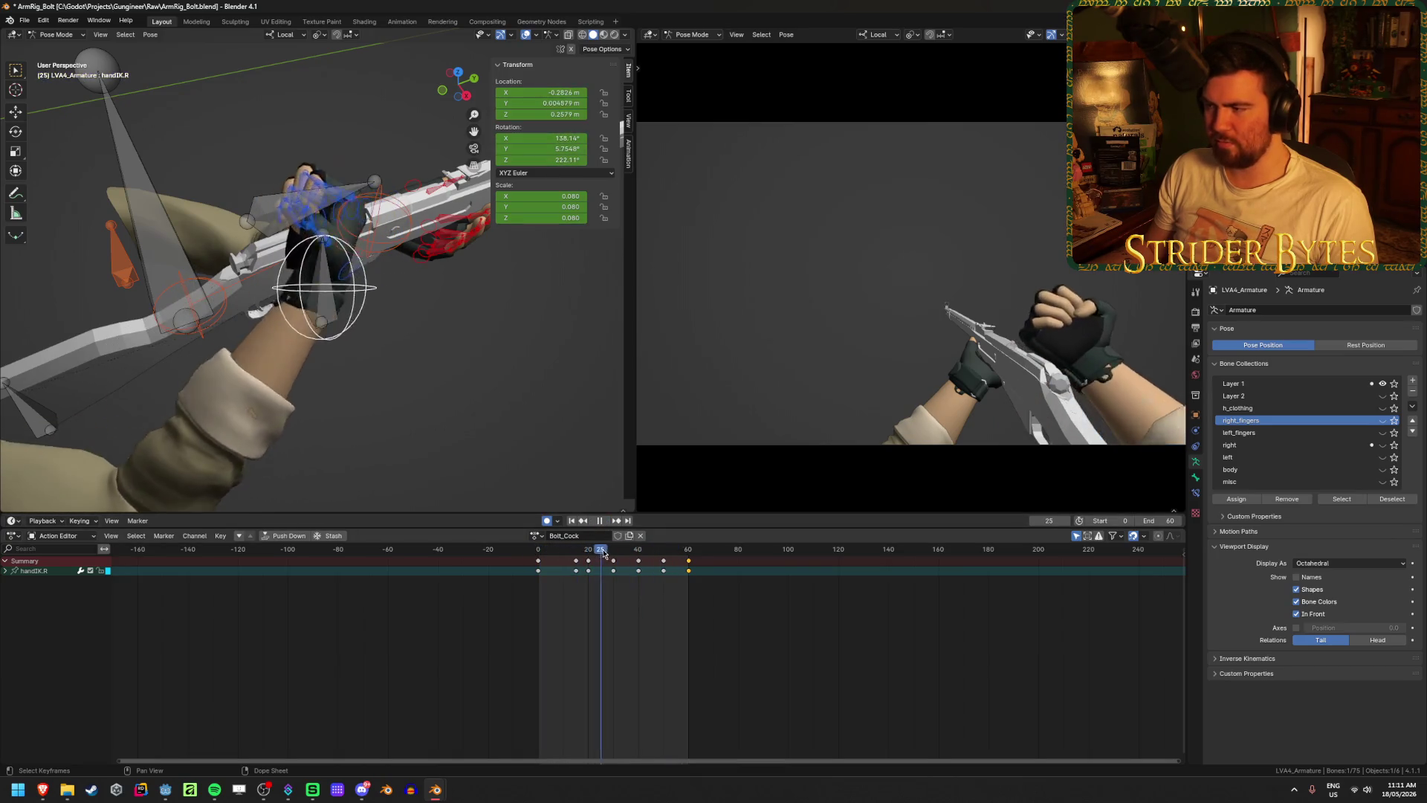
pyautogui.moveTo(630, 553)
pyautogui.mouseDown()
pyautogui.moveTo(536, 567)
pyautogui.moveTo(582, 570)
pyautogui.mouseUp()
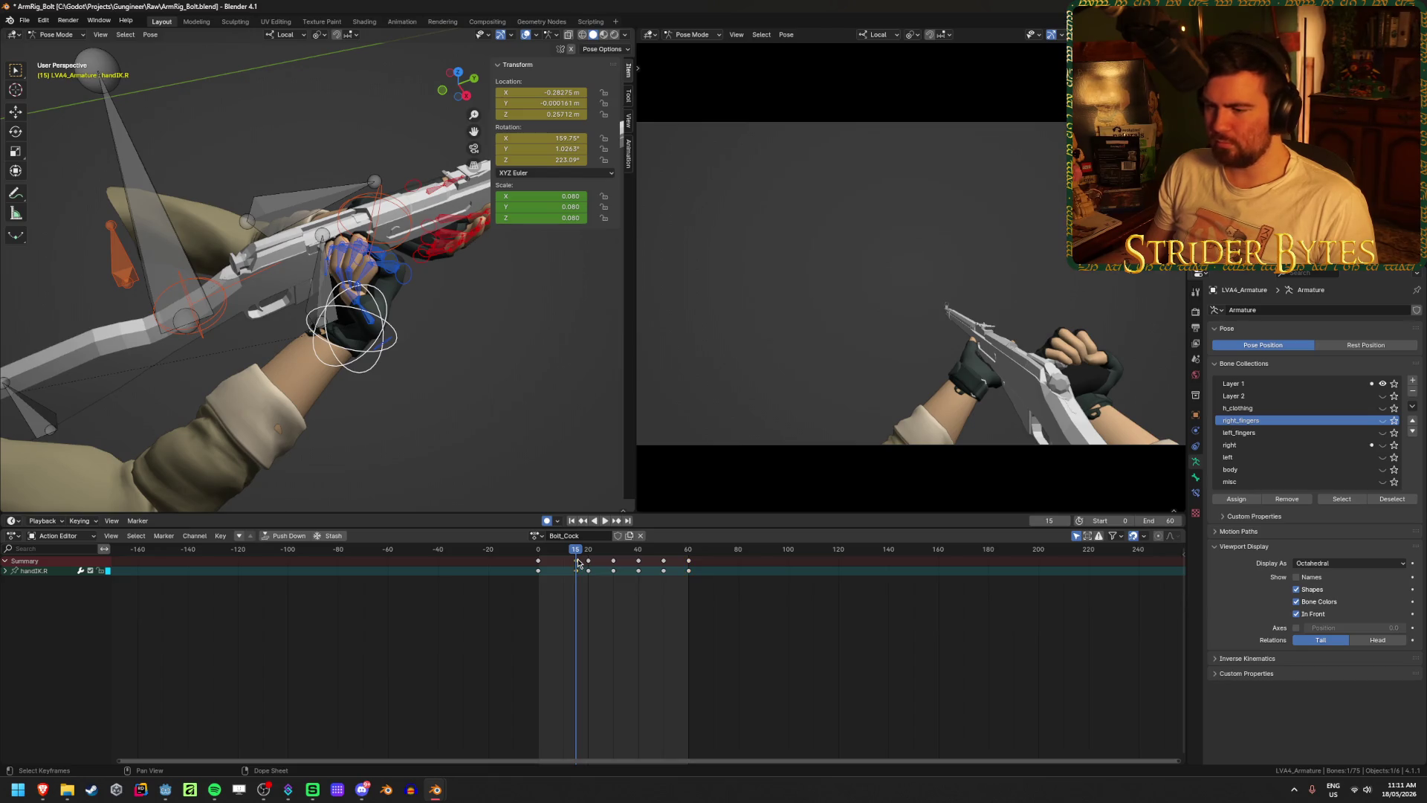
# - Retime the frame 15 hand key to frame 13, save the file, and replay the loop
pyautogui.moveTo(581, 576)
pyautogui.mouseDown()
pyautogui.moveTo(539, 554)
pyautogui.moveTo(563, 557)
pyautogui.mouseUp()
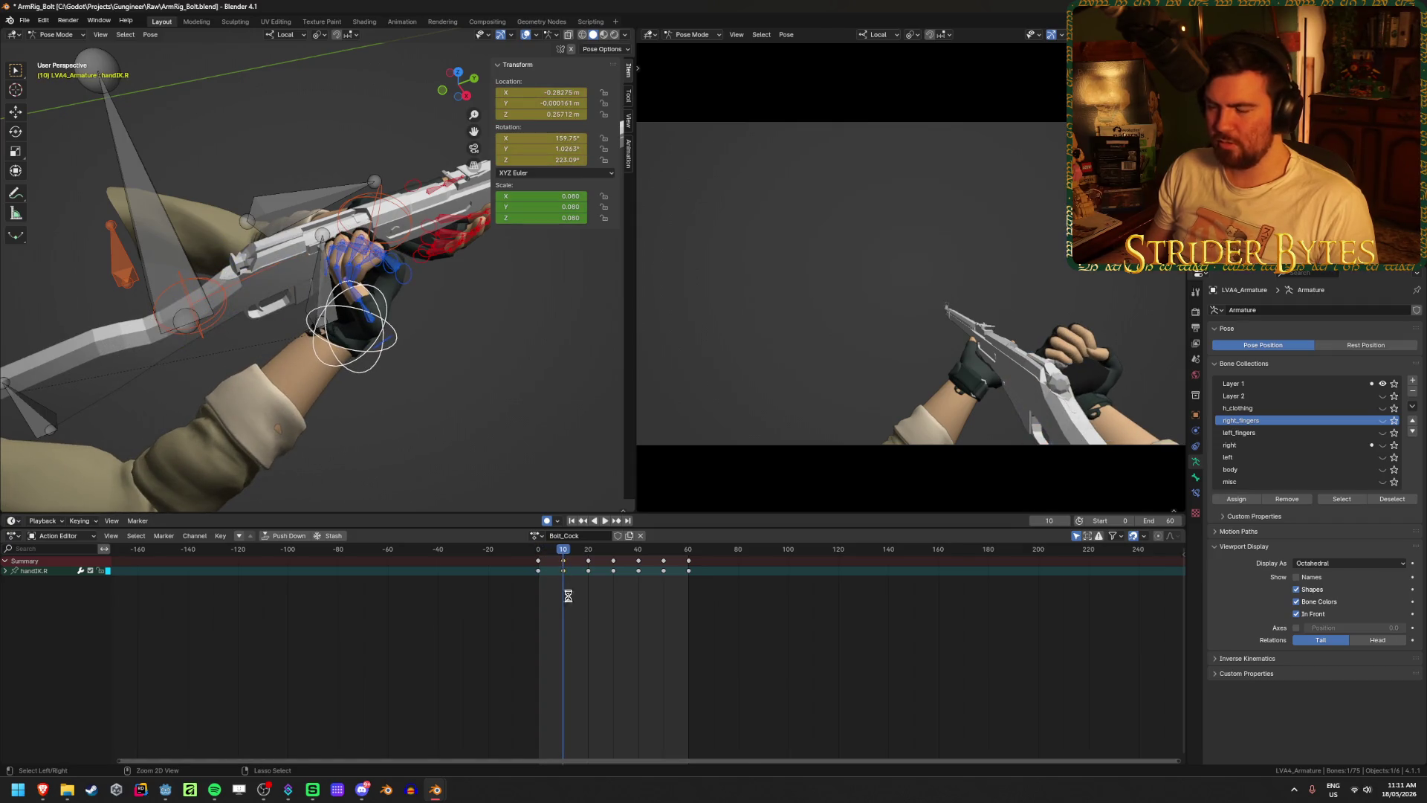
pyautogui.hotkey('ctrl', 's')
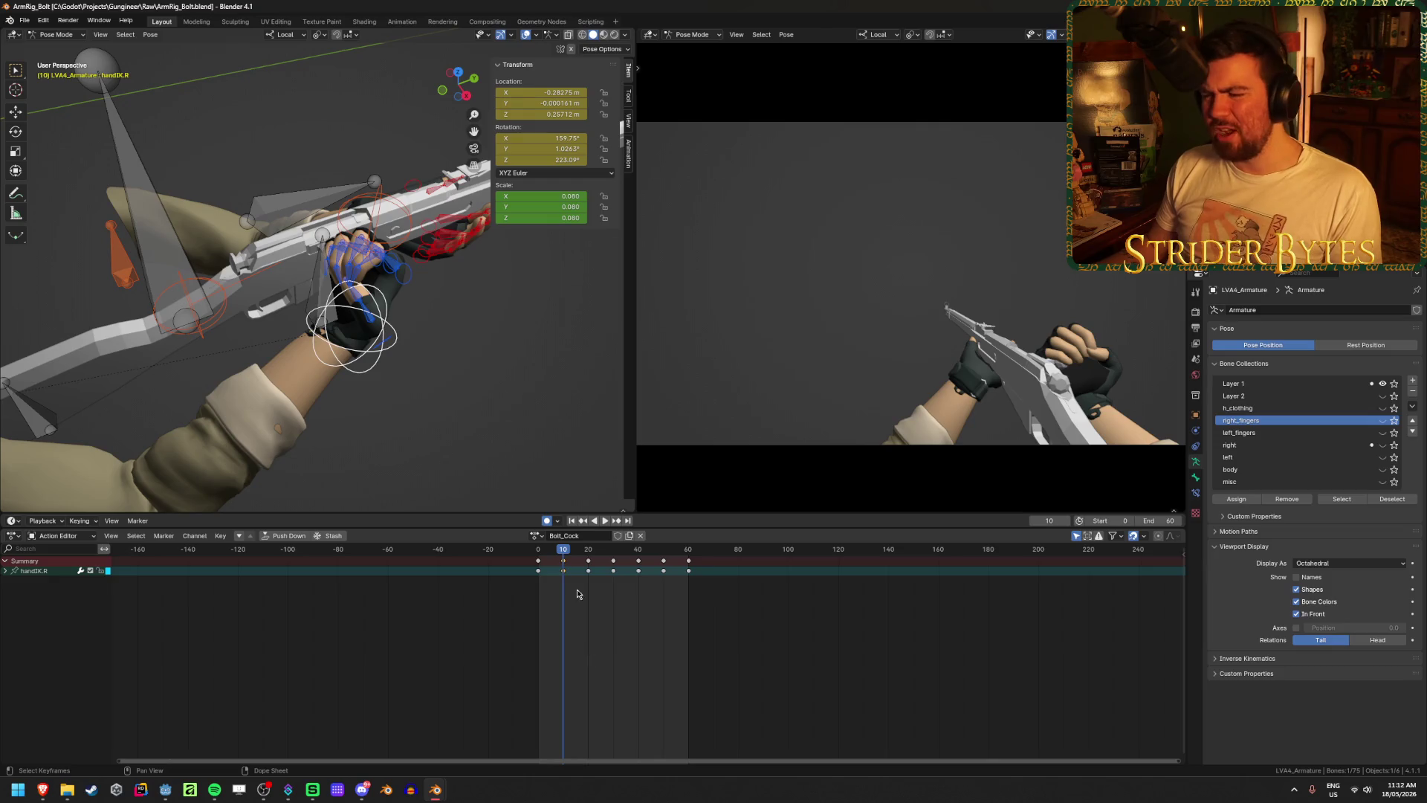
pyautogui.click(564, 559)
pyautogui.press('space')
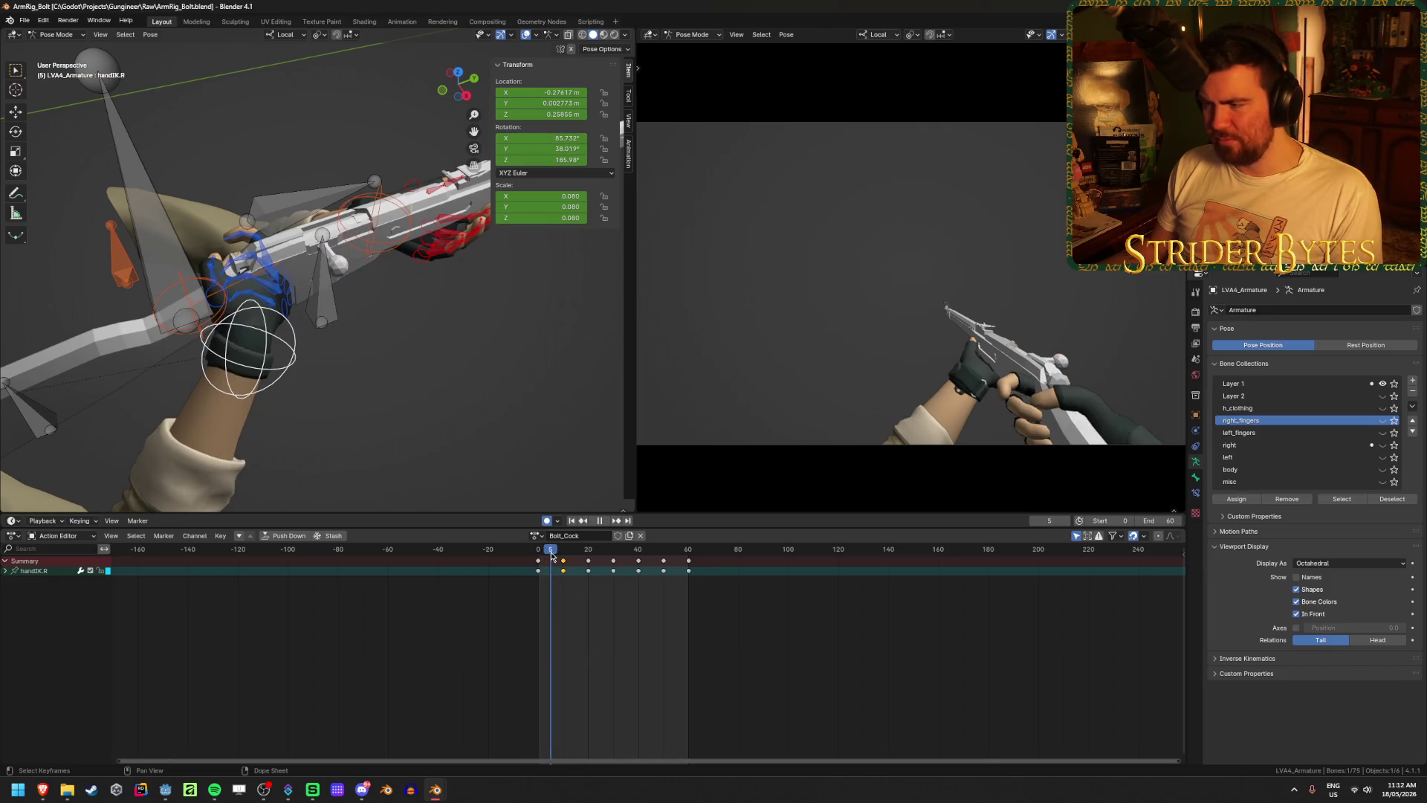
# - Rotate the right hand around global Z onto the bolt handle and play it back
pyautogui.press('space')
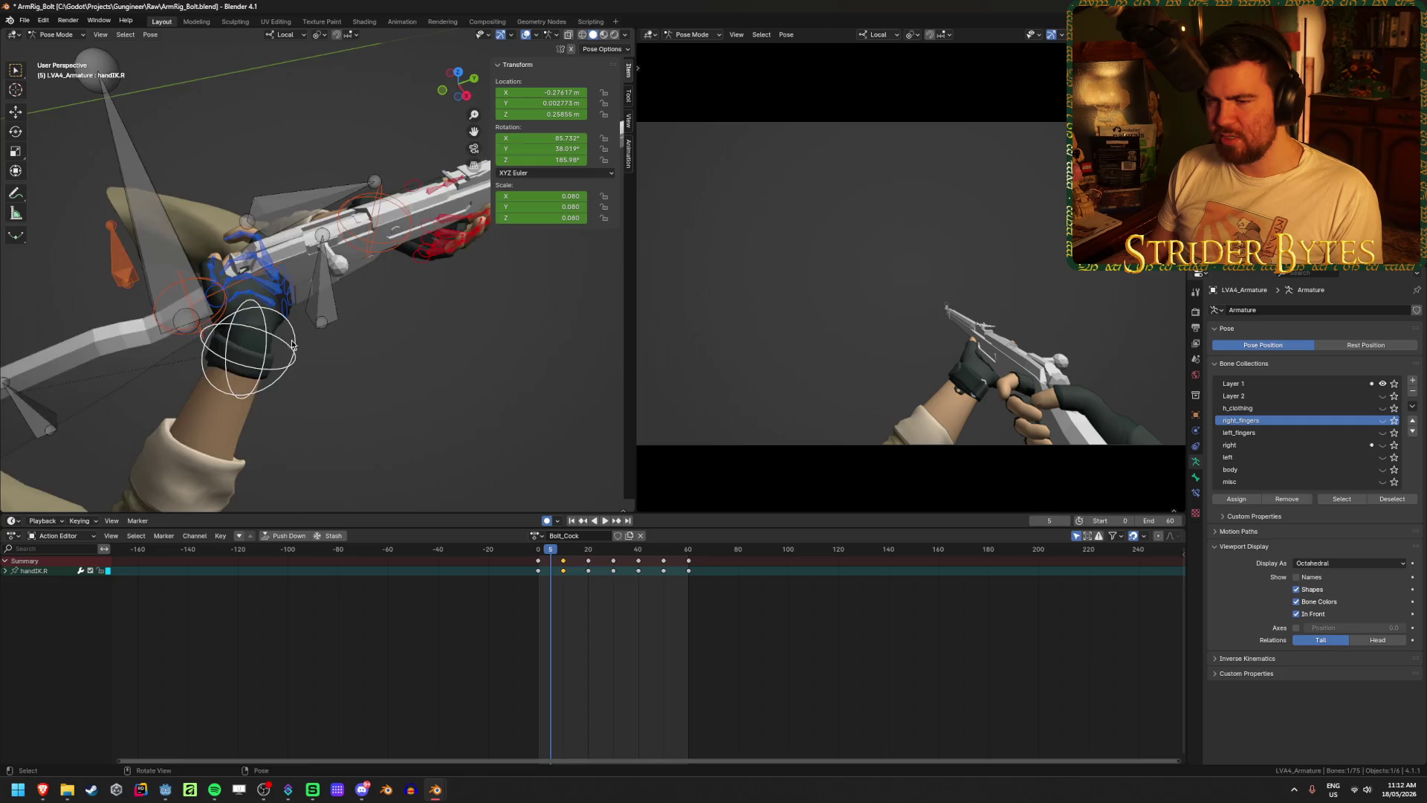
pyautogui.moveTo(292, 344)
pyautogui.mouseDown(button='middle')
pyautogui.moveTo(401, 344)
pyautogui.moveTo(309, 216)
pyautogui.mouseUp(button='middle')
pyautogui.press('r')
pyautogui.press('z')
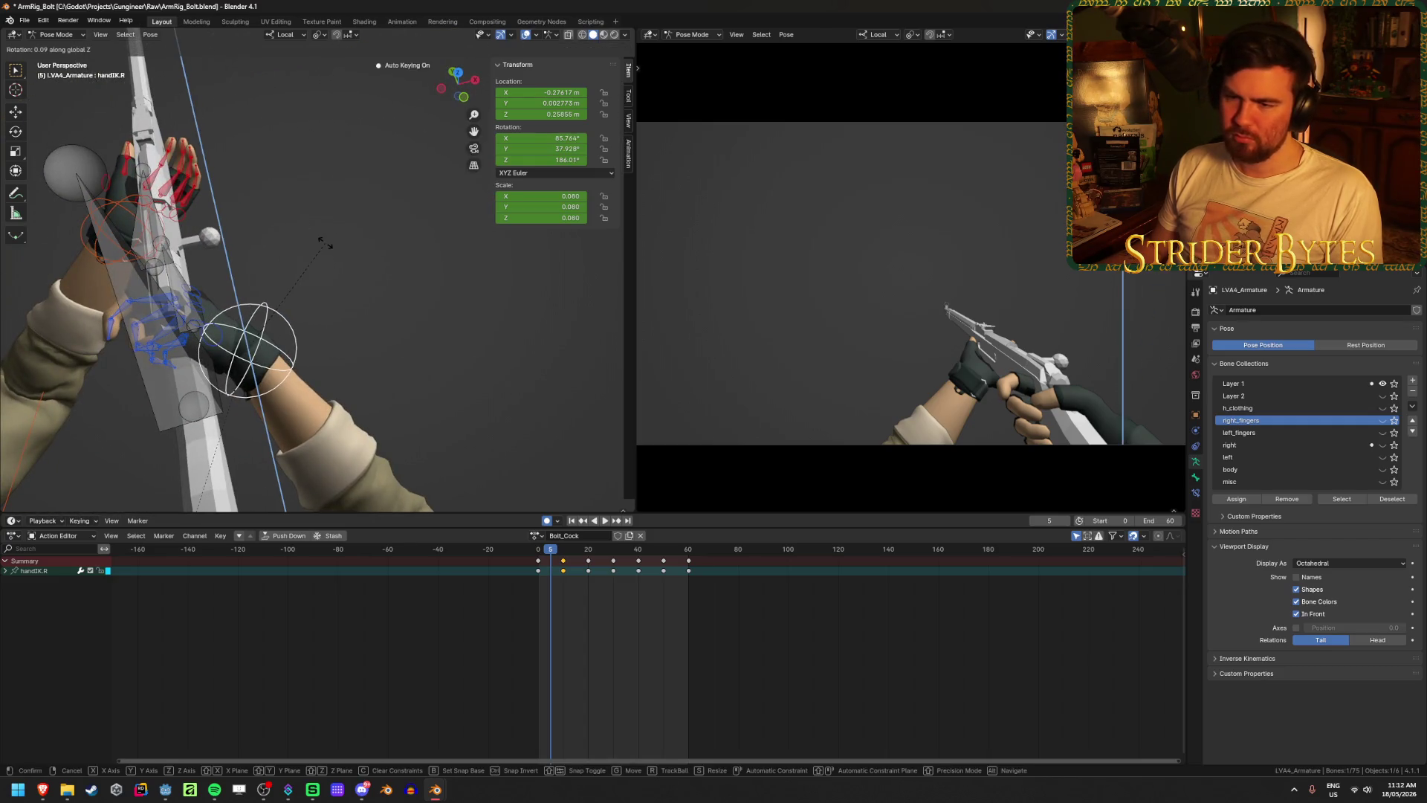
pyautogui.click(350, 369)
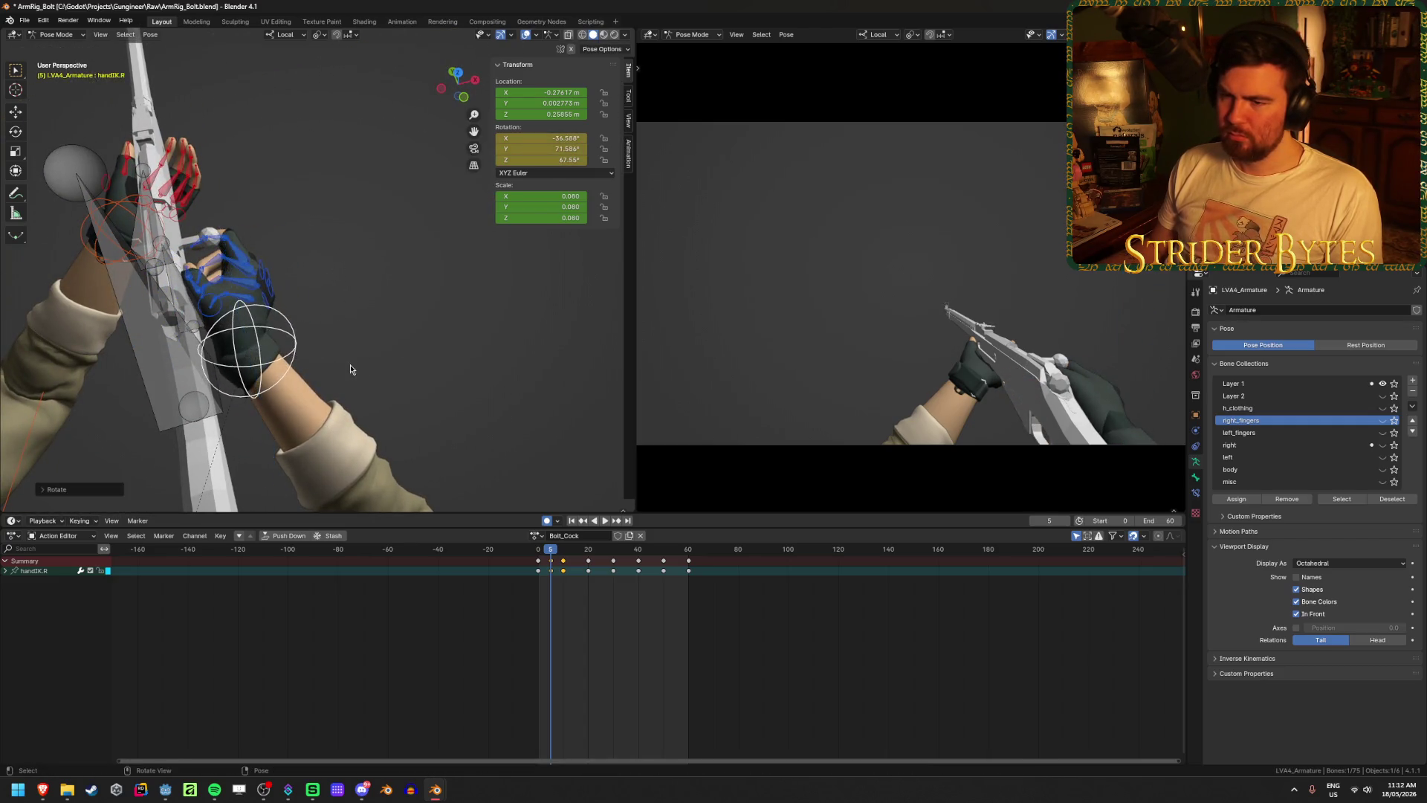
pyautogui.moveTo(350, 369); pyautogui.dragTo(382, 517, button='middle')
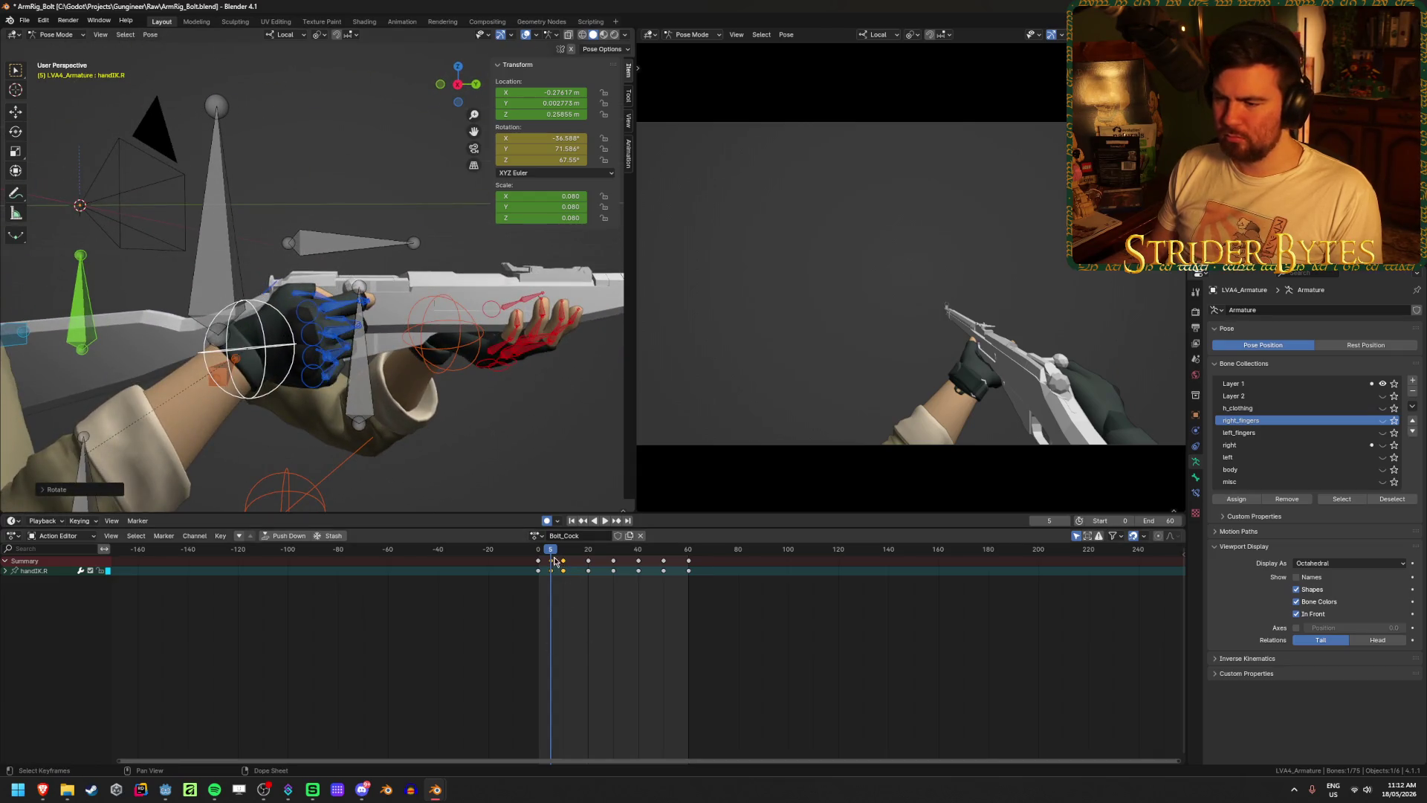
pyautogui.press('space')
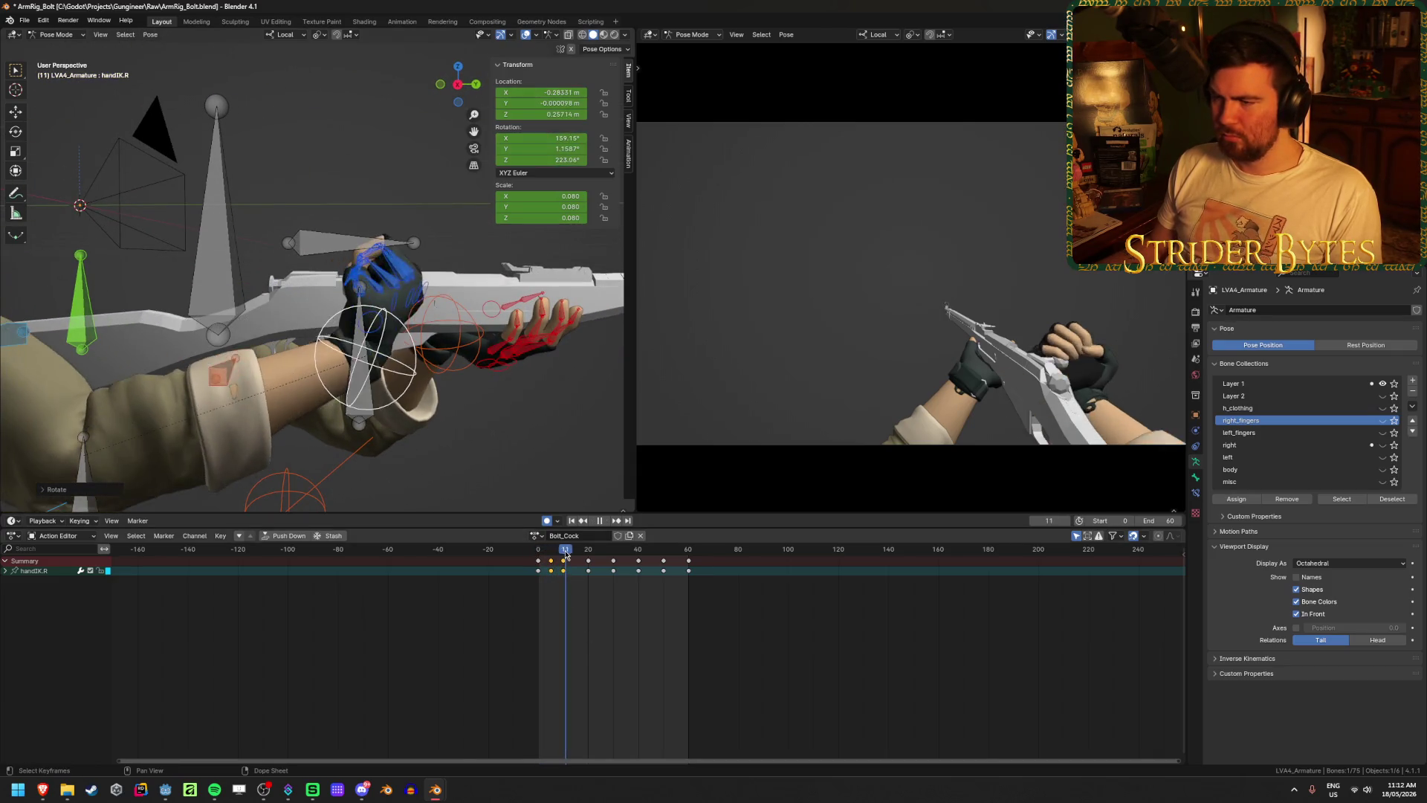
# - Refine the right hand's rotation at frame 5 to sit on the bolt
pyautogui.moveTo(565, 554); pyautogui.dragTo(548, 559)
pyautogui.press('space')
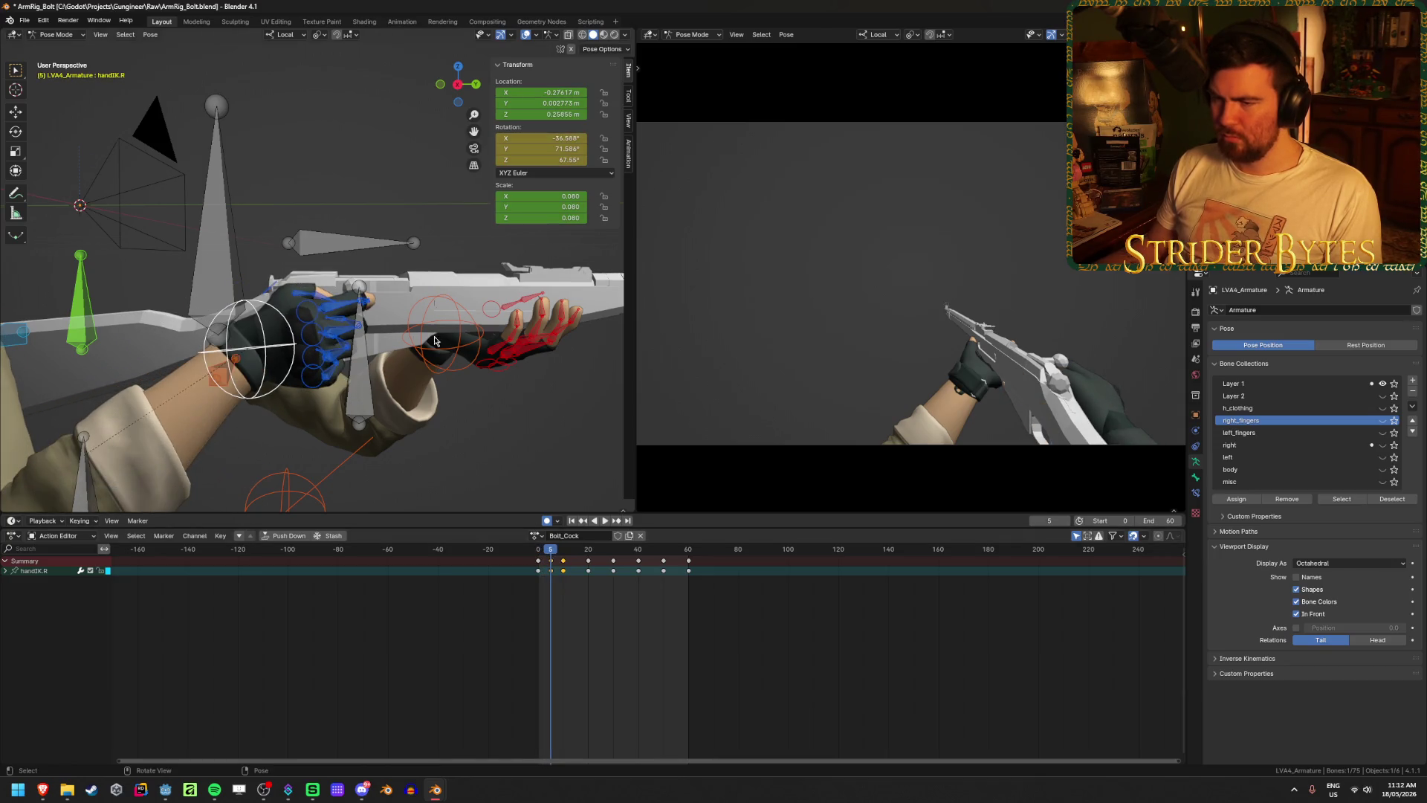
pyautogui.moveTo(312, 349); pyautogui.dragTo(327, 344, button='middle')
pyautogui.press('r')
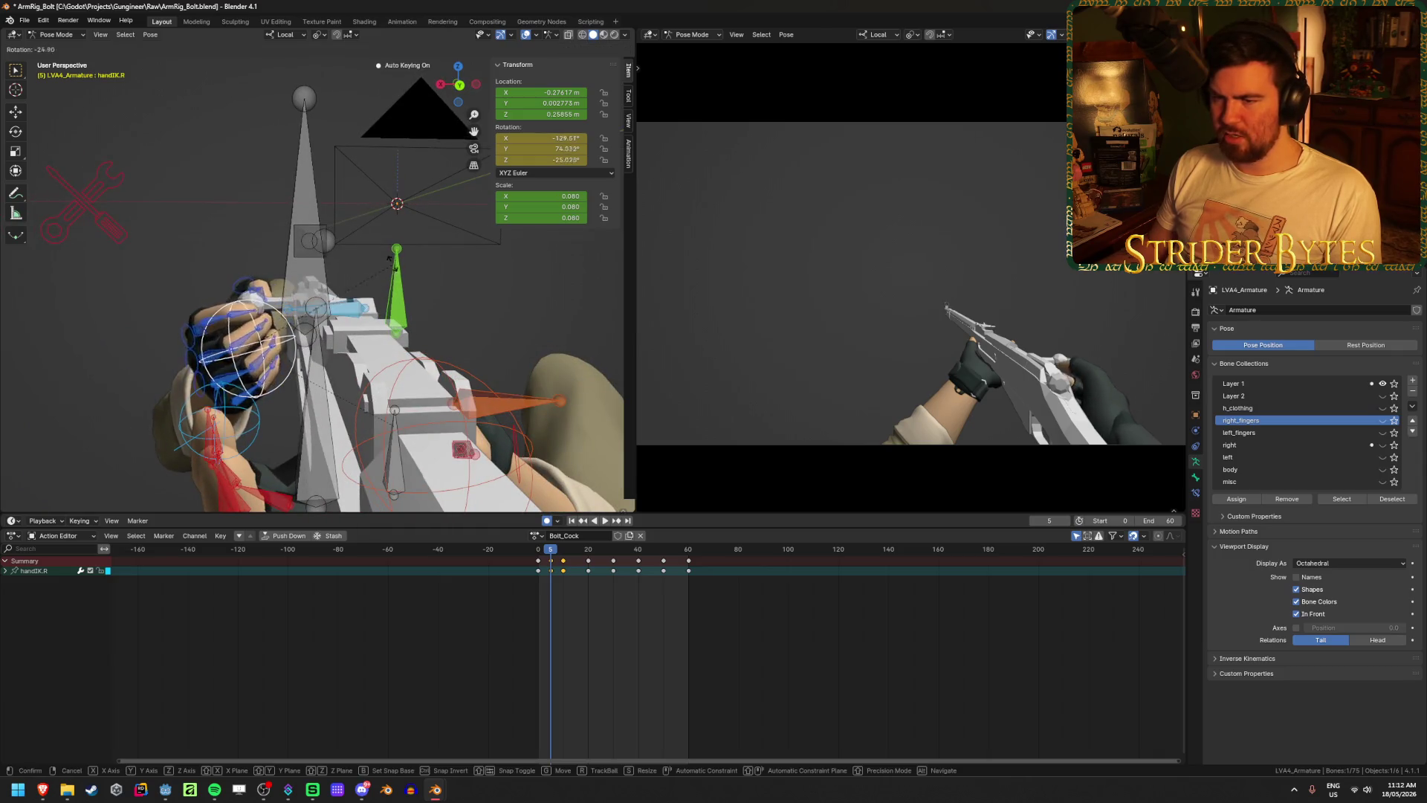
pyautogui.click(365, 210)
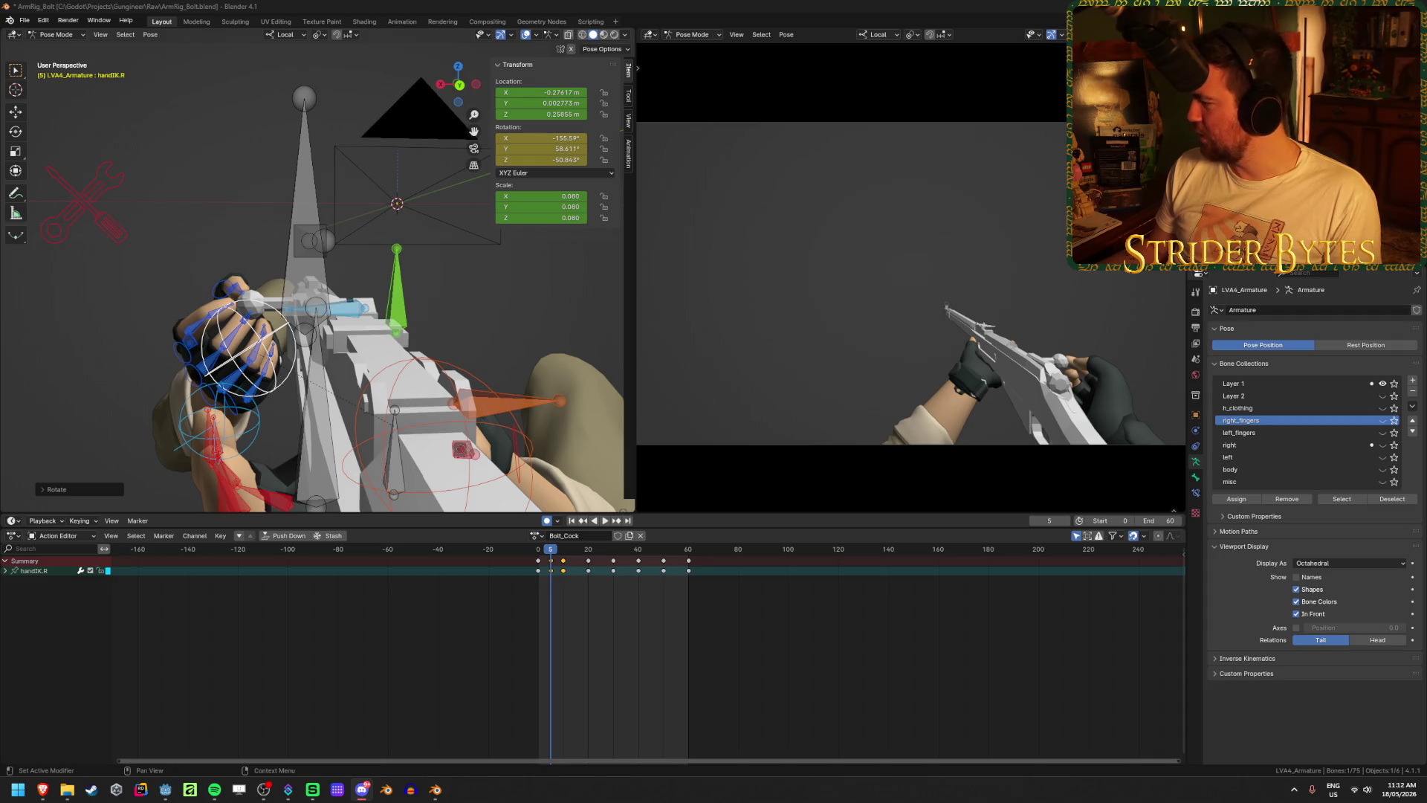
# - View the Og gamer setup photo from #flex-zone, zoom in and out, then return to Blender
pyautogui.click(361, 790)
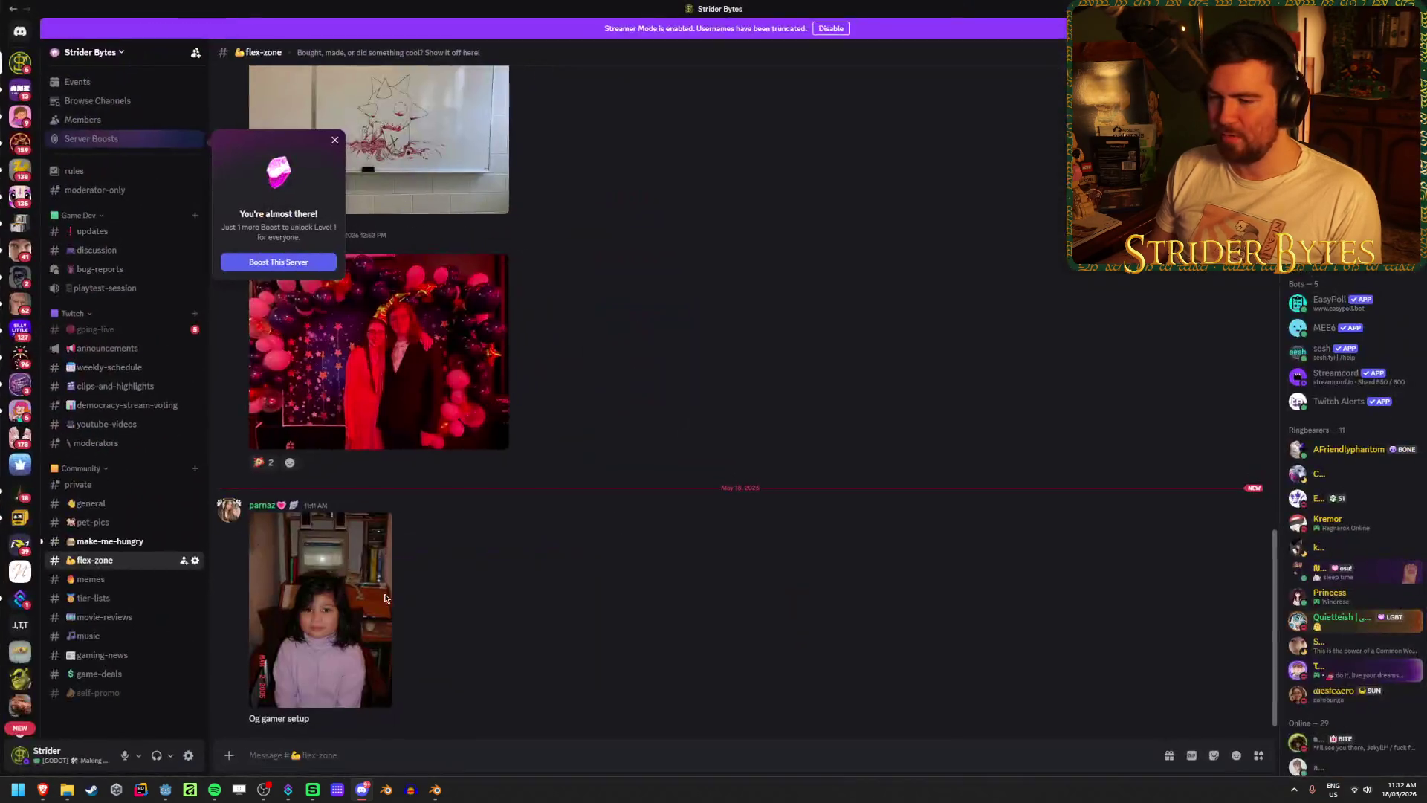
pyautogui.click(319, 610)
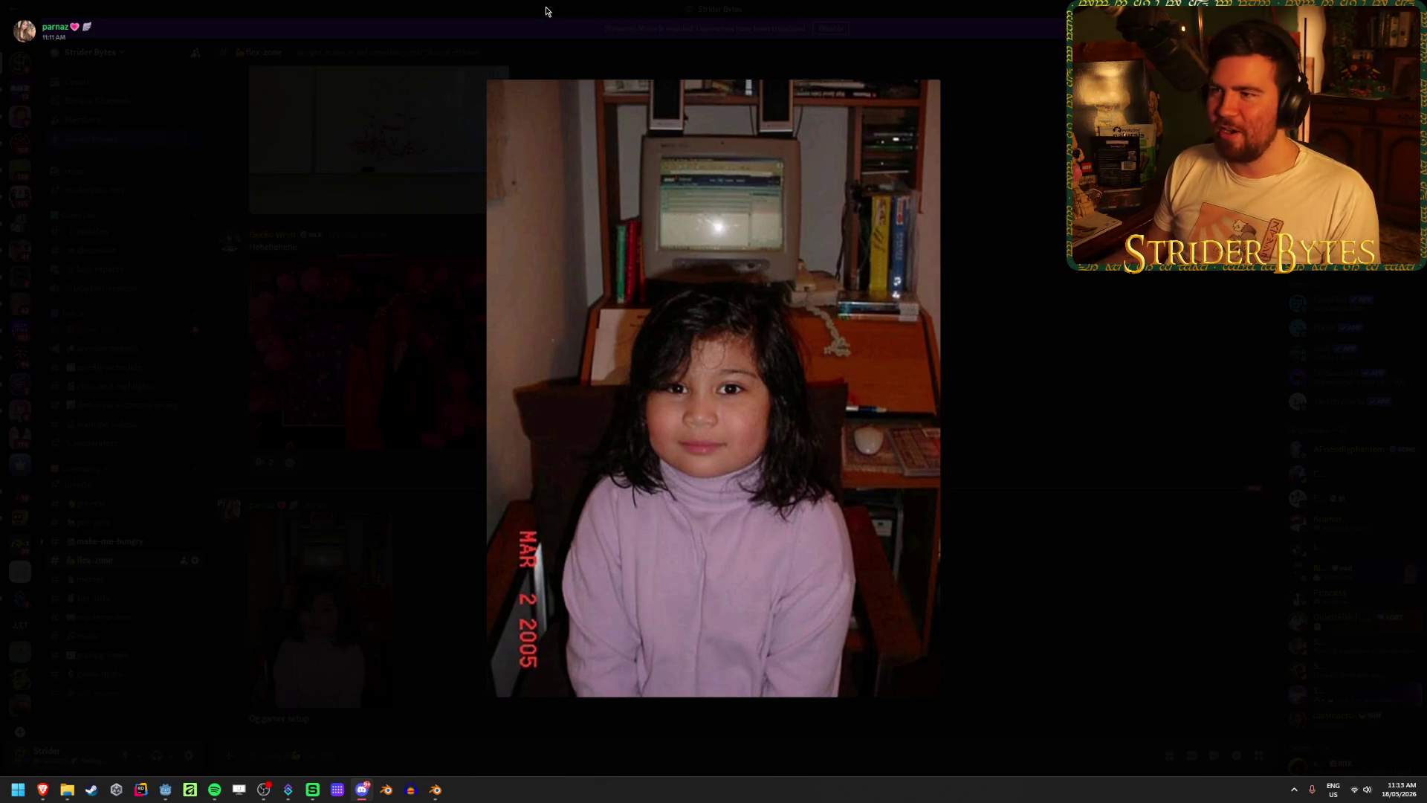
pyautogui.click(759, 209)
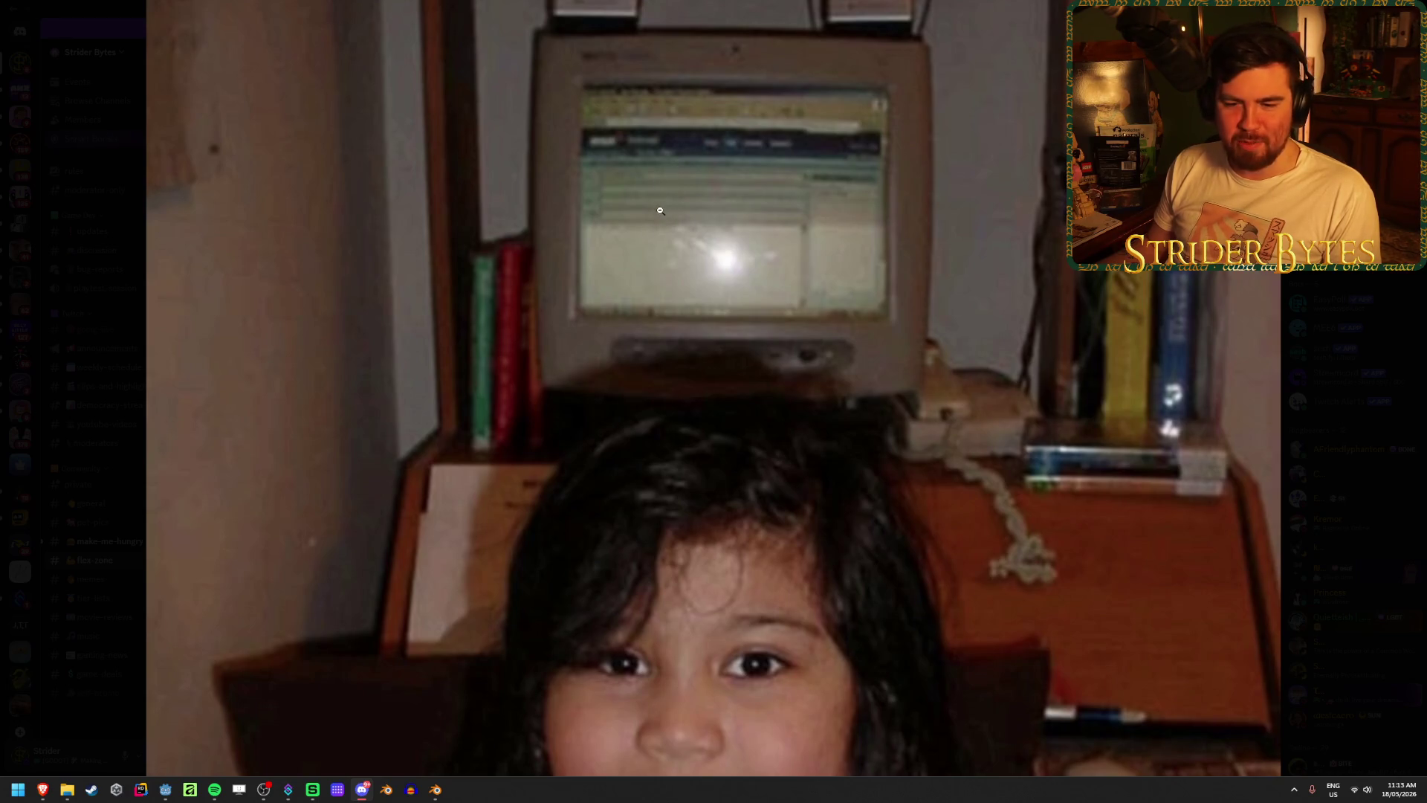
pyautogui.click(883, 157)
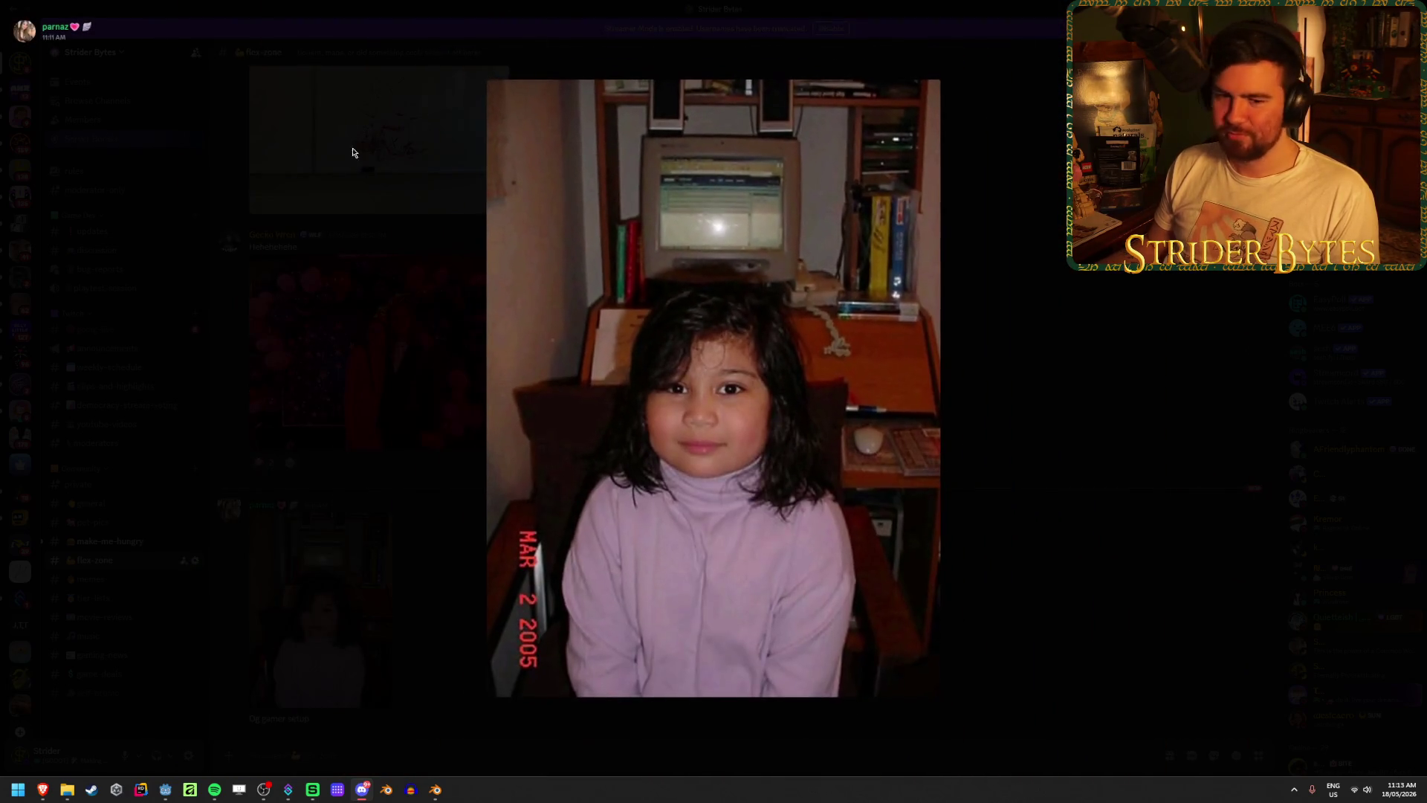
pyautogui.click(984, 339)
pyautogui.hotkey('alt', 'Tab')
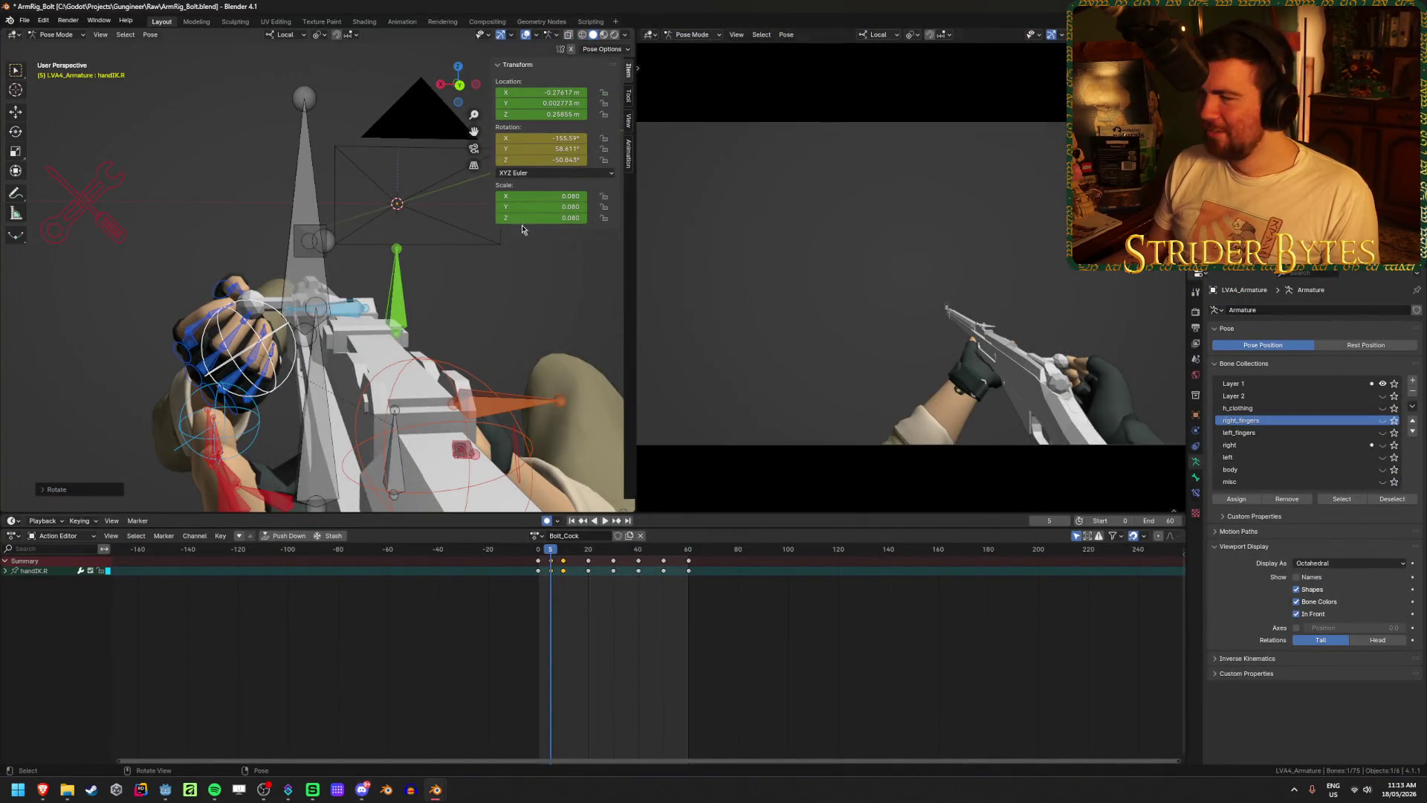
# - Save the file and set handIK.R X rotation to -155.59° at frame 10
pyautogui.hotkey('ctrl', 's')
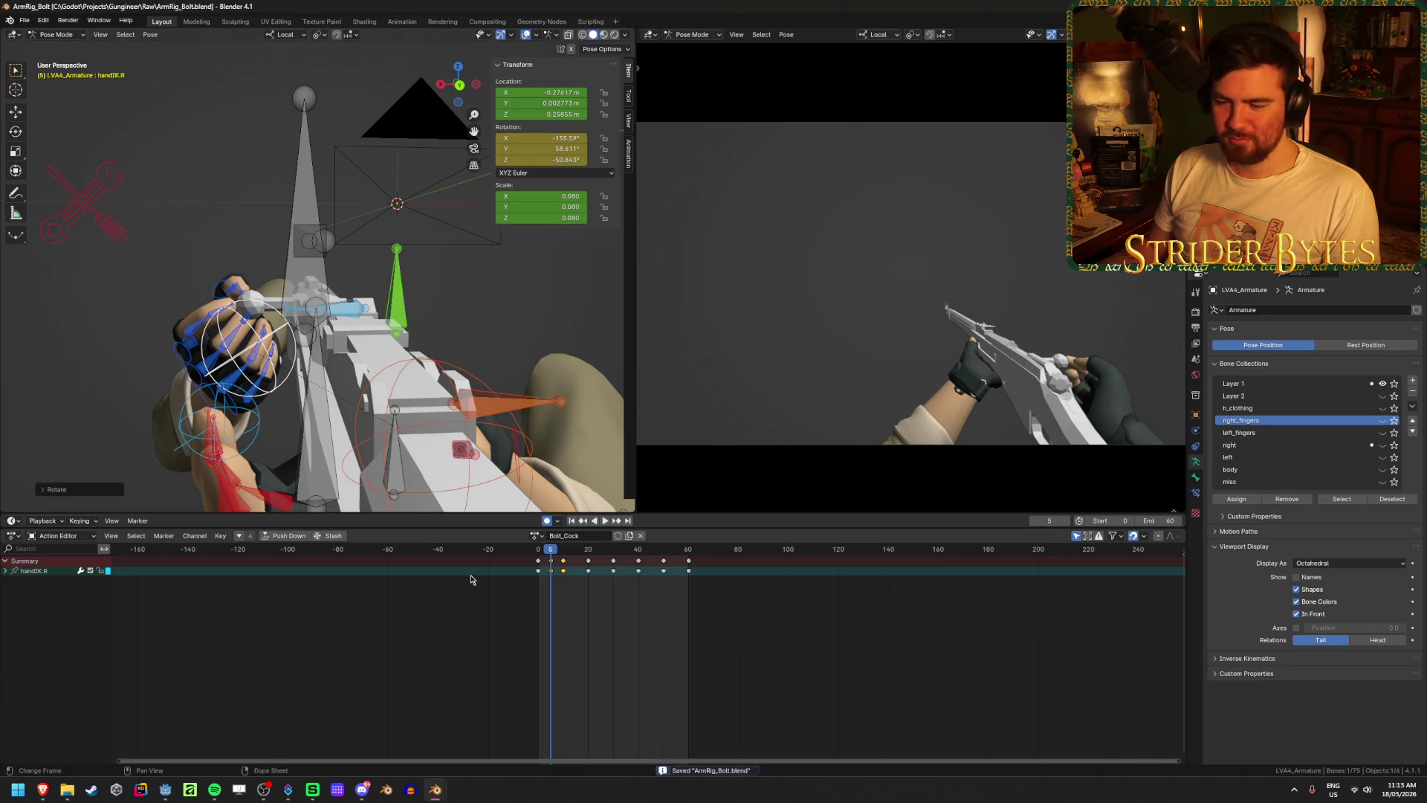
pyautogui.moveTo(551, 550)
pyautogui.mouseDown()
pyautogui.moveTo(575, 555)
pyautogui.moveTo(535, 562)
pyautogui.moveTo(564, 563)
pyautogui.moveTo(551, 565)
pyautogui.mouseUp()
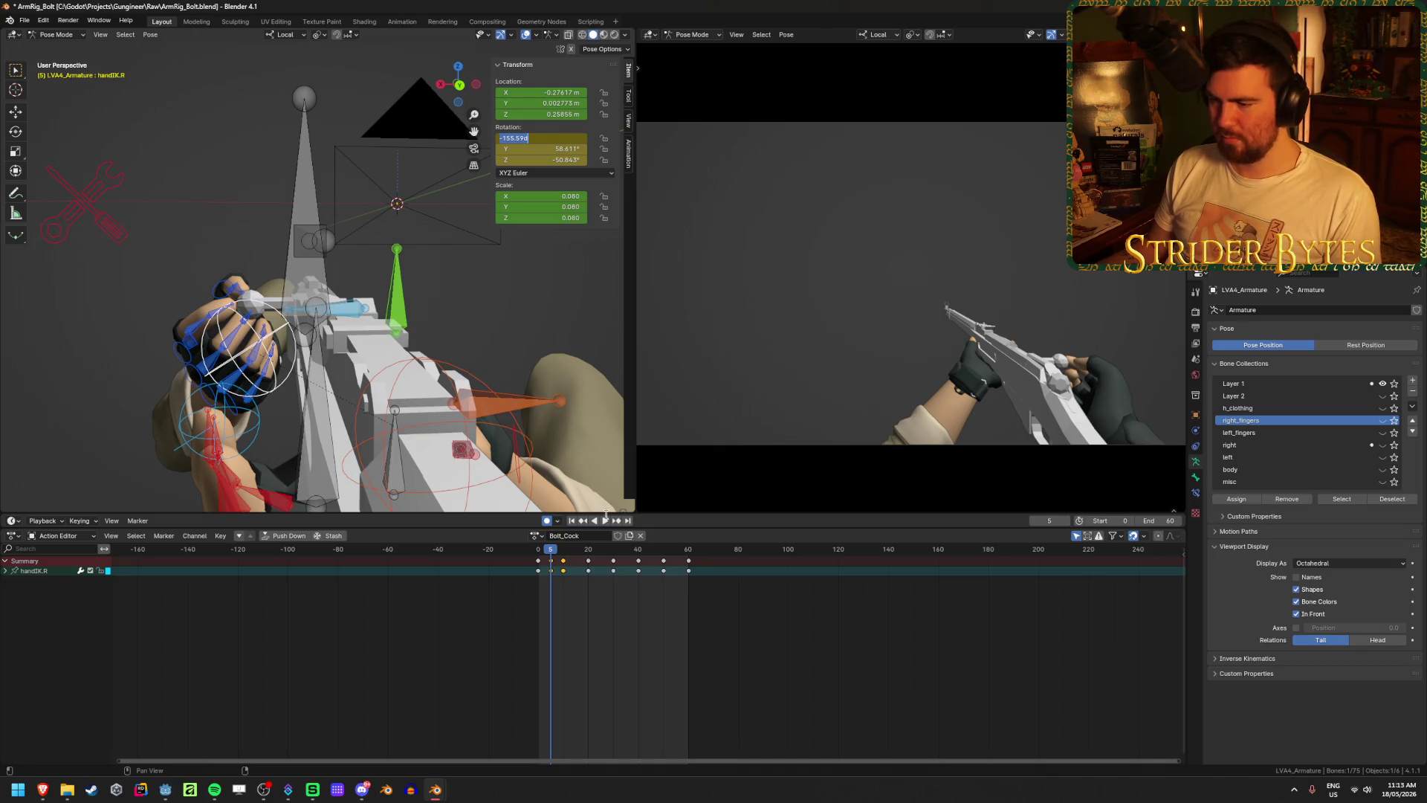
pyautogui.click(565, 554)
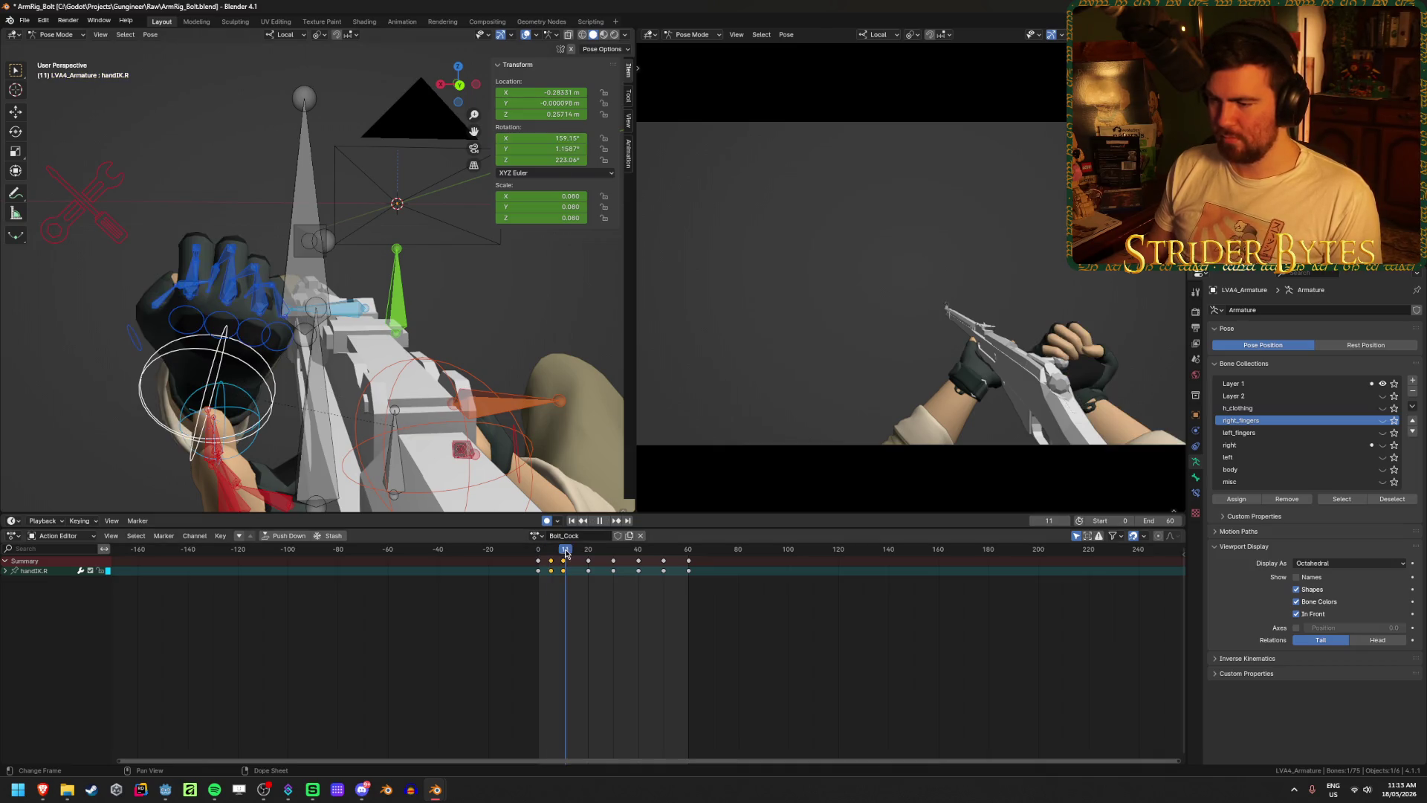
pyautogui.click(541, 138)
pyautogui.write('-155.59')
pyautogui.press('Return')
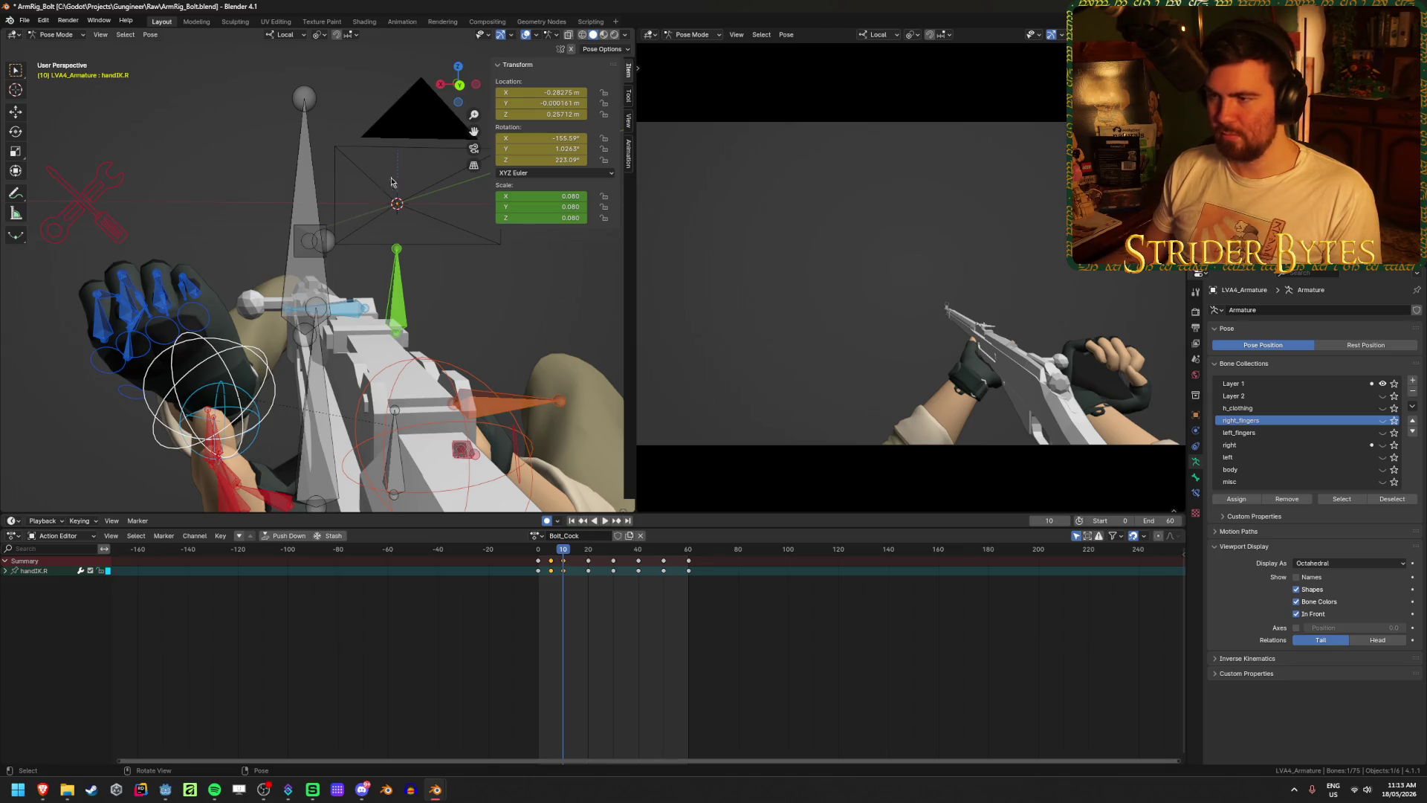
# - Turn the hand further on X, review playback, then undo back to 159.75°
pyautogui.moveTo(542, 138); pyautogui.dragTo(494, 138)
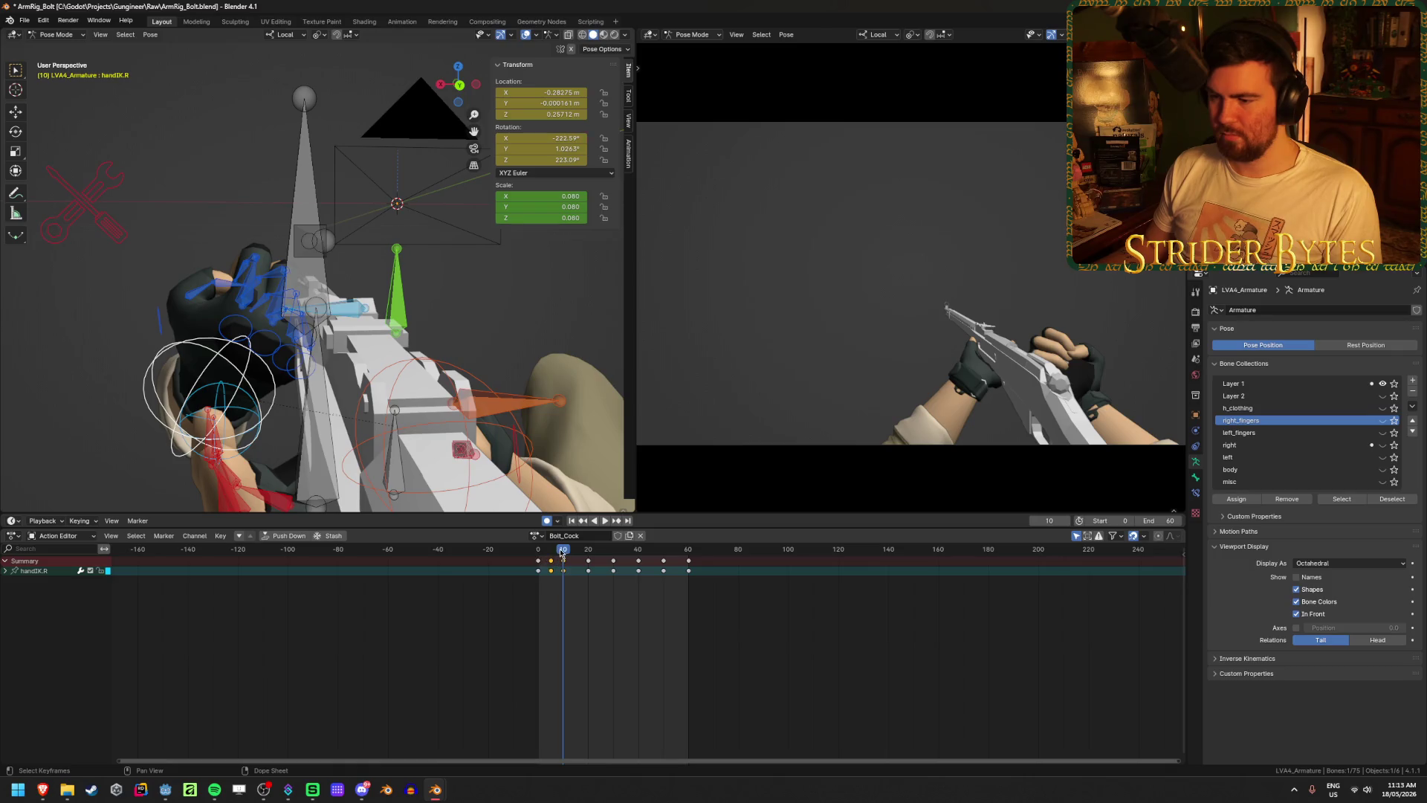
pyautogui.press('space')
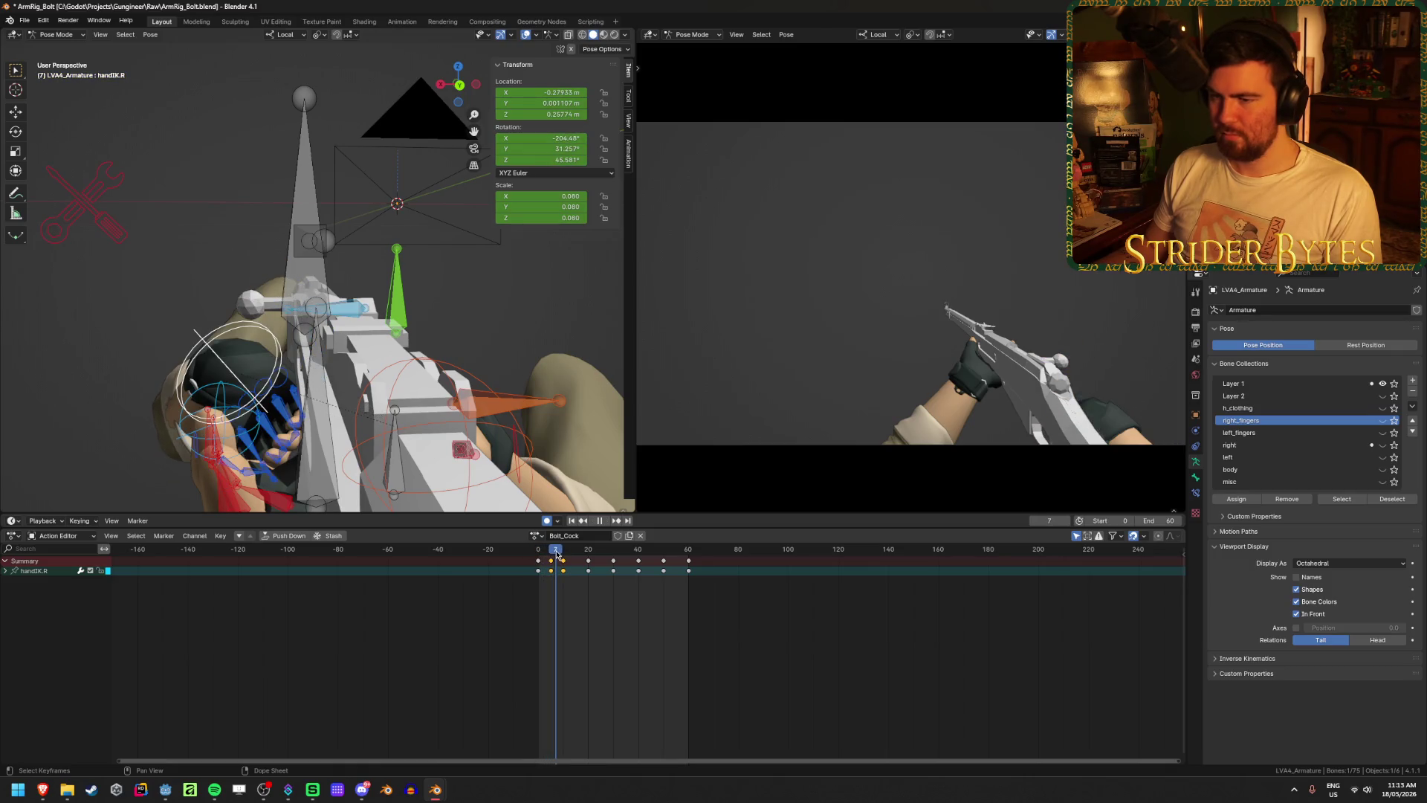
pyautogui.moveTo(557, 552); pyautogui.dragTo(565, 553)
pyautogui.moveTo(384, 412)
pyautogui.mouseDown(button='middle')
pyautogui.moveTo(365, 305)
pyautogui.moveTo(486, 306)
pyautogui.mouseUp(button='middle')
pyautogui.hotkey('ctrl', 'z')
pyautogui.hotkey('ctrl', 'z')
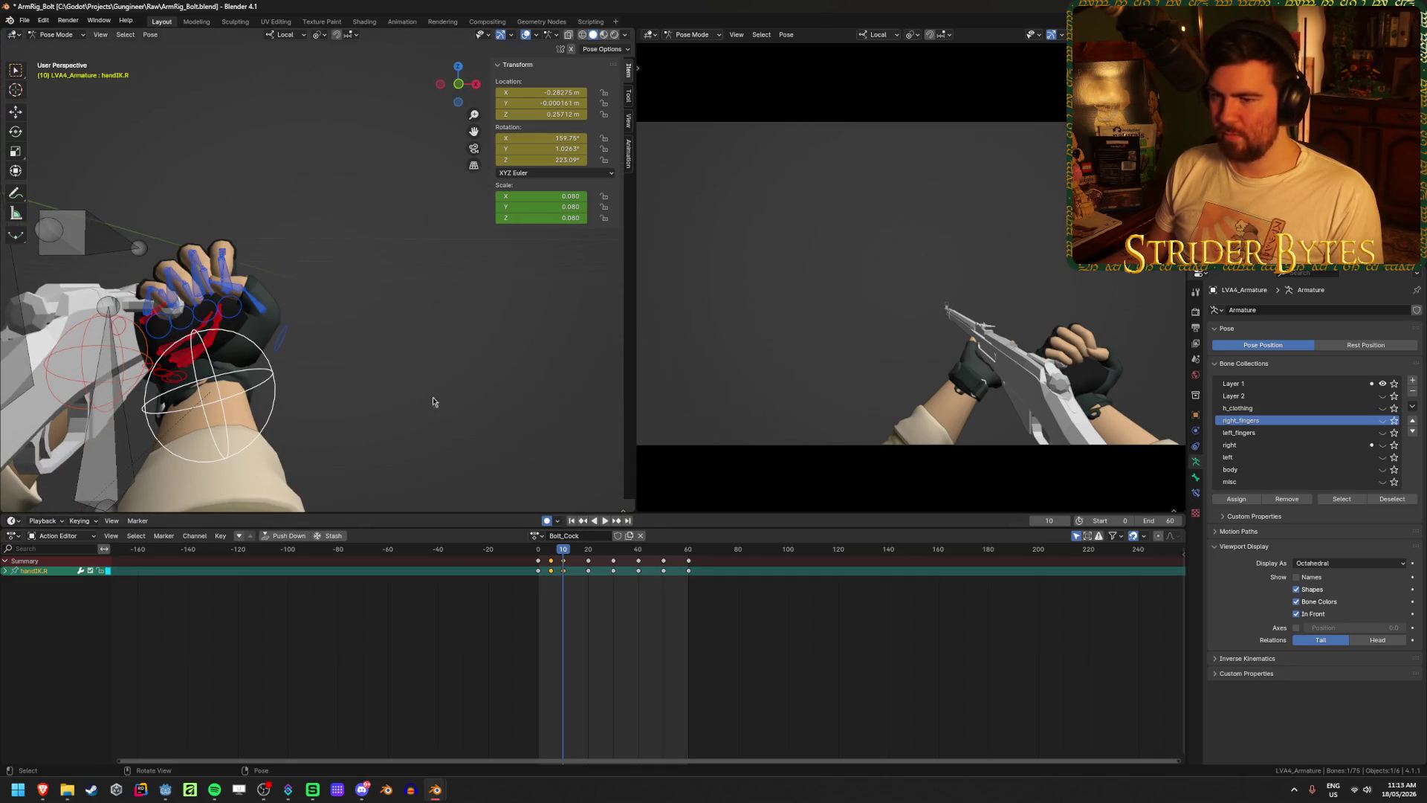
# - Paste the frame-10 hand pose at frame 5 and rotate the hand twice toward the bolt
pyautogui.hotkey('ctrl', 'c')
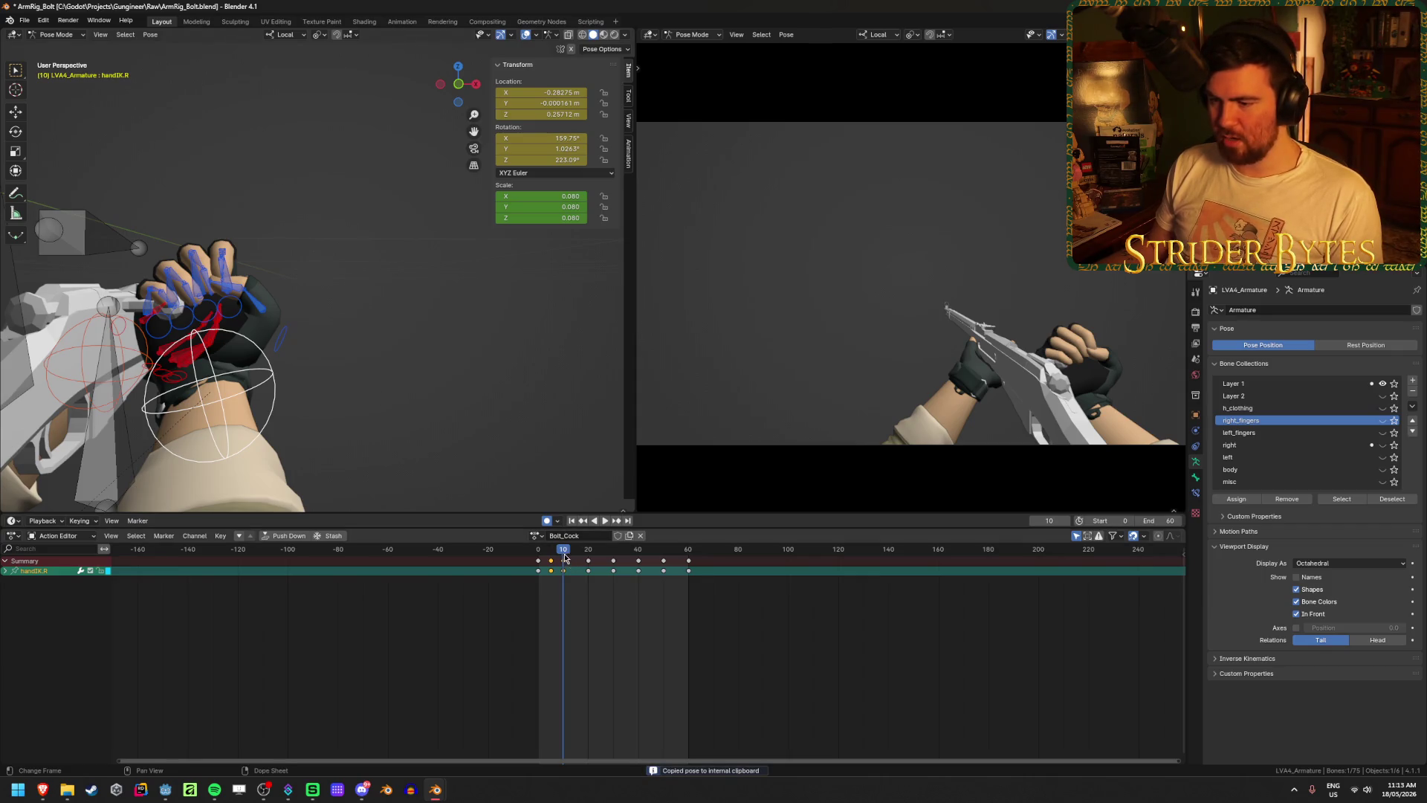
pyautogui.click(551, 555)
pyautogui.hotkey('ctrl', 'v')
pyautogui.moveTo(324, 411)
pyautogui.mouseDown(button='middle')
pyautogui.moveTo(480, 389)
pyautogui.moveTo(539, 457)
pyautogui.moveTo(471, 322)
pyautogui.mouseUp(button='middle')
pyautogui.press('r')
pyautogui.click(520, 438)
pyautogui.press('r')
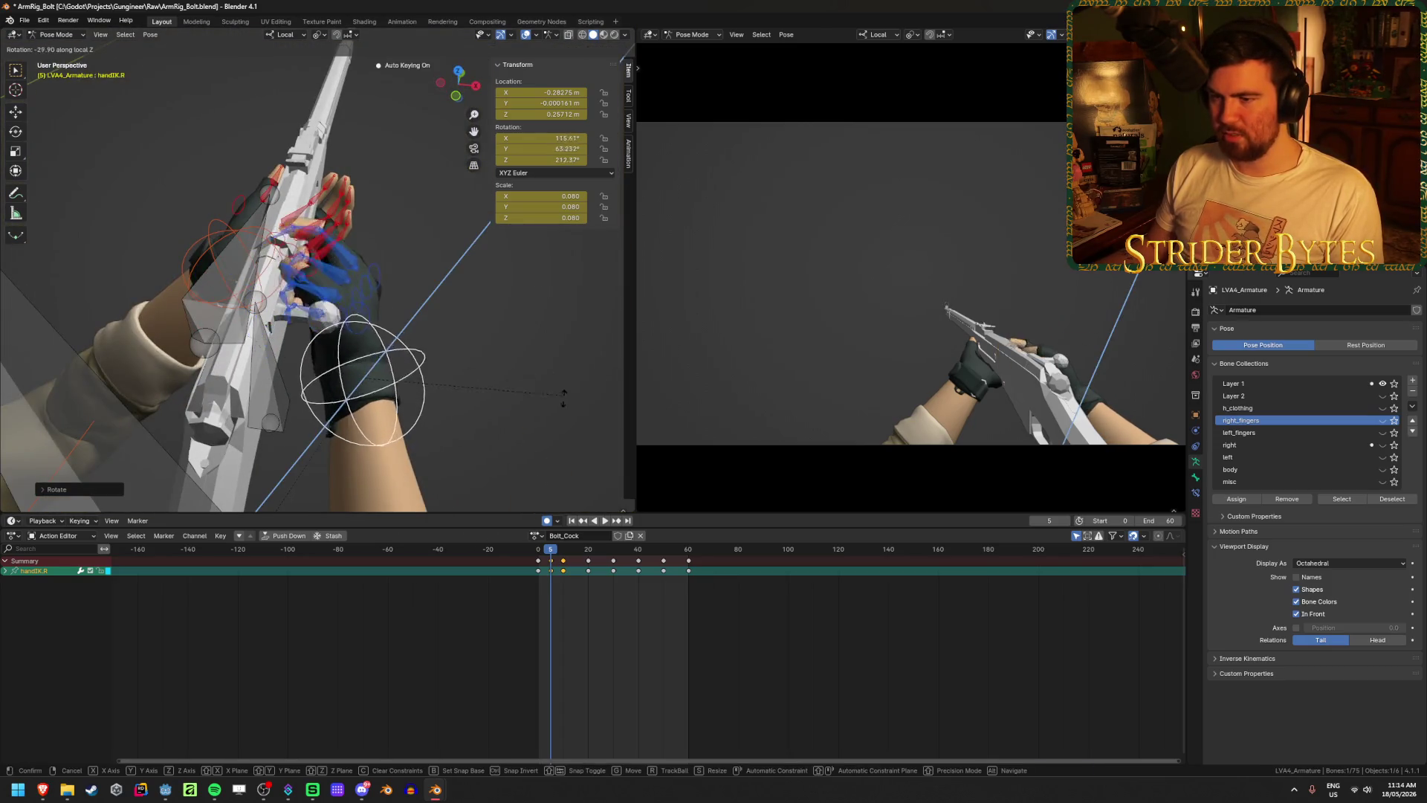
pyautogui.click(564, 398)
# - Move the hand along the rifle onto the bolt and save the file
pyautogui.moveTo(565, 398)
pyautogui.mouseDown(button='middle')
pyautogui.moveTo(383, 364)
pyautogui.moveTo(371, 387)
pyautogui.mouseUp(button='middle')
pyautogui.press('g')
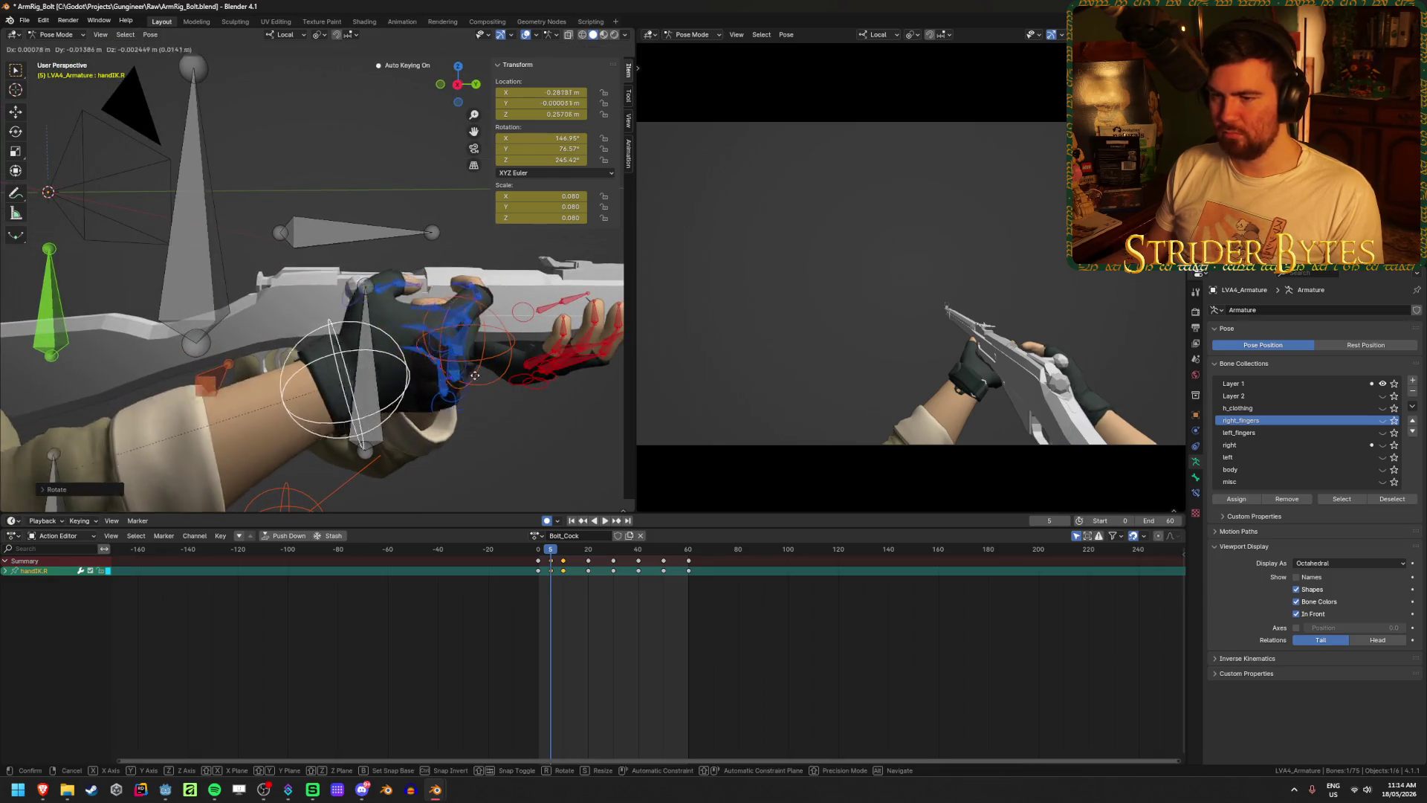
pyautogui.click(356, 402)
pyautogui.hotkey('ctrl', 's')
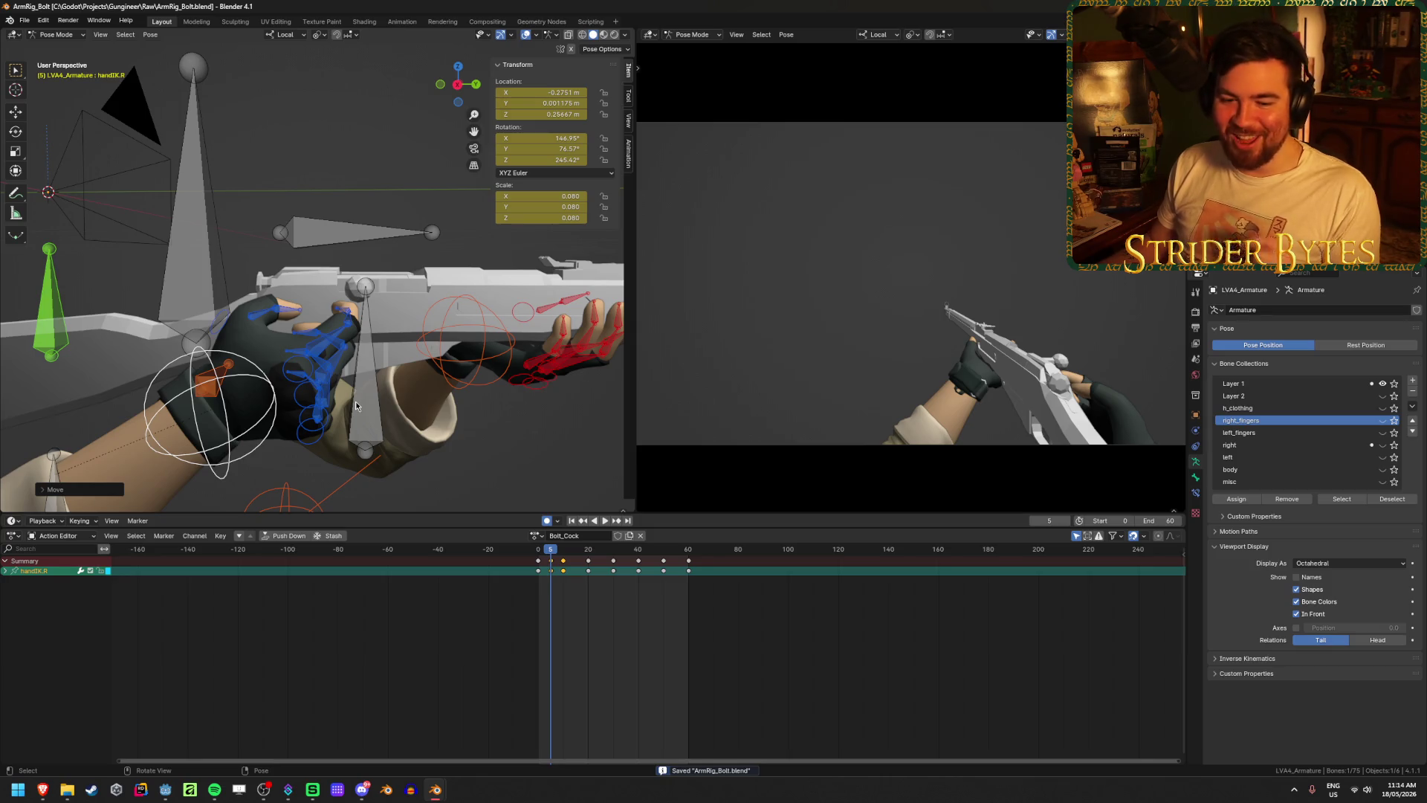
# - Play and scrub the action through frame 22 to check the new frame 5 pose
pyautogui.moveTo(356, 402)
pyautogui.mouseDown(button='middle')
pyautogui.moveTo(353, 381)
pyautogui.moveTo(487, 399)
pyautogui.mouseUp(button='middle')
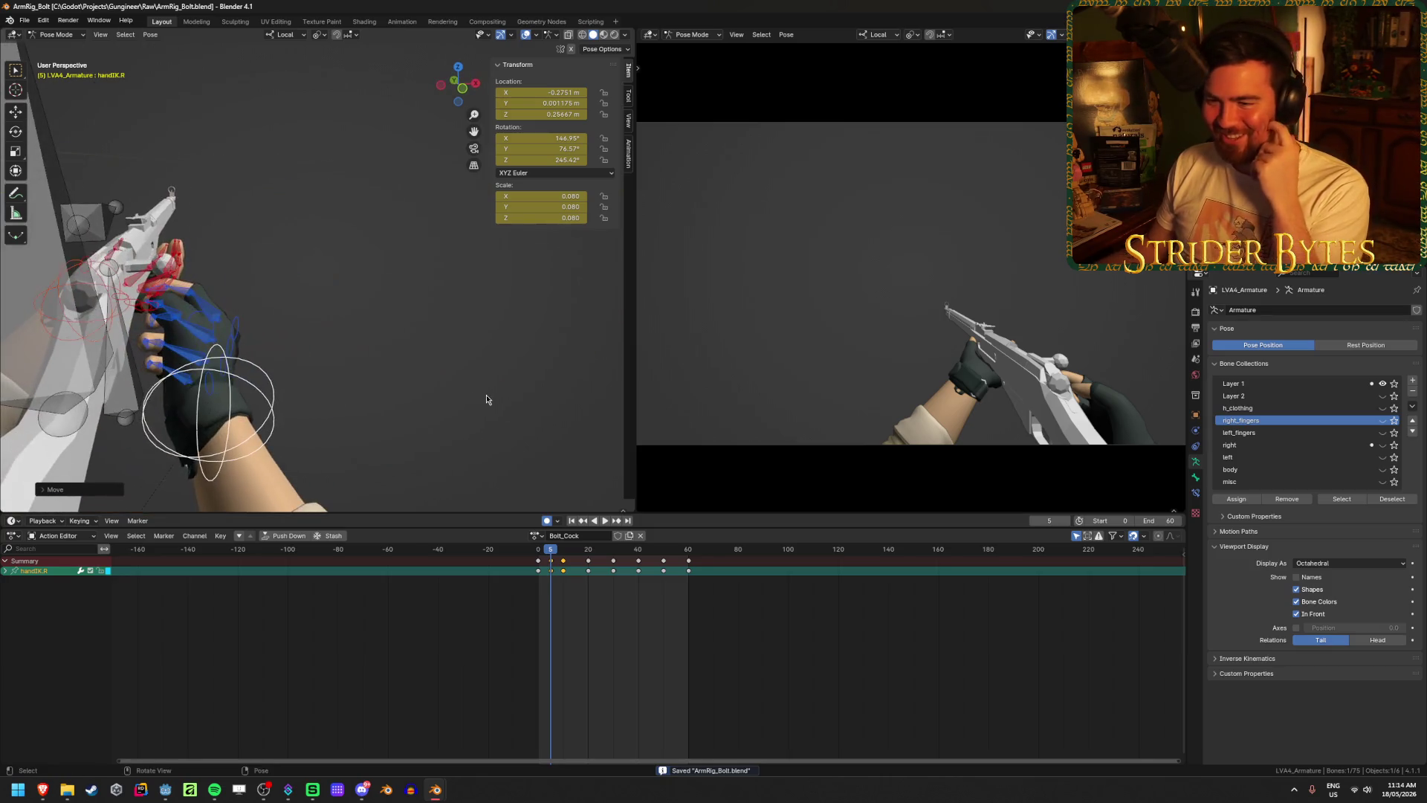
pyautogui.press('space')
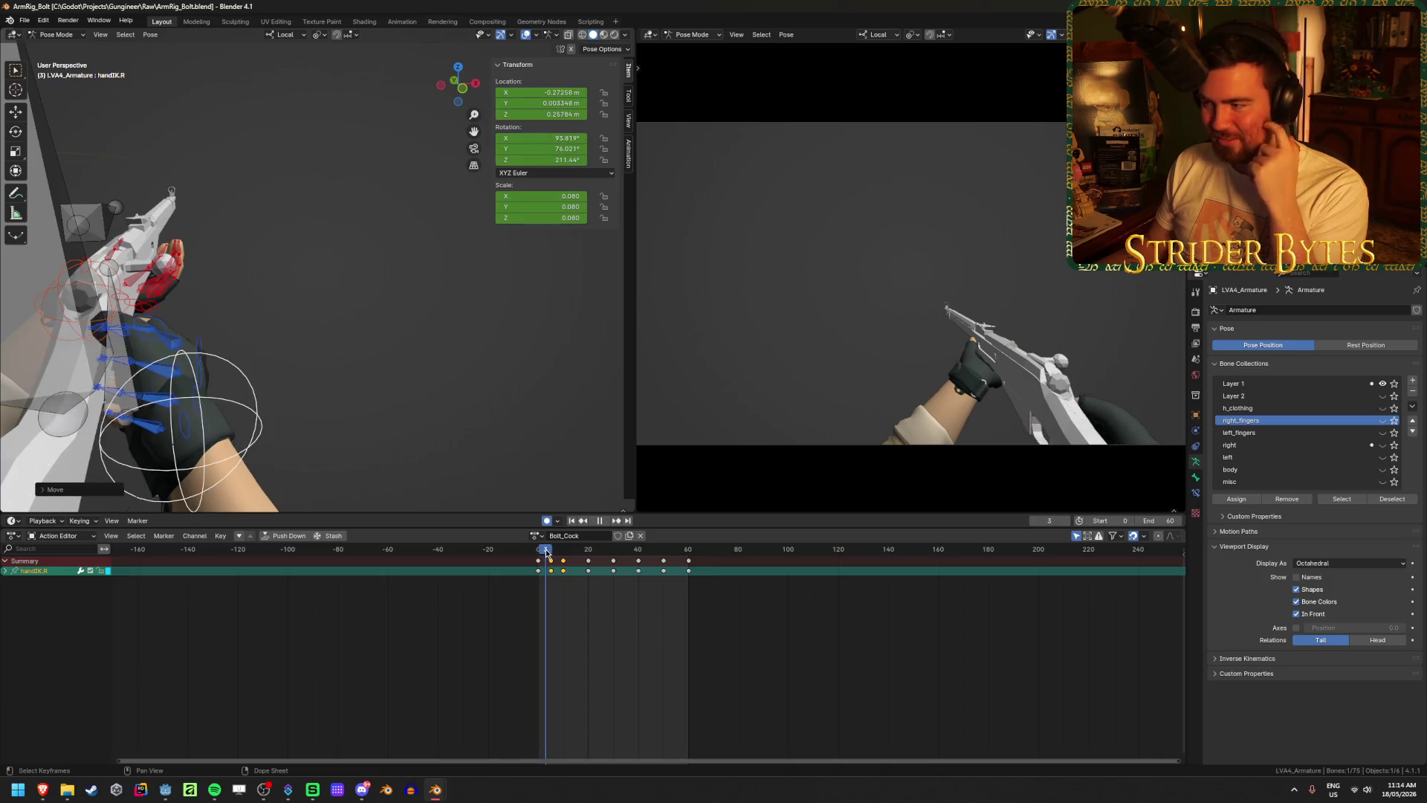
pyautogui.moveTo(550, 551); pyautogui.dragTo(587, 558)
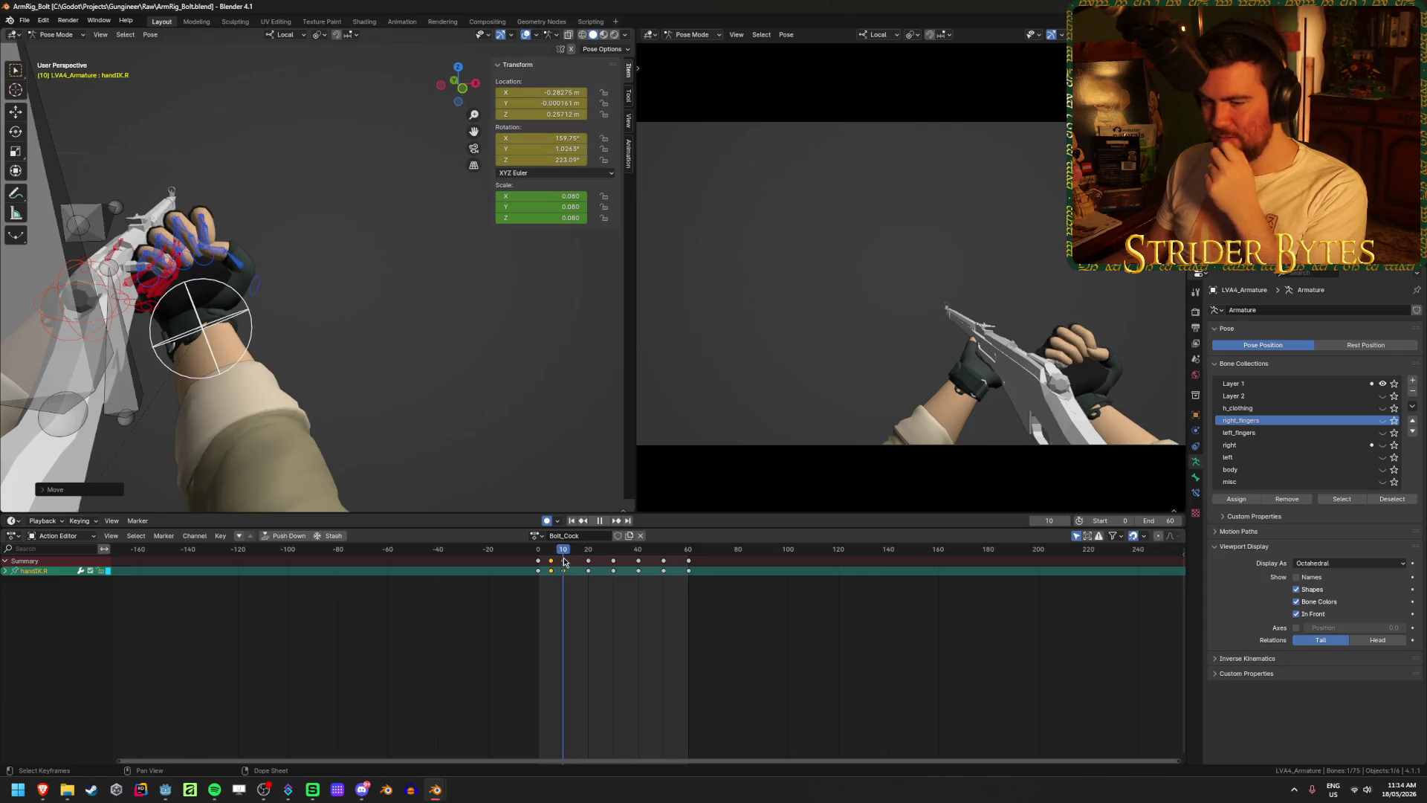
pyautogui.press('space')
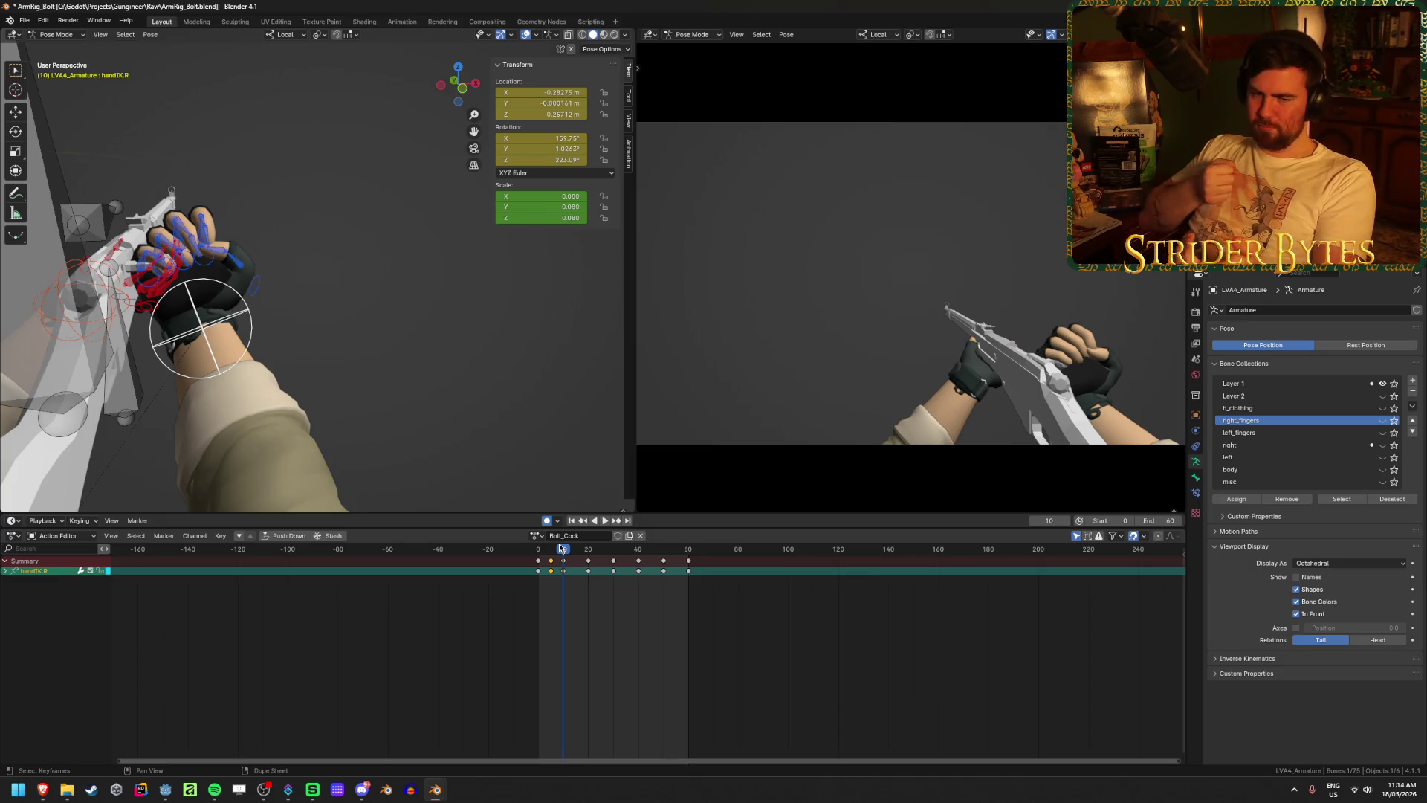
# - Shift the frame-26 hand keys later in the Bolt_Cock action
pyautogui.press('space')
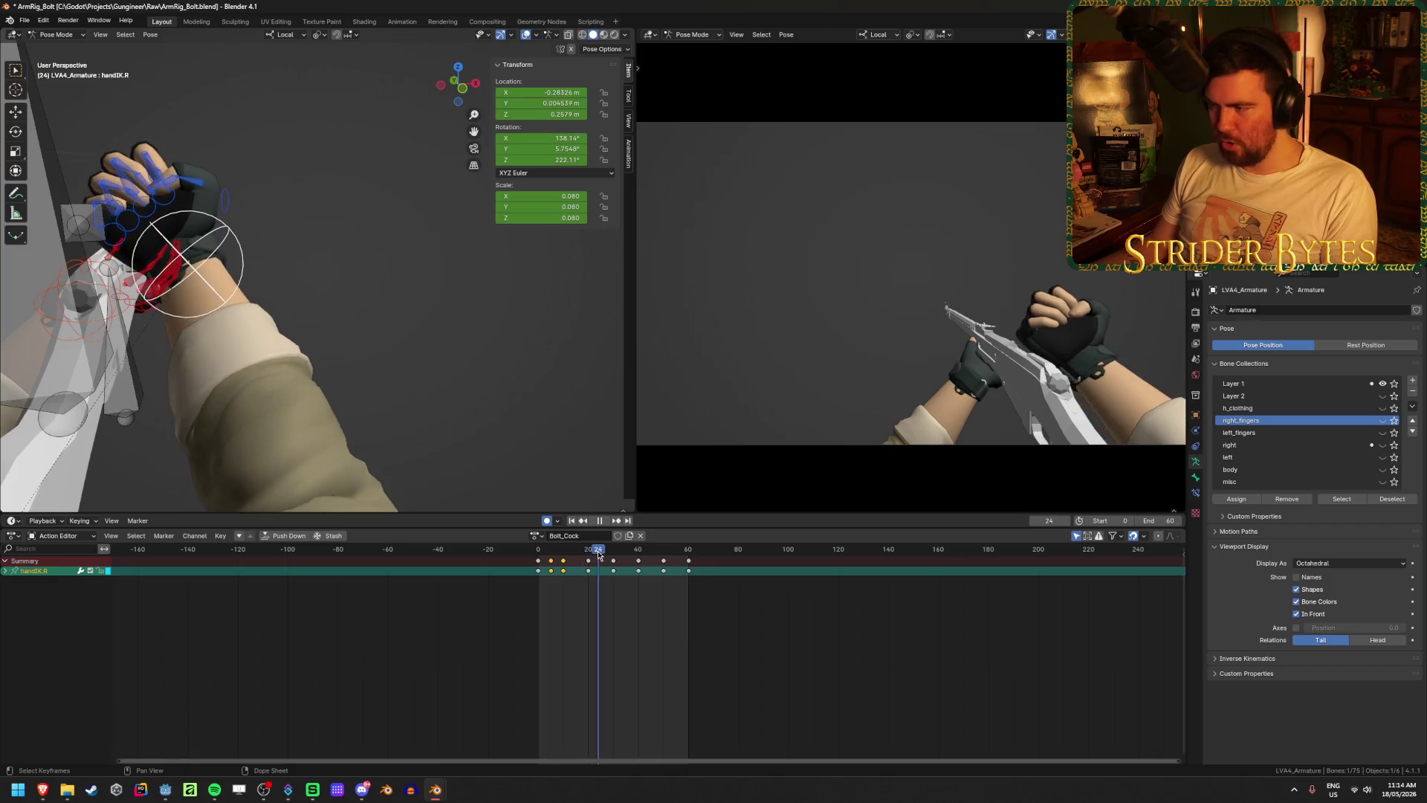
pyautogui.moveTo(599, 554)
pyautogui.mouseDown()
pyautogui.moveTo(624, 561)
pyautogui.moveTo(603, 570)
pyautogui.mouseUp()
pyautogui.click(621, 603)
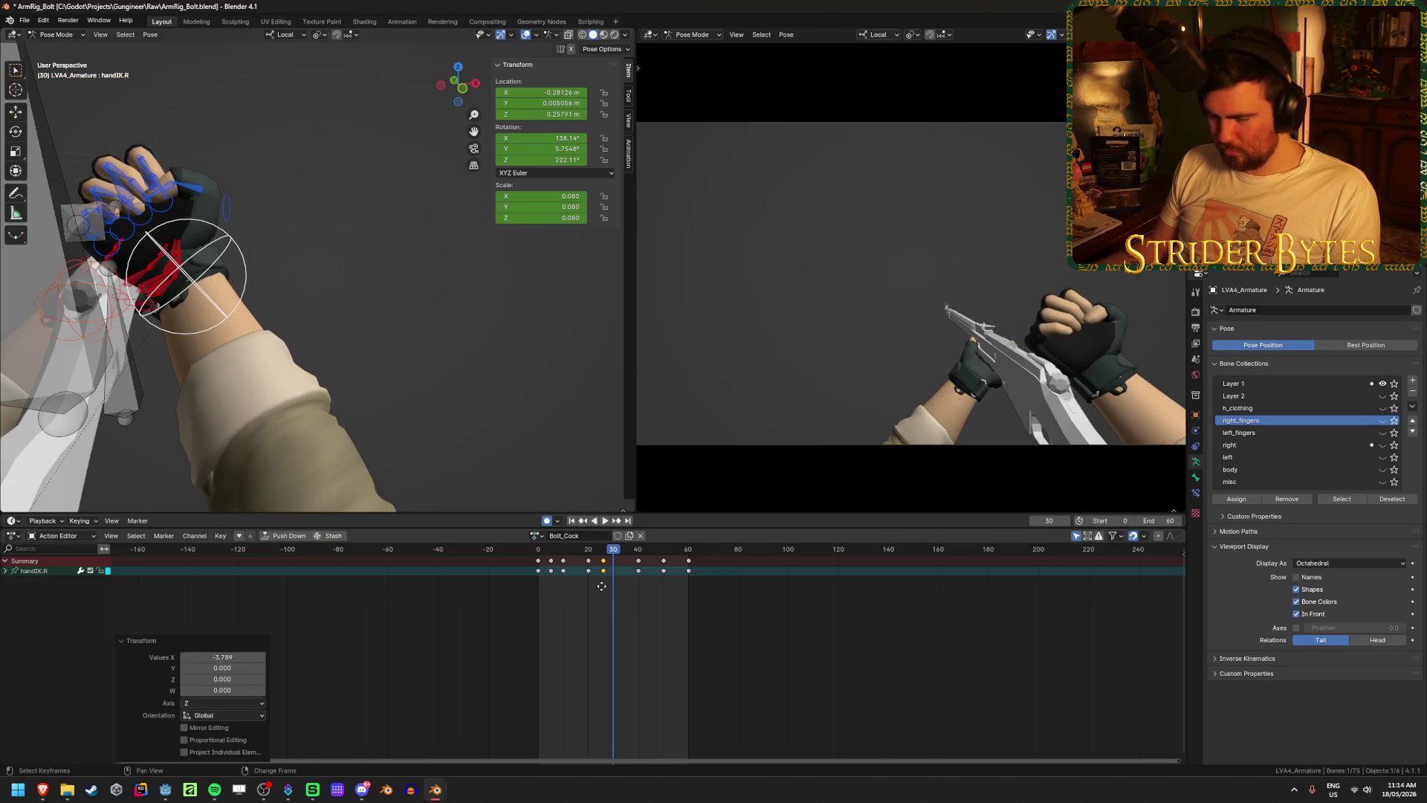
pyautogui.press('g')
pyautogui.click(624, 588)
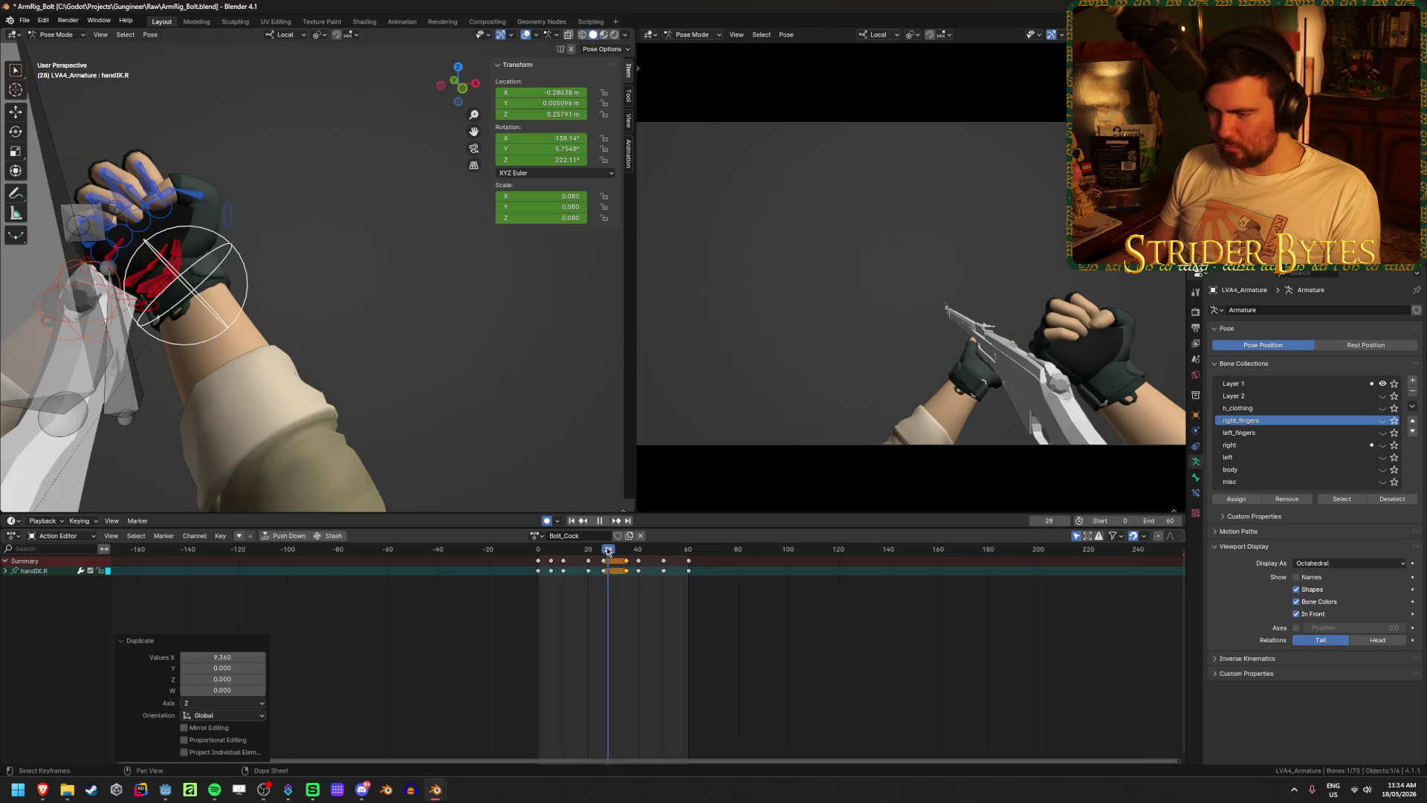
pyautogui.press('space')
# - Replay and scrub the action from frame 0 to review the bolt timing
pyautogui.click(563, 554)
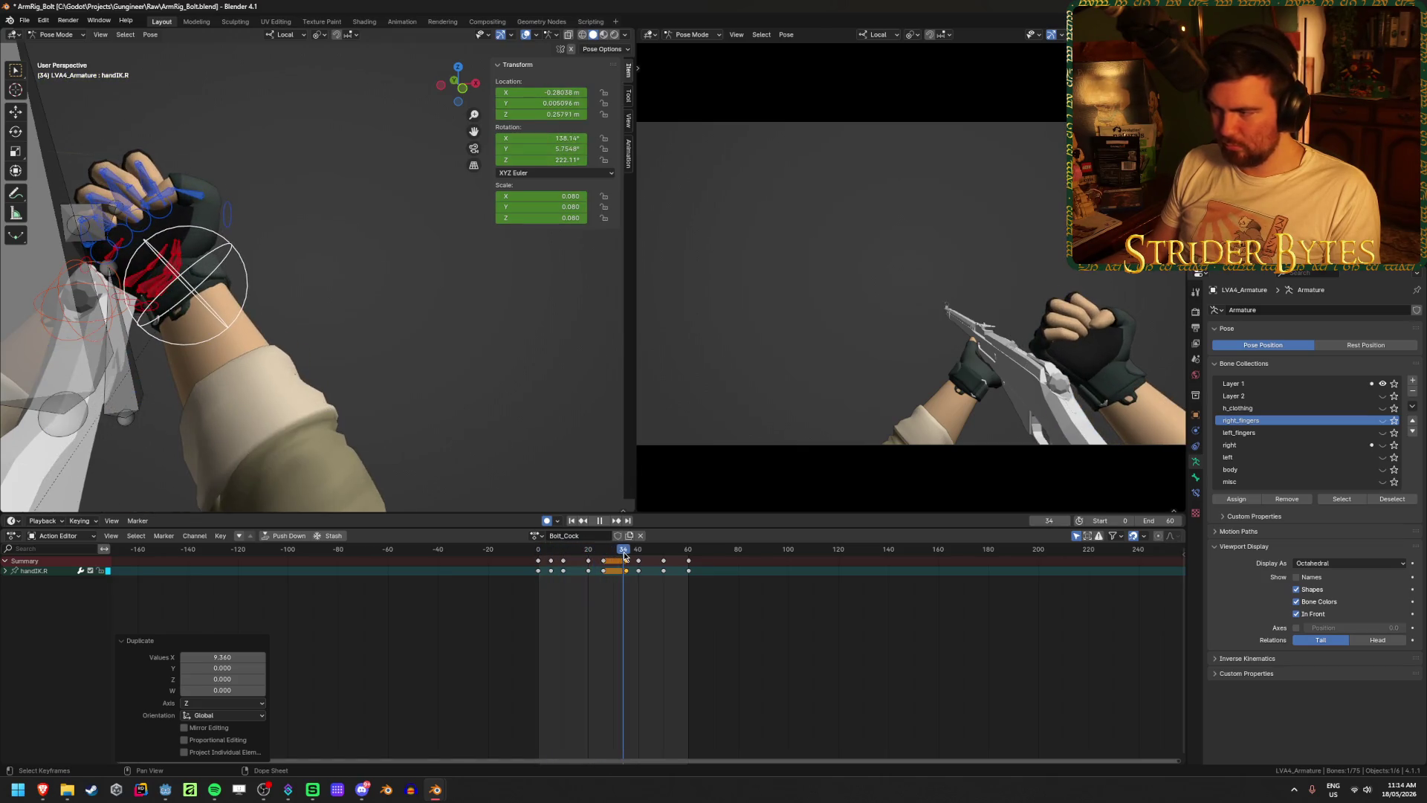
pyautogui.moveTo(624, 555); pyautogui.dragTo(684, 557)
pyautogui.press('Escape')
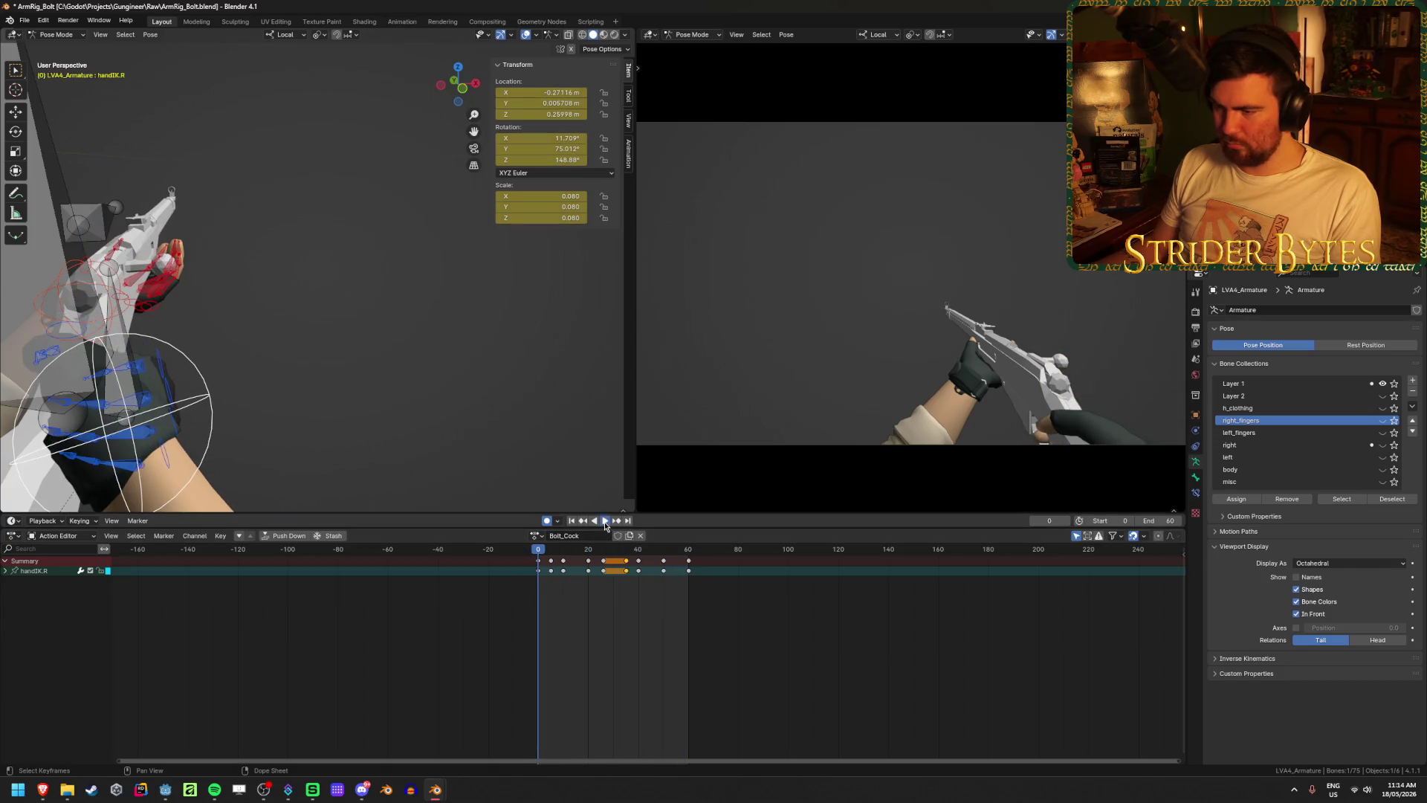
pyautogui.click(606, 524)
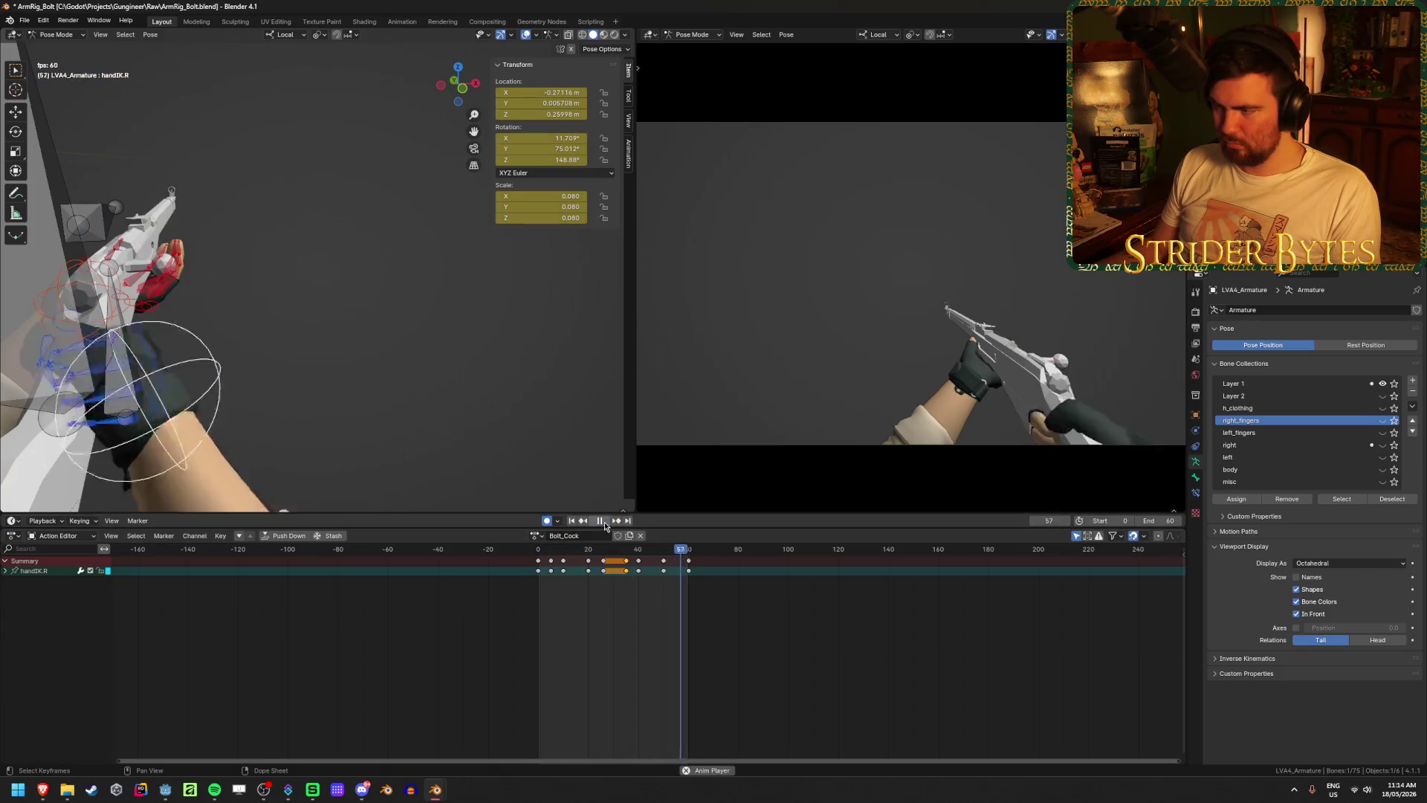
pyautogui.click(606, 523)
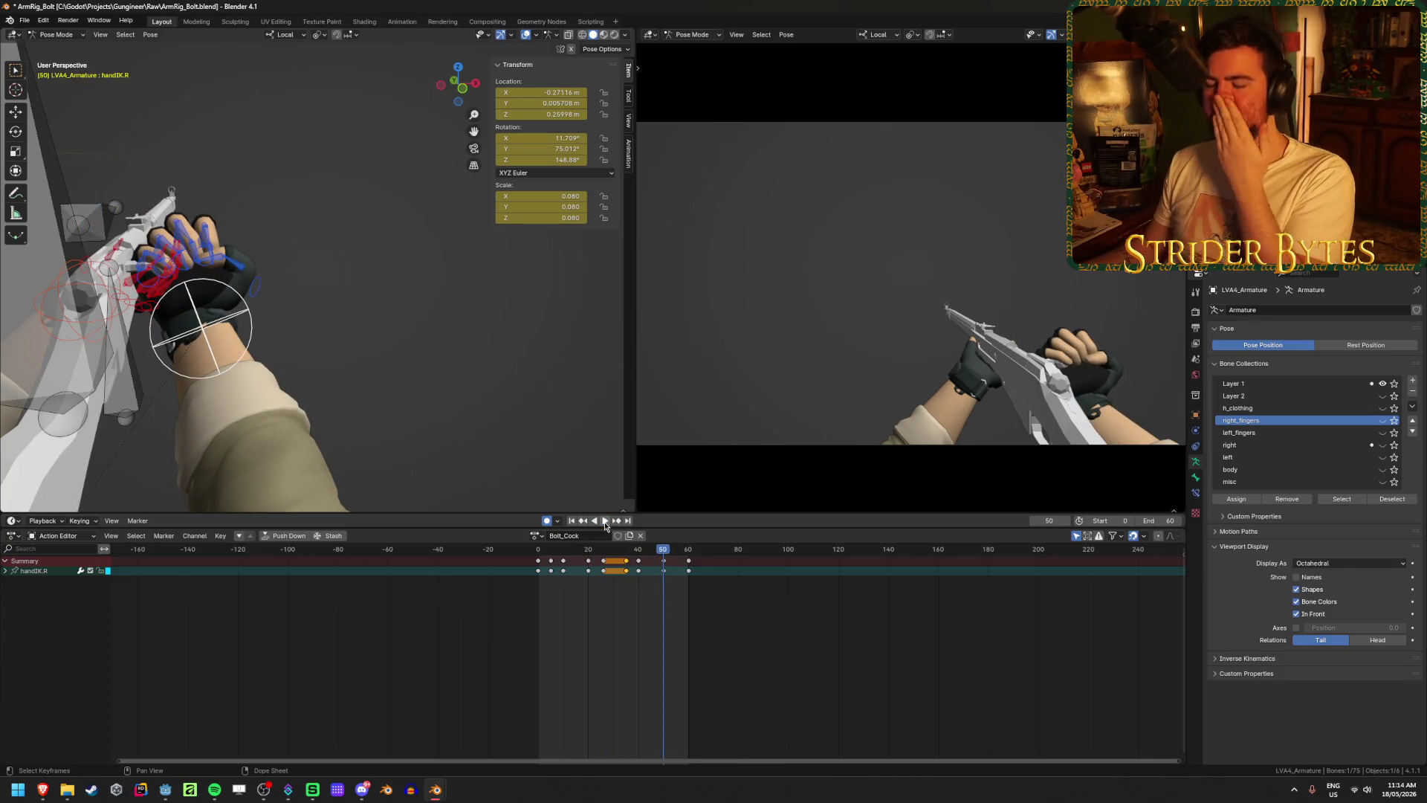
pyautogui.click(606, 524)
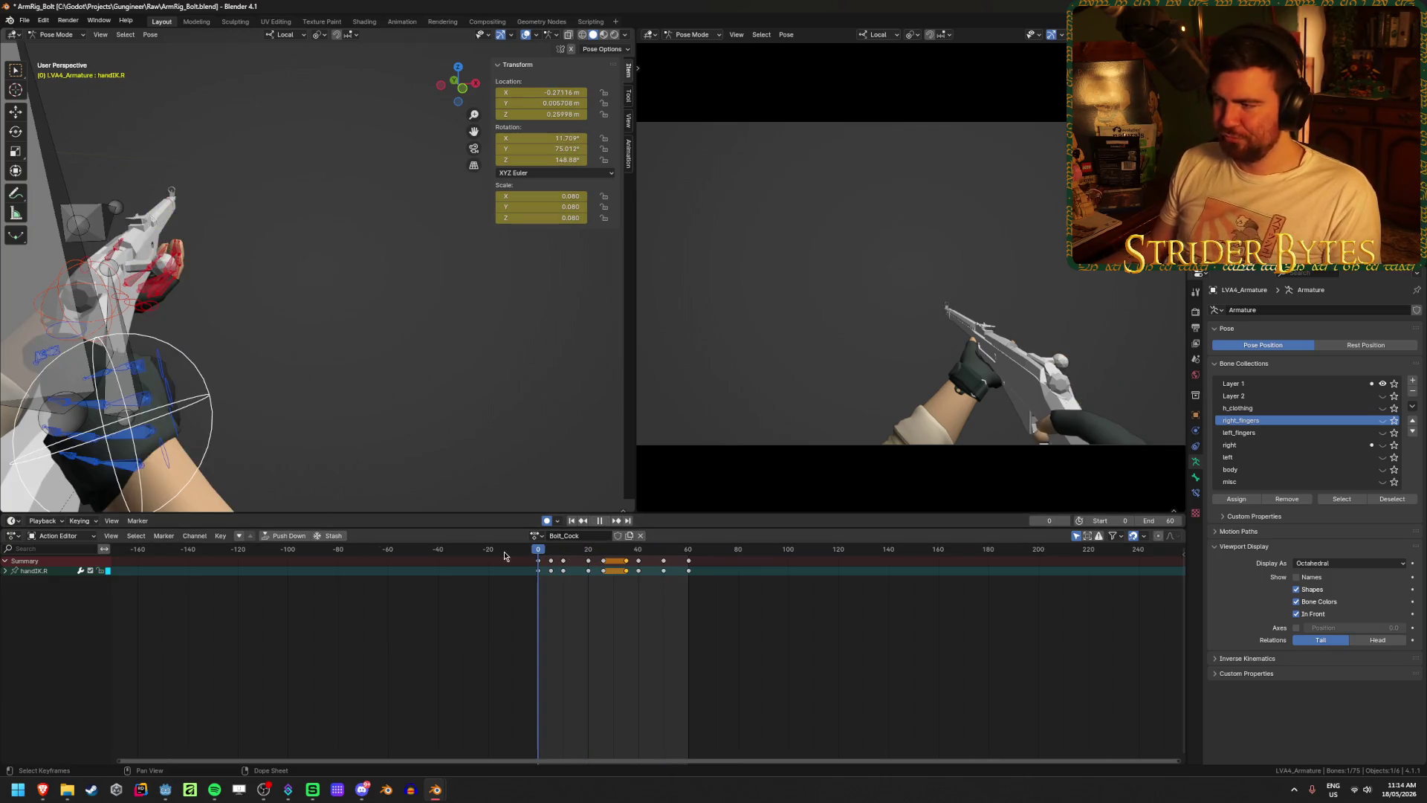
pyautogui.moveTo(535, 556); pyautogui.dragTo(577, 568)
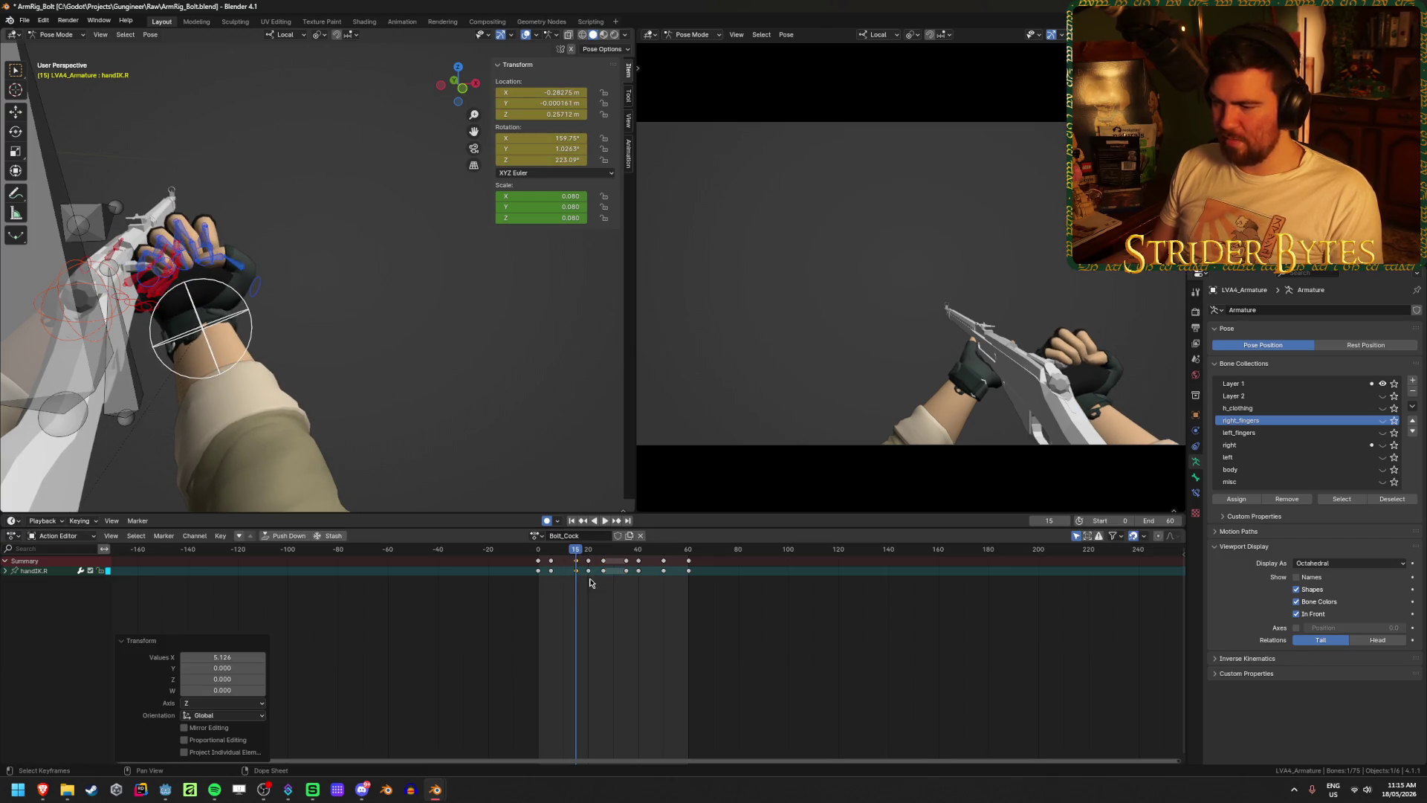
pyautogui.click(535, 548)
pyautogui.click(603, 521)
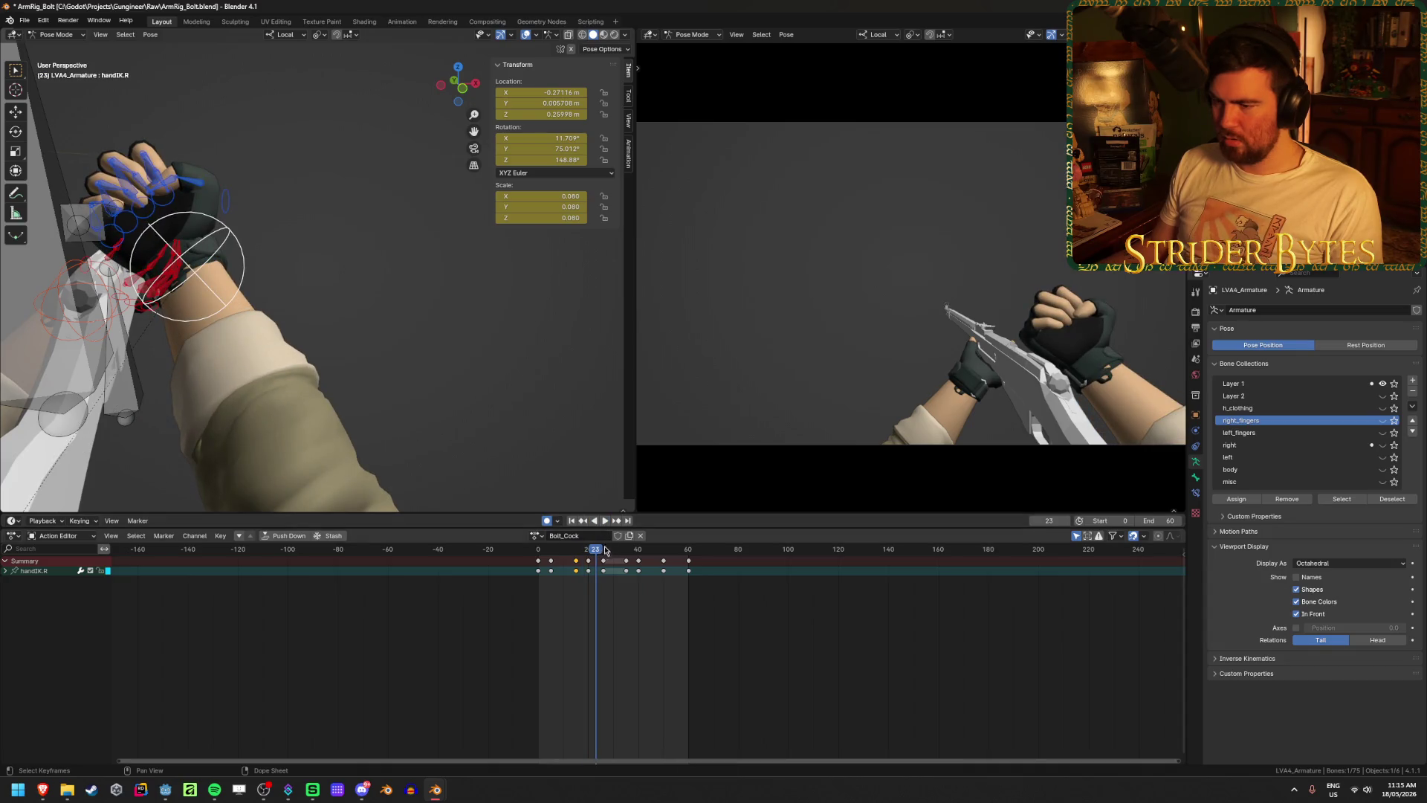
# - Rotate the hand IK control at frame 20 to sit over the rifle's bolt
pyautogui.moveTo(605, 549); pyautogui.dragTo(577, 554)
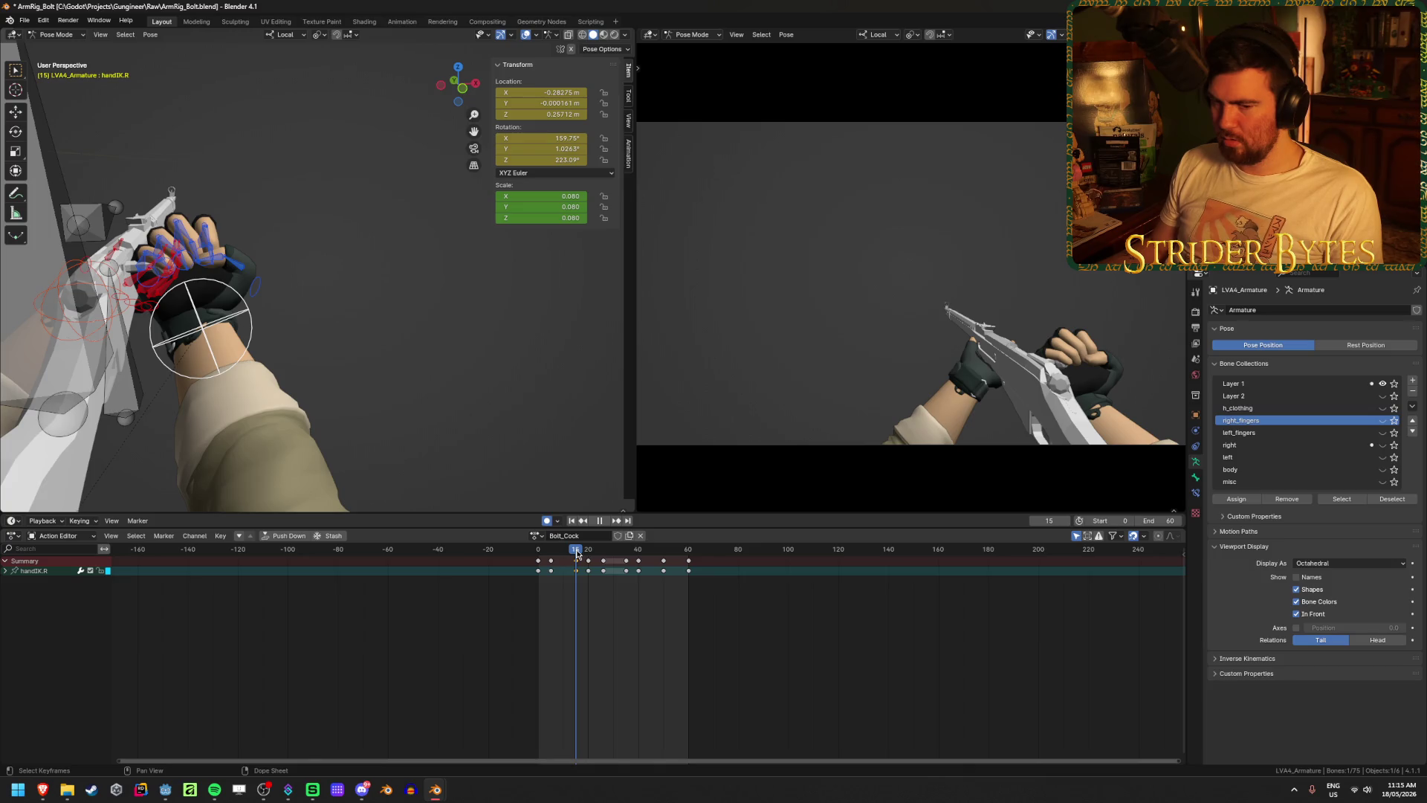
pyautogui.moveTo(576, 553); pyautogui.dragTo(590, 554)
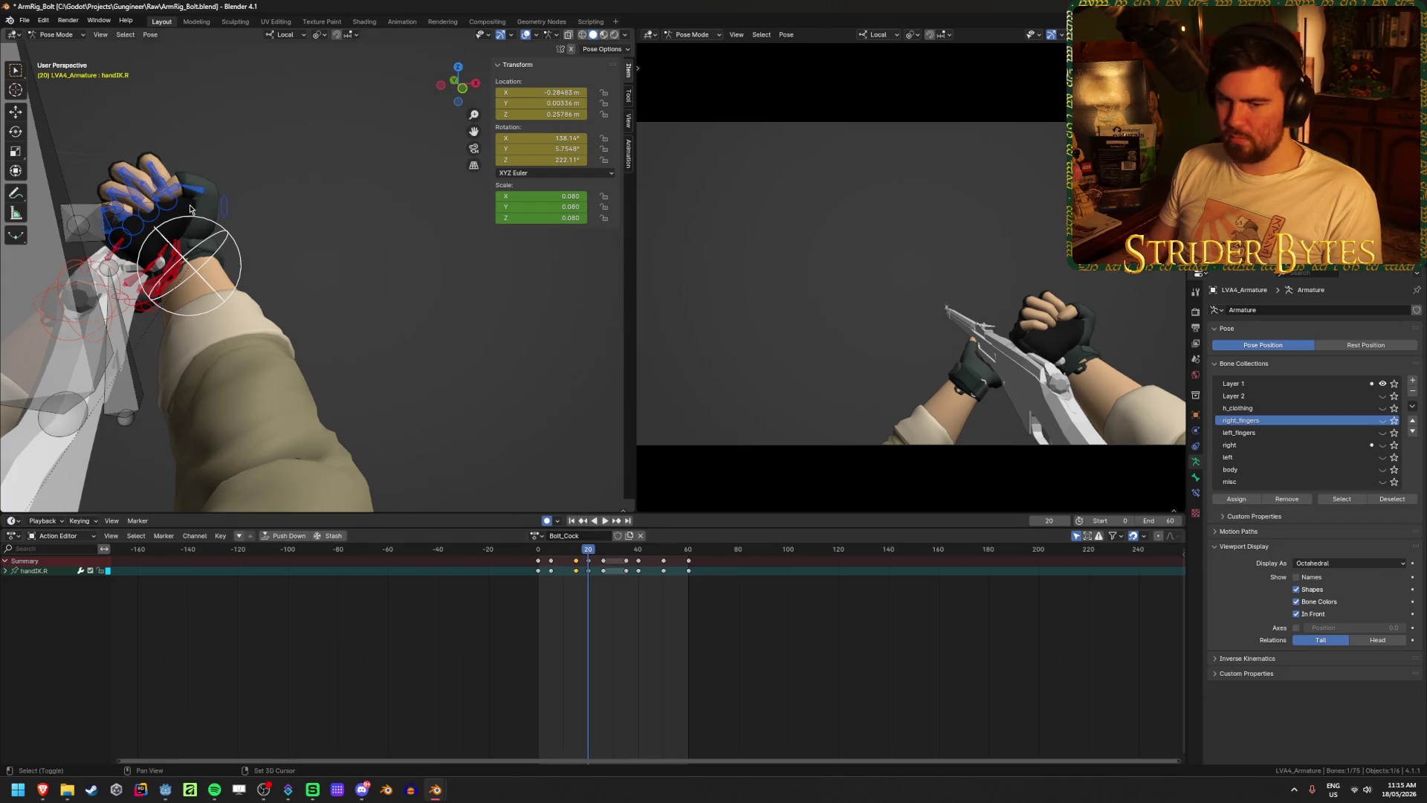
pyautogui.moveTo(327, 386)
pyautogui.mouseDown(button='middle')
pyautogui.moveTo(386, 381)
pyautogui.moveTo(443, 341)
pyautogui.moveTo(364, 341)
pyautogui.moveTo(439, 342)
pyautogui.moveTo(468, 298)
pyautogui.mouseUp(button='middle')
pyautogui.press('r')
pyautogui.click(477, 345)
# - At frame 20, rotate the hand about Z, then shift it along Z and Y onto the bolt
pyautogui.press('r')
pyautogui.press('z')
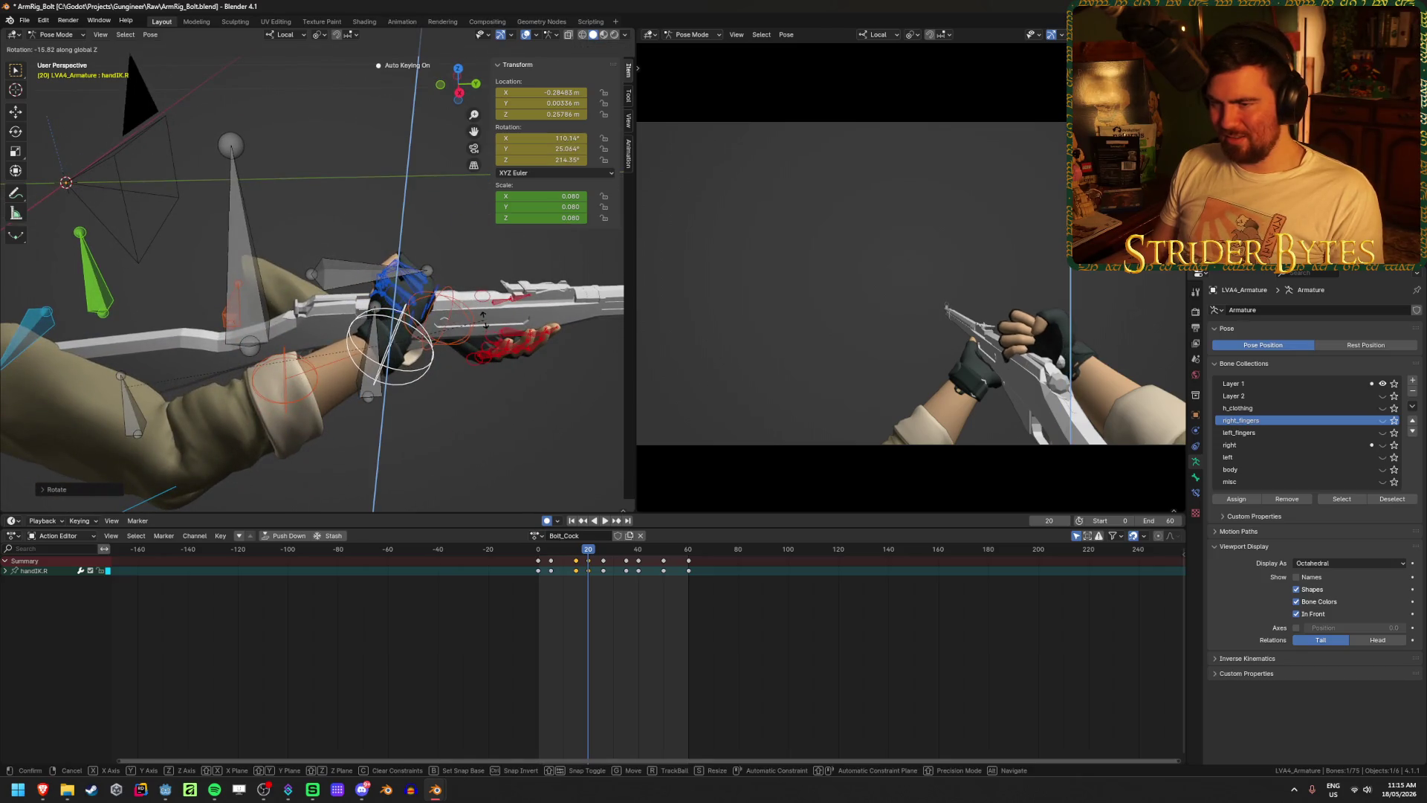
pyautogui.click(437, 395)
pyautogui.press('g')
pyautogui.press('z')
pyautogui.press('z')
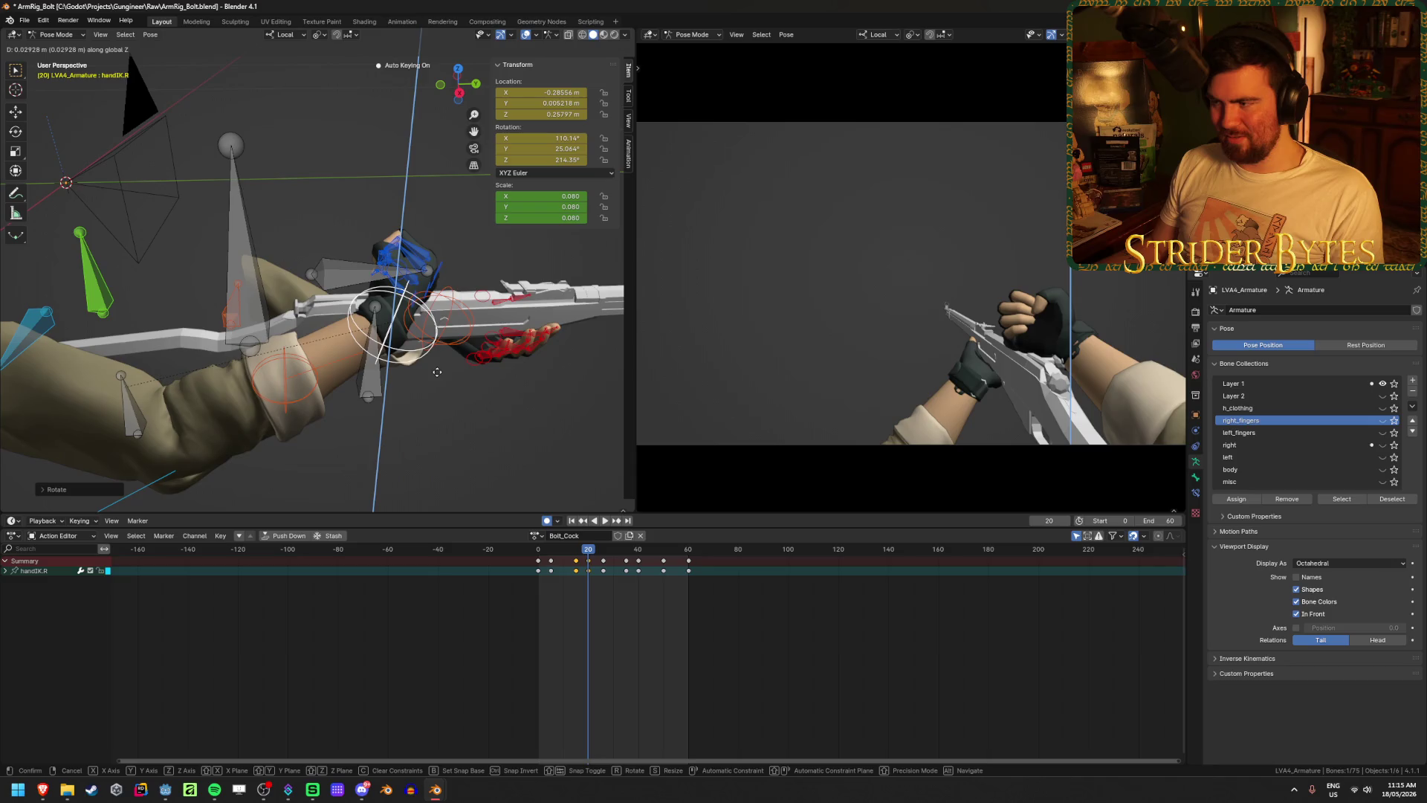
pyautogui.click(440, 370)
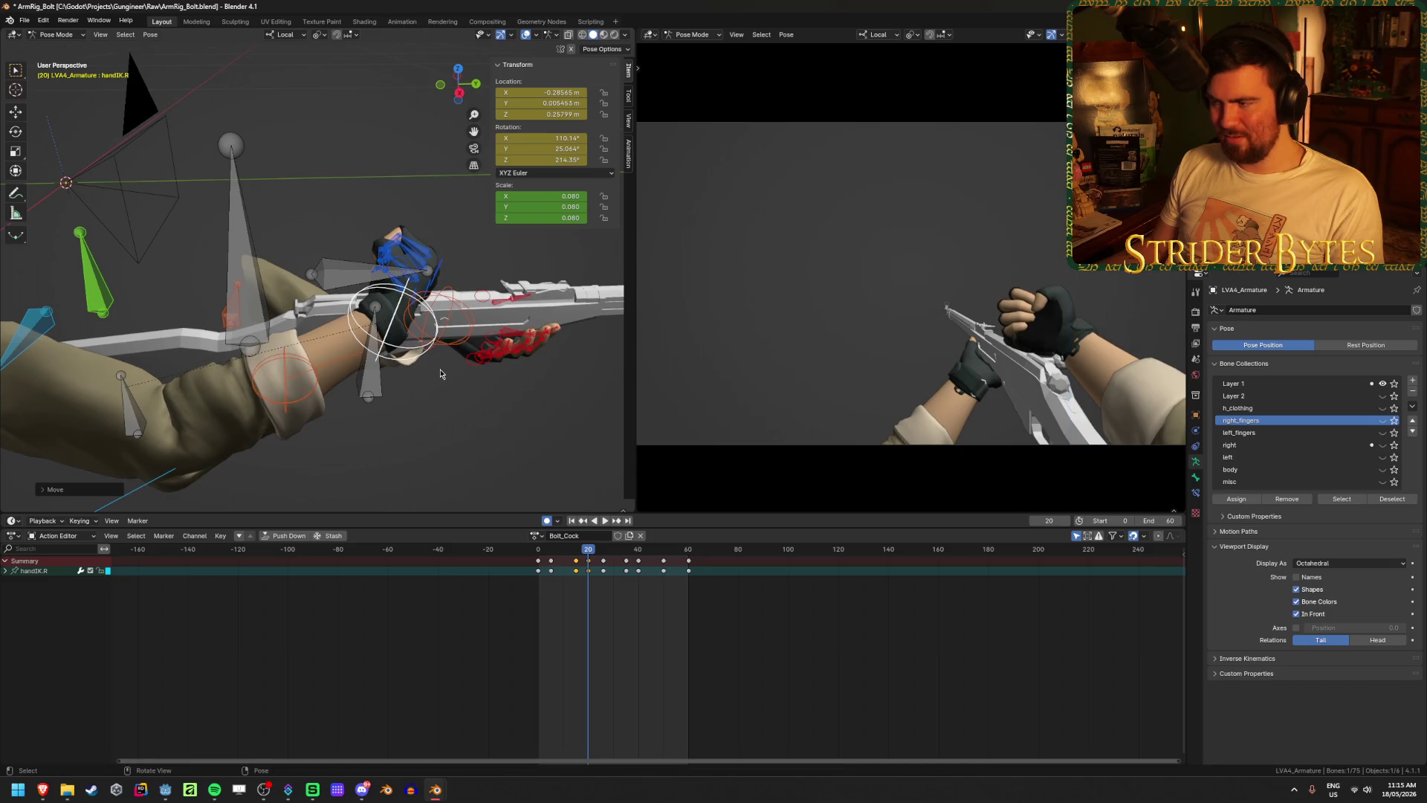
pyautogui.moveTo(440, 374); pyautogui.dragTo(422, 338, button='middle')
pyautogui.press('g')
pyautogui.press('y')
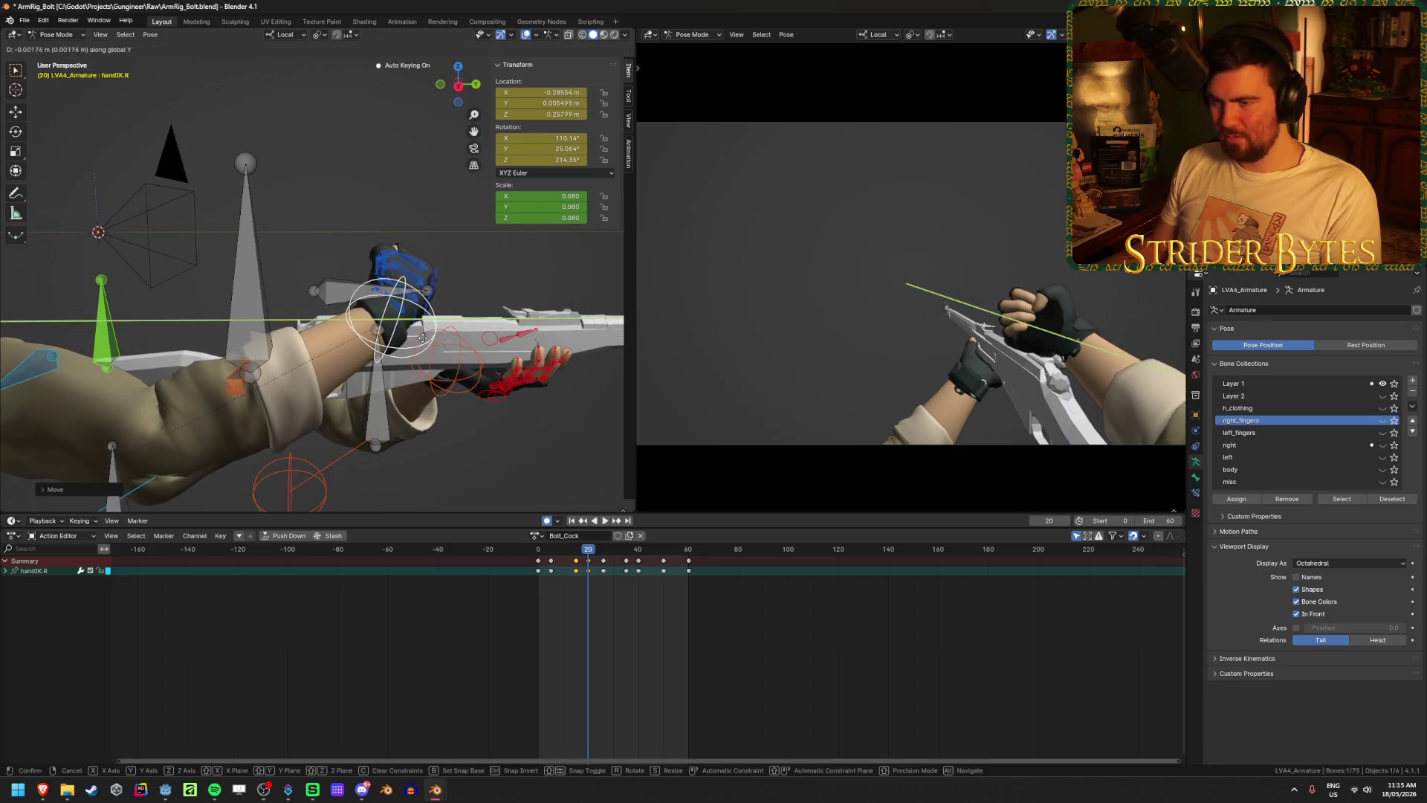
pyautogui.click(401, 431)
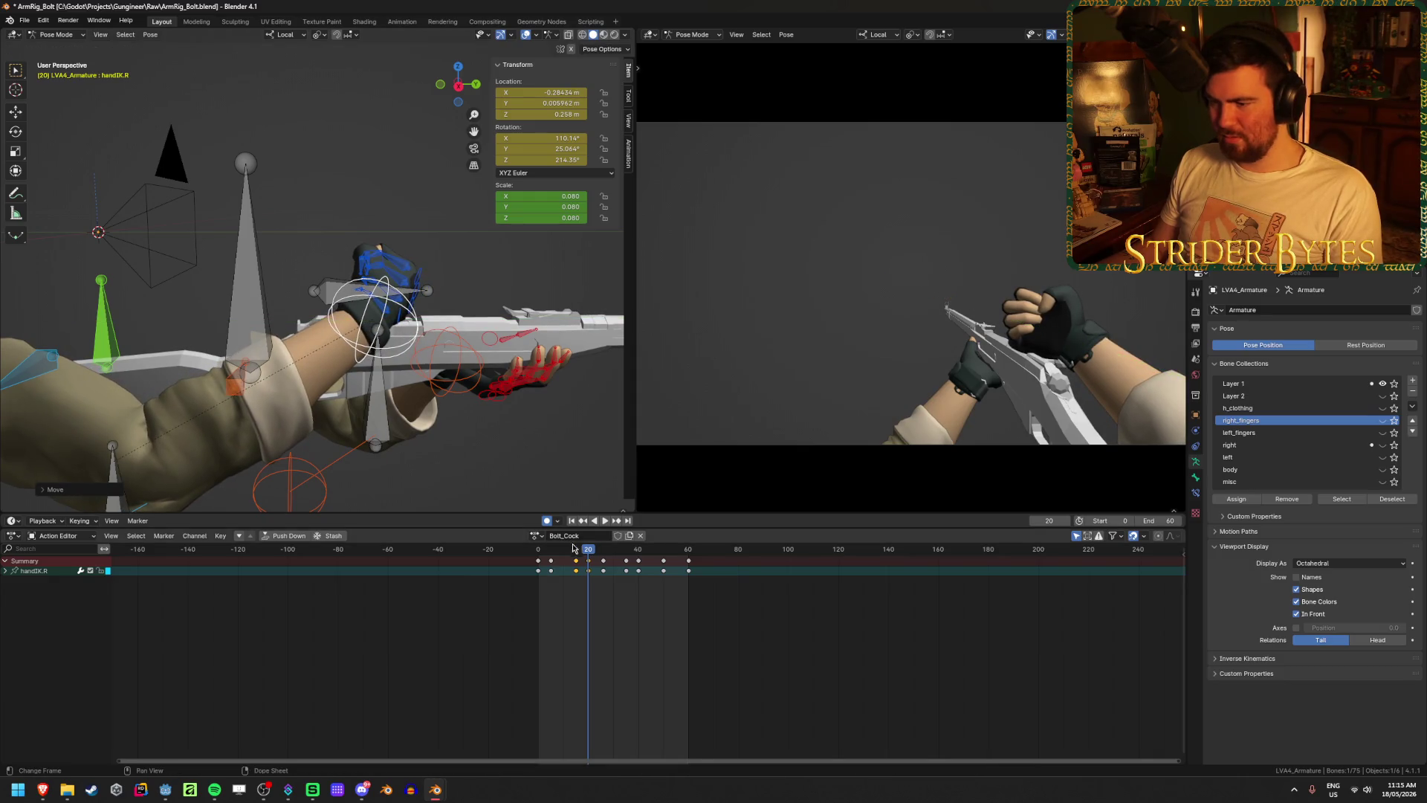
# - Adjust the hand's height along global Z at frame 26
pyautogui.moveTo(587, 547); pyautogui.dragTo(604, 549)
pyautogui.press('g')
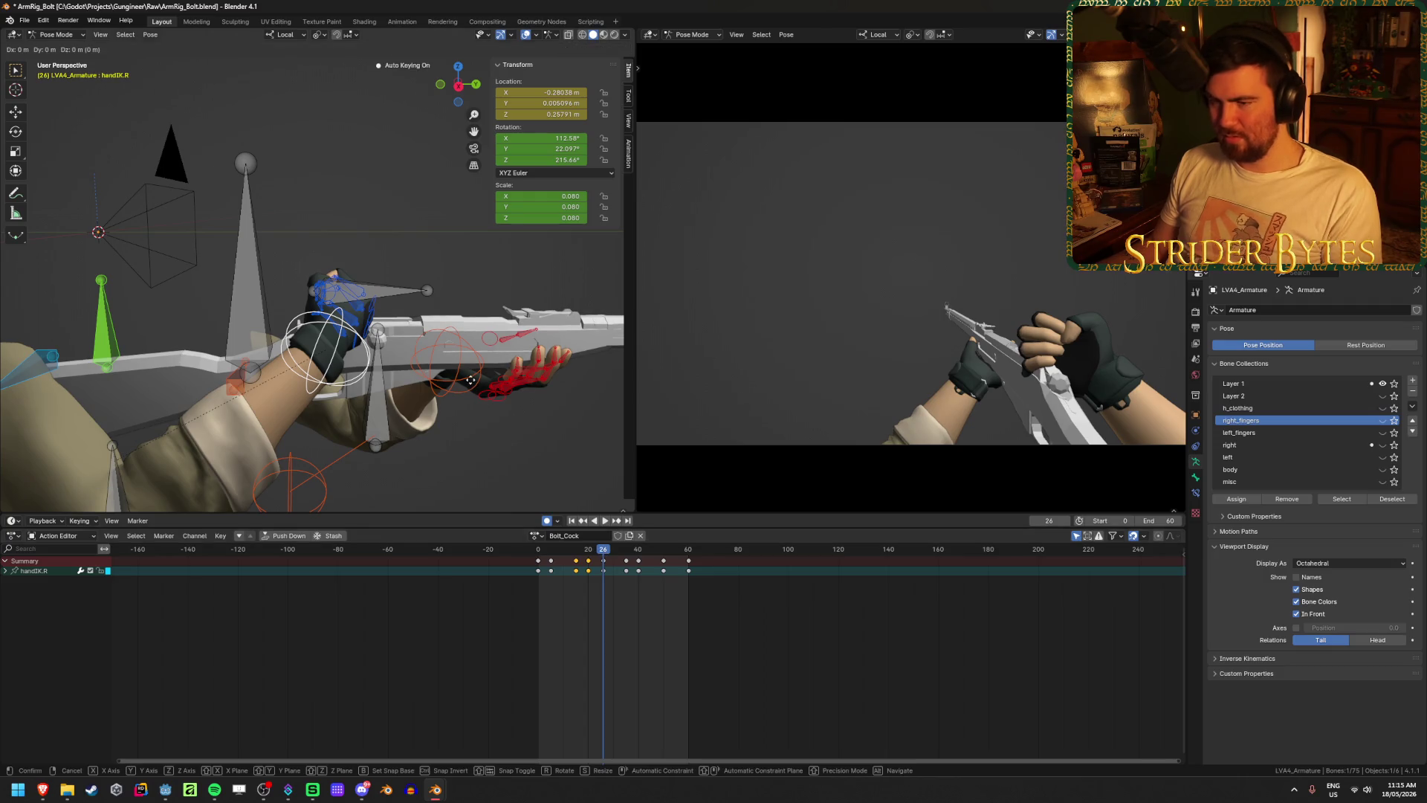
pyautogui.press('y')
pyautogui.press('y')
pyautogui.press('z')
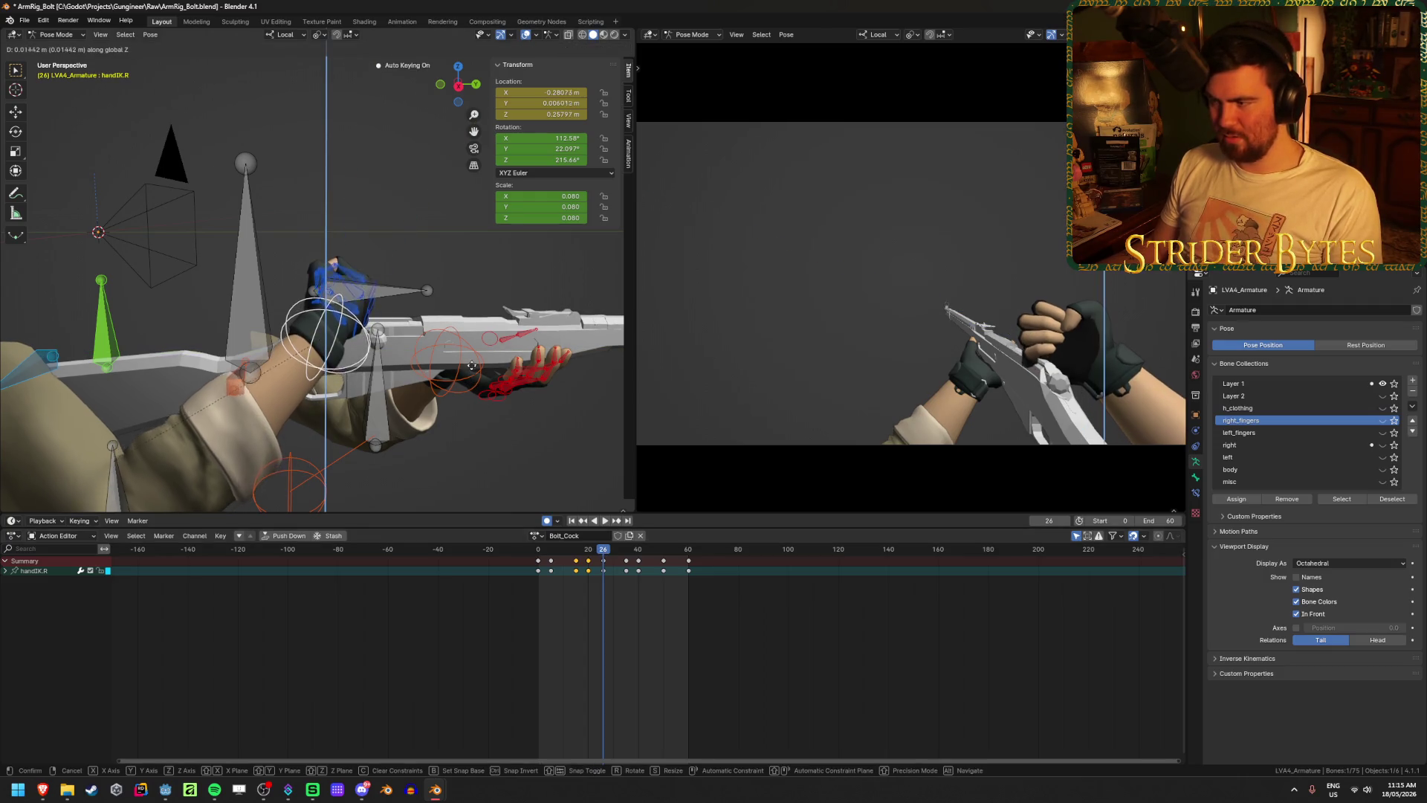
pyautogui.click(471, 356)
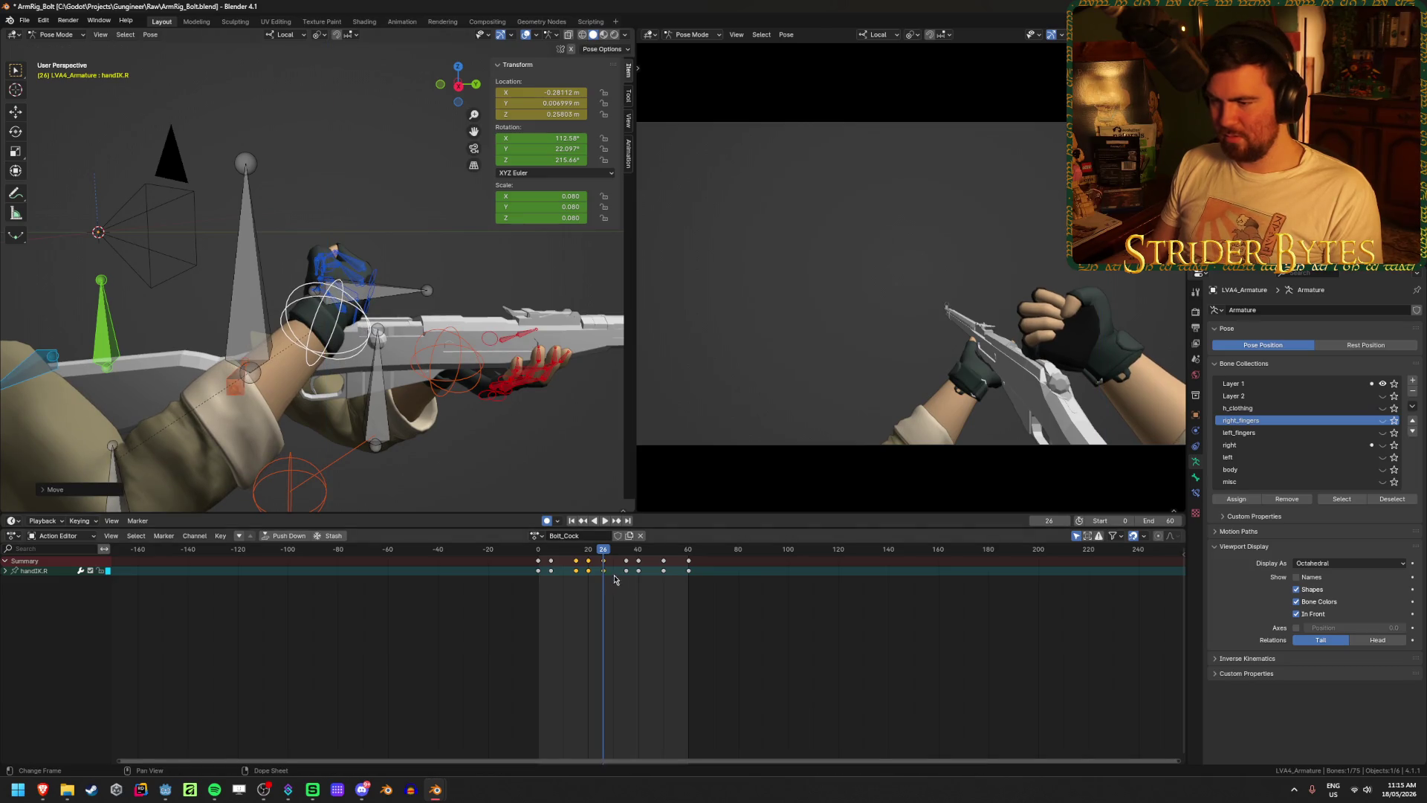
# - Play back the action and readjust the hand's height along Z around frame 27
pyautogui.moveTo(604, 552); pyautogui.dragTo(639, 550)
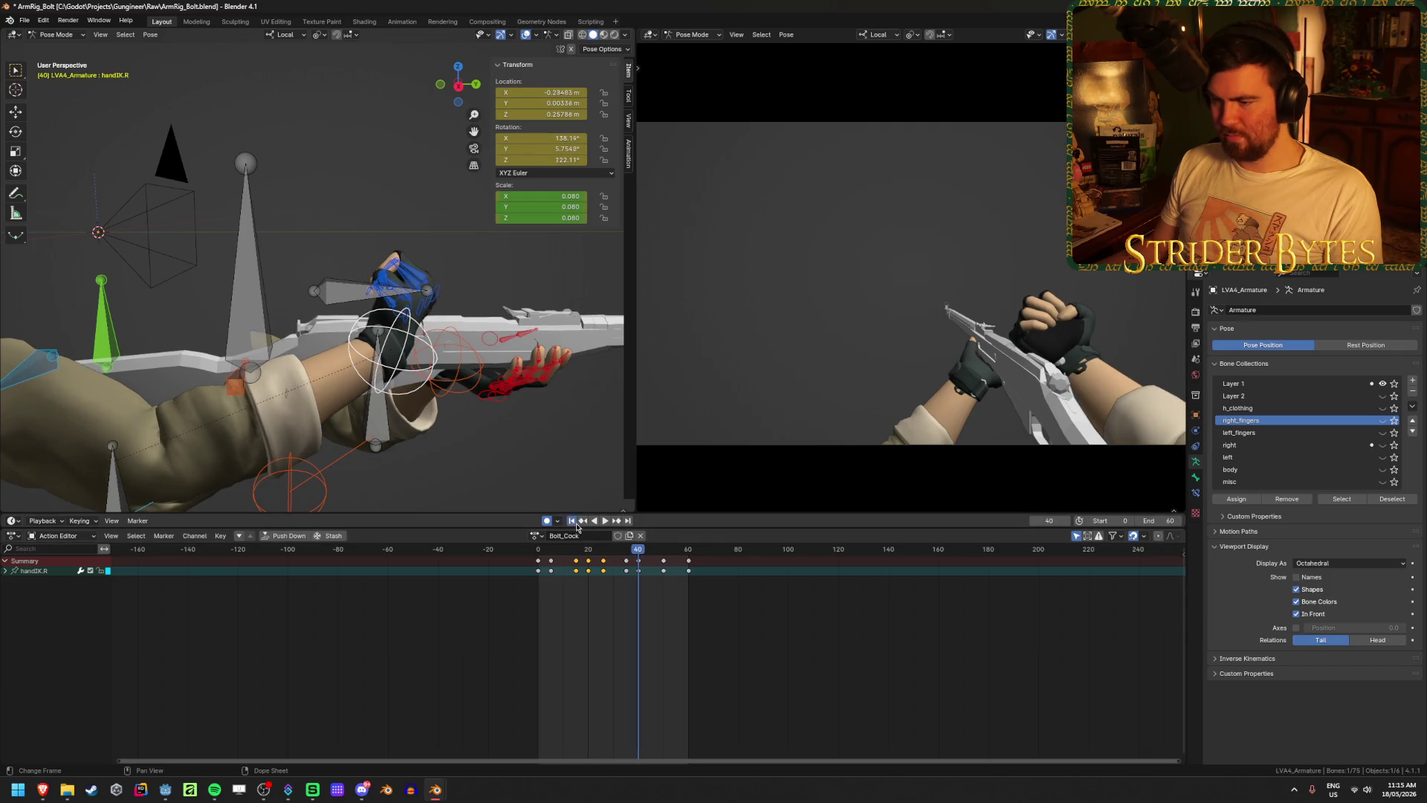
pyautogui.click(604, 520)
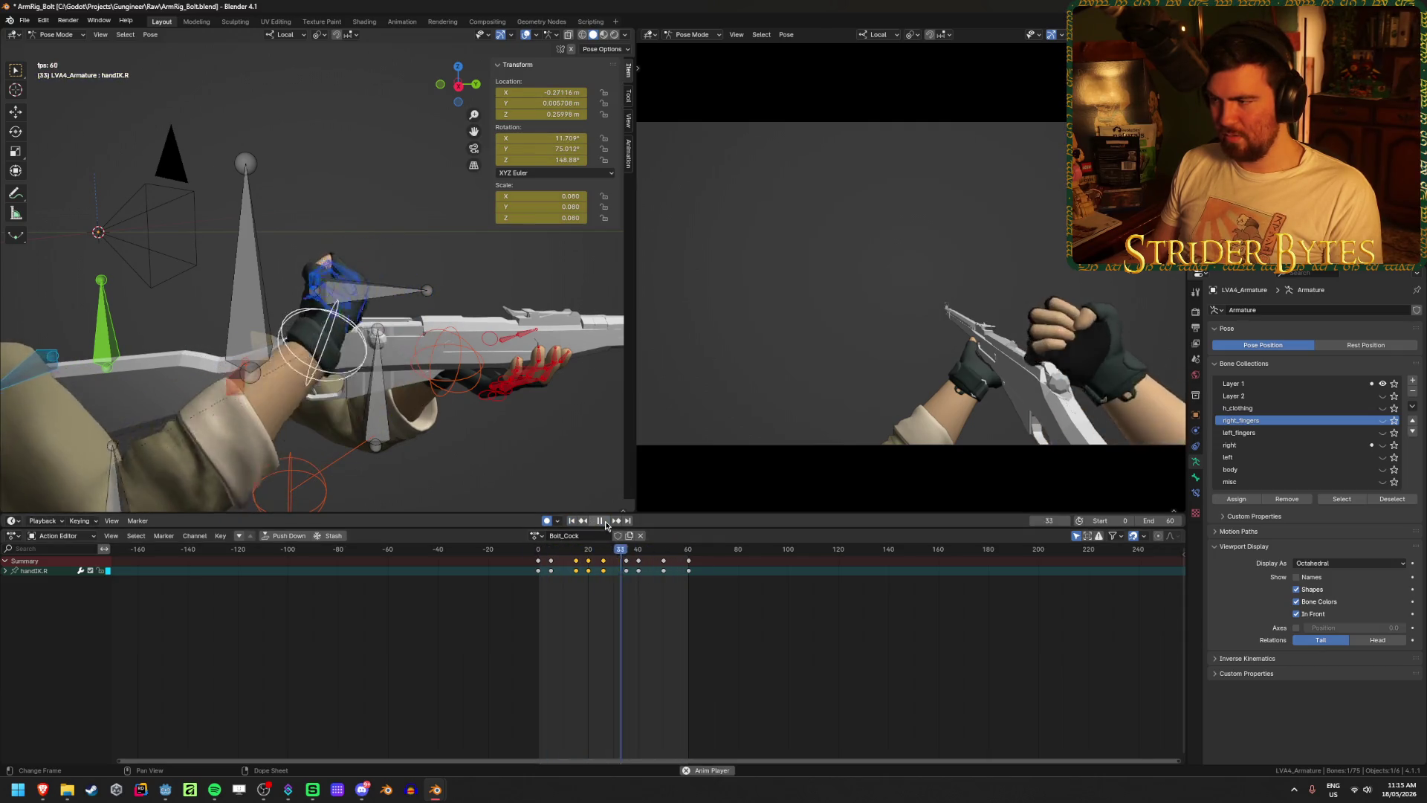
pyautogui.moveTo(605, 550); pyautogui.dragTo(626, 551)
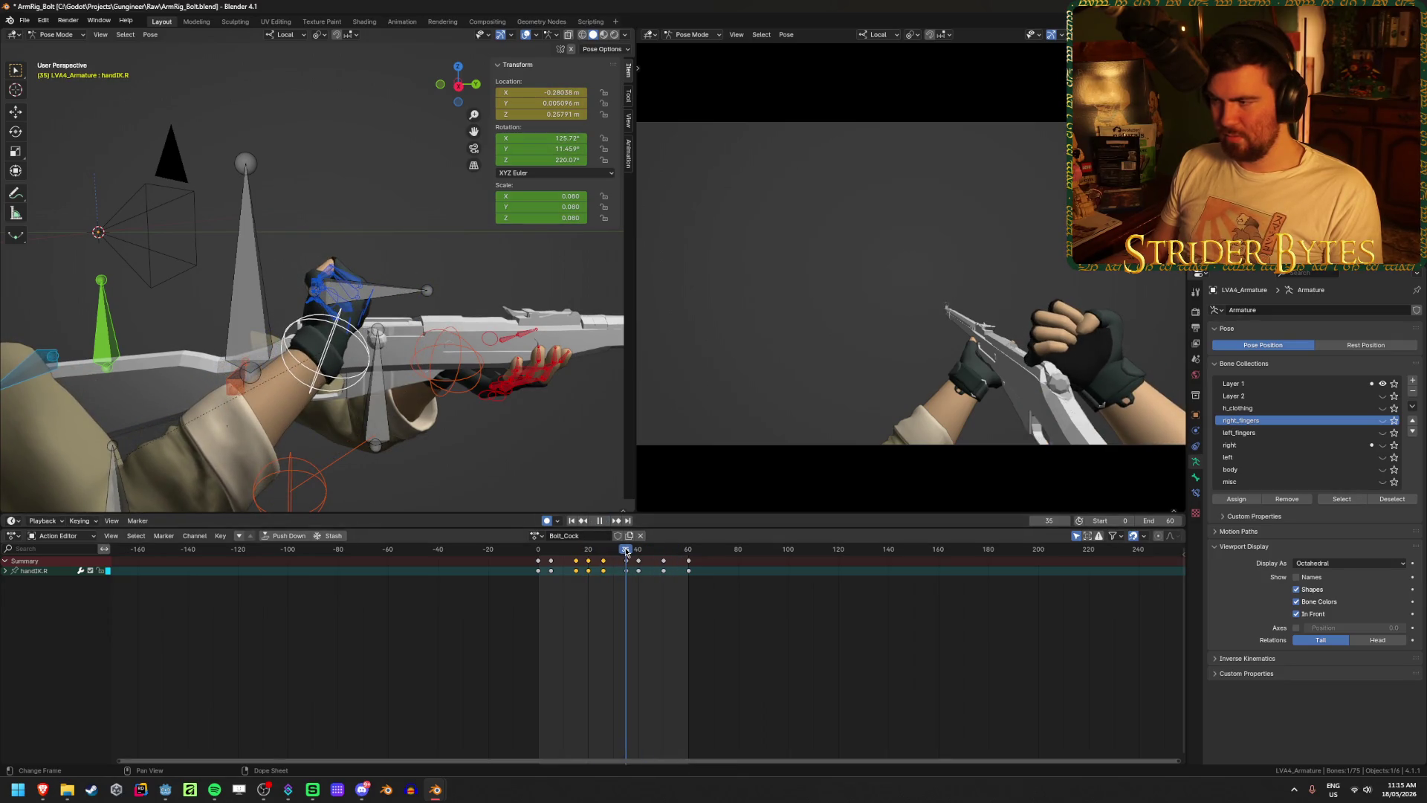
pyautogui.press('g')
pyautogui.press('z')
pyautogui.click(476, 327)
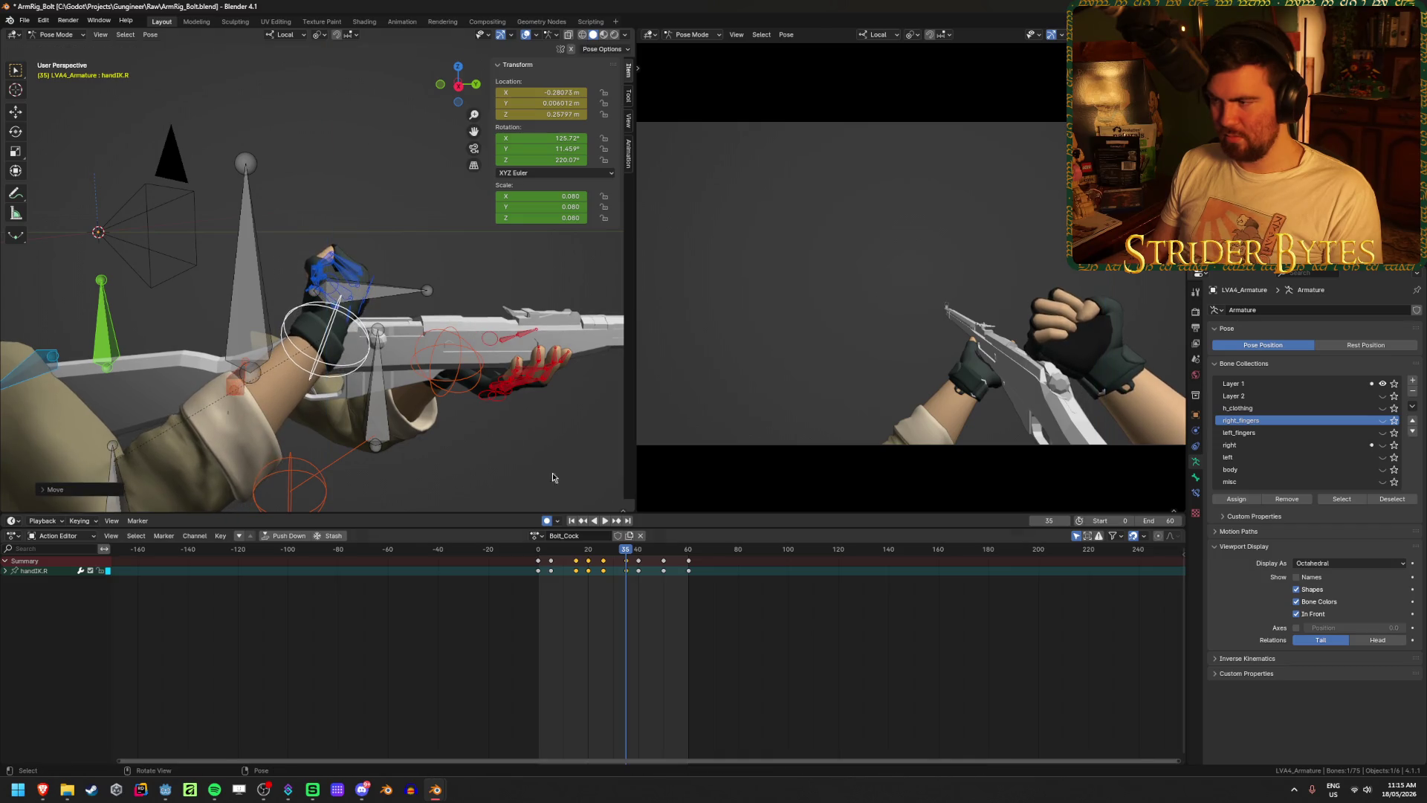
pyautogui.press('space')
pyautogui.click(616, 550)
pyautogui.moveTo(616, 550); pyautogui.dragTo(654, 553)
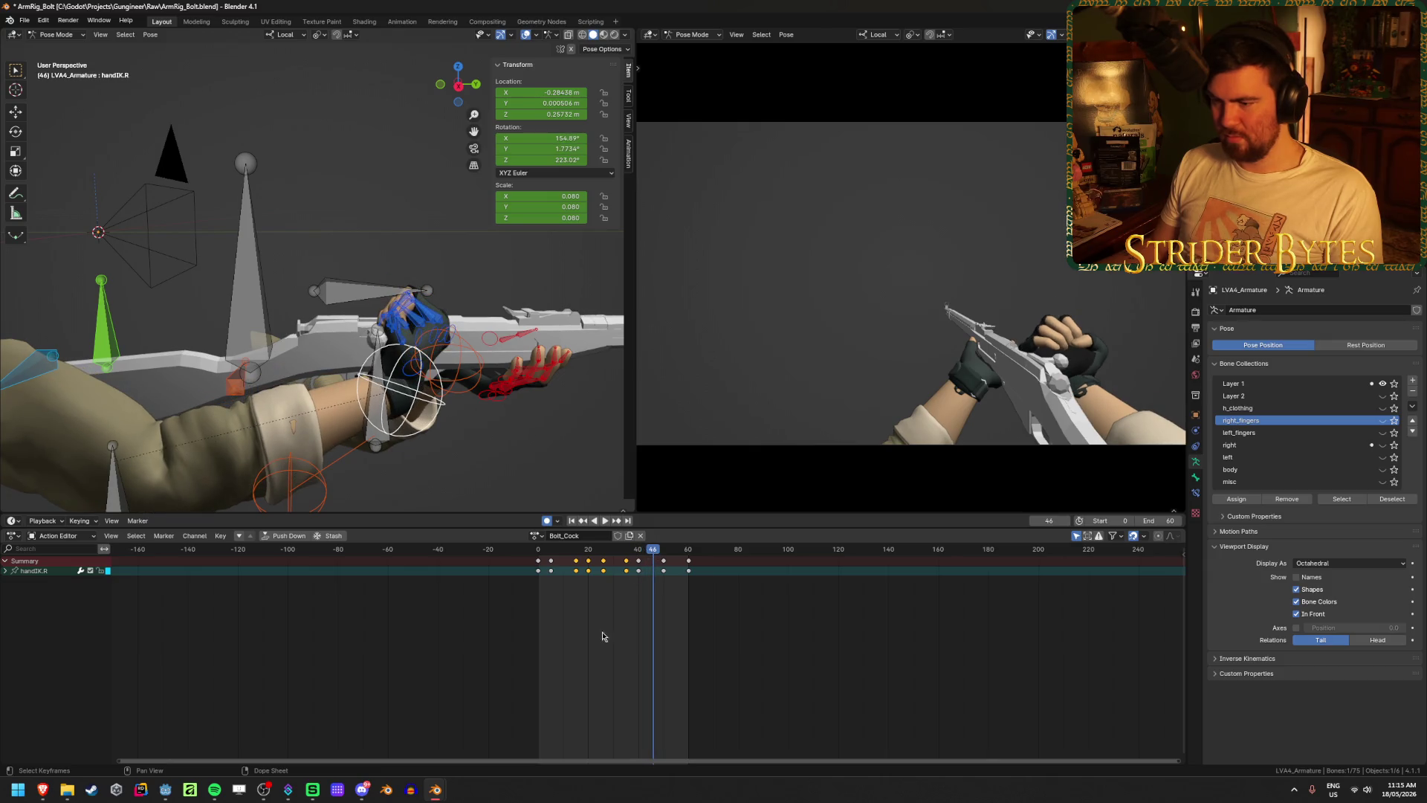
pyautogui.click(588, 550)
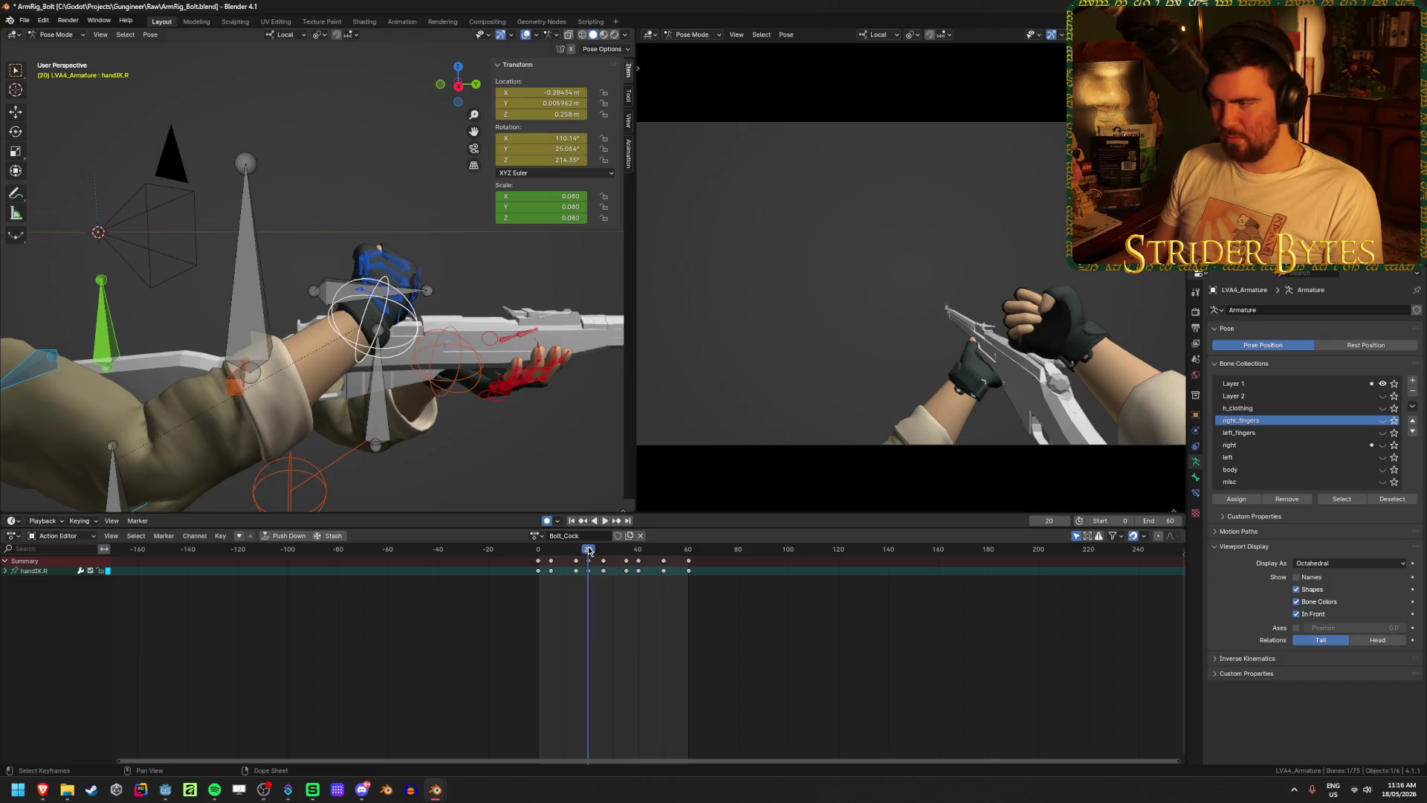
# - Duplicate the hand's frame-20 key to a slightly later frame and play back to check the pose
pyautogui.press('space')
pyautogui.press('Escape')
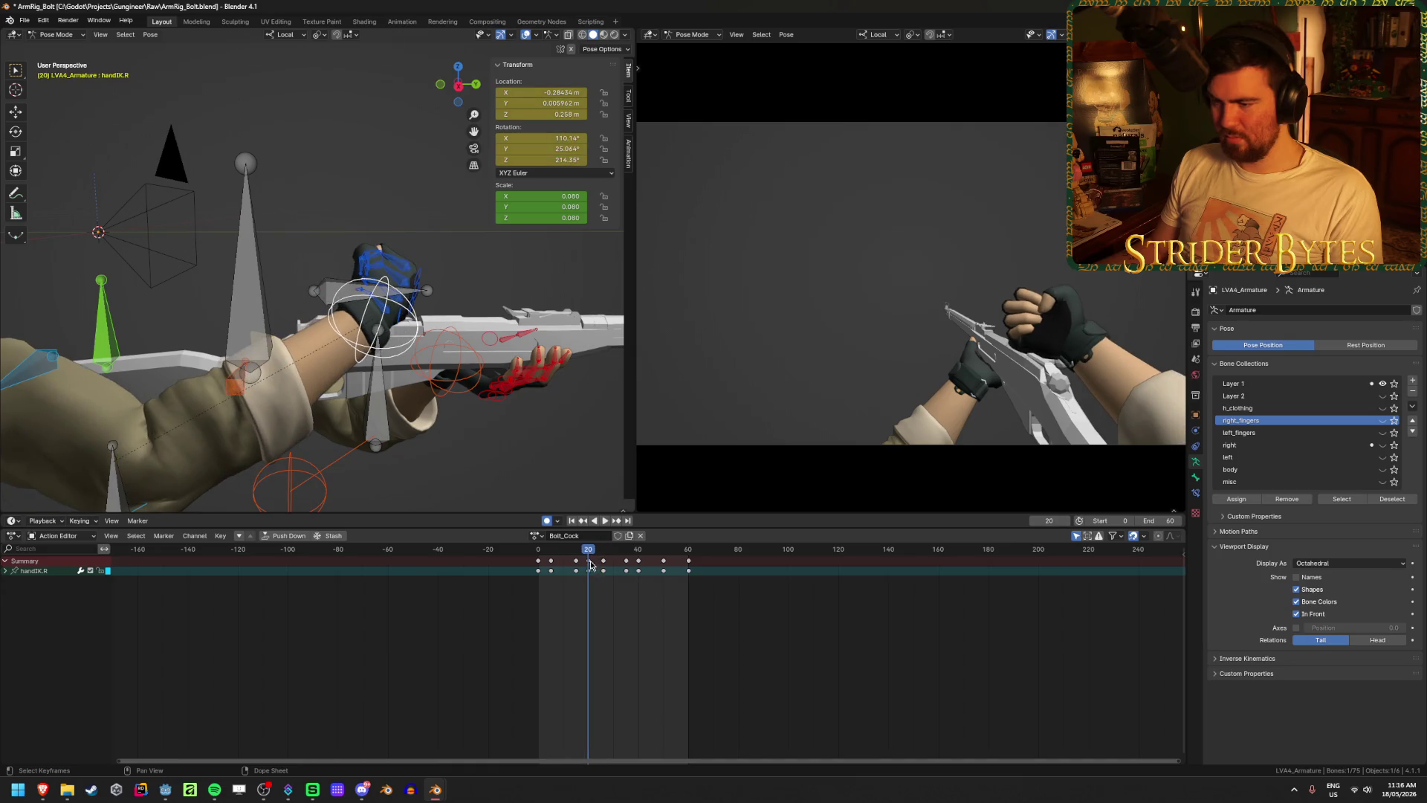
pyautogui.moveTo(593, 567); pyautogui.dragTo(634, 576)
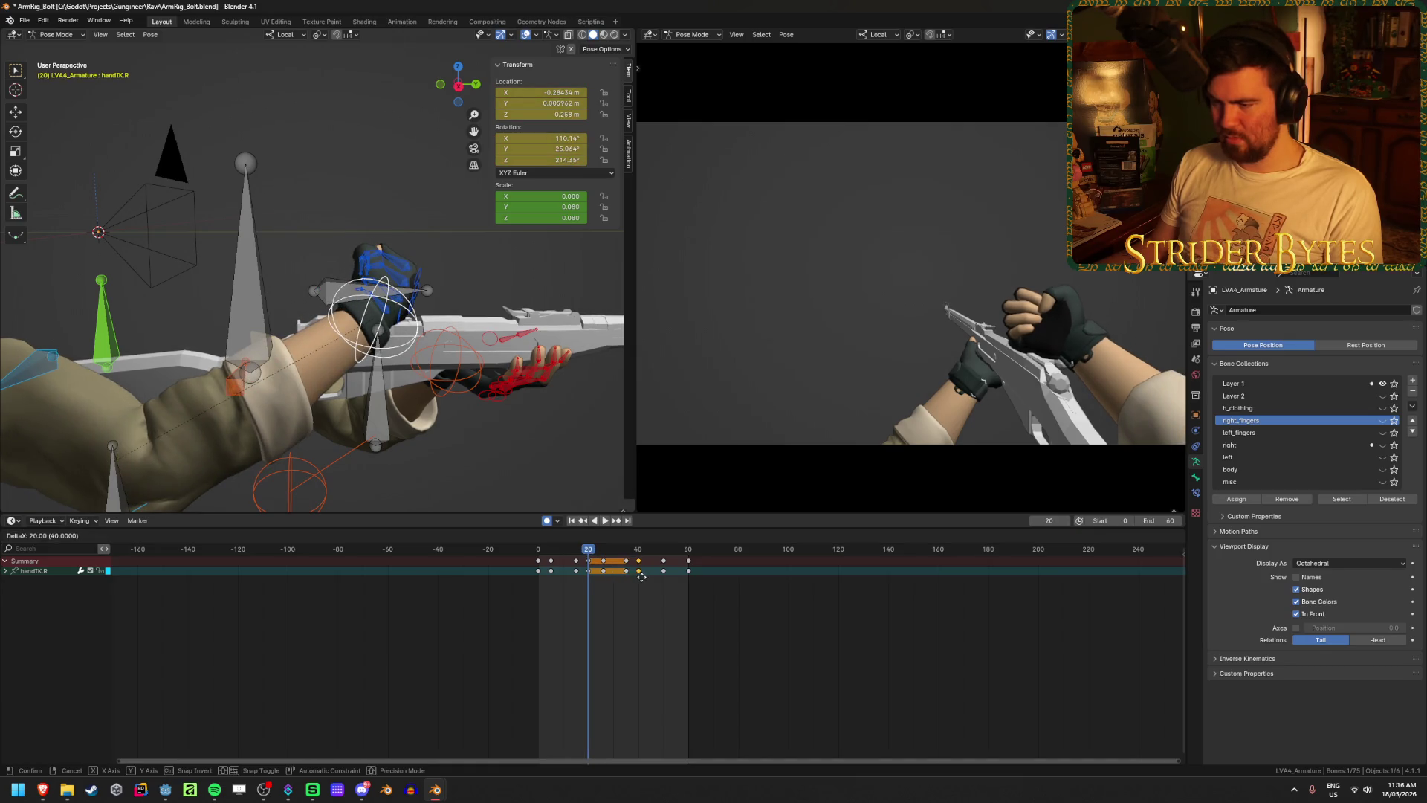
pyautogui.click(642, 576)
pyautogui.press('space')
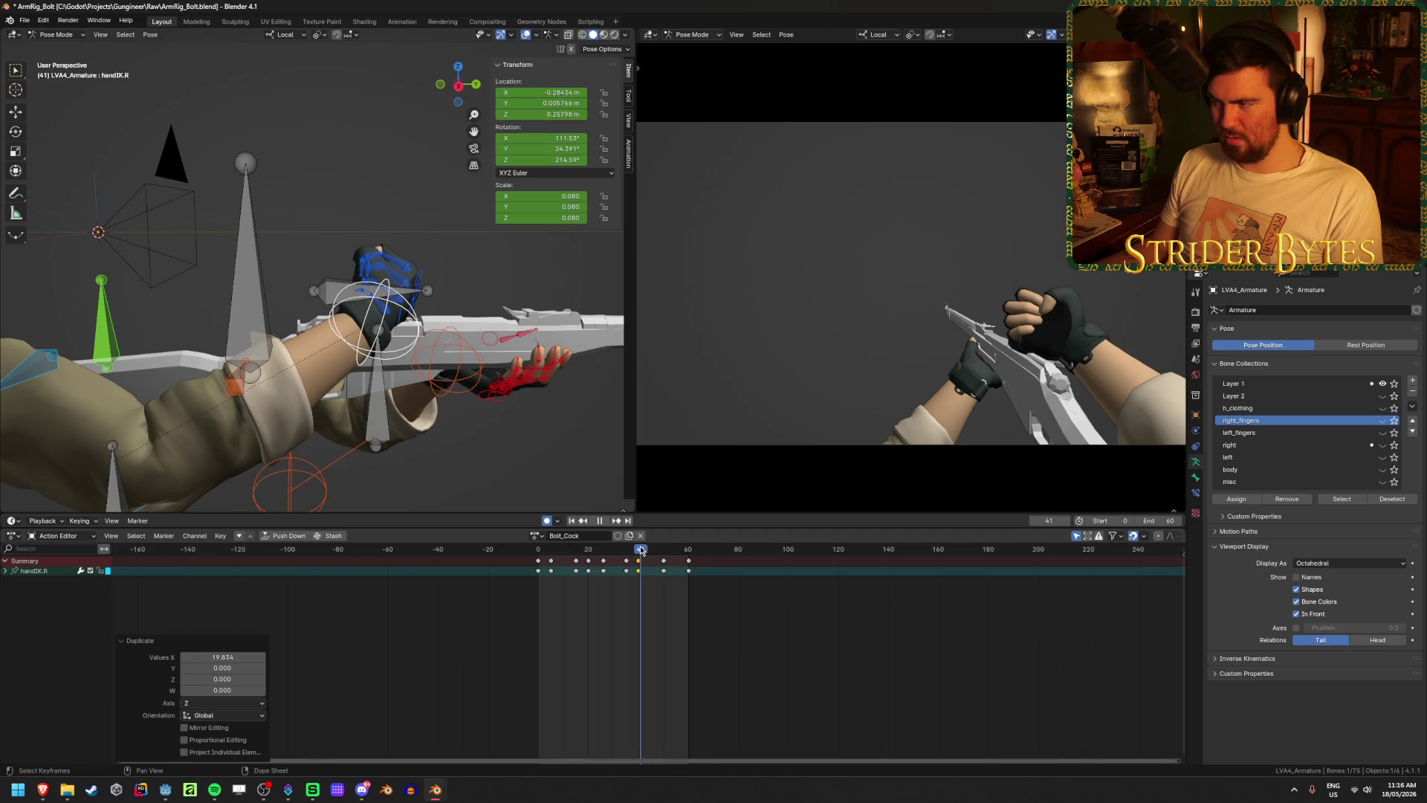
pyautogui.press('space')
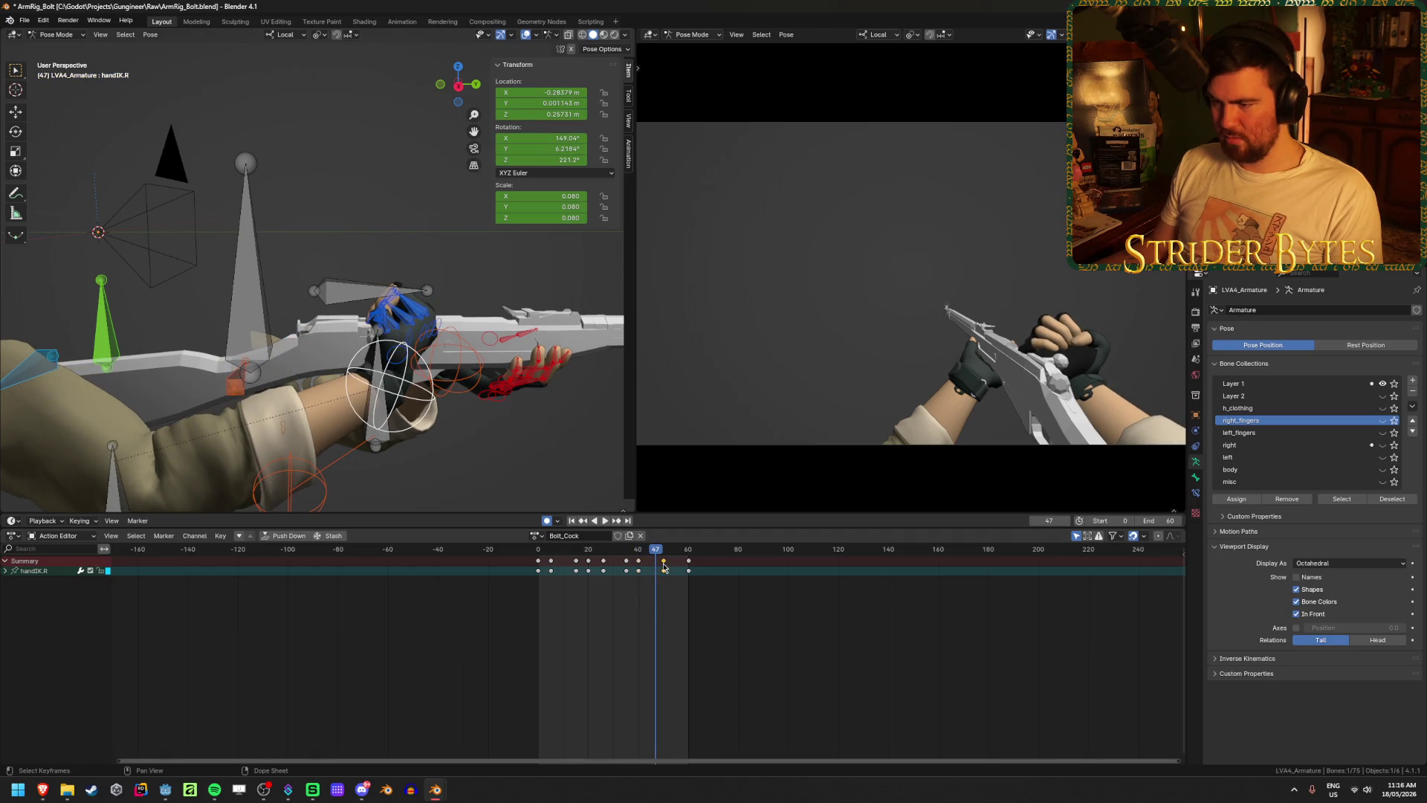
# - Nudge the selected hand key to near frame 45 and replay the action
pyautogui.press('Left')
pyautogui.press('Left')
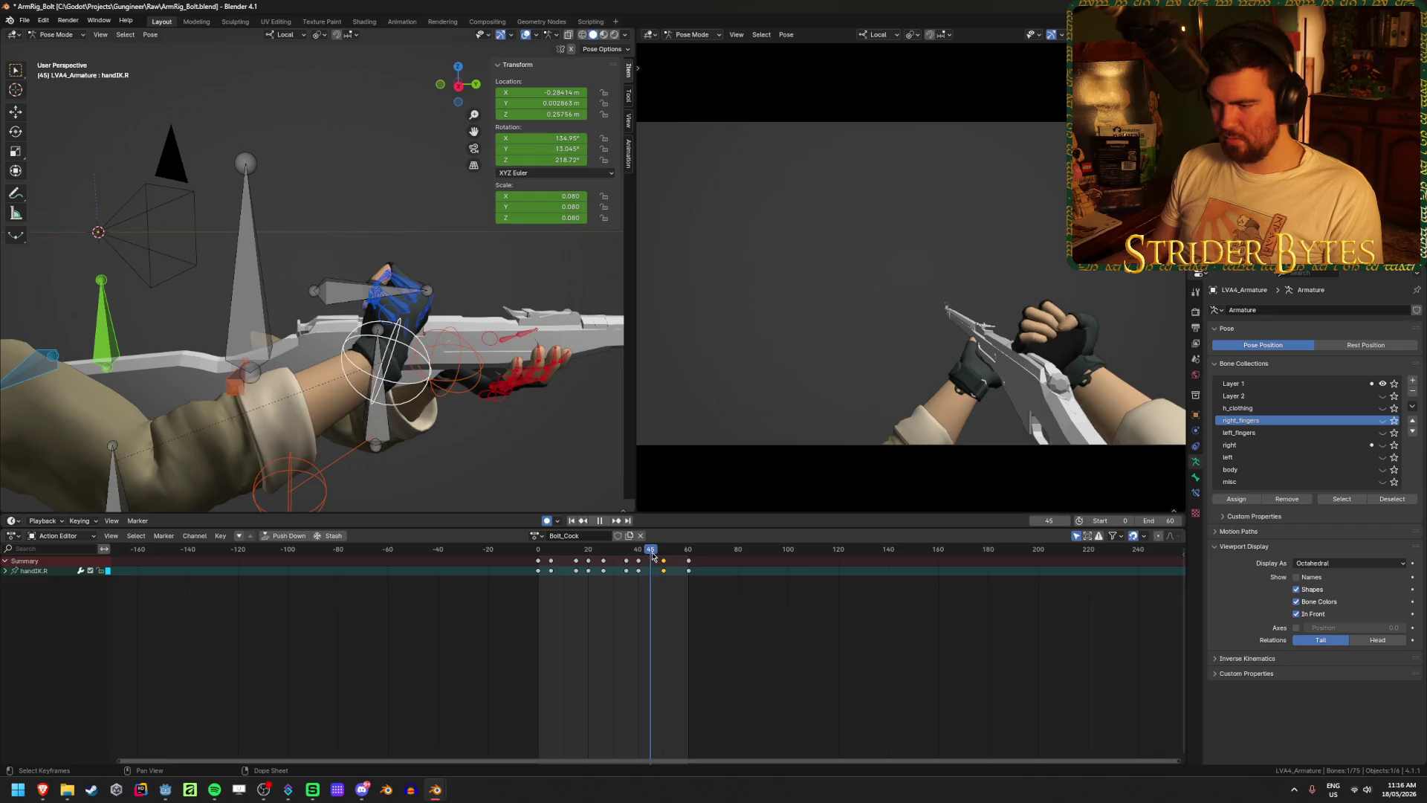
pyautogui.press('g')
pyautogui.click(650, 576)
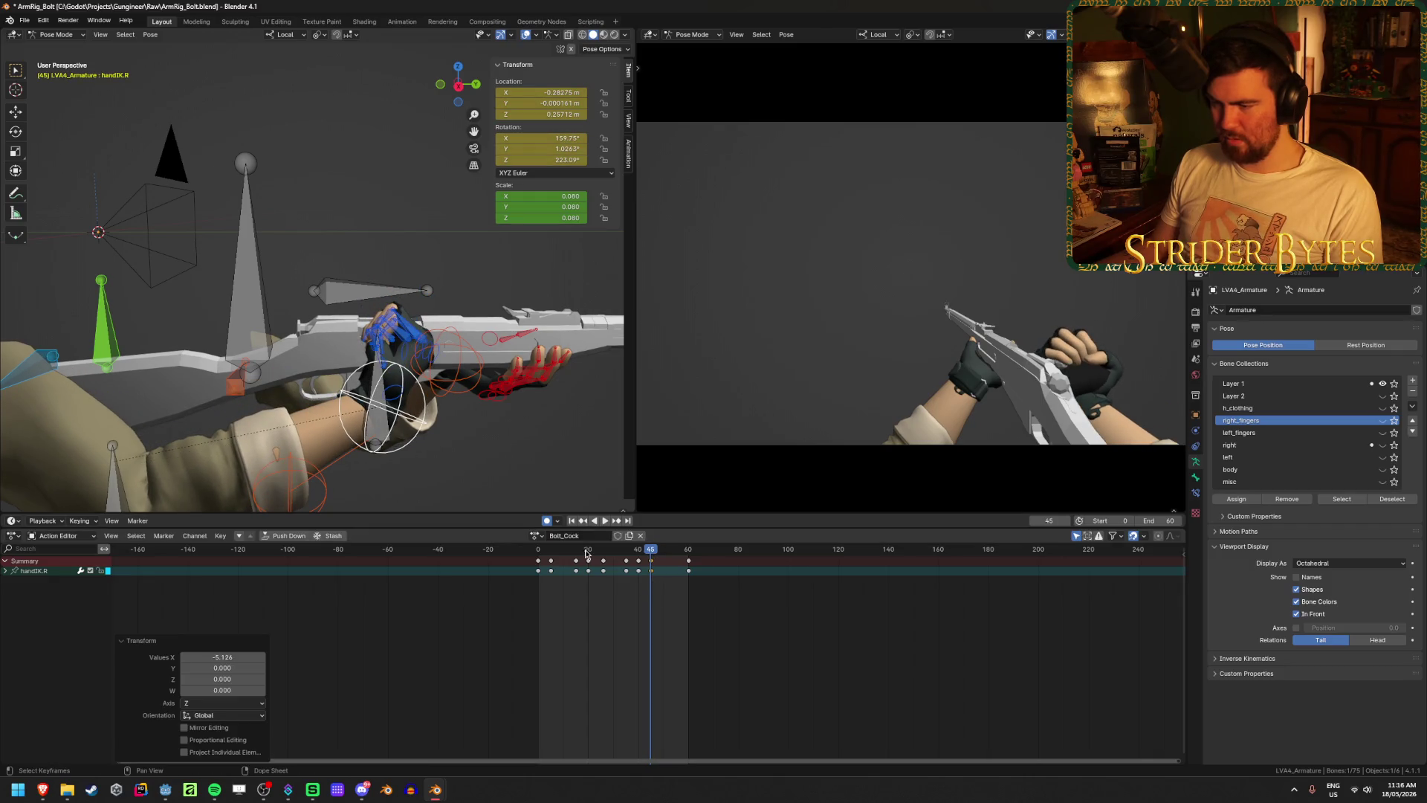
pyautogui.press('space')
pyautogui.click(577, 551)
pyautogui.press('space')
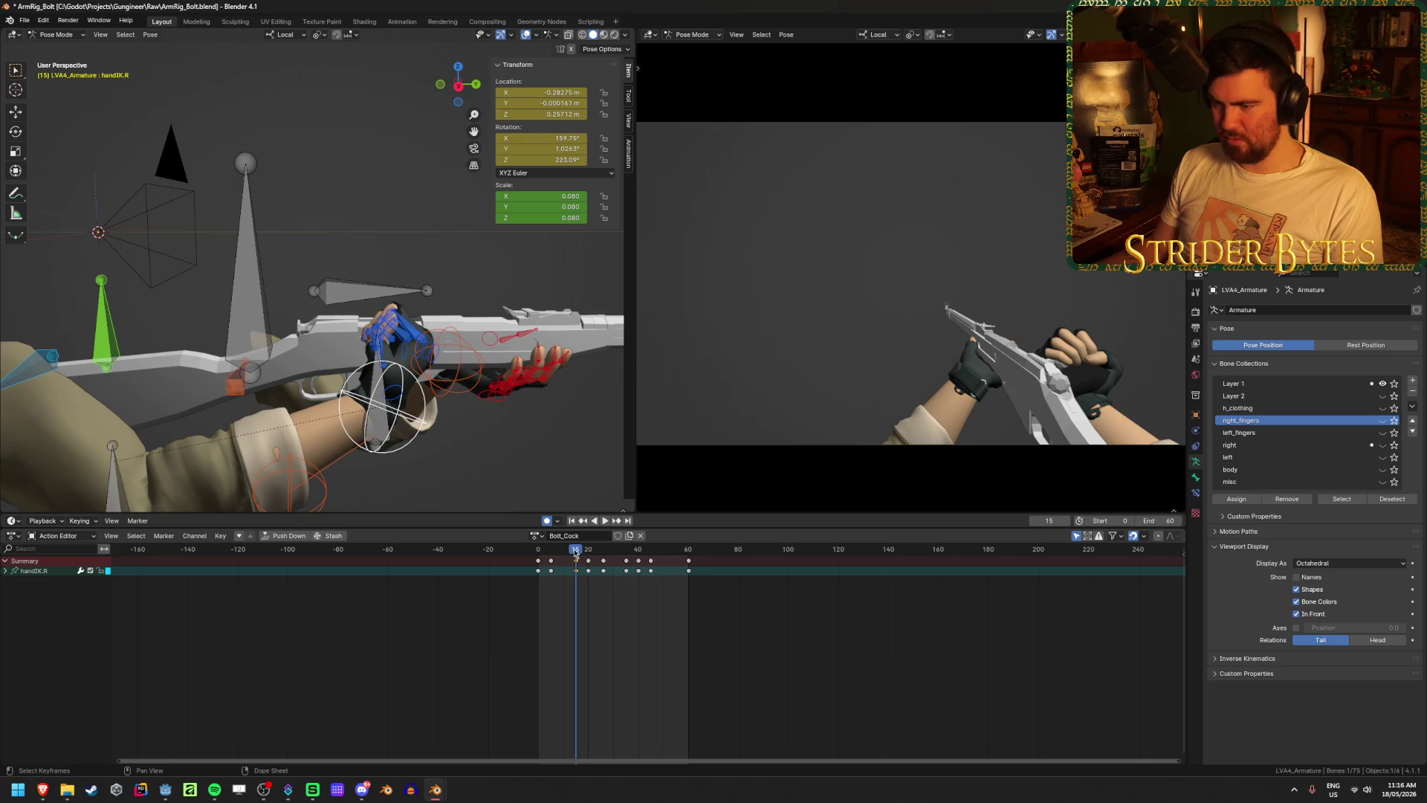
pyautogui.press('space')
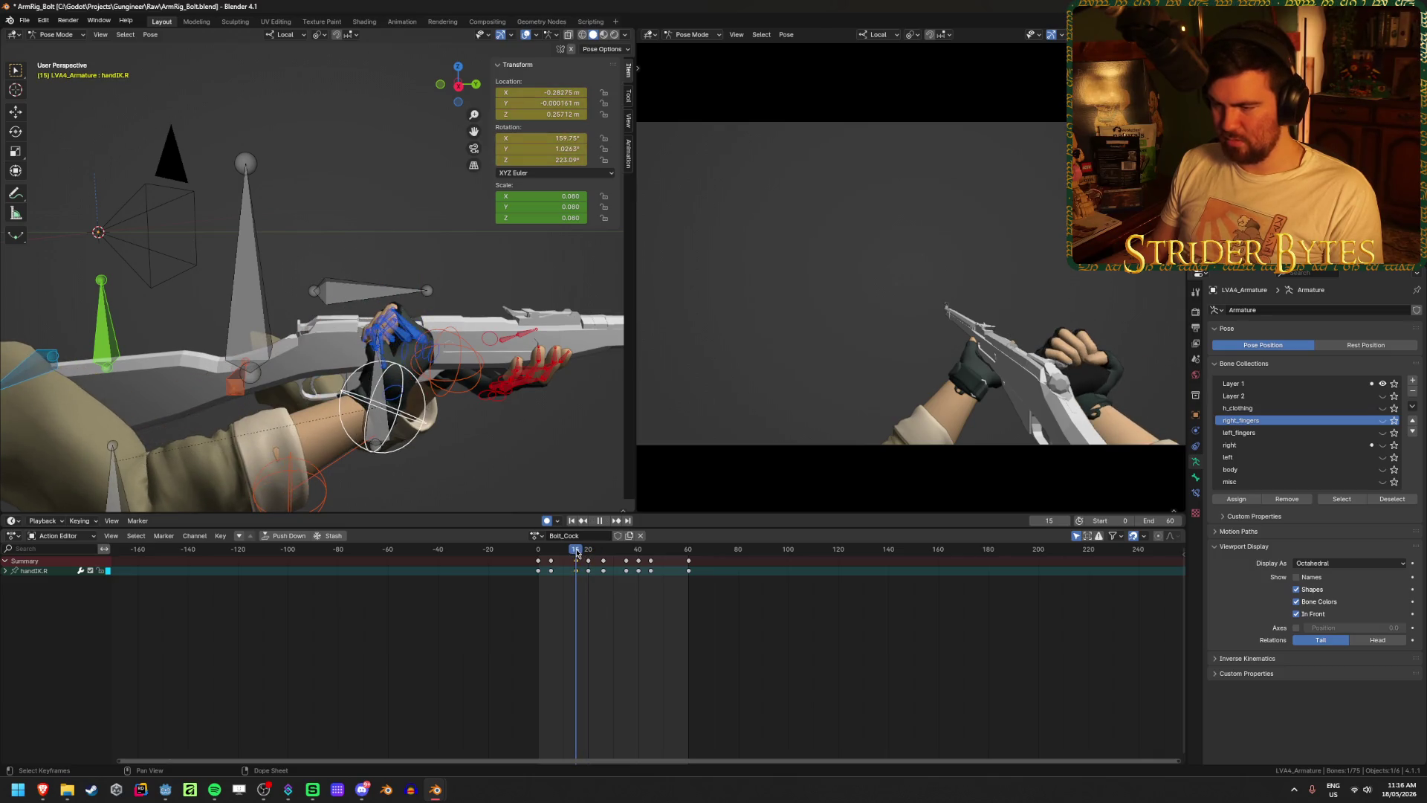
# - Shift the frame-15 key later, copy the frame-5 hand pose to the action's end, and save
pyautogui.press('g')
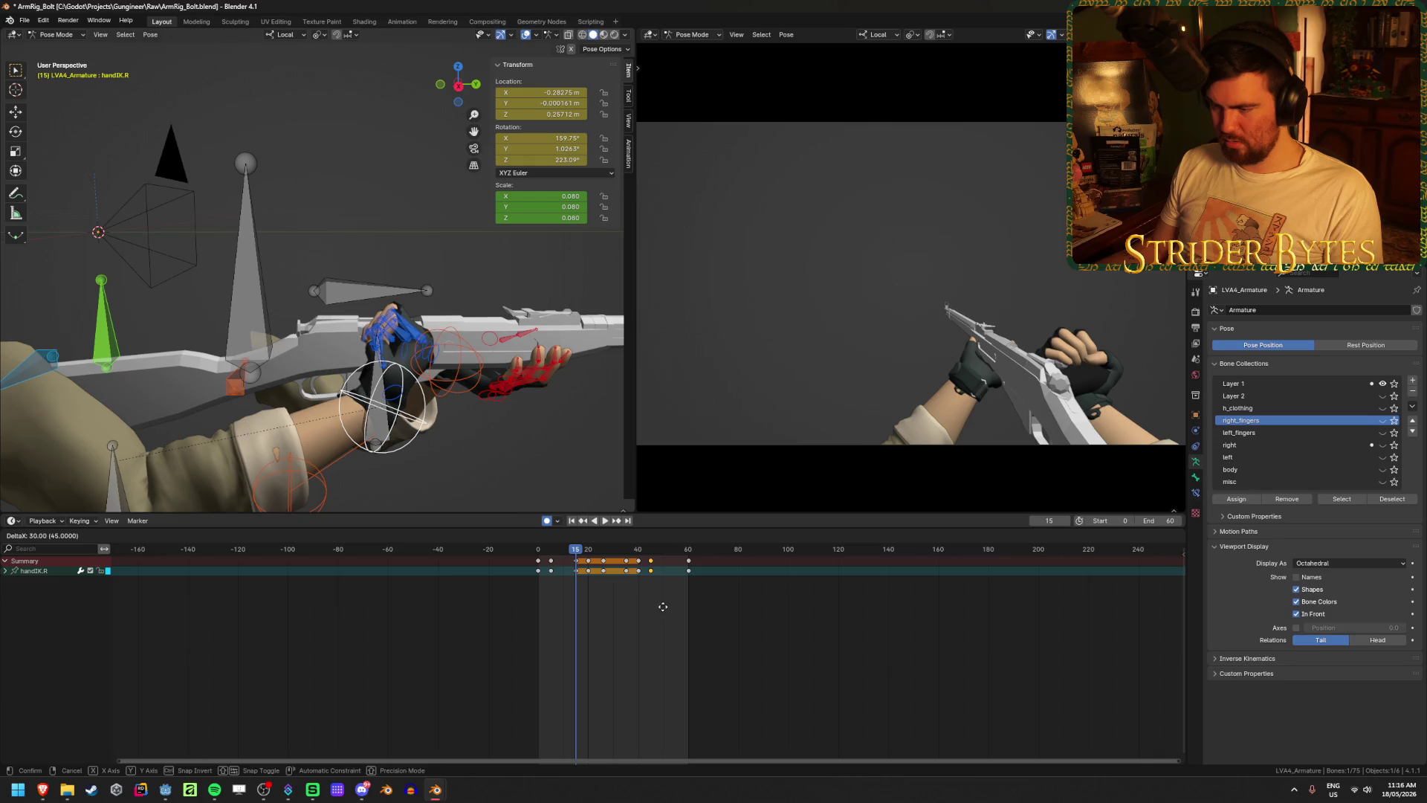
pyautogui.click(662, 606)
pyautogui.click(577, 556)
pyautogui.click(554, 567)
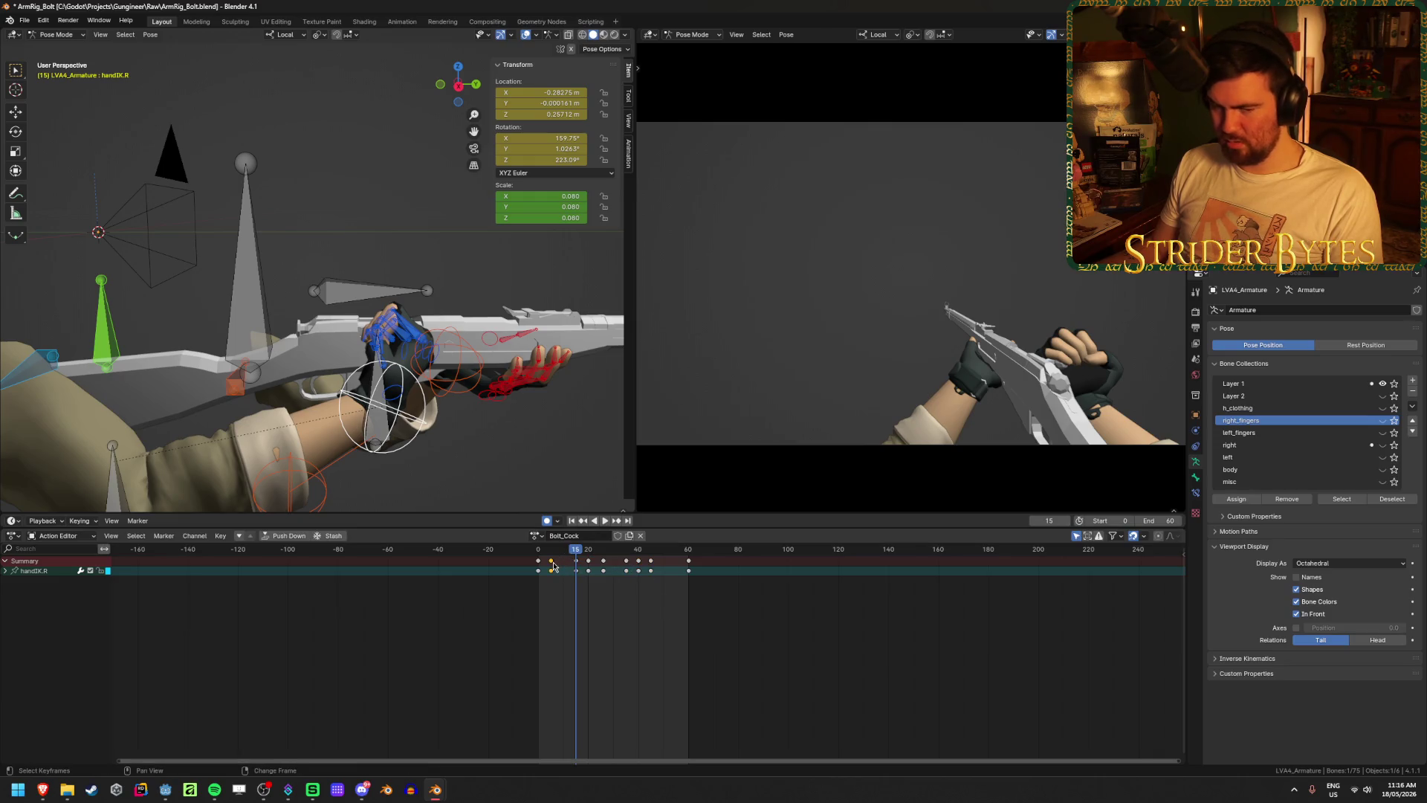
pyautogui.hotkey('shift', 'd')
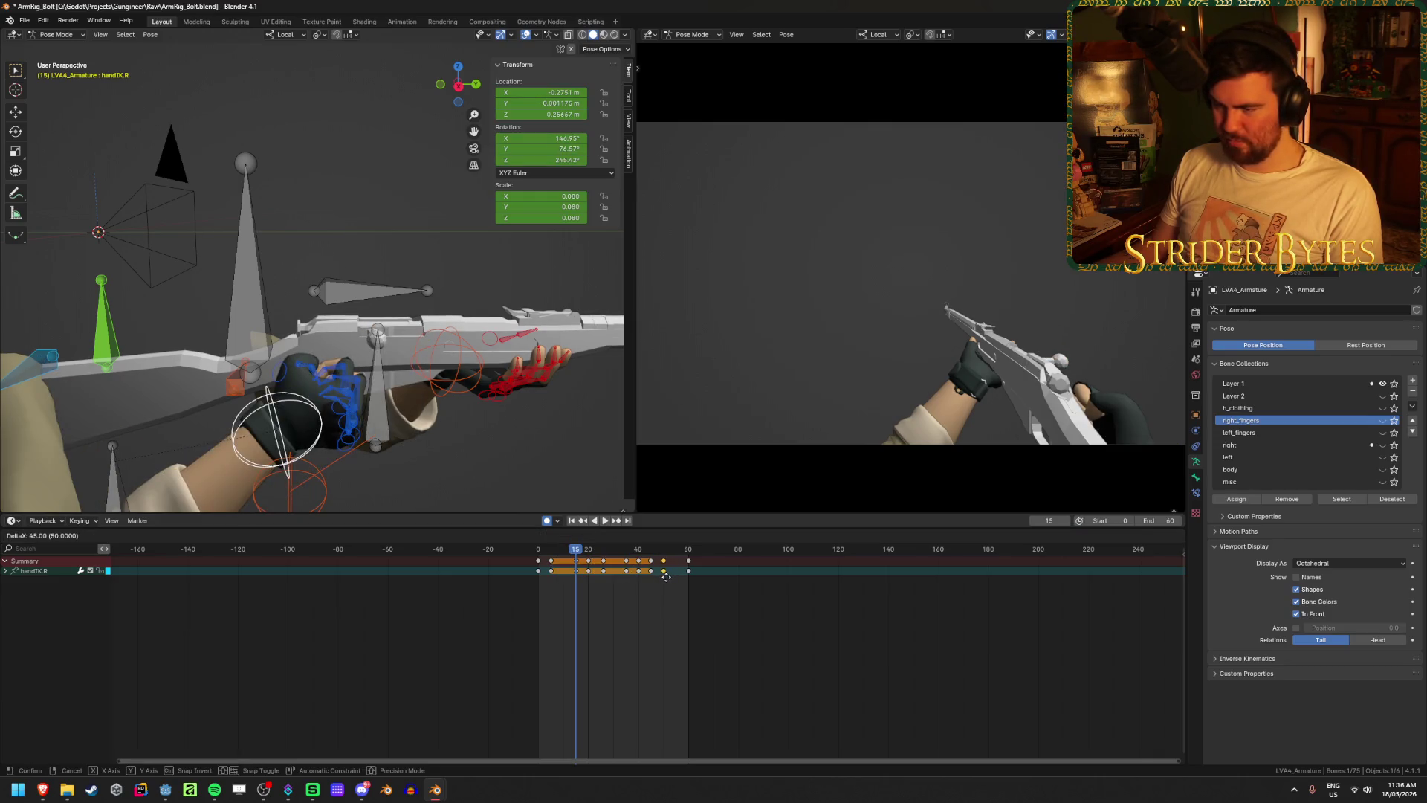
pyautogui.click(666, 577)
pyautogui.hotkey('ctrl', 's')
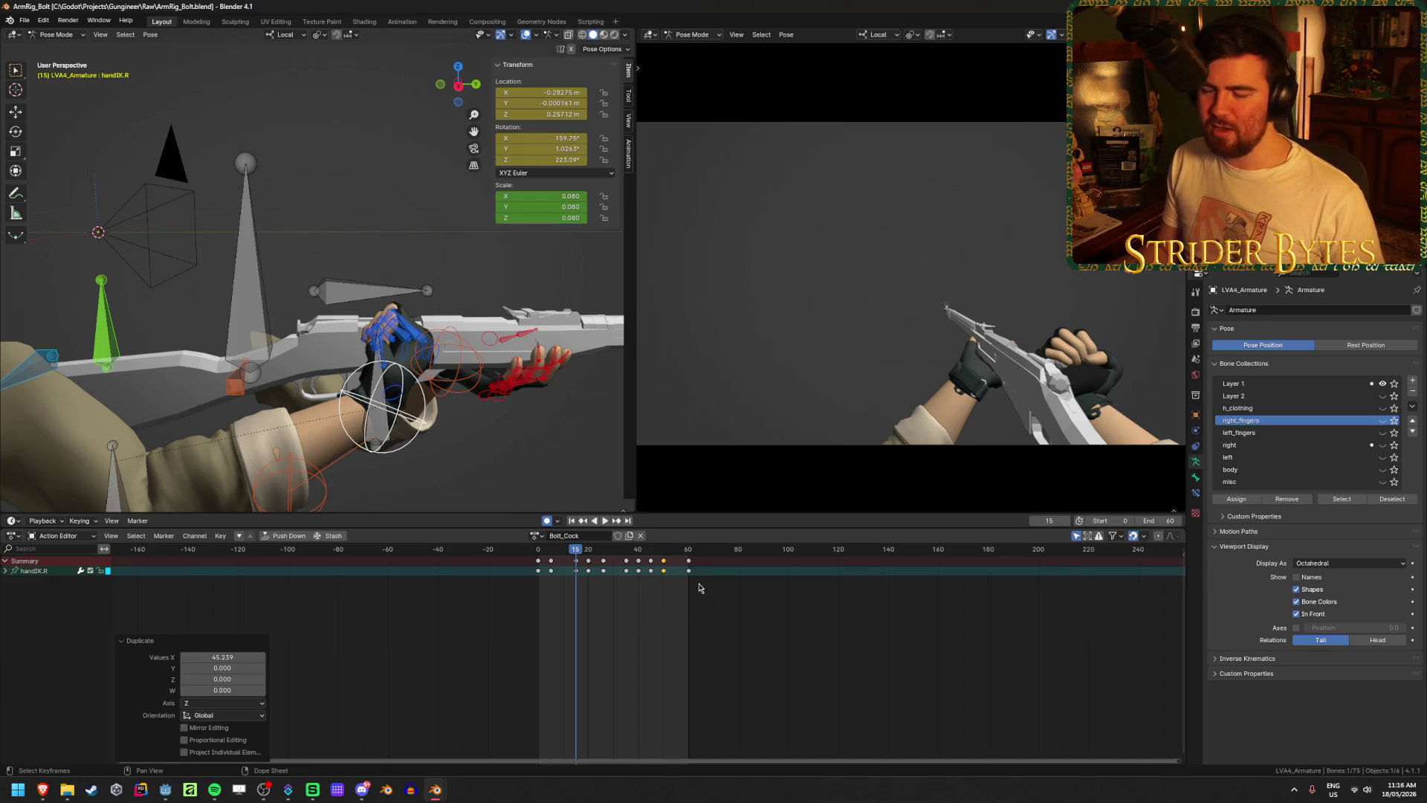
# - Slide the selected keys around frame 20 and preview Bolt_Cock forwards and backwards
pyautogui.click(608, 521)
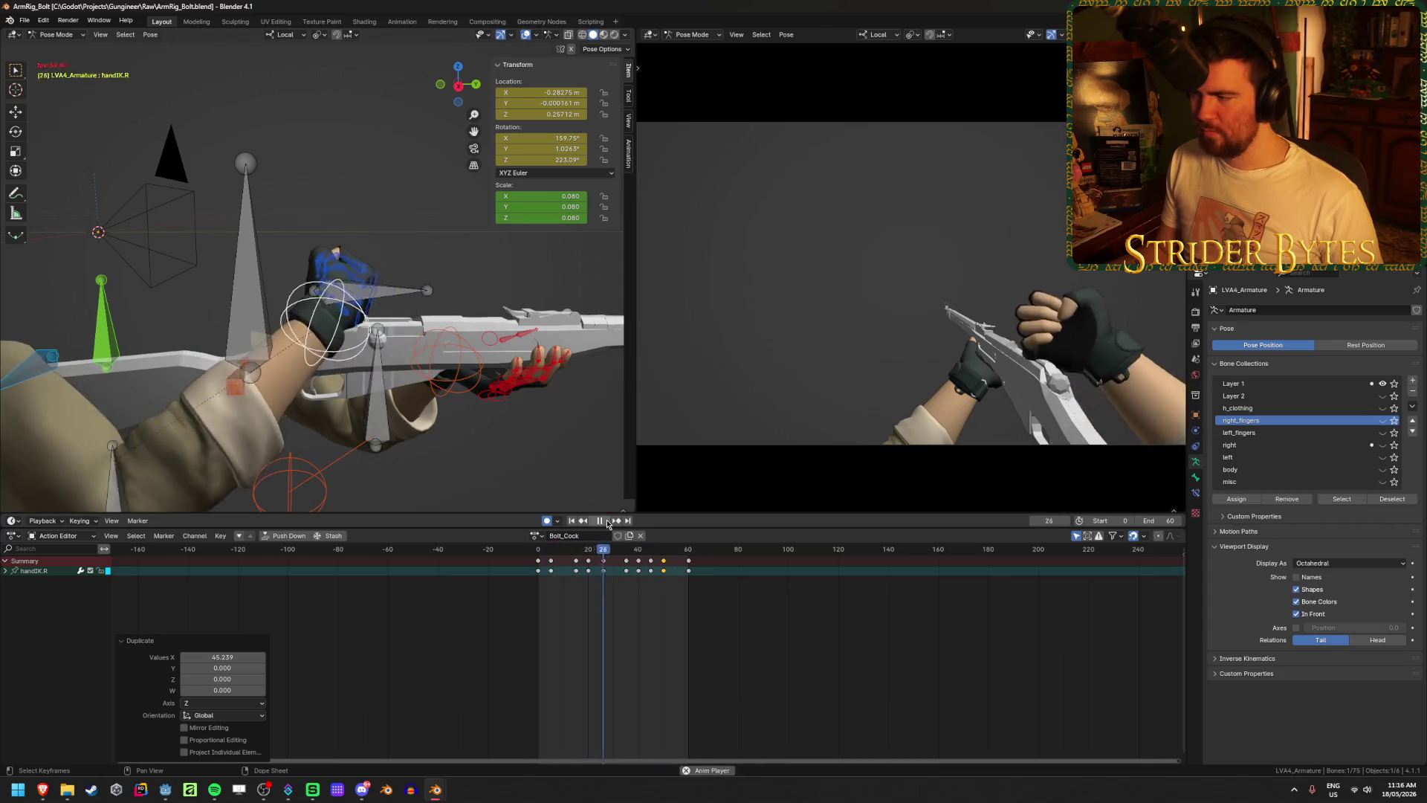
pyautogui.click(608, 522)
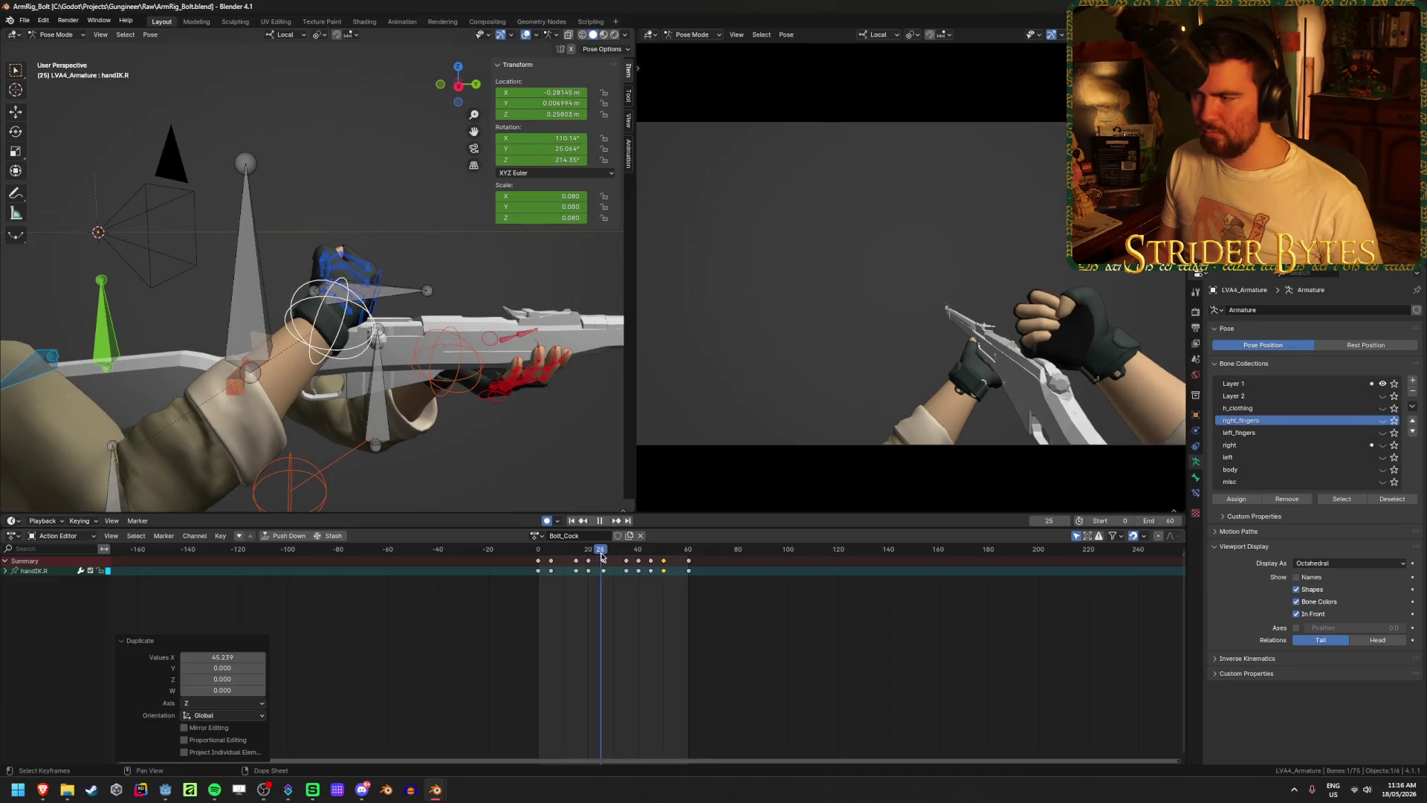
pyautogui.click(607, 556)
pyautogui.click(589, 561)
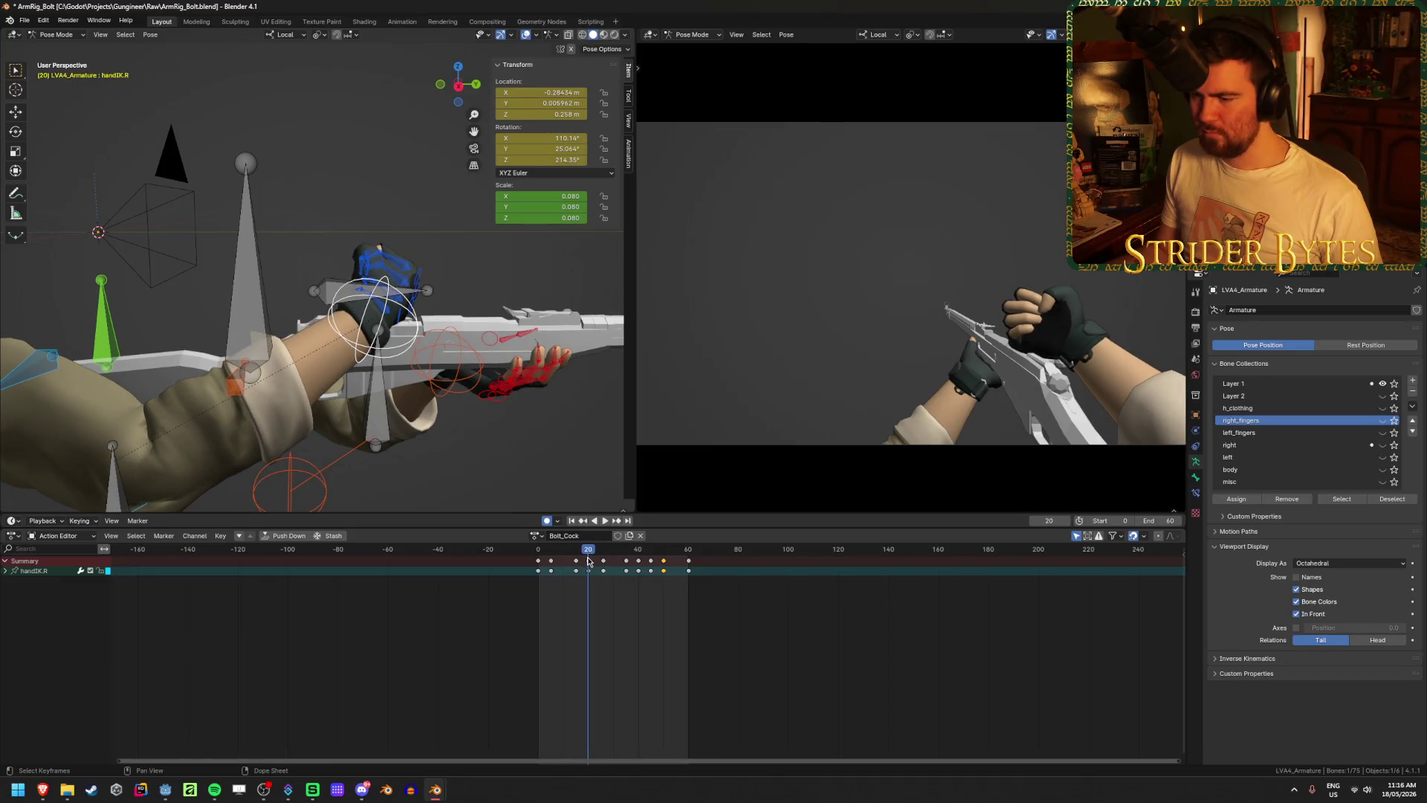
pyautogui.press('g')
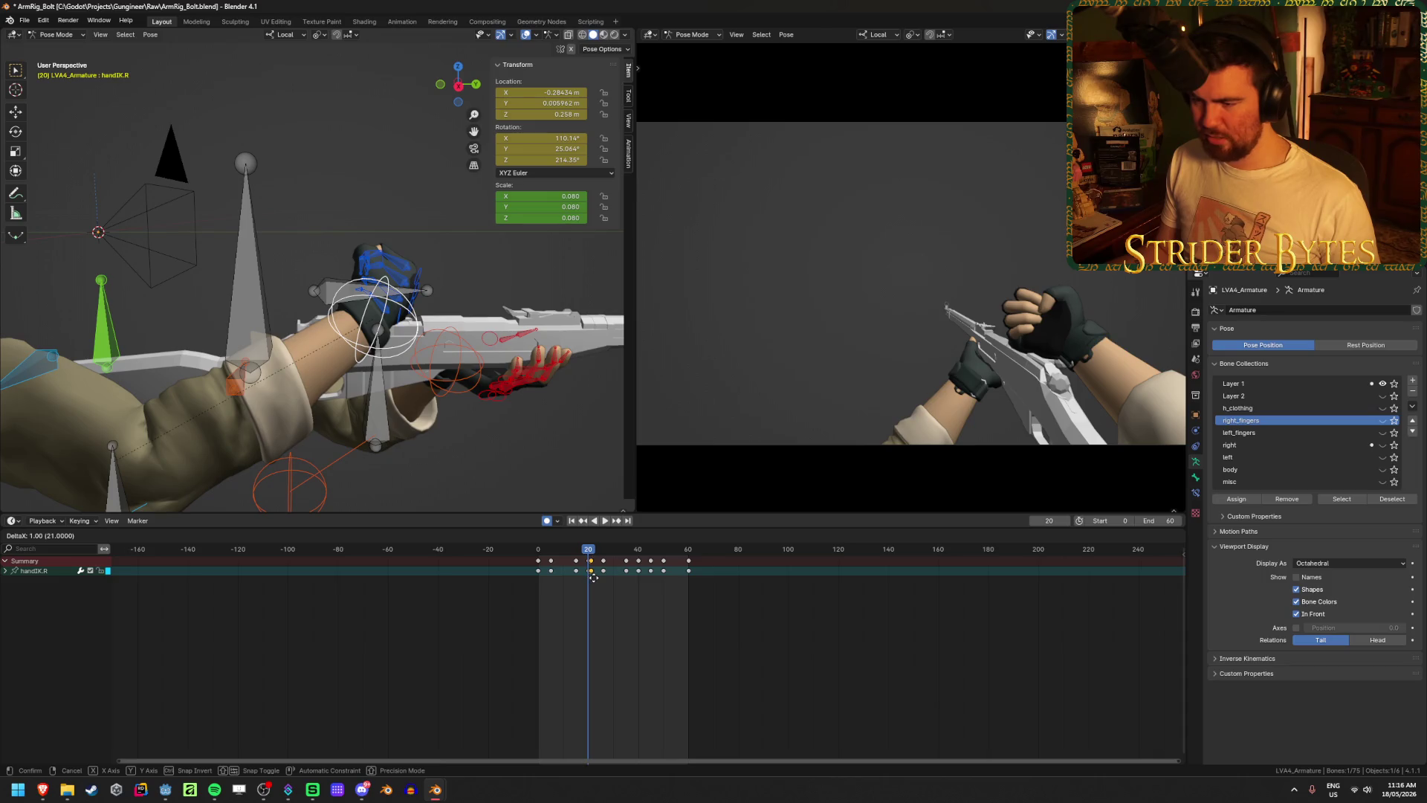
pyautogui.click(593, 577)
pyautogui.hotkey('shift', 'ctrl', 'space')
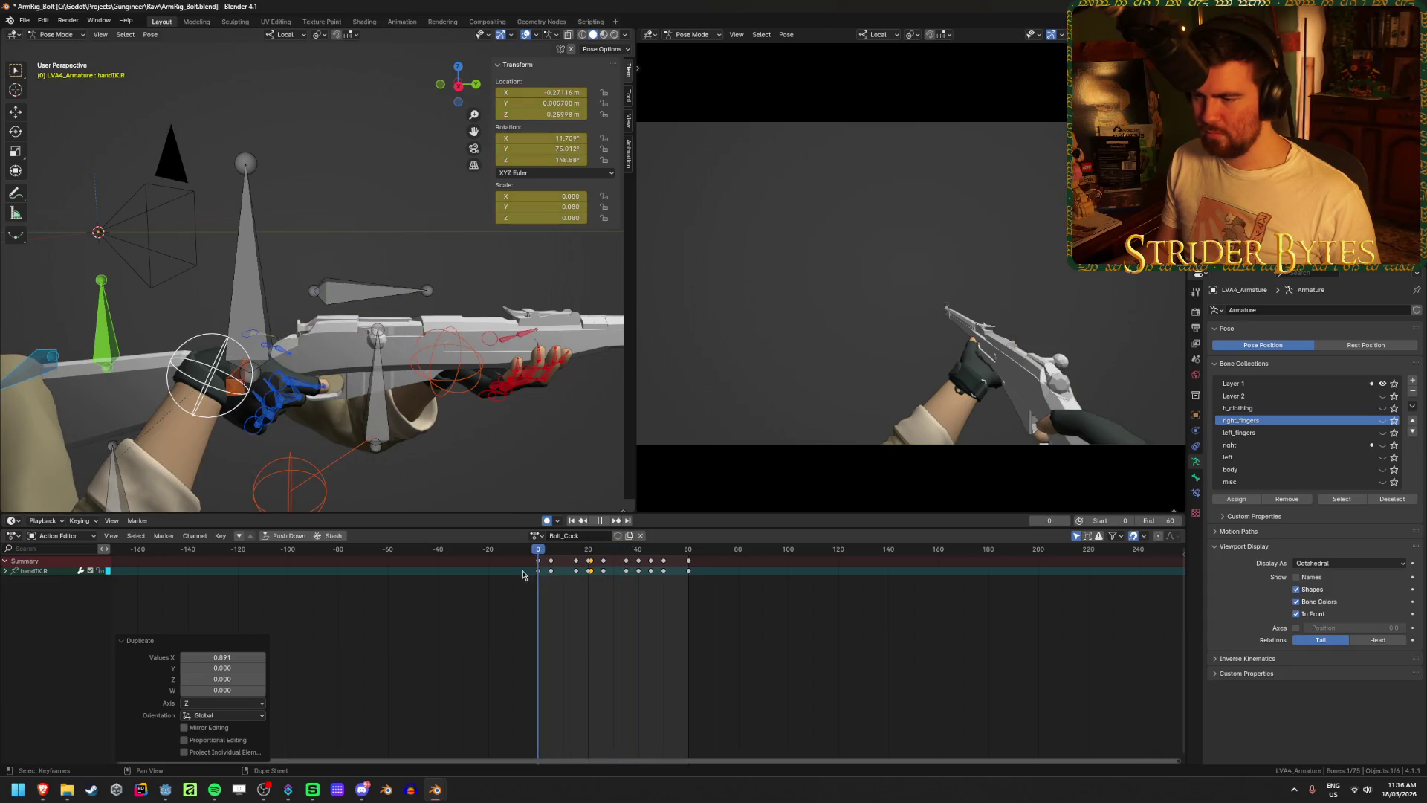
pyautogui.click(600, 520)
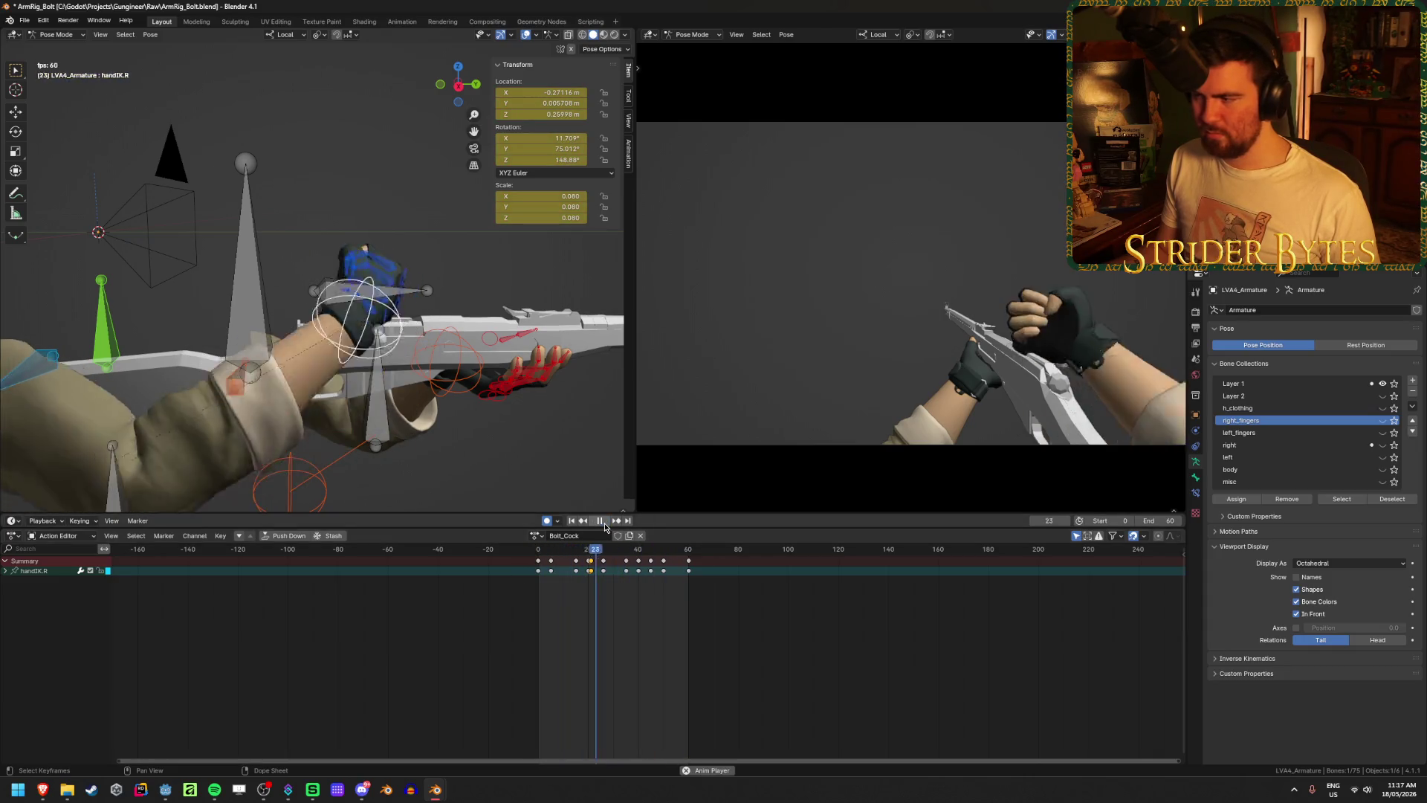
pyautogui.click(605, 524)
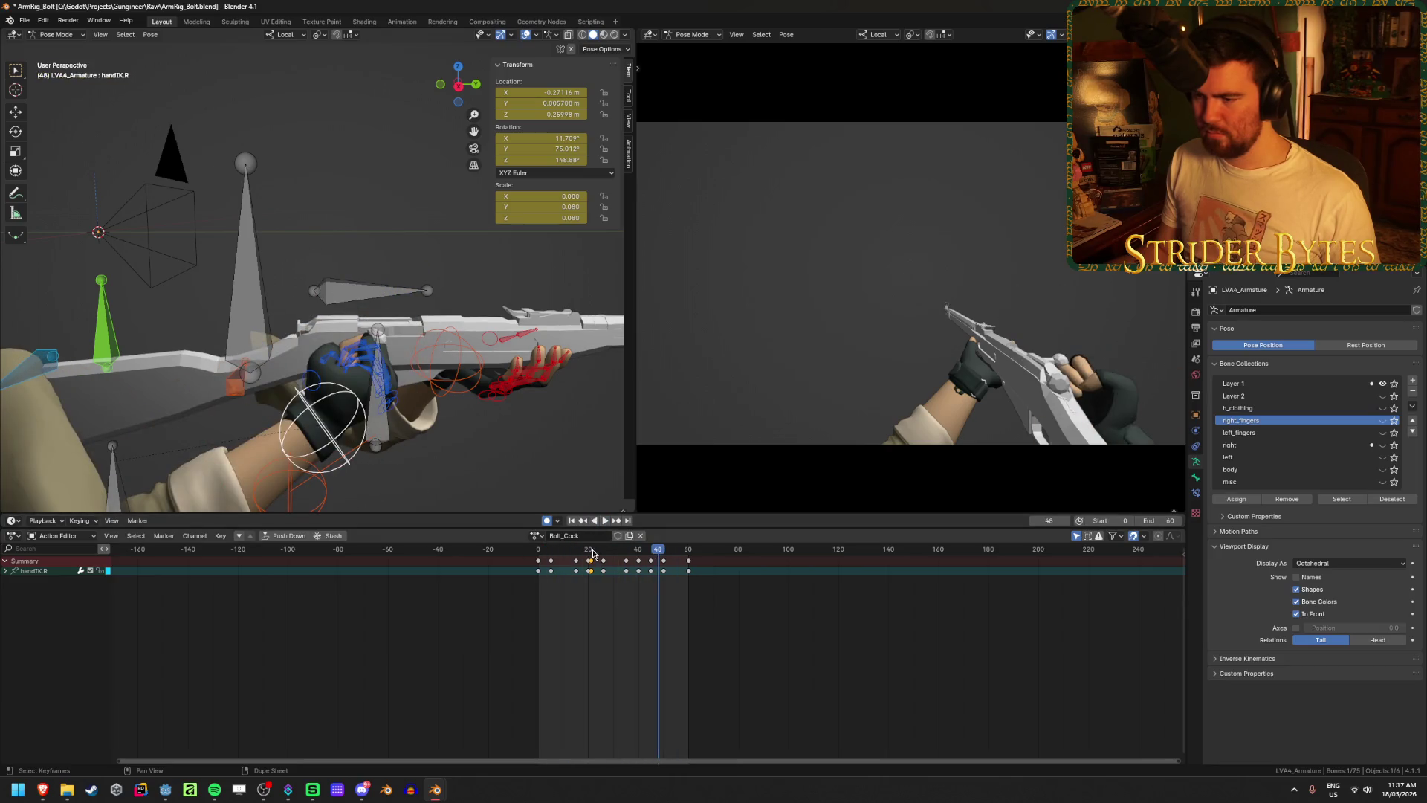
pyautogui.press('space')
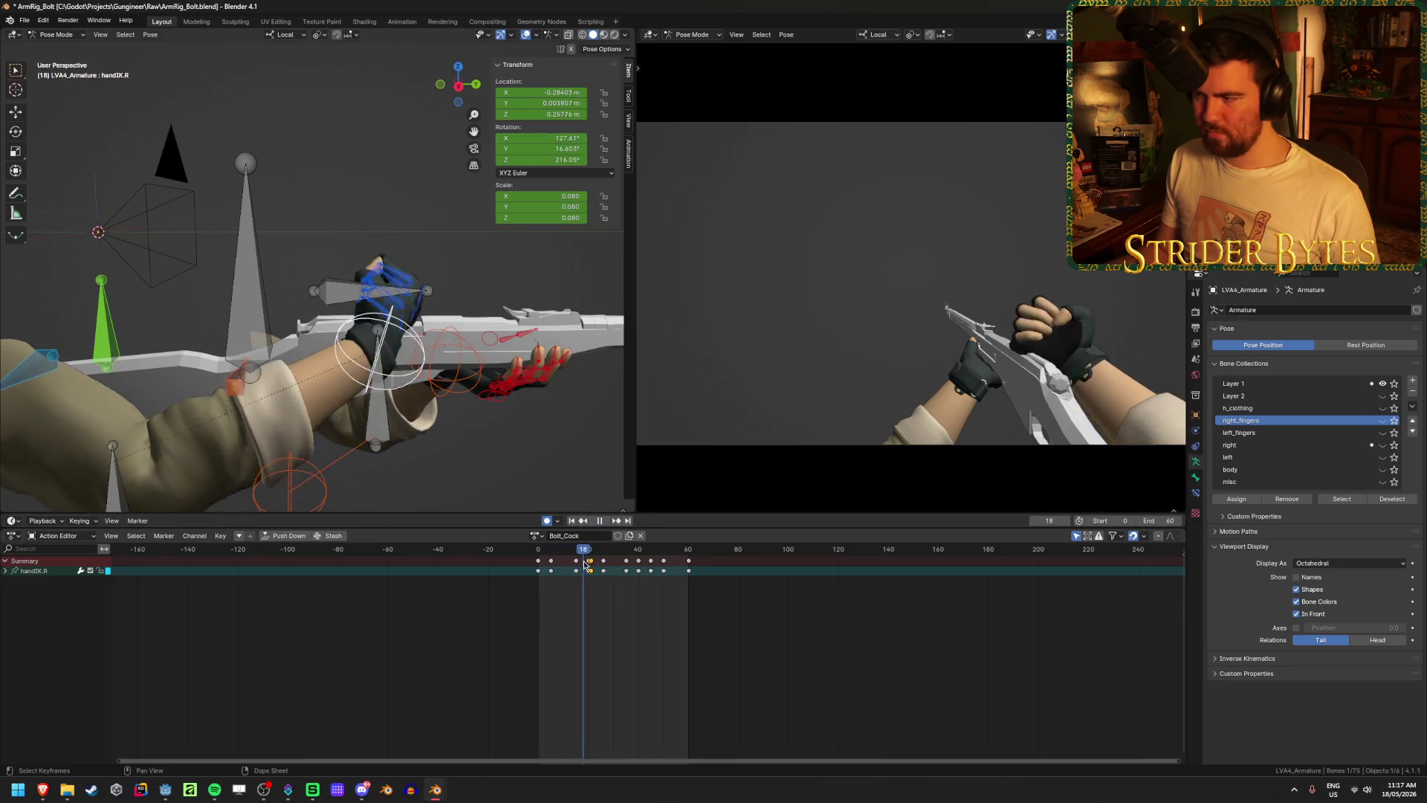
pyautogui.scroll(4, 587, 580)
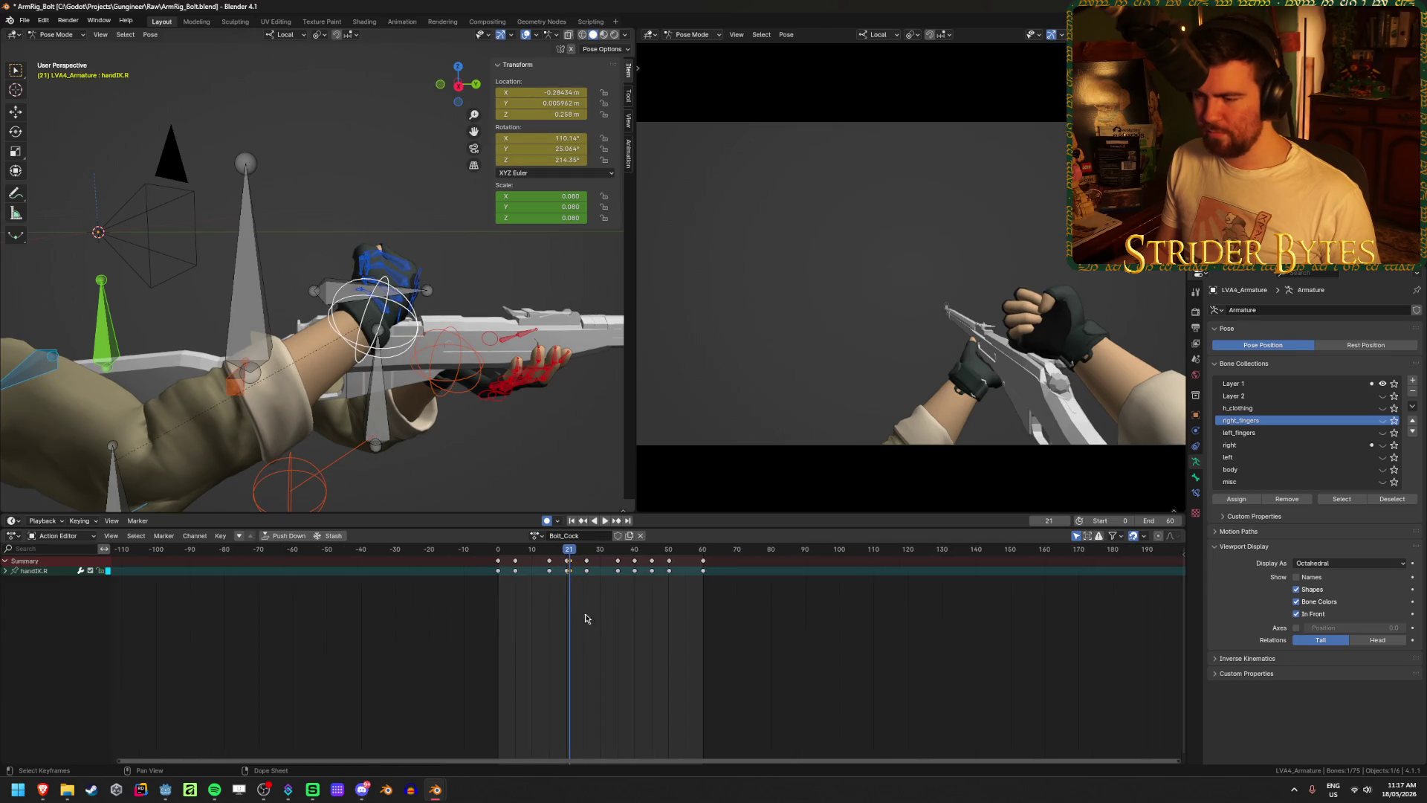
# - Shift the frame-20 hand key and another early key slightly earlier, then replay the action
pyautogui.scroll(2, 610, 573)
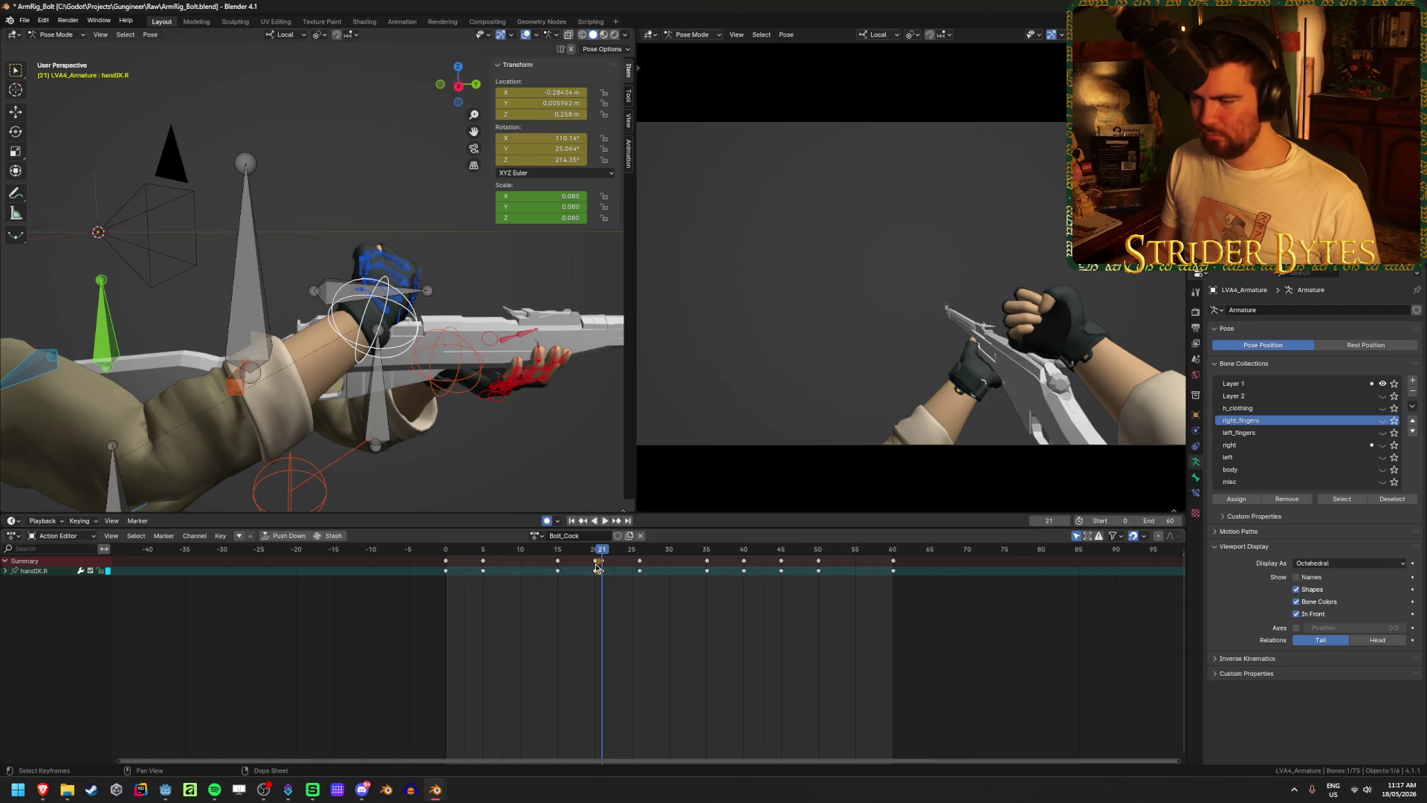
pyautogui.moveTo(595, 567)
pyautogui.mouseDown()
pyautogui.moveTo(584, 570)
pyautogui.moveTo(599, 569)
pyautogui.mouseUp()
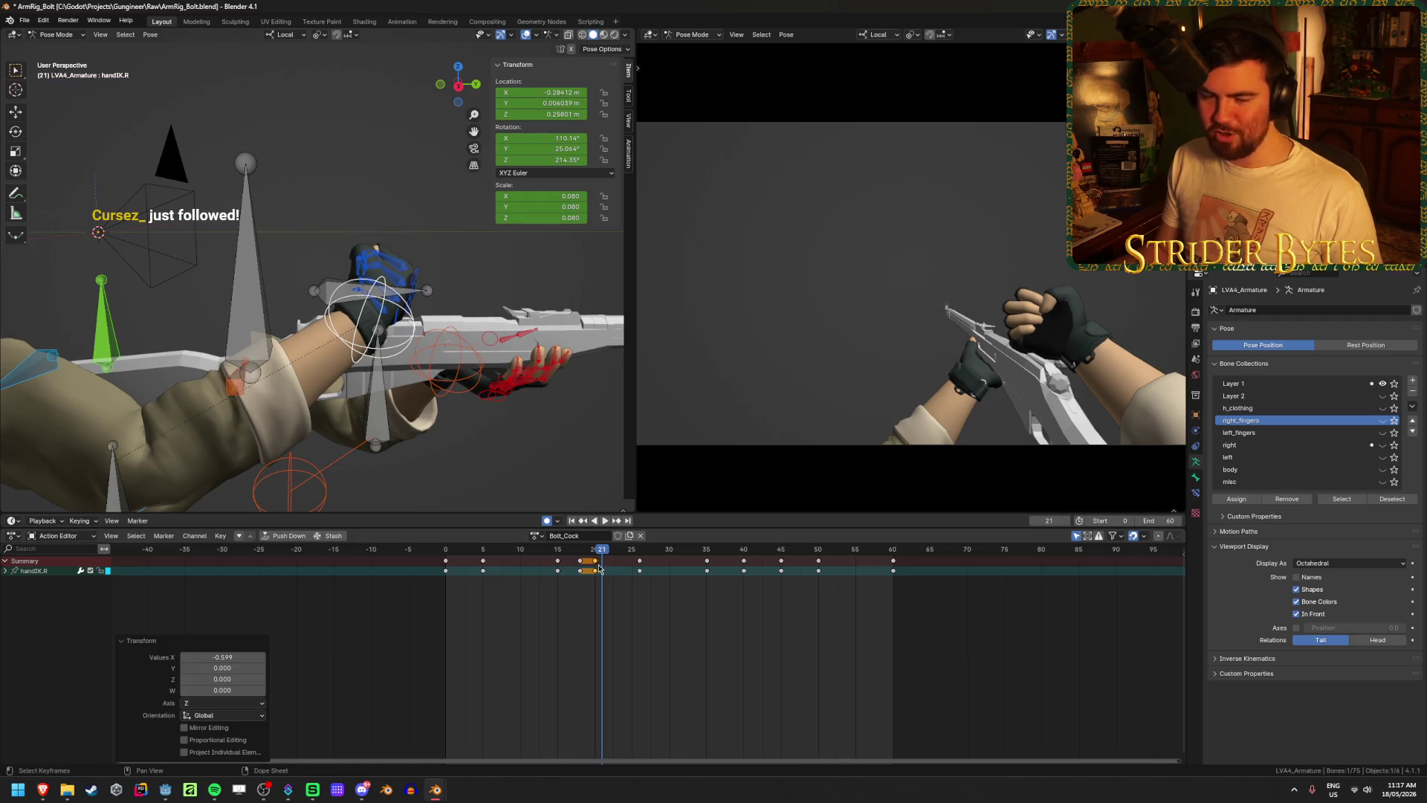
pyautogui.moveTo(560, 567)
pyautogui.mouseDown()
pyautogui.moveTo(522, 569)
pyautogui.moveTo(580, 561)
pyautogui.moveTo(559, 562)
pyautogui.mouseUp()
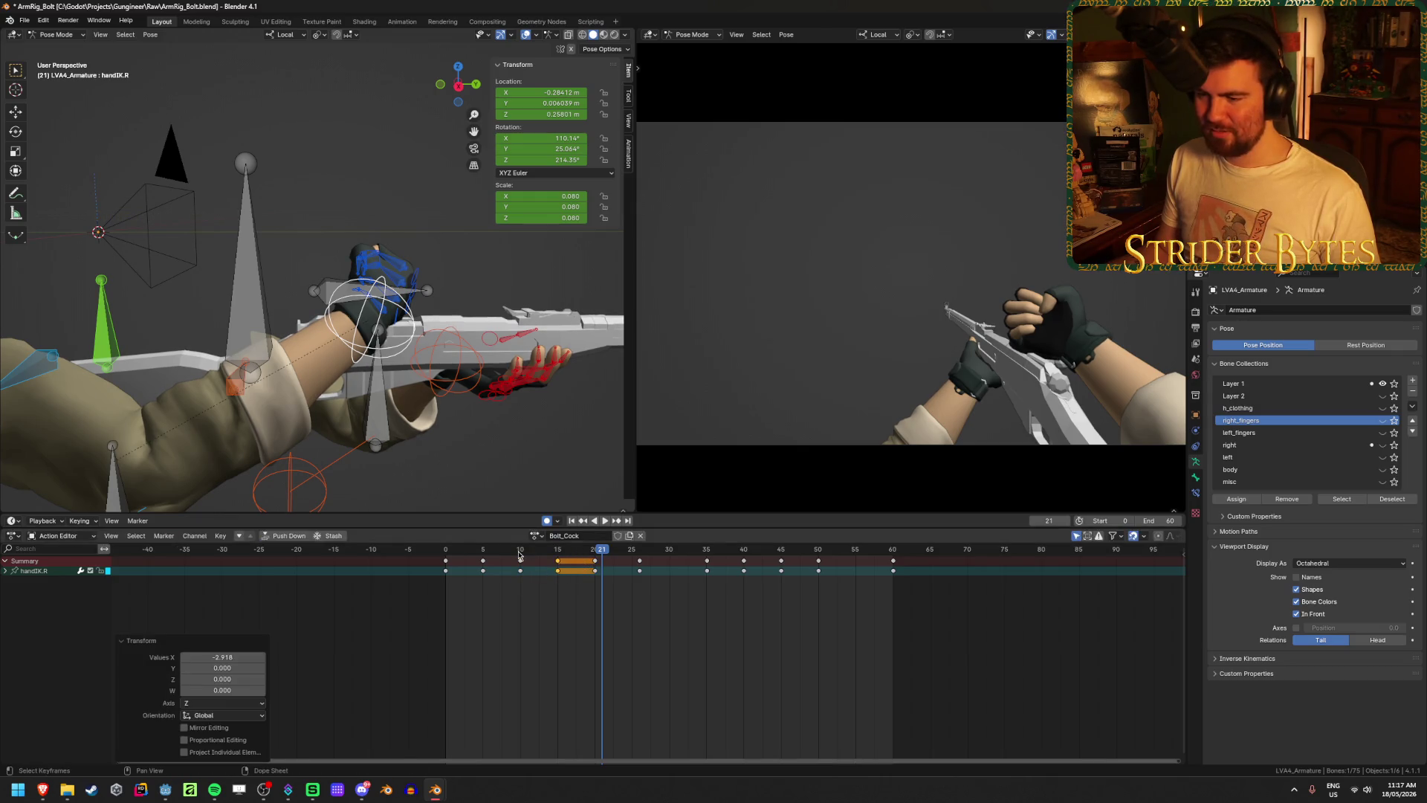
pyautogui.hotkey('shift', 'Left')
pyautogui.click(604, 521)
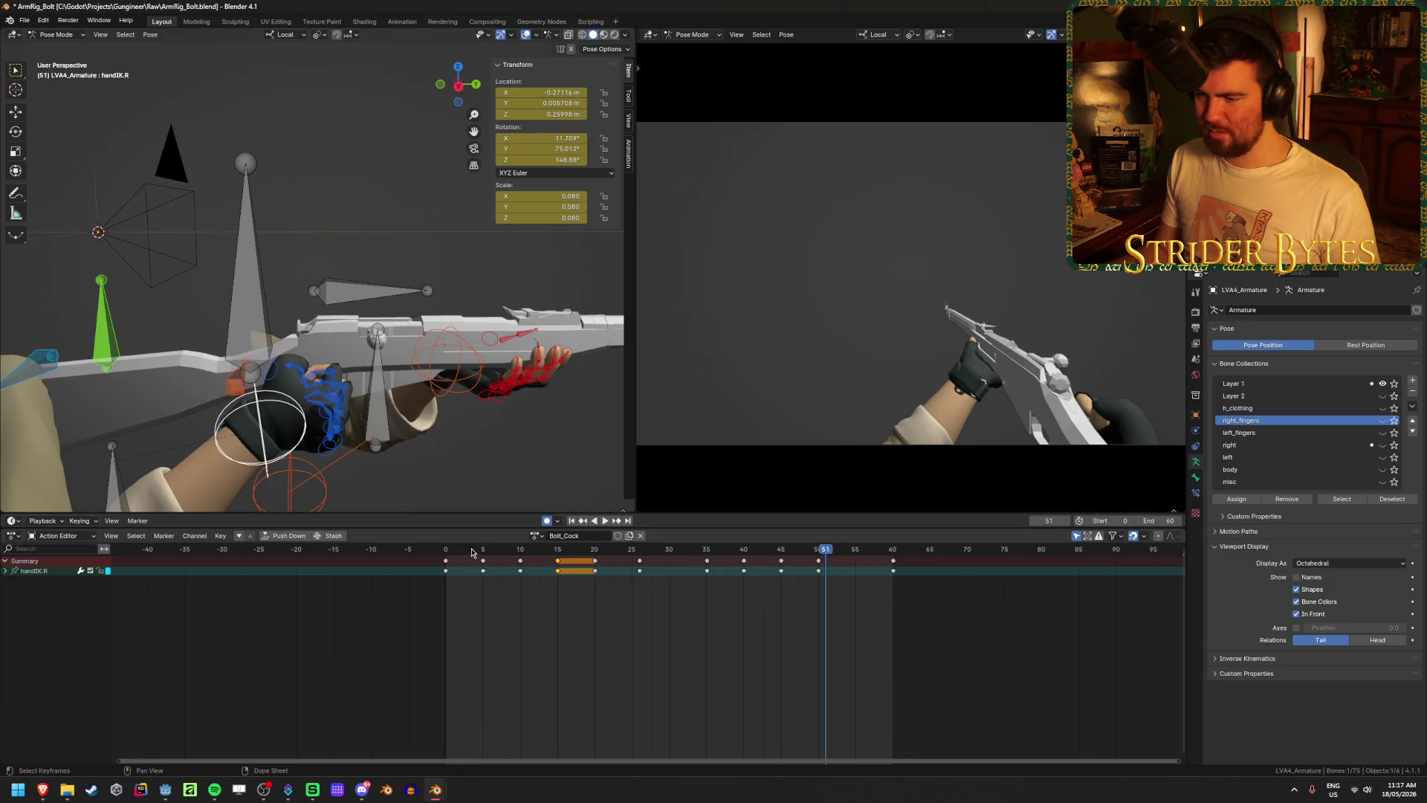
pyautogui.moveTo(471, 552); pyautogui.dragTo(706, 586)
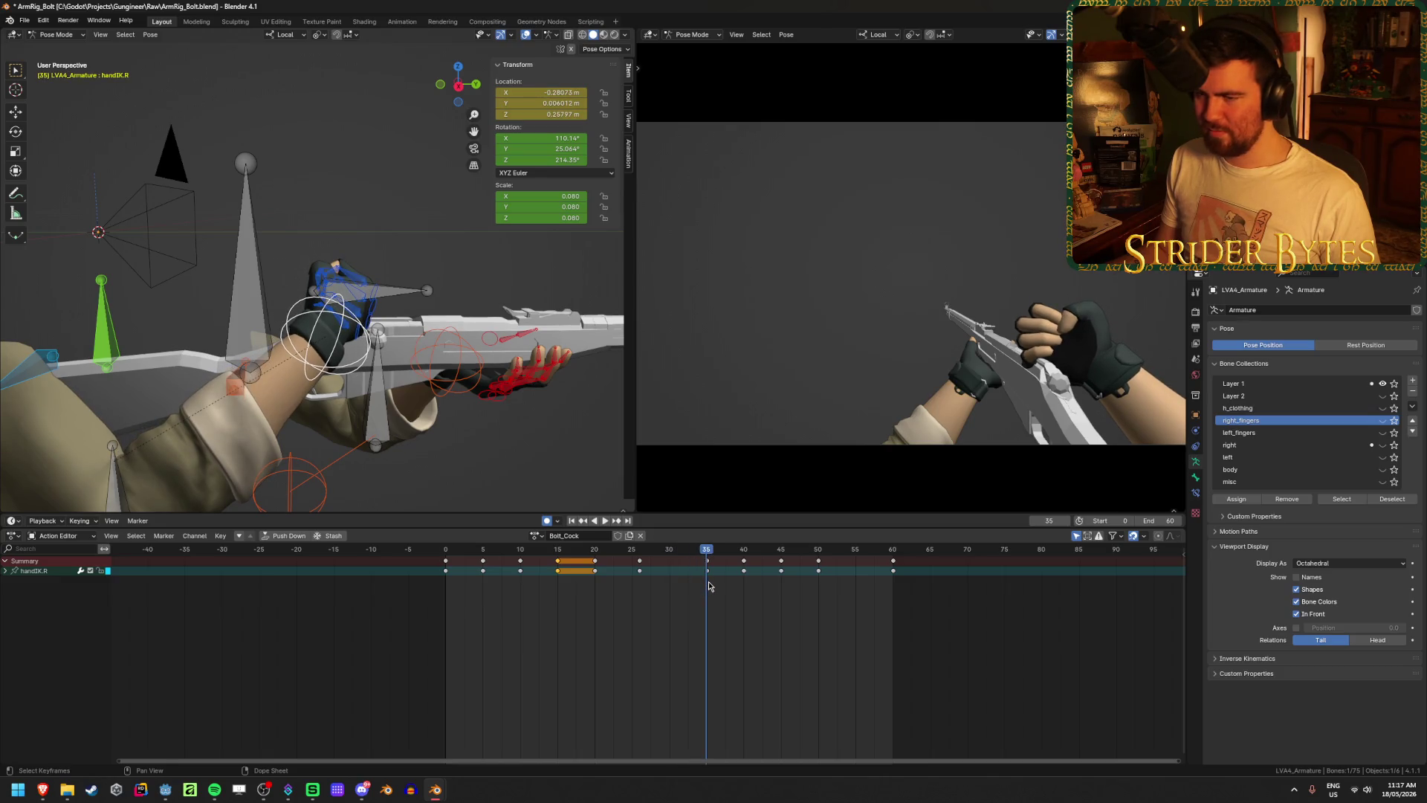
pyautogui.press('space')
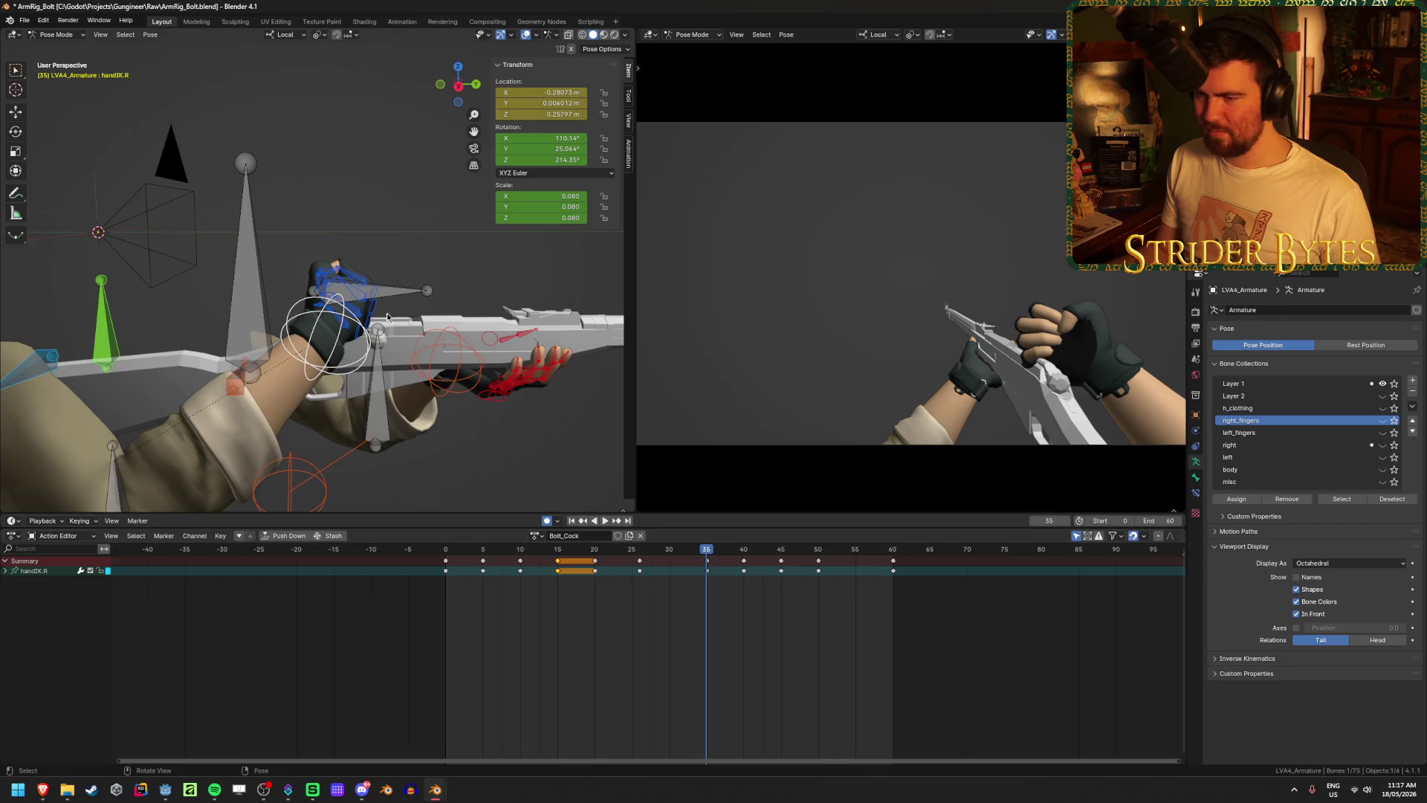
# - Raise handIK.R vertically at frame 35
pyautogui.press('g')
pyautogui.press('z')
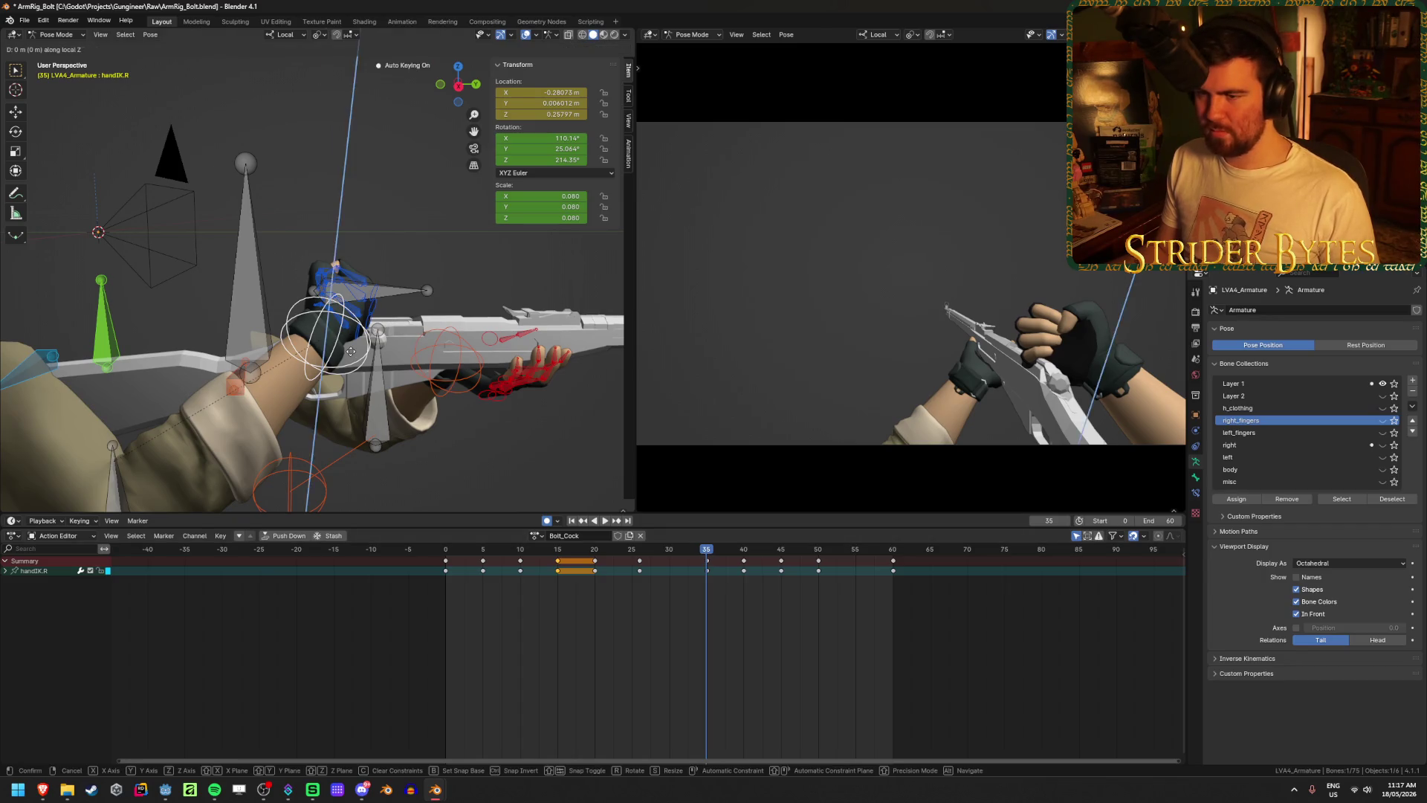
pyautogui.click(359, 336)
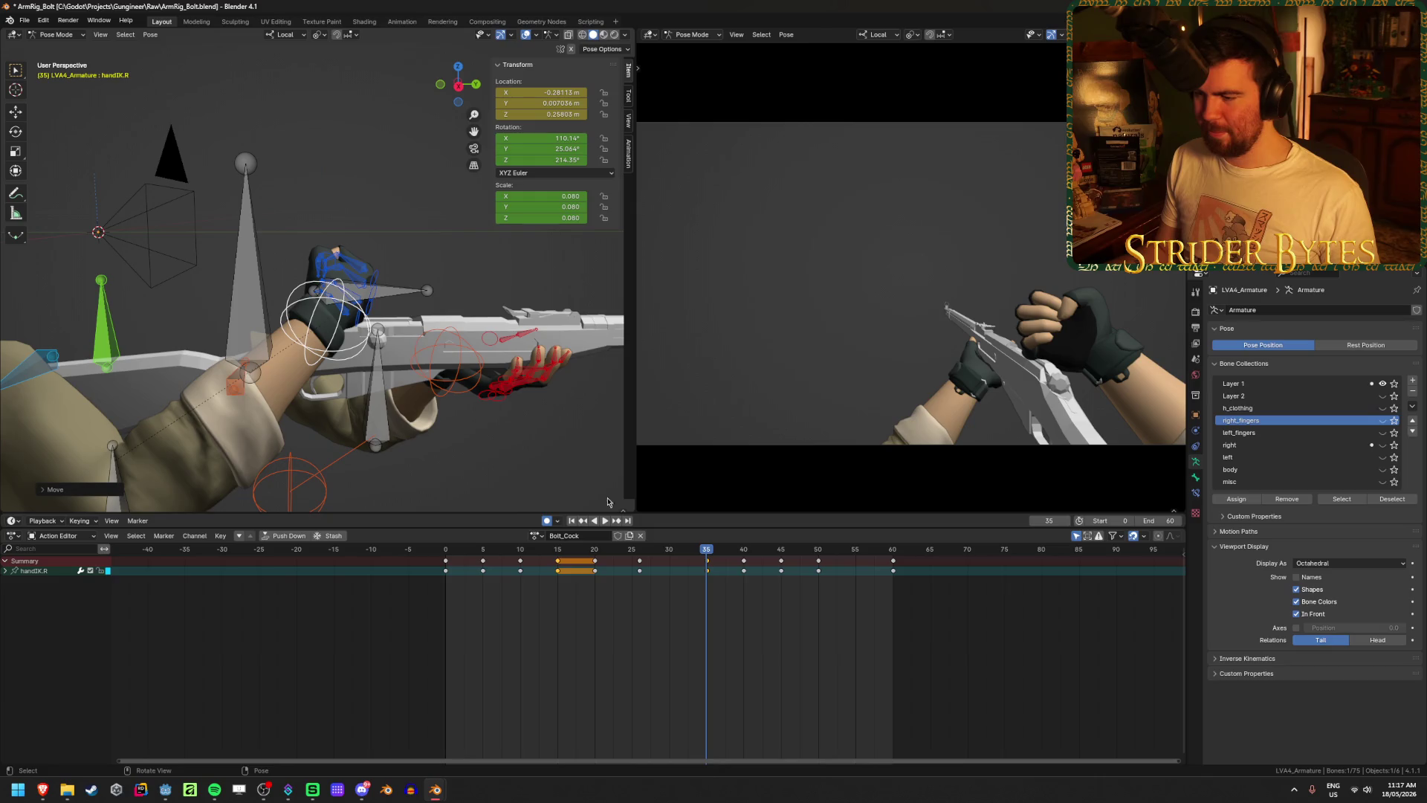
# - Push the frame 45–50 keys to 50–55 and duplicate the frame-40 key to 45 as a hold
pyautogui.moveTo(706, 551); pyautogui.dragTo(745, 552)
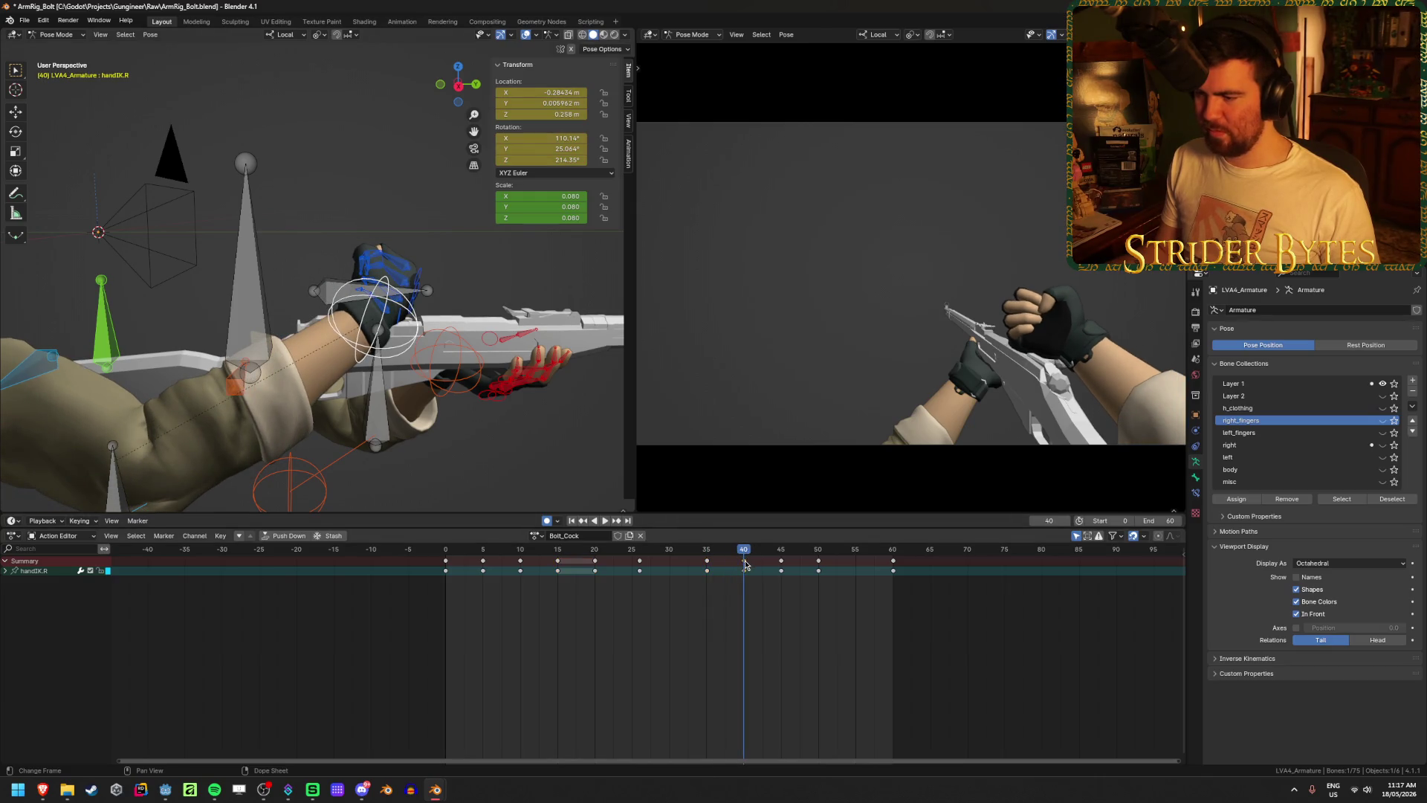
pyautogui.moveTo(777, 601); pyautogui.dragTo(826, 564)
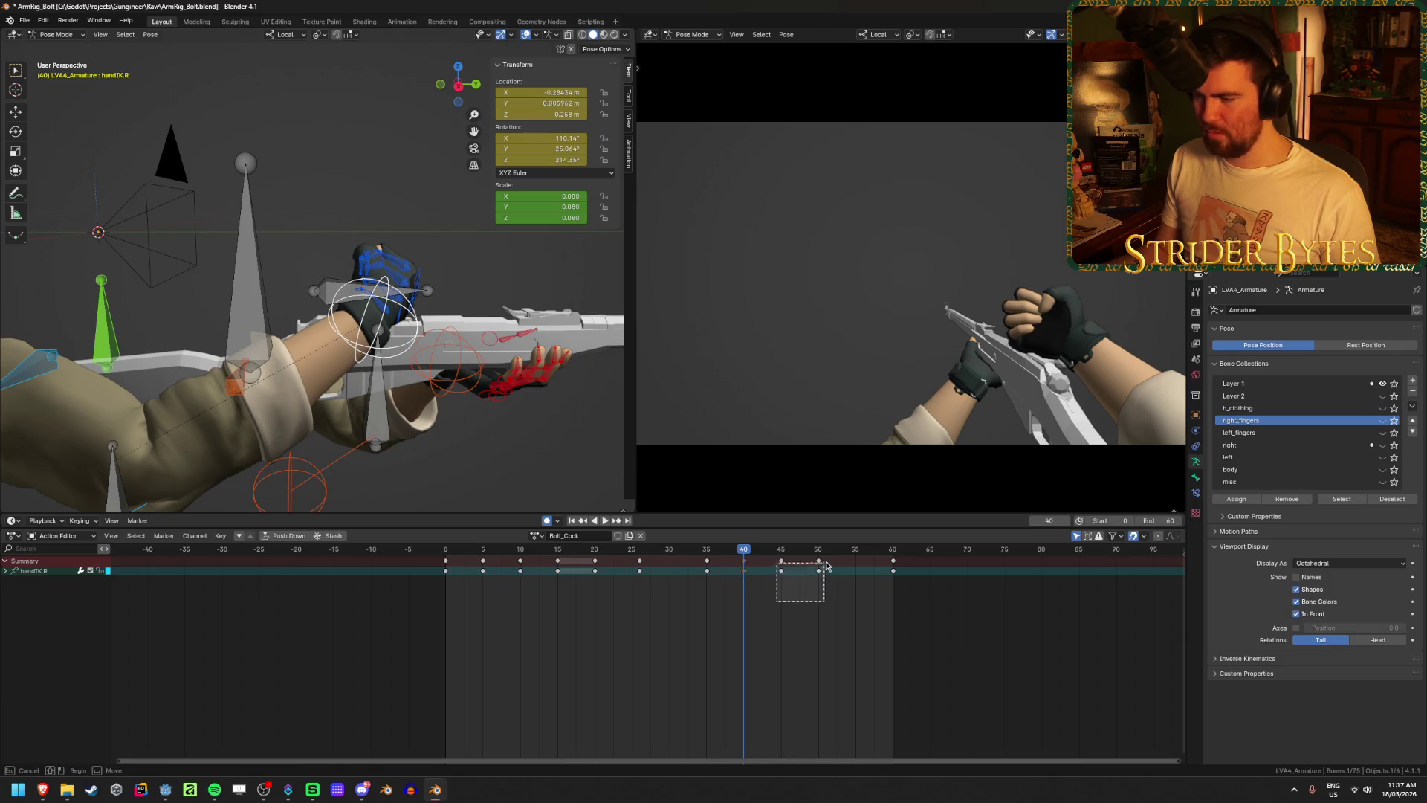
pyautogui.click(862, 593)
pyautogui.click(760, 574)
pyautogui.click(744, 565)
pyautogui.hotkey('shift', 'd')
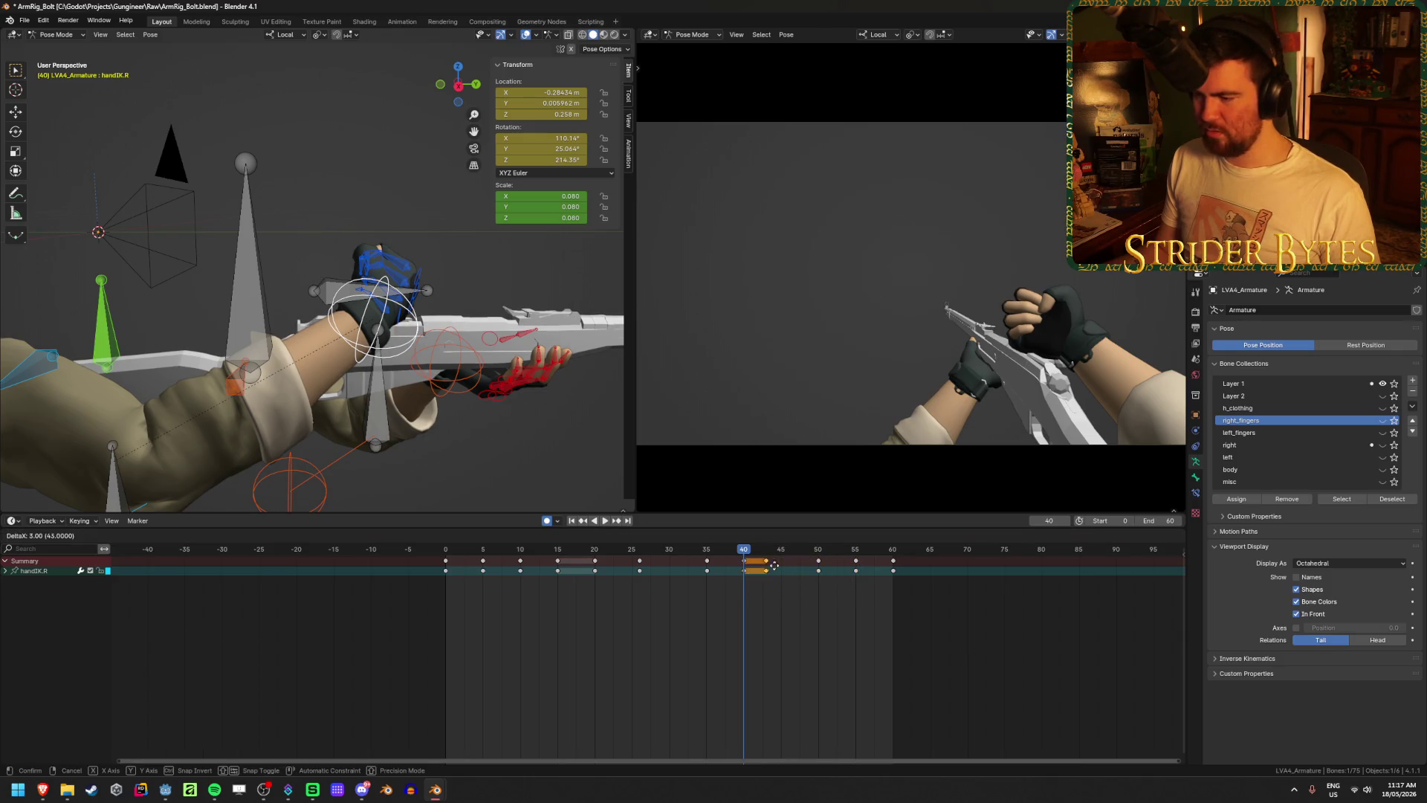
pyautogui.click(781, 570)
# - Review the new timing, then nudge handIK.R along Y at frame 35
pyautogui.click(571, 520)
pyautogui.click(605, 520)
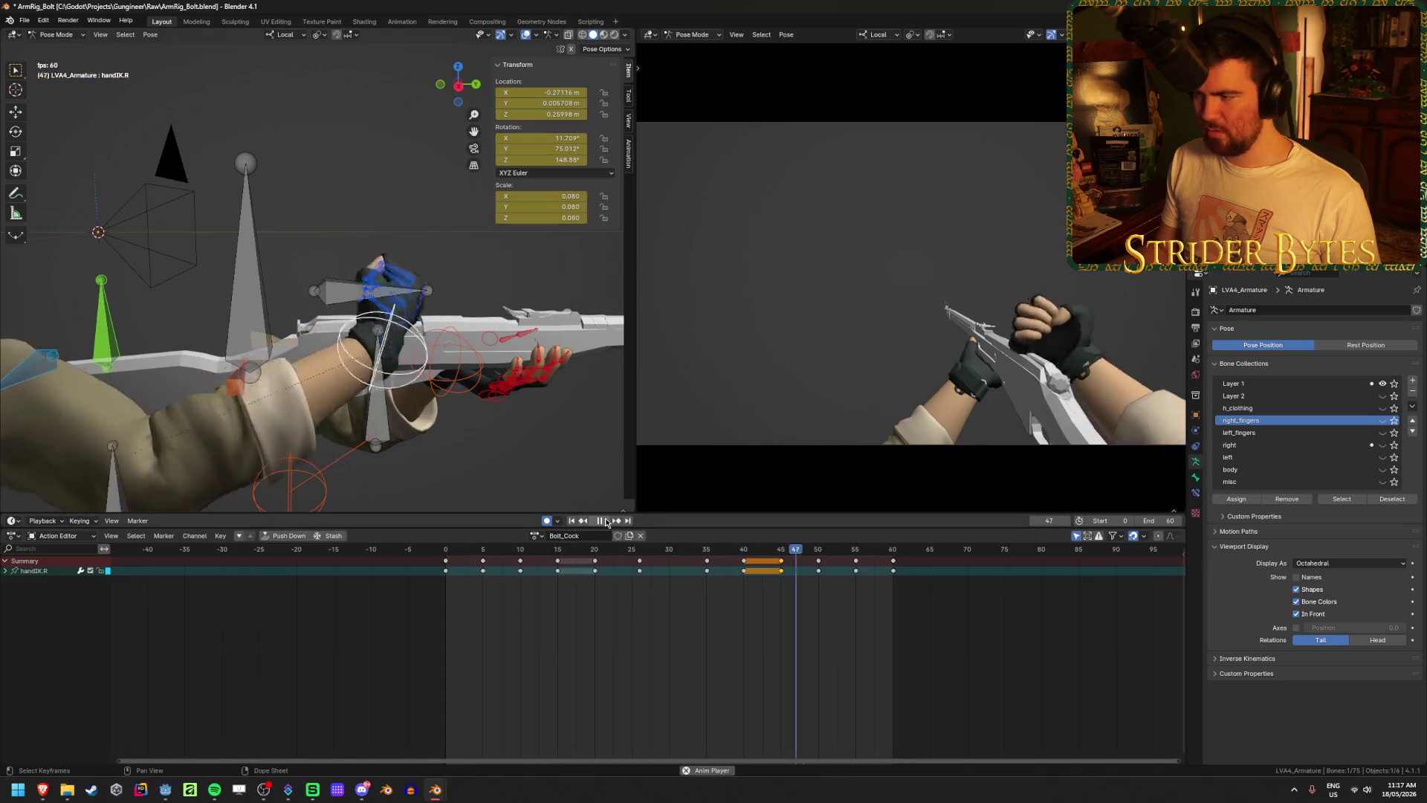
pyautogui.click(604, 520)
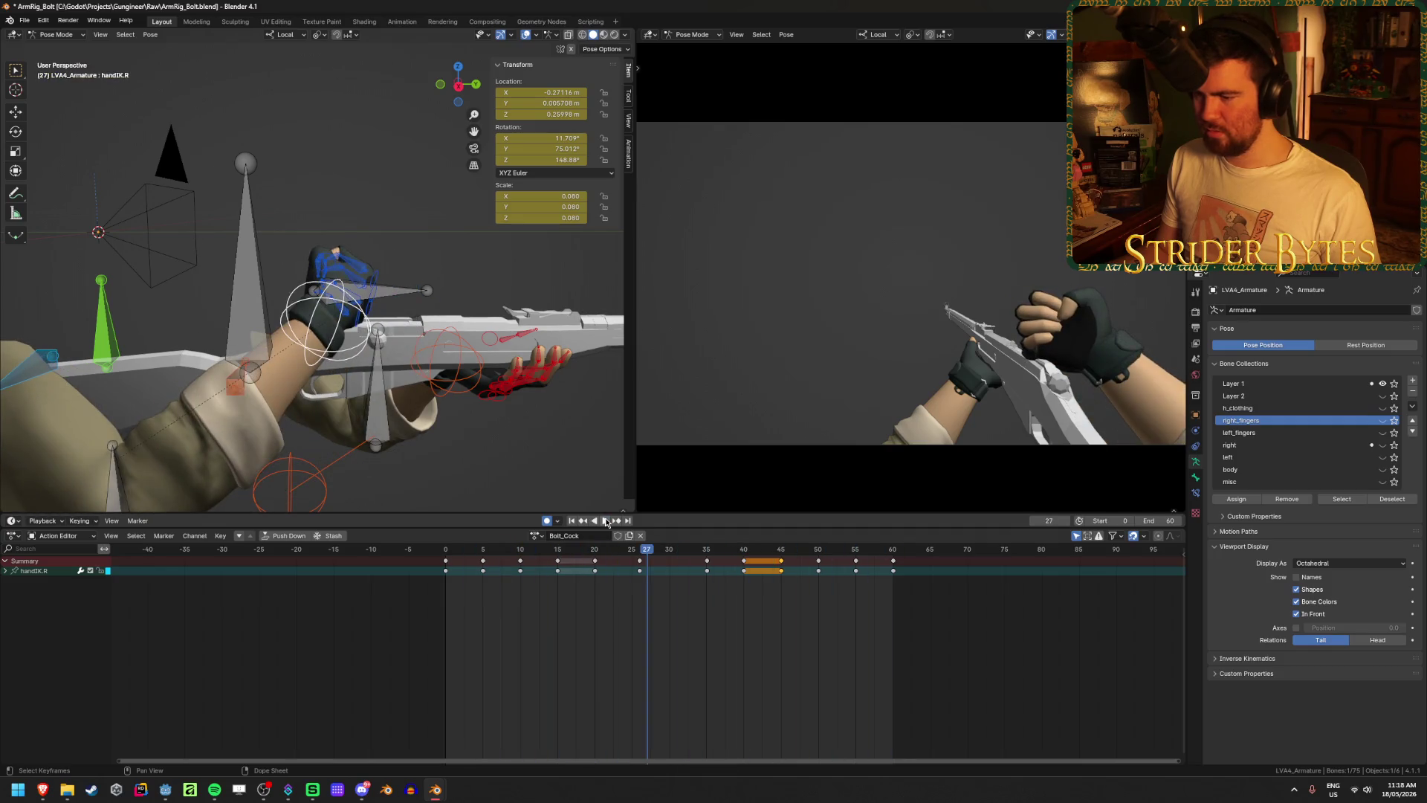
pyautogui.press('space')
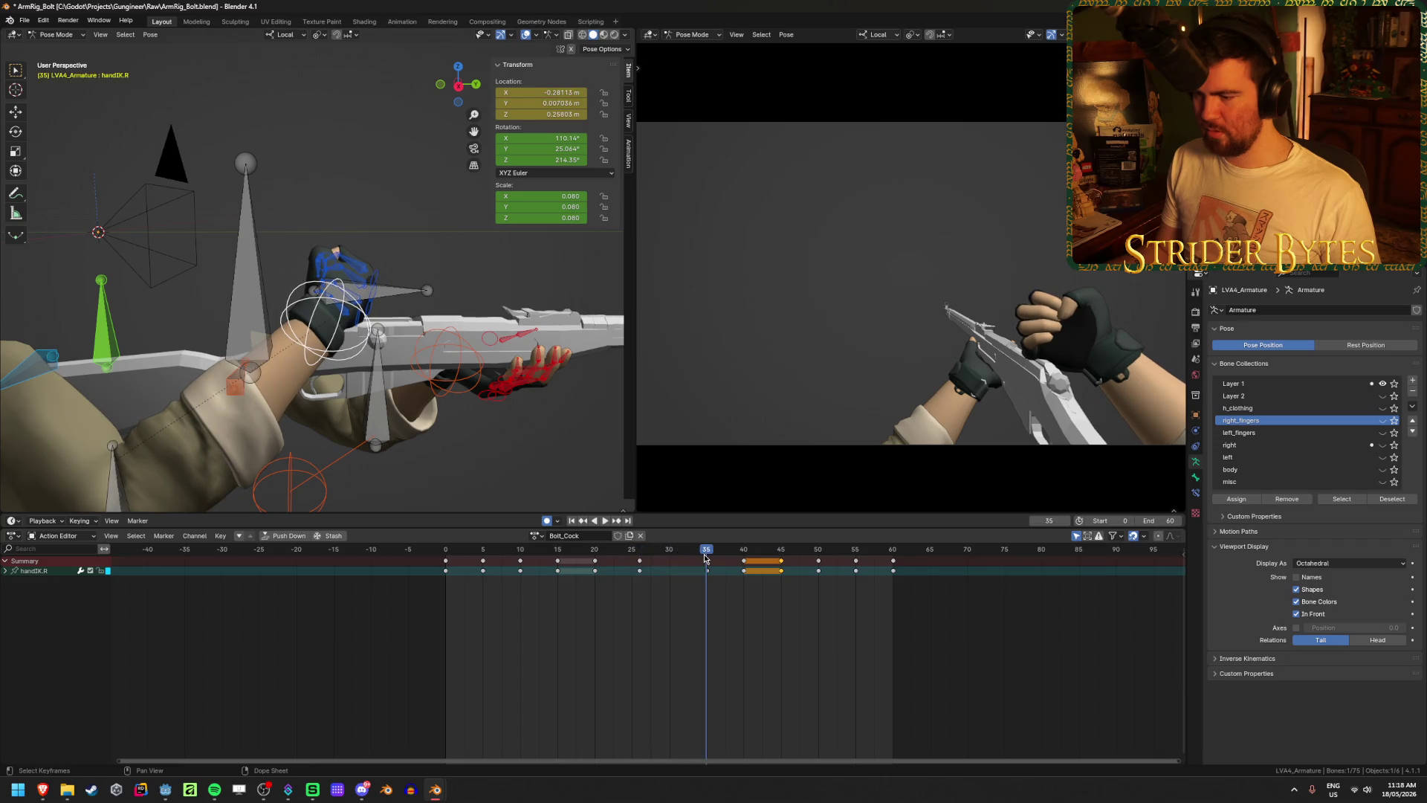
pyautogui.moveTo(354, 252); pyautogui.dragTo(380, 243, button='middle')
pyautogui.press('g')
pyautogui.press('y')
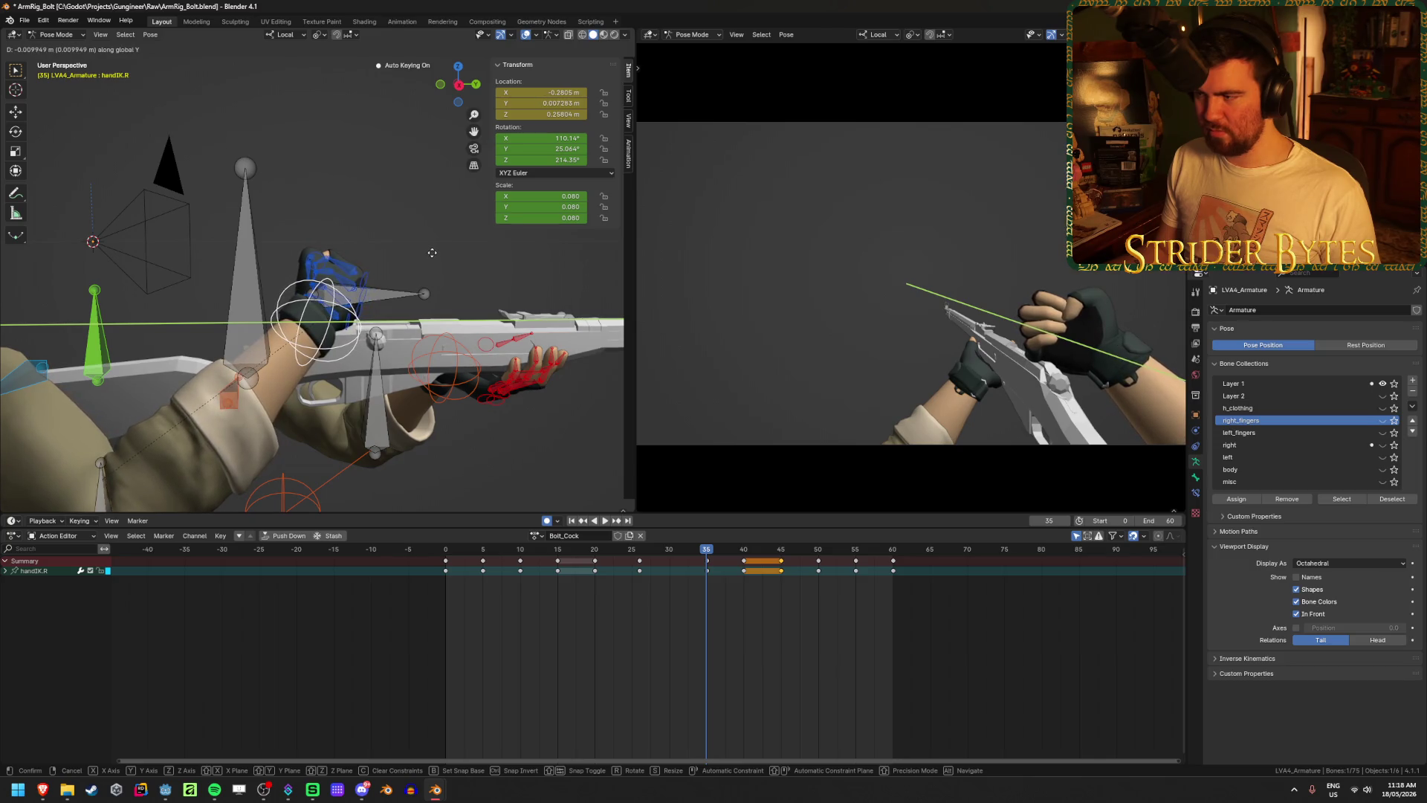
pyautogui.click(441, 251)
# - Replay Bolt_Cock from the start to review the right hand's bolt-working motion
pyautogui.click(572, 521)
pyautogui.click(604, 521)
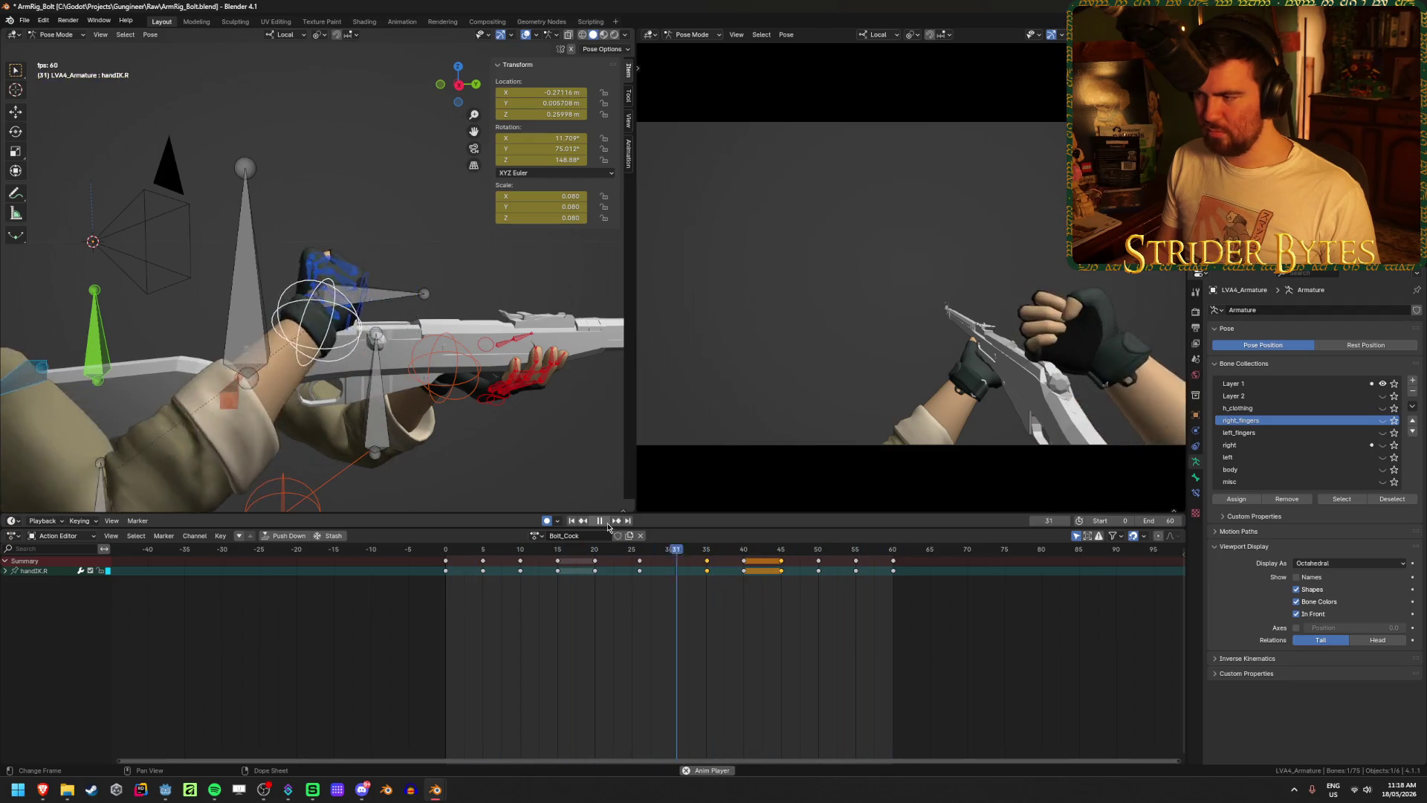
pyautogui.click(601, 521)
pyautogui.moveTo(334, 372); pyautogui.dragTo(417, 379, button='middle')
# - Select a rifle bone, cancel an accidental Magazine move, and go to frame 21
pyautogui.click(357, 349)
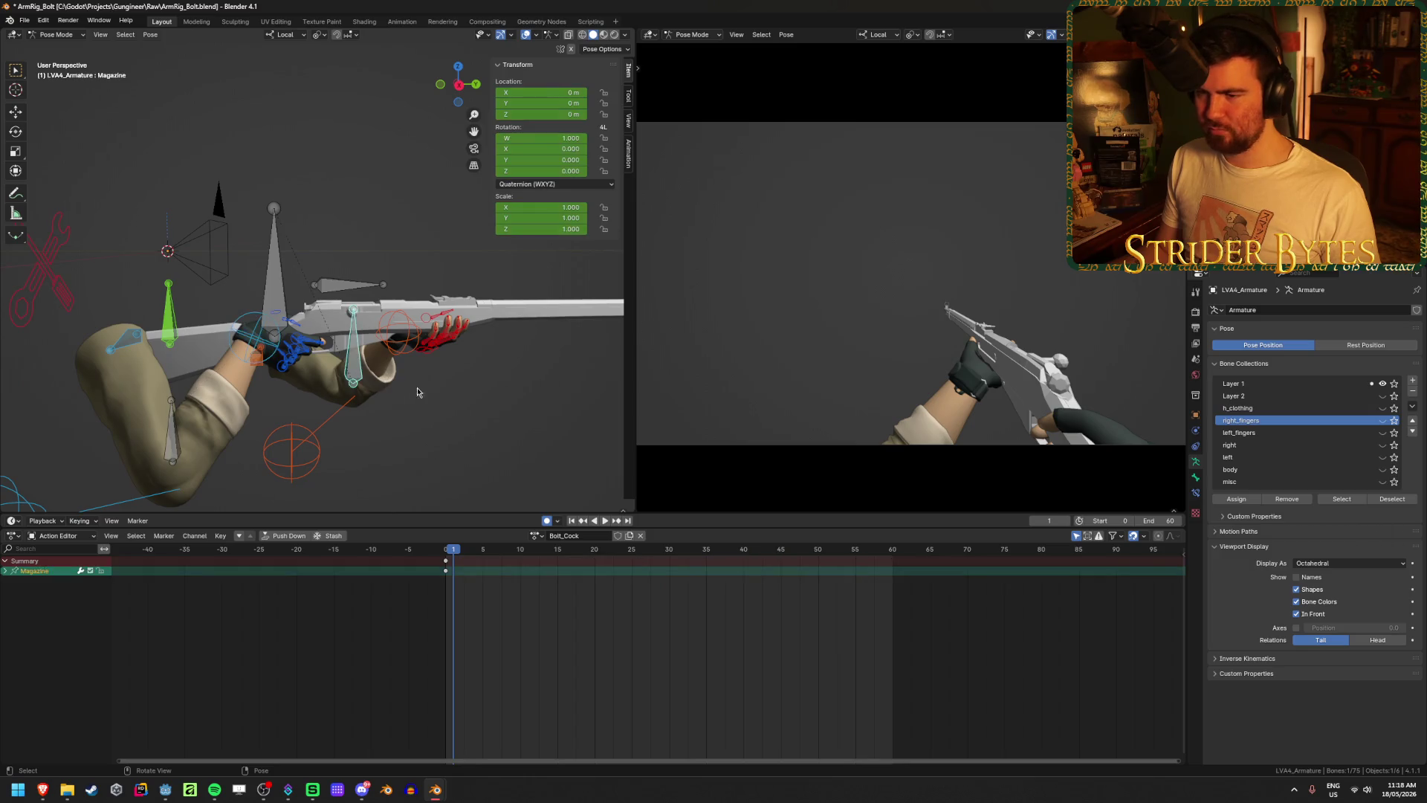
pyautogui.press('g')
pyautogui.press('Escape')
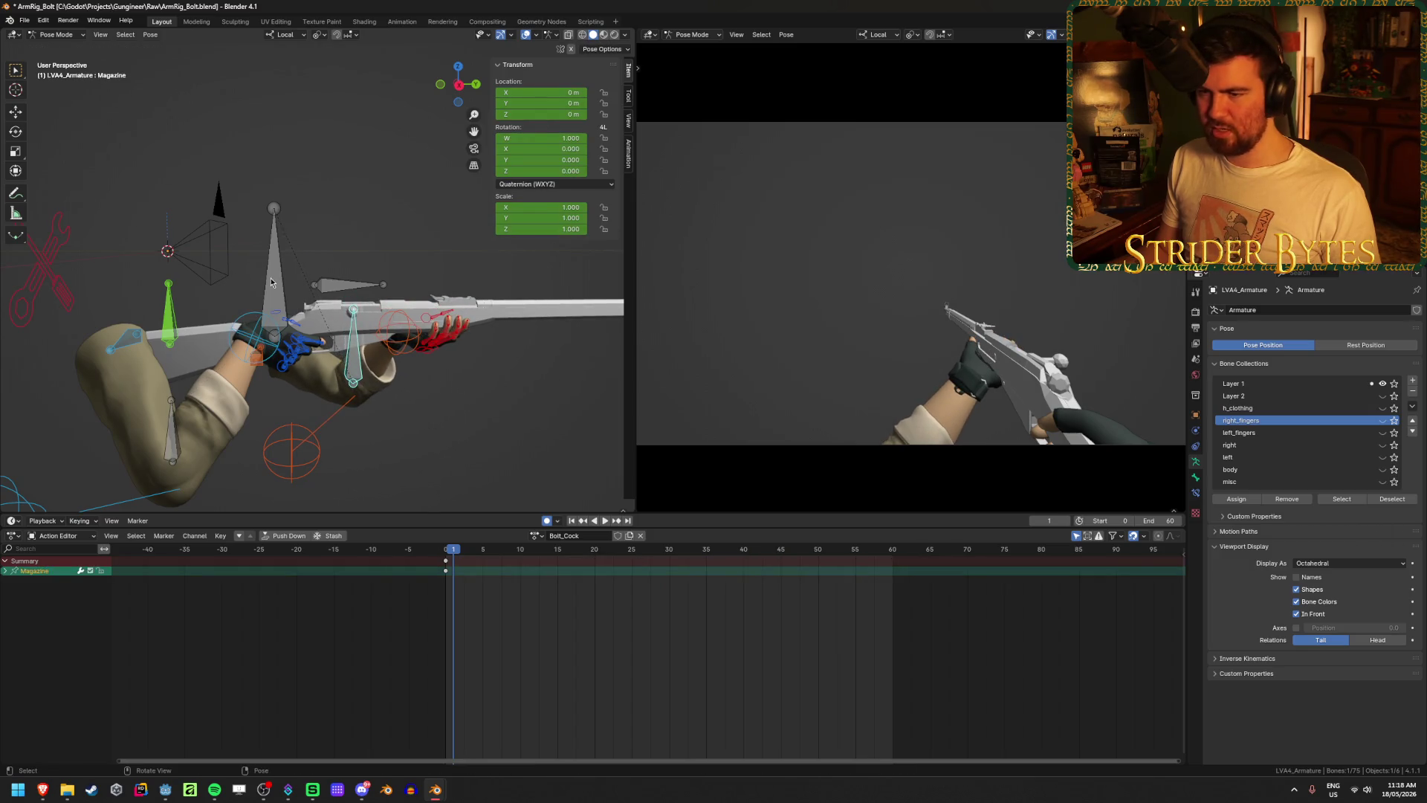
pyautogui.press('space')
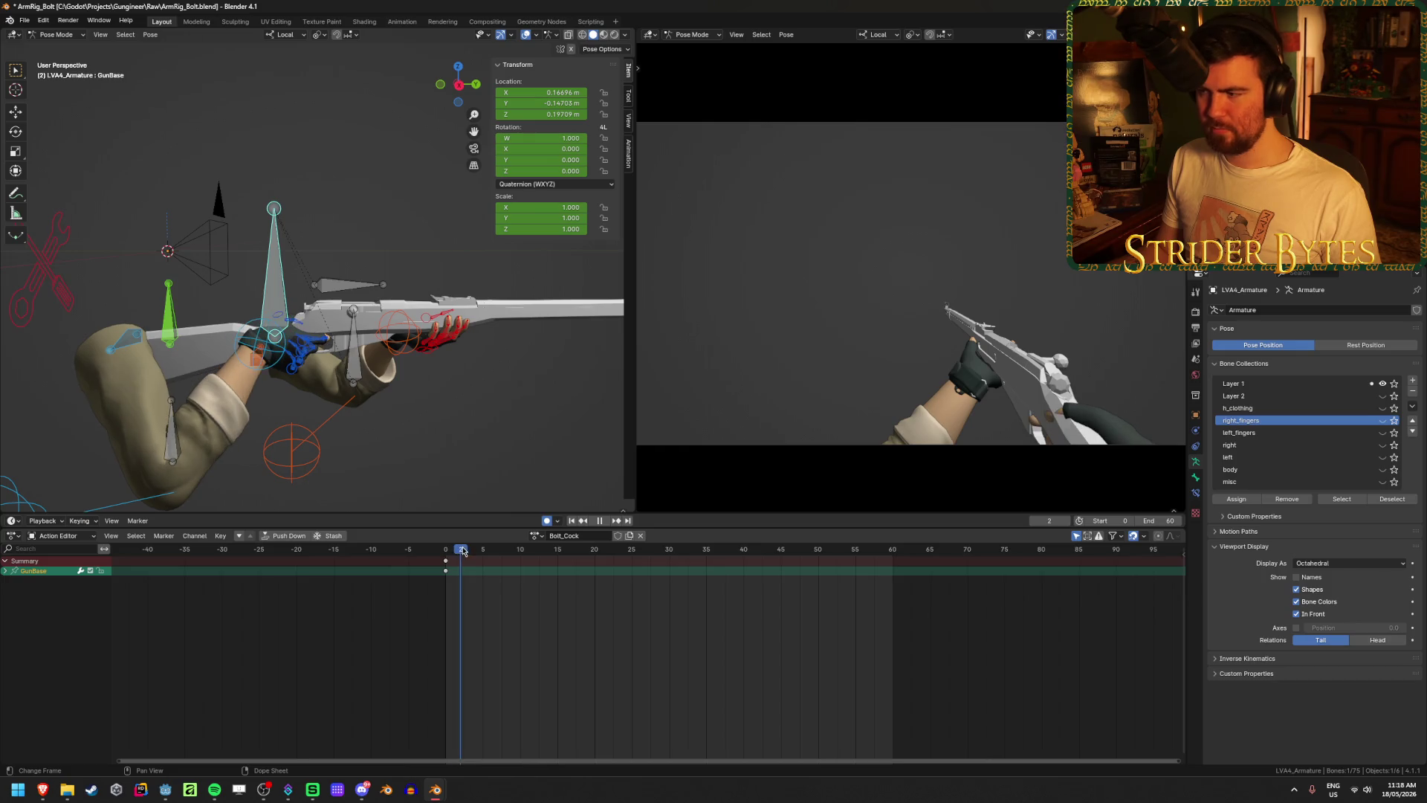
pyautogui.moveTo(472, 551)
pyautogui.mouseDown()
pyautogui.moveTo(574, 558)
pyautogui.moveTo(526, 569)
pyautogui.moveTo(637, 572)
pyautogui.moveTo(580, 588)
pyautogui.moveTo(602, 588)
pyautogui.mouseUp()
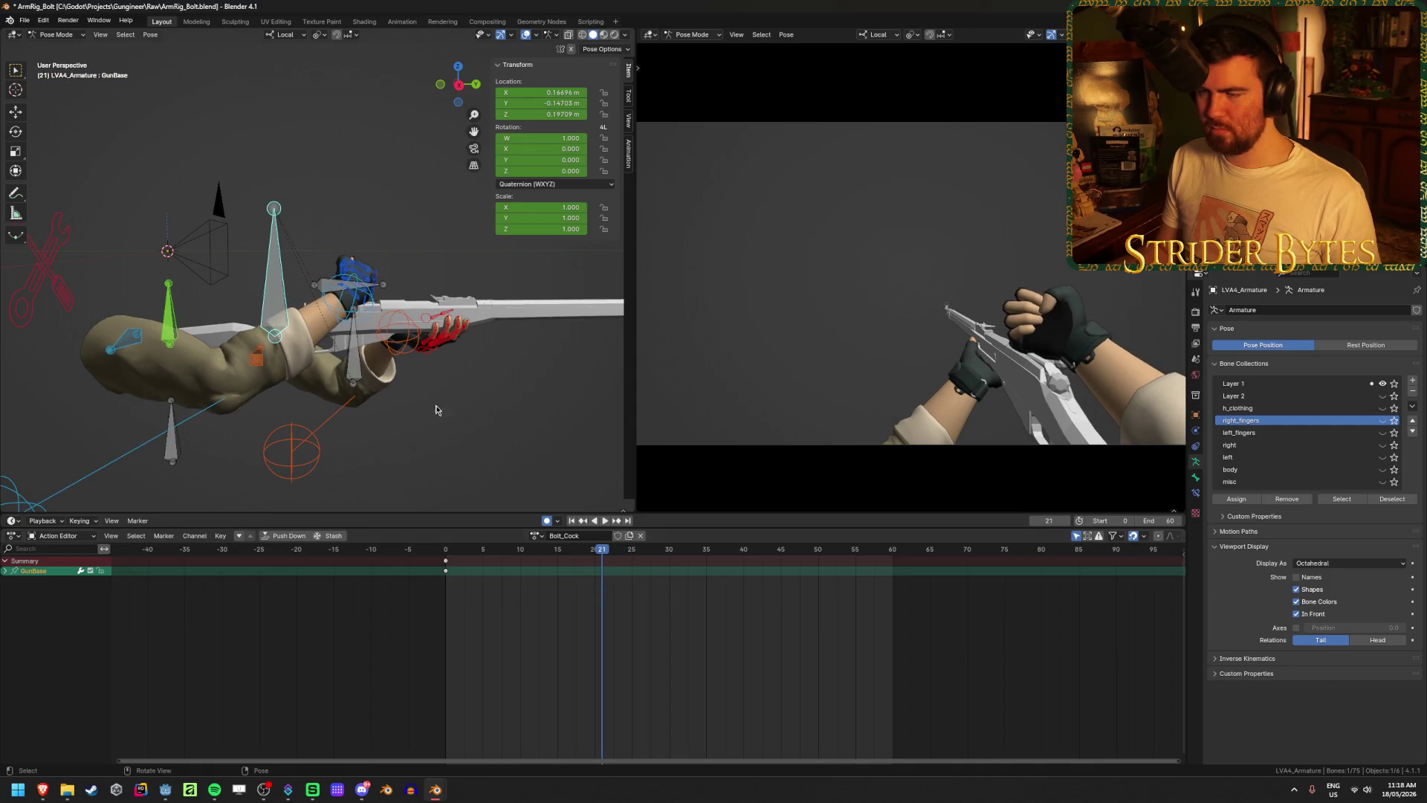
pyautogui.moveTo(342, 361); pyautogui.dragTo(425, 370, button='middle')
pyautogui.moveTo(439, 371)
pyautogui.mouseDown(button='middle')
pyautogui.moveTo(410, 365)
pyautogui.moveTo(533, 359)
pyautogui.moveTo(338, 350)
pyautogui.mouseUp(button='middle')
# - Shift and tilt GunBase at frame 21, then move its new key to frame 20 and preview
pyautogui.press('g')
pyautogui.click(513, 360)
pyautogui.press('r')
pyautogui.press('r')
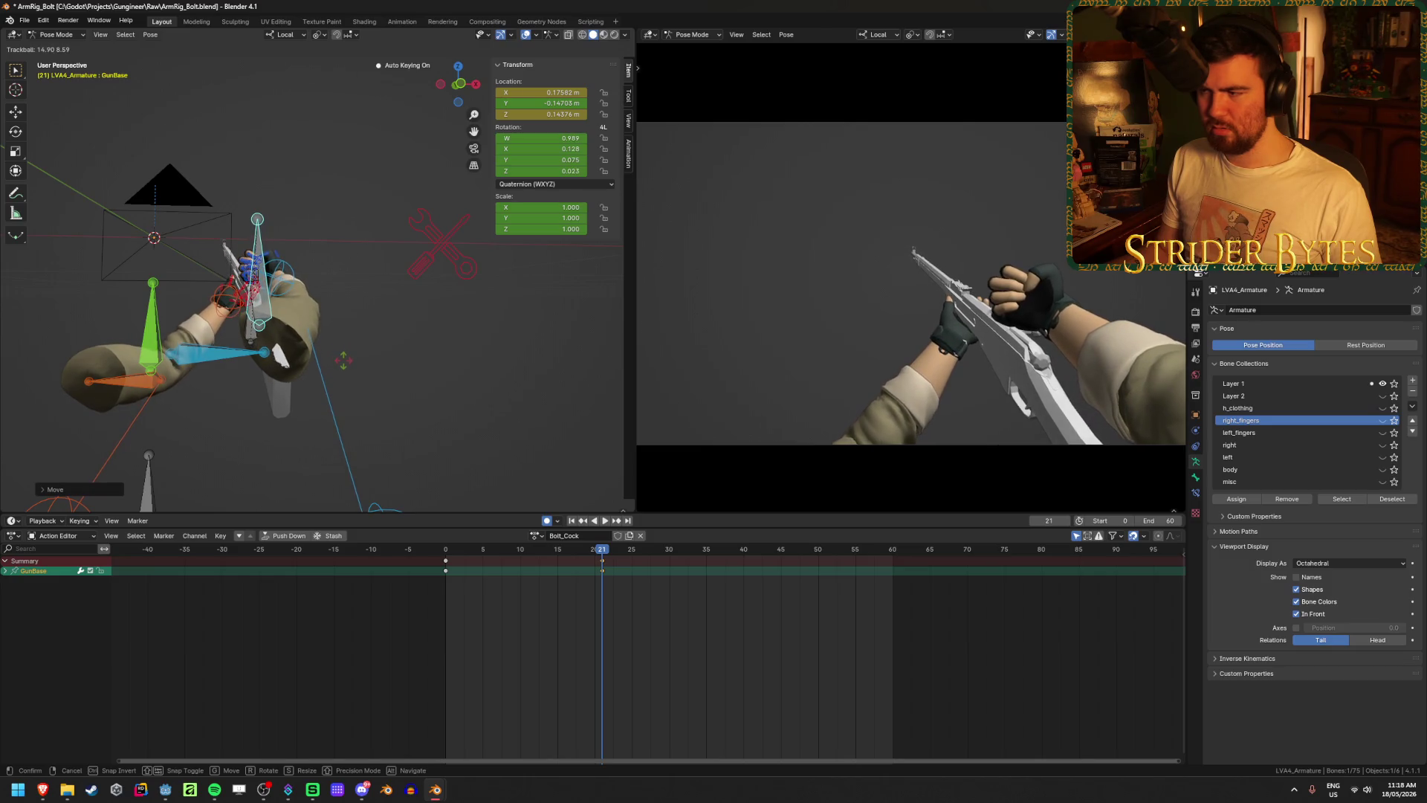
pyautogui.click(344, 368)
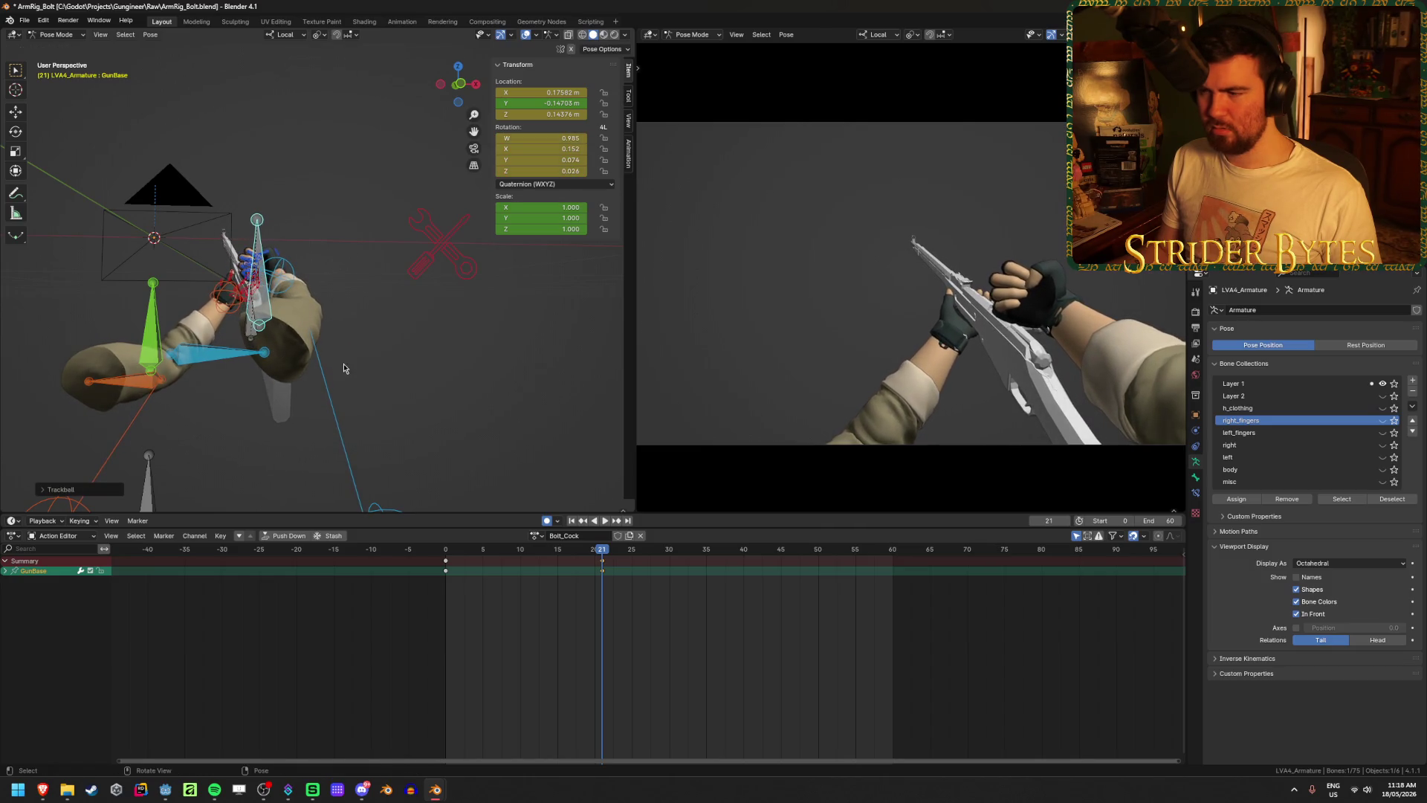
pyautogui.click(520, 552)
pyautogui.moveTo(602, 566); pyautogui.dragTo(594, 566)
pyautogui.press('space')
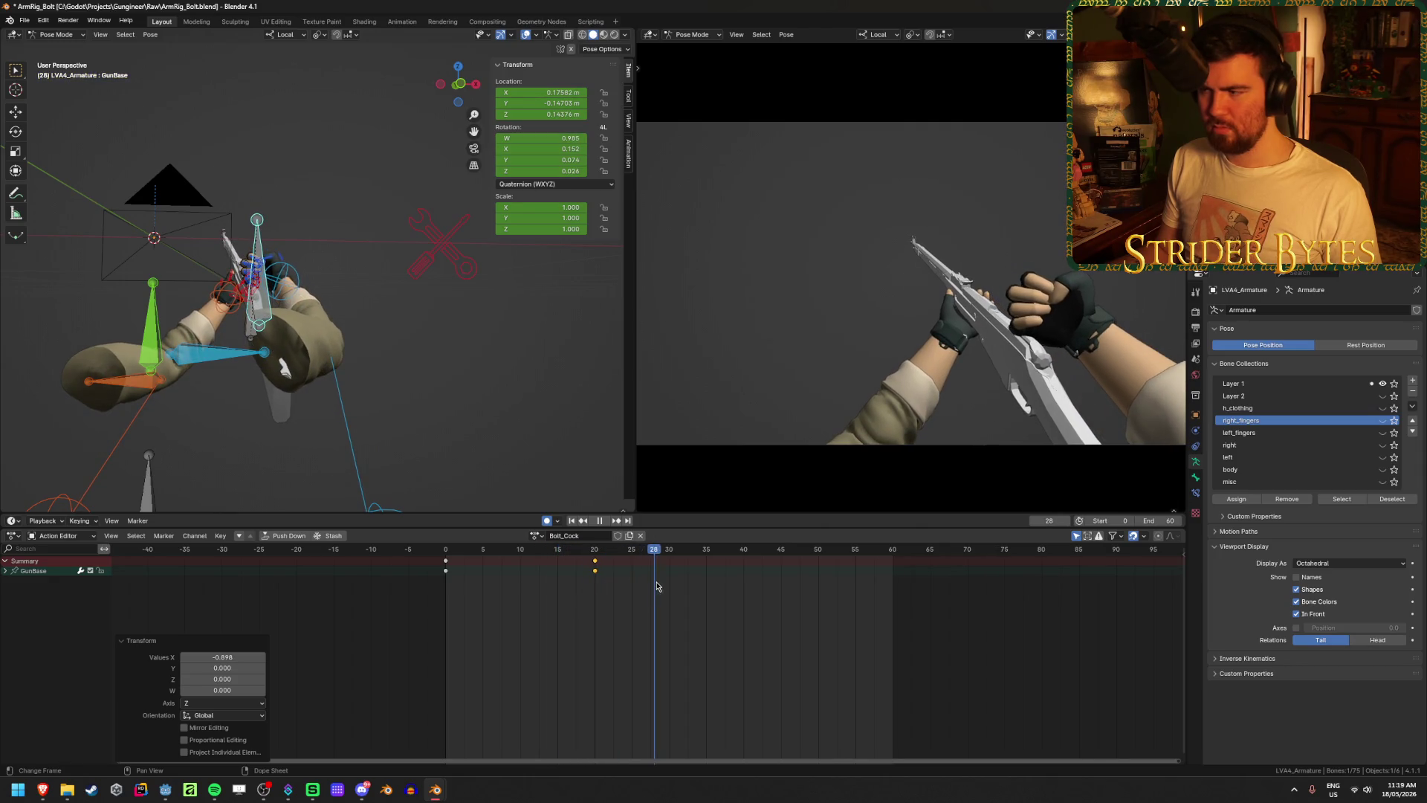
pyautogui.click(598, 581)
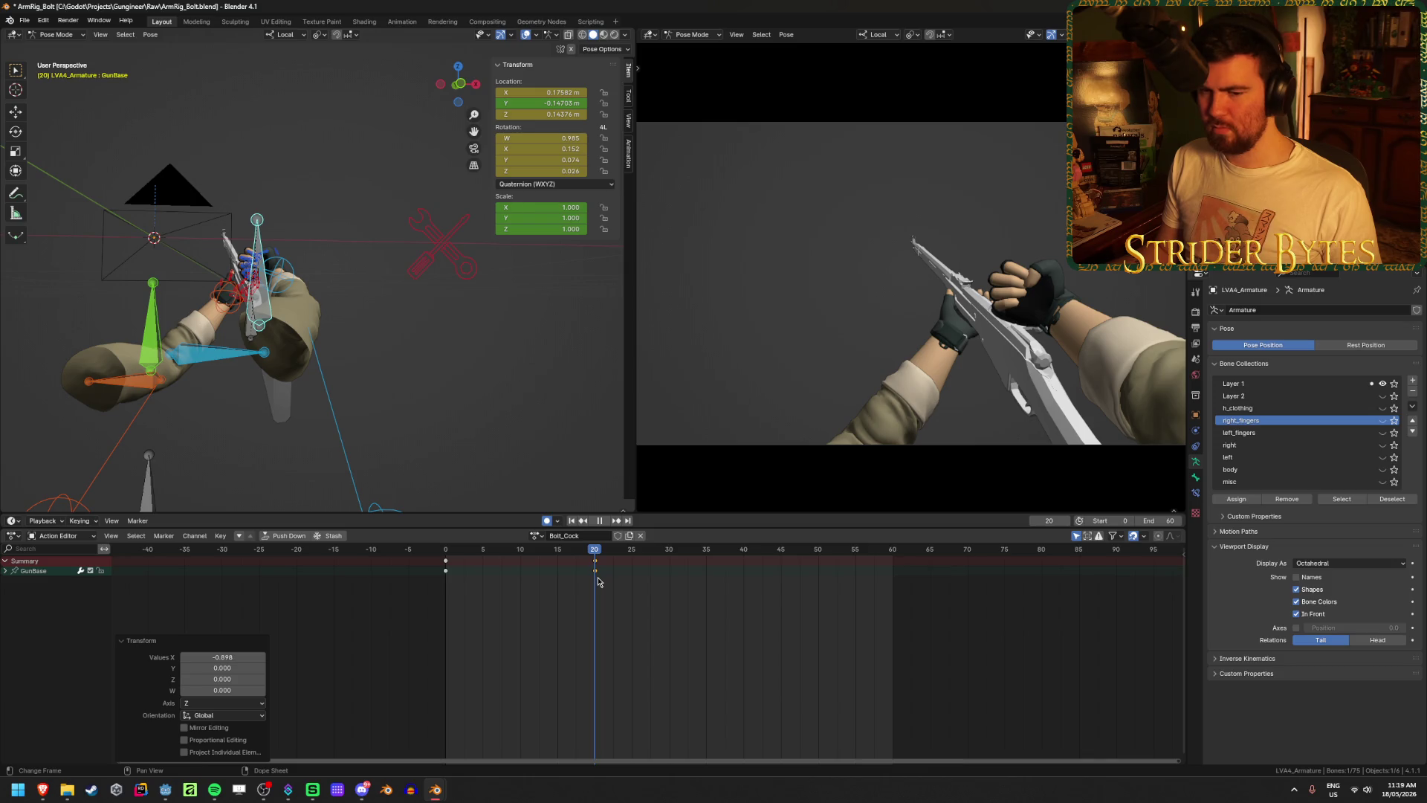
# - Move GunBase along its local Z axis at frame 35 to key the rifle's slide
pyautogui.click(599, 520)
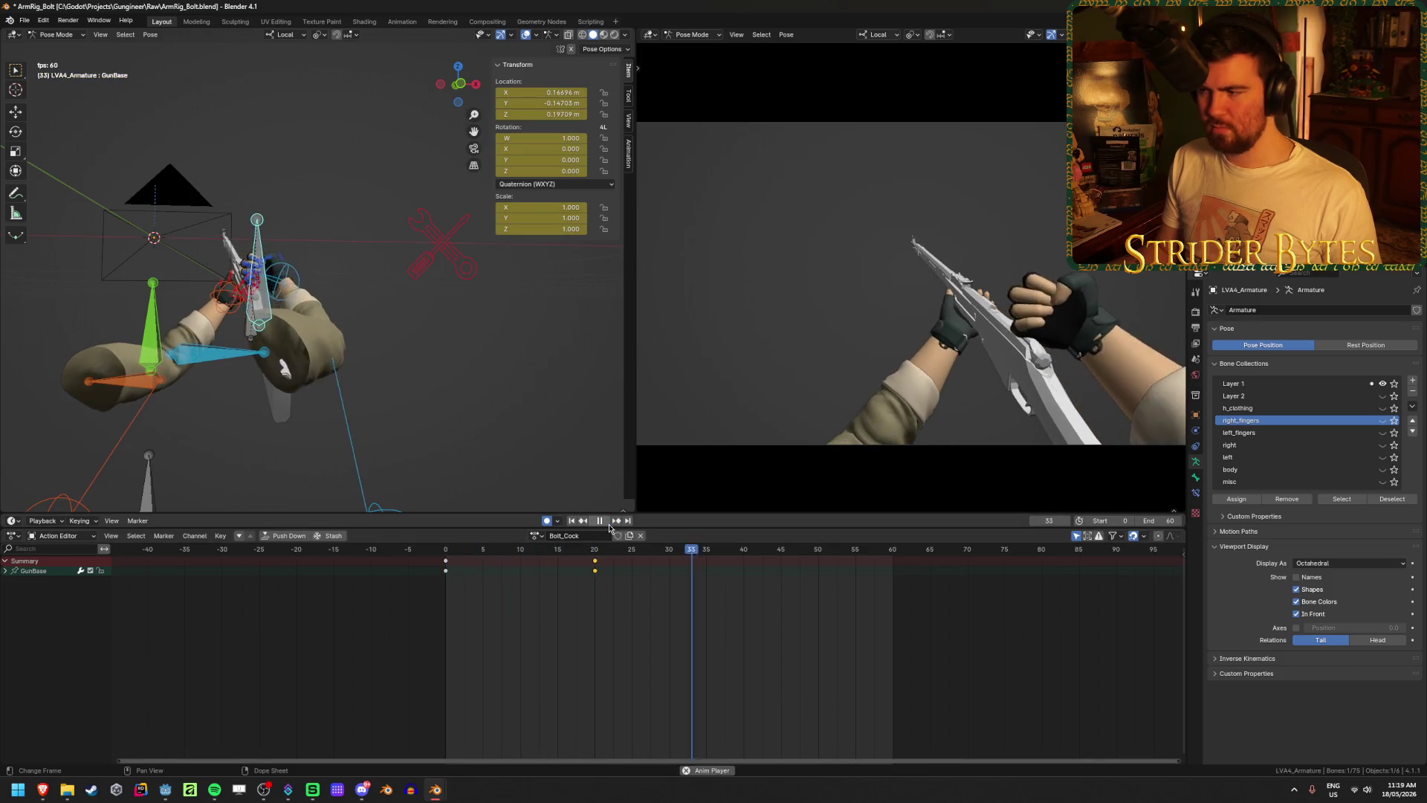
pyautogui.press('space')
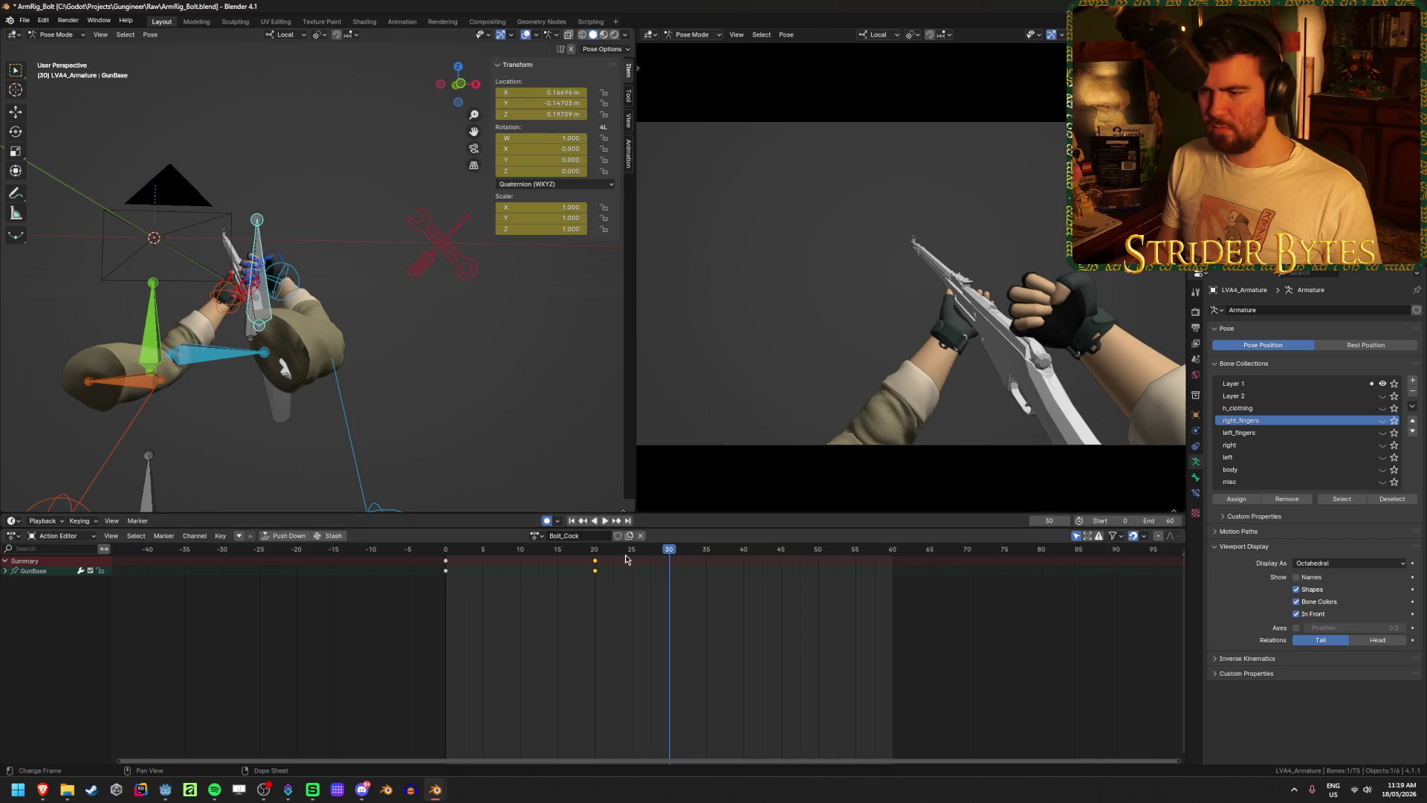
pyautogui.press('space')
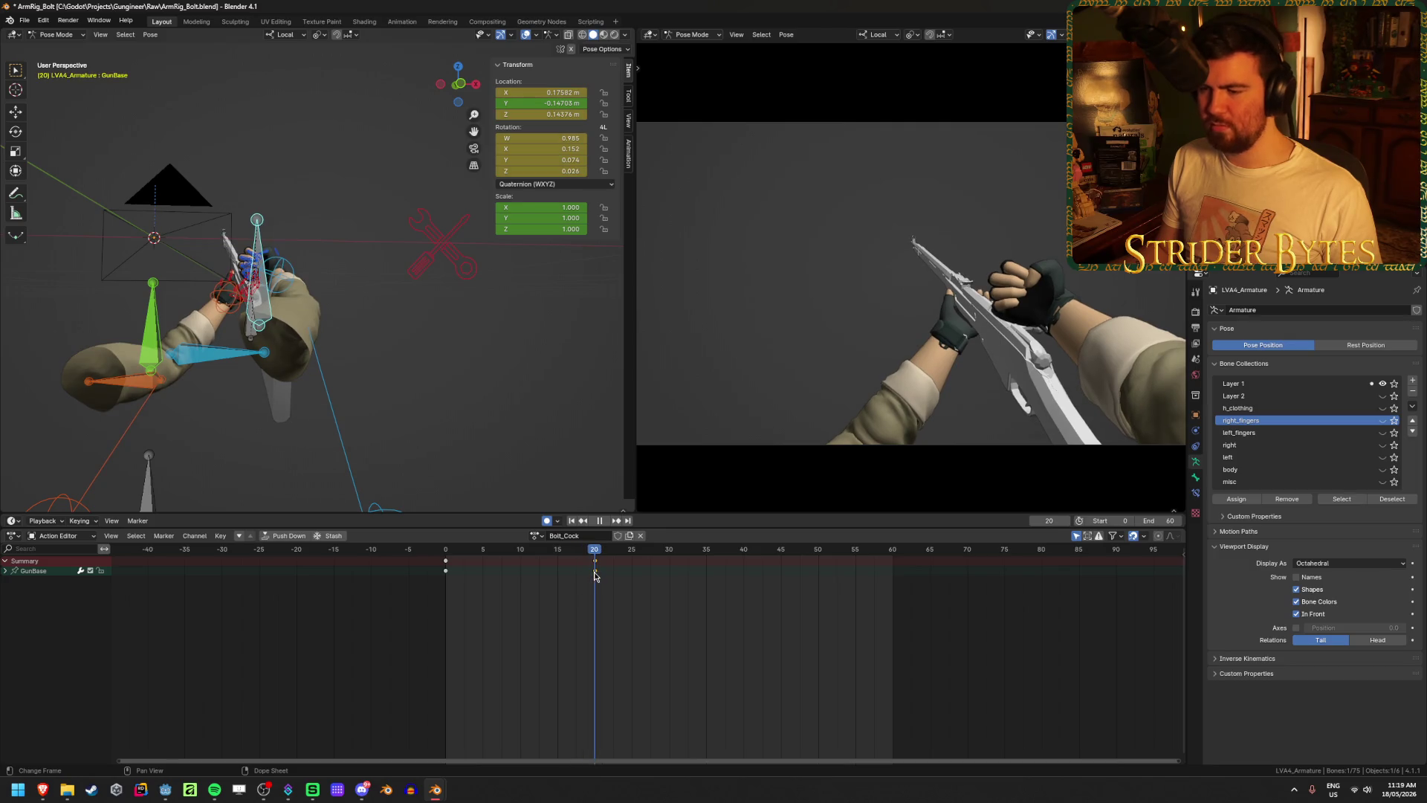
pyautogui.moveTo(595, 574); pyautogui.dragTo(708, 599)
pyautogui.moveTo(319, 334); pyautogui.dragTo(384, 311, button='middle')
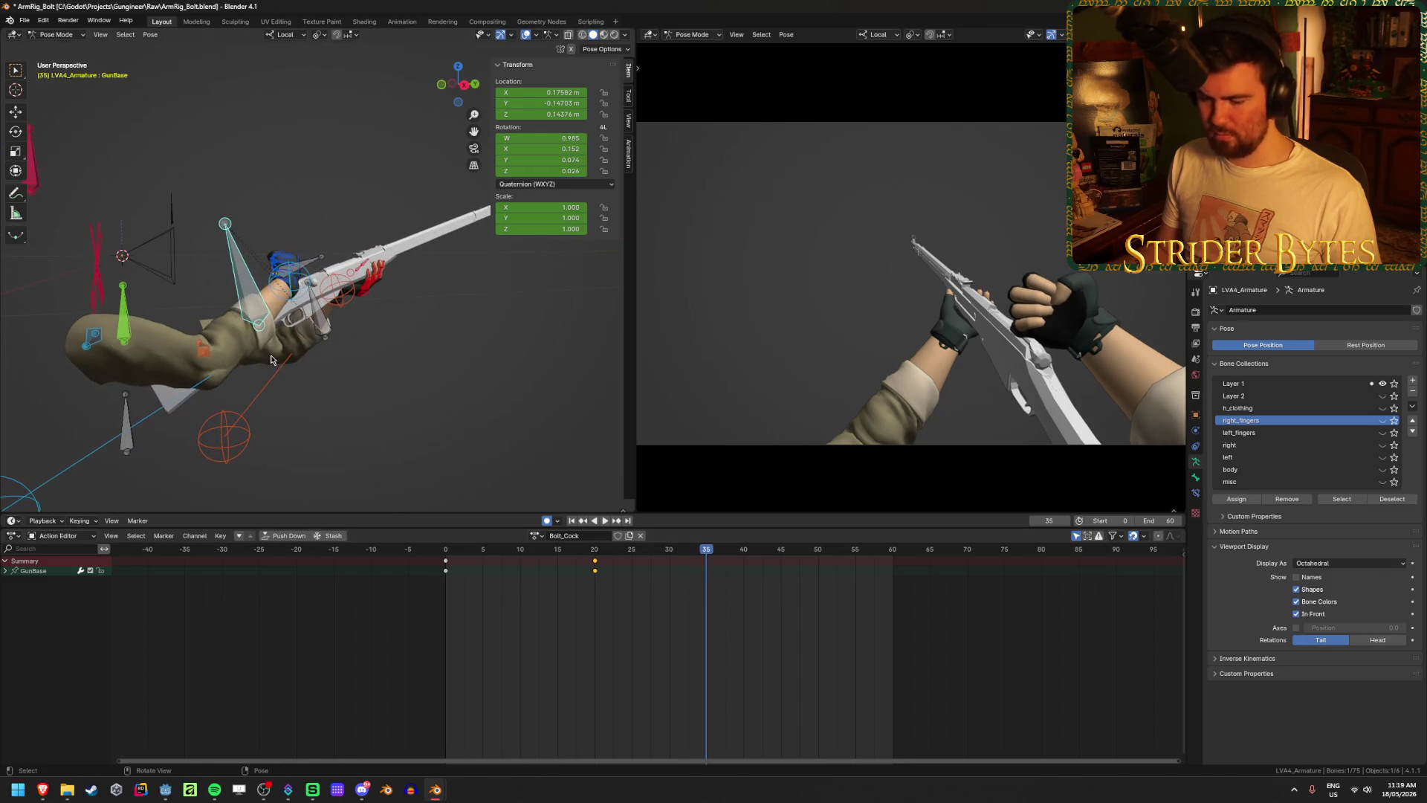
pyautogui.press('g')
pyautogui.press('y')
pyautogui.press('z')
pyautogui.press('z')
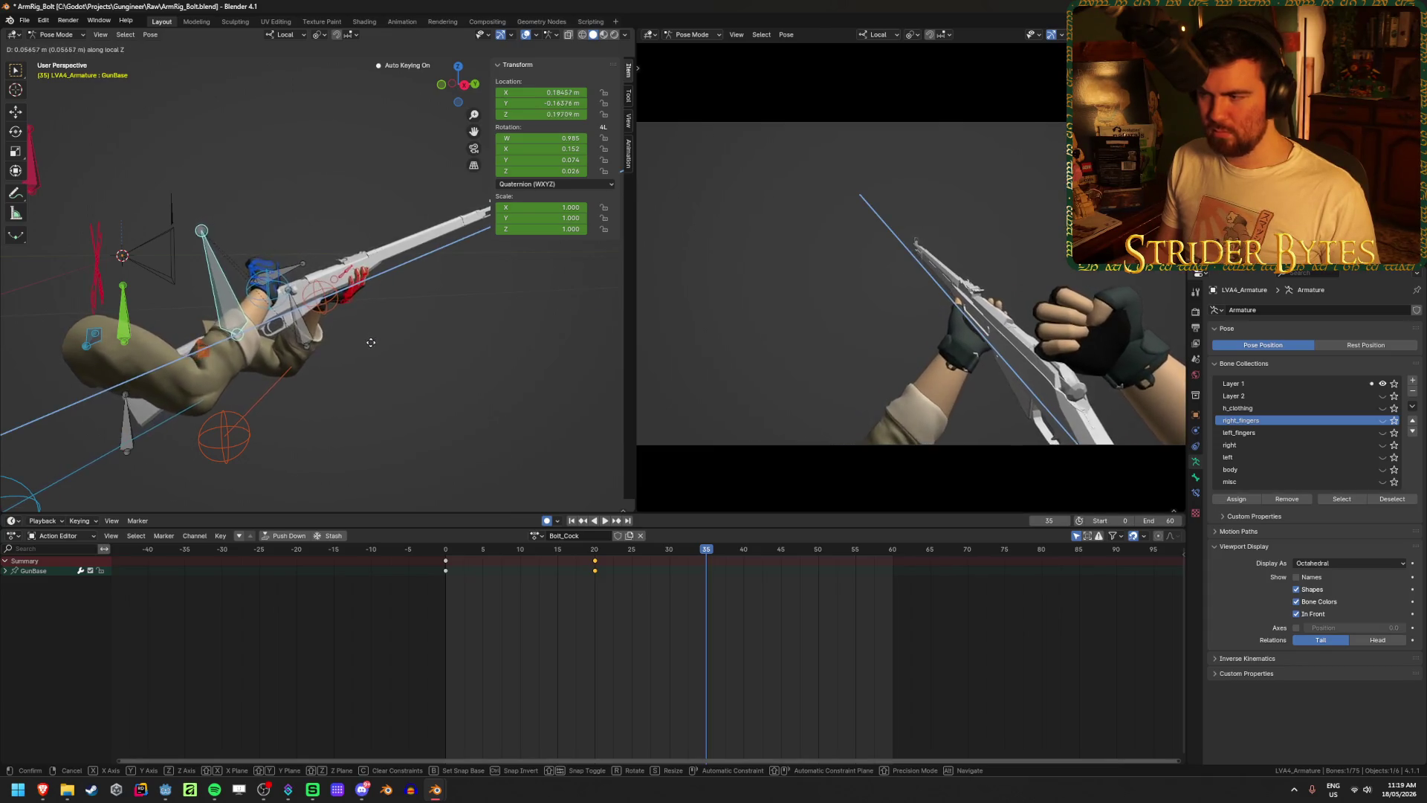
pyautogui.click(371, 349)
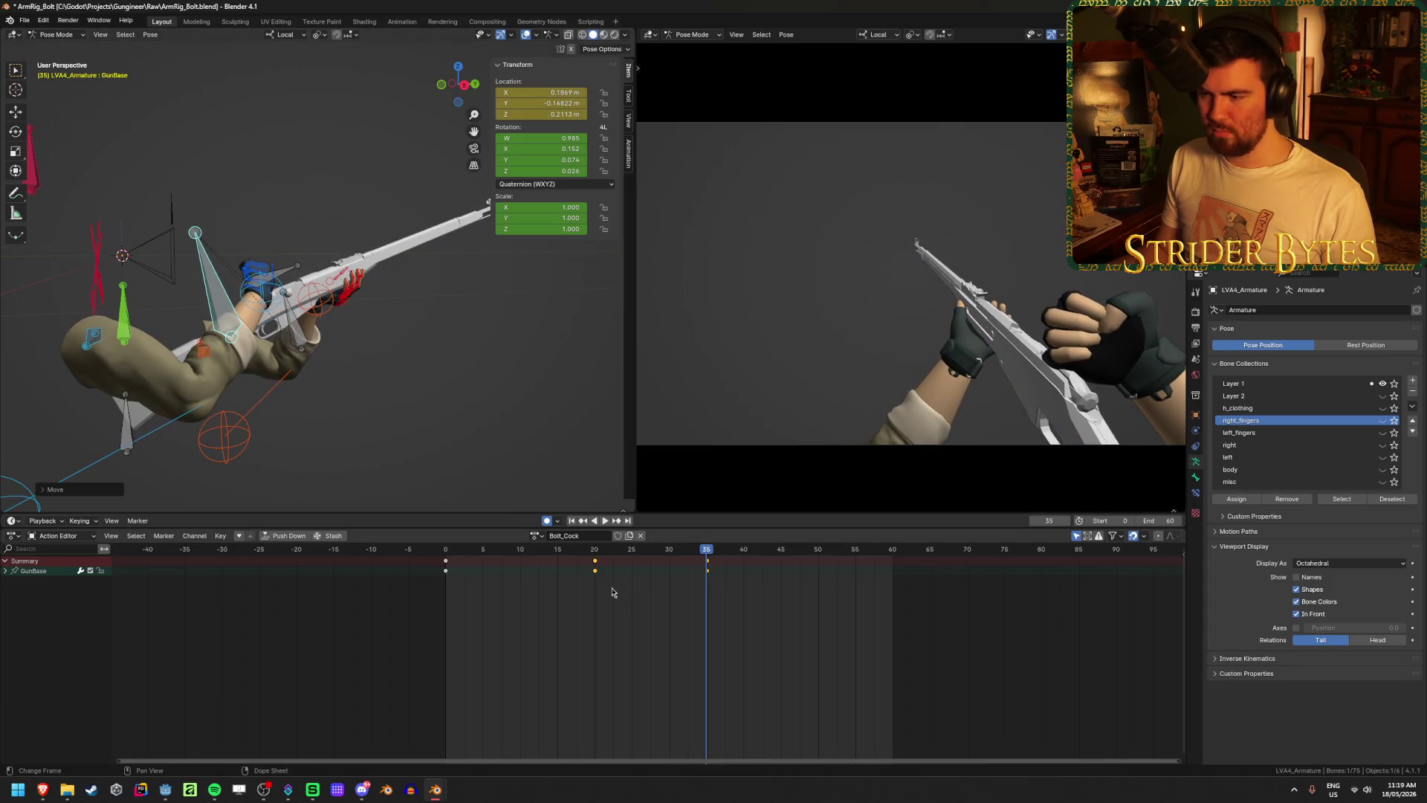
# - Lower GunBase along local Z at frame 40 and scrub back to check the pose
pyautogui.click(570, 521)
pyautogui.click(605, 521)
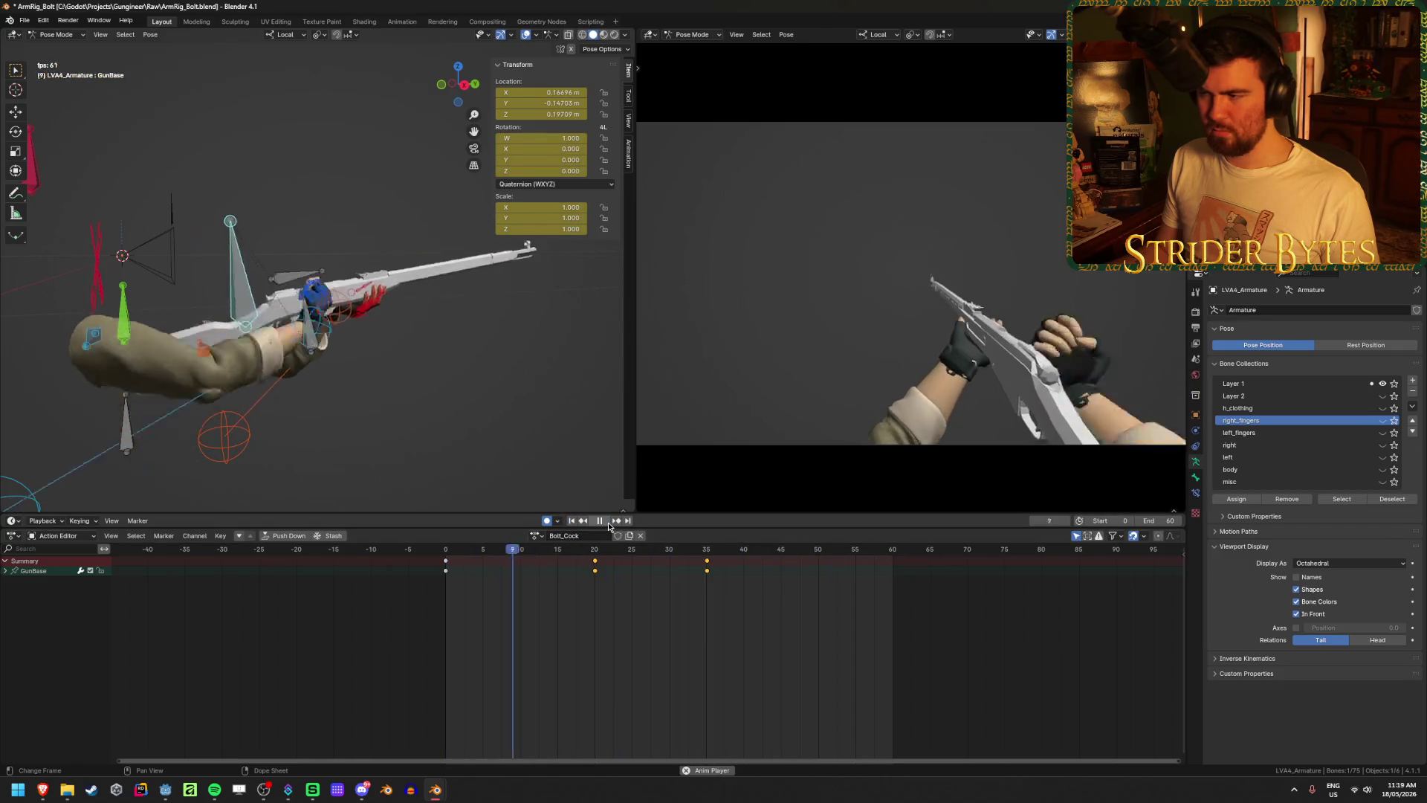
pyautogui.press('space')
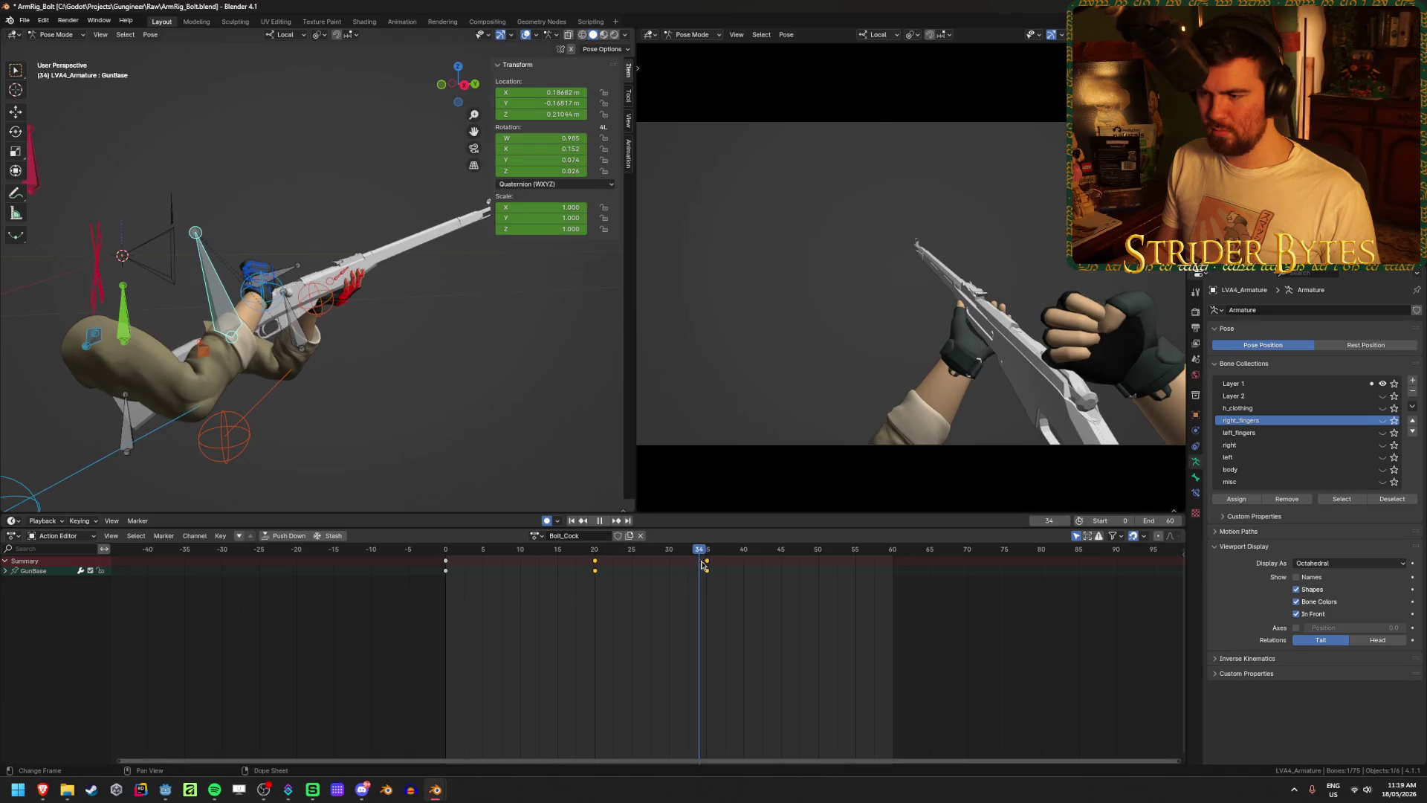
pyautogui.moveTo(702, 565); pyautogui.dragTo(744, 572)
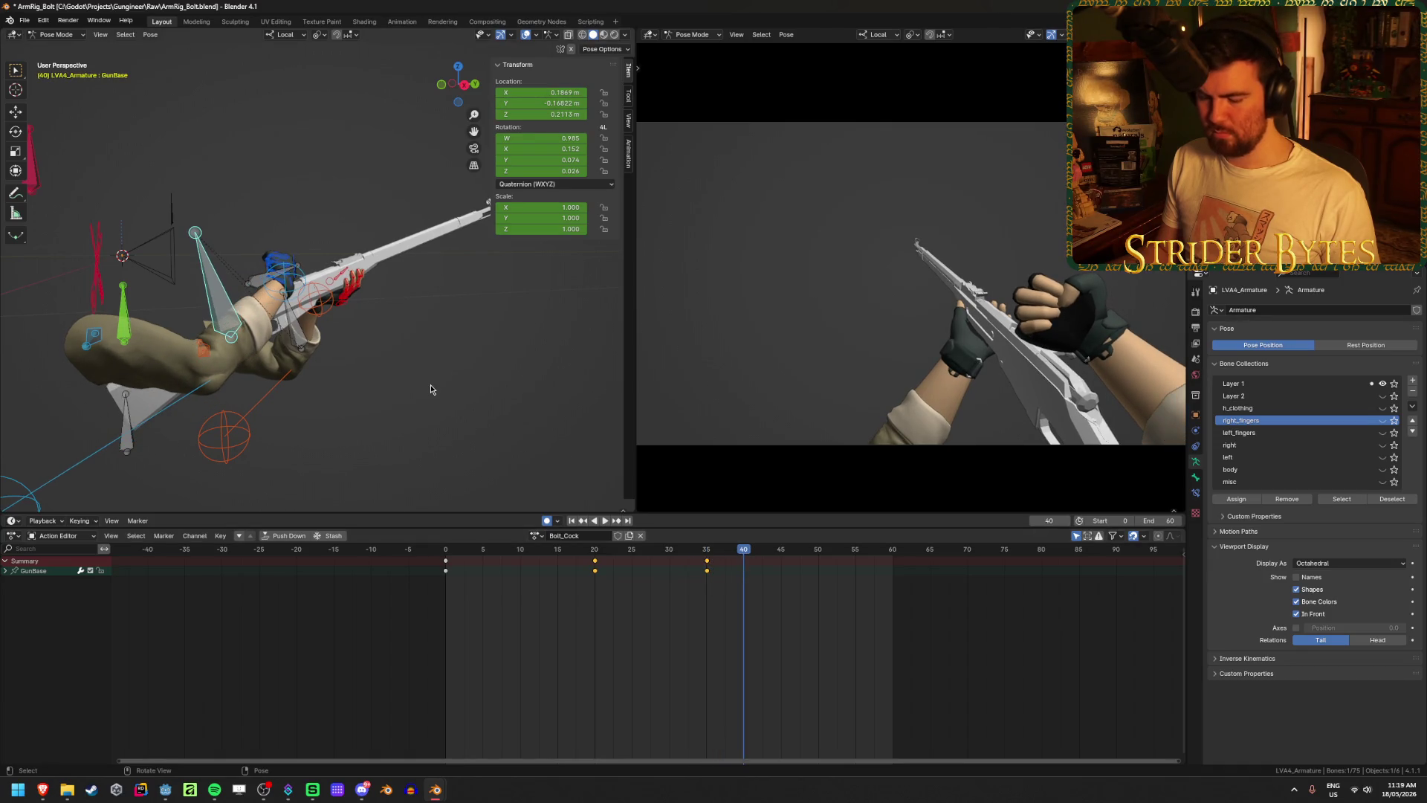
pyautogui.press('g')
pyautogui.press('z')
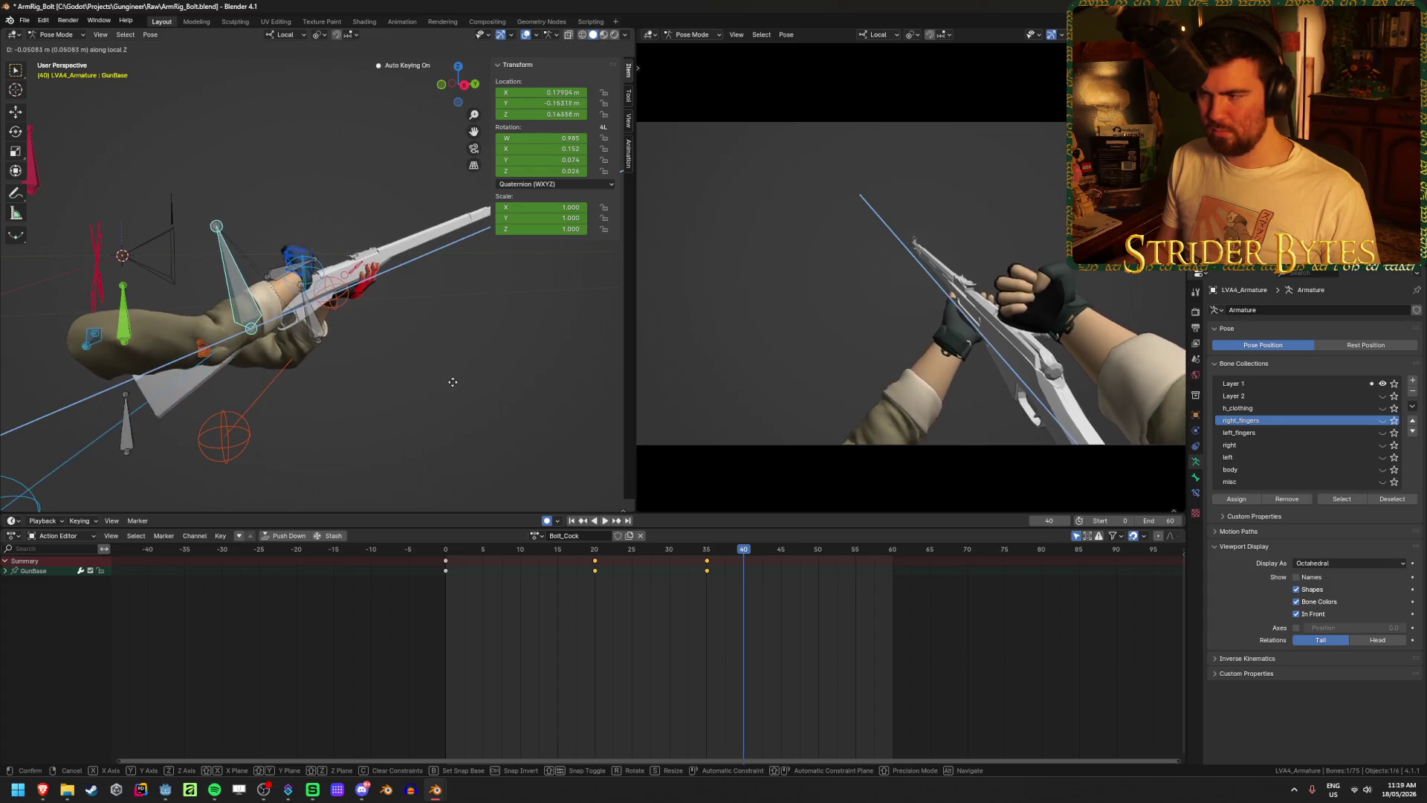
pyautogui.click(456, 387)
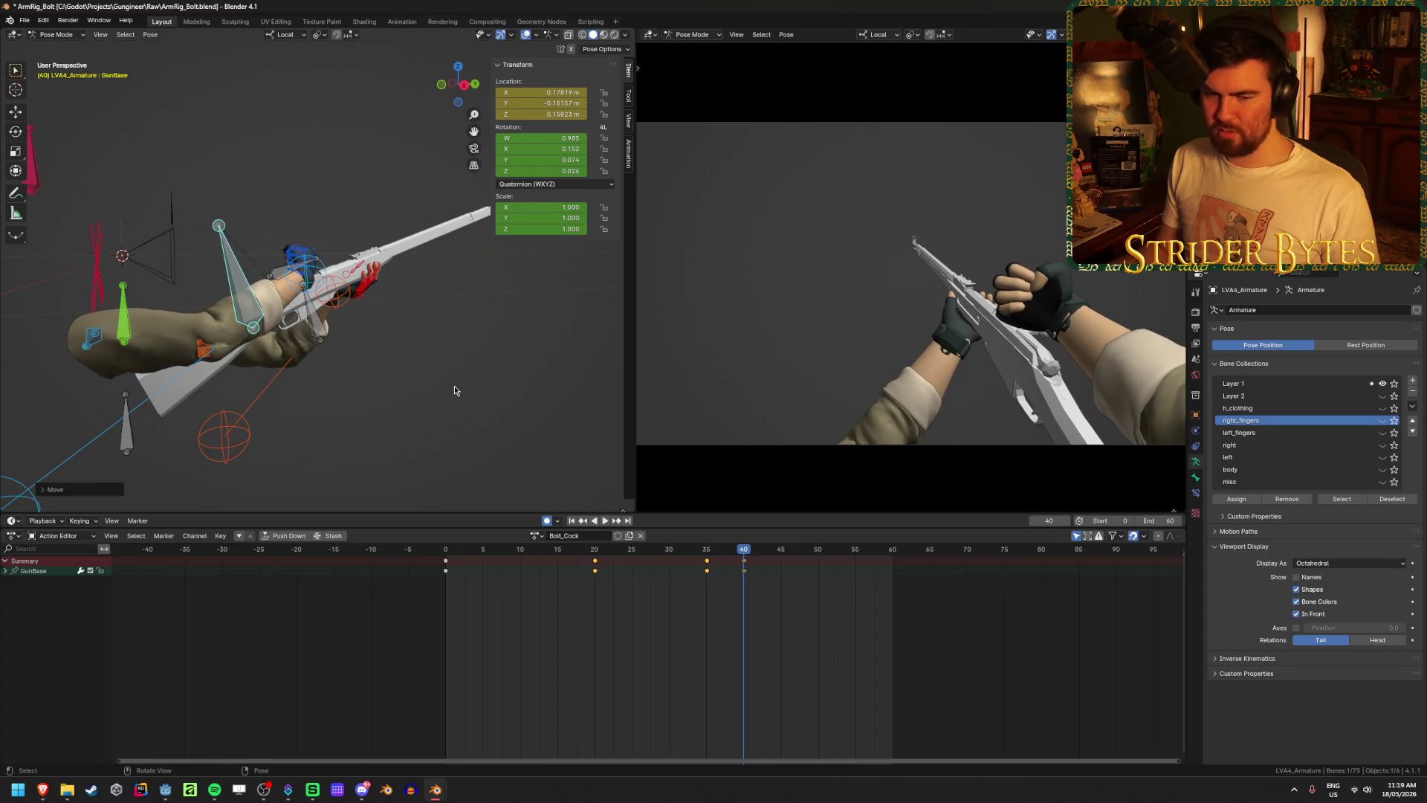
pyautogui.moveTo(739, 550)
pyautogui.mouseDown()
pyautogui.moveTo(653, 554)
pyautogui.moveTo(822, 572)
pyautogui.moveTo(838, 576)
pyautogui.moveTo(710, 580)
pyautogui.moveTo(894, 604)
pyautogui.mouseUp()
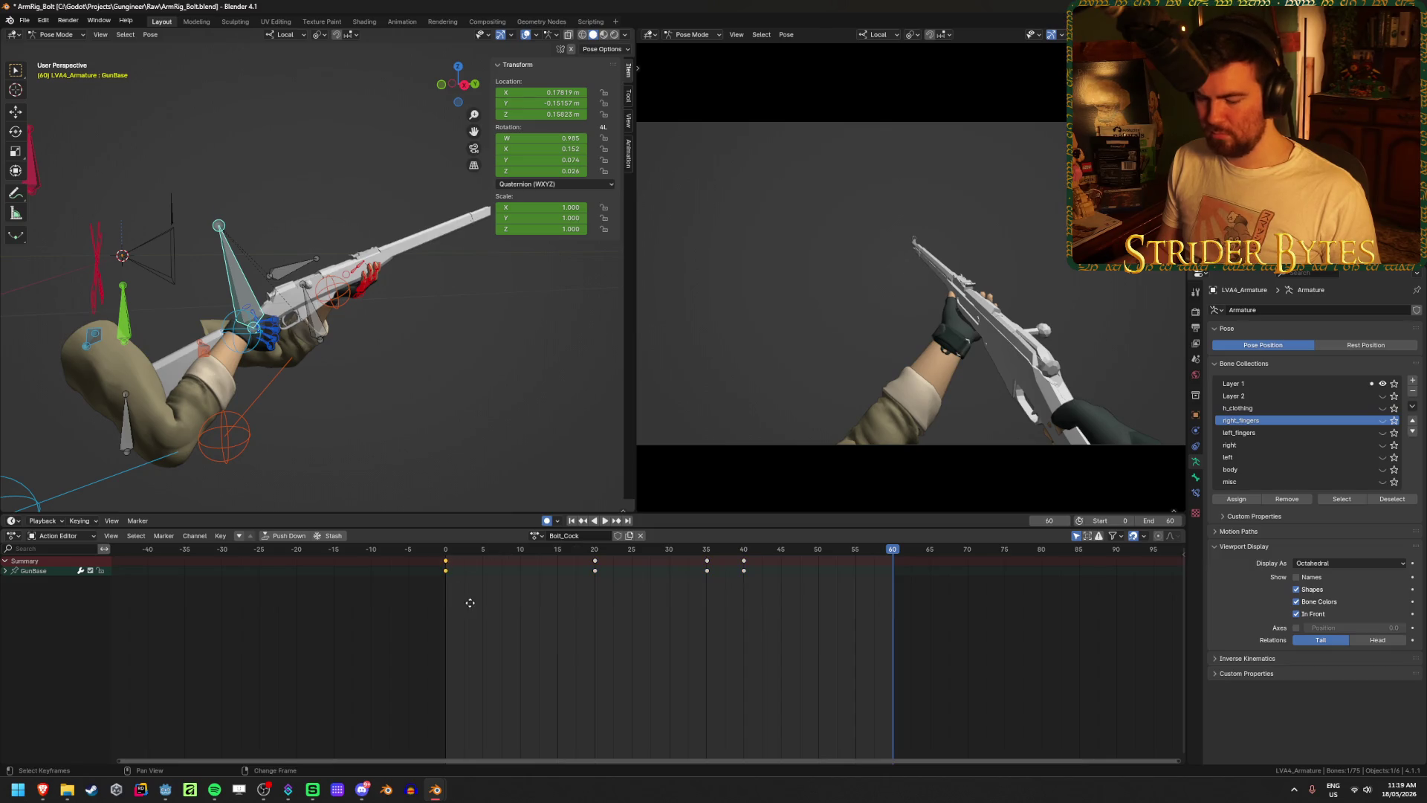
# - Copy the frame-0 GunBase key to frame 60 and play to check the loop
pyautogui.hotkey('shift', 'd')
pyautogui.click(918, 623)
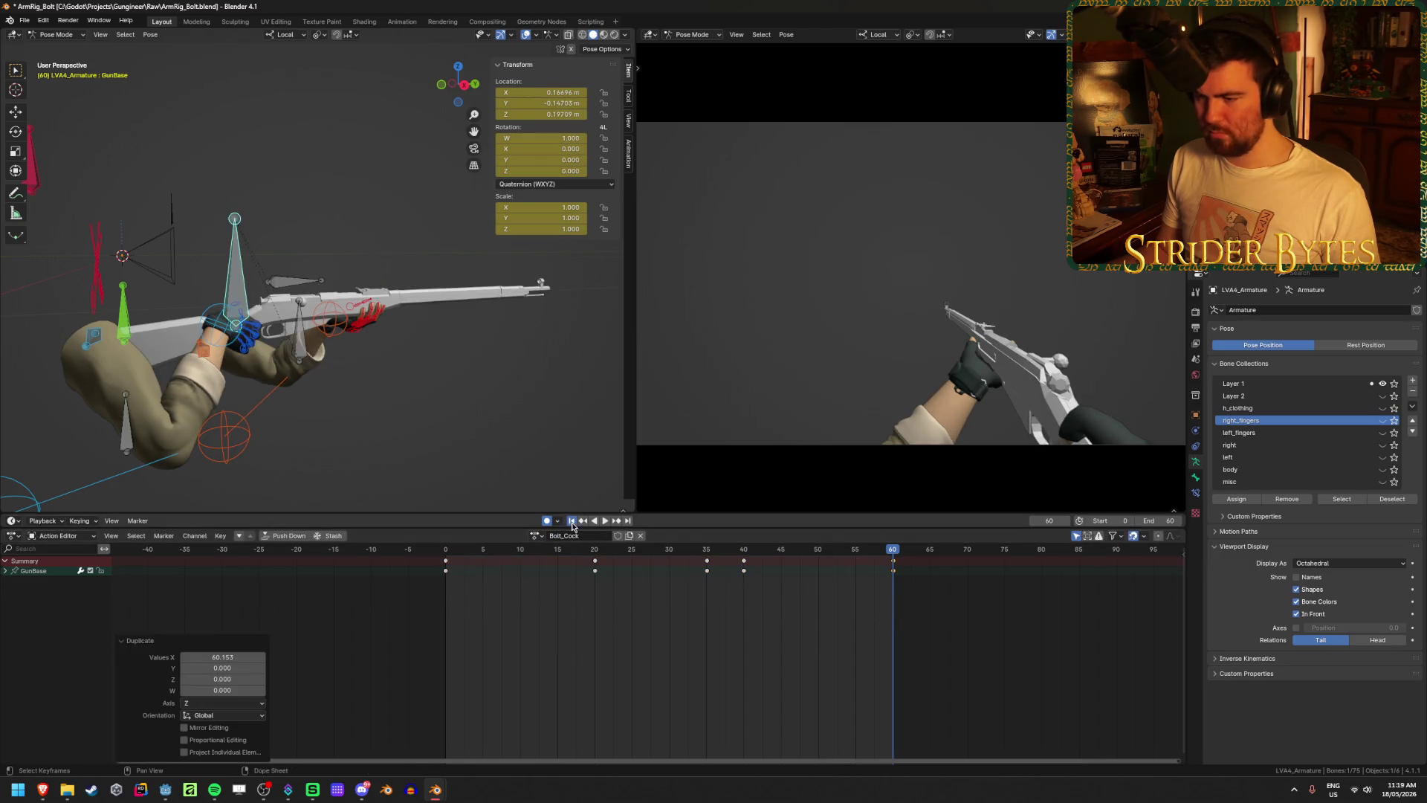
pyautogui.click(571, 521)
pyautogui.click(604, 520)
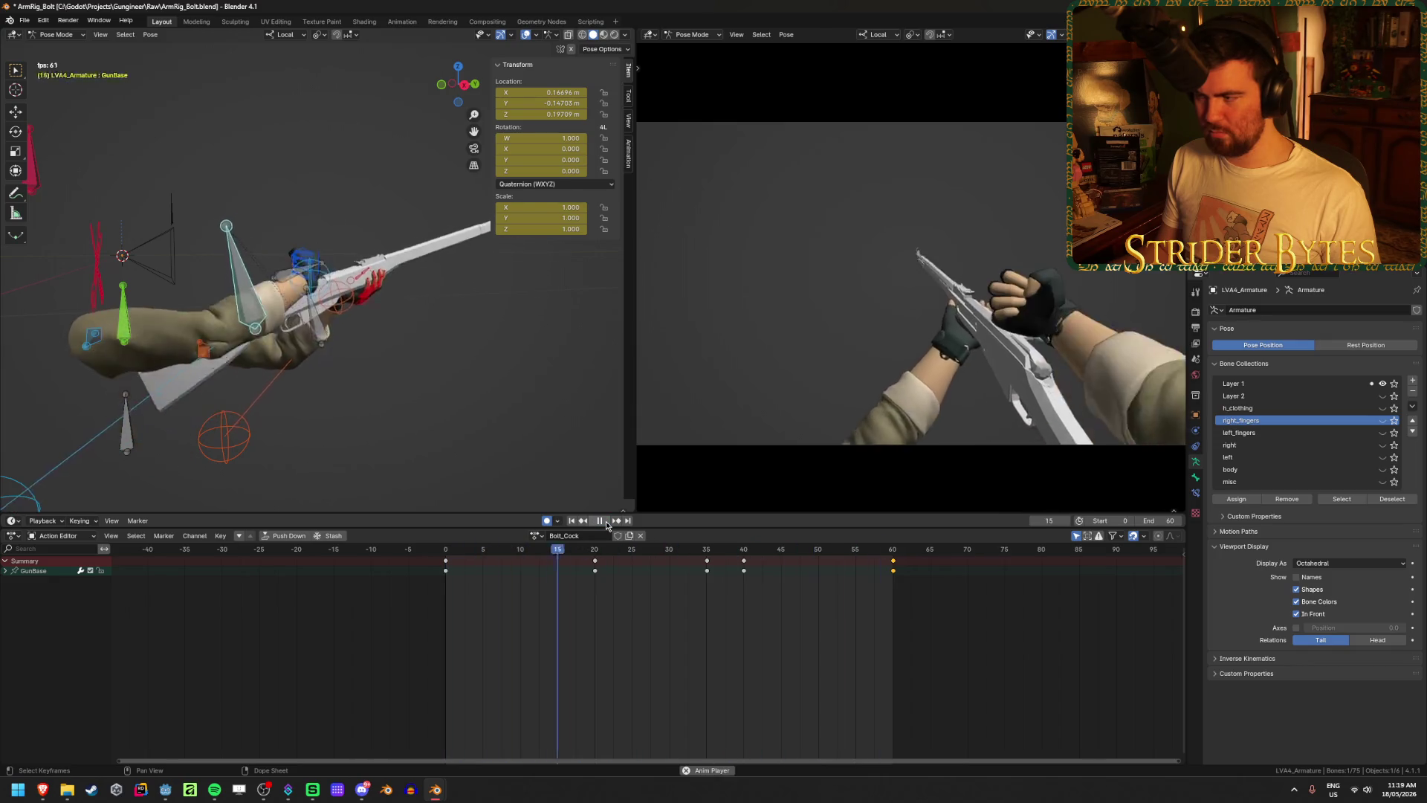
pyautogui.click(606, 522)
# - Move the frame-40 GunBase key to frame 50
pyautogui.moveTo(669, 550); pyautogui.dragTo(818, 568)
pyautogui.press('space')
pyautogui.click(572, 520)
pyautogui.click(595, 520)
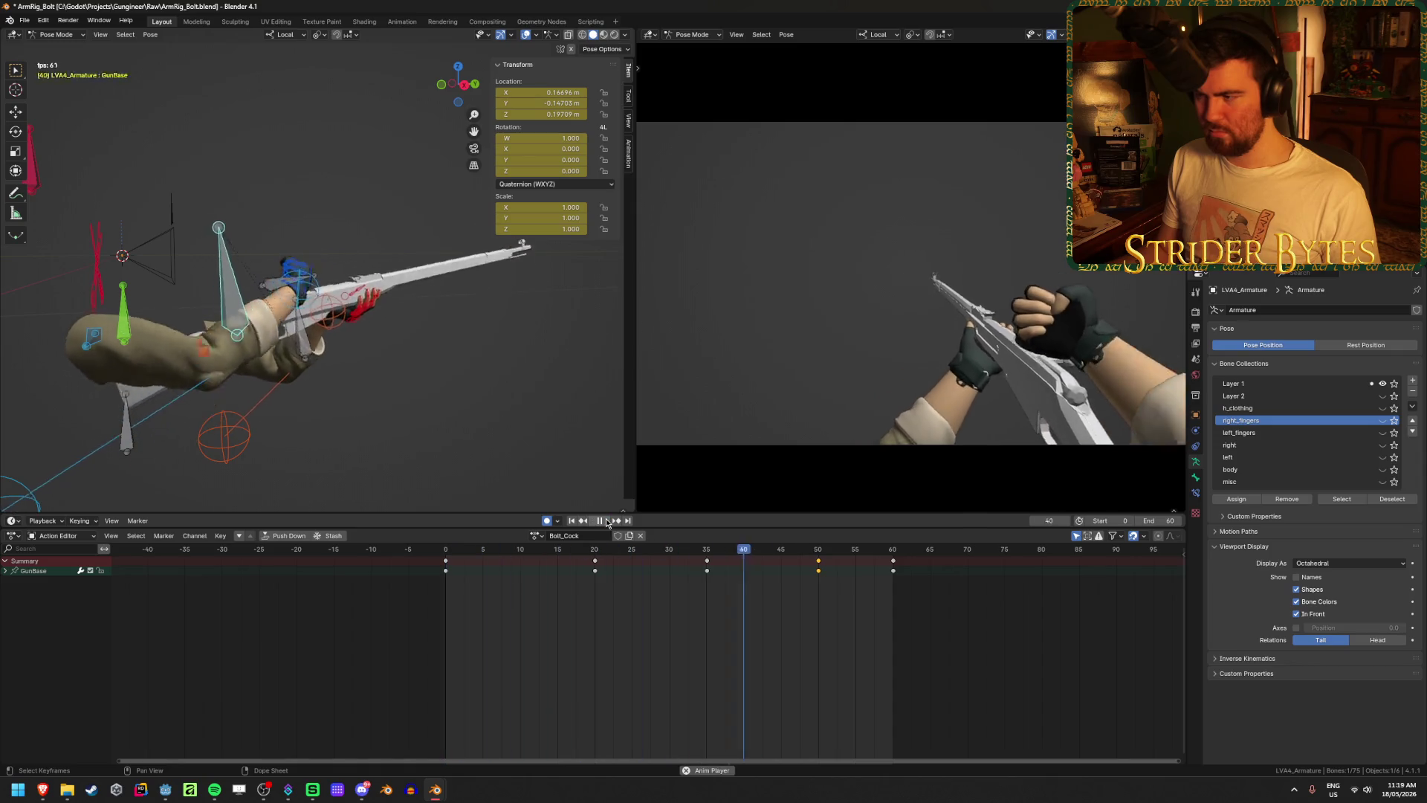
pyautogui.press('space')
pyautogui.moveTo(672, 549)
pyautogui.mouseDown()
pyautogui.moveTo(818, 568)
pyautogui.moveTo(741, 557)
pyautogui.mouseUp()
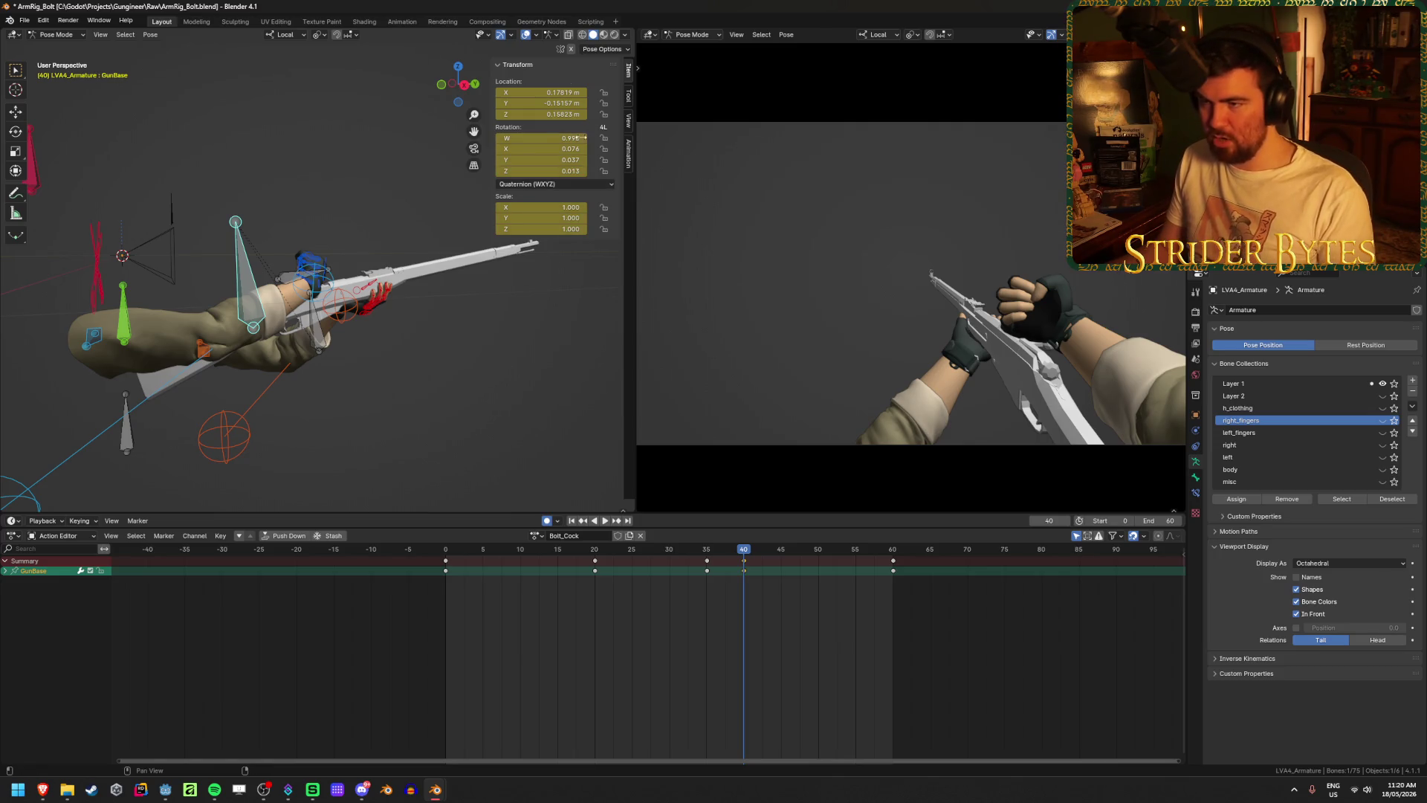
pyautogui.click(558, 522)
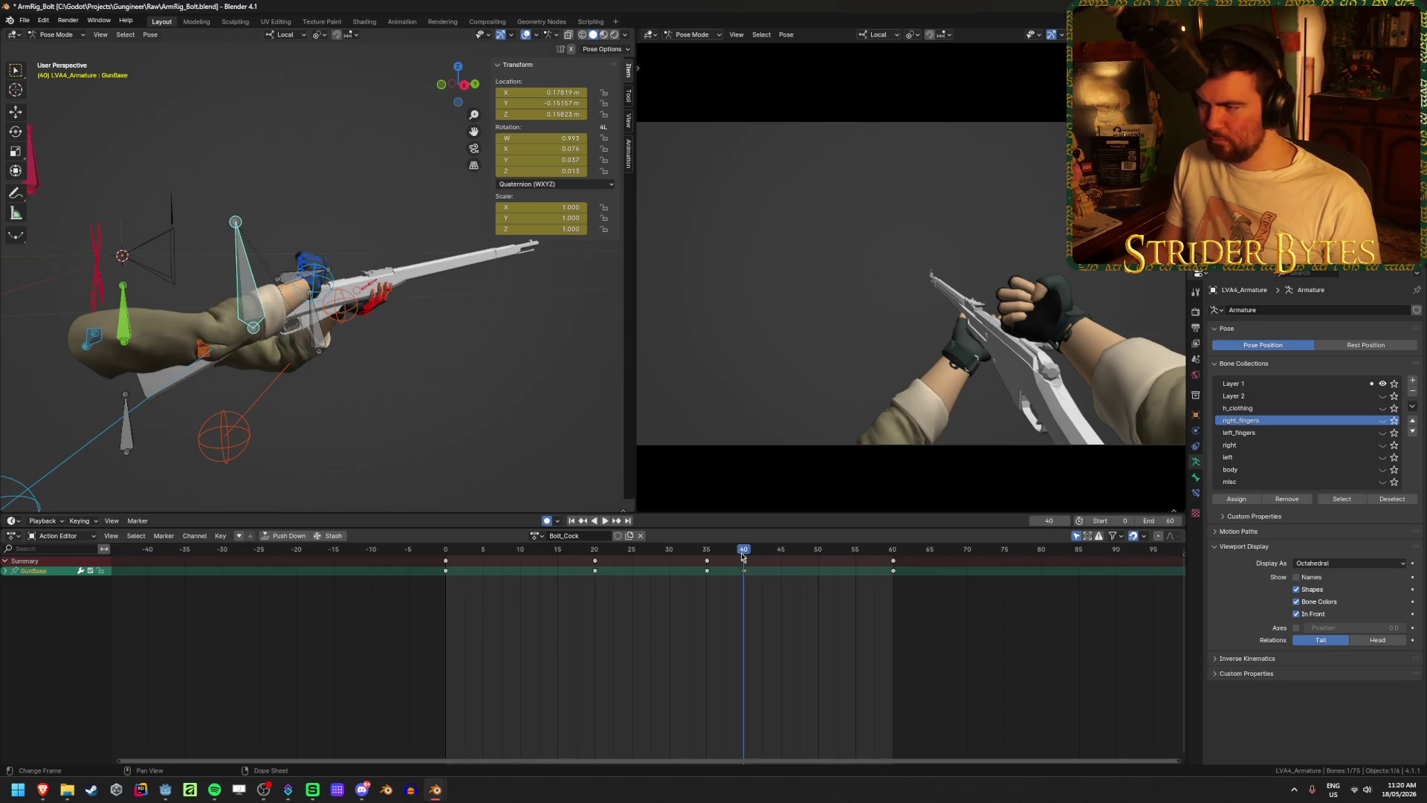
pyautogui.moveTo(745, 568); pyautogui.dragTo(821, 568)
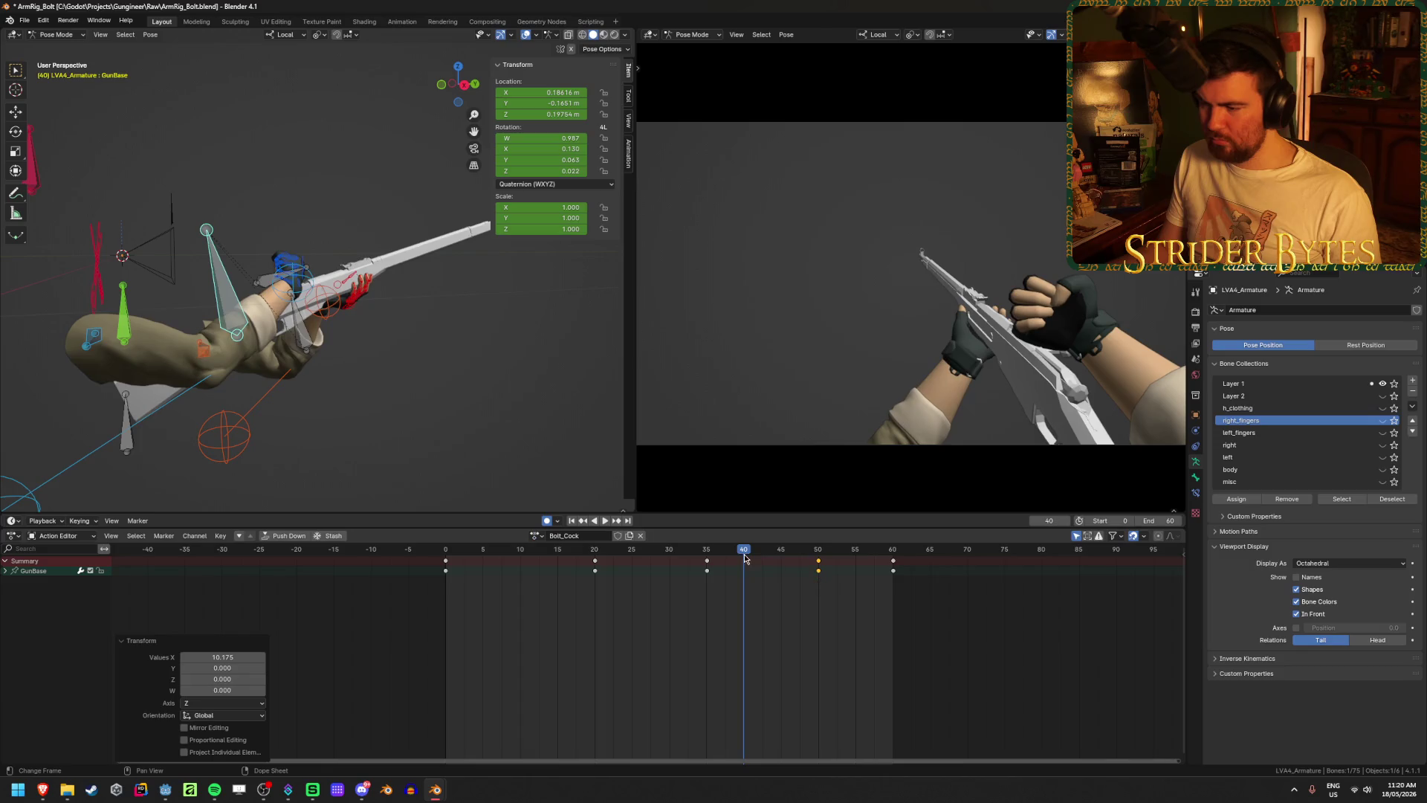
# - Replay the animation and move the frame-20 GunBase key to frame 25
pyautogui.click(620, 561)
pyautogui.press('space')
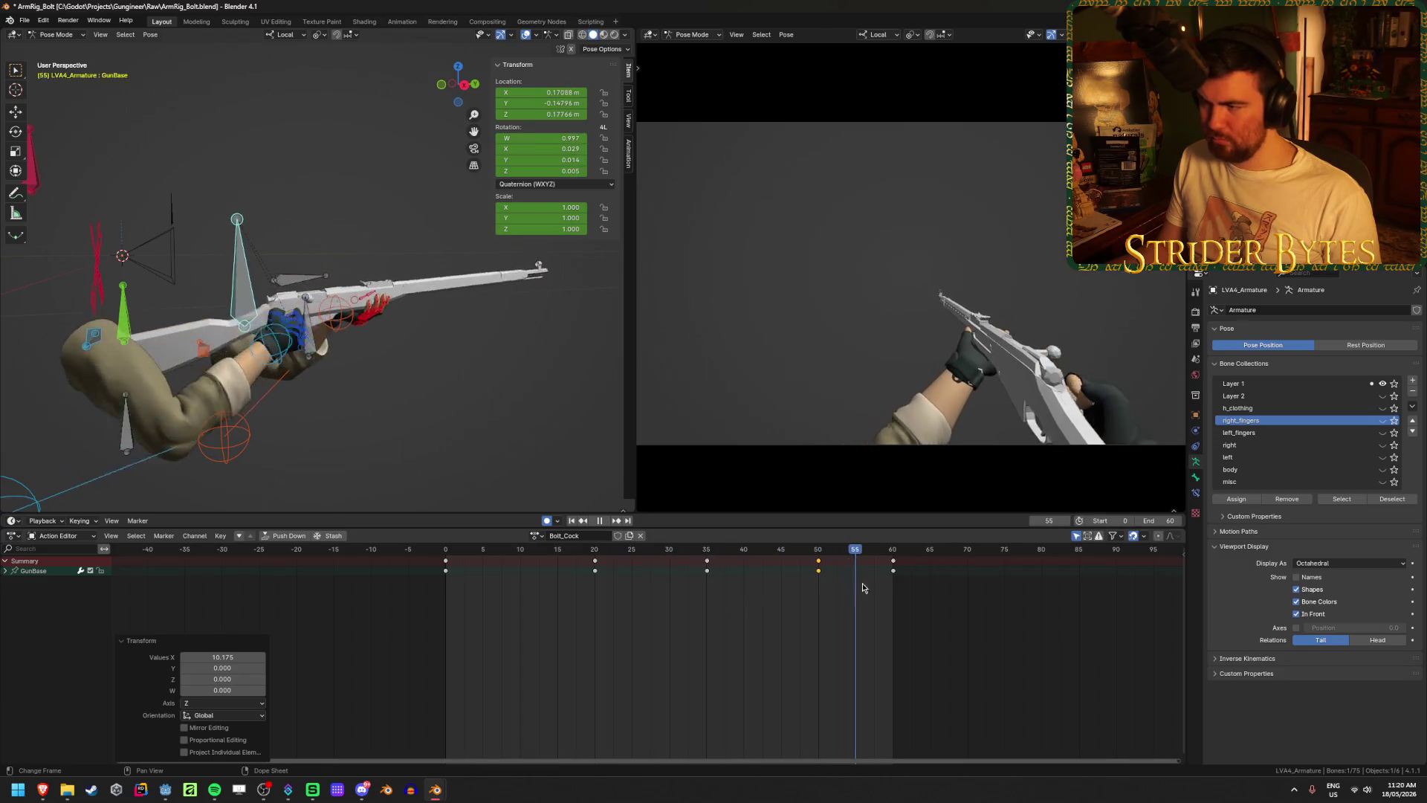
pyautogui.press('space')
pyautogui.click(572, 520)
pyautogui.click(604, 520)
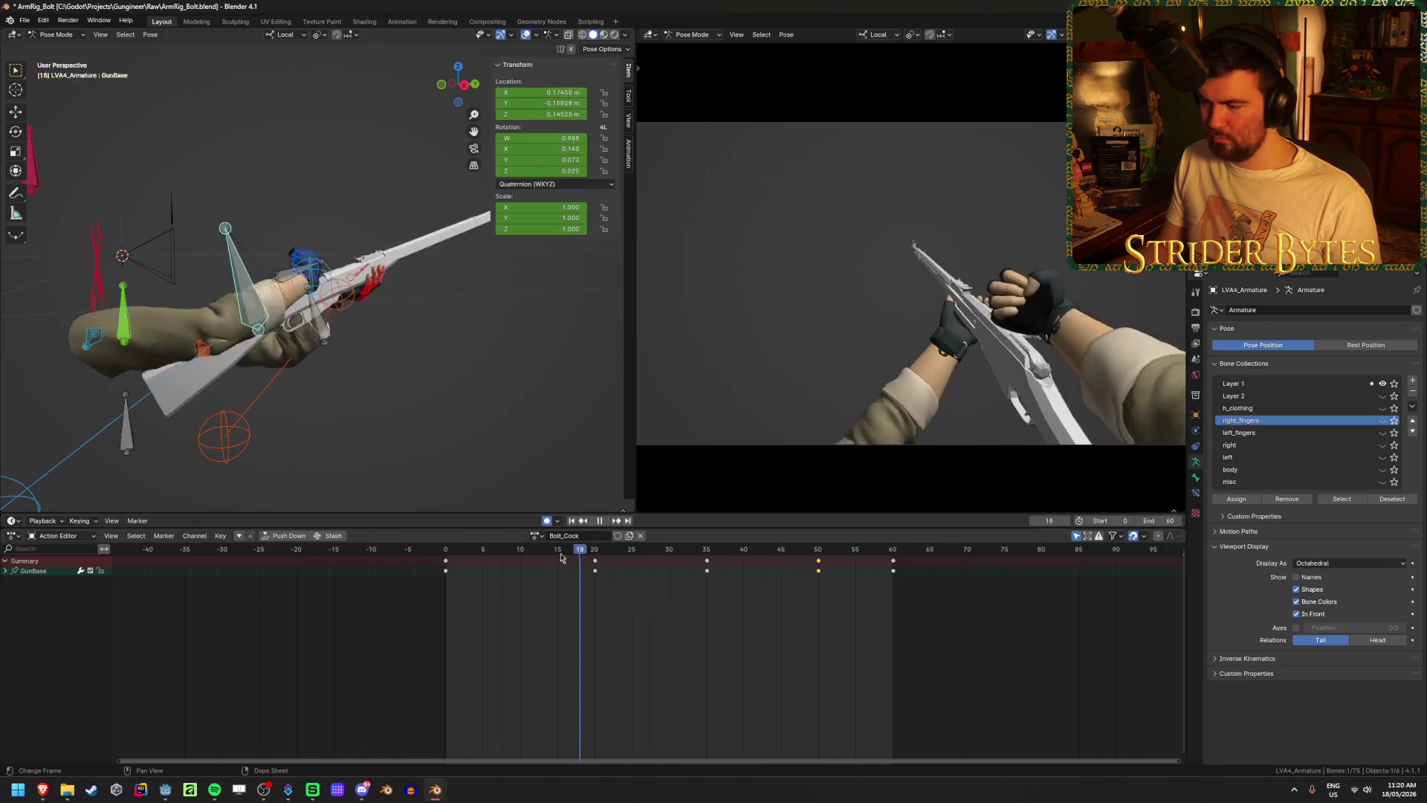
pyautogui.press('space')
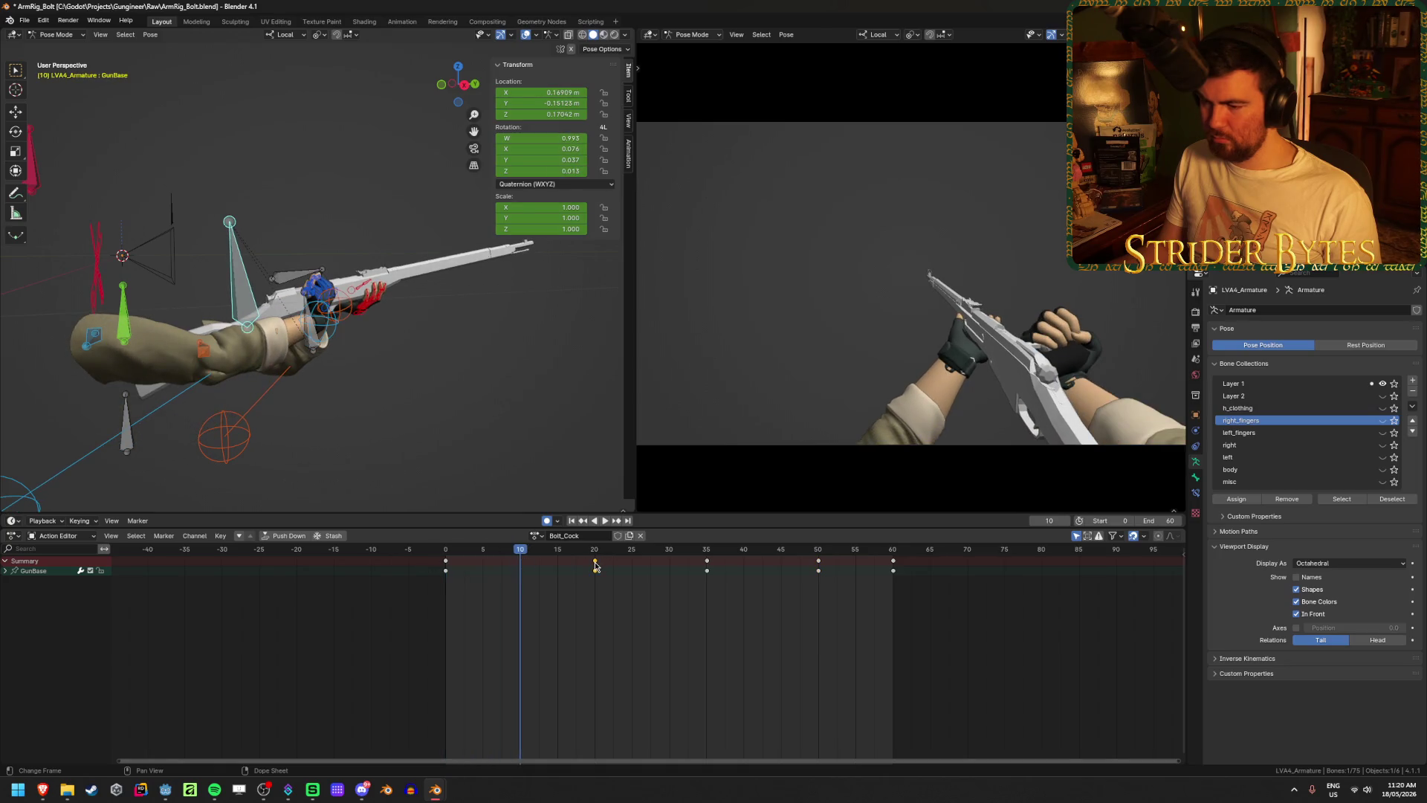
pyautogui.moveTo(595, 564); pyautogui.dragTo(633, 565)
# - Rotate GunBase at frame 25 to tilt the rifle further (quaternion ~0.907, 0.287, 0.247, 0.079)
pyautogui.press('space')
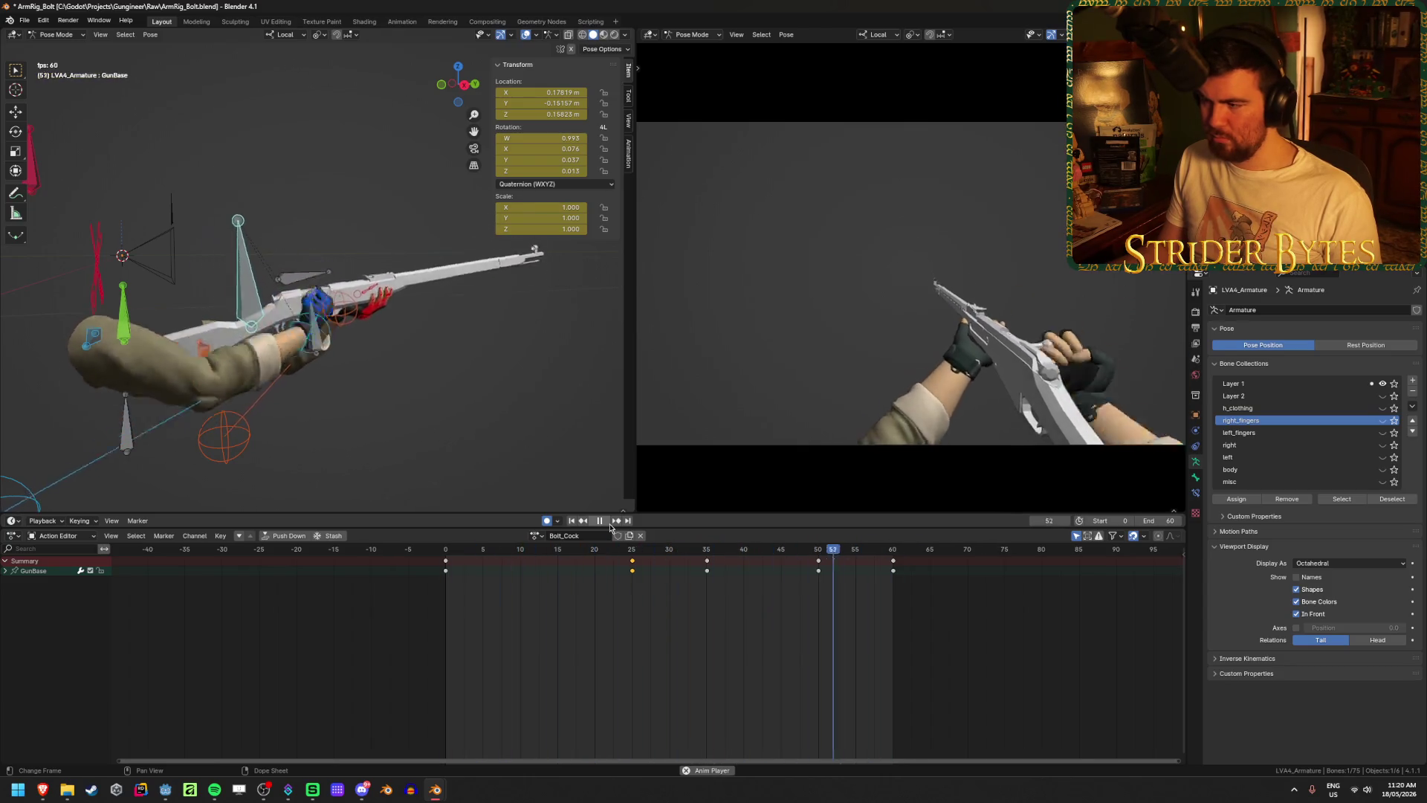
pyautogui.press('space')
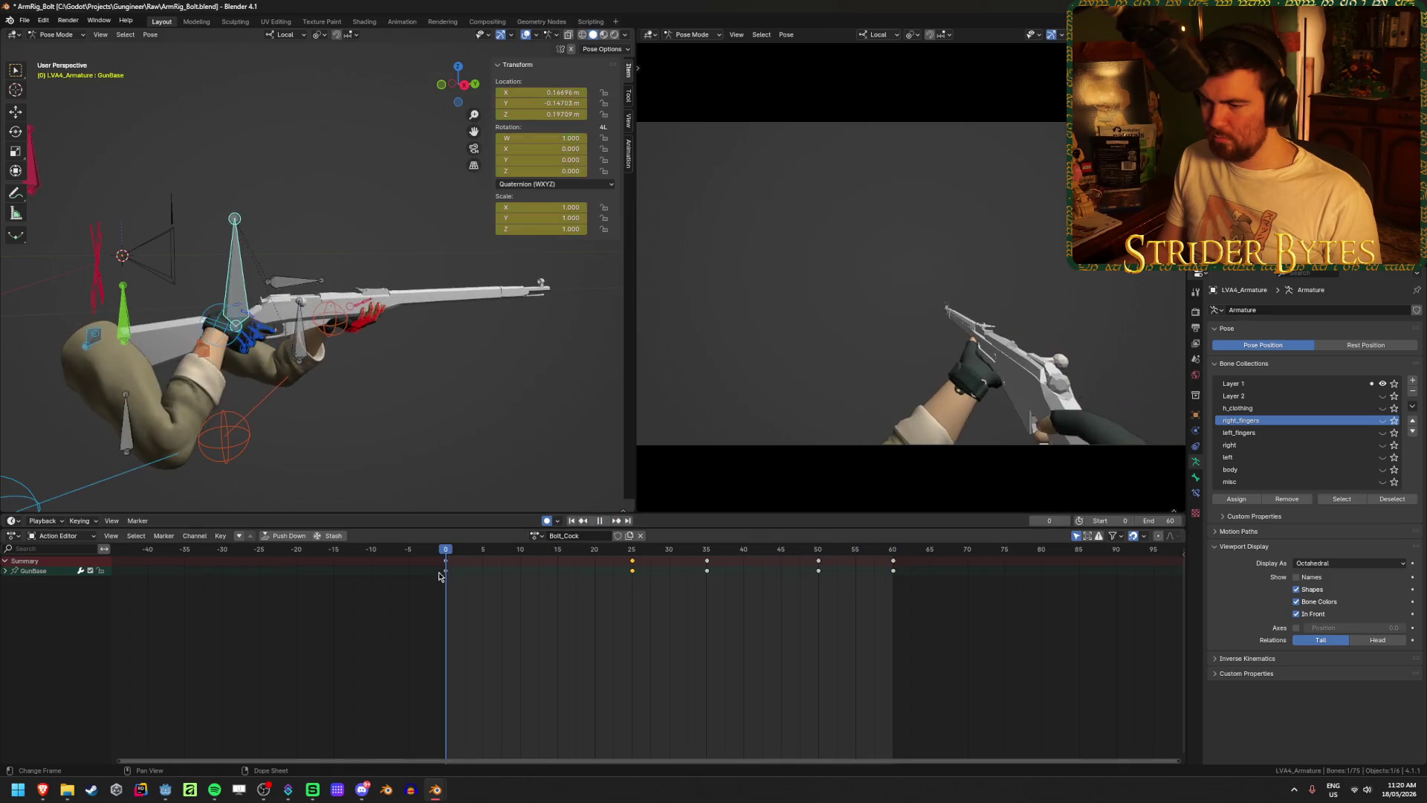
pyautogui.moveTo(439, 576); pyautogui.dragTo(636, 584)
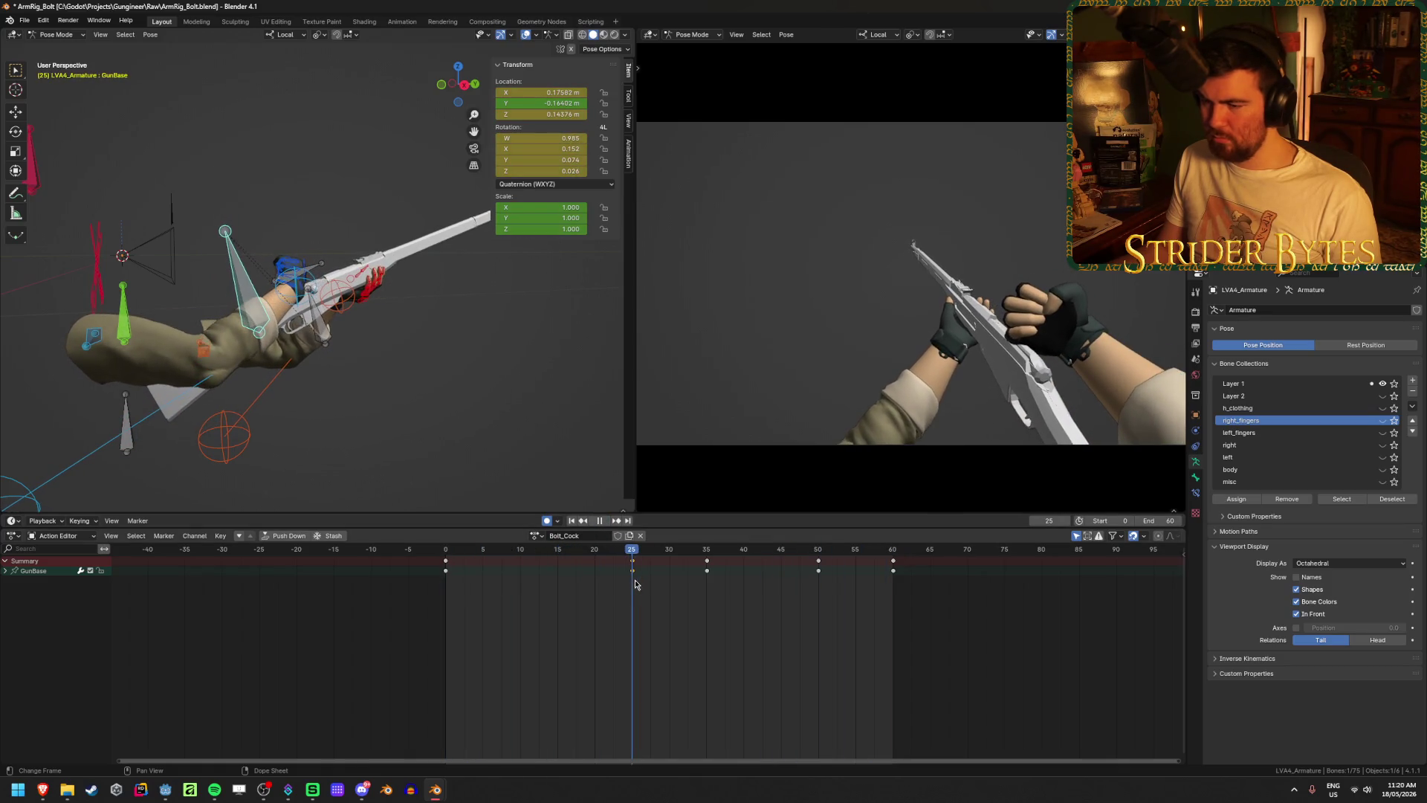
pyautogui.moveTo(331, 445)
pyautogui.mouseDown(button='middle')
pyautogui.moveTo(387, 431)
pyautogui.moveTo(354, 404)
pyautogui.moveTo(311, 322)
pyautogui.mouseUp(button='middle')
pyautogui.press('r')
pyautogui.press('r')
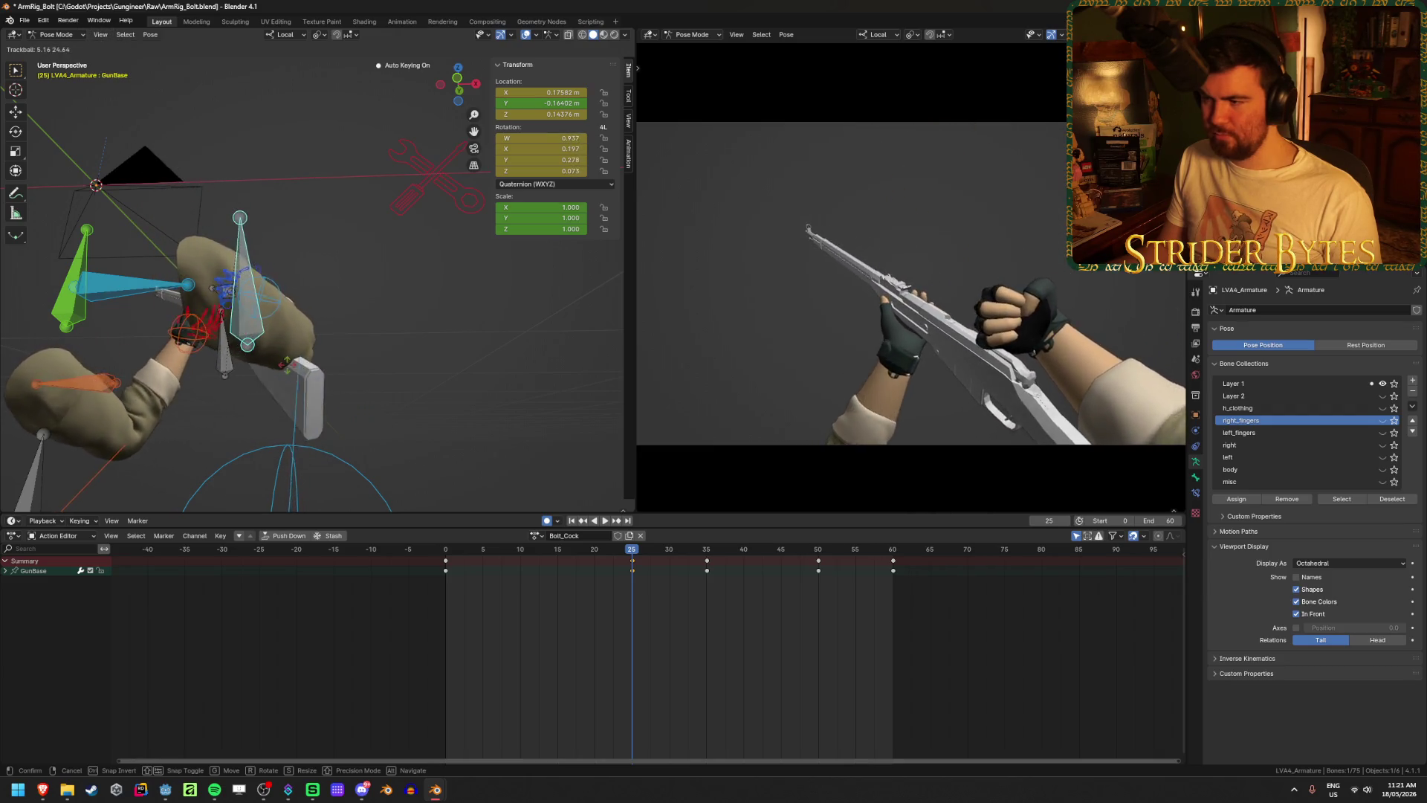
pyautogui.press('Return')
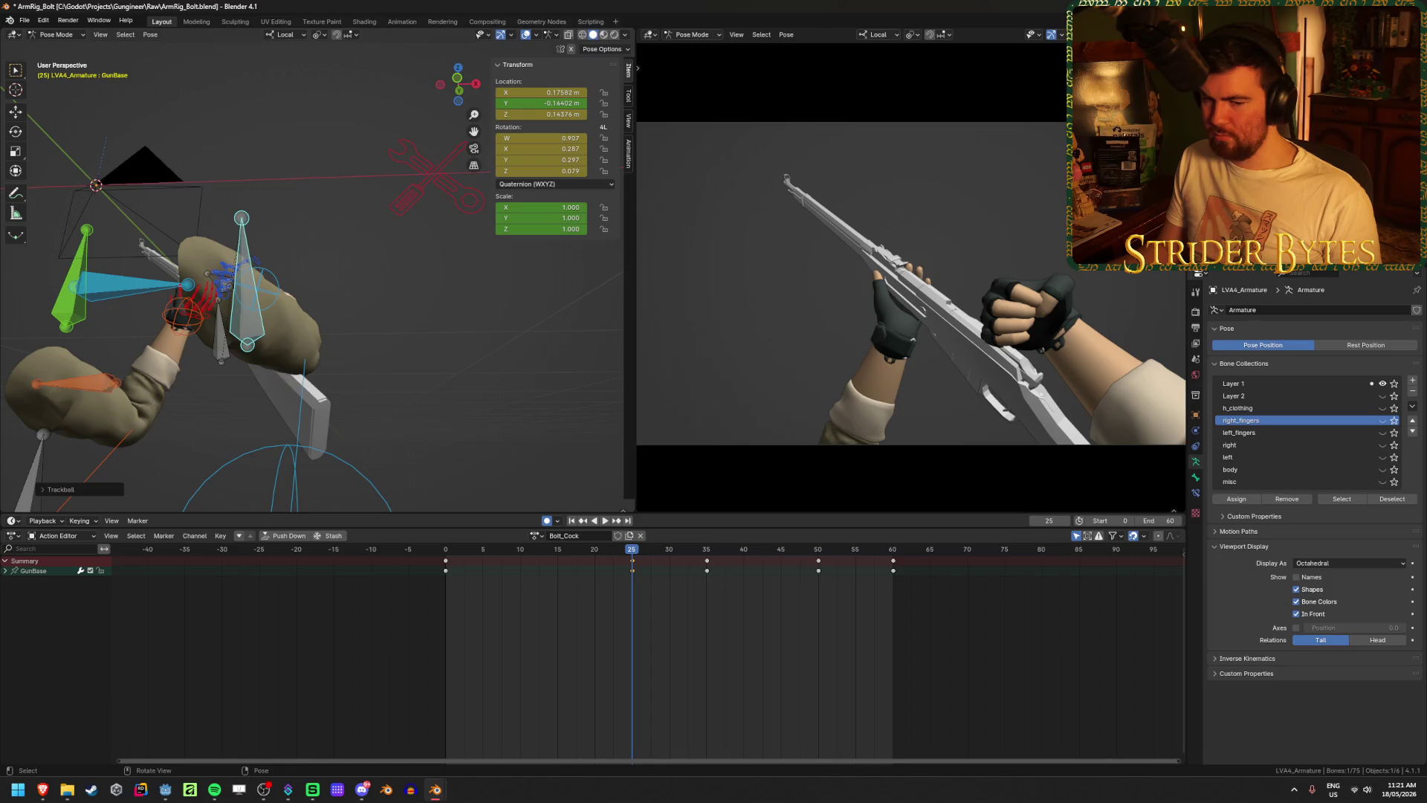
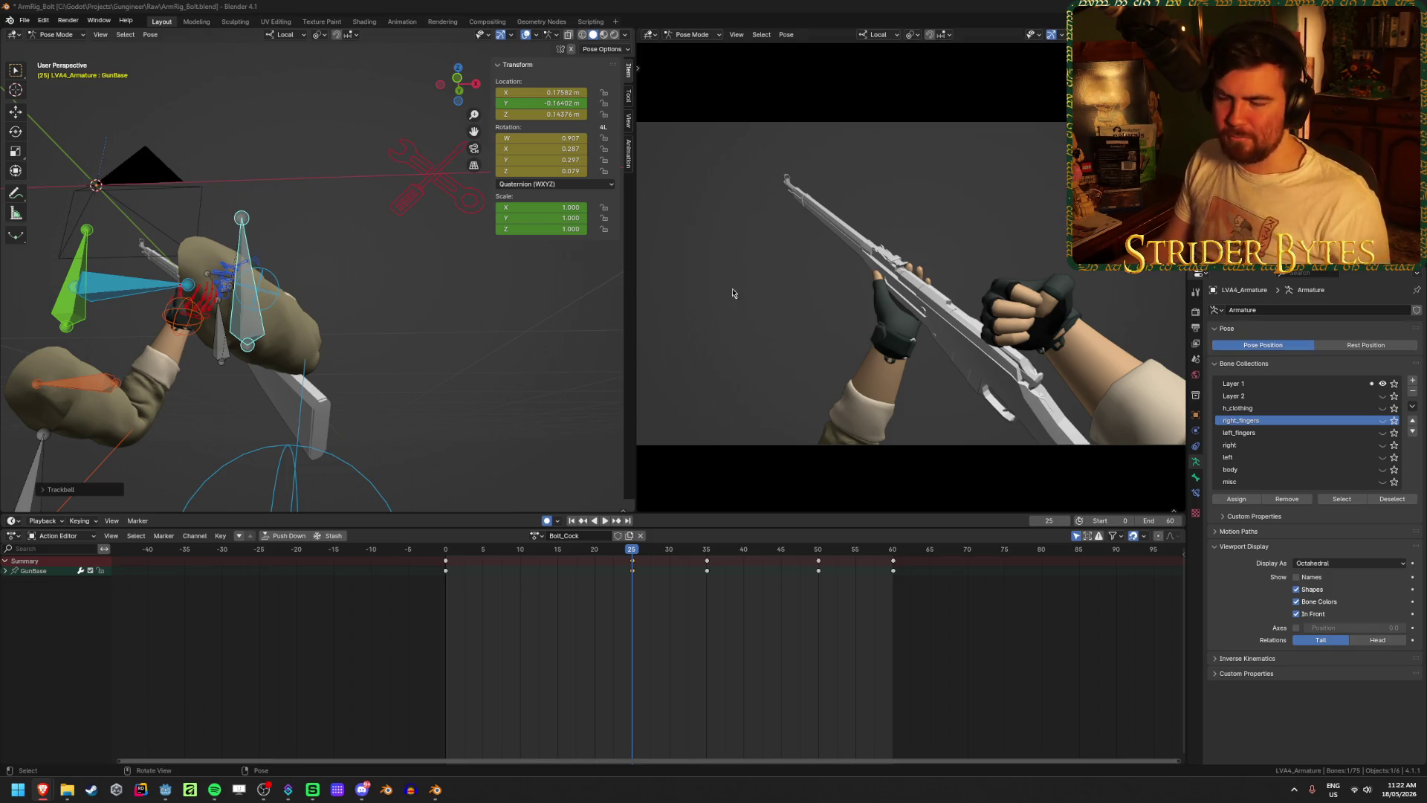
# - Play the bolt animation and scrub back to frame 25
pyautogui.press('space')
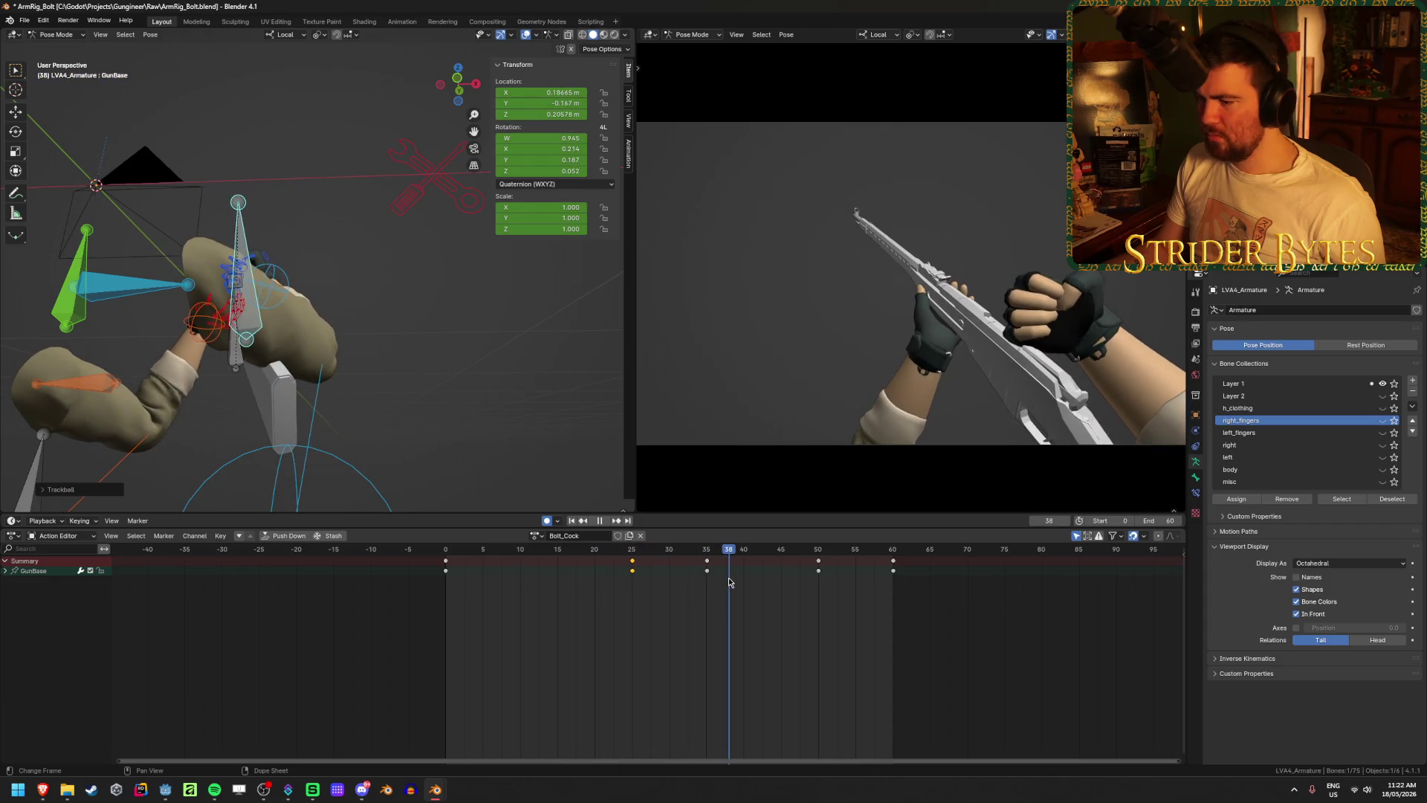
pyautogui.moveTo(725, 581); pyautogui.dragTo(634, 589)
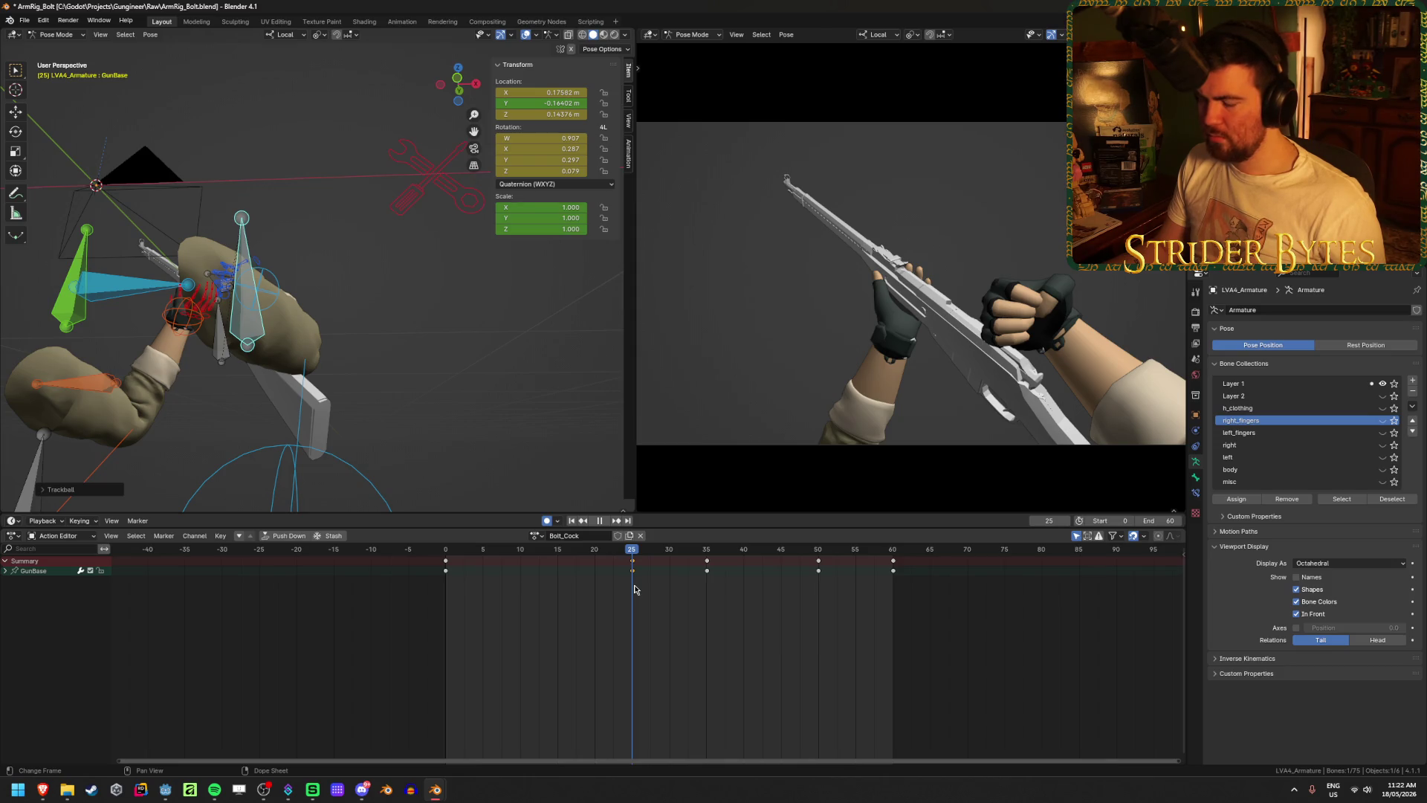
pyautogui.moveTo(634, 590)
pyautogui.mouseDown()
pyautogui.moveTo(405, 578)
pyautogui.moveTo(738, 631)
pyautogui.moveTo(633, 643)
pyautogui.mouseUp()
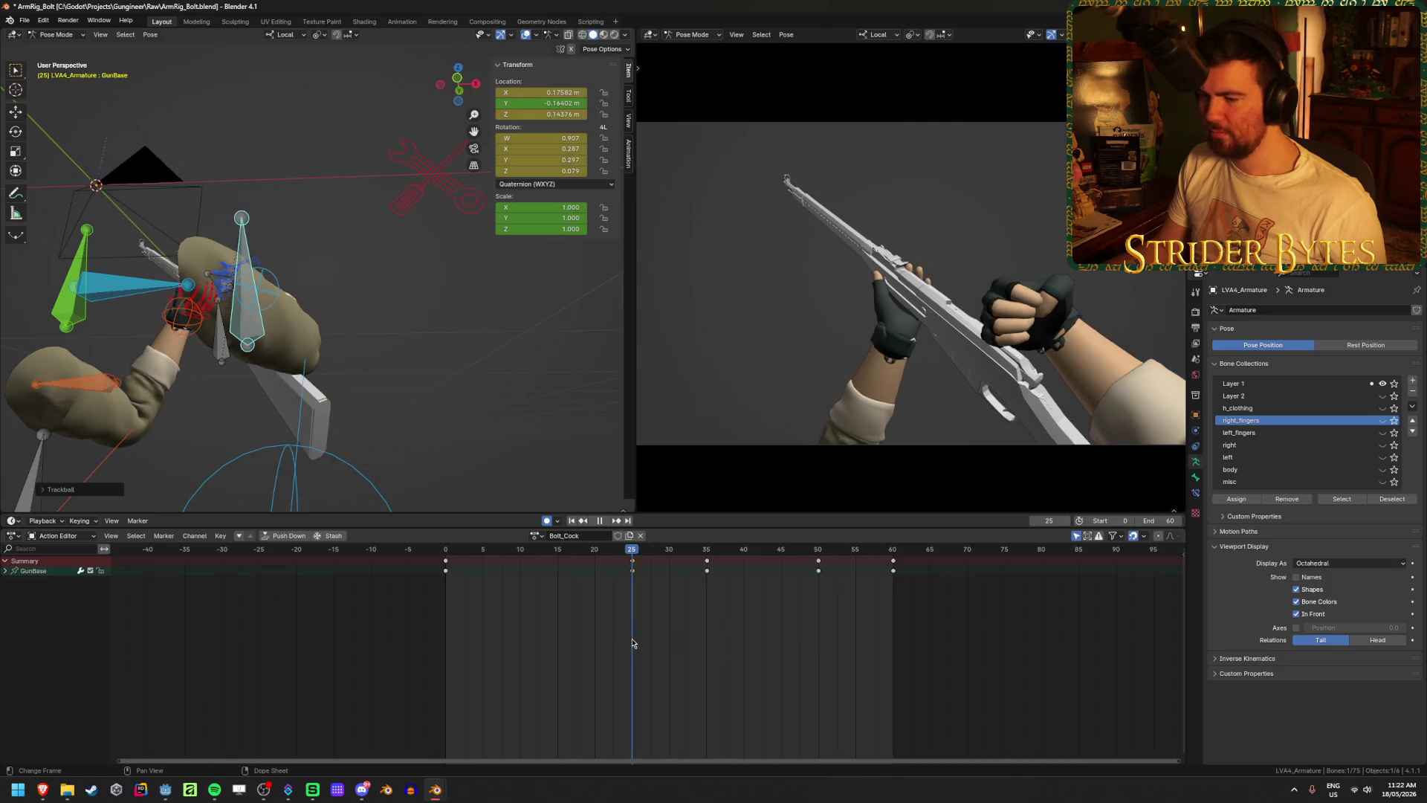
pyautogui.moveTo(422, 395); pyautogui.dragTo(446, 402, button='middle')
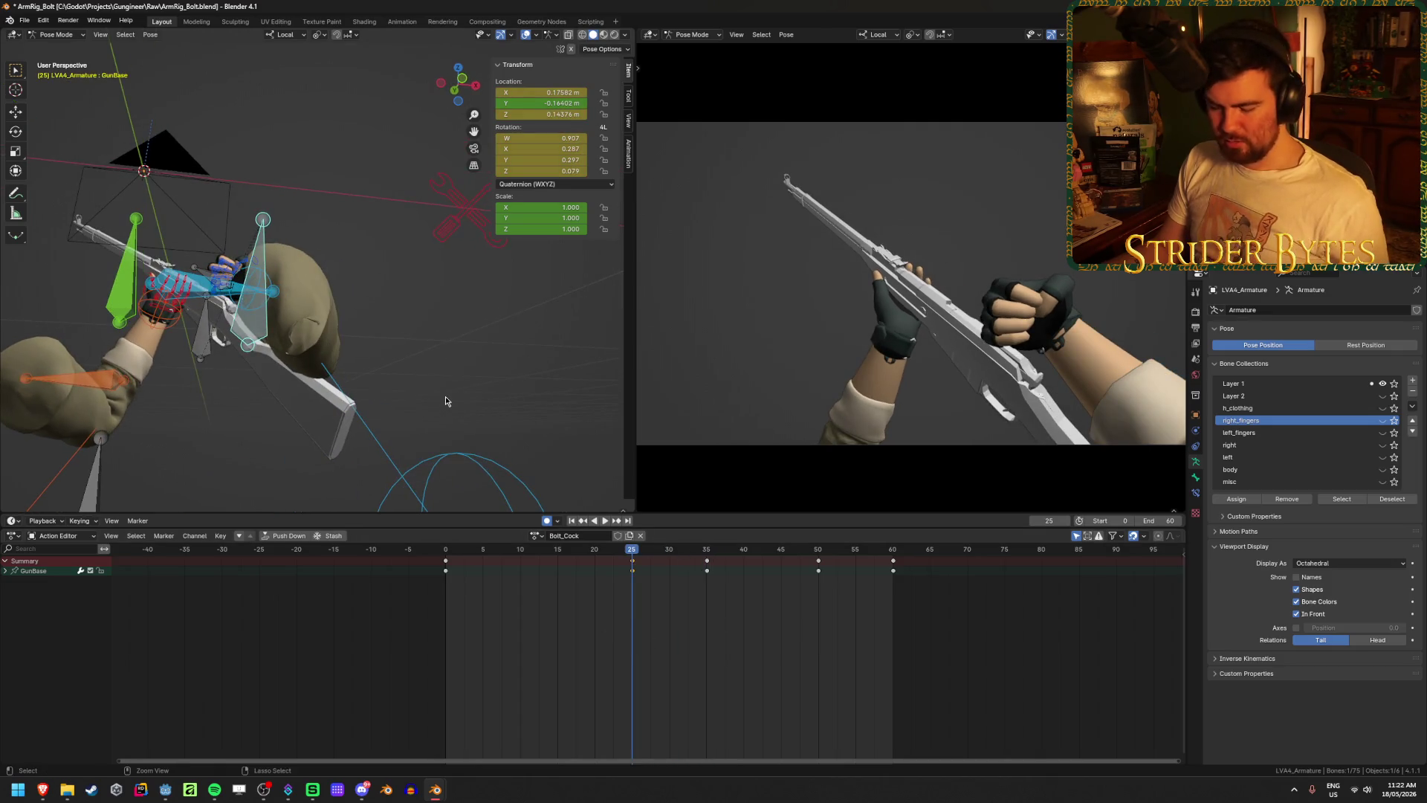
# - Copy the frame-25 gun base pose, paste it at frame 35, and push it along local Z
pyautogui.hotkey('ctrl', 'c')
pyautogui.press('Right')
pyautogui.press('Right')
pyautogui.press('Right')
pyautogui.hotkey('ctrl', 'v')
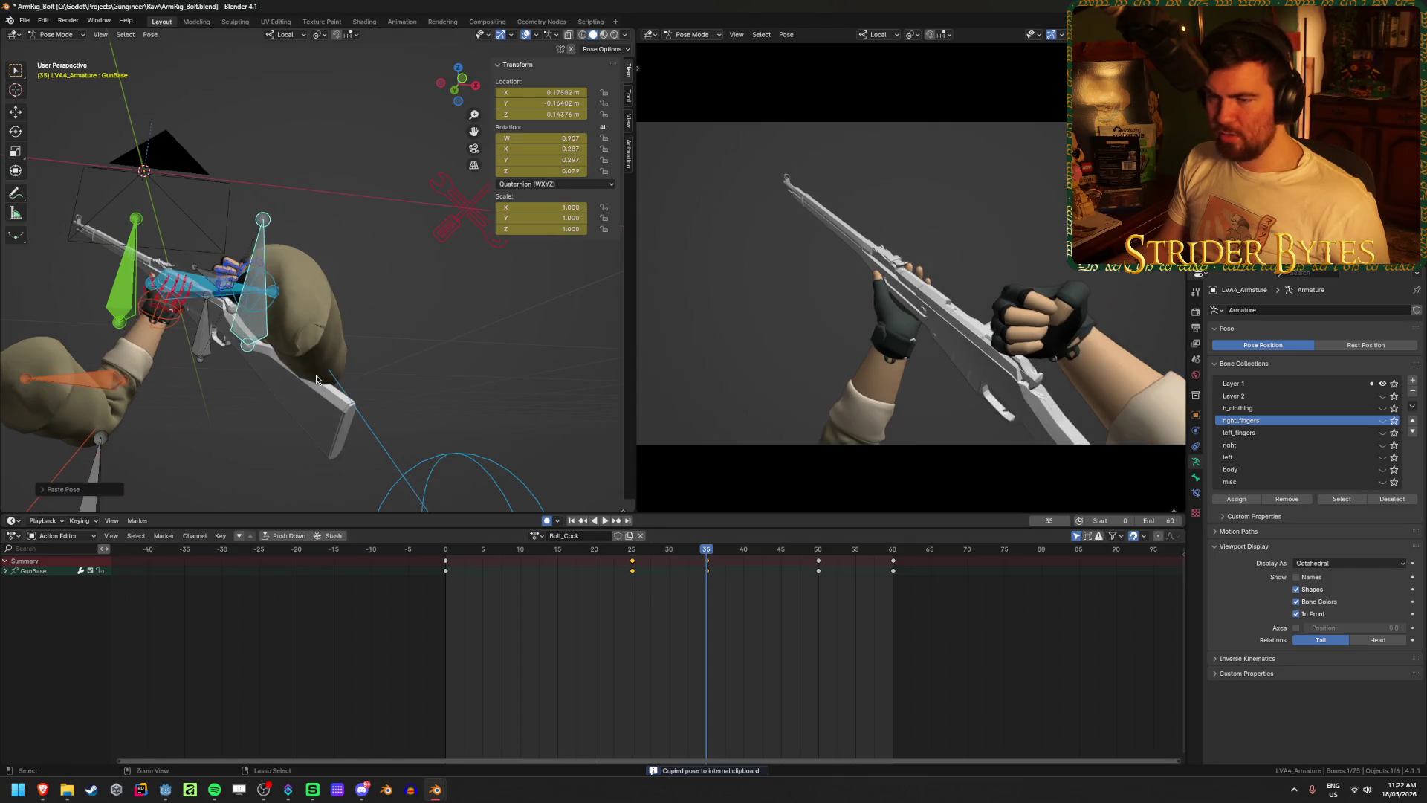
pyautogui.press('g')
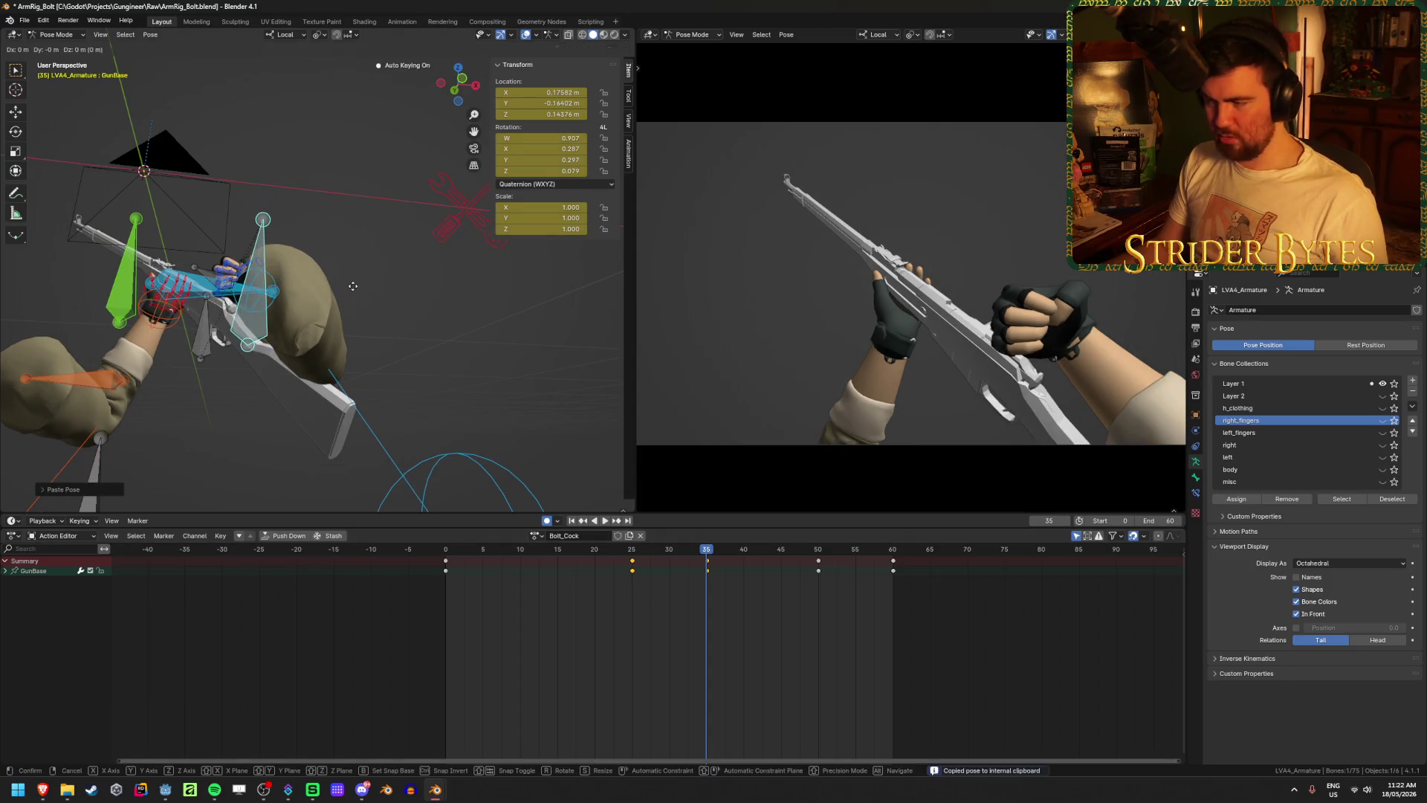
pyautogui.press('z')
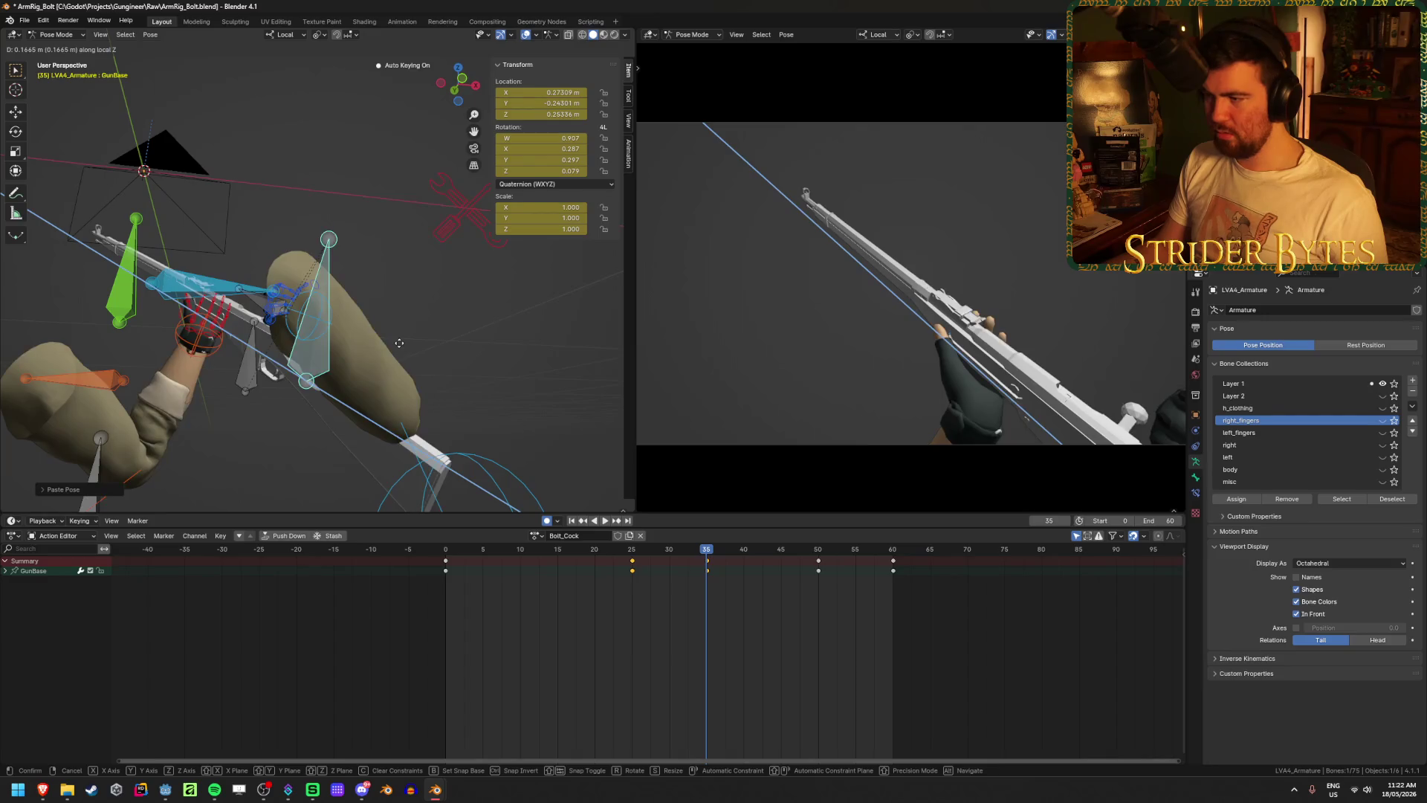
pyautogui.click(399, 342)
# - Play the animation forward to frame 50 and then in reverse to review the motion
pyautogui.press('space')
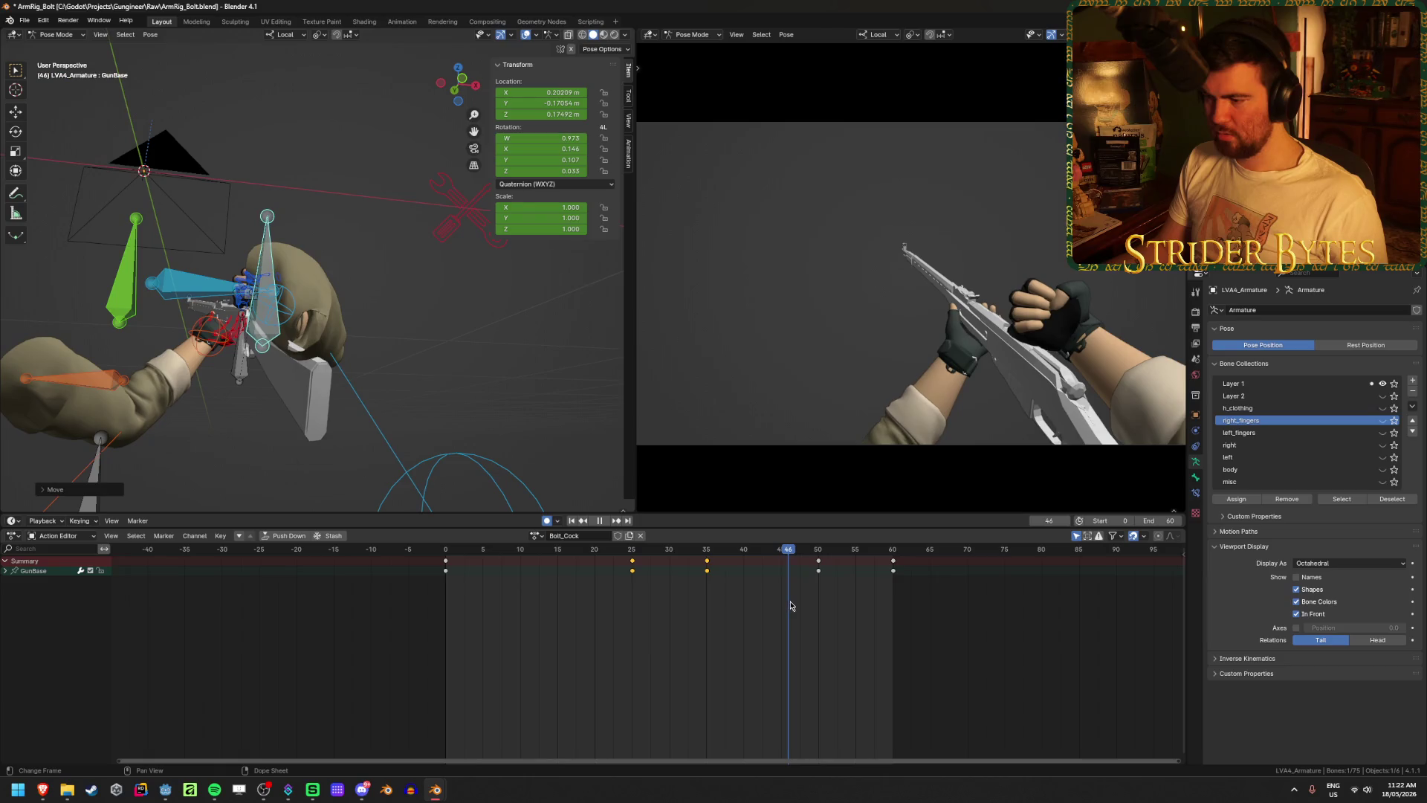
pyautogui.press('space')
pyautogui.click(605, 521)
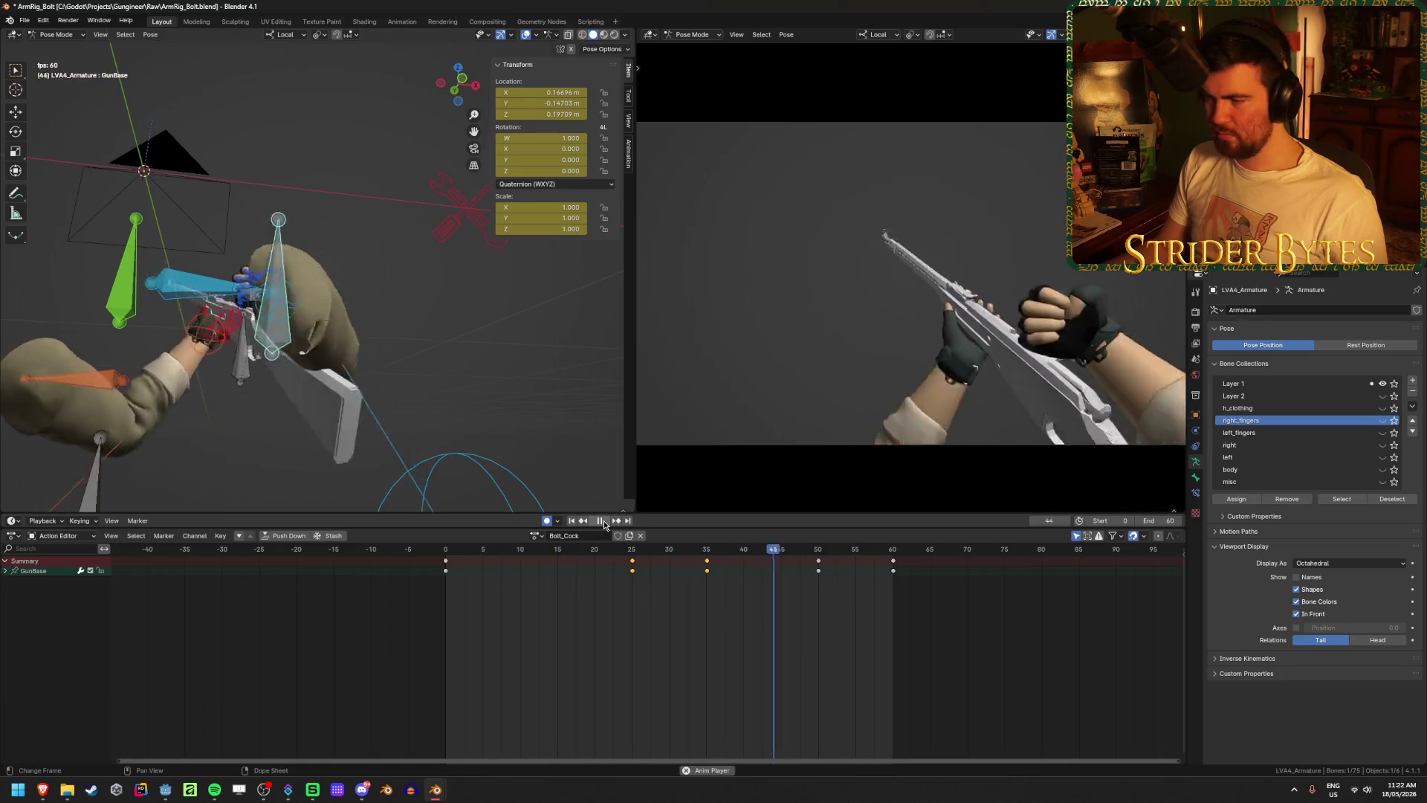
pyautogui.click(602, 522)
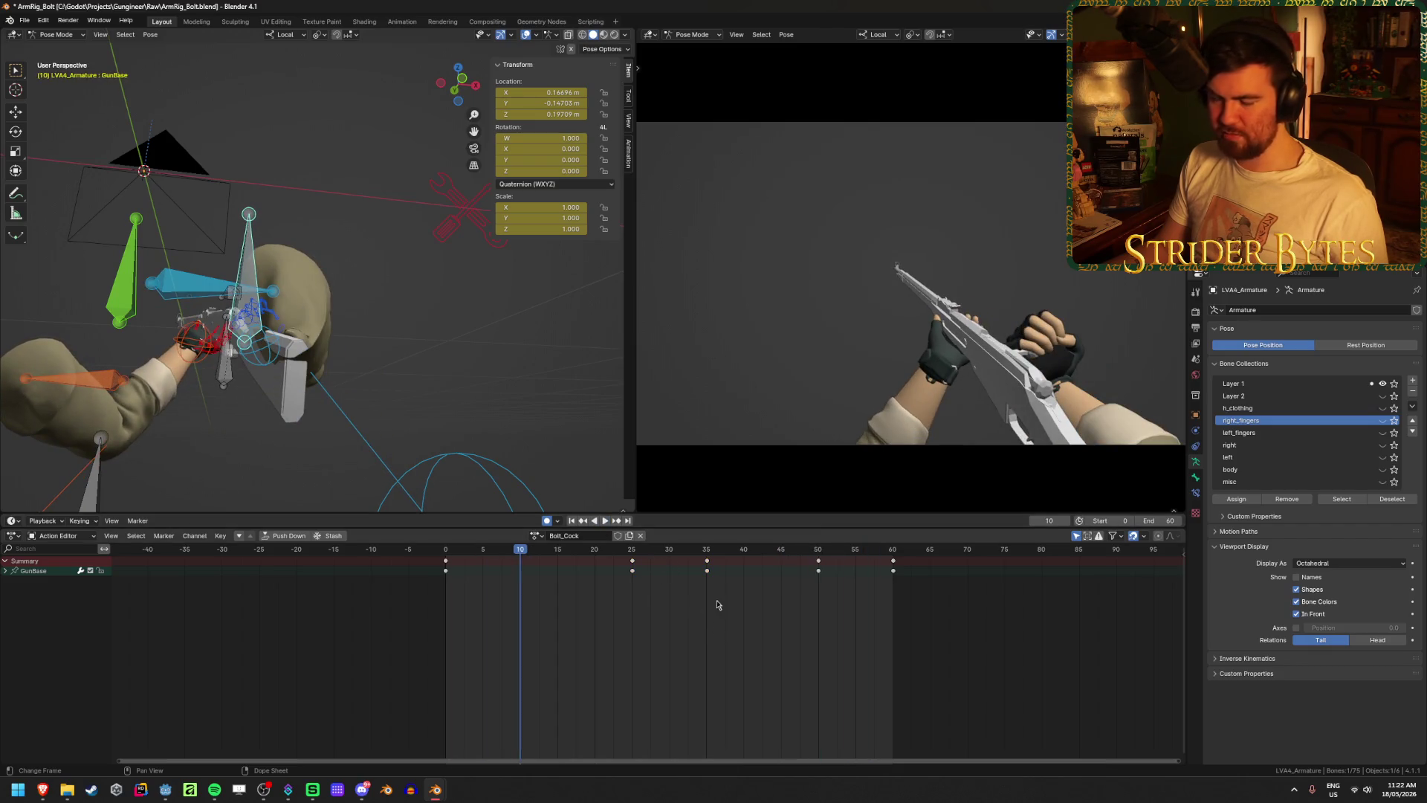
# - Duplicate the frame-35 keys to frame 50 and move the gun base along Z there
pyautogui.click(706, 563)
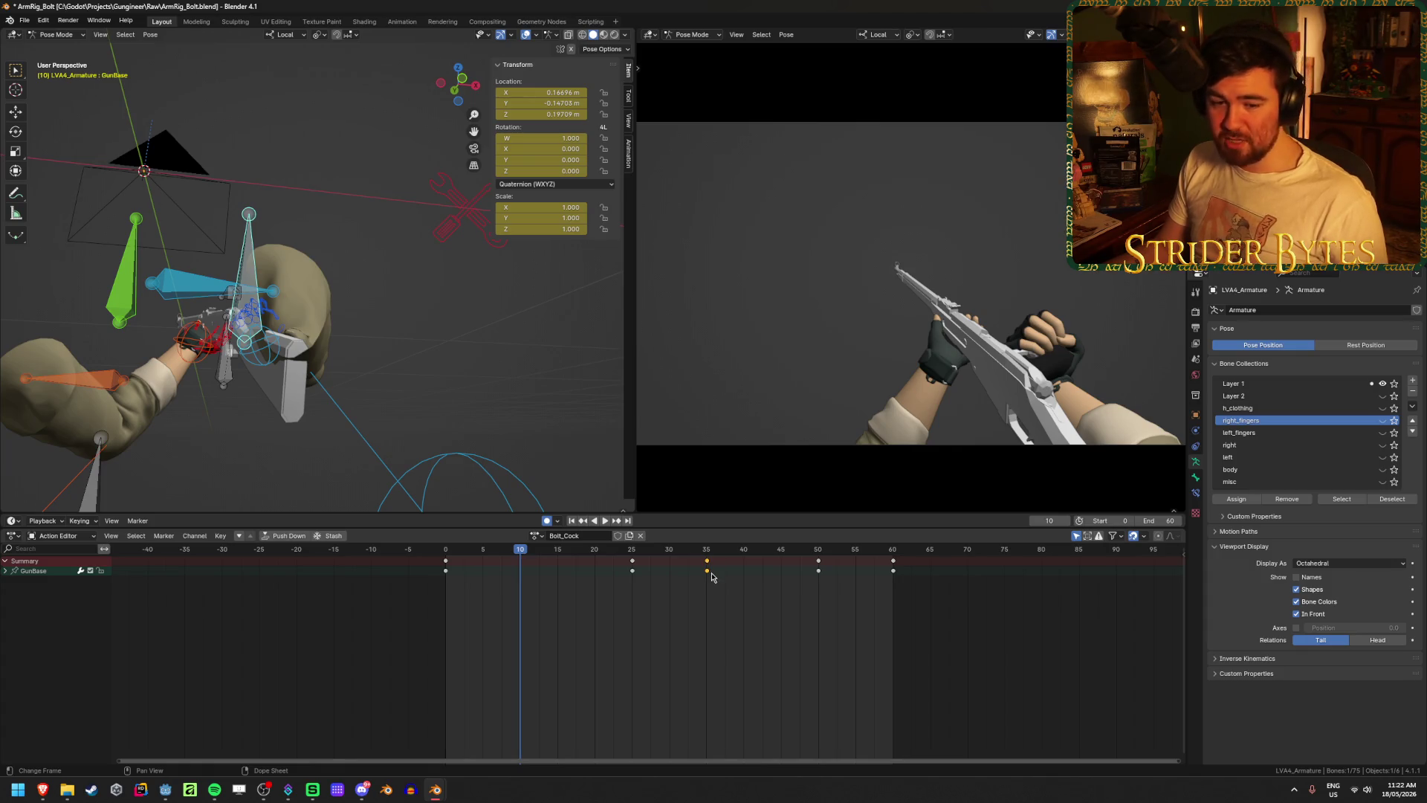
pyautogui.hotkey('shift', 'd')
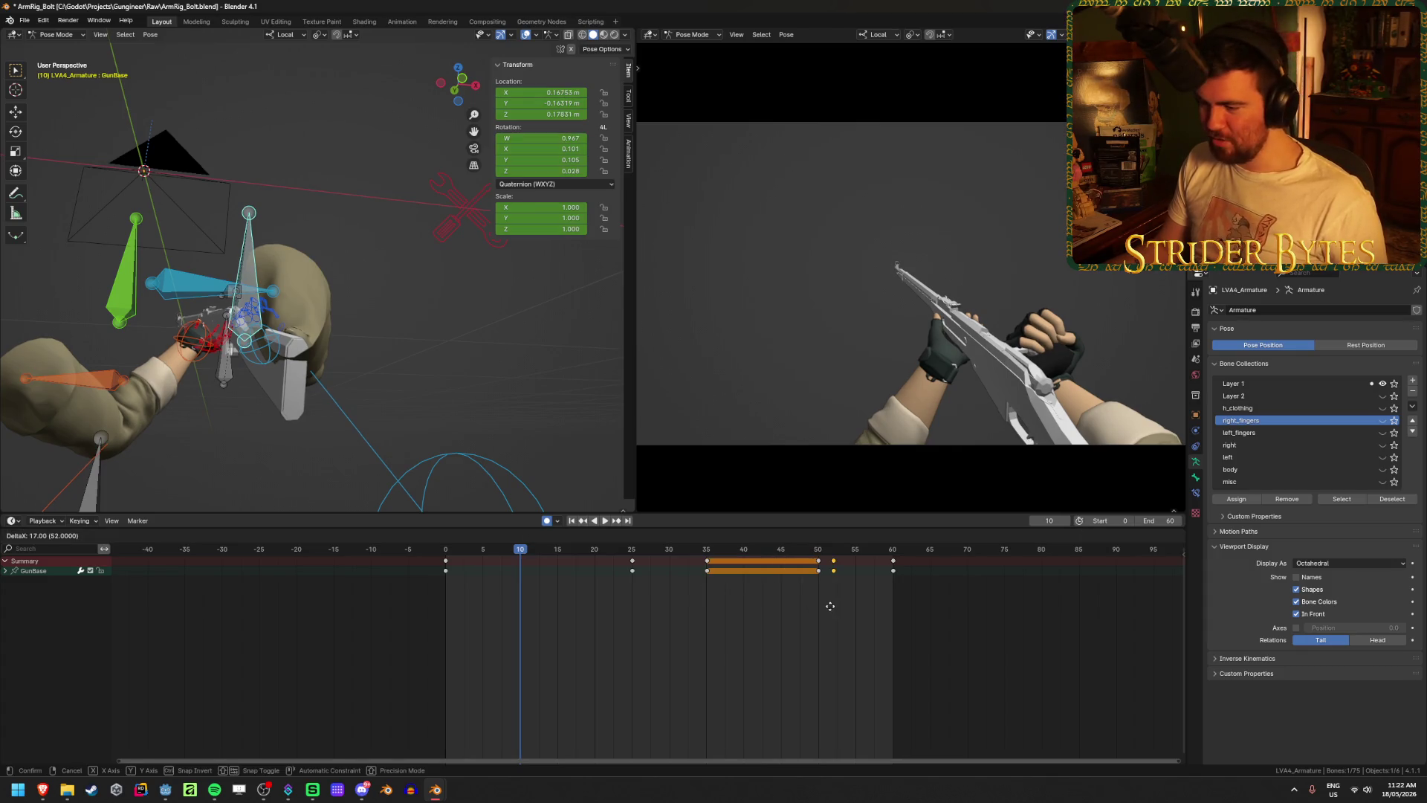
pyautogui.click(818, 613)
pyautogui.click(818, 548)
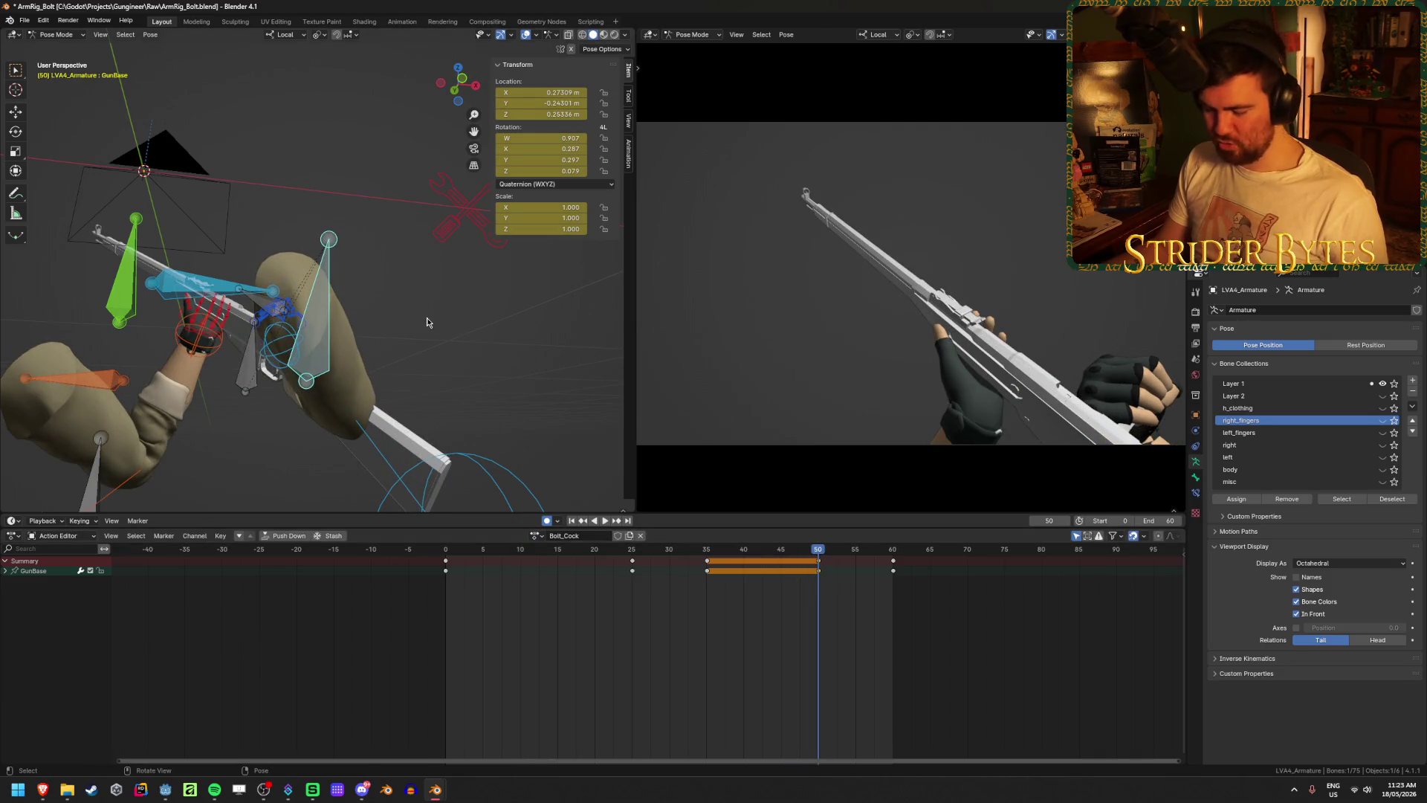
pyautogui.press('g')
pyautogui.press('z')
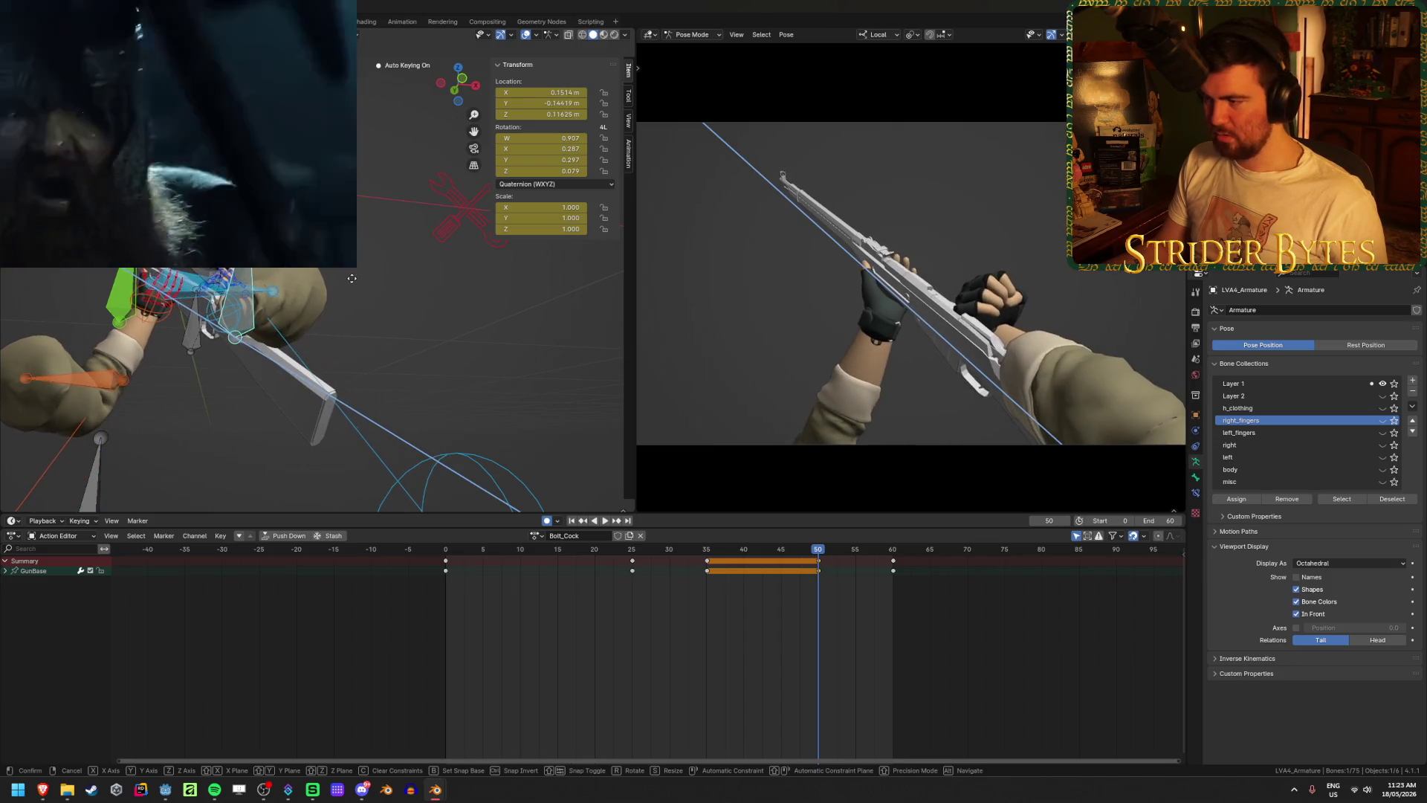
pyautogui.click(377, 310)
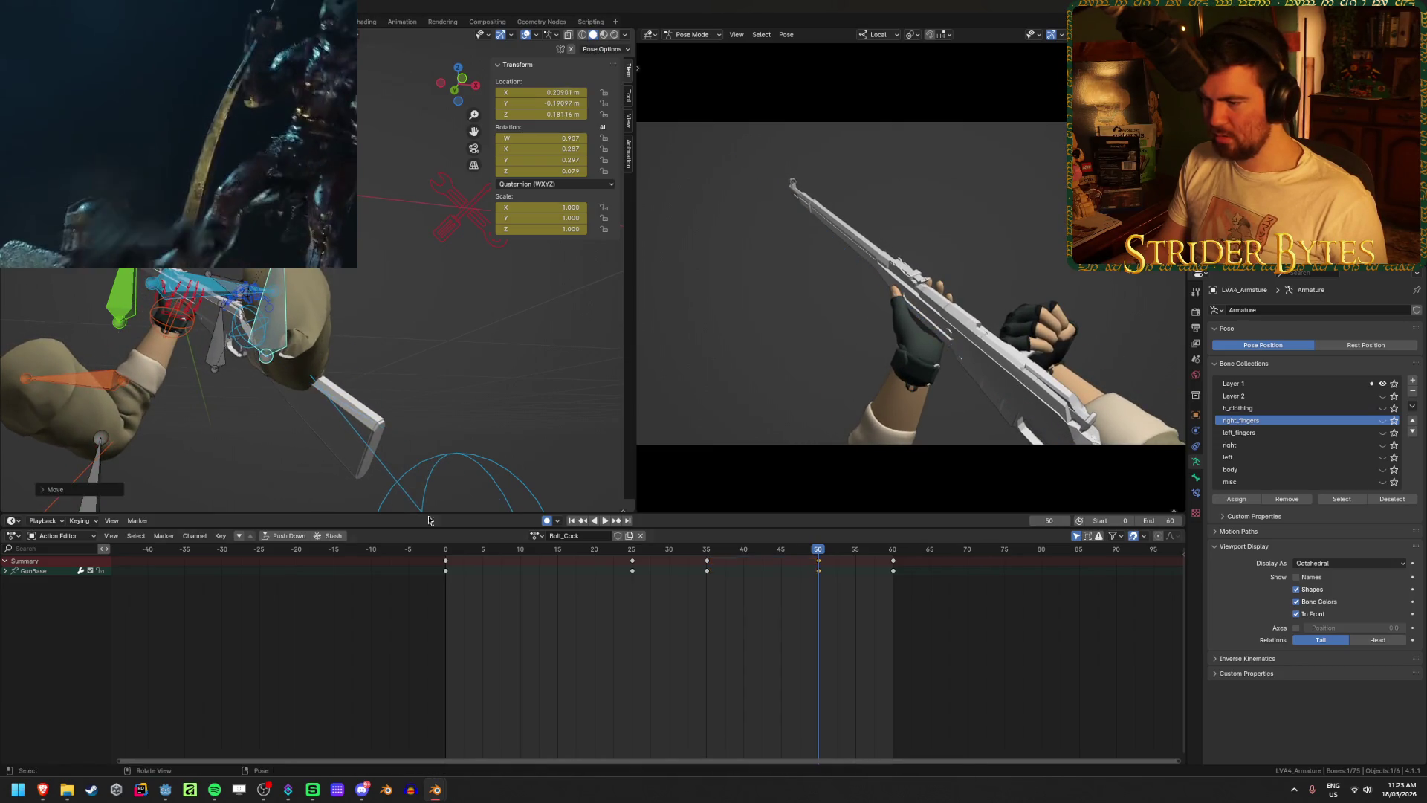
# - Play the Bolt_Cock action from frame 0, scrub to around frame 49, and replay it
pyautogui.click(571, 521)
pyautogui.click(604, 521)
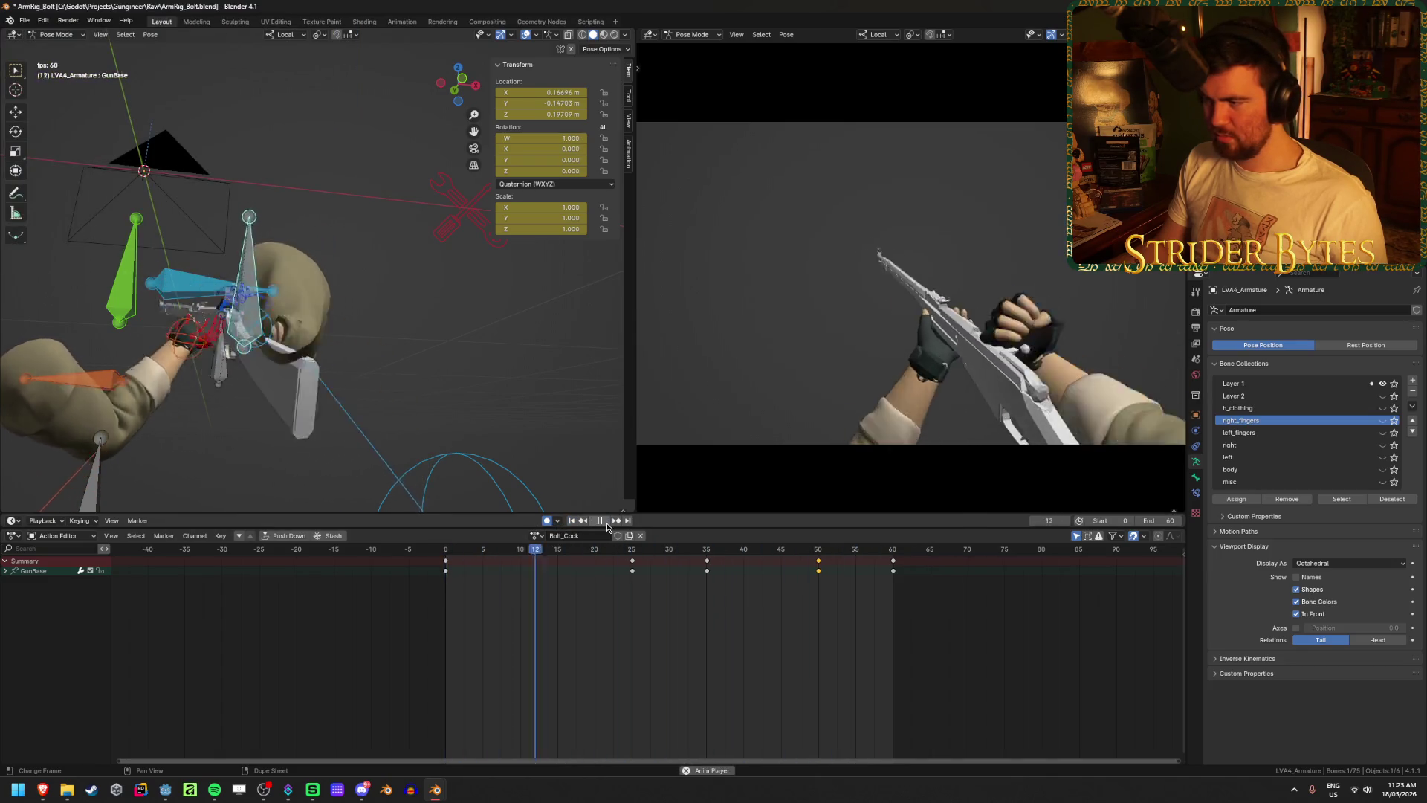
pyautogui.press('space')
pyautogui.moveTo(718, 552); pyautogui.dragTo(894, 567)
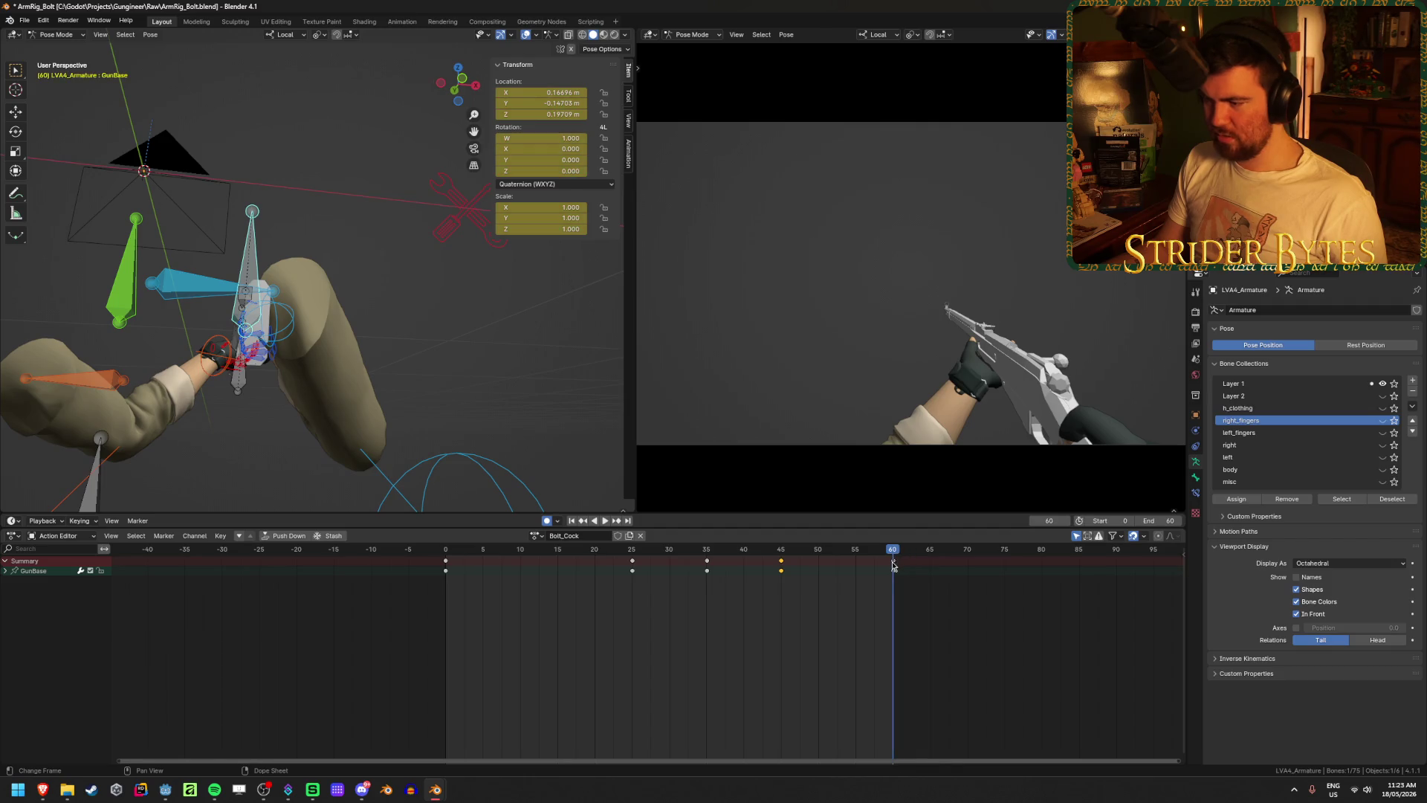
pyautogui.click(444, 554)
pyautogui.click(608, 522)
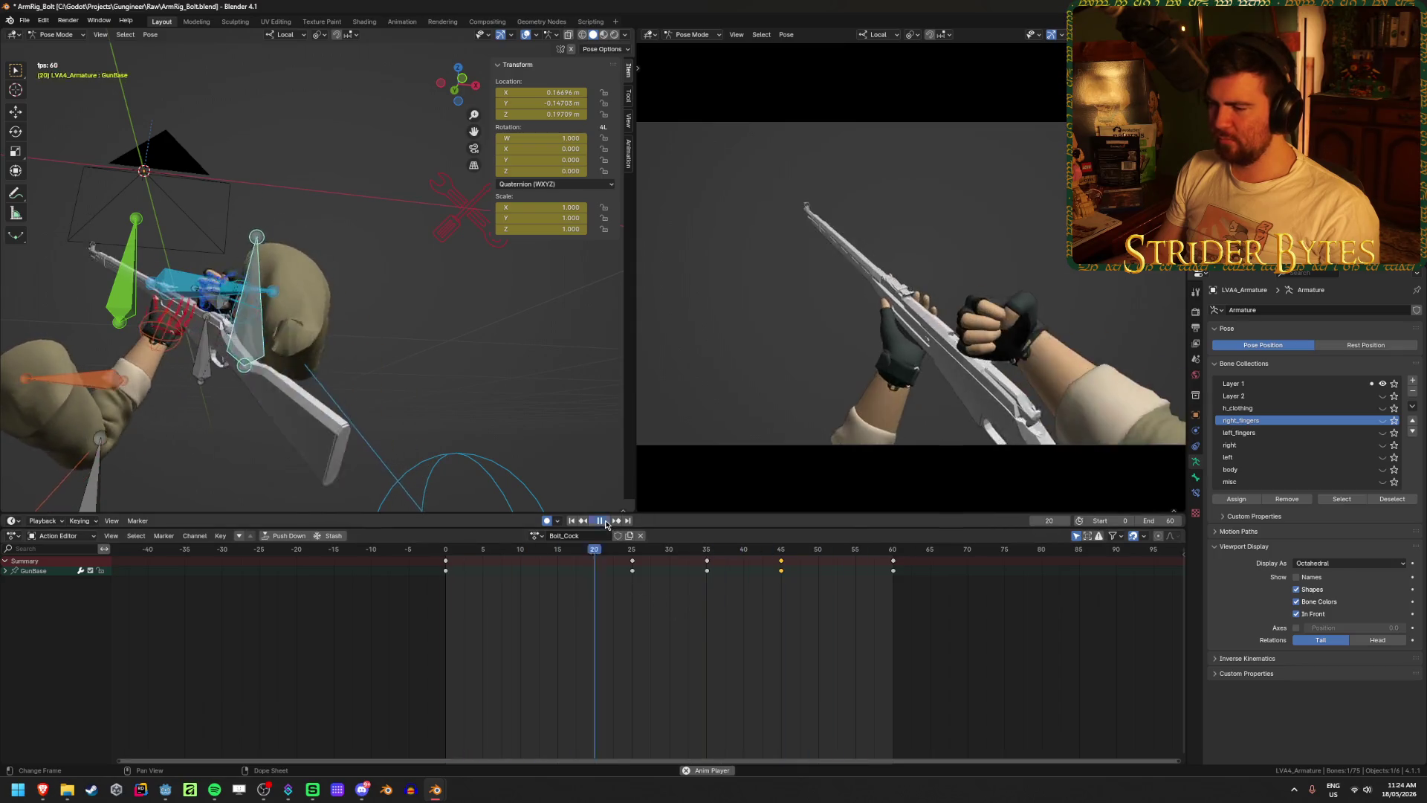
# - Stop playback, save ArmRig_Bolt.blend, and return to the first frame
pyautogui.press('space')
pyautogui.moveTo(611, 550)
pyautogui.mouseDown()
pyautogui.moveTo(720, 562)
pyautogui.moveTo(587, 571)
pyautogui.moveTo(912, 618)
pyautogui.mouseUp()
pyautogui.hotkey('ctrl', 's')
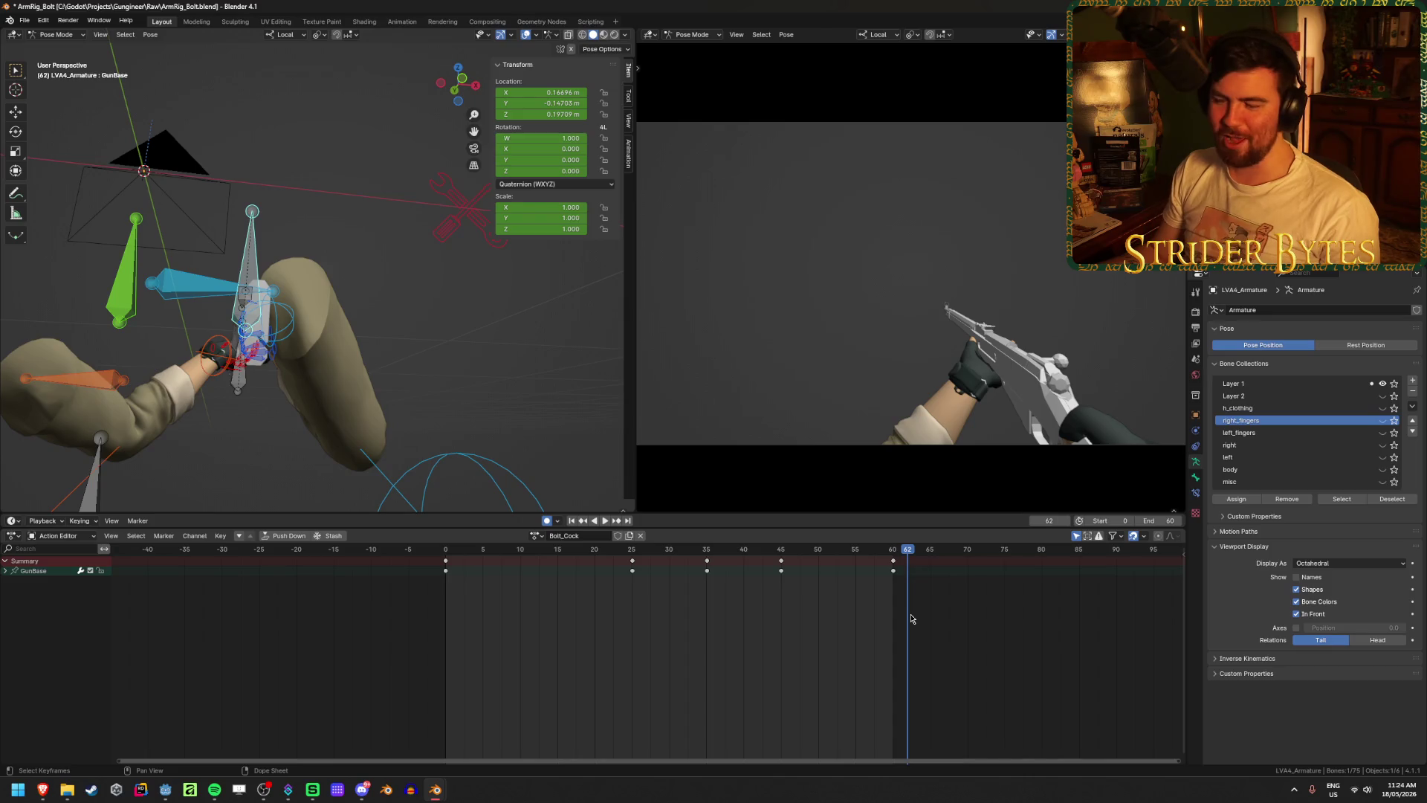
pyautogui.hotkey('shift', 'Left')
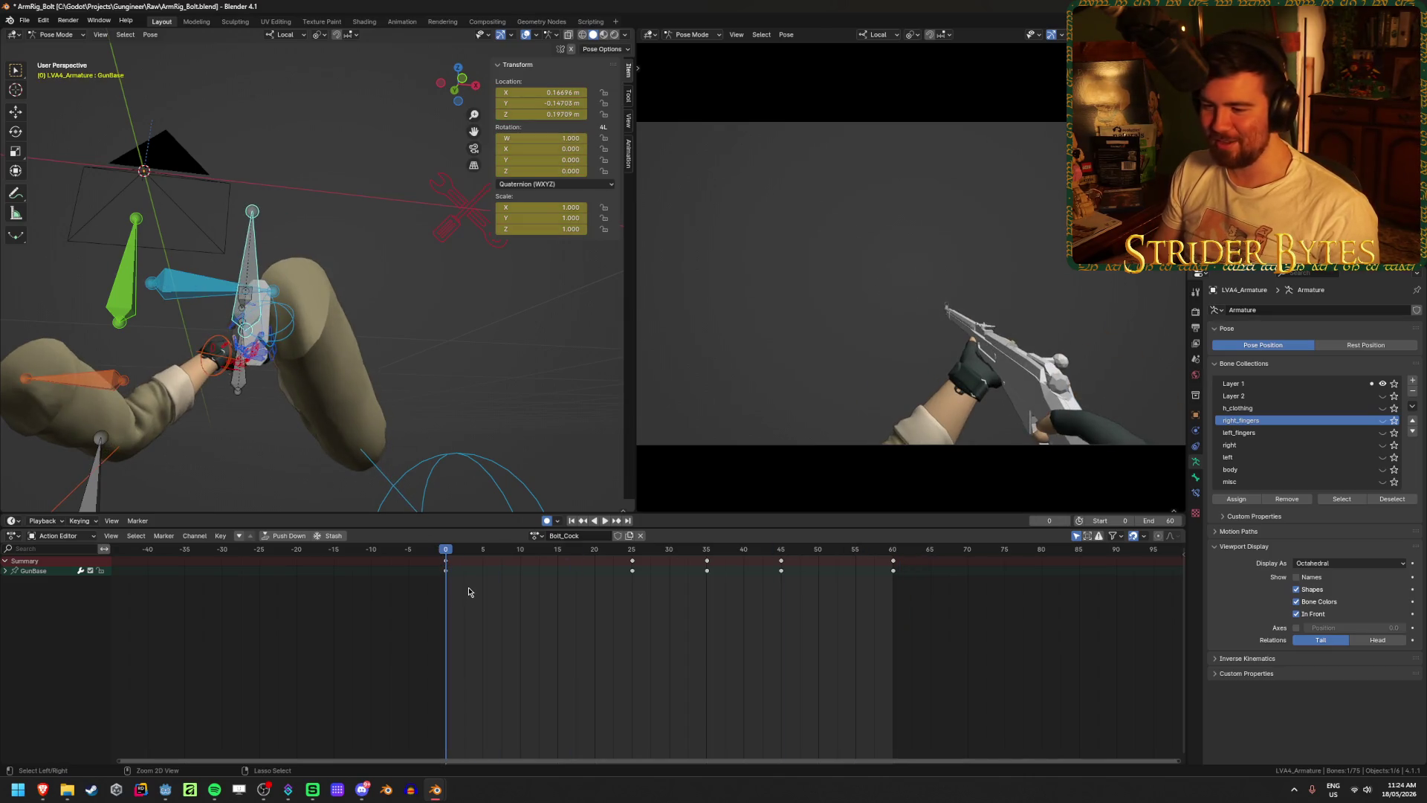
pyautogui.hotkey('ctrl', 's')
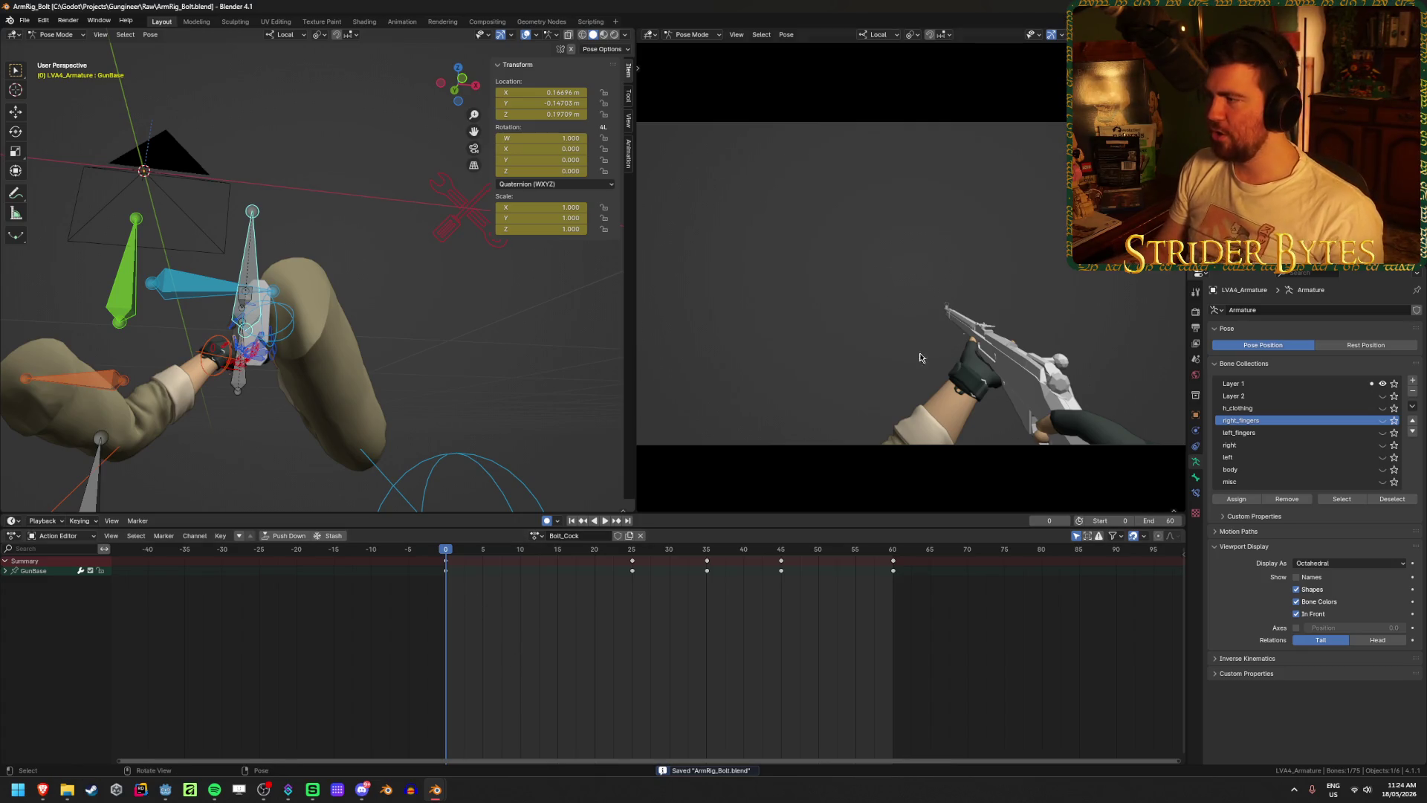
# - Enable the Fake User shield on the Bolt_Cock action
pyautogui.moveTo(563, 367); pyautogui.dragTo(502, 455, button='middle')
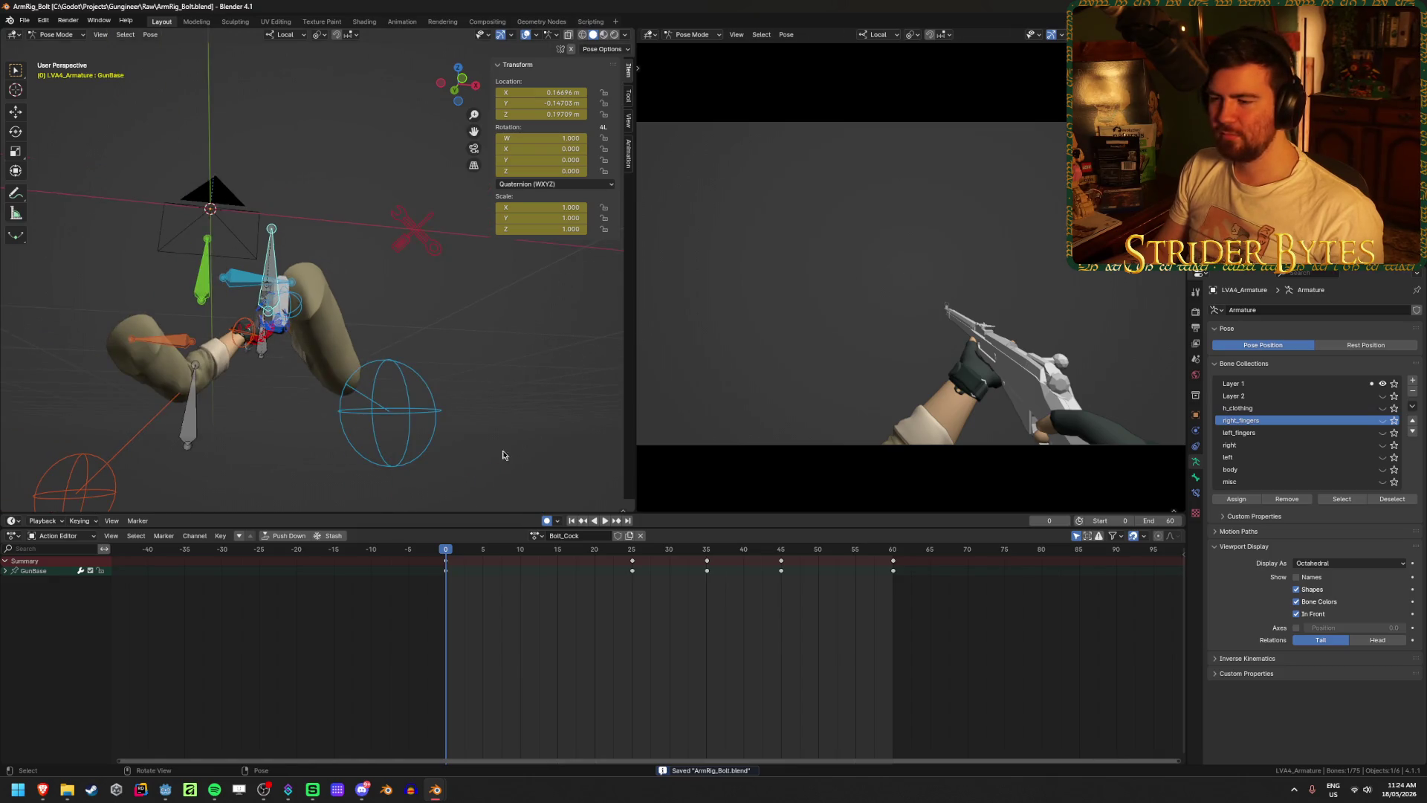
pyautogui.click(534, 535)
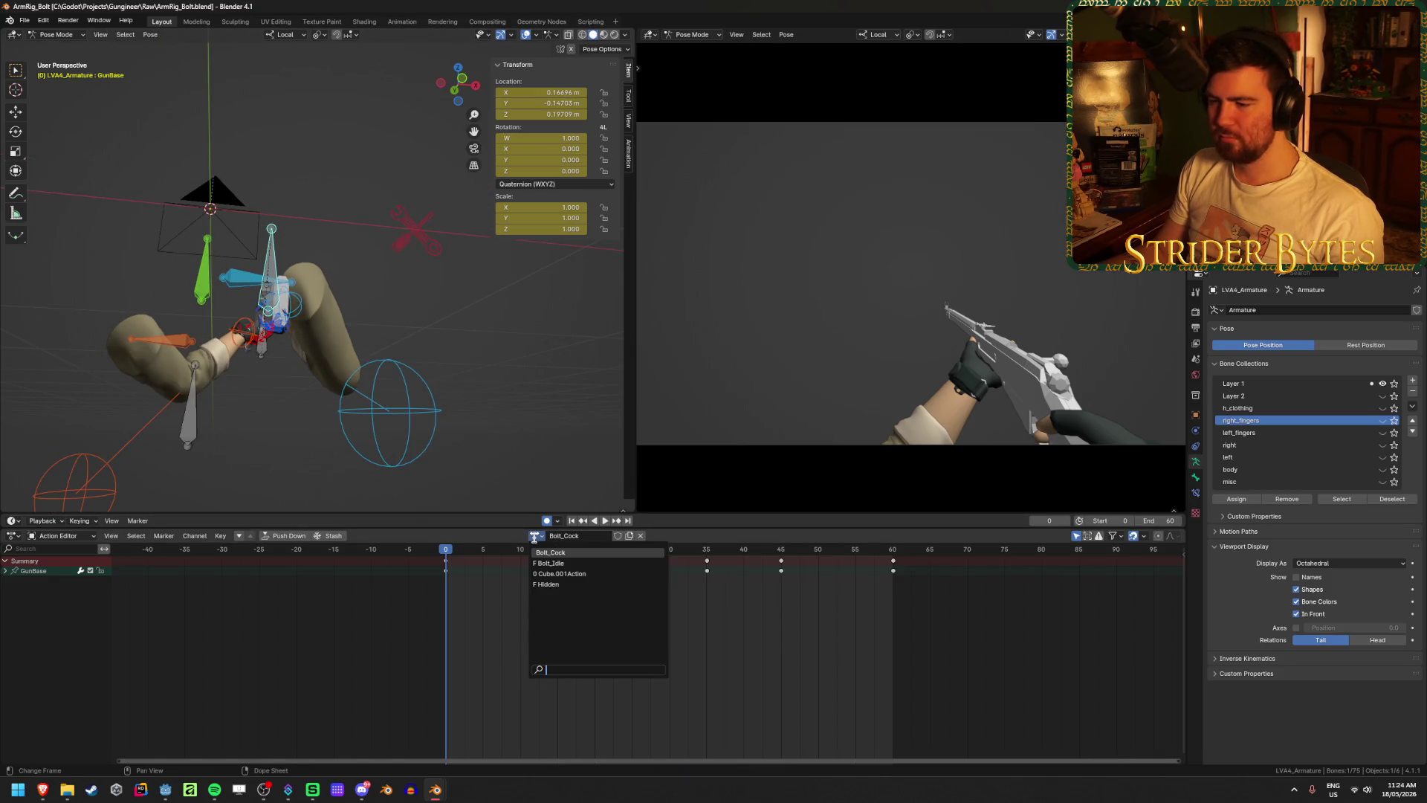
pyautogui.click(617, 536)
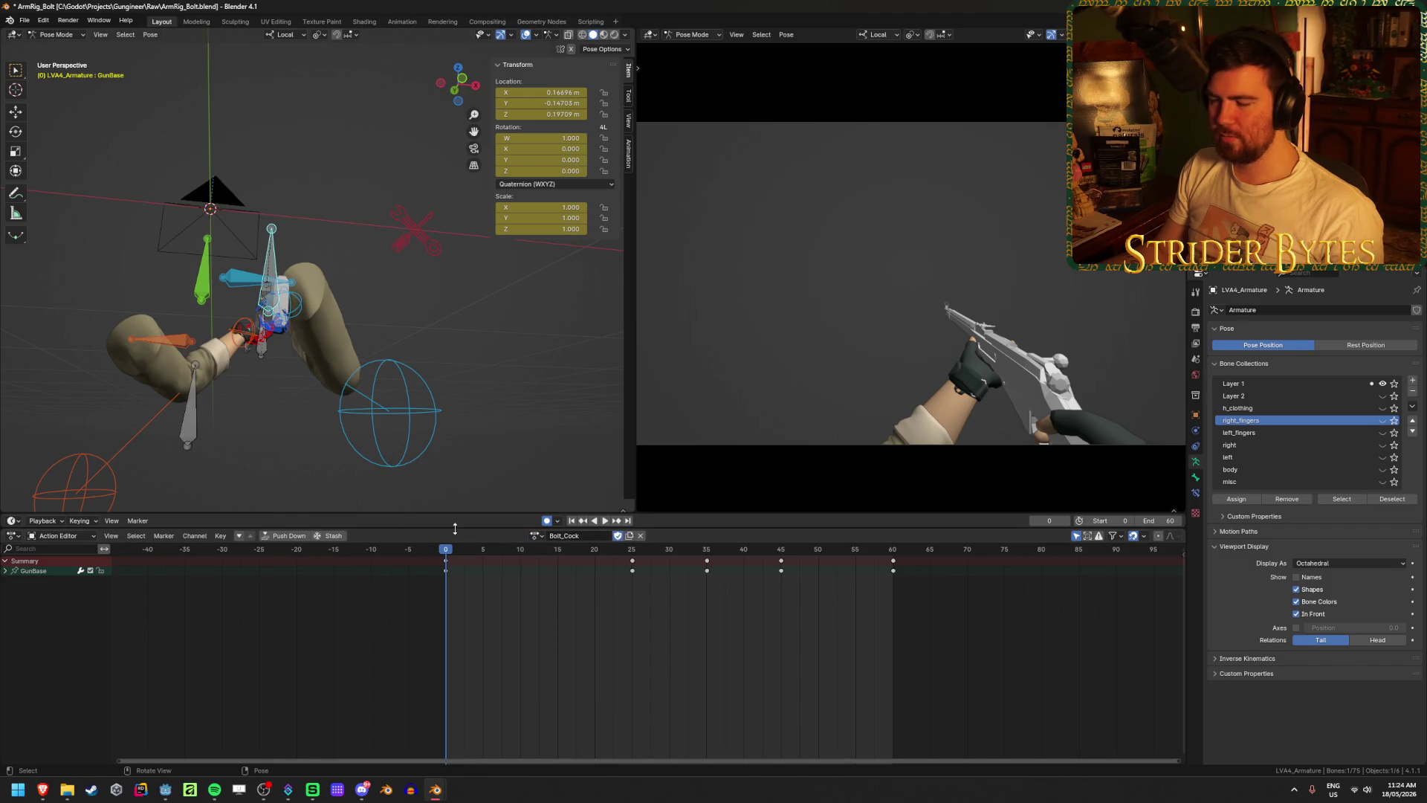
pyautogui.moveTo(510, 431)
pyautogui.mouseDown(button='middle')
pyautogui.moveTo(503, 389)
pyautogui.moveTo(478, 424)
pyautogui.mouseUp(button='middle')
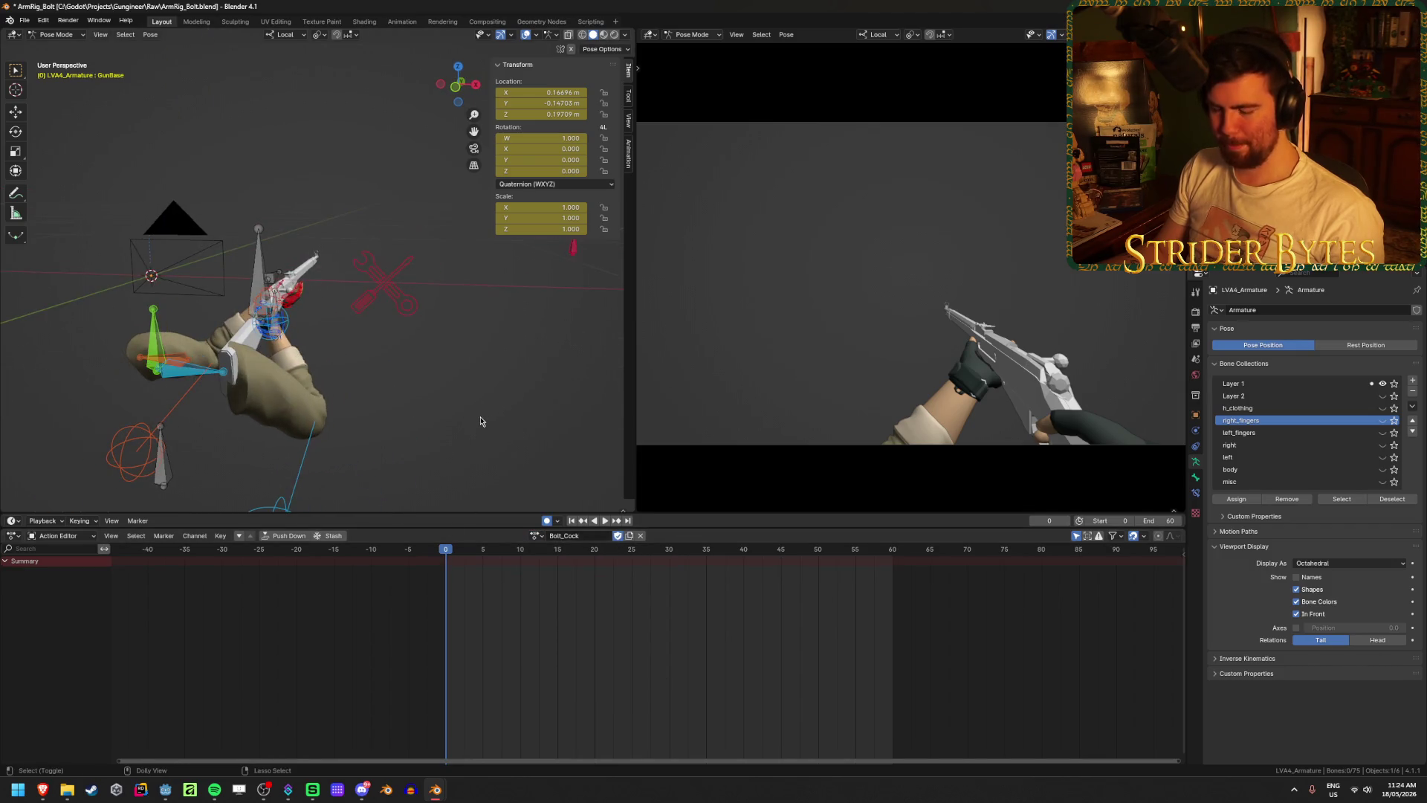
# - Set the glTF export target to the Animation folder with file name Anim_Bolt.glb
pyautogui.hotkey('ctrl', 'shift', 'e')
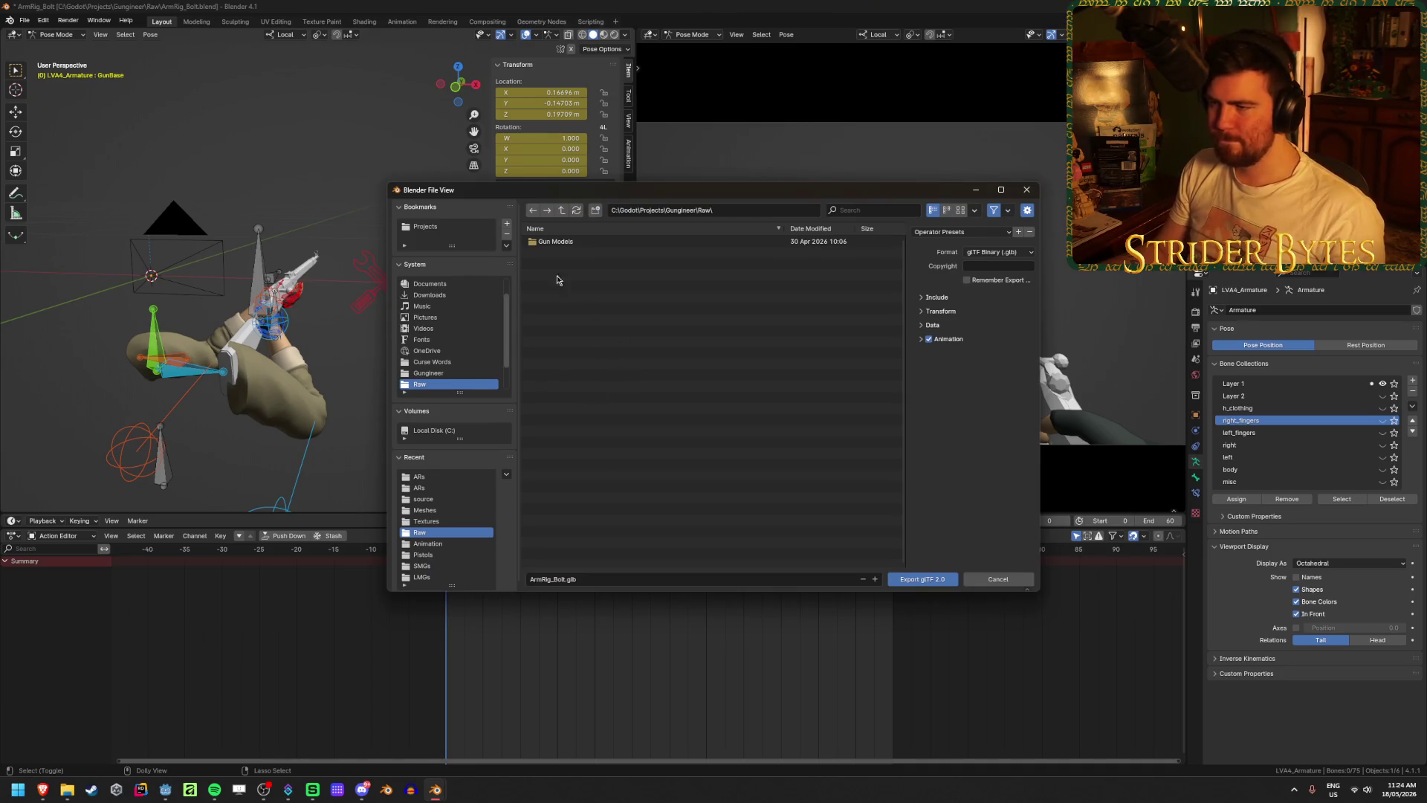
pyautogui.click(561, 209)
pyautogui.doubleClick(576, 274)
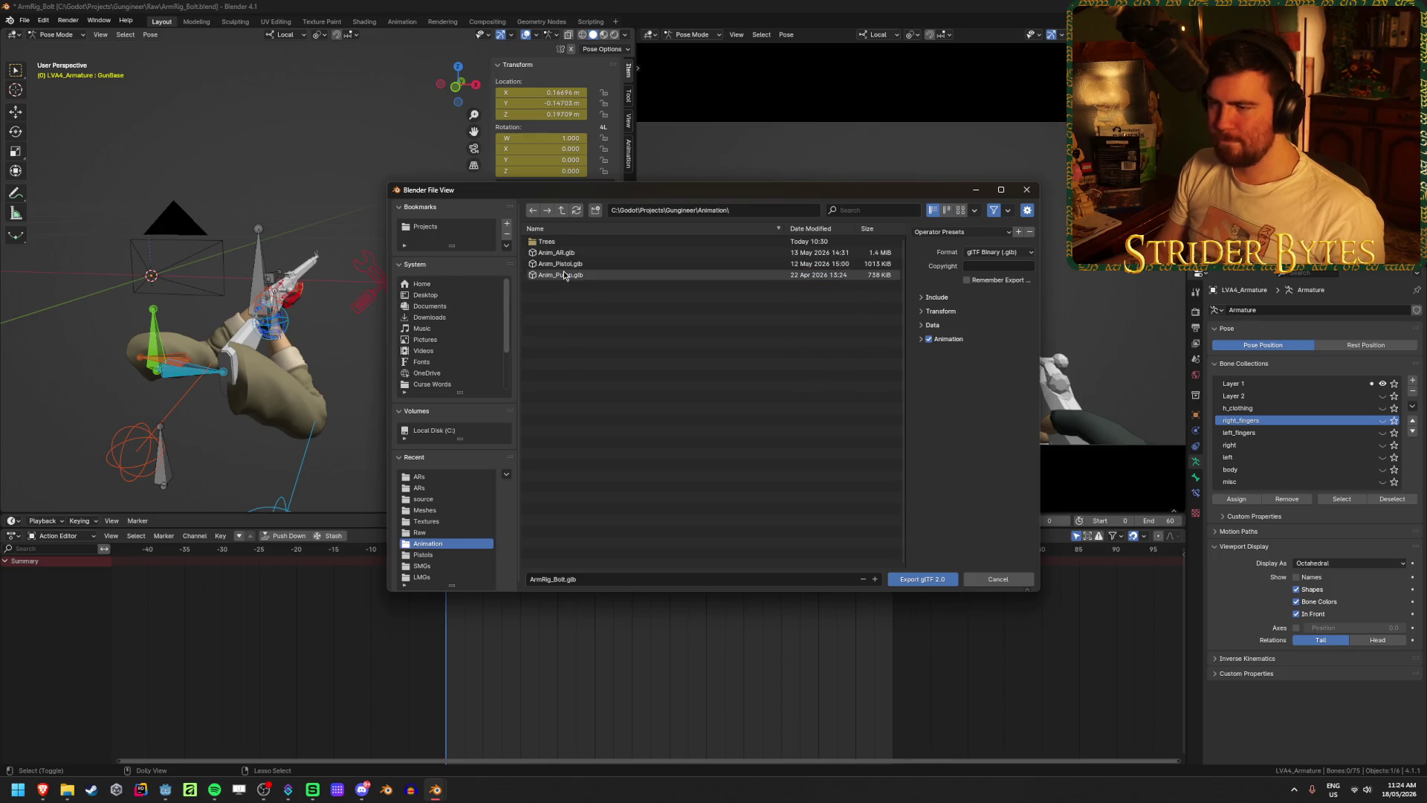
pyautogui.click(555, 583)
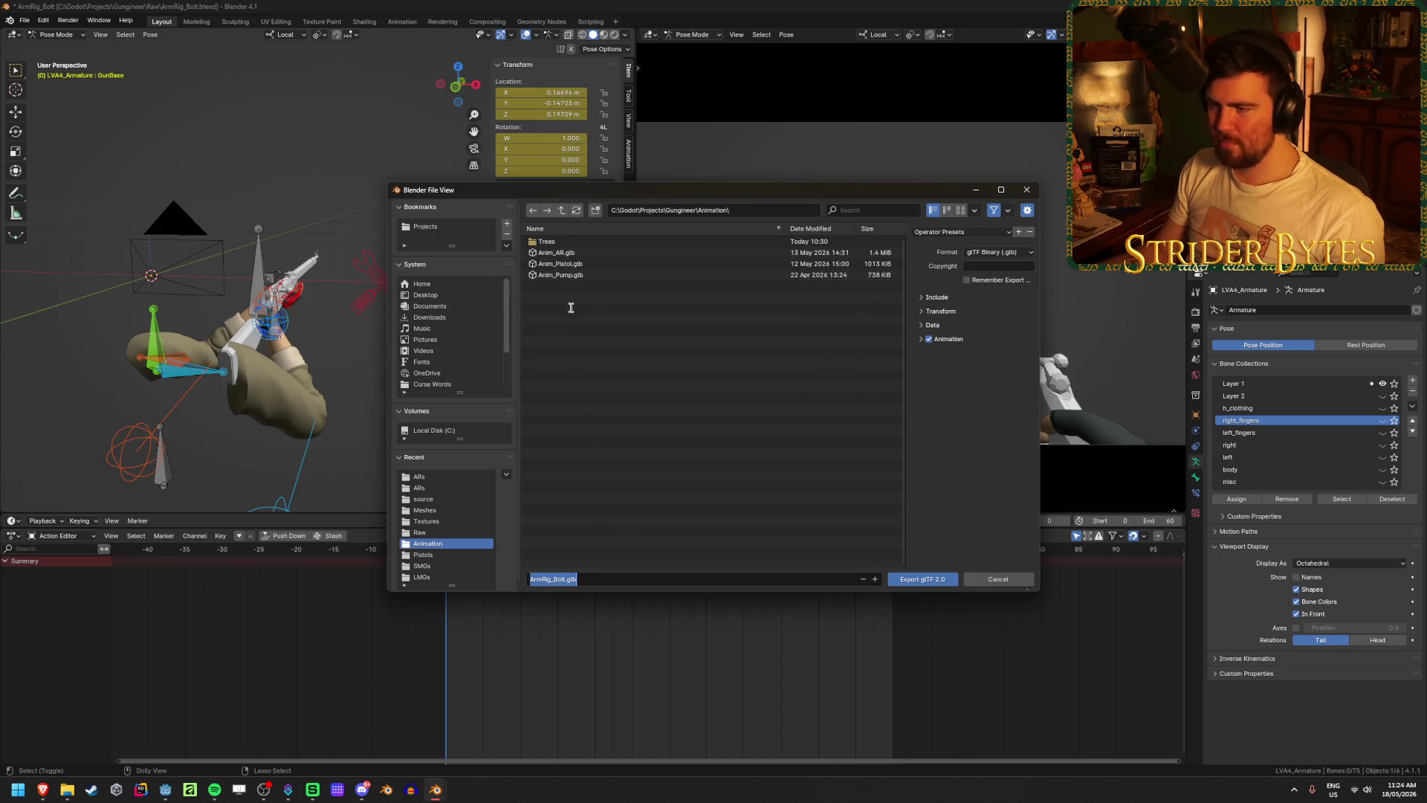
pyautogui.click(538, 579)
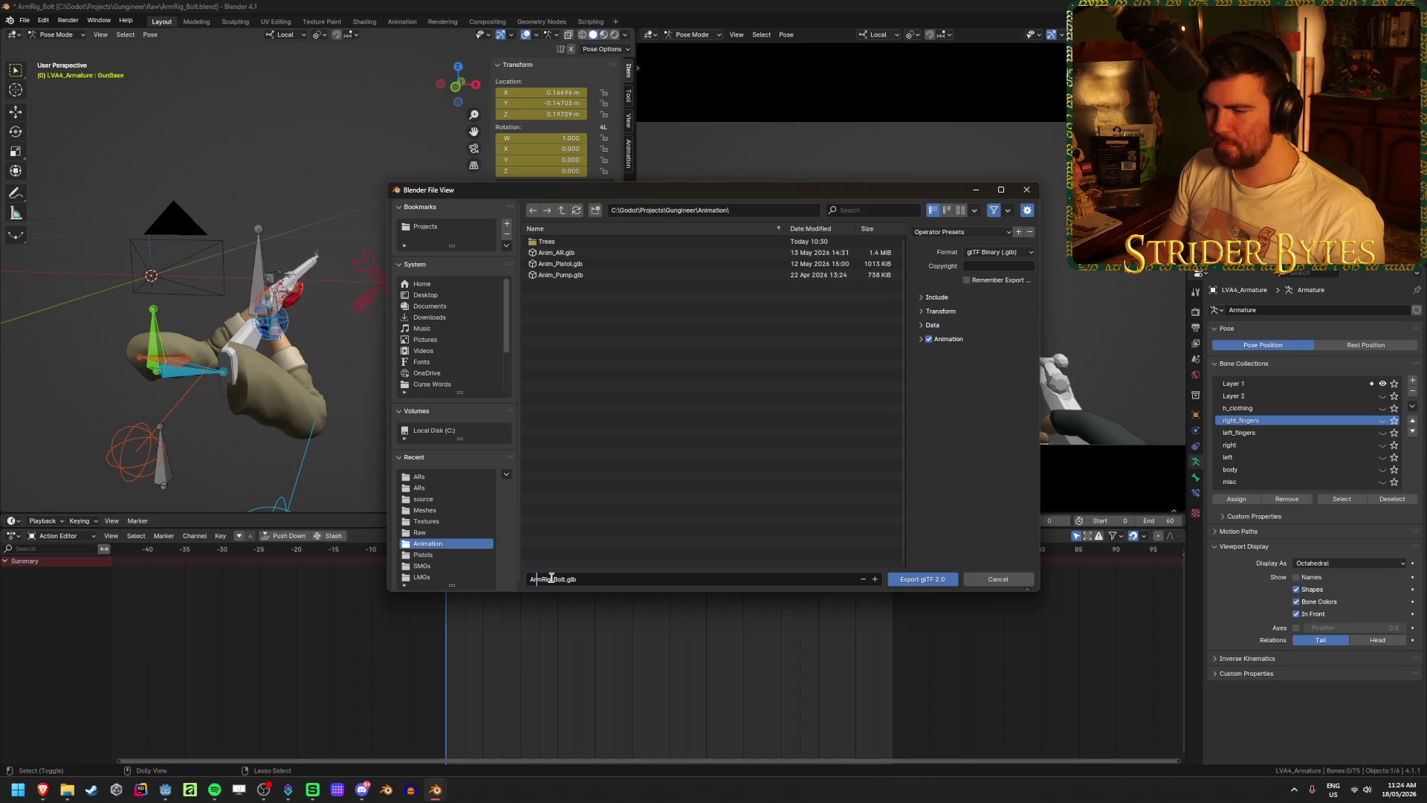
pyautogui.write('Anim')
pyautogui.press('Return')
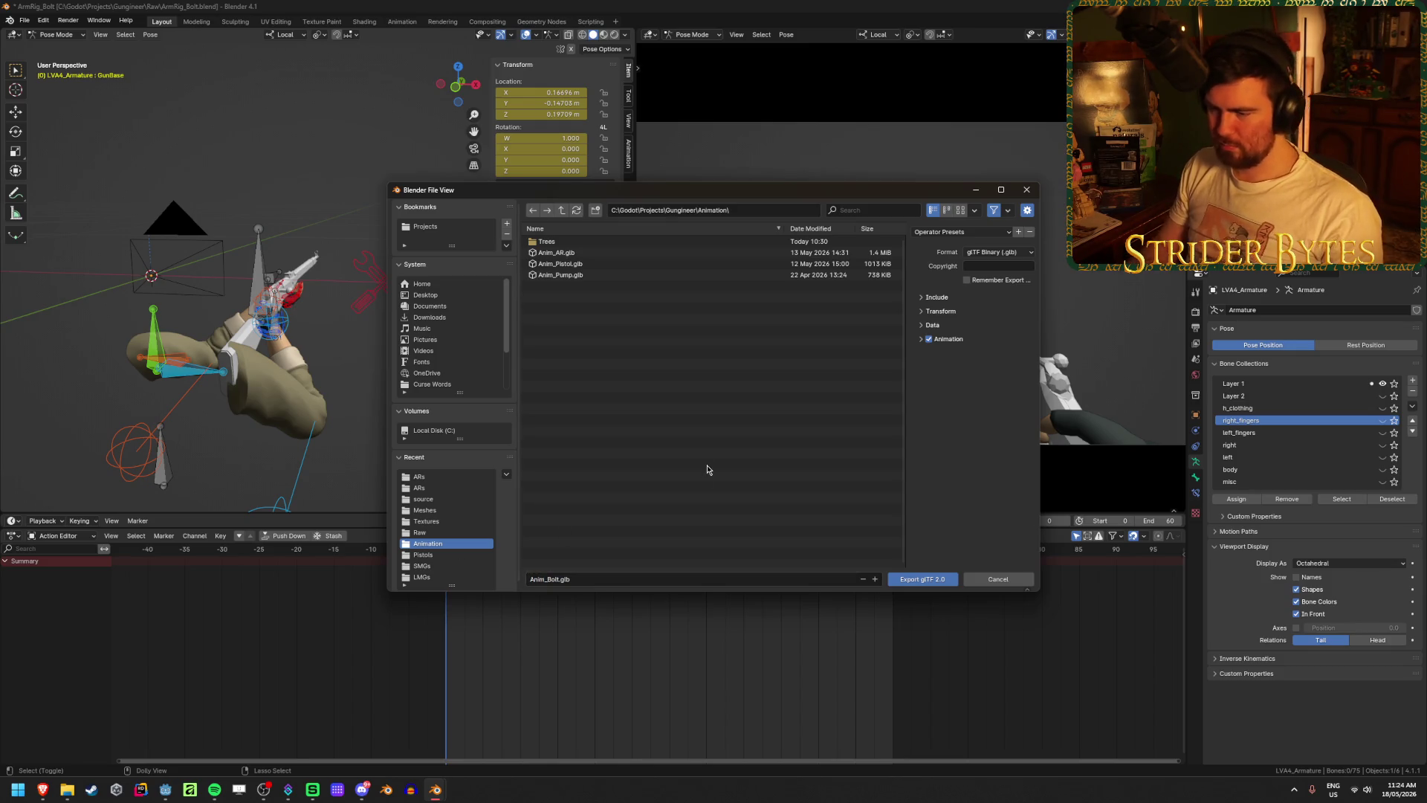
# - Export Anim_Bolt.glb with the Animation and Include options expanded and all object animation baked
pyautogui.click(921, 340)
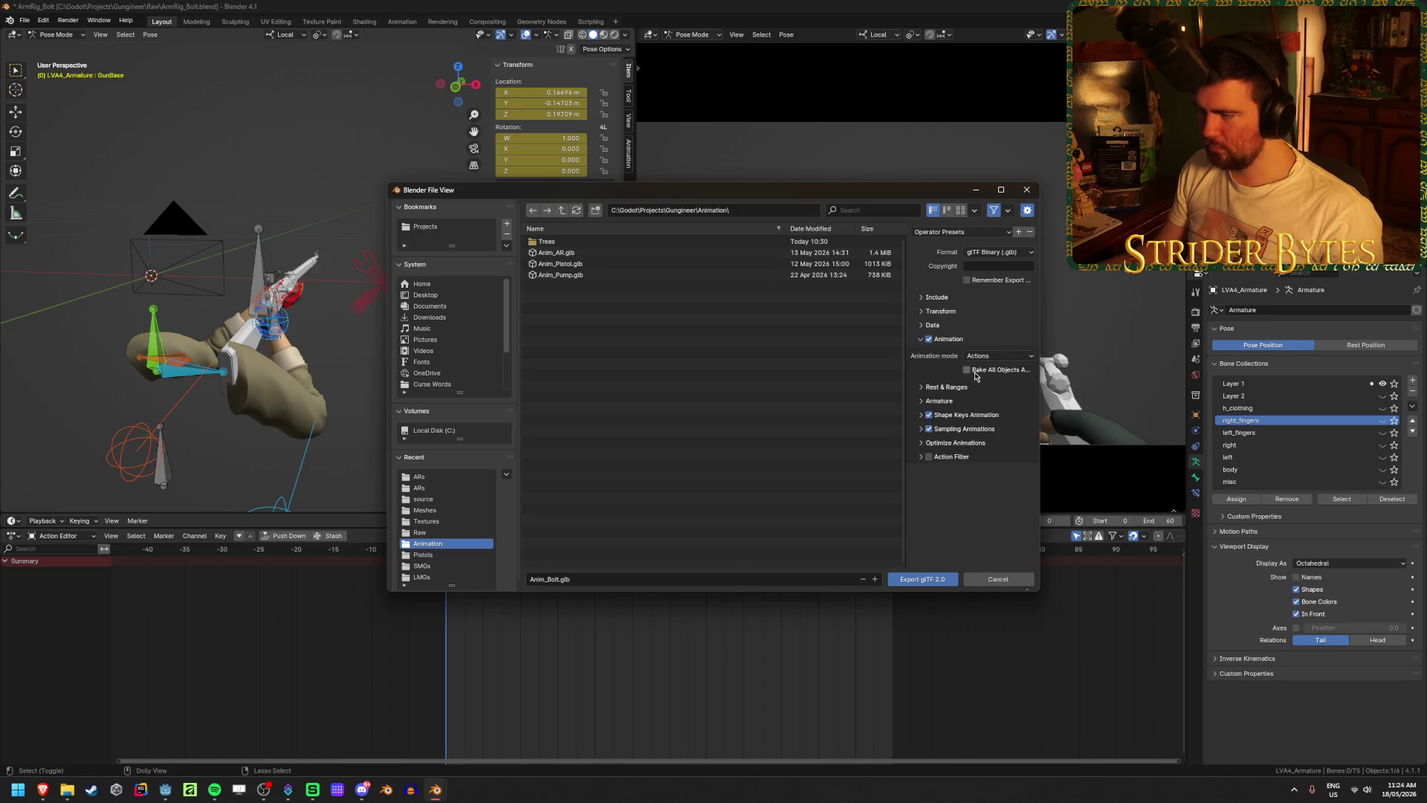
pyautogui.click(926, 300)
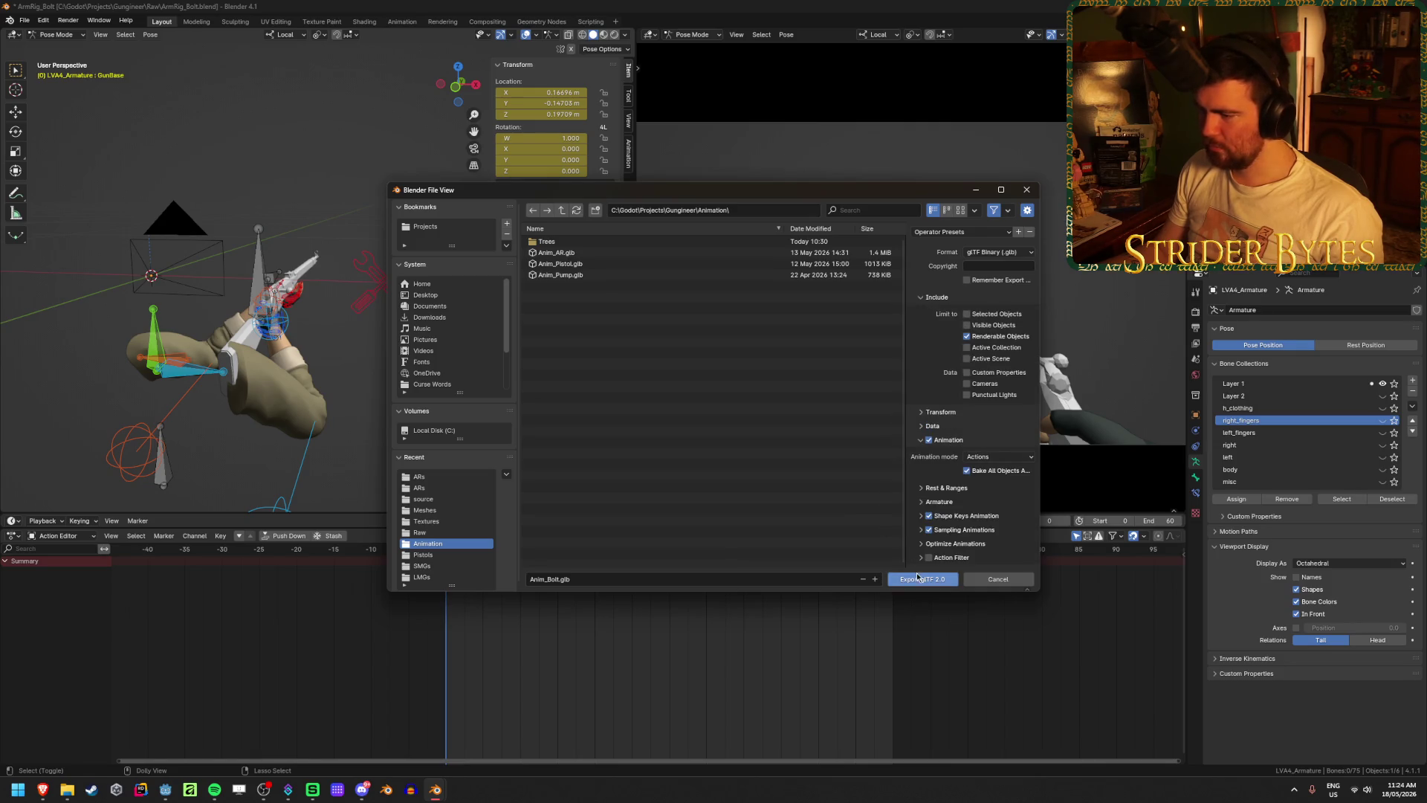
pyautogui.click(918, 579)
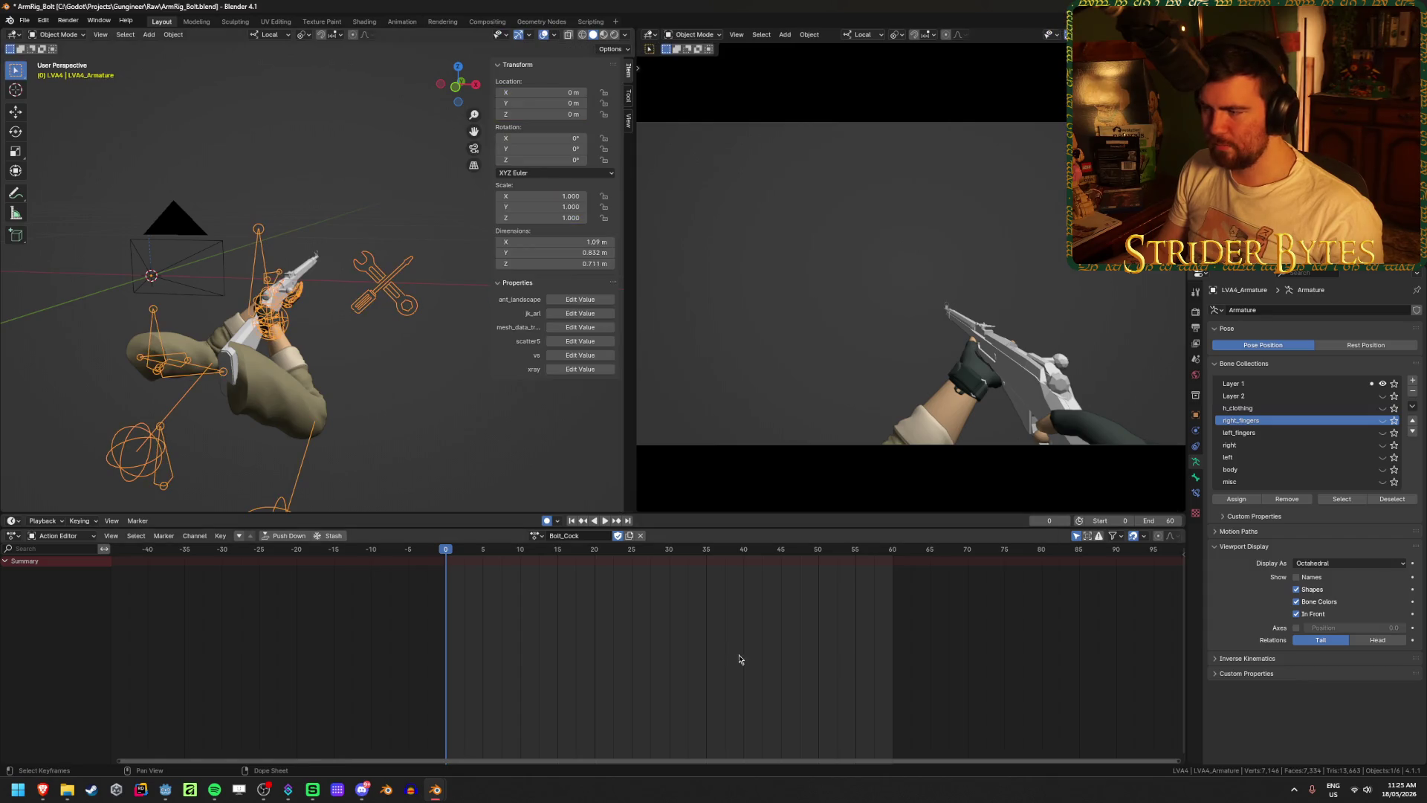
pyautogui.click(165, 791)
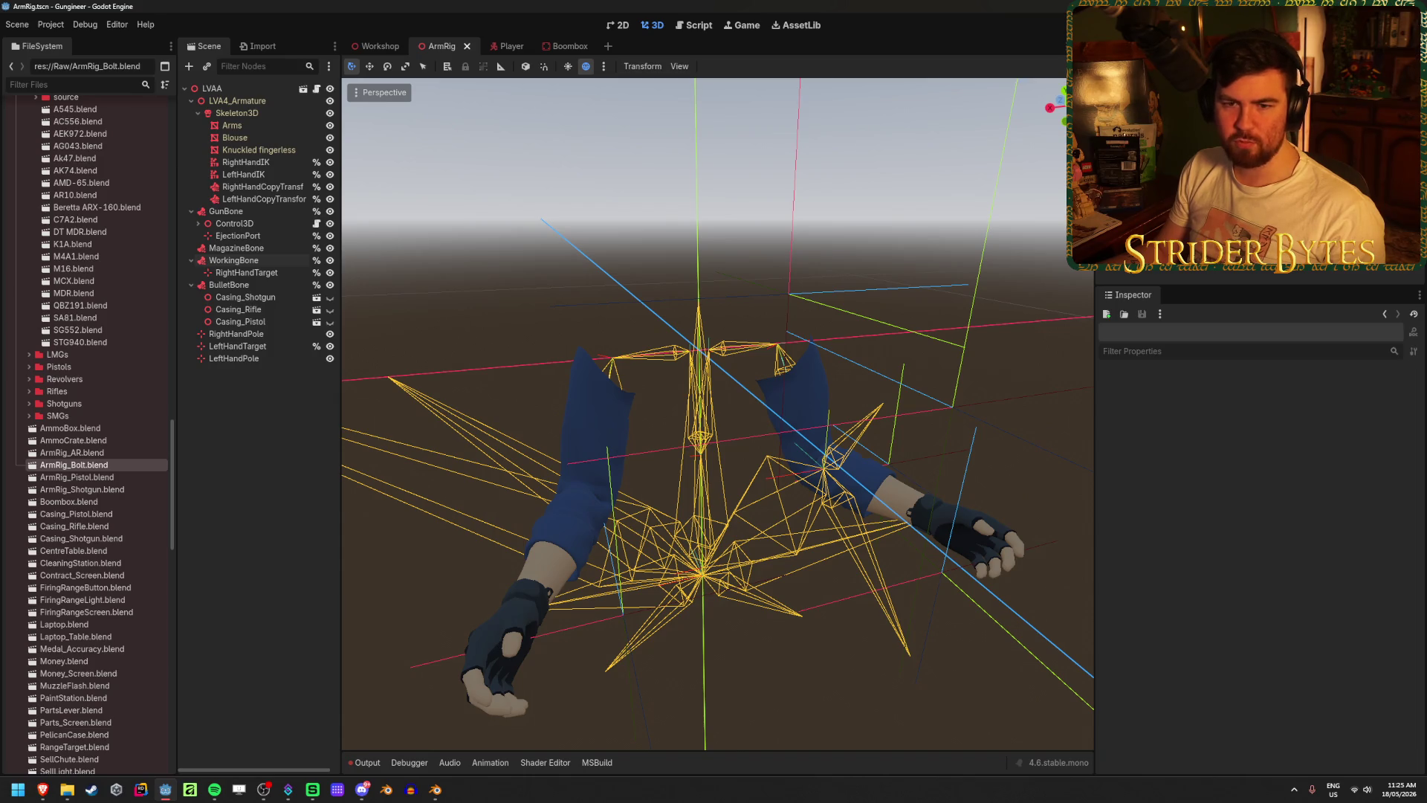
# - Let Godot reimport the arm rig, then expand the Animation folder showing Anim_Bolt.glb
pyautogui.hotkey('alt', 'Tab')
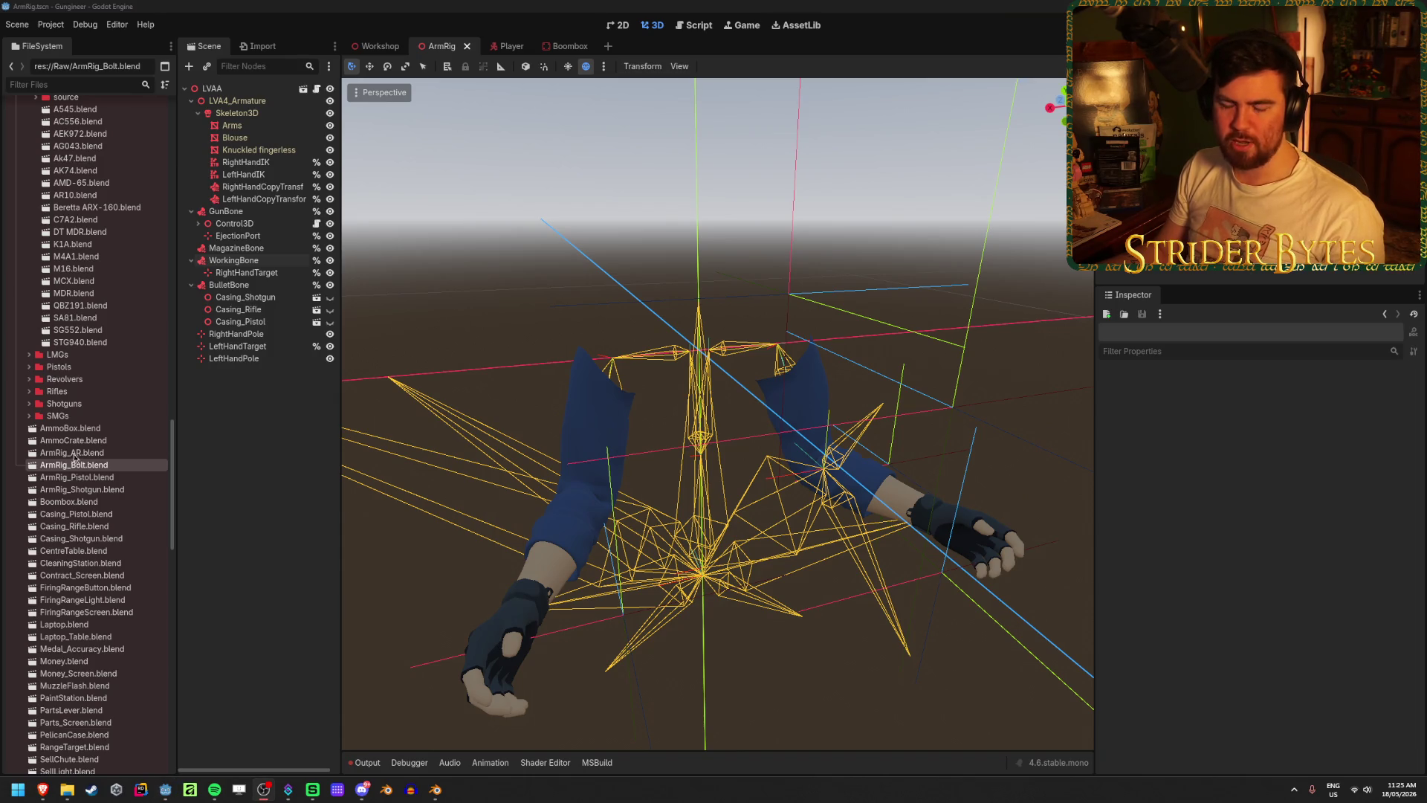
pyautogui.moveTo(539, 424)
pyautogui.mouseDown(button='middle')
pyautogui.moveTo(520, 446)
pyautogui.moveTo(711, 442)
pyautogui.moveTo(691, 416)
pyautogui.moveTo(719, 362)
pyautogui.moveTo(697, 466)
pyautogui.mouseUp(button='middle')
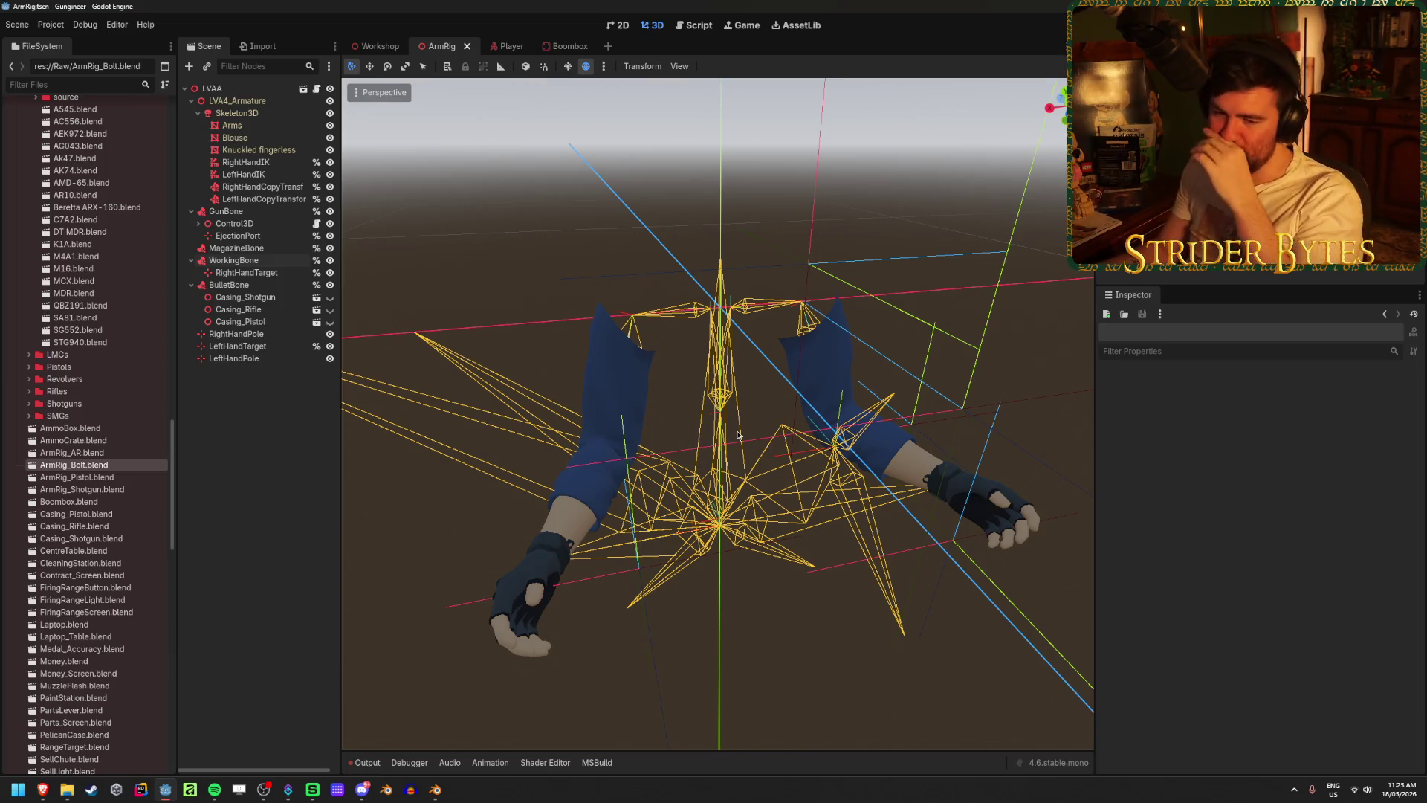
pyautogui.moveTo(615, 453)
pyautogui.mouseDown(button='middle')
pyautogui.moveTo(672, 564)
pyautogui.moveTo(614, 453)
pyautogui.mouseUp(button='middle')
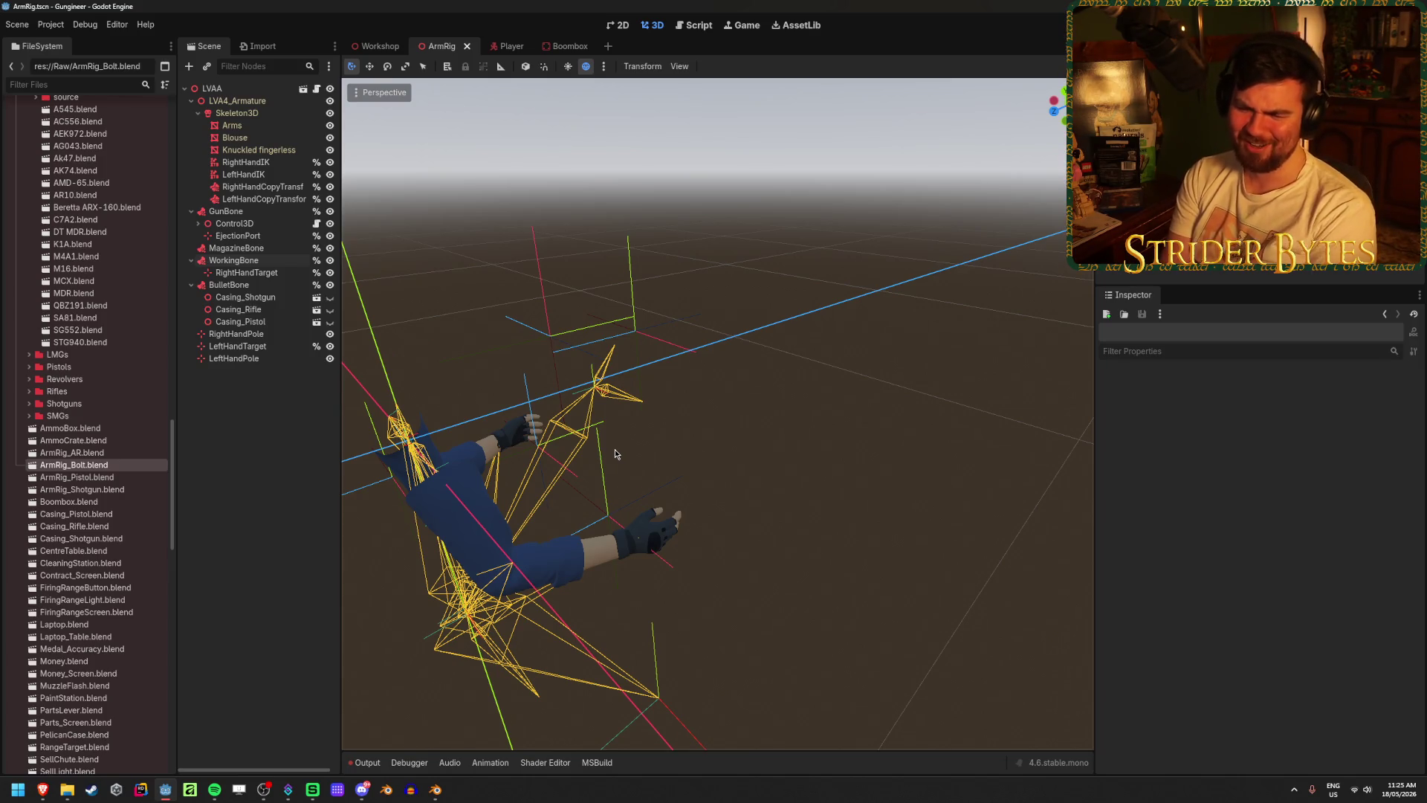
pyautogui.hotkey('alt', 'Tab')
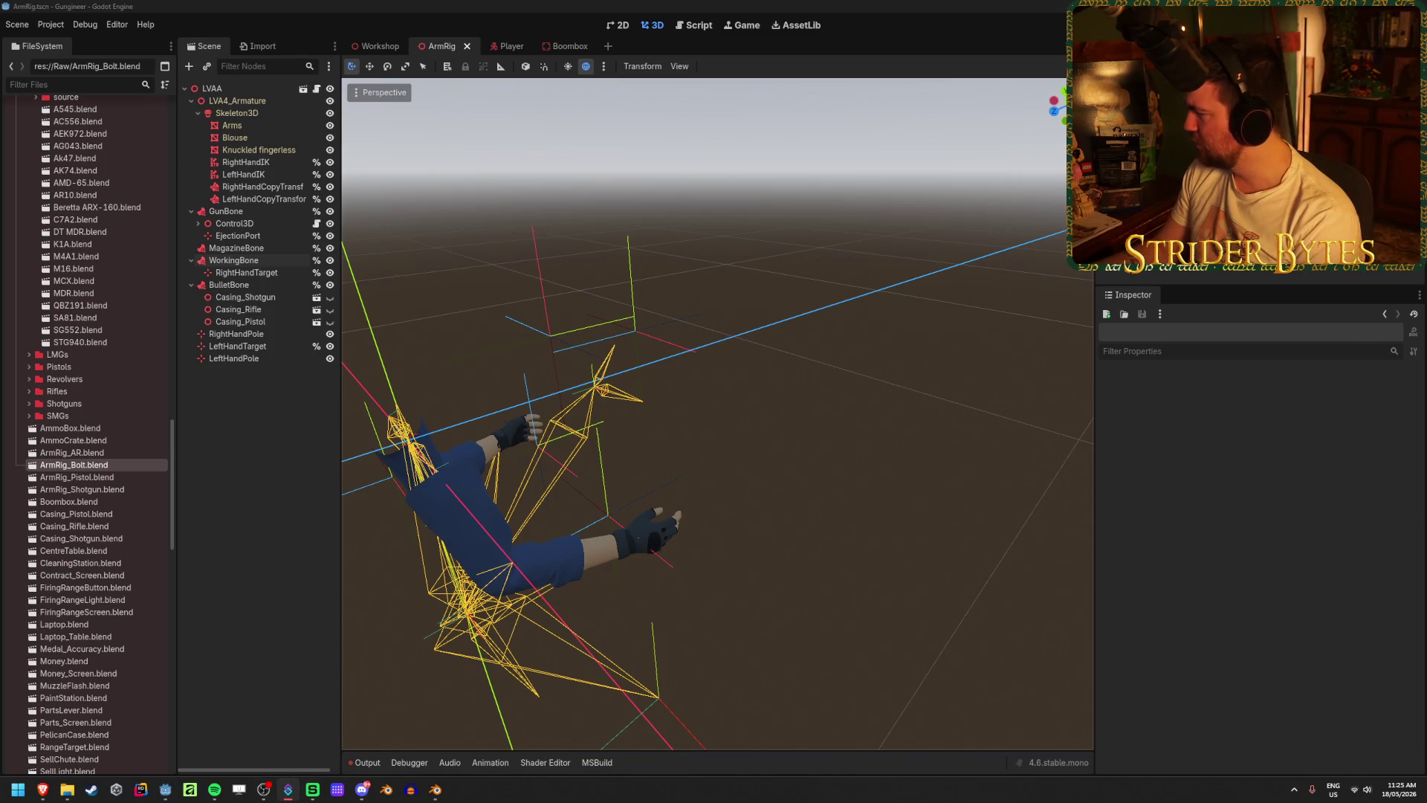
pyautogui.click(781, 5)
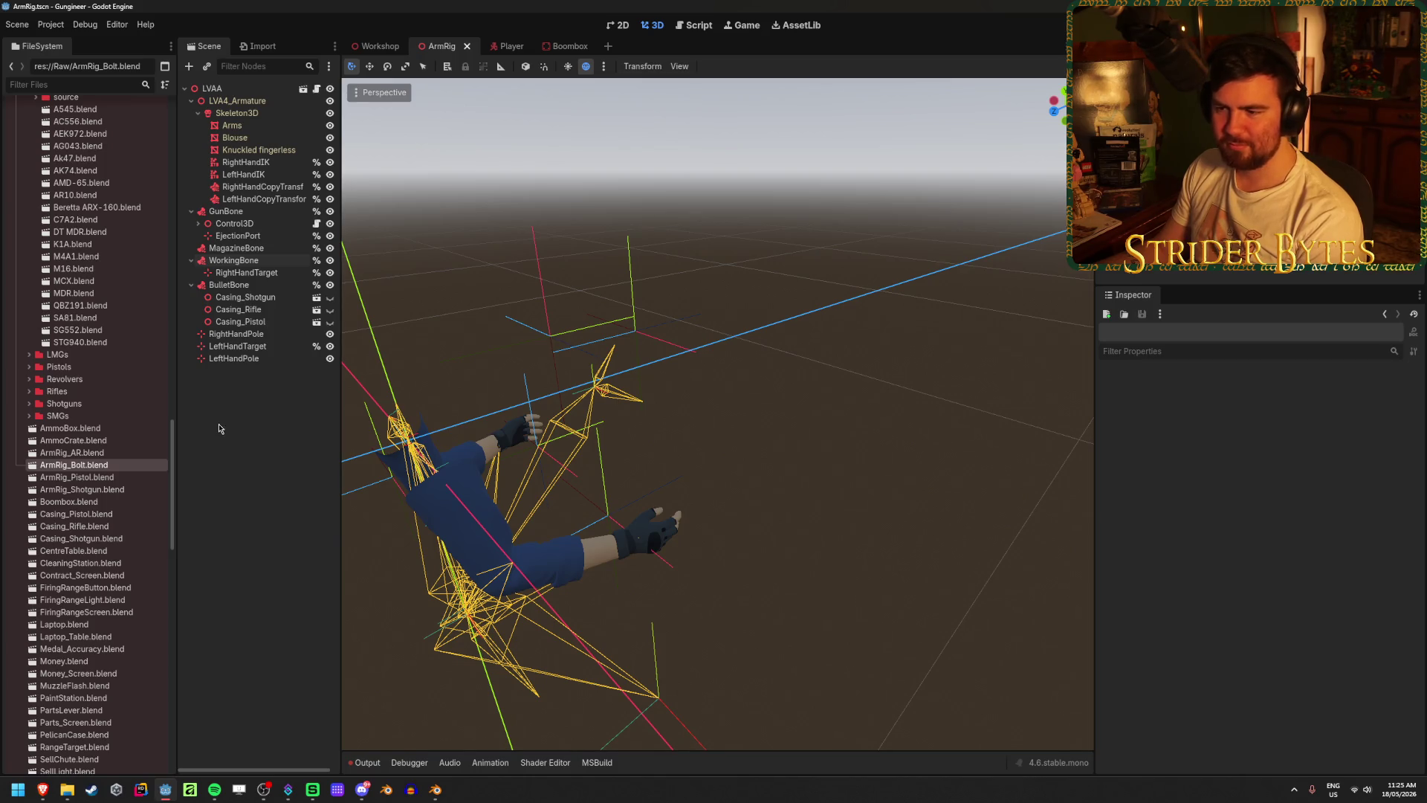
pyautogui.moveTo(793, 601); pyautogui.dragTo(799, 581, button='middle')
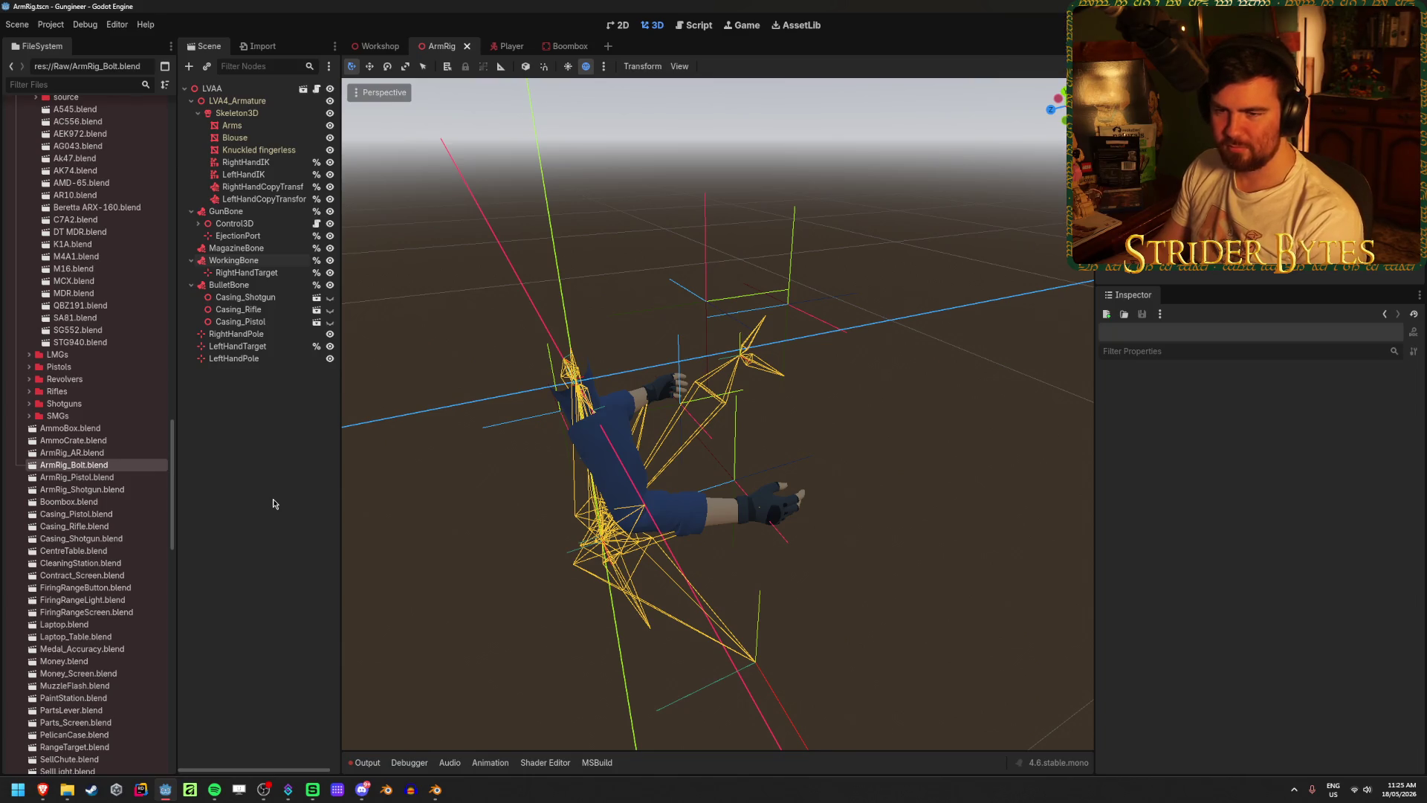
pyautogui.scroll(15, 82, 476)
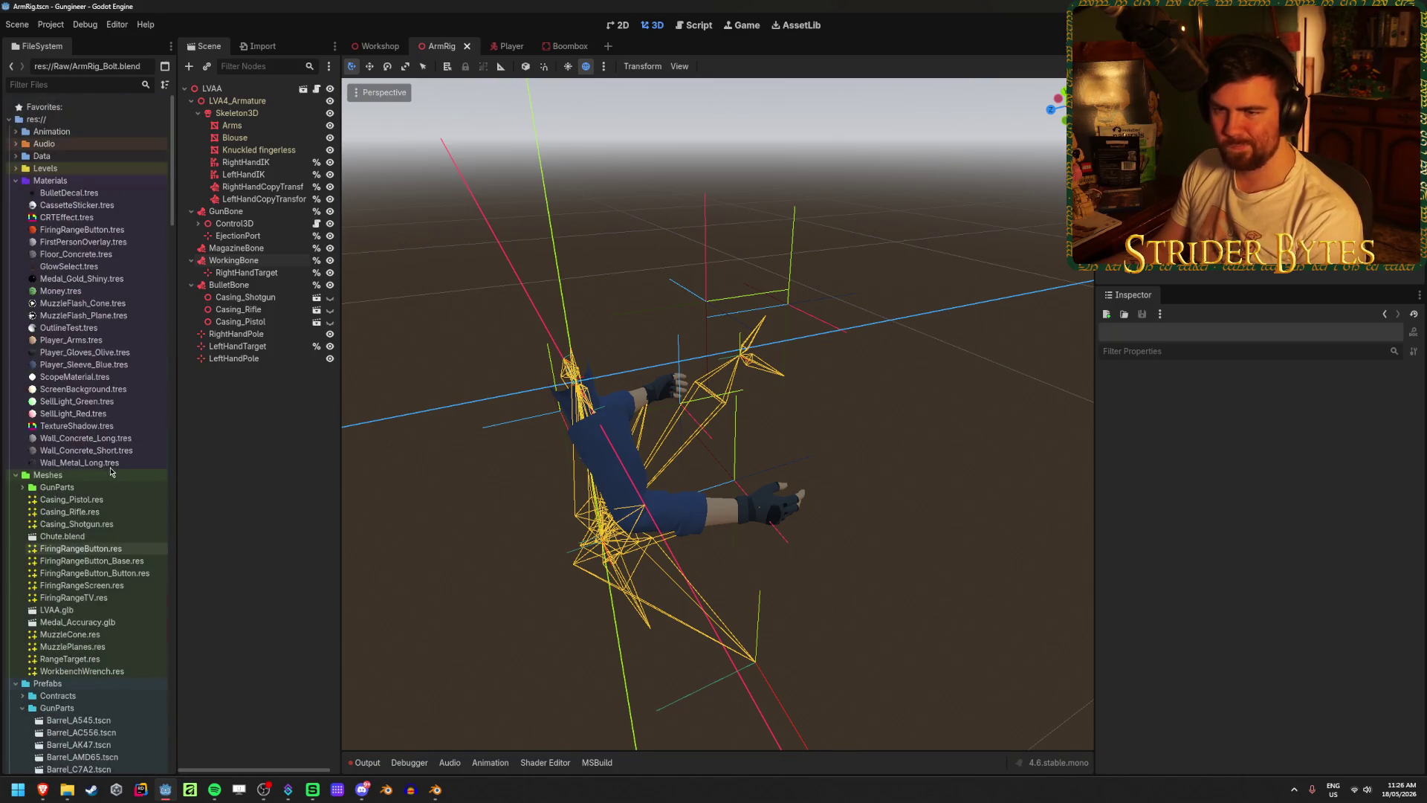
pyautogui.click(15, 132)
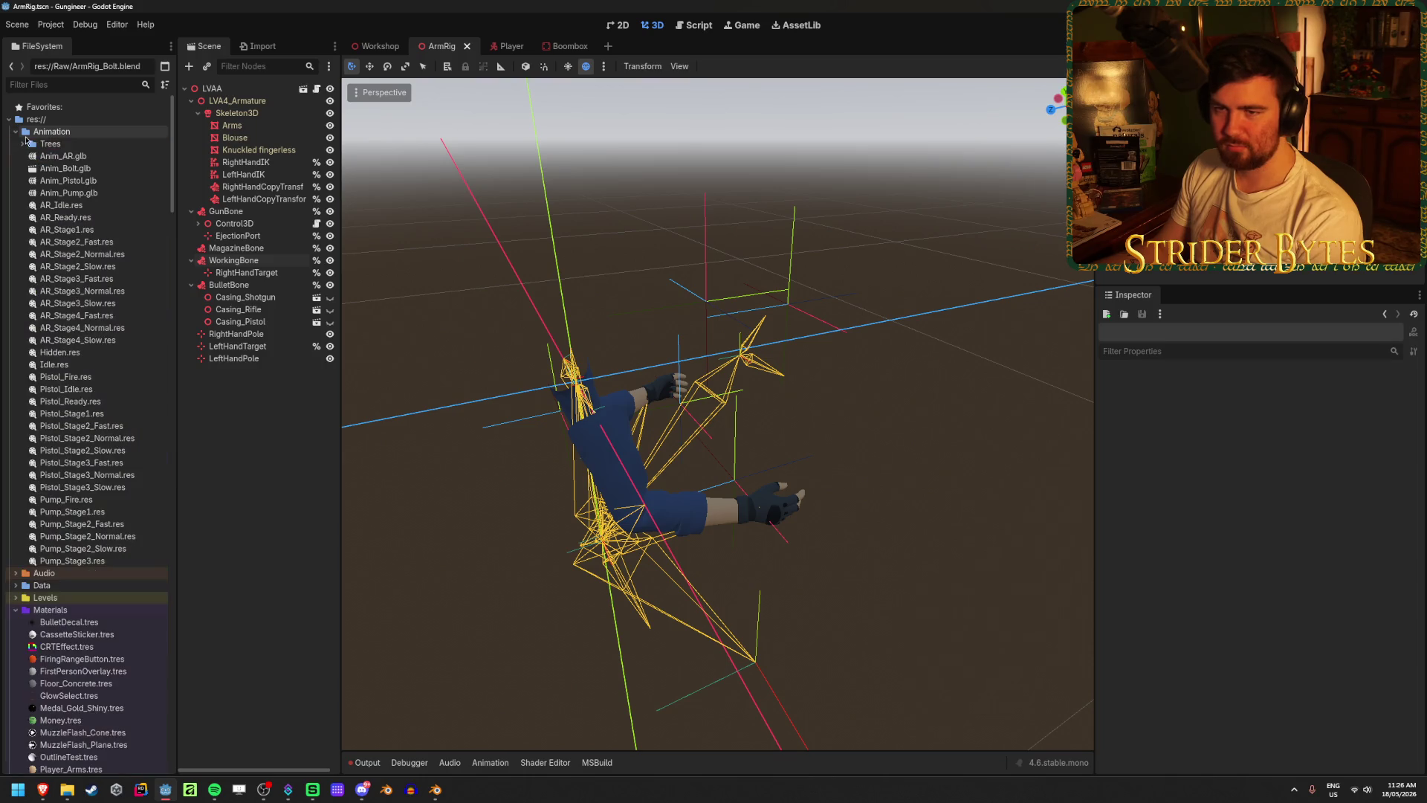
# - Set Anim_Bolt.glb to import as Animation Library at 60 FPS, and reimport, confirming replacement
pyautogui.click(122, 168)
pyautogui.click(258, 46)
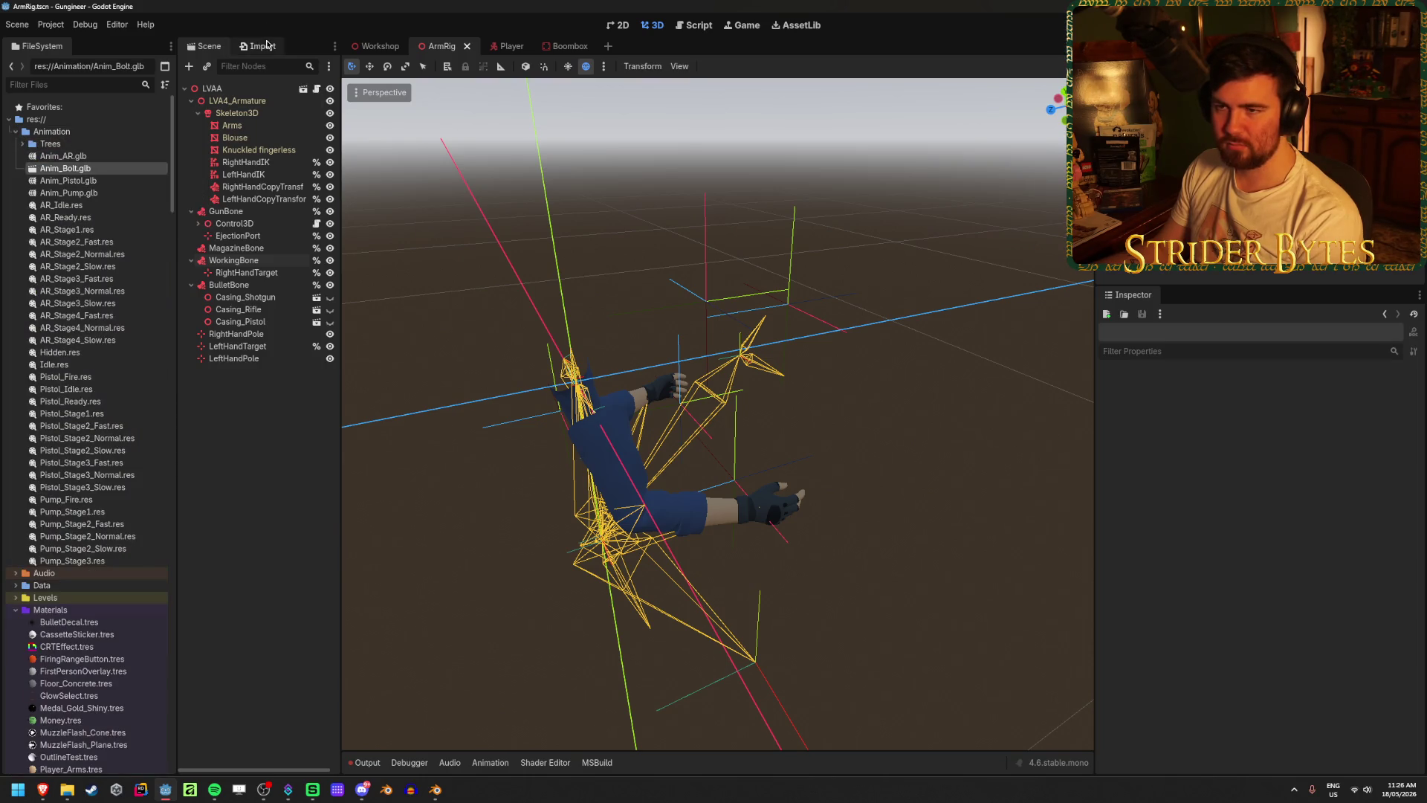
pyautogui.click(245, 104)
pyautogui.click(251, 134)
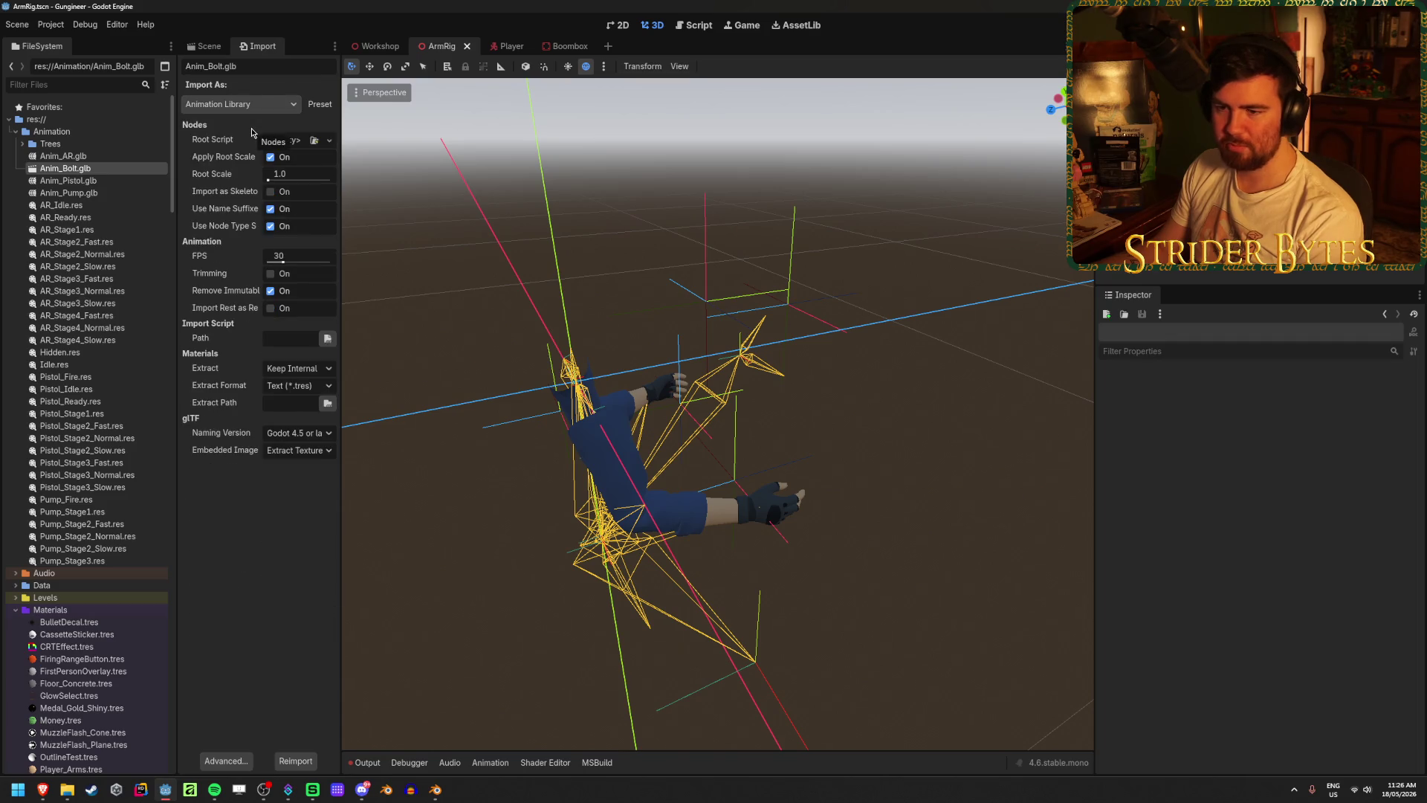
pyautogui.moveTo(283, 261); pyautogui.dragTo(301, 258)
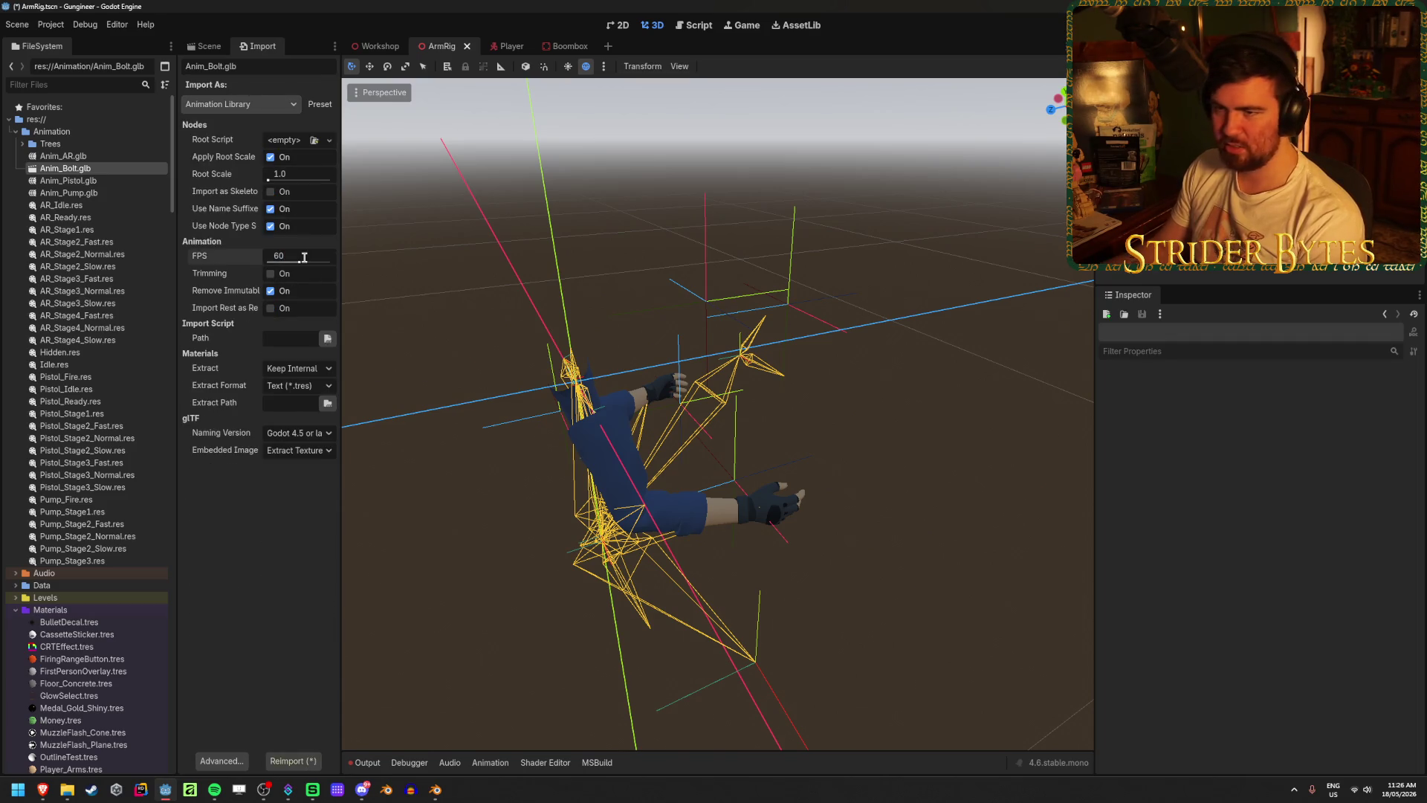
pyautogui.click(301, 761)
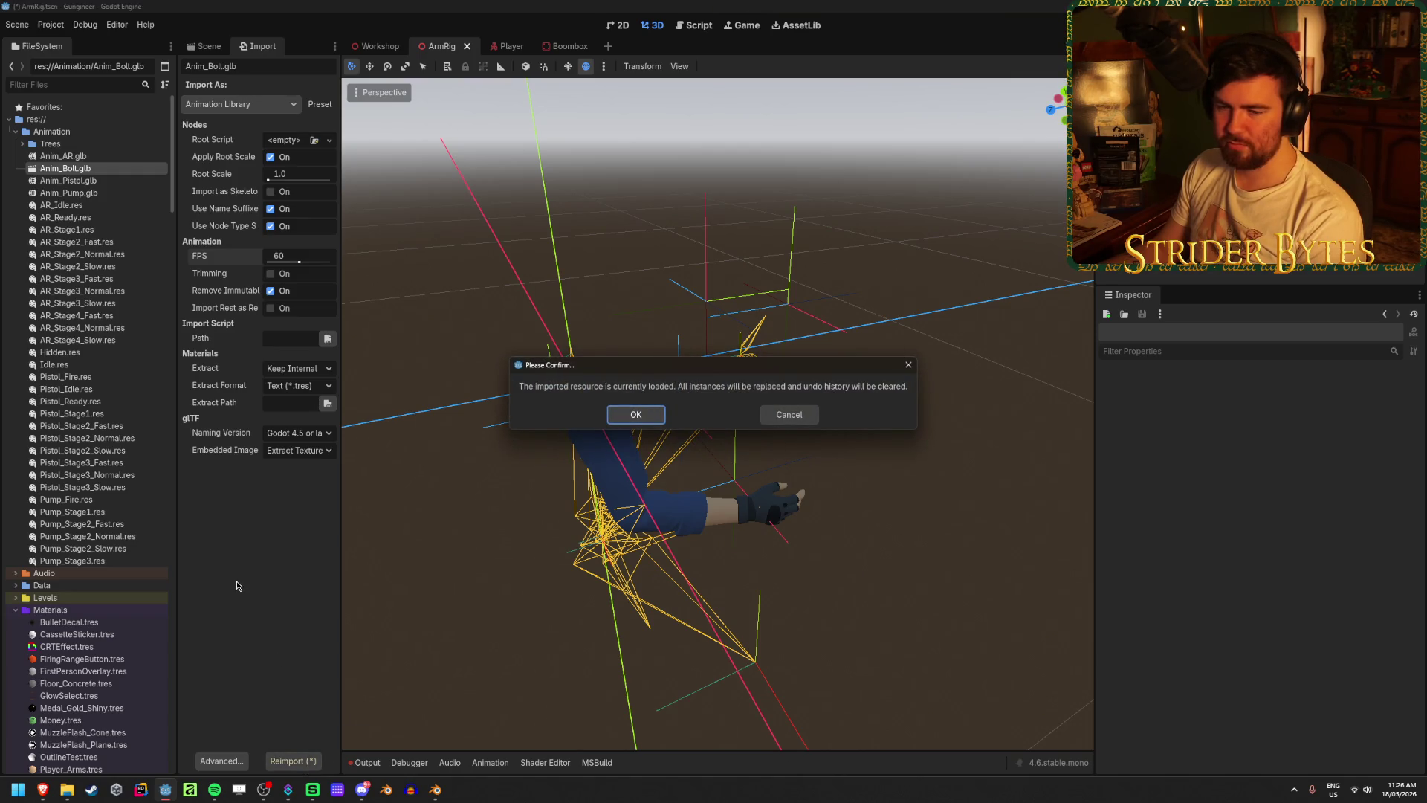
pyautogui.click(637, 415)
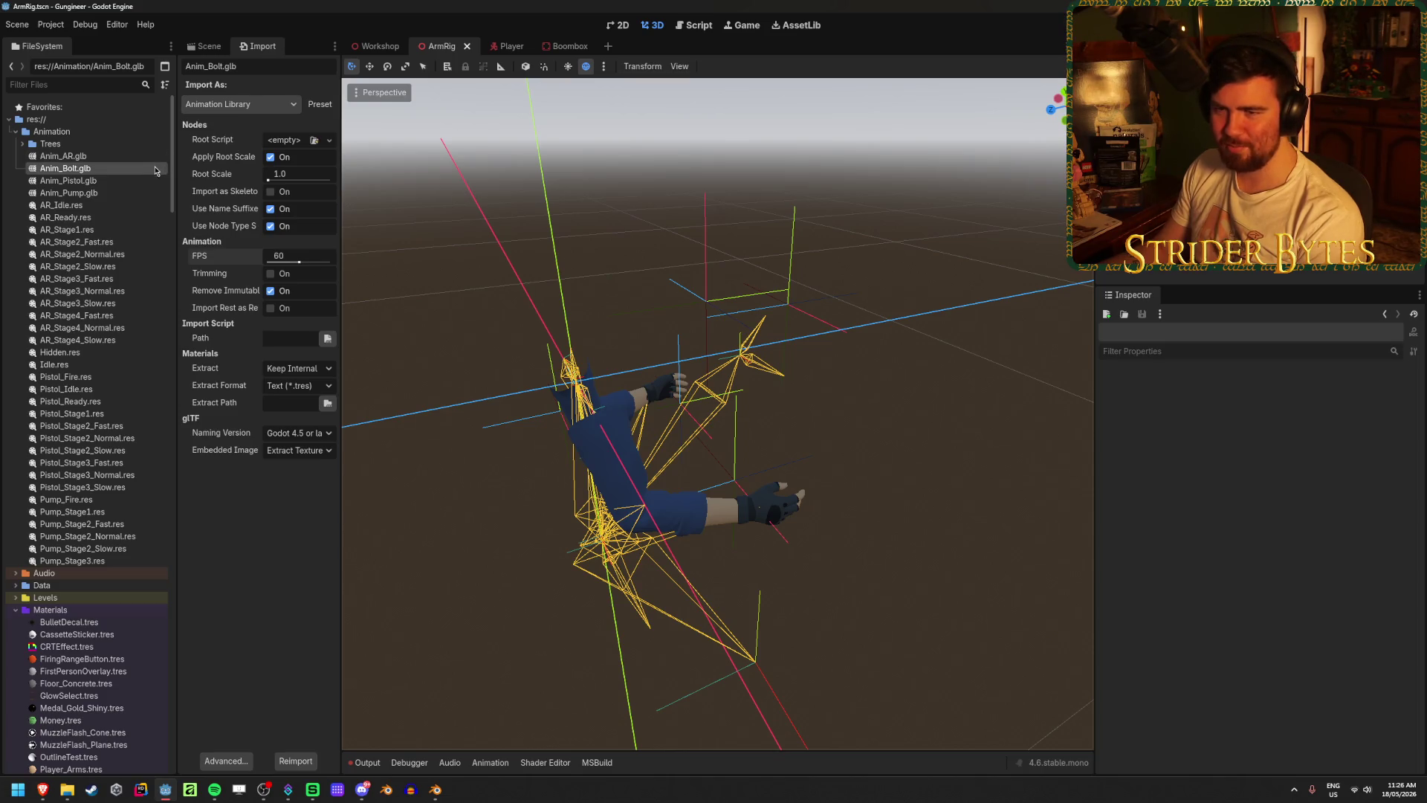
pyautogui.doubleClick(82, 167)
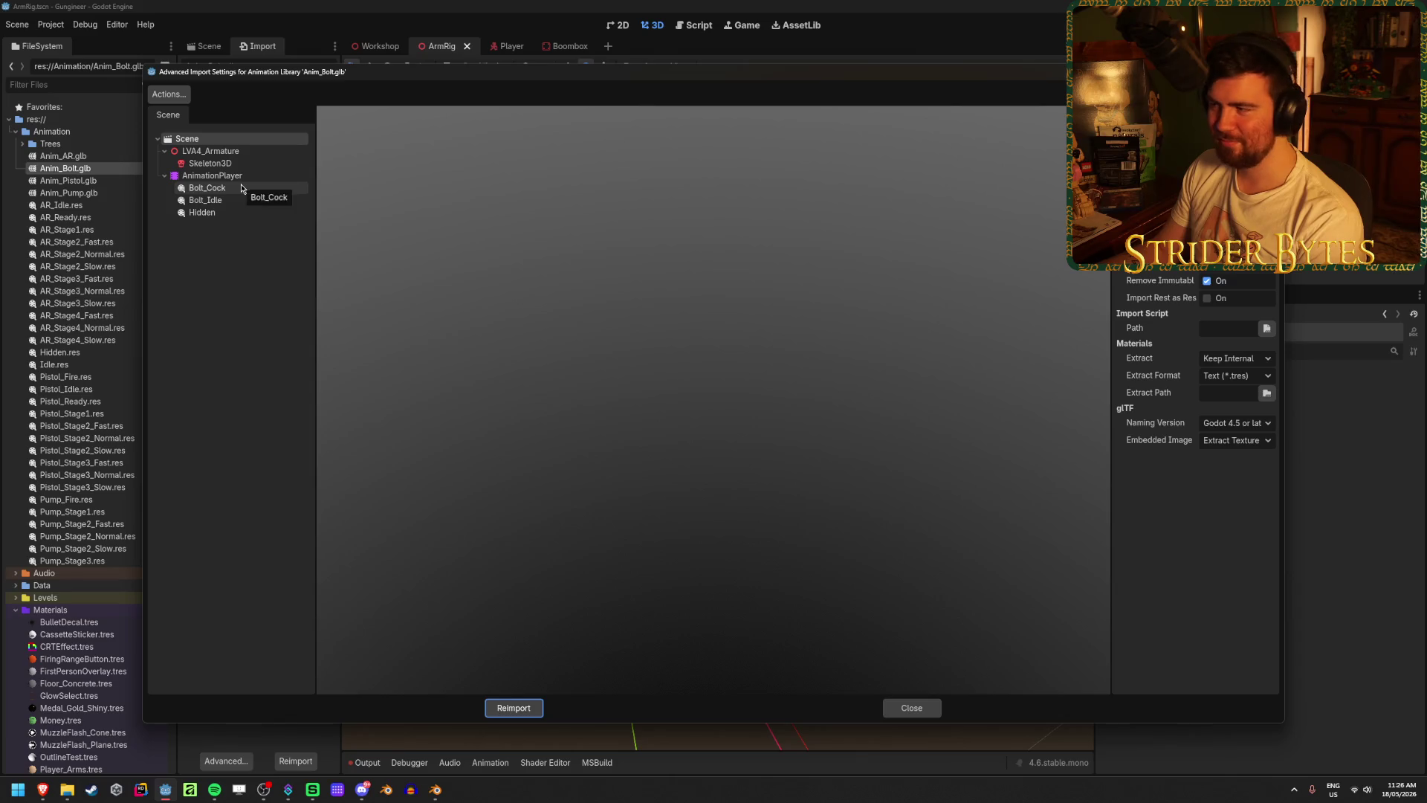
# - Set animation save paths to res://Animation, excluding Hidden, and reimport
pyautogui.click(169, 93)
pyautogui.click(197, 133)
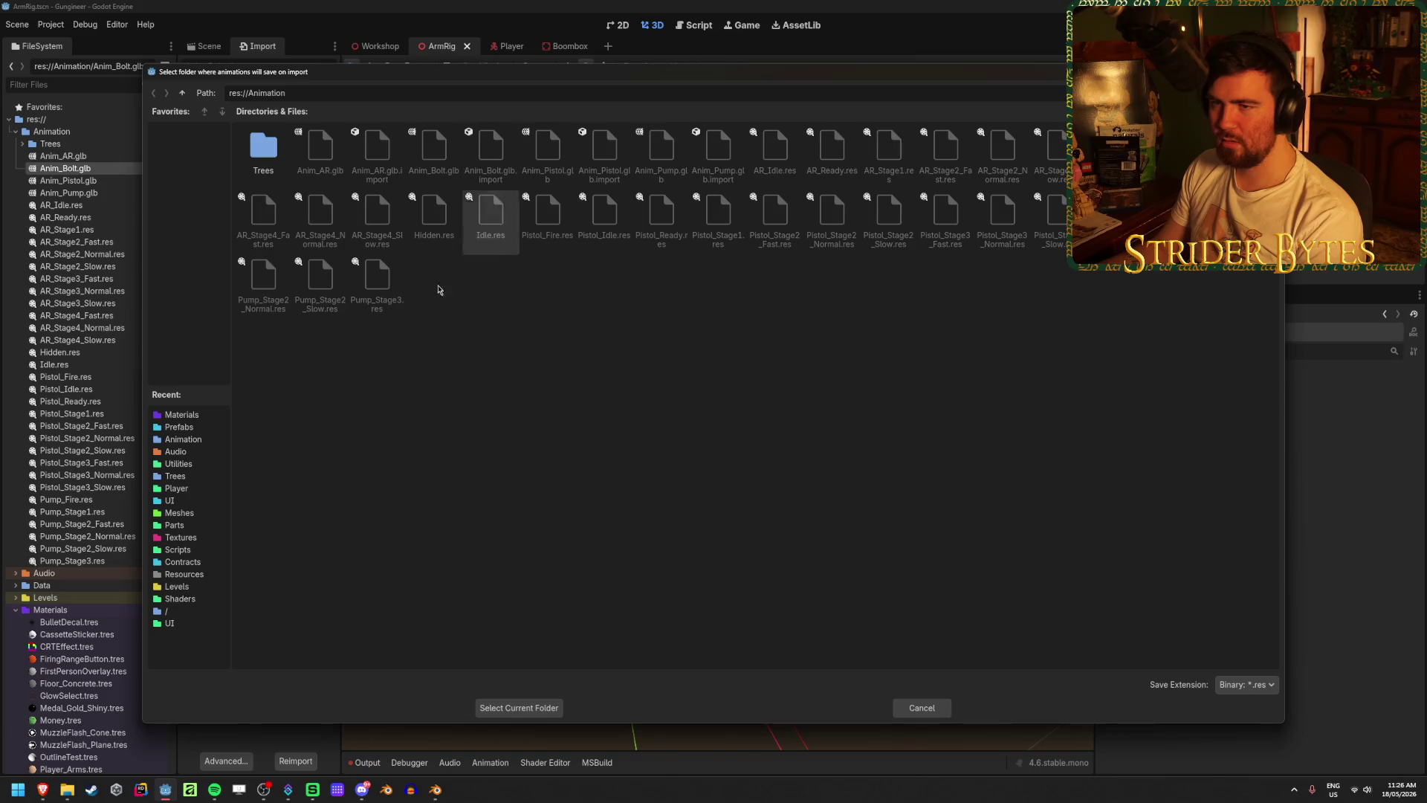
pyautogui.click(515, 707)
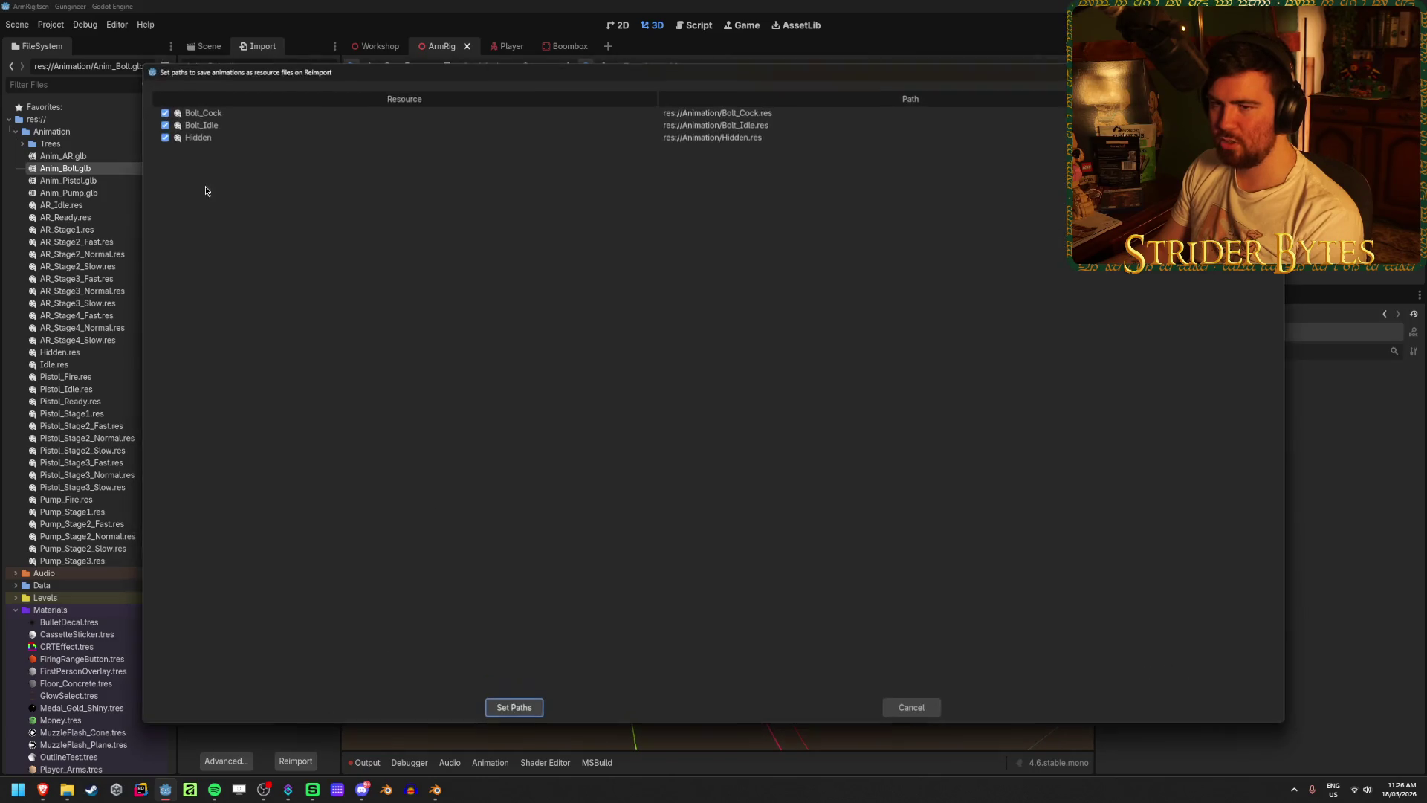
pyautogui.click(164, 137)
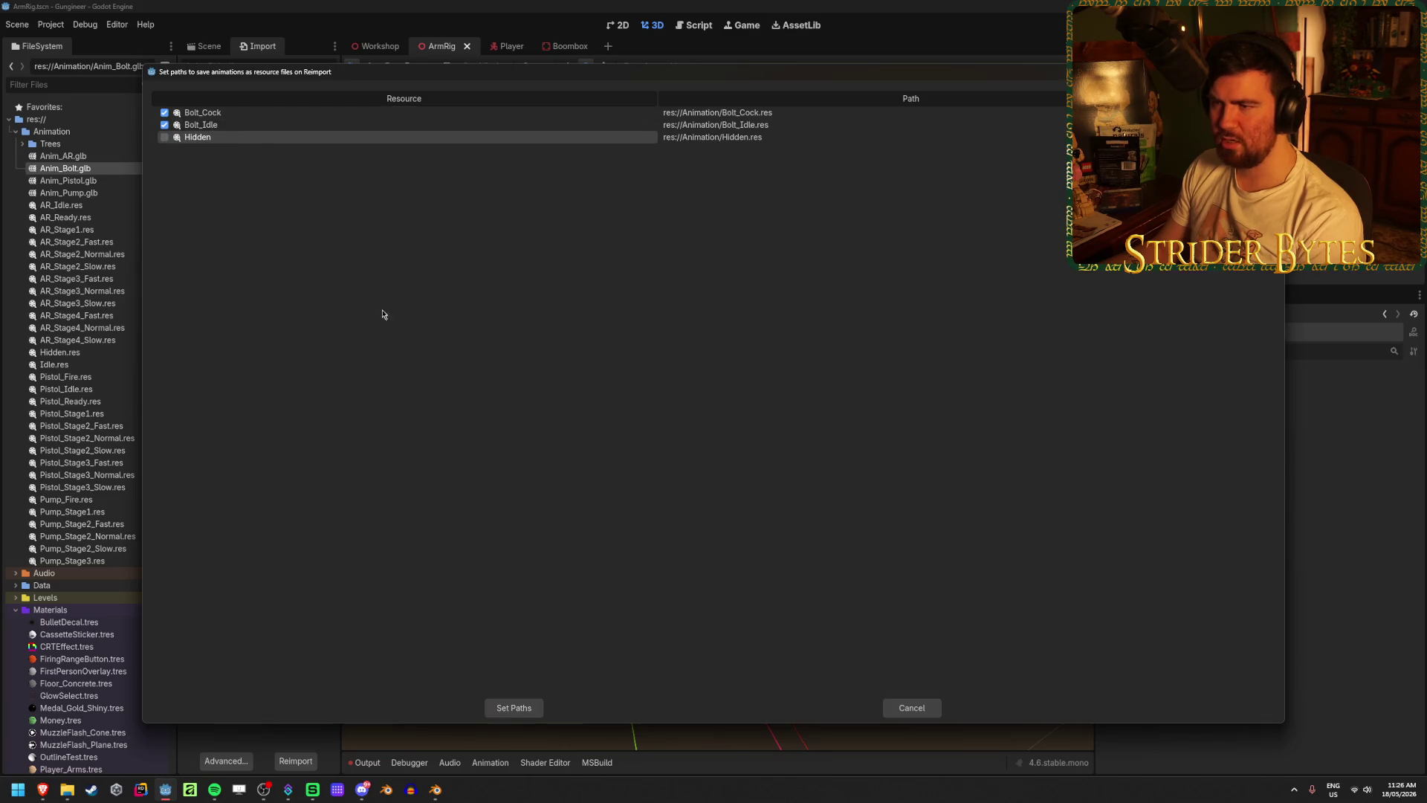
pyautogui.click(508, 709)
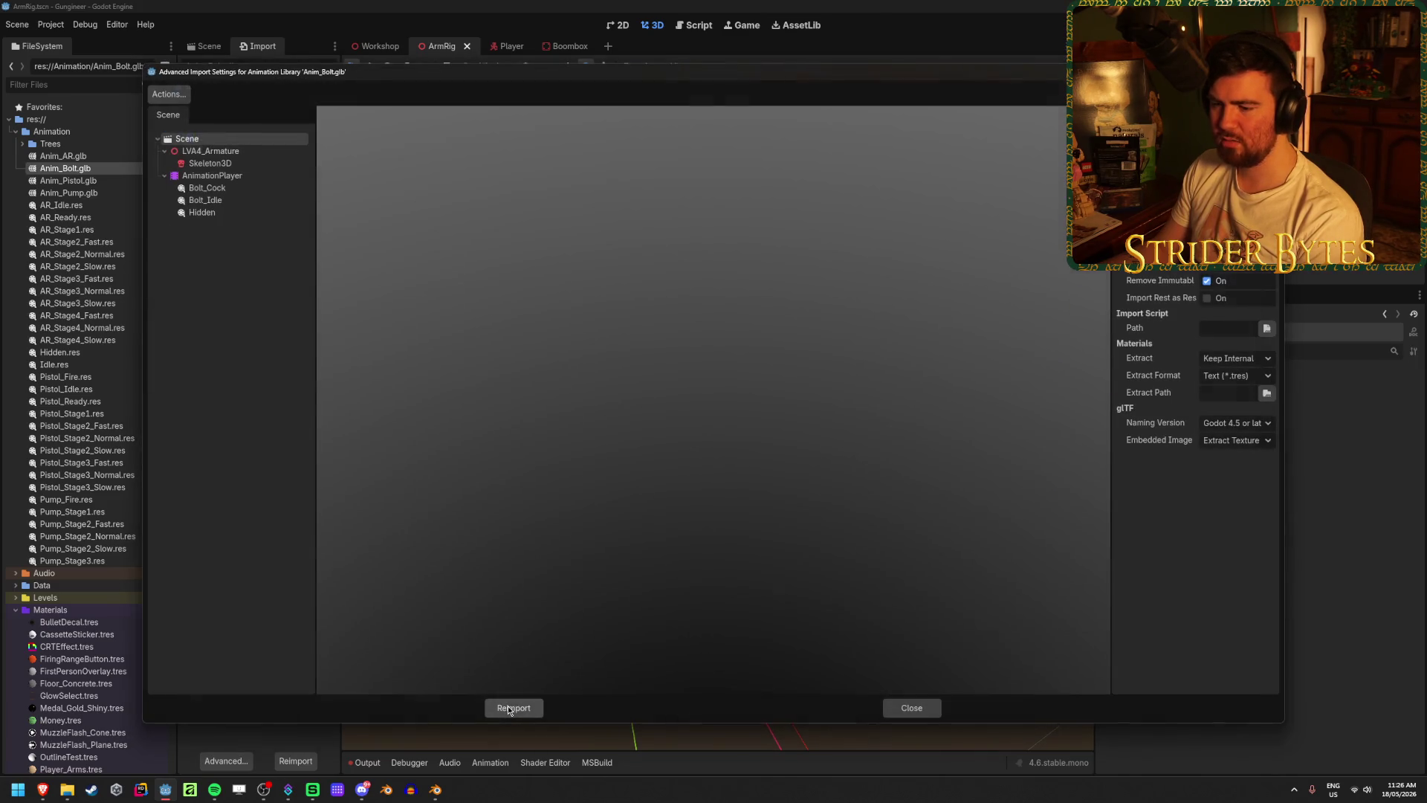
pyautogui.click(509, 708)
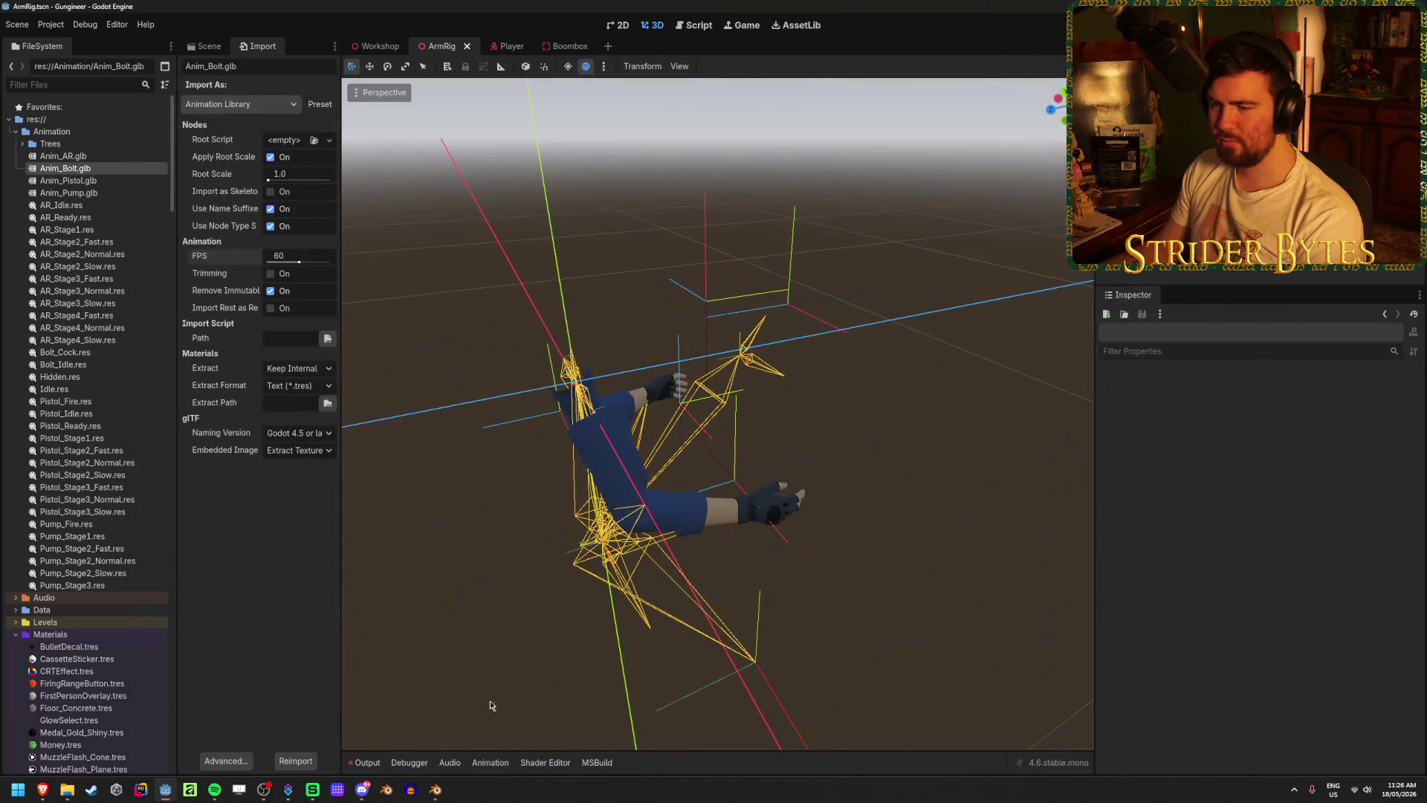
# - Check the new Bolt_Cock.res file and return to the Mosin Nagant Blender file
pyautogui.click(121, 352)
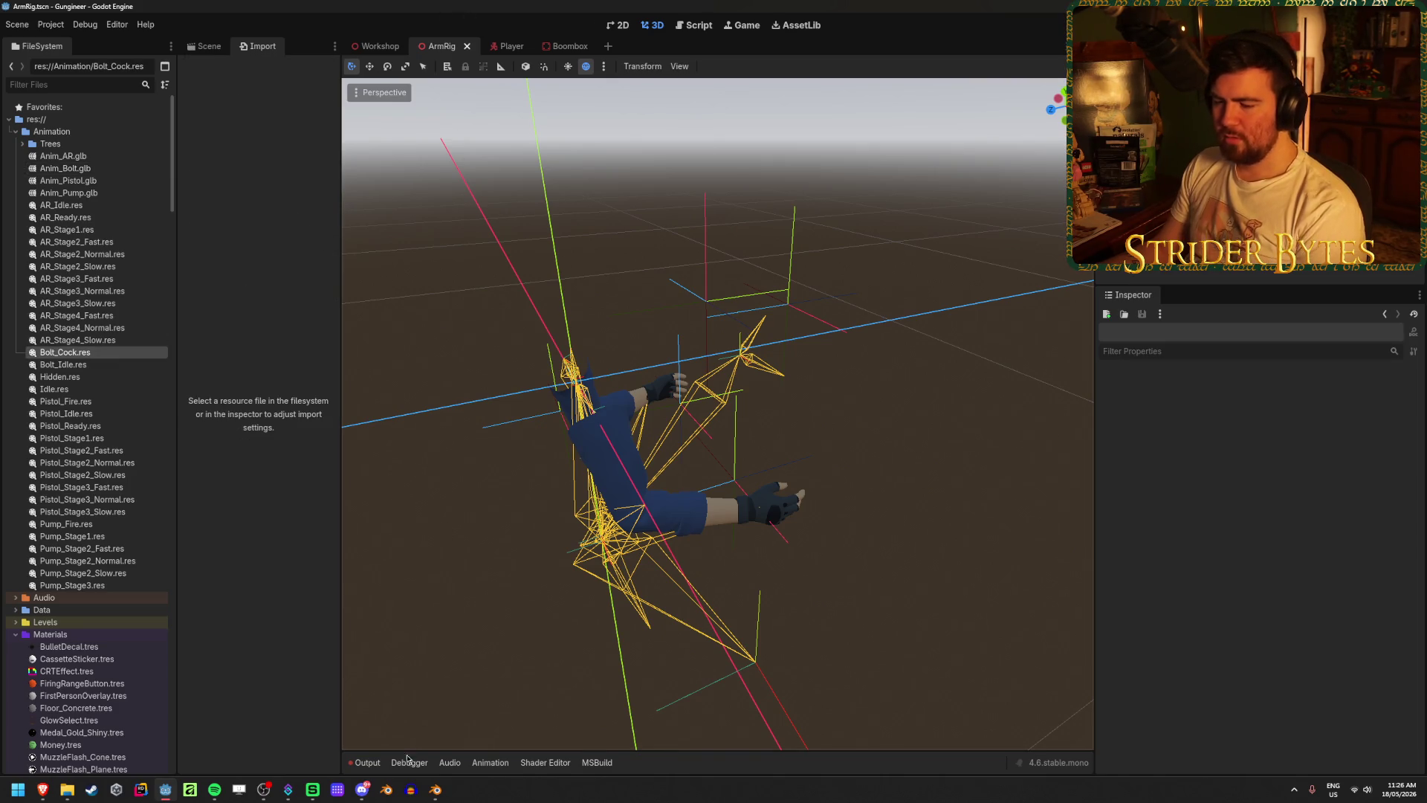
pyautogui.moveTo(437, 791)
pyautogui.click(494, 732)
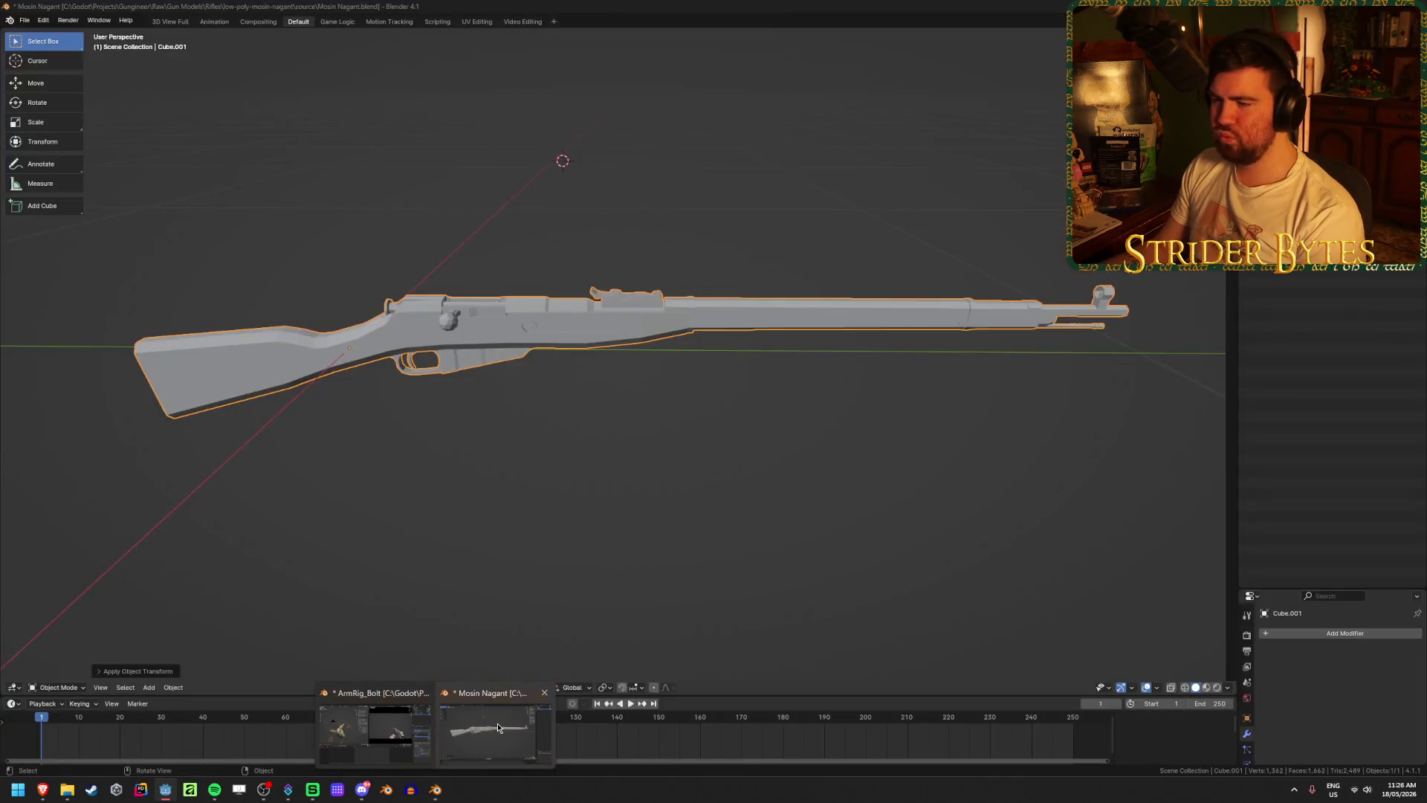
# - Select the rifle, save Mosin Nagant.blend, and frame the whole model in side view
pyautogui.click(523, 513)
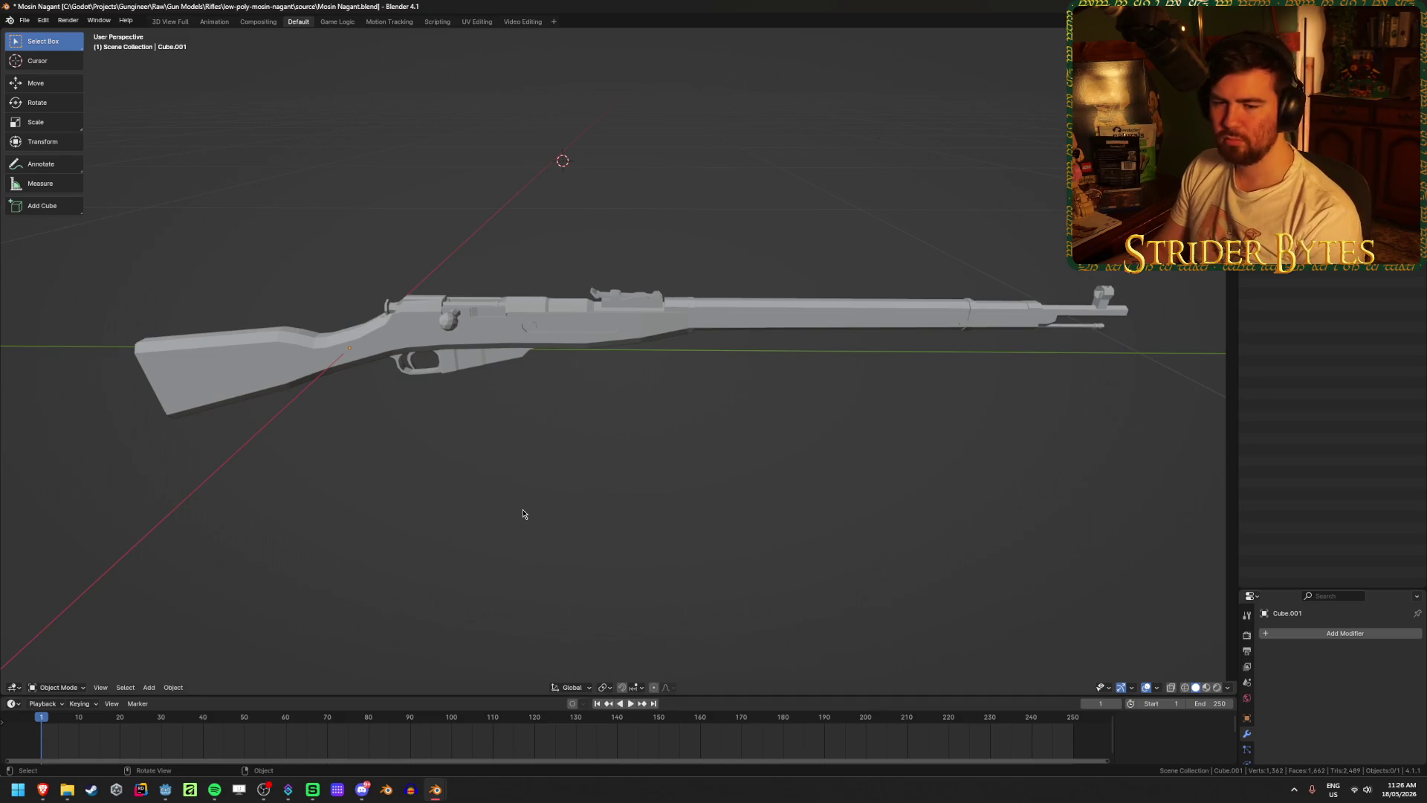
pyautogui.moveTo(522, 513); pyautogui.dragTo(399, 522, button='middle')
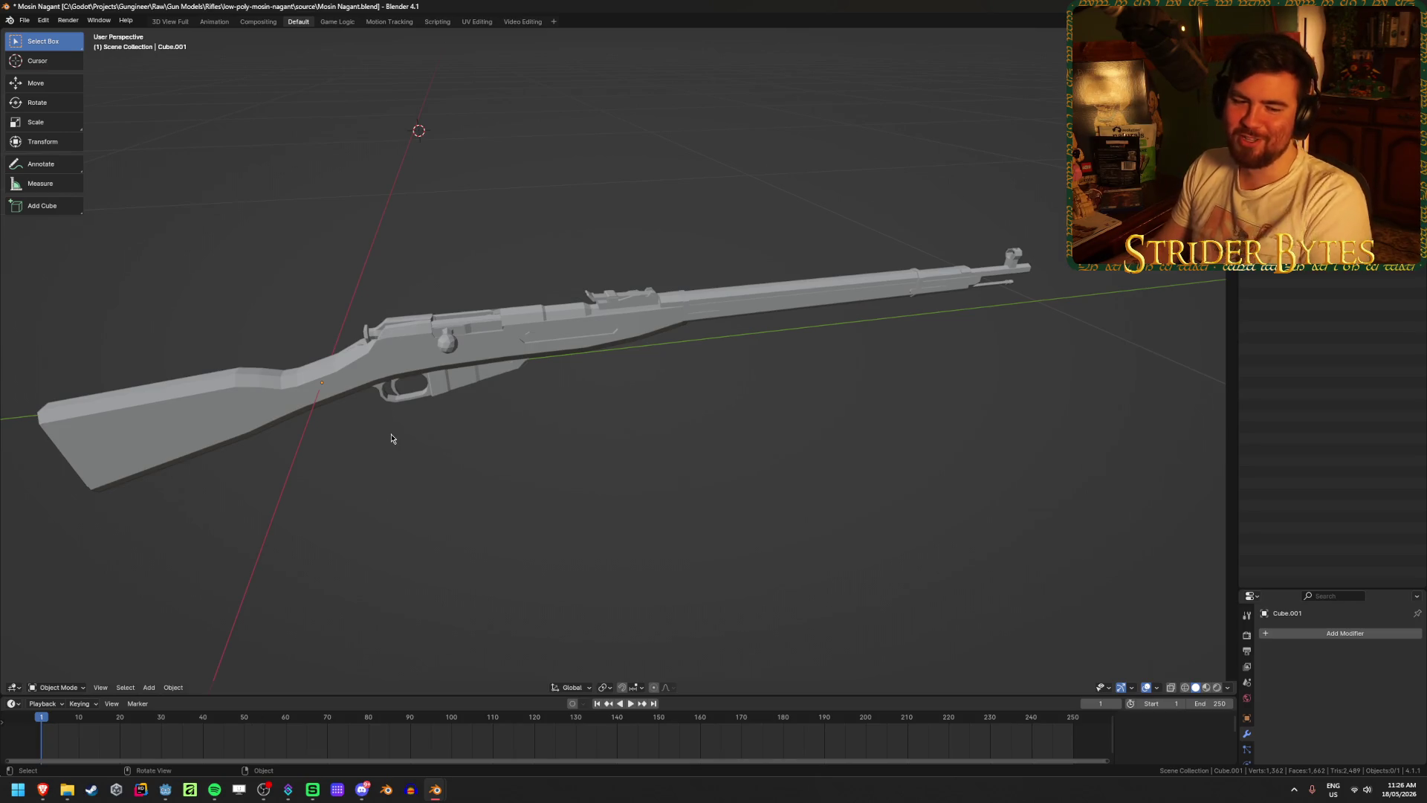
pyautogui.click(460, 345)
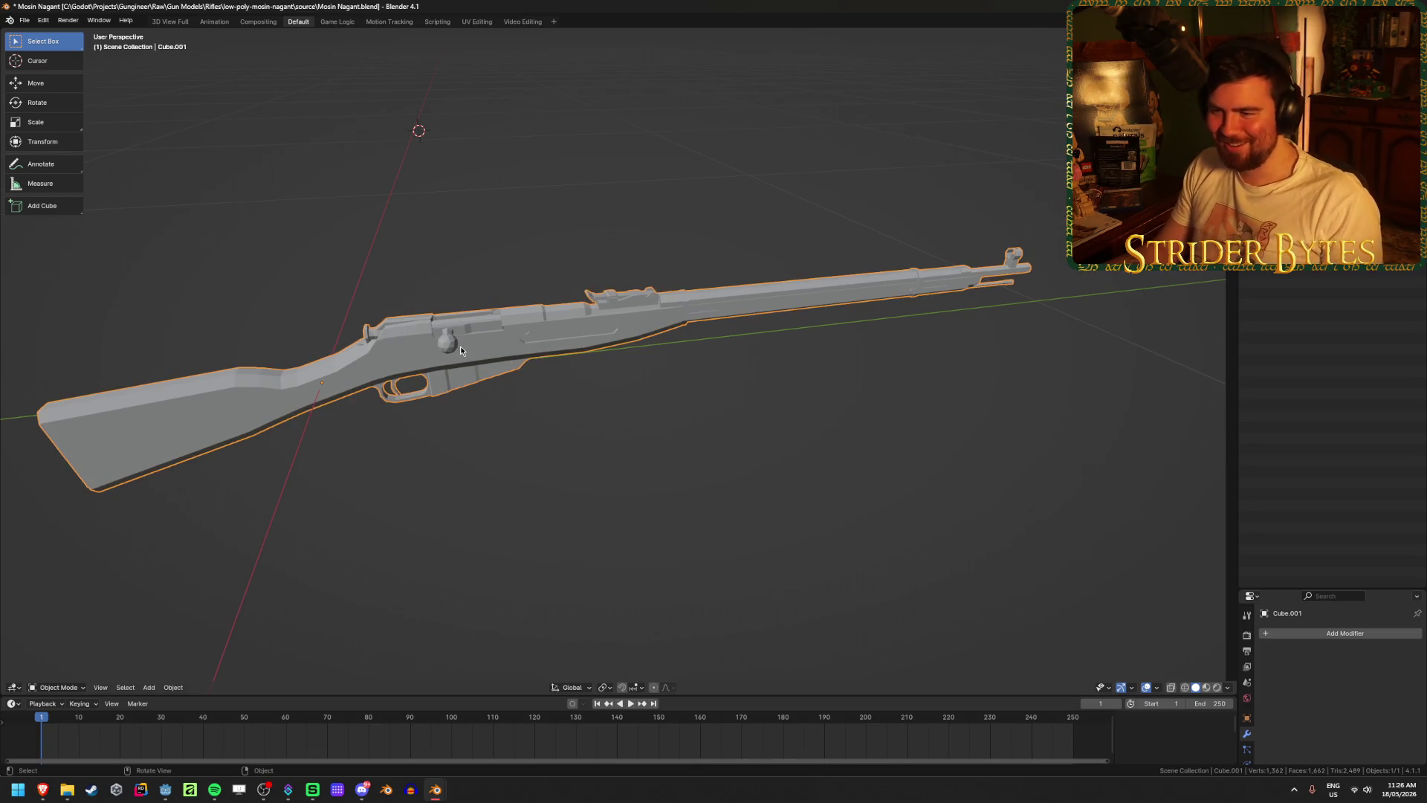
pyautogui.moveTo(462, 376)
pyautogui.mouseDown(button='middle')
pyautogui.moveTo(565, 446)
pyautogui.moveTo(567, 410)
pyautogui.moveTo(542, 480)
pyautogui.mouseUp(button='middle')
pyautogui.hotkey('ctrl', 's')
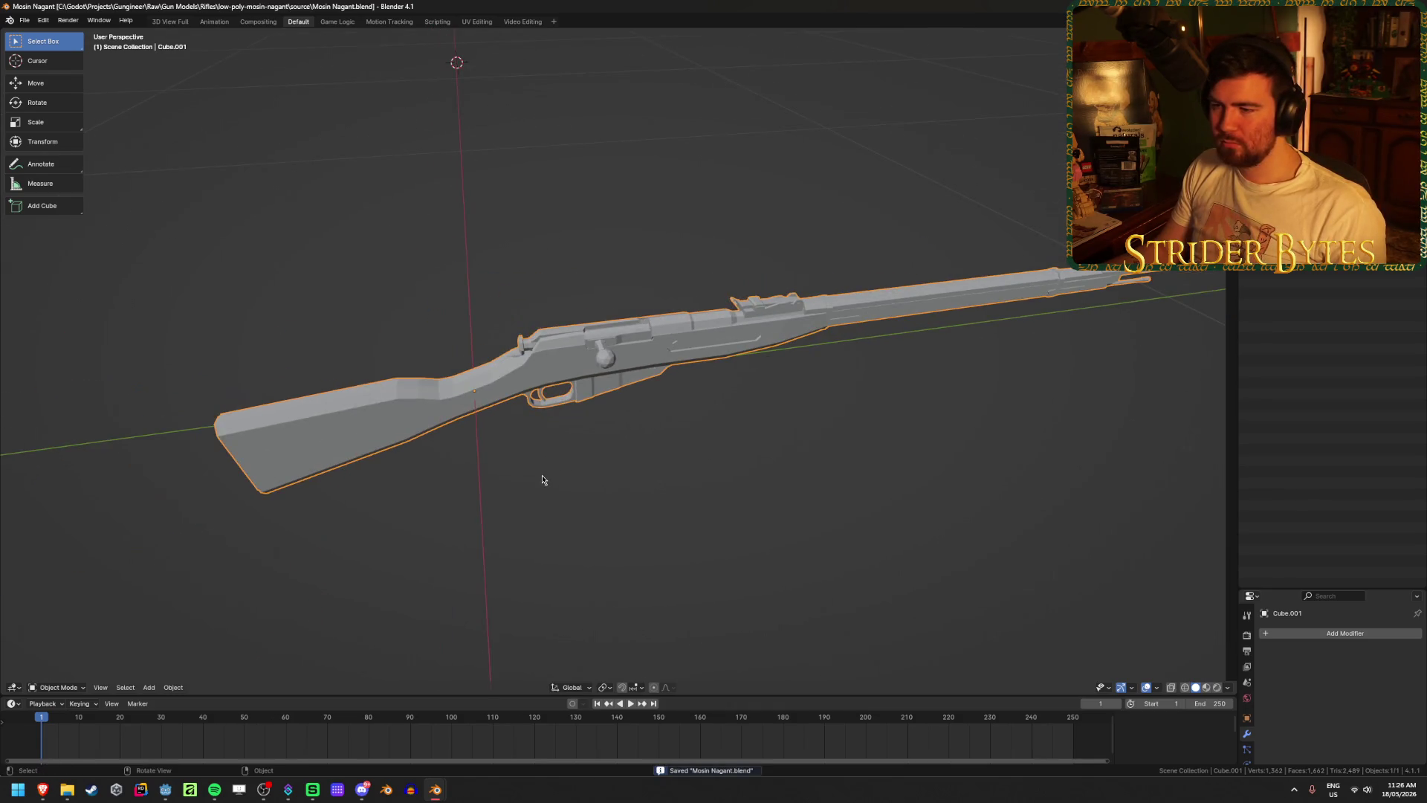
pyautogui.moveTo(688, 377)
pyautogui.mouseDown(button='middle')
pyautogui.moveTo(729, 344)
pyautogui.moveTo(563, 484)
pyautogui.moveTo(533, 444)
pyautogui.mouseUp(button='middle')
pyautogui.scroll(3, 545, 446)
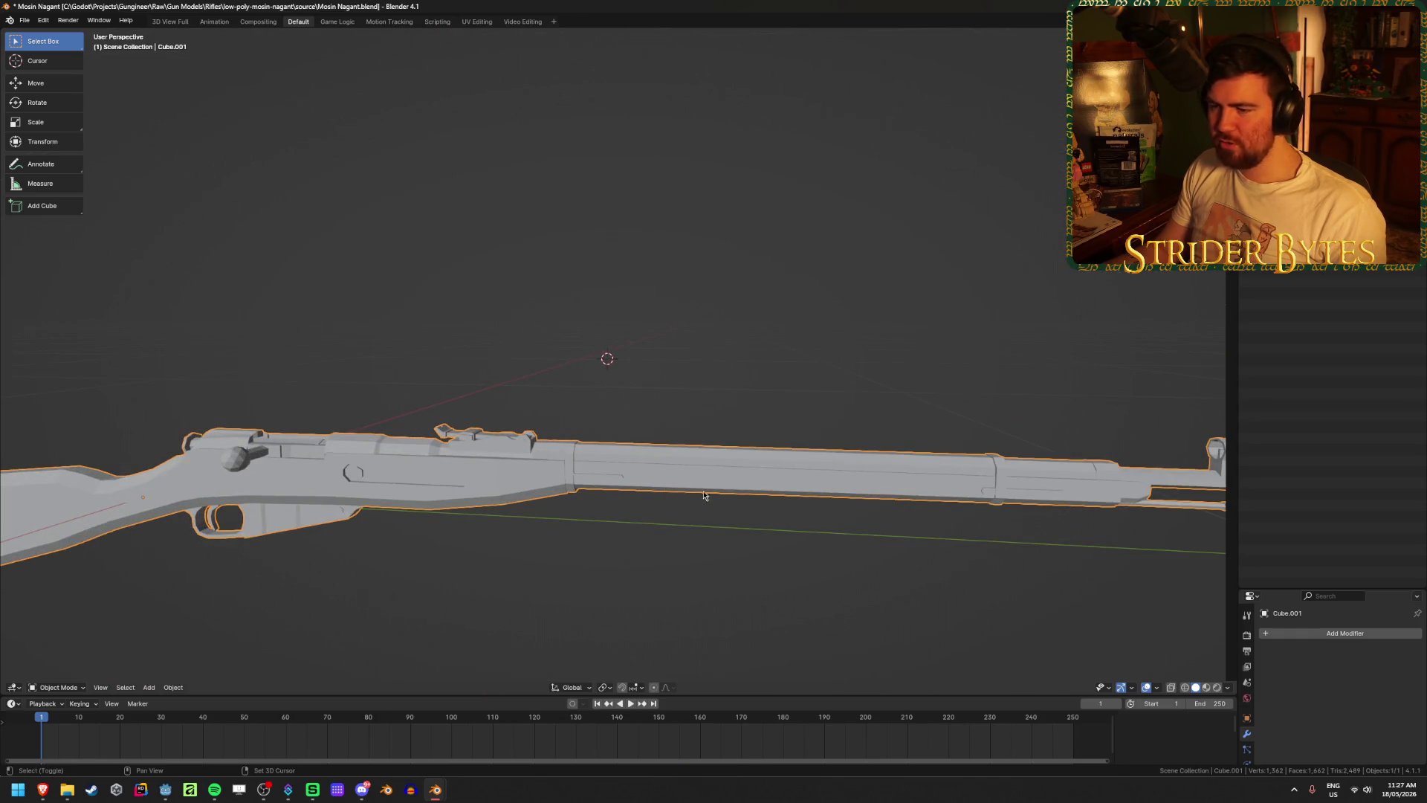
pyautogui.scroll(-3, 748, 510)
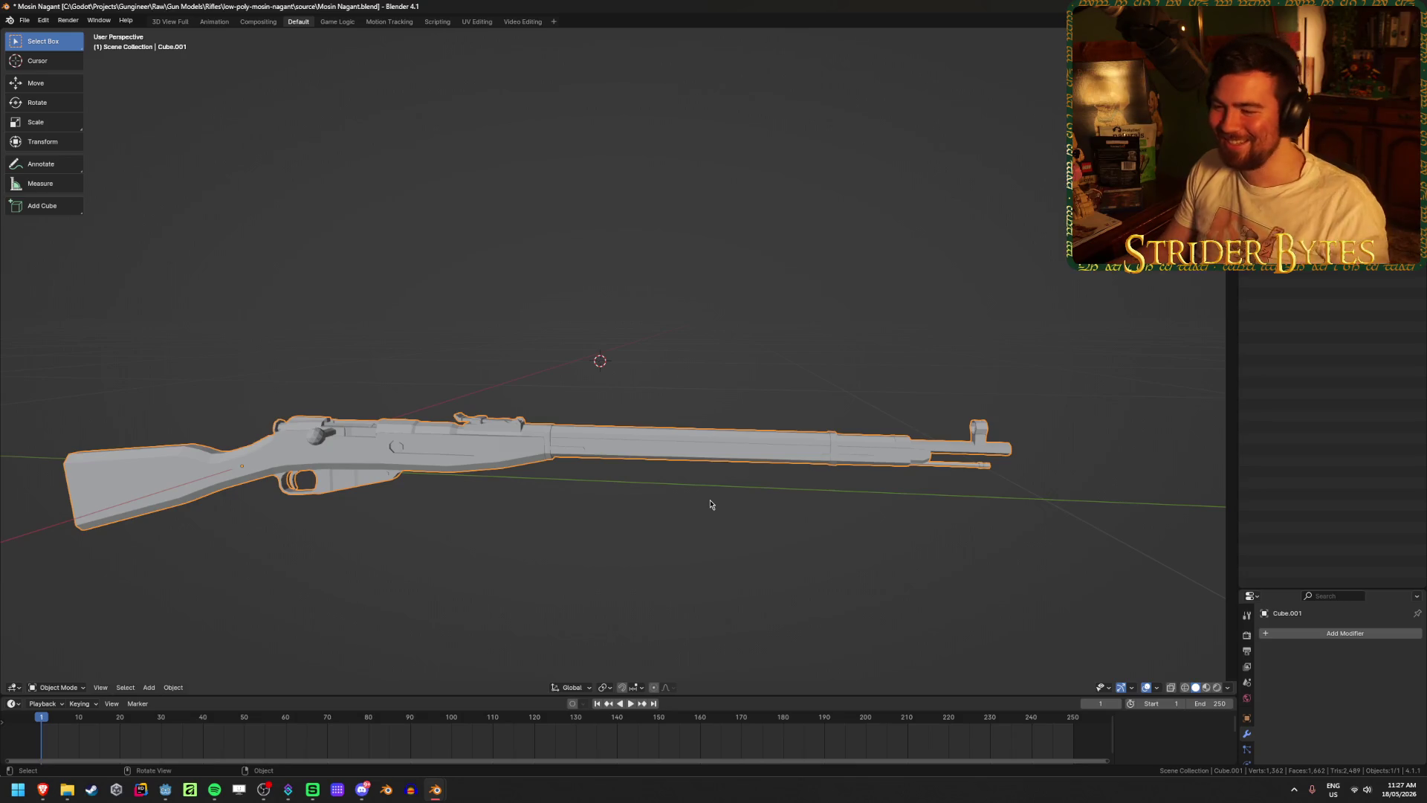
pyautogui.press('KP_3')
# - In Edit Mode, box-select the barrel faces through X-ray and view with material colours
pyautogui.press('Tab')
pyautogui.hotkey('shift', 'z')
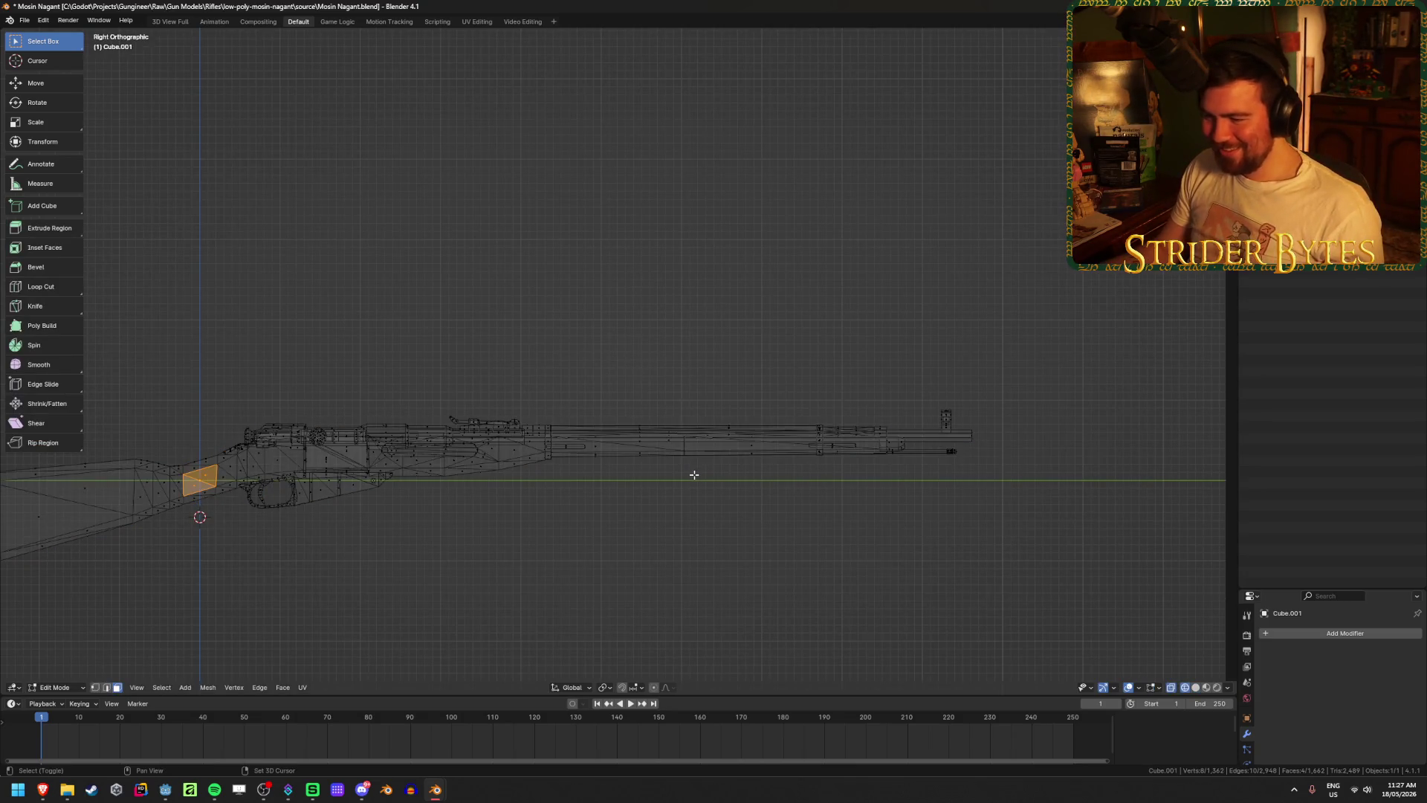
pyautogui.moveTo(1060, 509)
pyautogui.mouseDown()
pyautogui.moveTo(554, 382)
pyautogui.moveTo(366, 381)
pyautogui.mouseUp()
pyautogui.hotkey('shift', 'z')
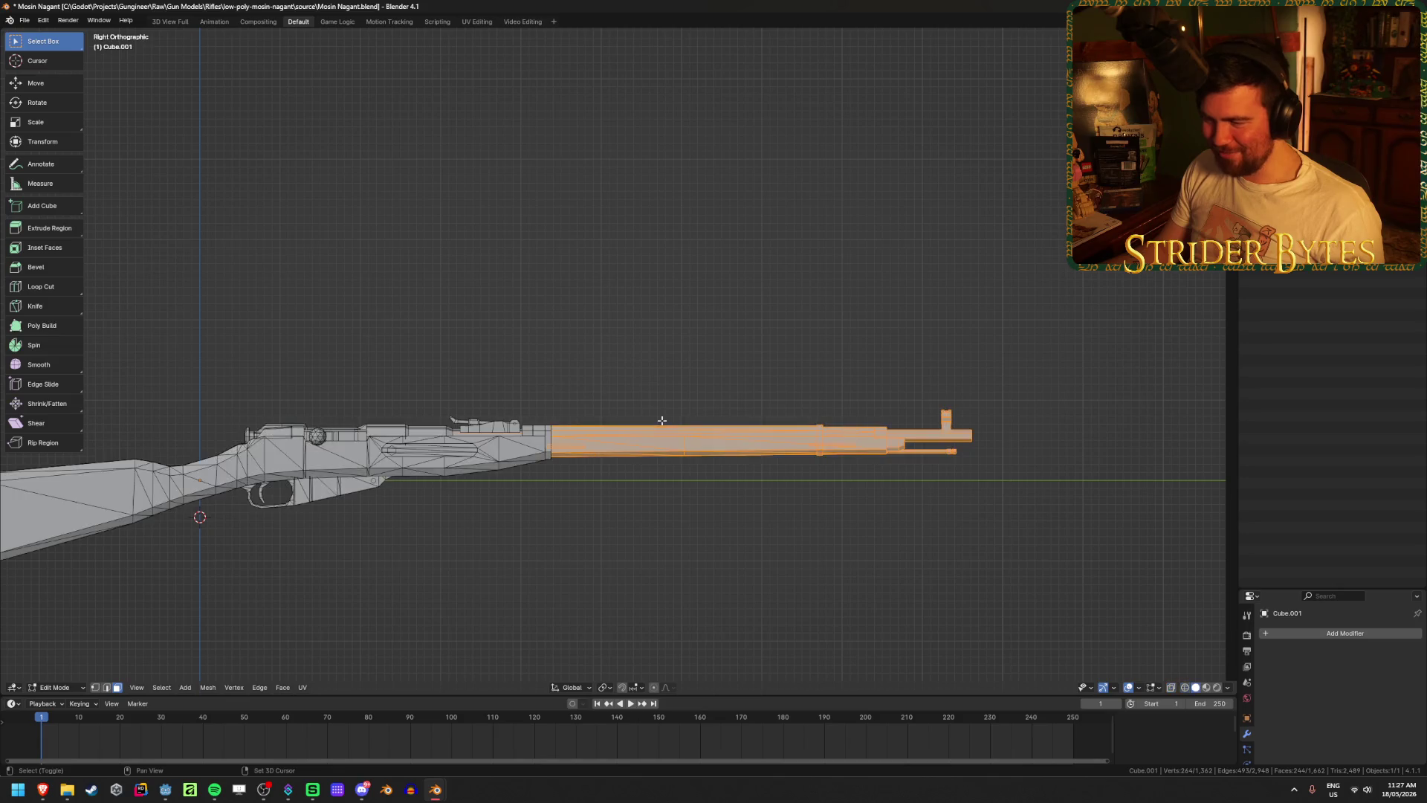
pyautogui.press('KP_Decimal')
pyautogui.moveTo(652, 442)
pyautogui.mouseDown(button='middle')
pyautogui.moveTo(449, 421)
pyautogui.moveTo(736, 471)
pyautogui.moveTo(1038, 444)
pyautogui.moveTo(987, 436)
pyautogui.moveTo(867, 478)
pyautogui.mouseUp(button='middle')
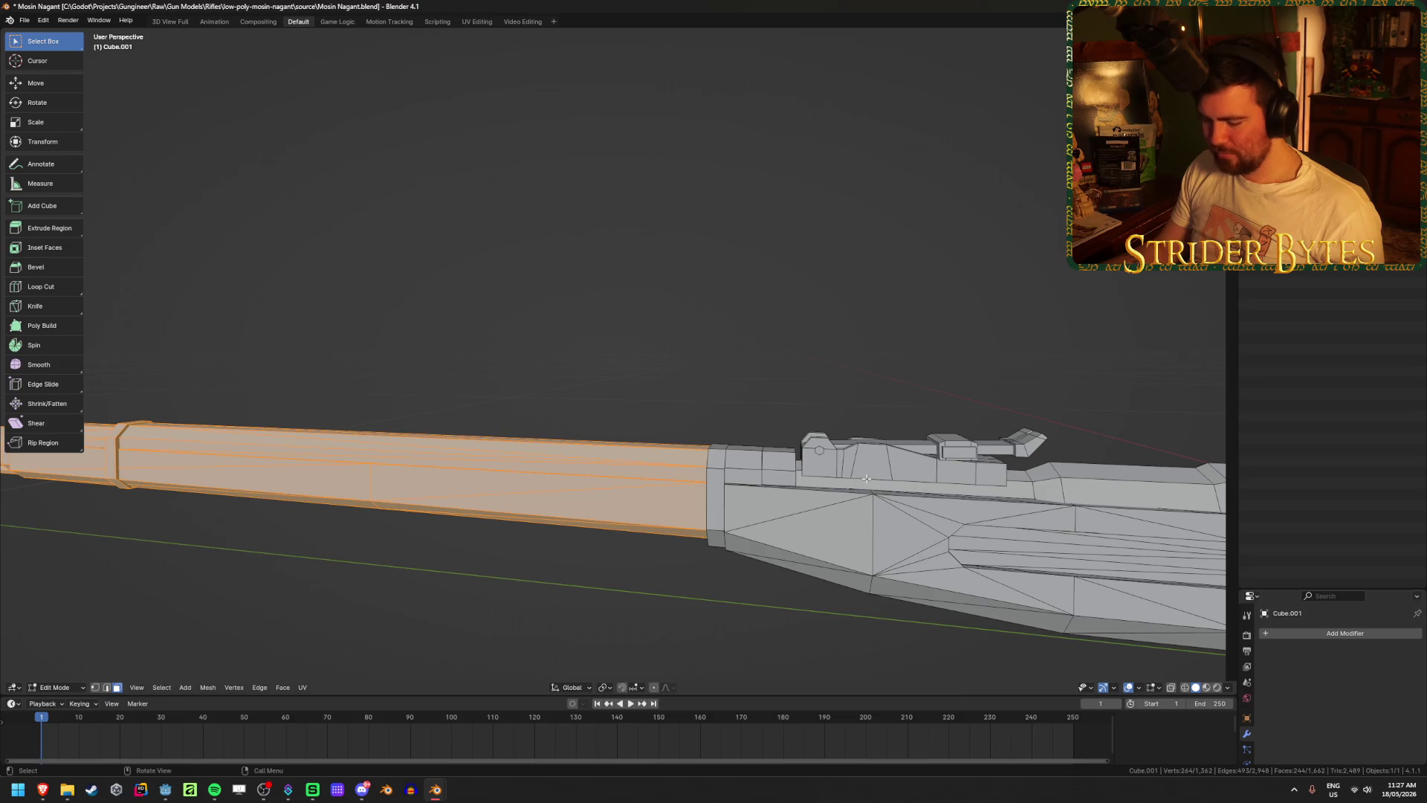
pyautogui.press('z')
pyautogui.click(850, 559)
pyautogui.moveTo(780, 551)
pyautogui.mouseDown(button='middle')
pyautogui.moveTo(644, 564)
pyautogui.moveTo(70, 547)
pyautogui.moveTo(520, 460)
pyautogui.moveTo(386, 497)
pyautogui.moveTo(519, 481)
pyautogui.moveTo(488, 488)
pyautogui.moveTo(684, 505)
pyautogui.moveTo(637, 478)
pyautogui.mouseUp(button='middle')
# - Hide the barrel faces and inspect the exposed end face of the rifle head-on
pyautogui.hotkey('ctrl', 'z')
pyautogui.scroll(-4, 637, 478)
pyautogui.click(798, 383)
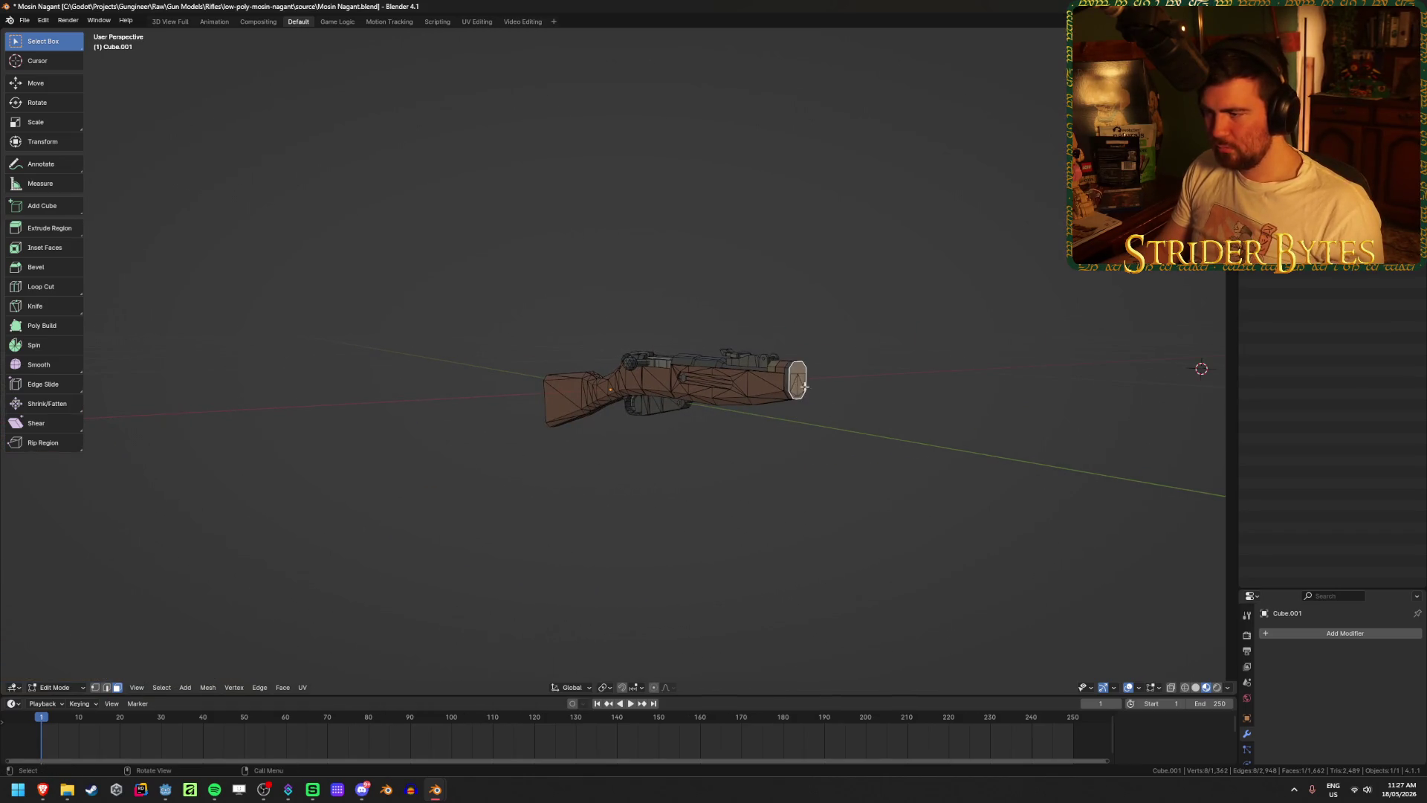
pyautogui.press('KP_Decimal')
pyautogui.moveTo(828, 408); pyautogui.dragTo(583, 421, button='middle')
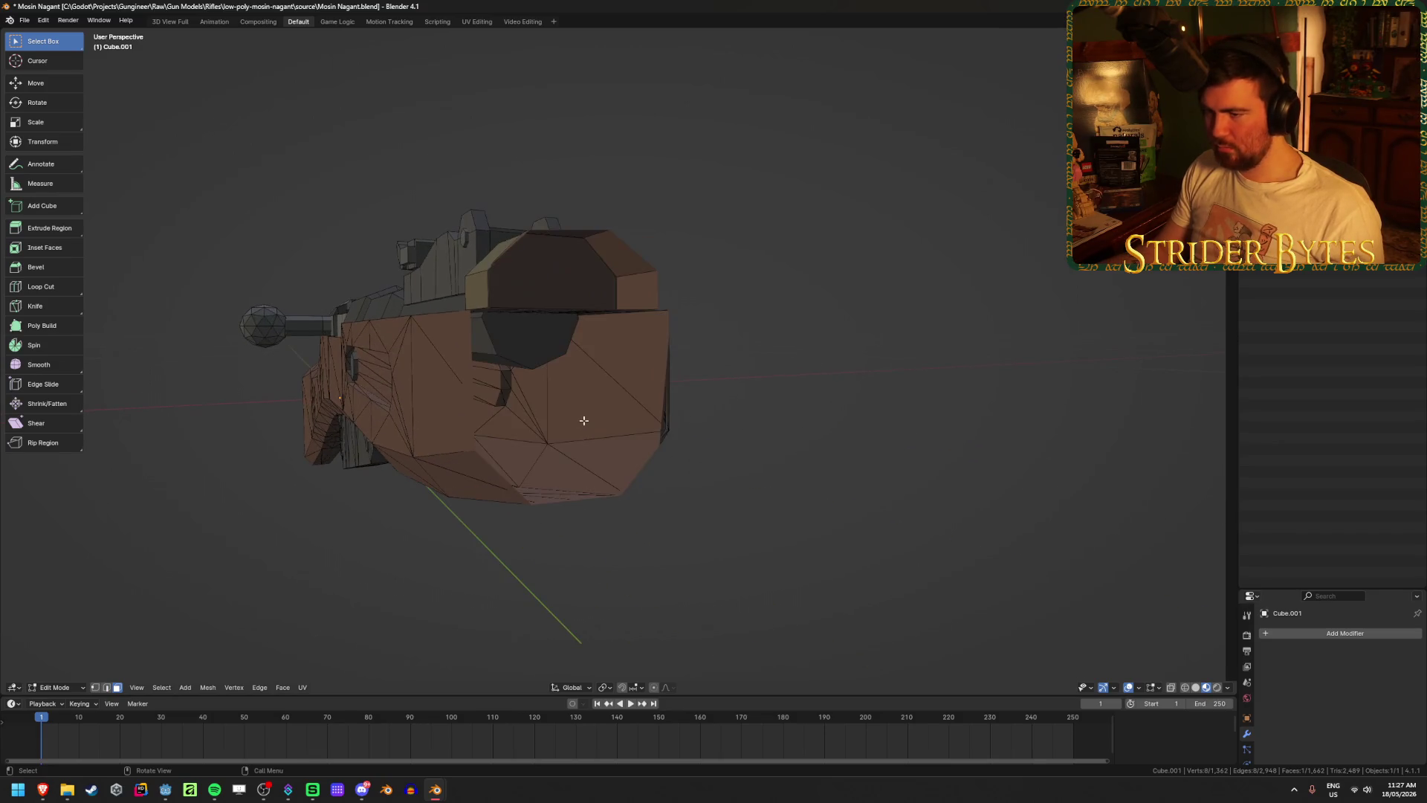
pyautogui.press('KP_4')
pyautogui.moveTo(660, 378)
pyautogui.mouseDown(button='middle')
pyautogui.moveTo(691, 350)
pyautogui.moveTo(610, 387)
pyautogui.moveTo(471, 401)
pyautogui.moveTo(493, 382)
pyautogui.moveTo(706, 385)
pyautogui.mouseUp(button='middle')
pyautogui.press('n')
pyautogui.press('shift+KP_7')
pyautogui.scroll(-3, 706, 384)
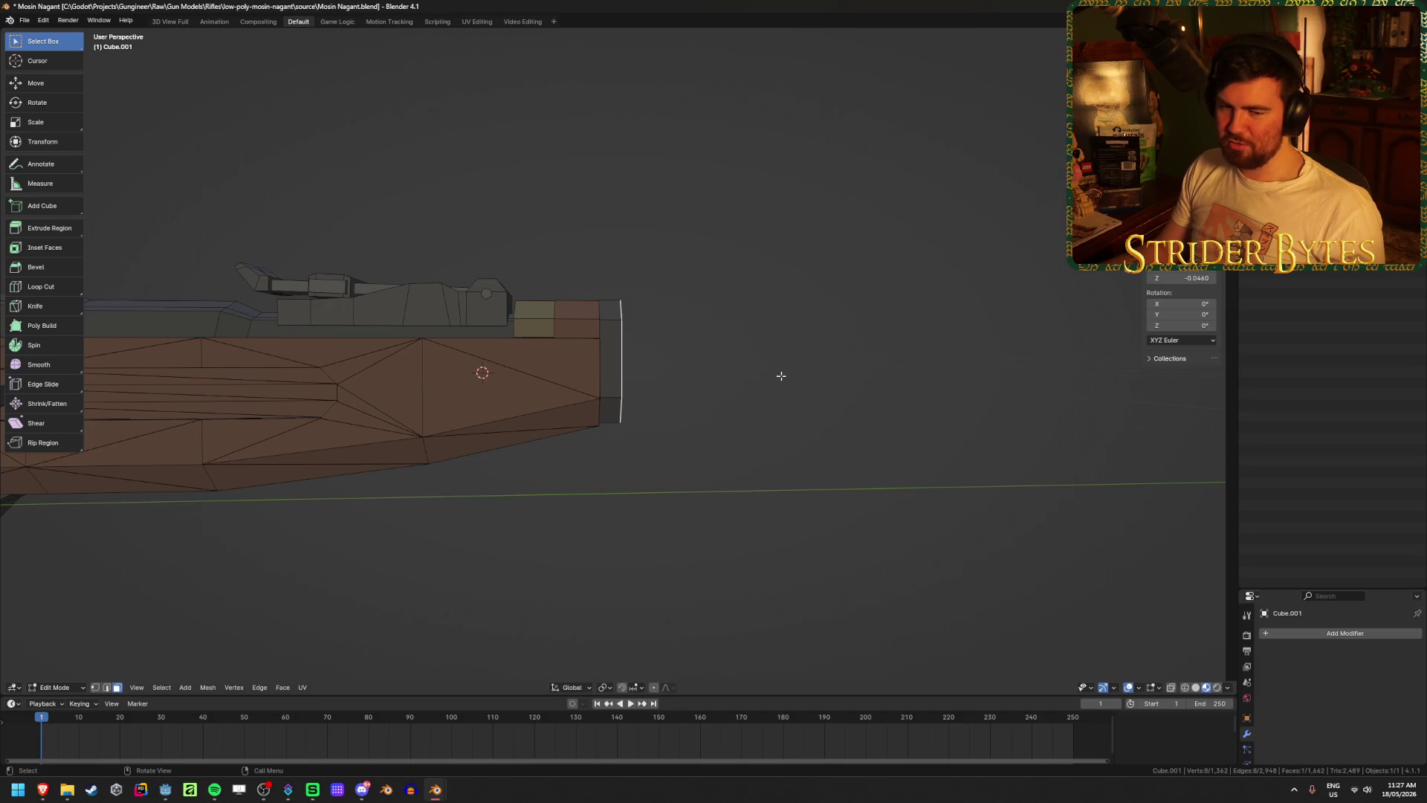
pyautogui.moveTo(781, 375); pyautogui.dragTo(746, 405, button='middle')
# - Reveal and reselect the barrel, adding the junction piece, and check the cut by hiding it
pyautogui.hotkey('alt', 'h')
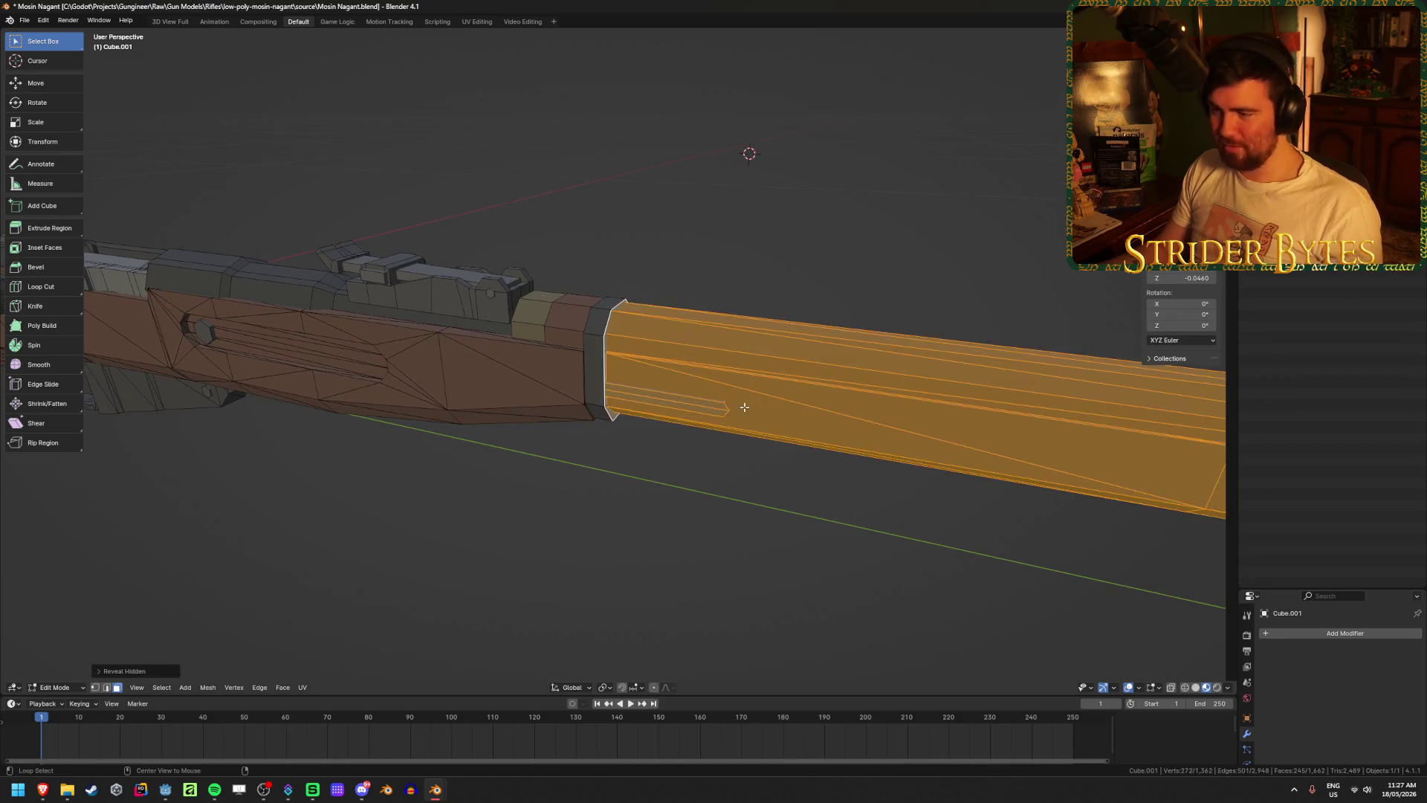
pyautogui.hotkey('alt', 'a')
pyautogui.scroll(-5, 644, 469)
pyautogui.press('a')
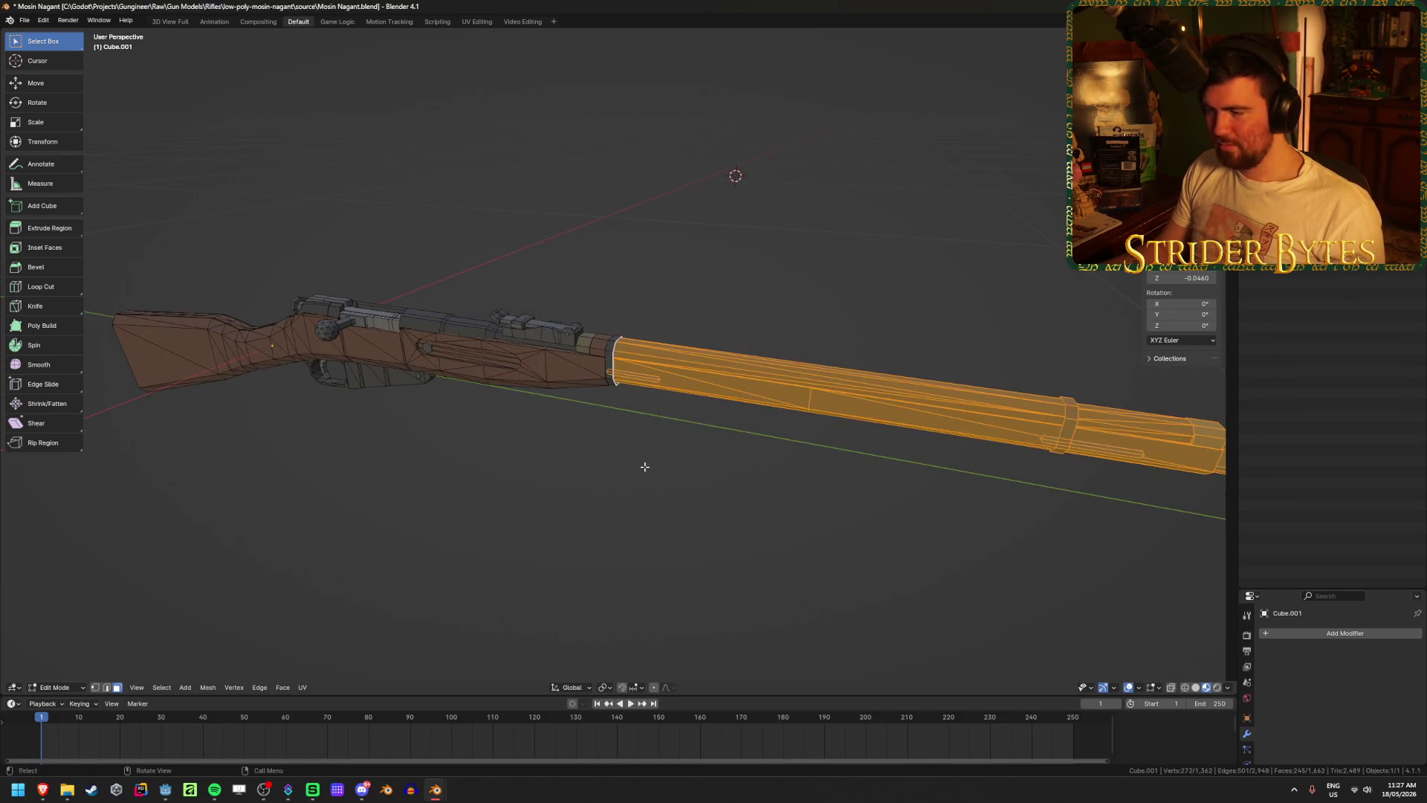
pyautogui.scroll(8, 645, 467)
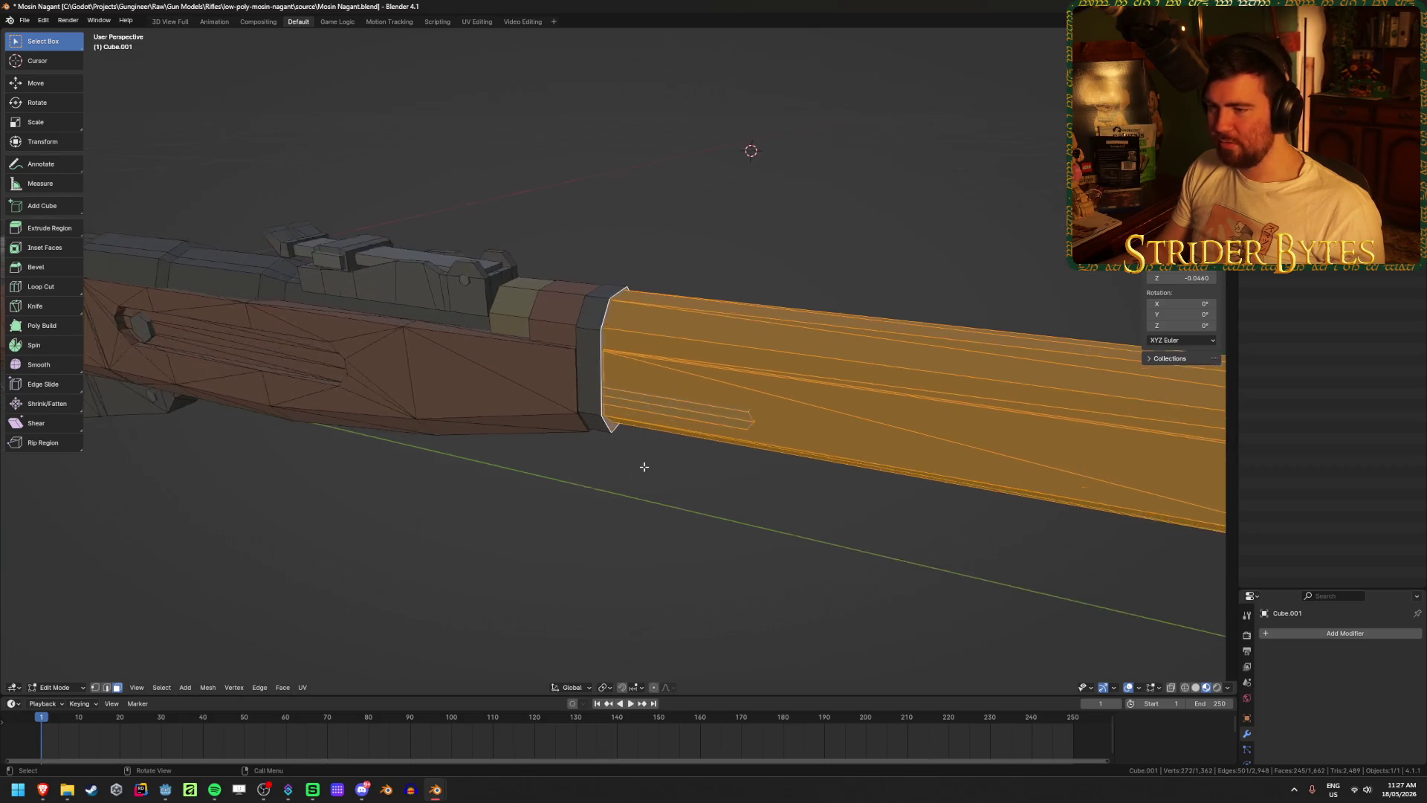
pyautogui.press('l')
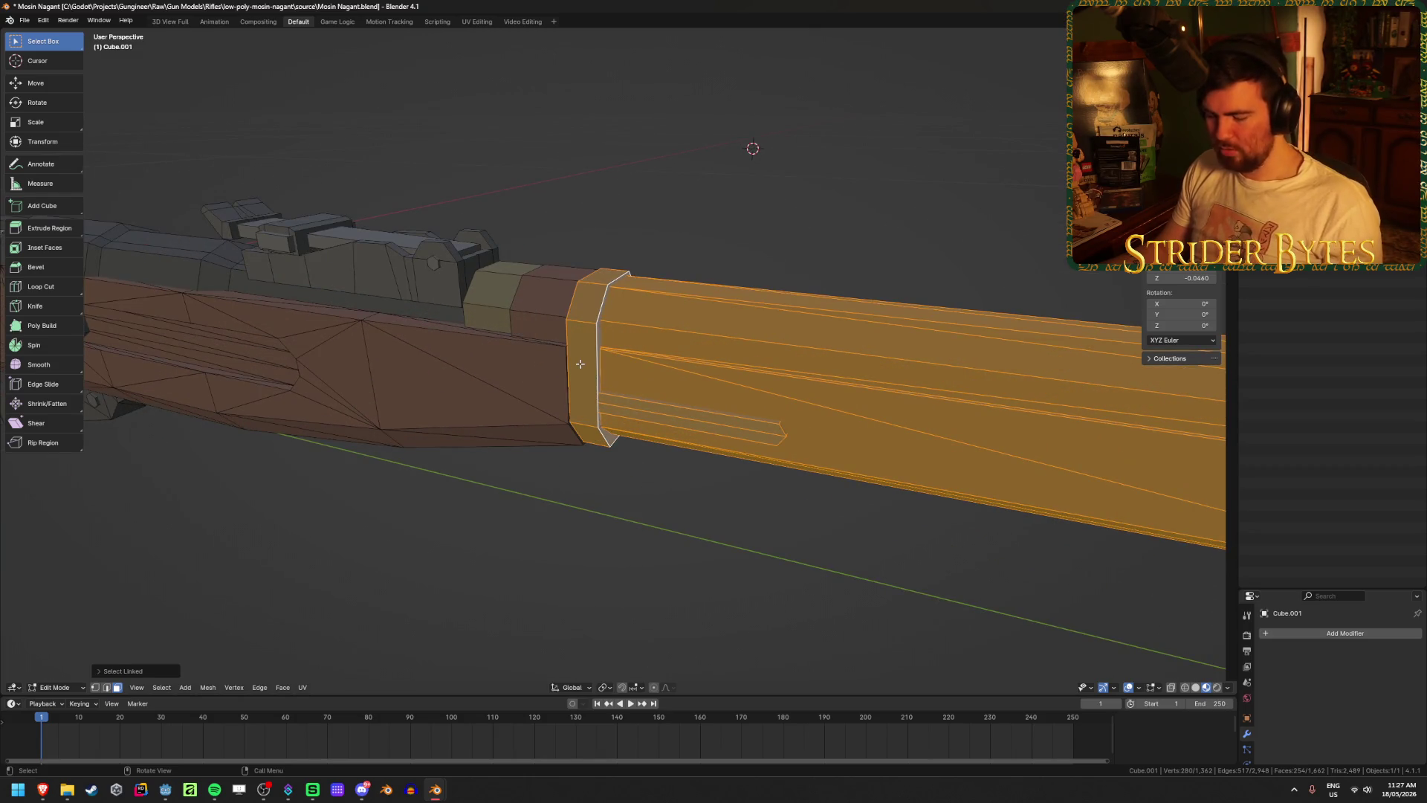
pyautogui.press('h')
pyautogui.moveTo(583, 360)
pyautogui.mouseDown(button='middle')
pyautogui.moveTo(666, 374)
pyautogui.moveTo(685, 356)
pyautogui.mouseUp(button='middle')
pyautogui.hotkey('alt', 'h')
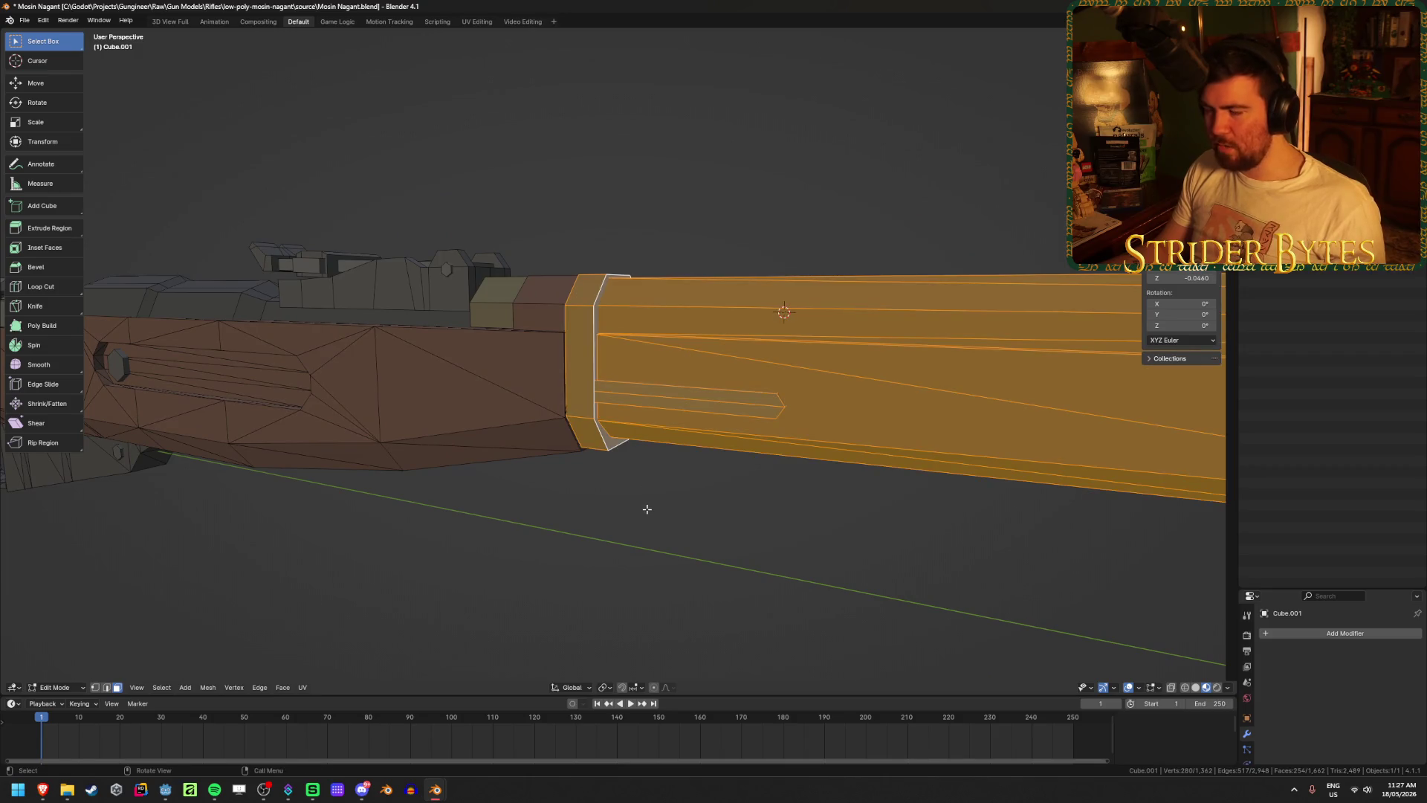
# - Separate the selected barrel into its own object, Cube.002, and select it in Object Mode
pyautogui.click(622, 546)
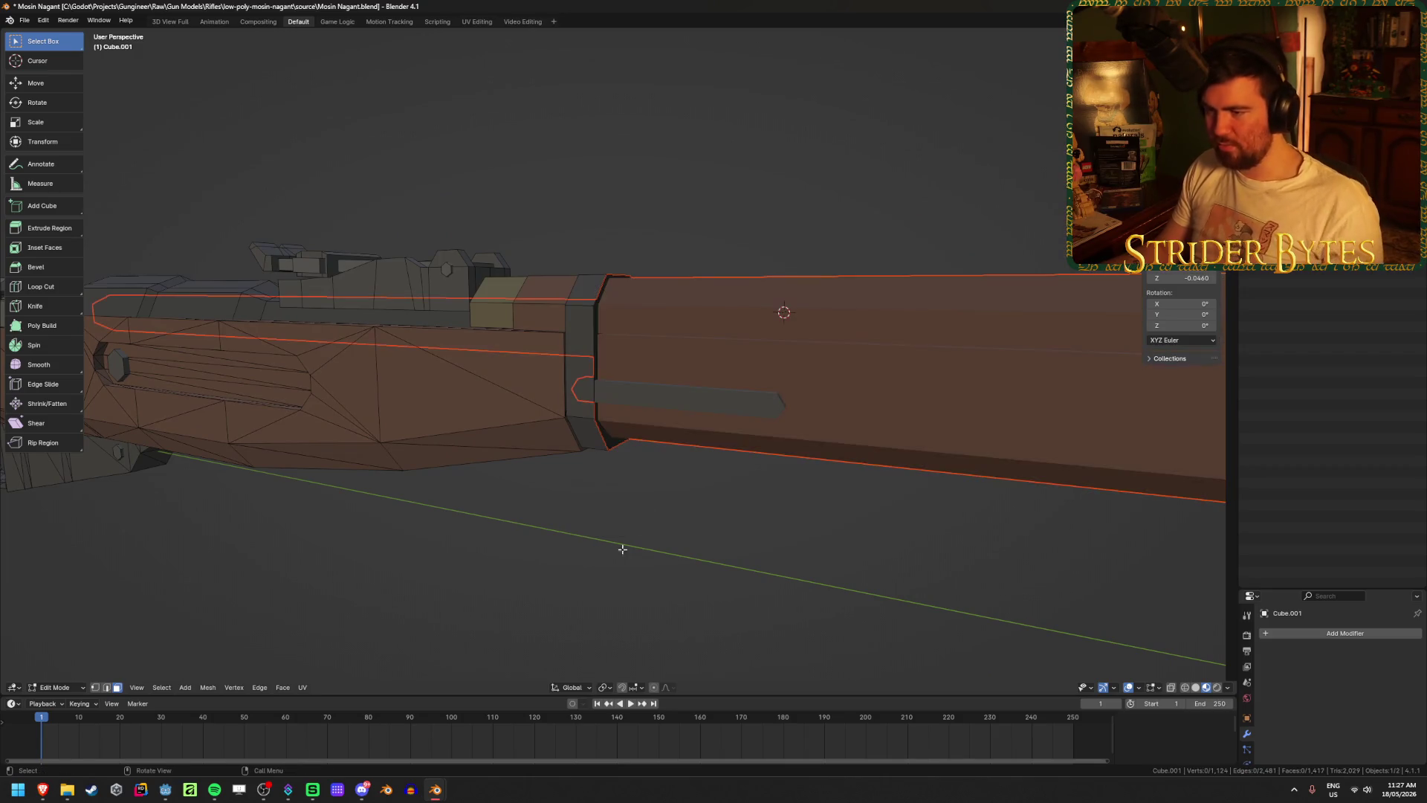
pyautogui.press('Tab')
pyautogui.scroll(-5, 594, 542)
pyautogui.moveTo(578, 529); pyautogui.dragTo(477, 517, button='middle')
pyautogui.click(653, 389)
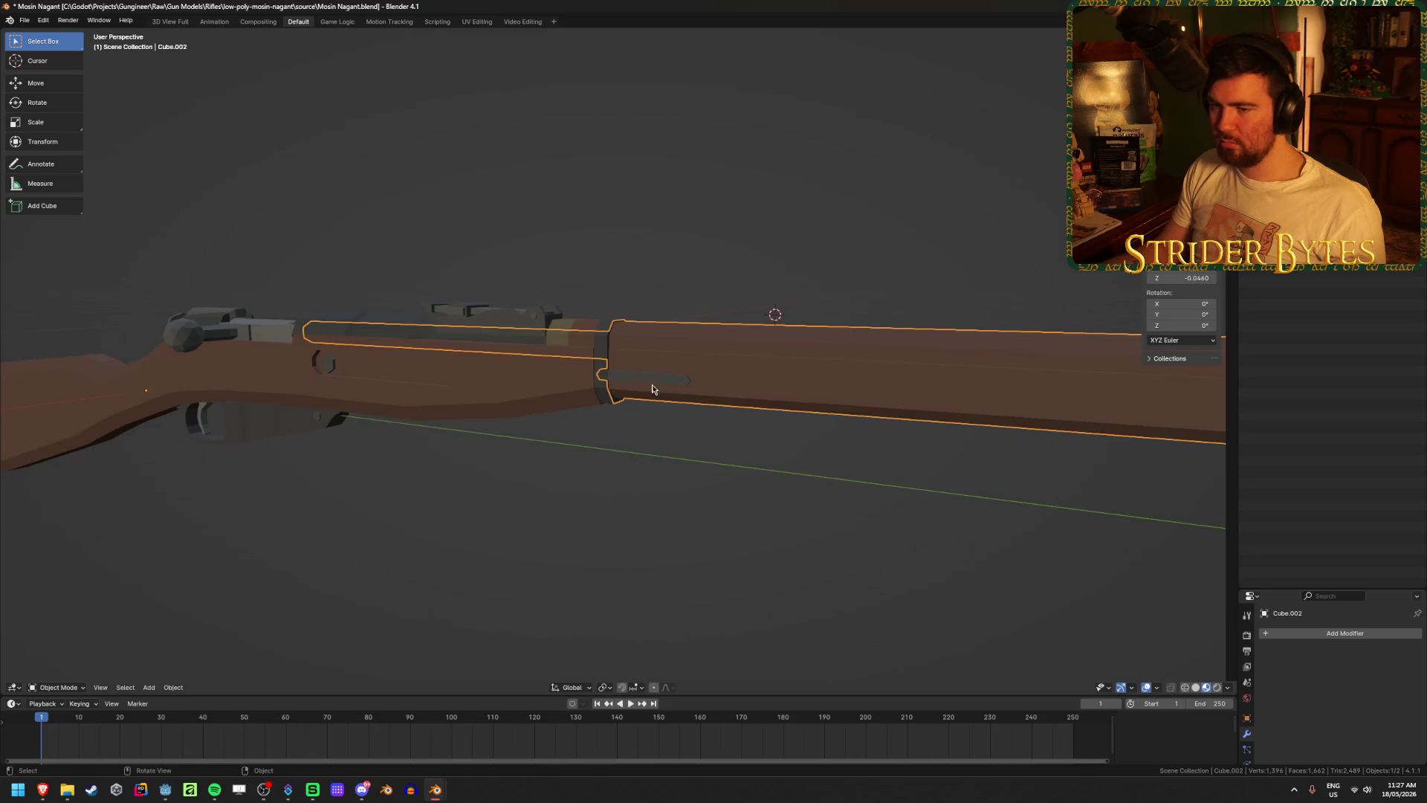
# - Isolate the barrel object Cube.002 by hiding everything else, and enter its mesh editing
pyautogui.scroll(4, 654, 389)
pyautogui.moveTo(653, 389)
pyautogui.mouseDown(button='middle')
pyautogui.moveTo(645, 459)
pyautogui.moveTo(894, 383)
pyautogui.moveTo(767, 433)
pyautogui.moveTo(758, 408)
pyautogui.mouseUp(button='middle')
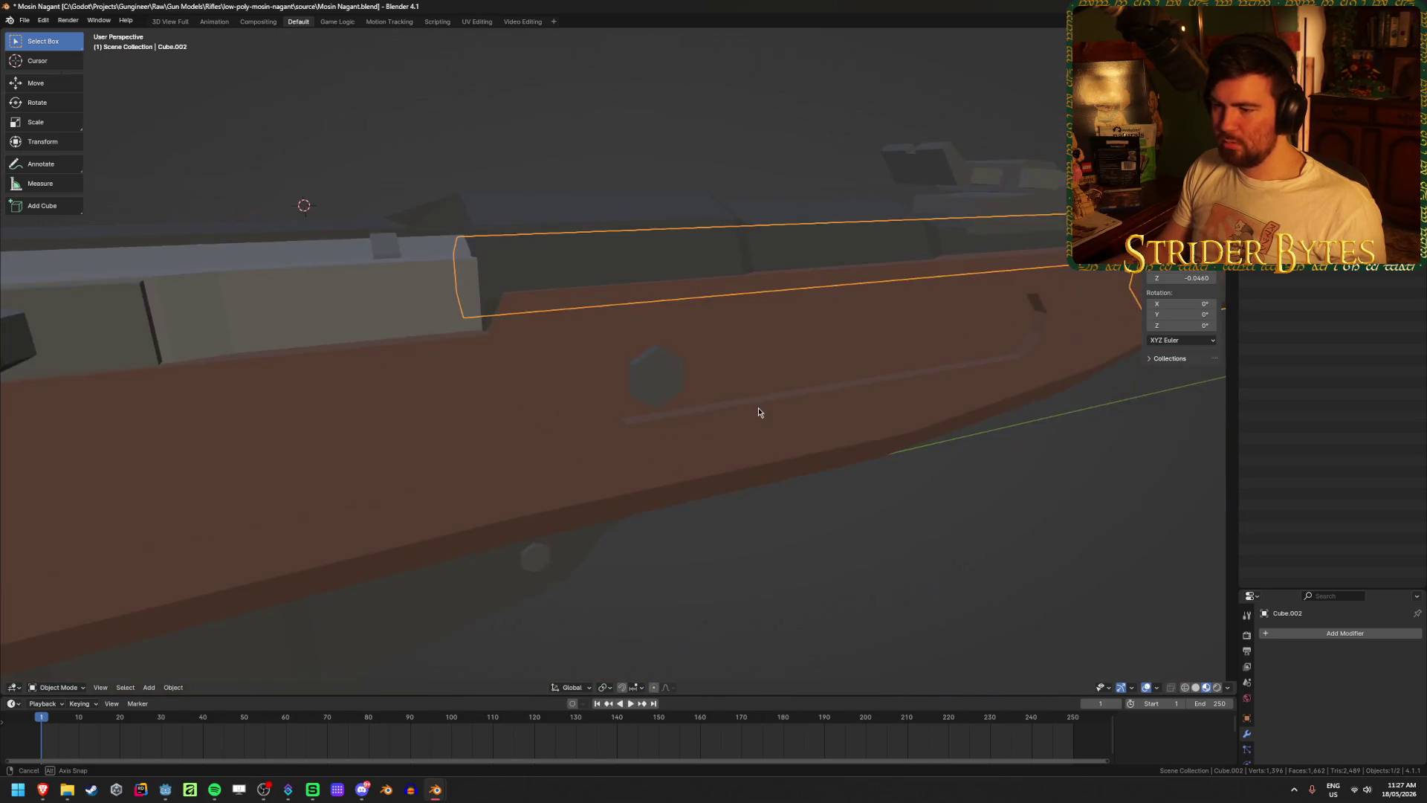
pyautogui.scroll(2, 761, 409)
pyautogui.scroll(-3, 762, 411)
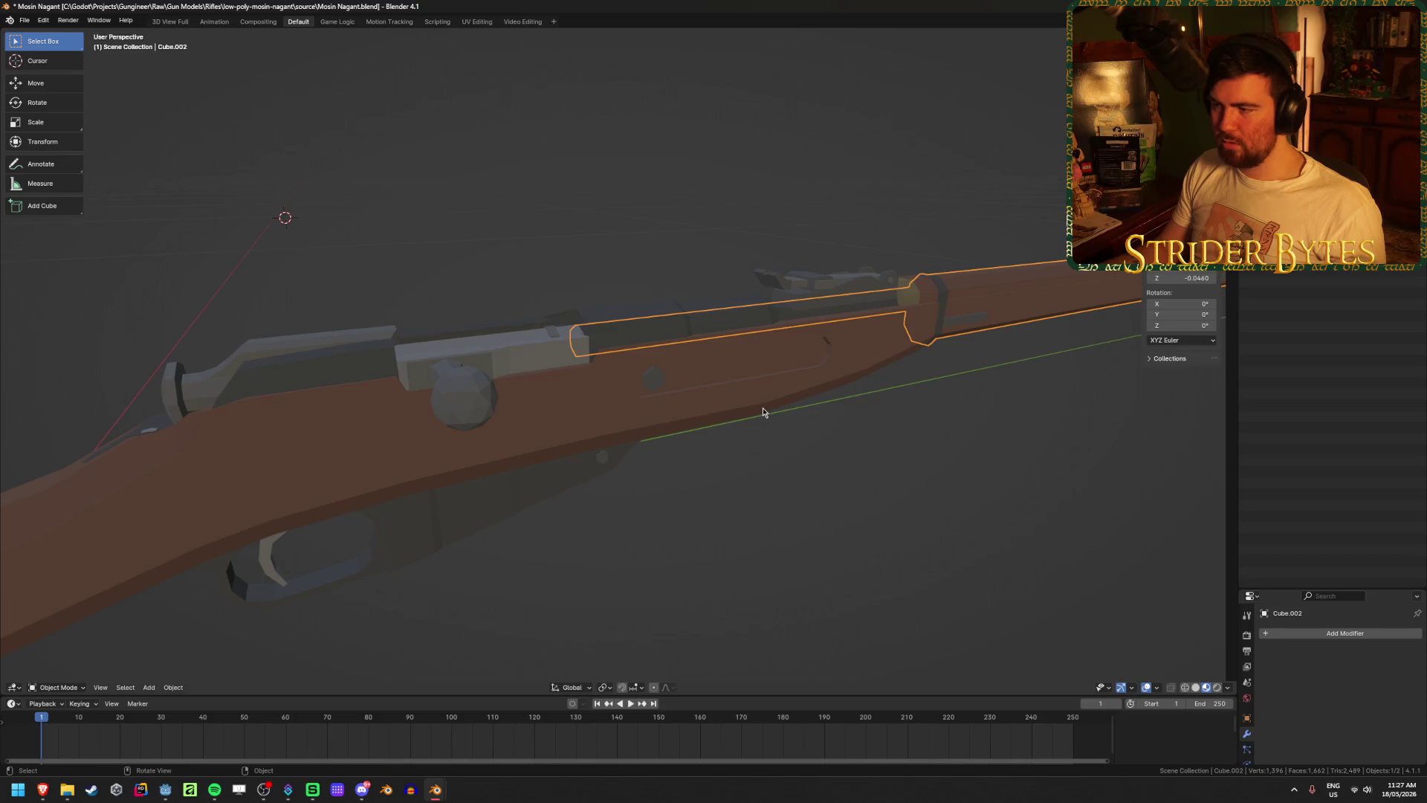
pyautogui.moveTo(972, 354); pyautogui.dragTo(532, 459, button='middle')
pyautogui.press('Tab')
pyautogui.press('Tab')
pyautogui.press('Tab')
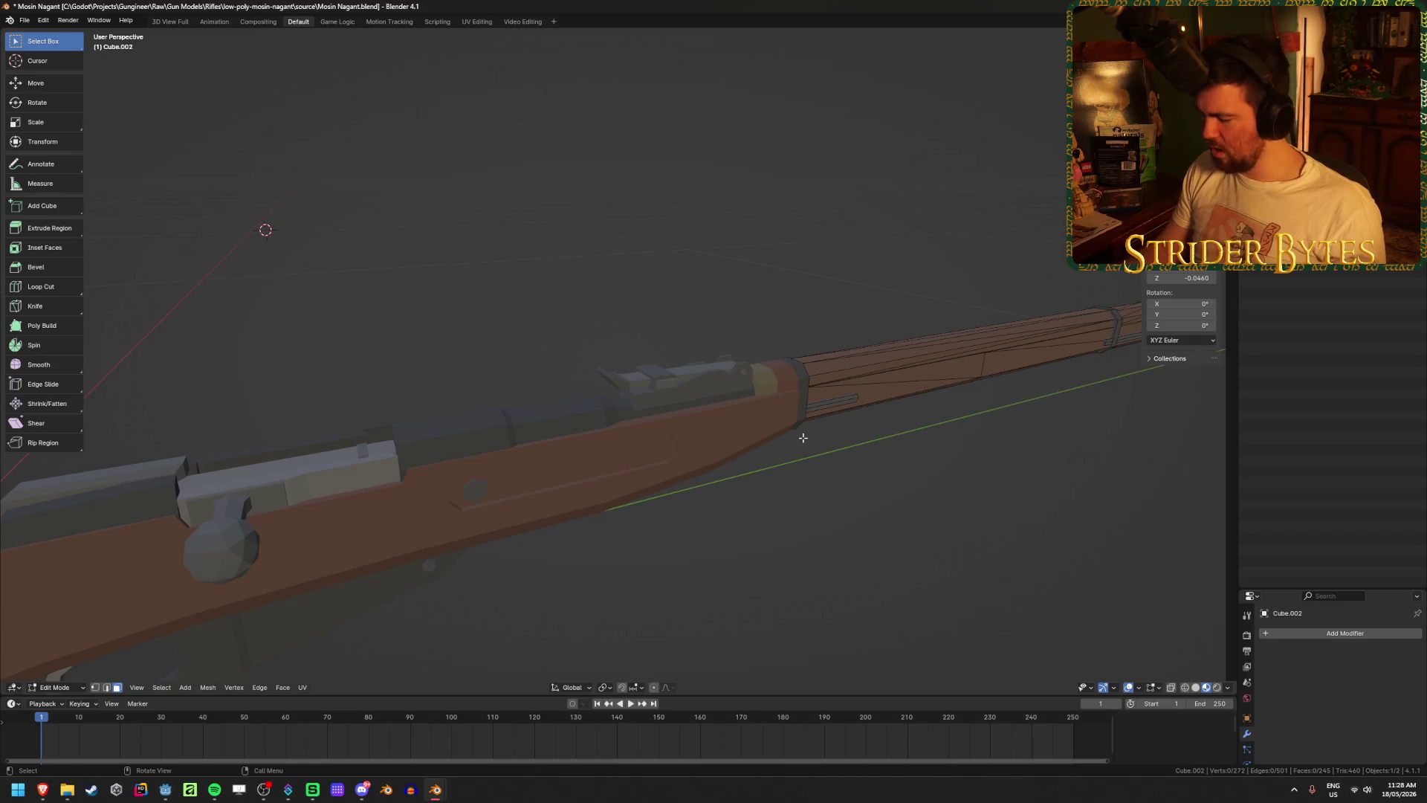
pyautogui.press('Tab')
pyautogui.click(773, 431)
pyautogui.press('Tab')
pyautogui.press('Tab')
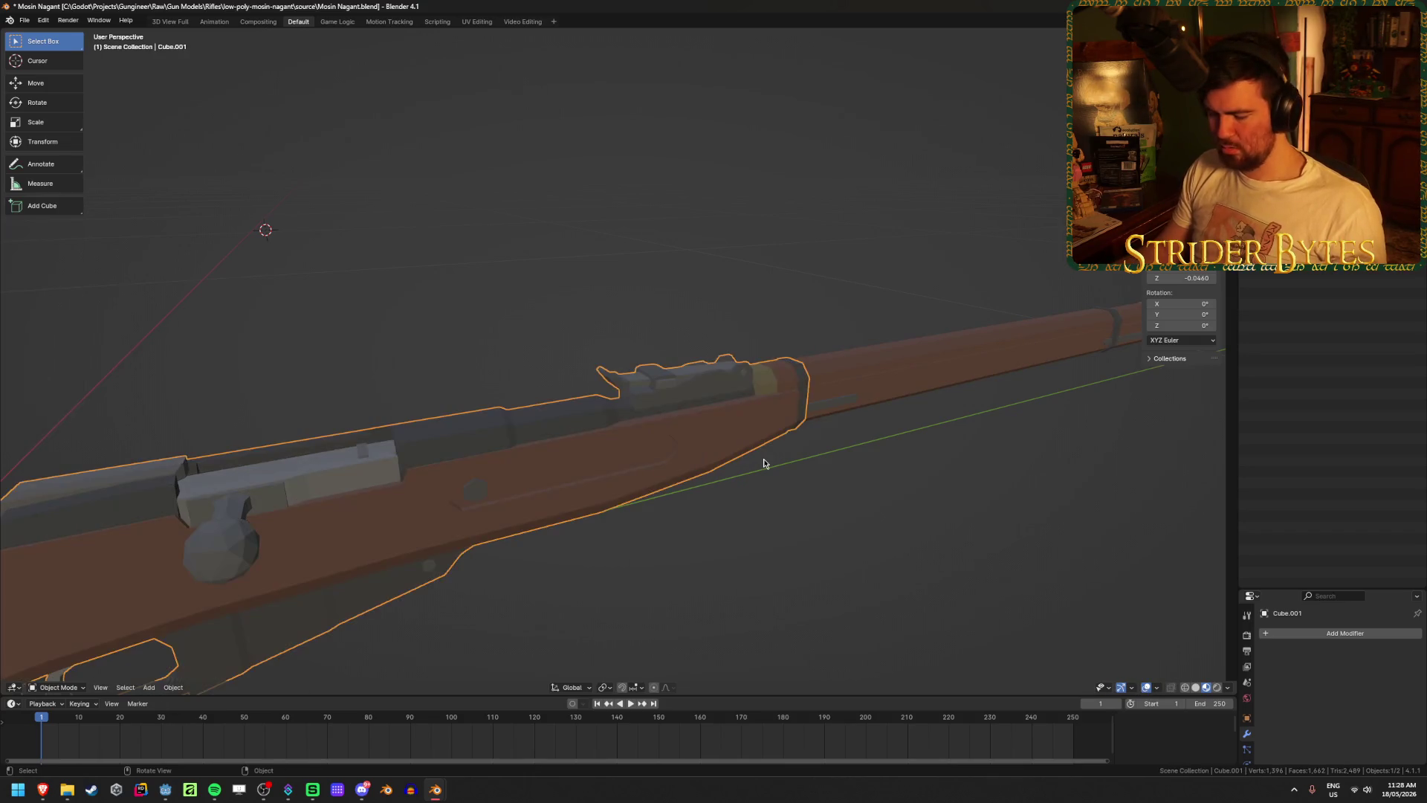
pyautogui.click(837, 382)
pyautogui.hotkey('shift', 'h')
pyautogui.moveTo(837, 382)
pyautogui.mouseDown(button='middle')
pyautogui.moveTo(700, 500)
pyautogui.moveTo(640, 487)
pyautogui.mouseUp(button='middle')
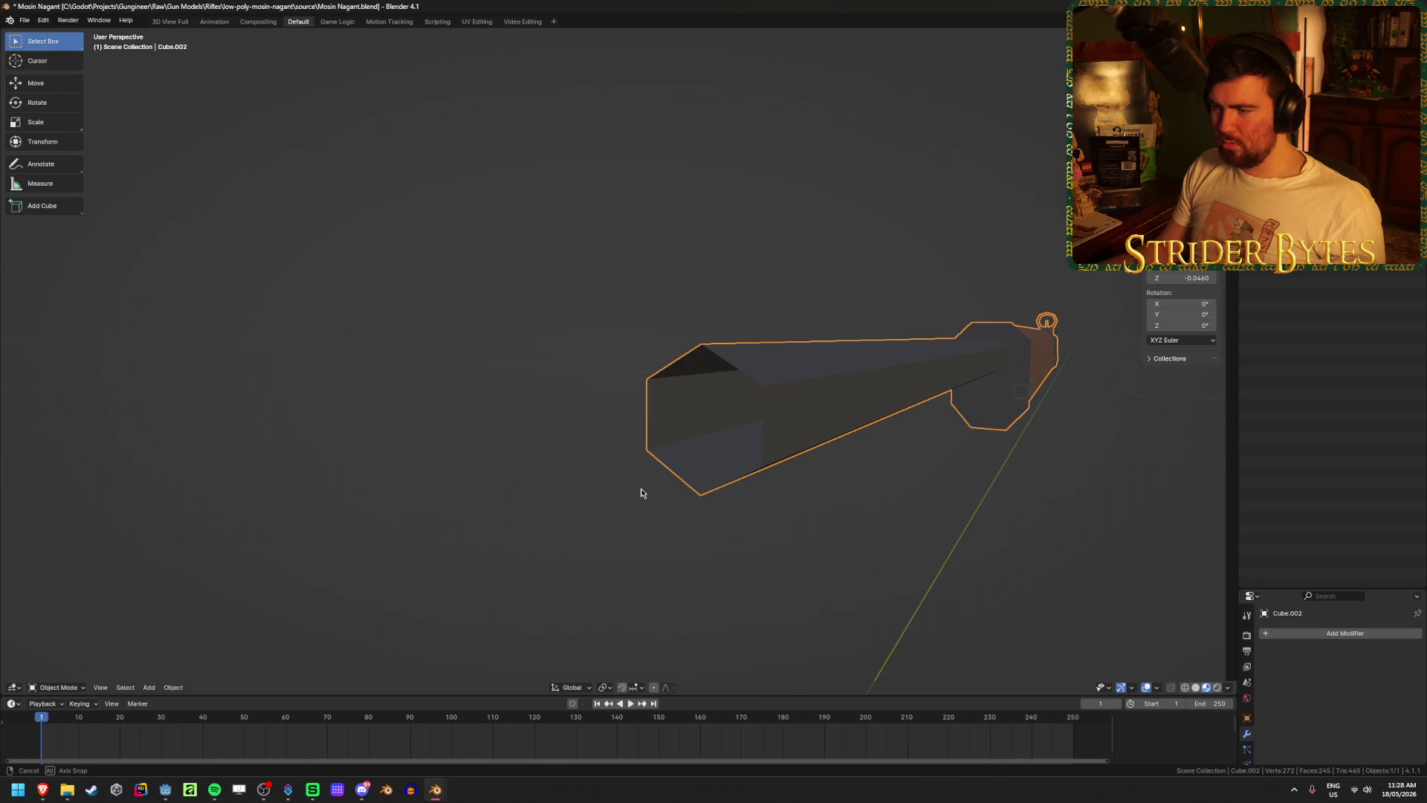
pyautogui.press('Tab')
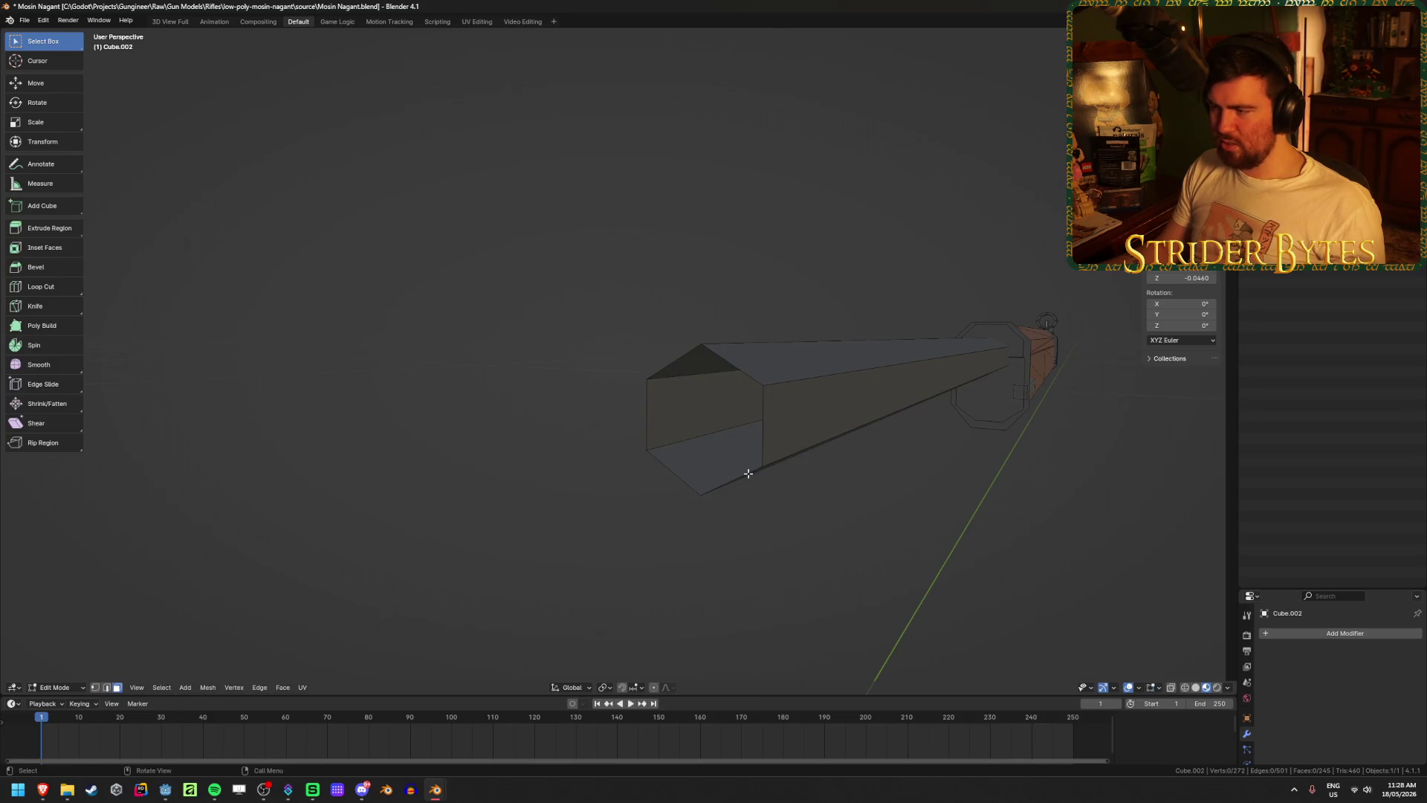
# - In side view, select the thin barrel tube and add a new edge loop across it
pyautogui.moveTo(747, 473)
pyautogui.mouseDown(button='middle')
pyautogui.moveTo(678, 494)
pyautogui.moveTo(803, 474)
pyautogui.moveTo(784, 486)
pyautogui.mouseUp(button='middle')
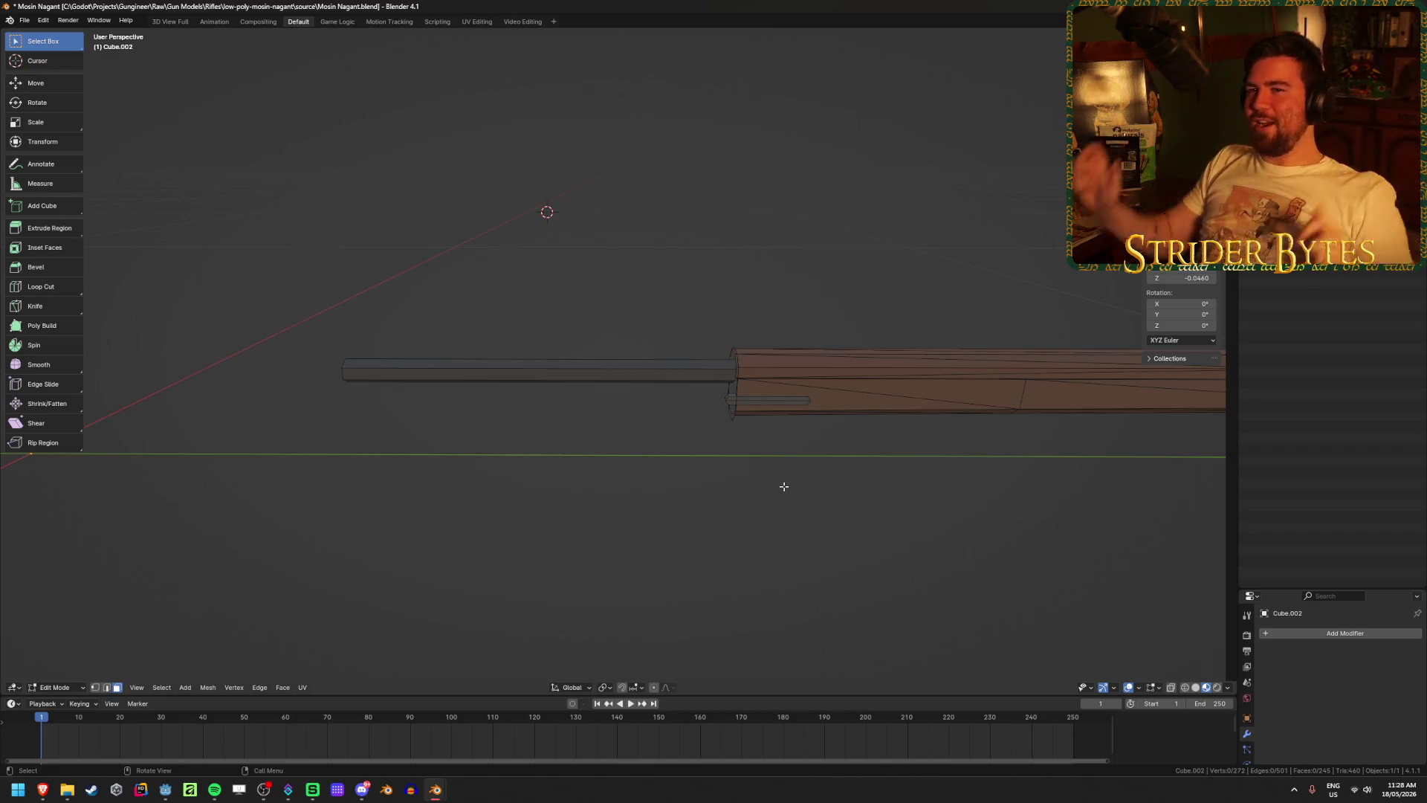
pyautogui.scroll(3, 772, 483)
pyautogui.moveTo(743, 495)
pyautogui.mouseDown(button='middle')
pyautogui.moveTo(739, 456)
pyautogui.moveTo(745, 468)
pyautogui.mouseUp(button='middle')
pyautogui.press('KP_3')
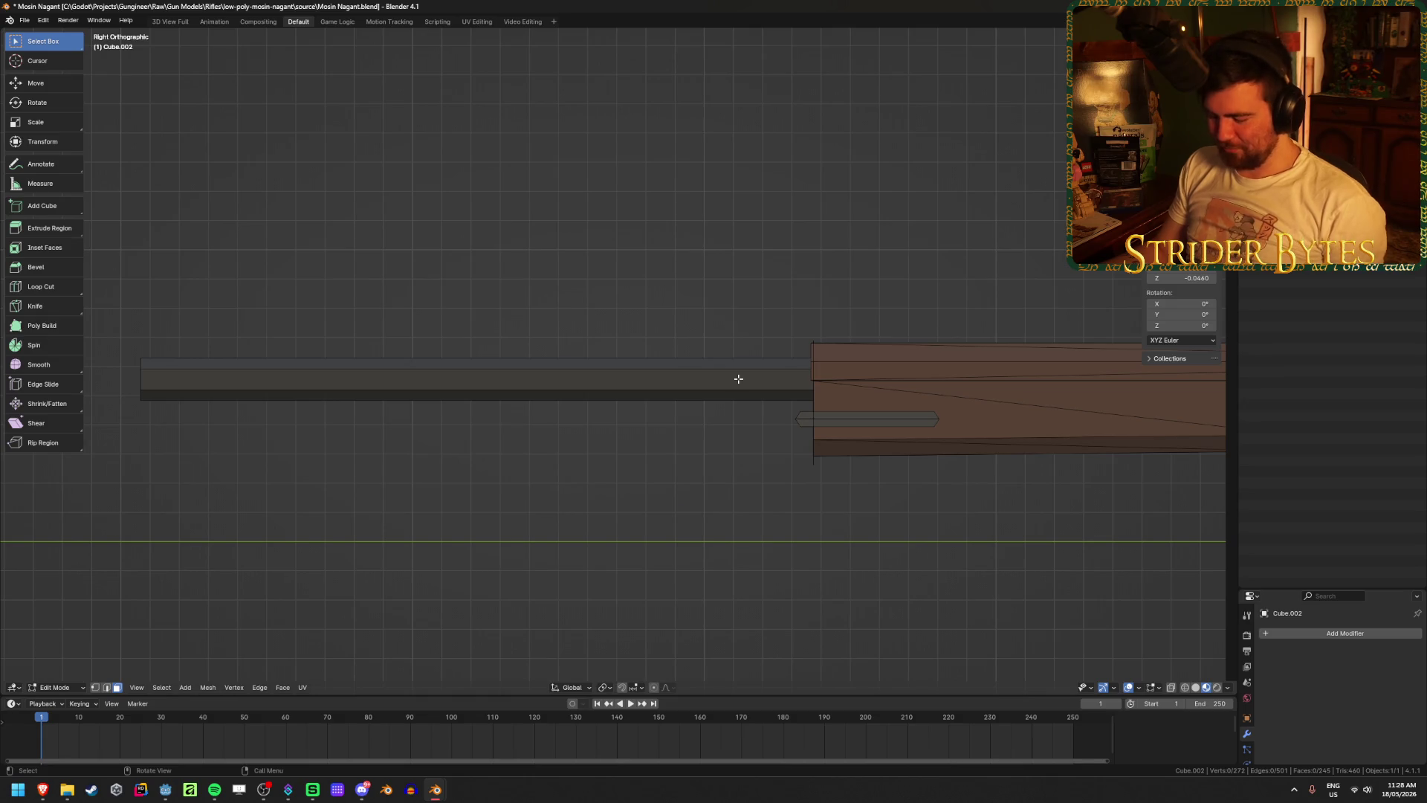
pyautogui.press('l')
pyautogui.keyDown('shift'); pyautogui.moveTo(745, 379); pyautogui.dragTo(564, 391, button='middle'); pyautogui.keyUp('shift')
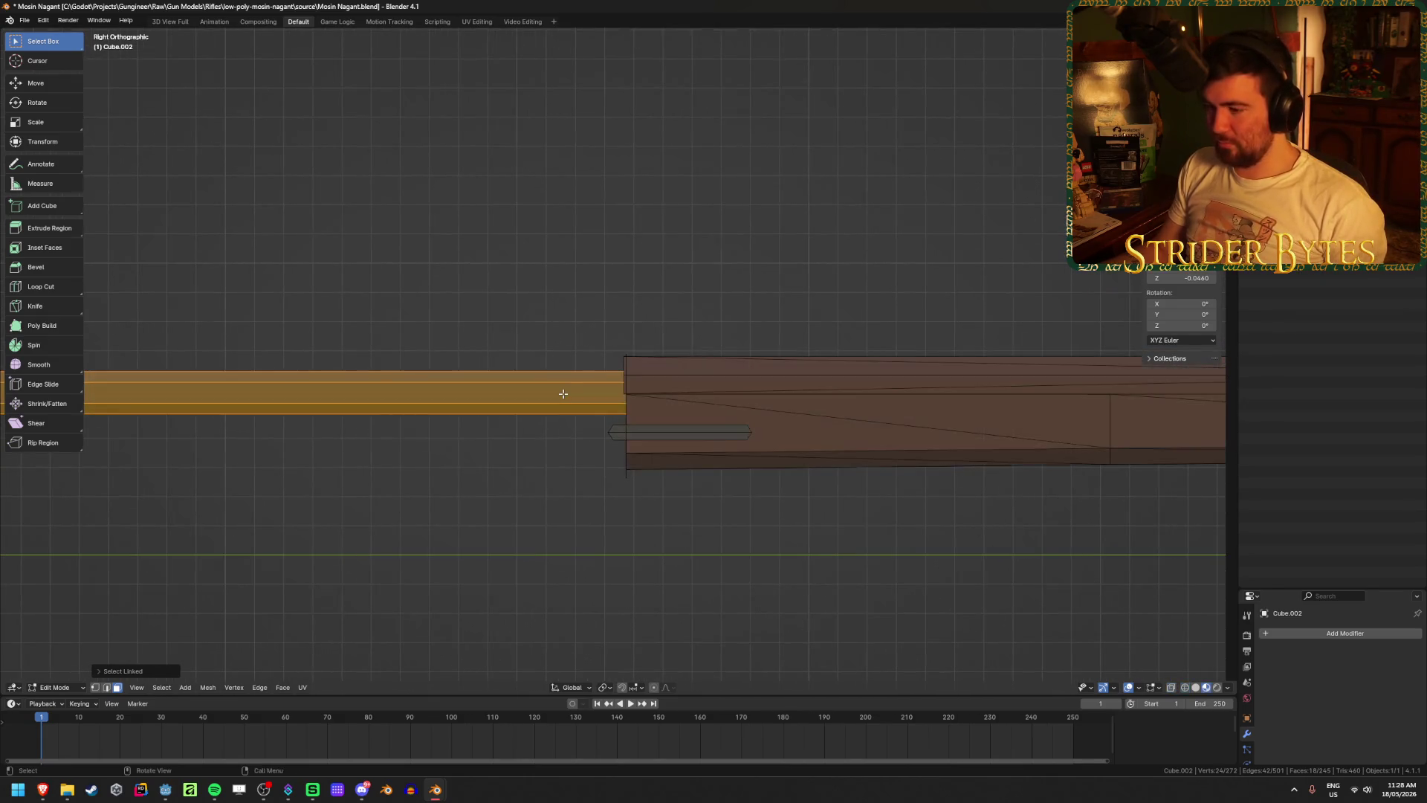
pyautogui.hotkey('ctrl', 'r')
pyautogui.click(564, 386)
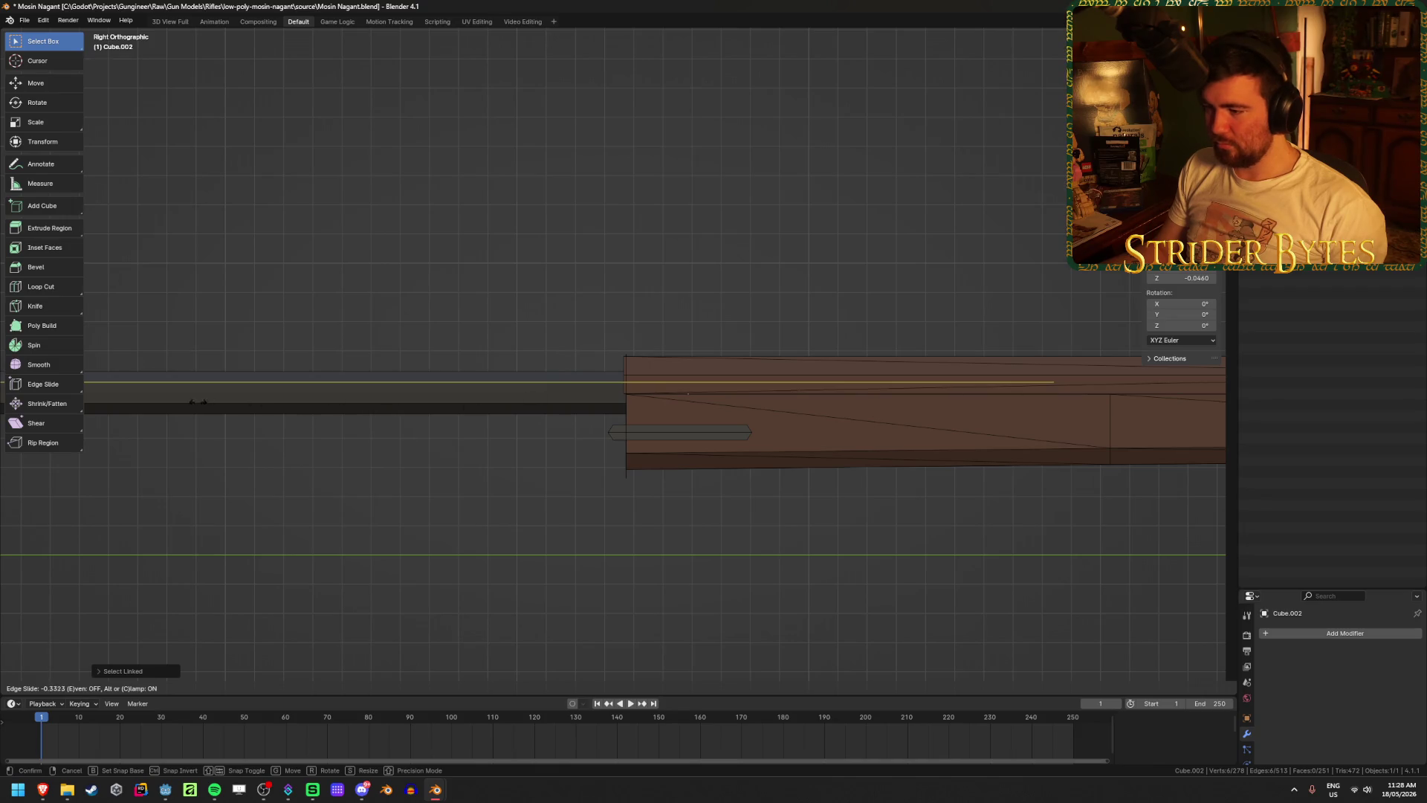
pyautogui.click(134, 395)
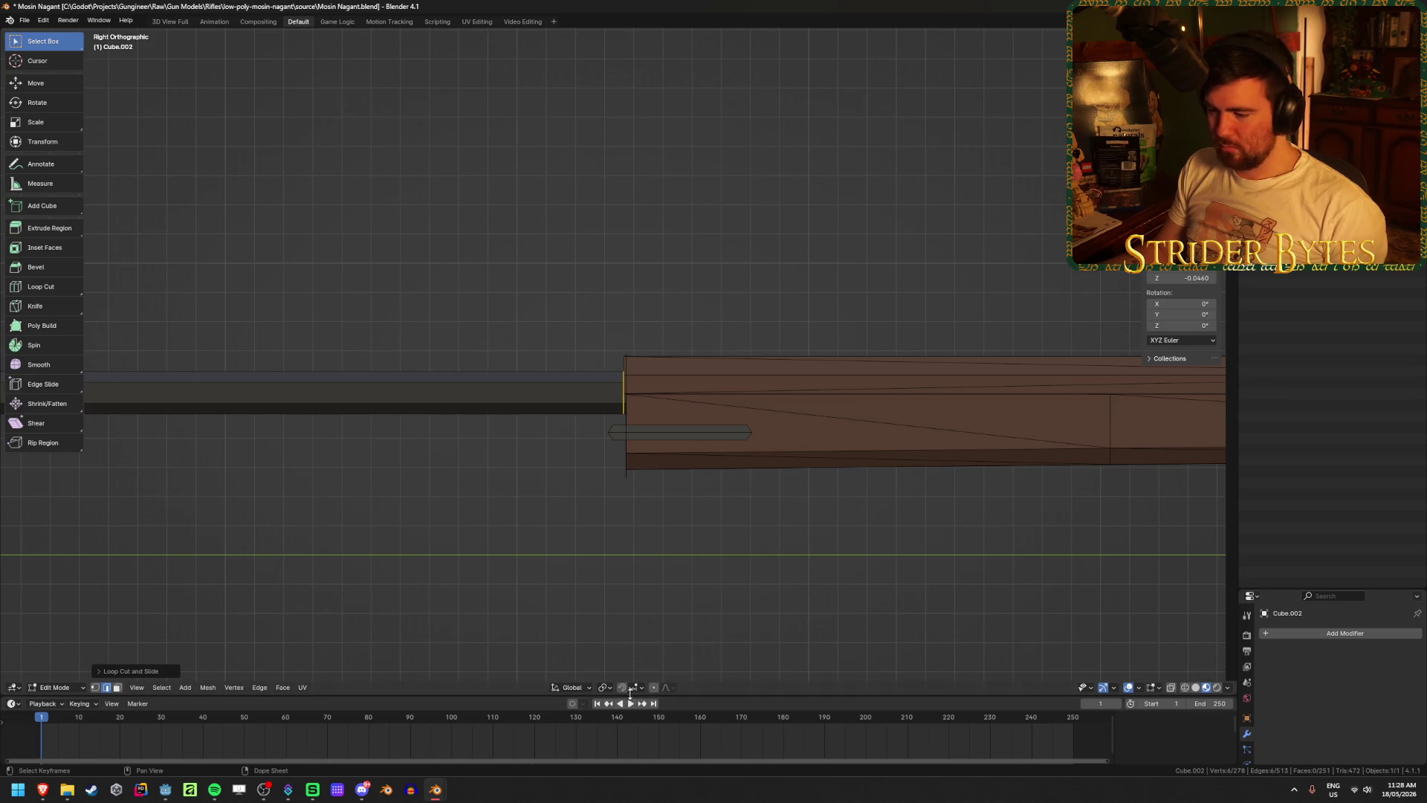
# - Enable vertex snapping and slide the new edge loop along the Y axis
pyautogui.click(633, 693)
pyautogui.click(609, 438)
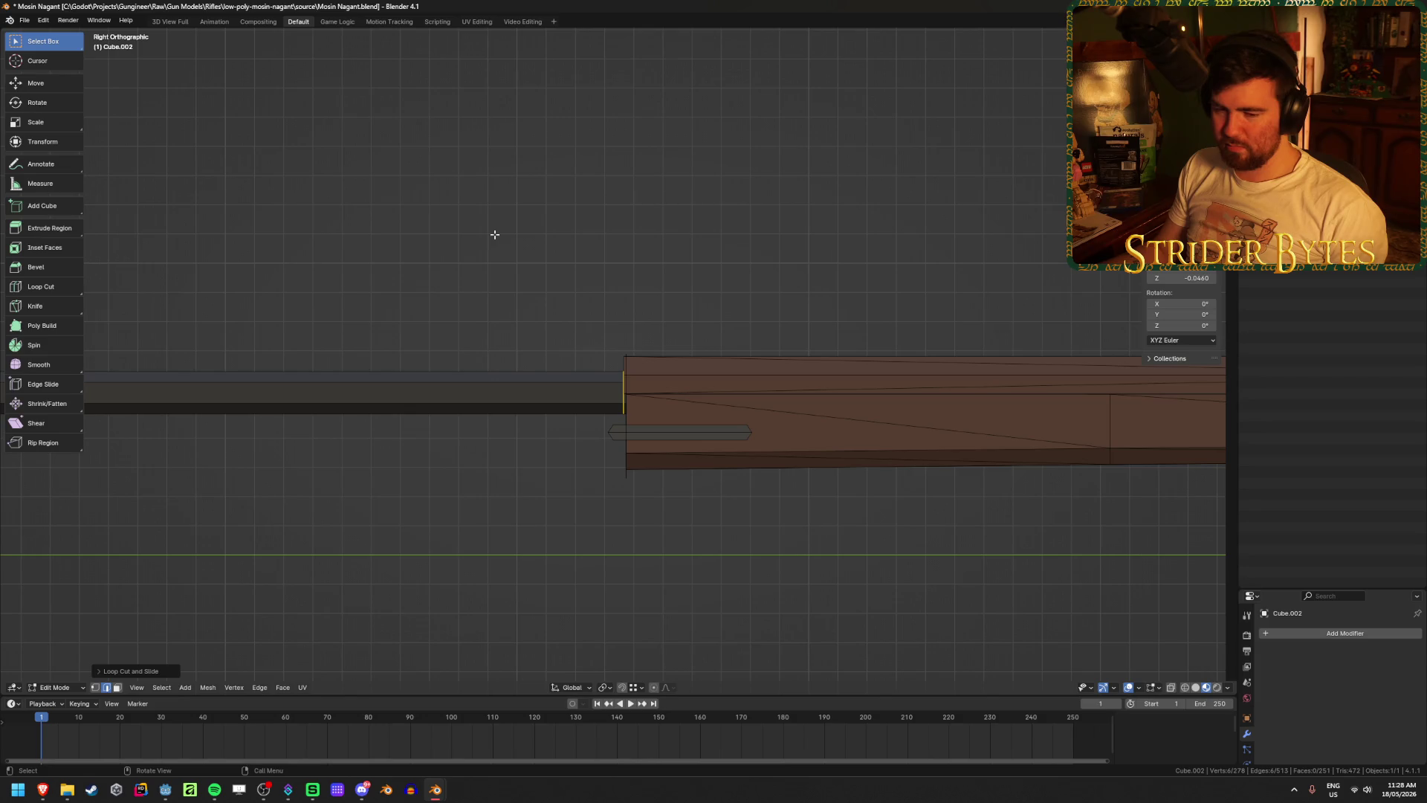
pyautogui.press('g')
pyautogui.press('y')
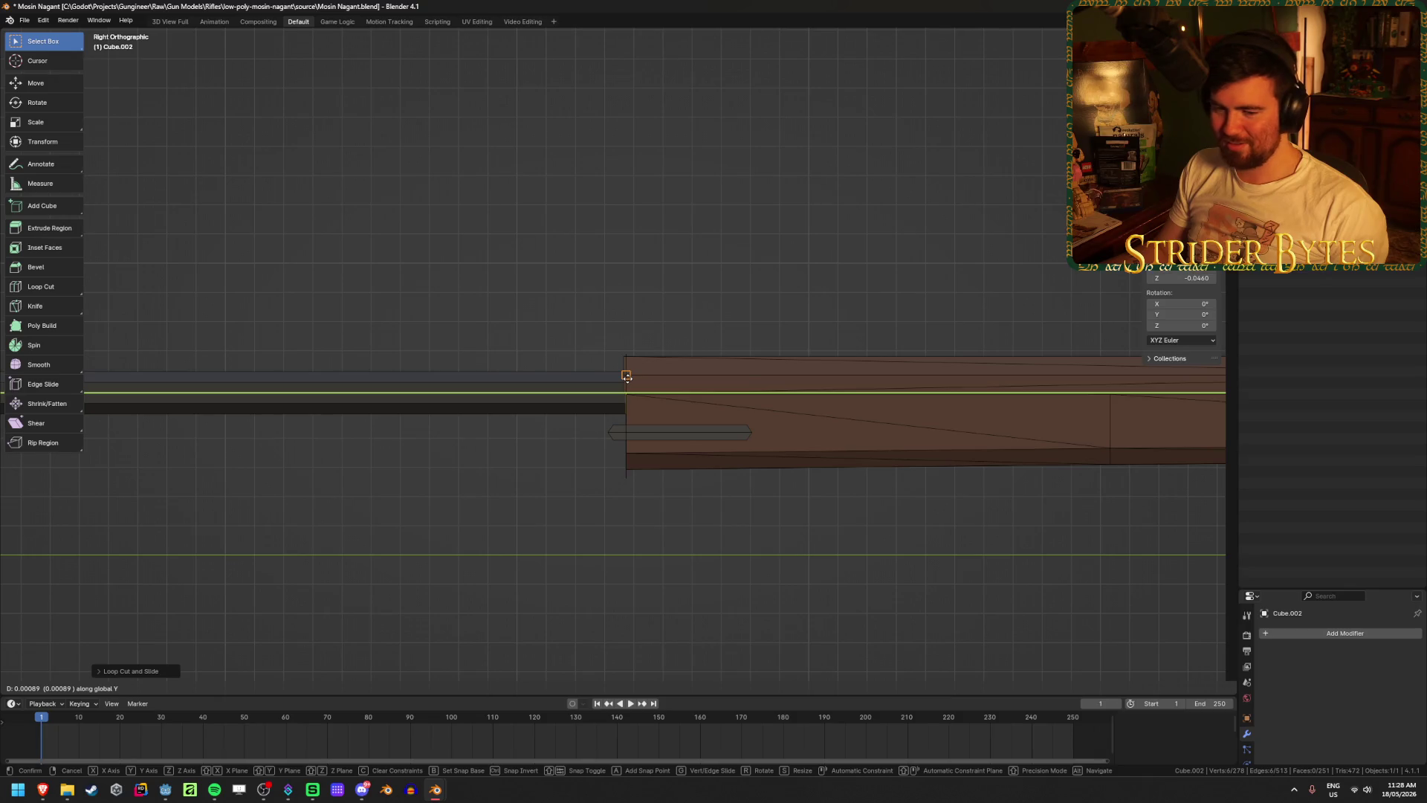
pyautogui.click(626, 377)
# - Move the hexagonal end loop along Y, snapping it onto the neighbouring vertex column
pyautogui.moveTo(503, 484); pyautogui.dragTo(604, 475, button='middle')
pyautogui.press('1')
pyautogui.scroll(5, 636, 403)
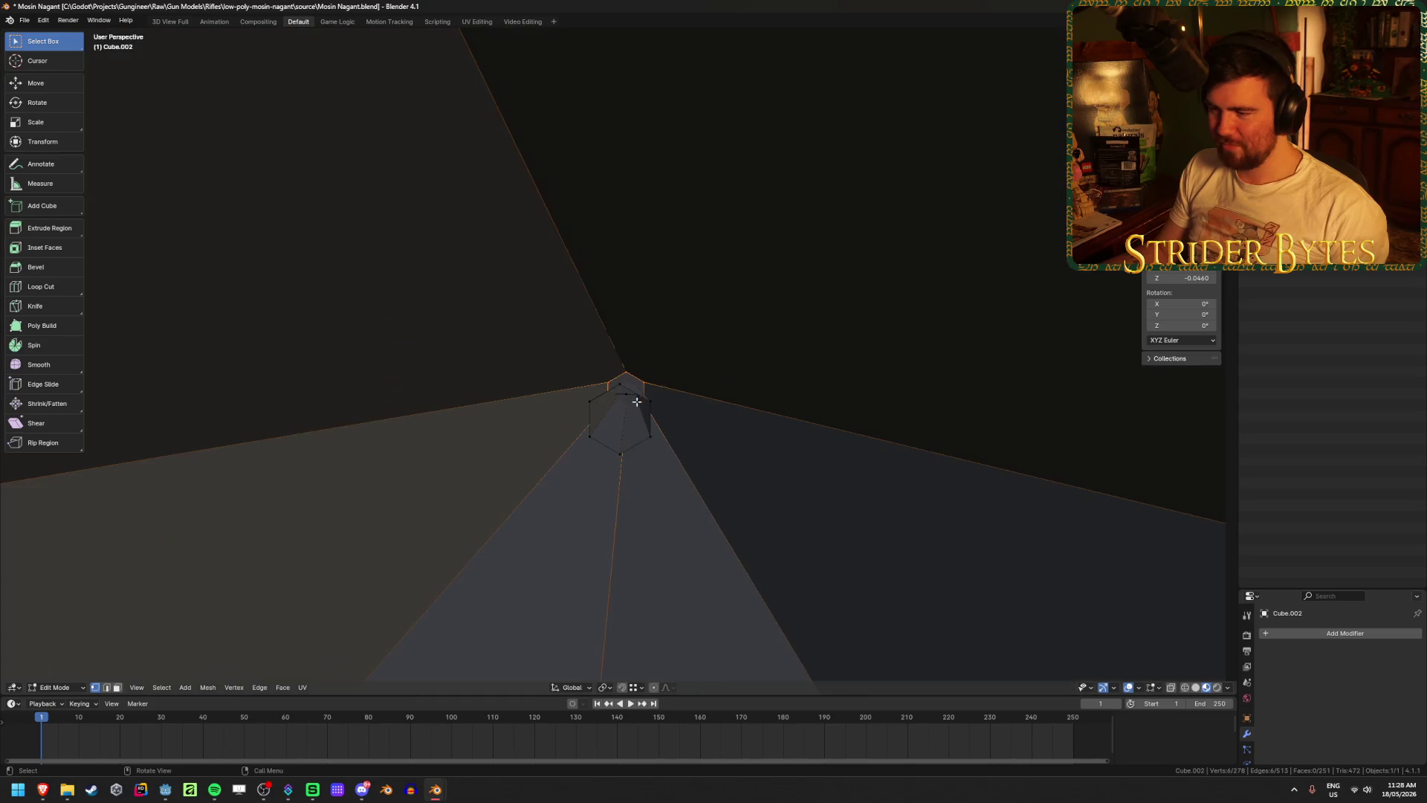
pyautogui.keyDown('alt'); pyautogui.click(633, 393); pyautogui.keyUp('alt')
pyautogui.moveTo(633, 392)
pyautogui.keyDown('alt'); pyautogui.mouseDown(button='middle')
pyautogui.moveTo(688, 500)
pyautogui.moveTo(665, 492)
pyautogui.mouseUp(button='middle'); pyautogui.keyUp('alt')
pyautogui.scroll(-6, 662, 491)
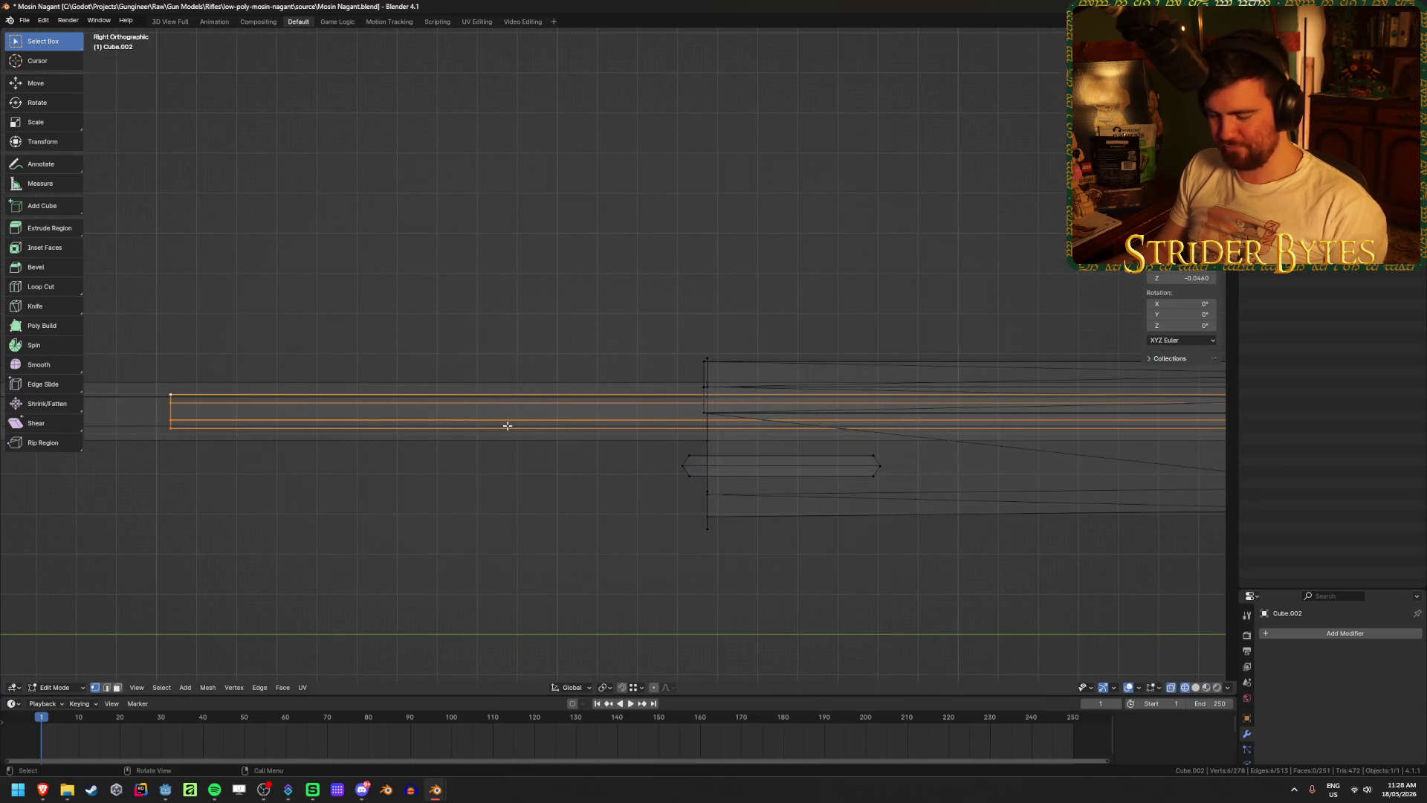
pyautogui.press('g')
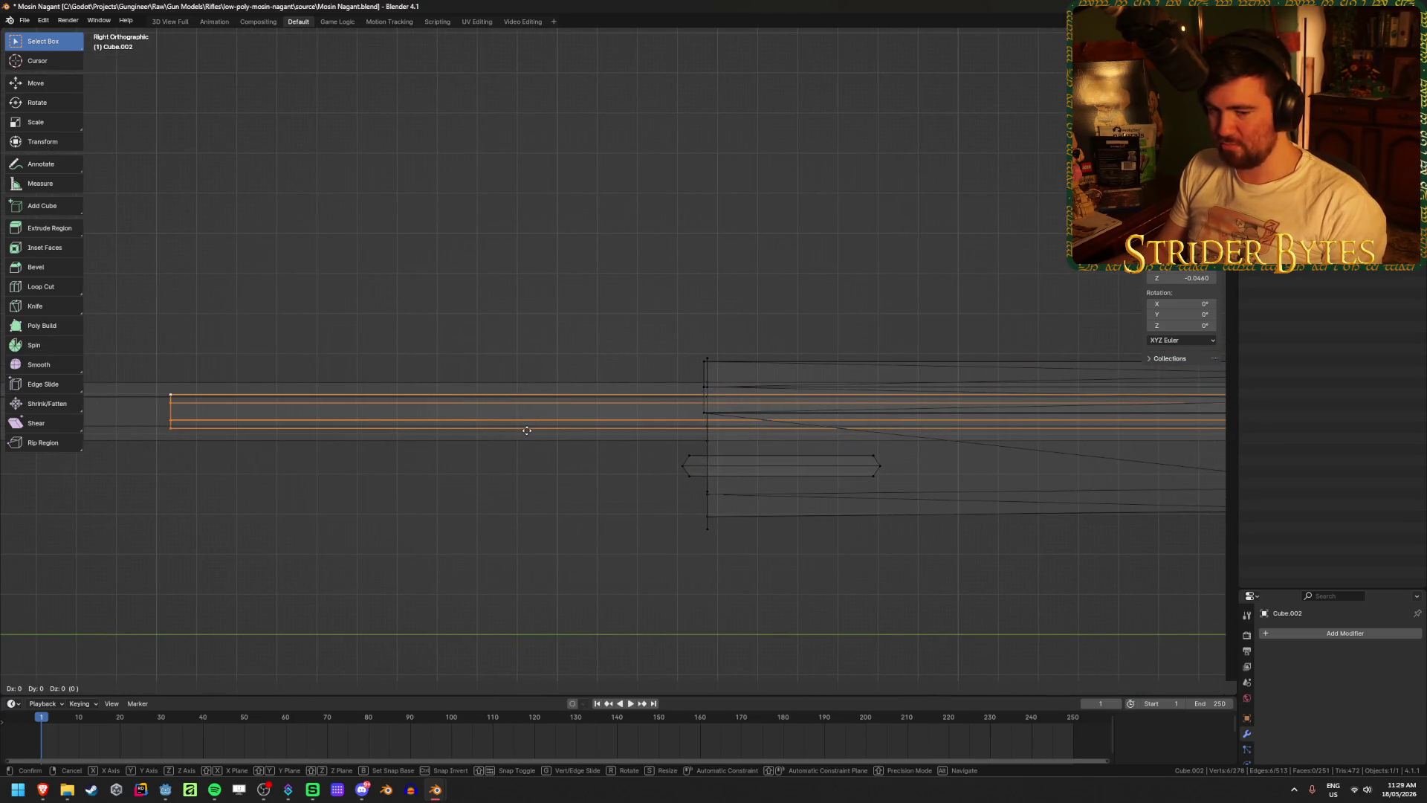
pyautogui.press('y')
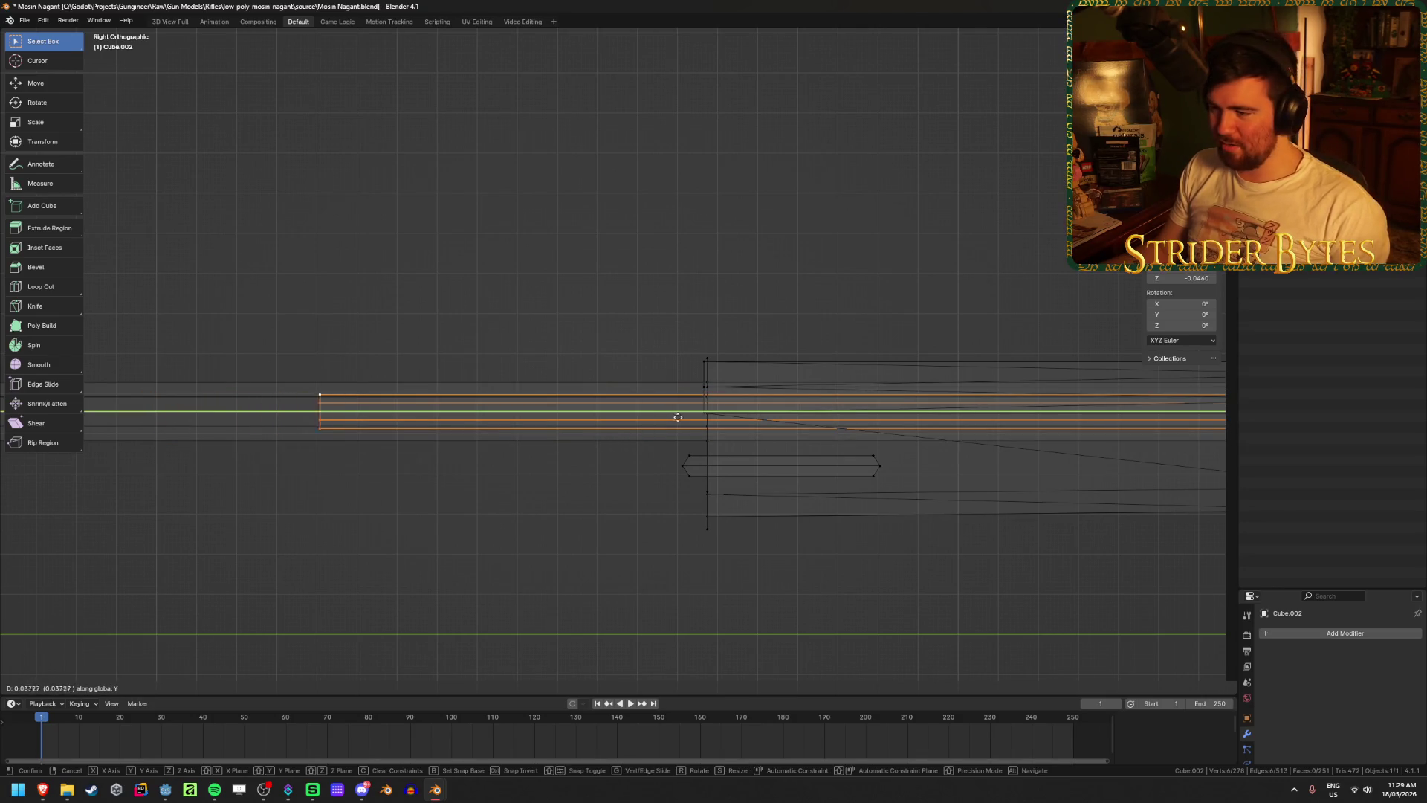
pyautogui.press('ctrl')
pyautogui.click(705, 416)
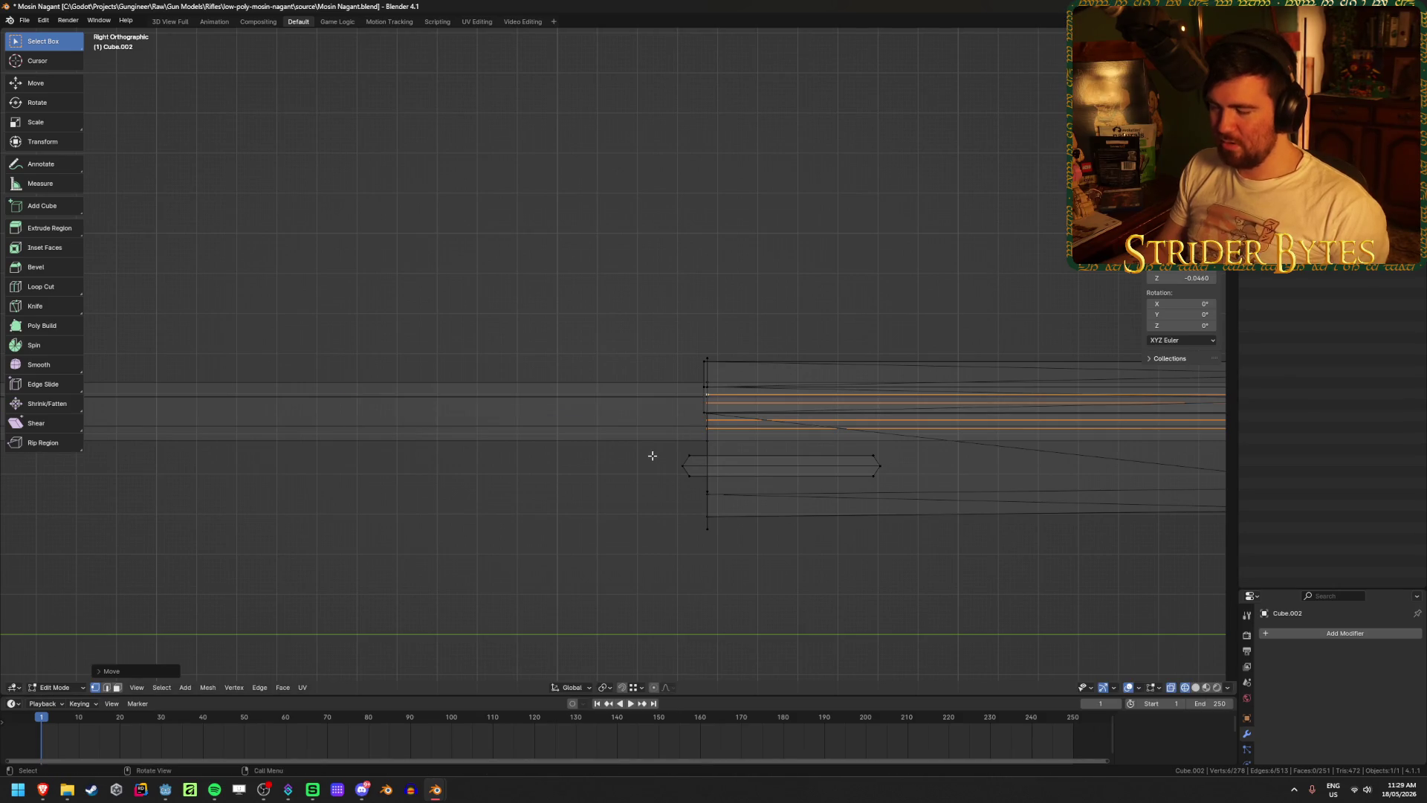
# - Extrude the hexagonal barrel end forward into a long, thin muzzle section
pyautogui.scroll(-2, 652, 456)
pyautogui.moveTo(408, 484)
pyautogui.keyDown('shift'); pyautogui.mouseDown(button='middle')
pyautogui.moveTo(646, 485)
pyautogui.moveTo(722, 464)
pyautogui.mouseUp(button='middle'); pyautogui.keyUp('shift')
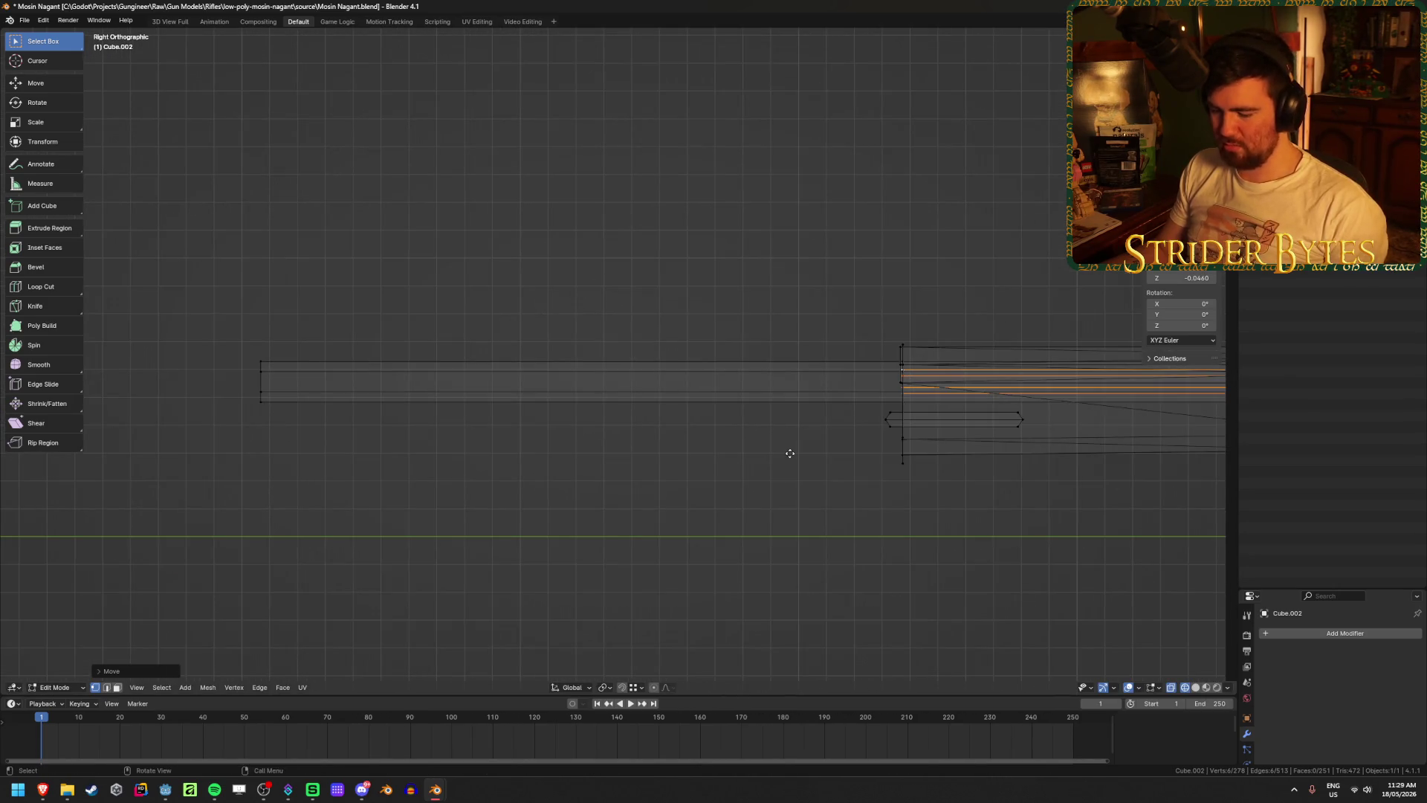
pyautogui.press('e')
pyautogui.click(259, 365)
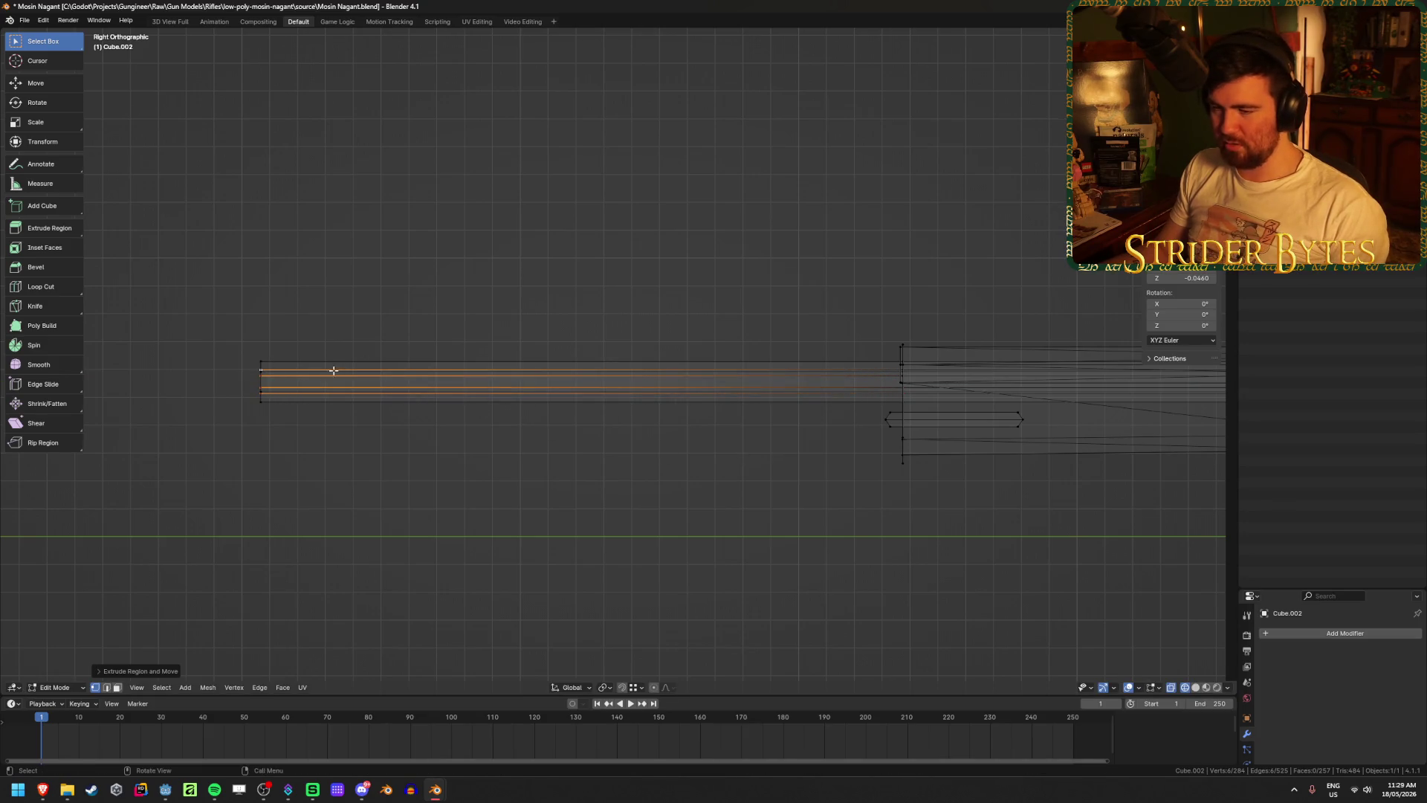
pyautogui.moveTo(334, 370)
pyautogui.mouseDown(button='middle')
pyautogui.moveTo(401, 372)
pyautogui.moveTo(401, 424)
pyautogui.moveTo(461, 431)
pyautogui.moveTo(449, 437)
pyautogui.mouseUp(button='middle')
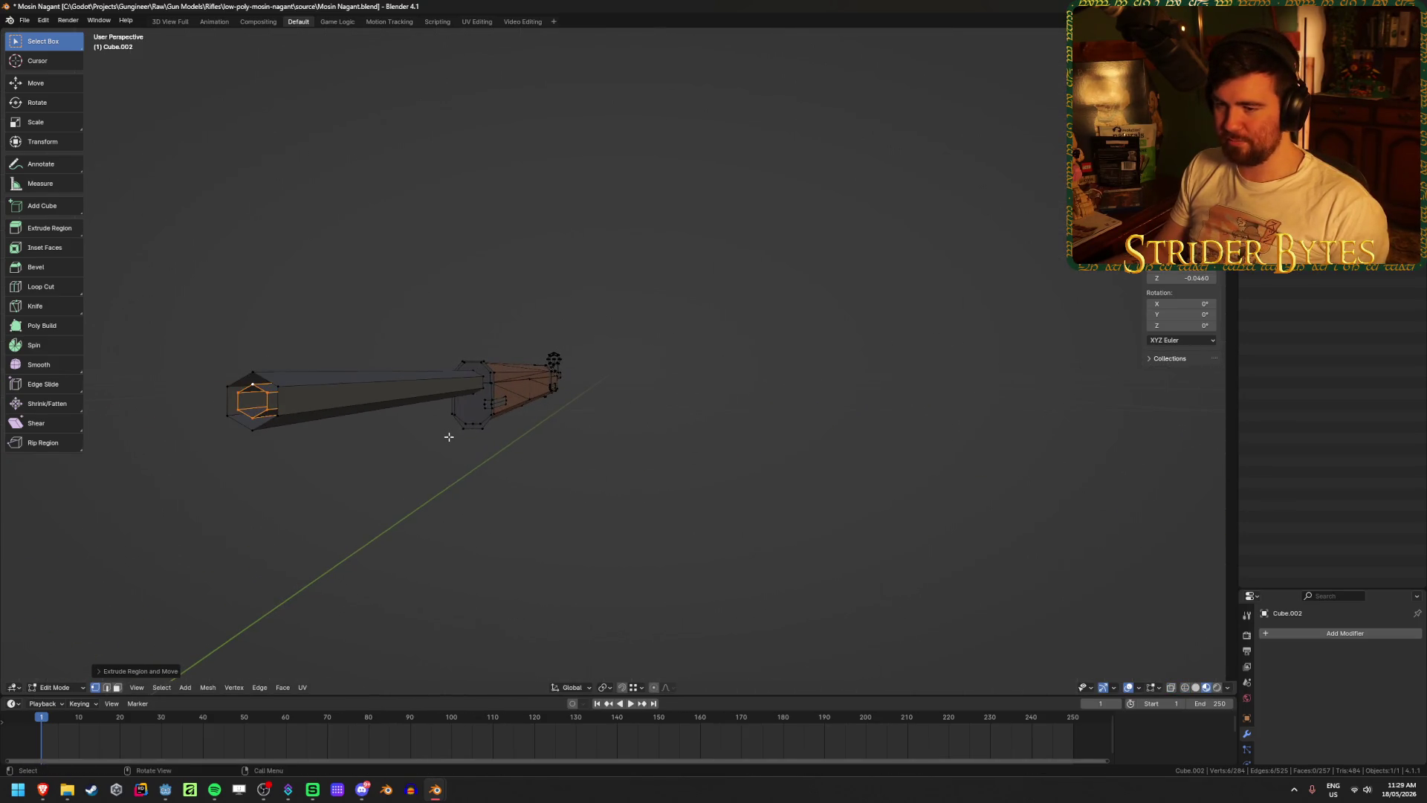
pyautogui.press('KP_3')
# - Box-select the front barrel faces and separate them into their own object
pyautogui.moveTo(169, 516); pyautogui.dragTo(307, 341)
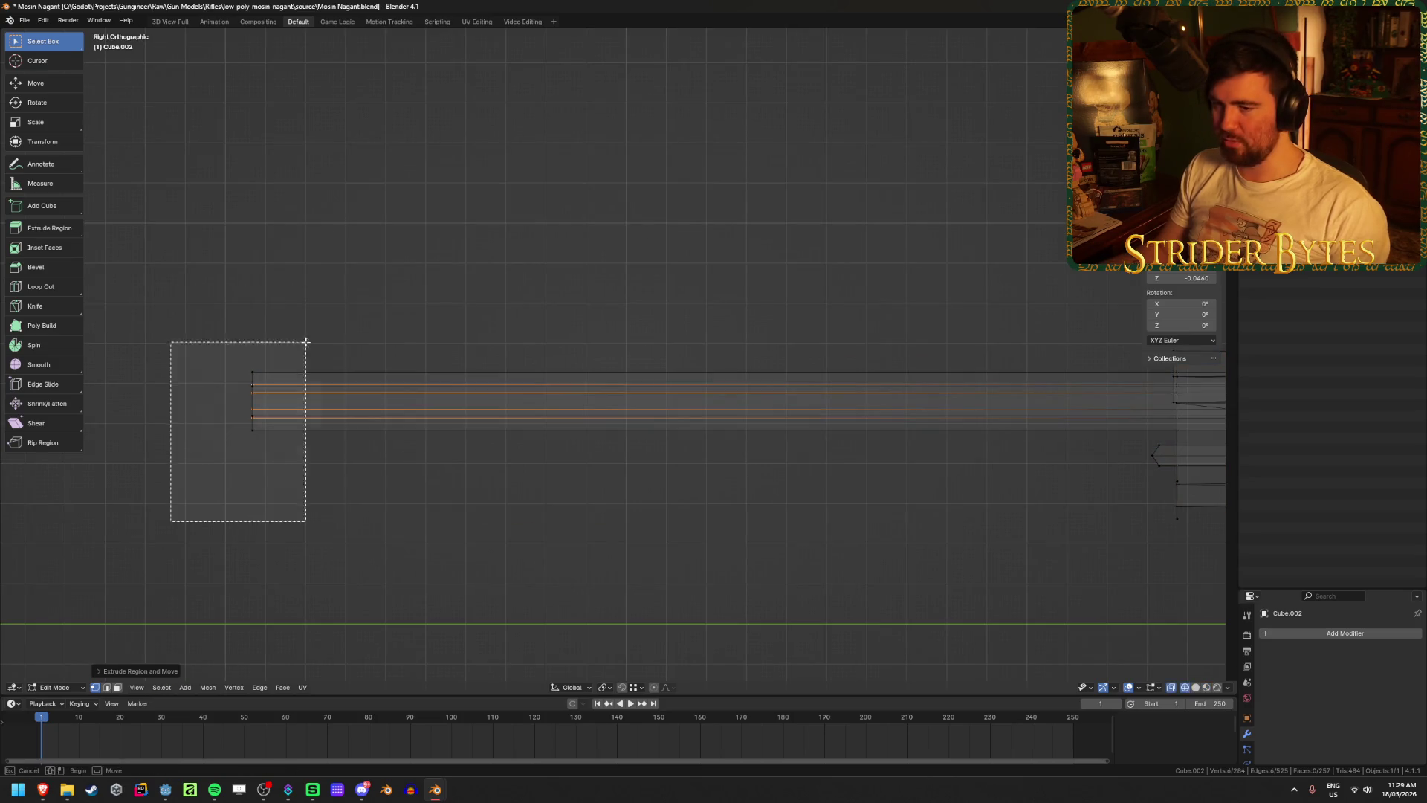
pyautogui.scroll(2, 349, 421)
pyautogui.keyDown('shift'); pyautogui.moveTo(349, 421); pyautogui.dragTo(290, 423, button='middle'); pyautogui.keyUp('shift')
pyautogui.scroll(-3, 290, 423)
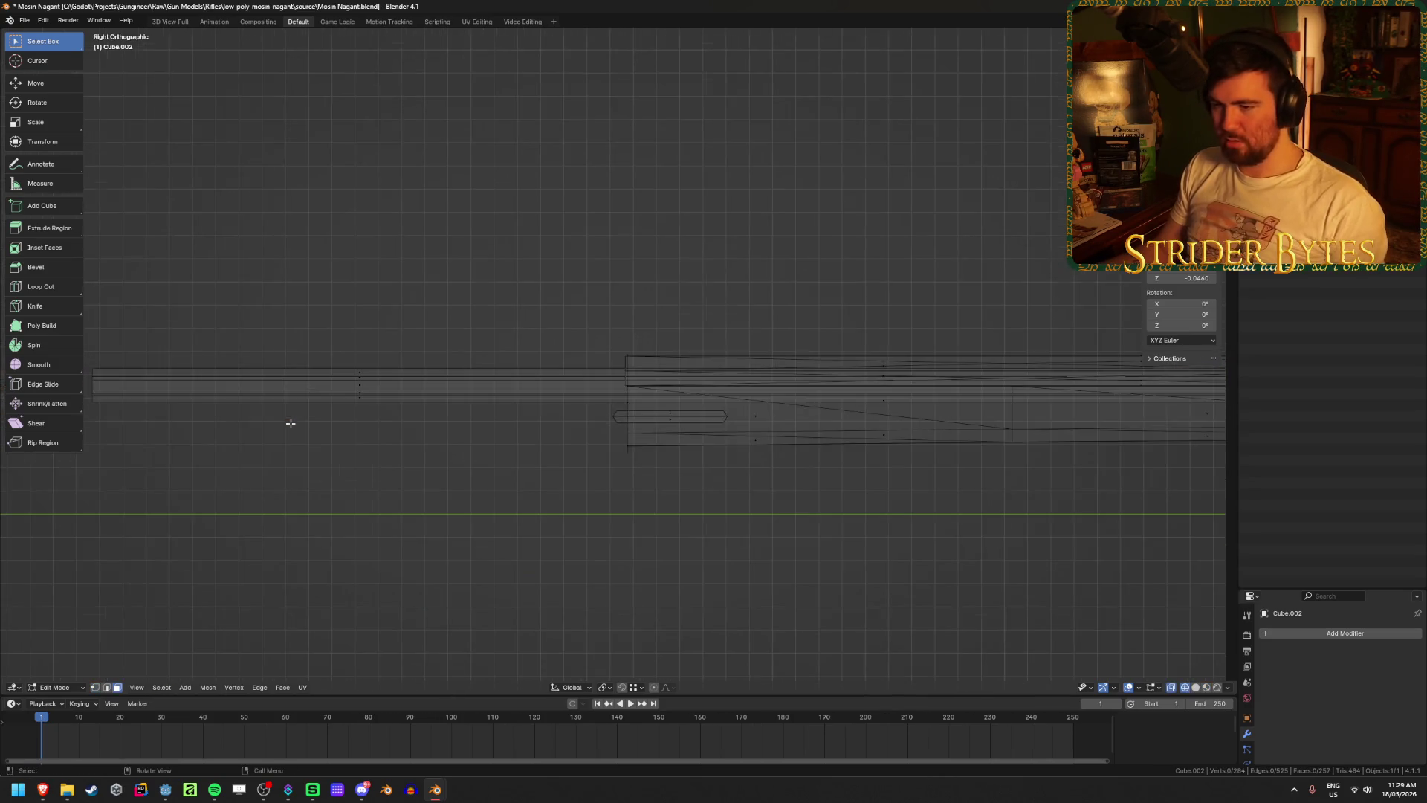
pyautogui.press('3')
pyautogui.moveTo(265, 319); pyautogui.dragTo(411, 473)
pyautogui.keyDown('shift'); pyautogui.moveTo(275, 441); pyautogui.dragTo(444, 414, button='middle'); pyautogui.keyUp('shift')
pyautogui.moveTo(169, 433)
pyautogui.mouseDown()
pyautogui.moveTo(385, 283)
pyautogui.moveTo(393, 293)
pyautogui.mouseUp()
pyautogui.press('p')
pyautogui.click(387, 309)
pyautogui.press('Tab')
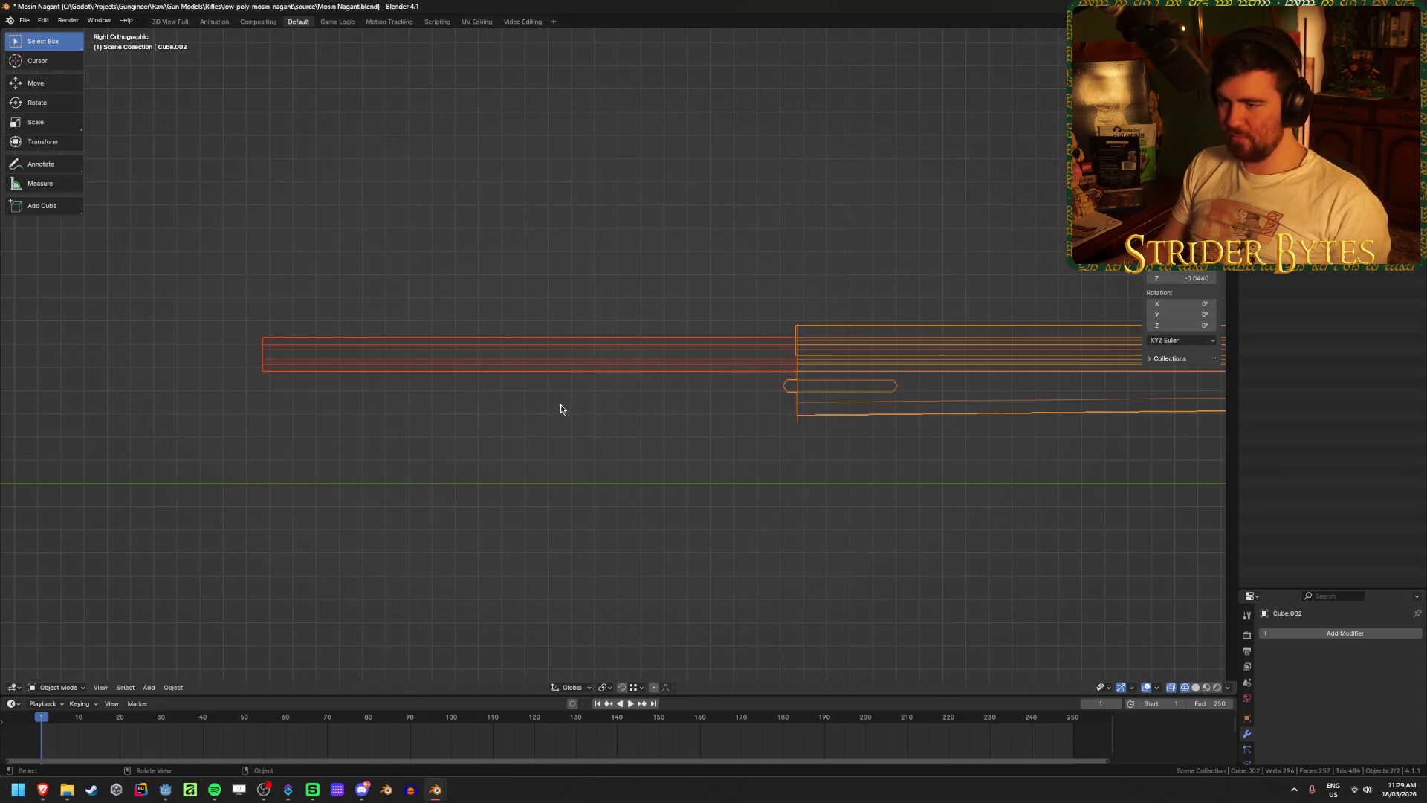
# - Remove the separated front section from view and inspect the wooden mesh's end cap in solid shading
pyautogui.click(595, 356)
pyautogui.scroll(3, 612, 424)
pyautogui.scroll(1, 612, 424)
pyautogui.press('Delete')
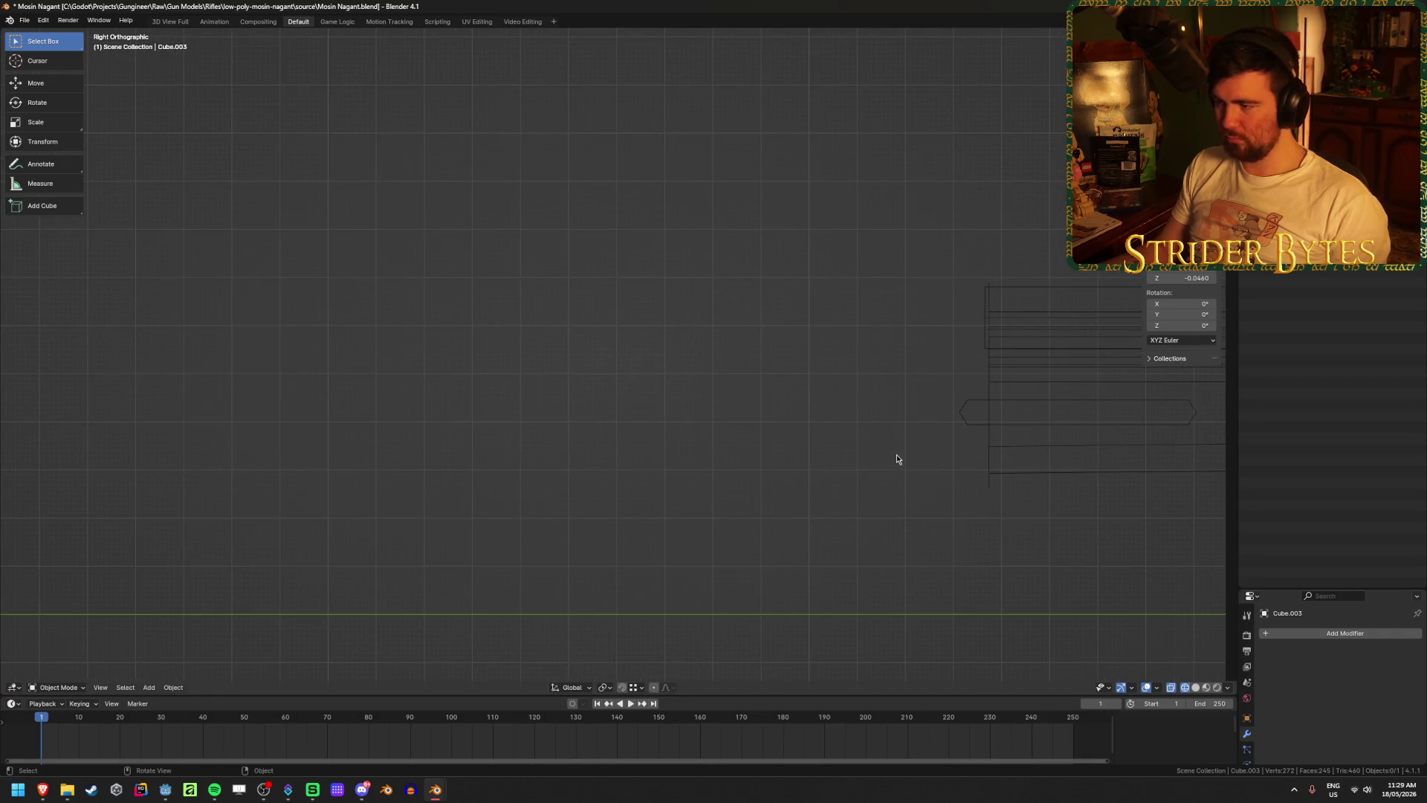
pyautogui.click(1009, 372)
pyautogui.press('Tab')
pyautogui.moveTo(1003, 356); pyautogui.dragTo(749, 388, button='middle')
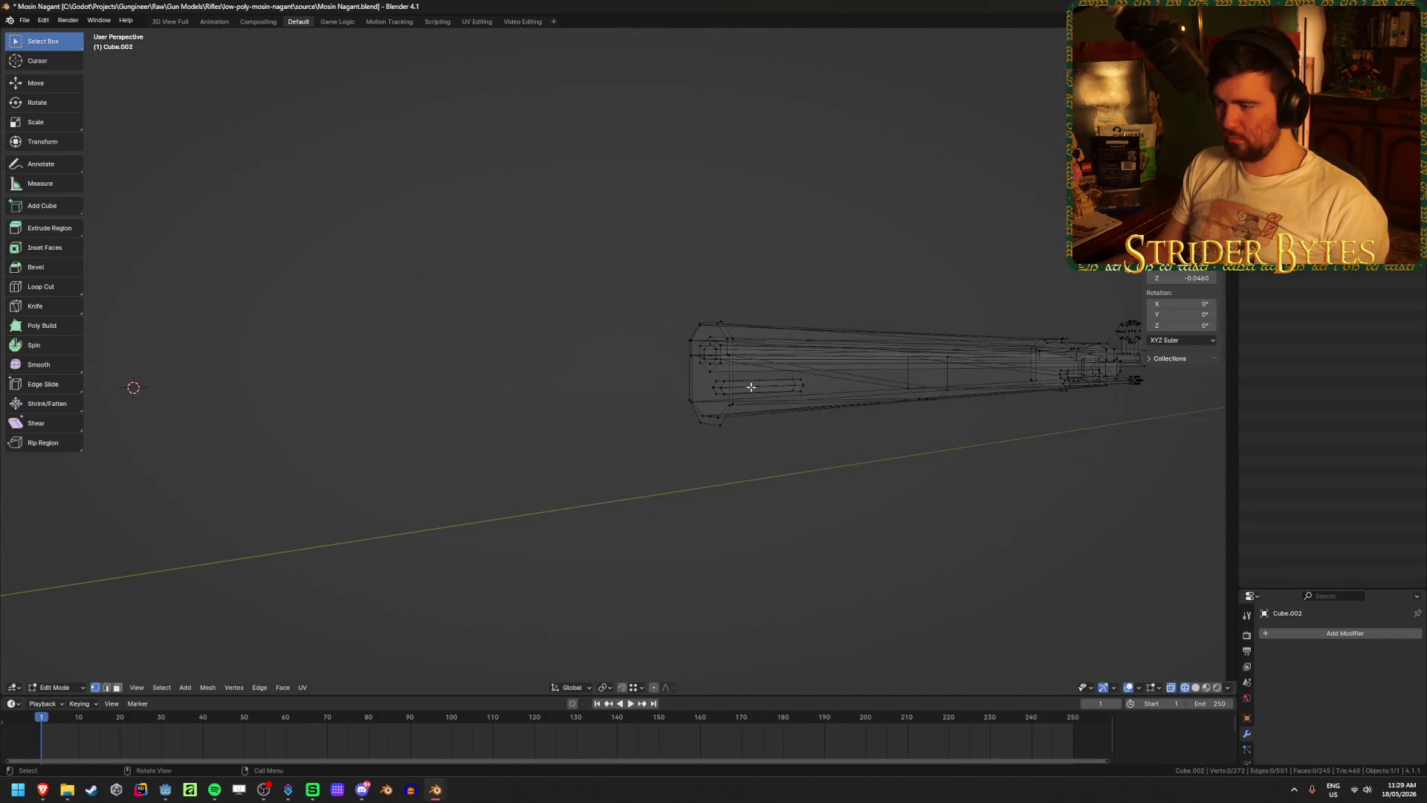
pyautogui.hotkey('alt', 'z')
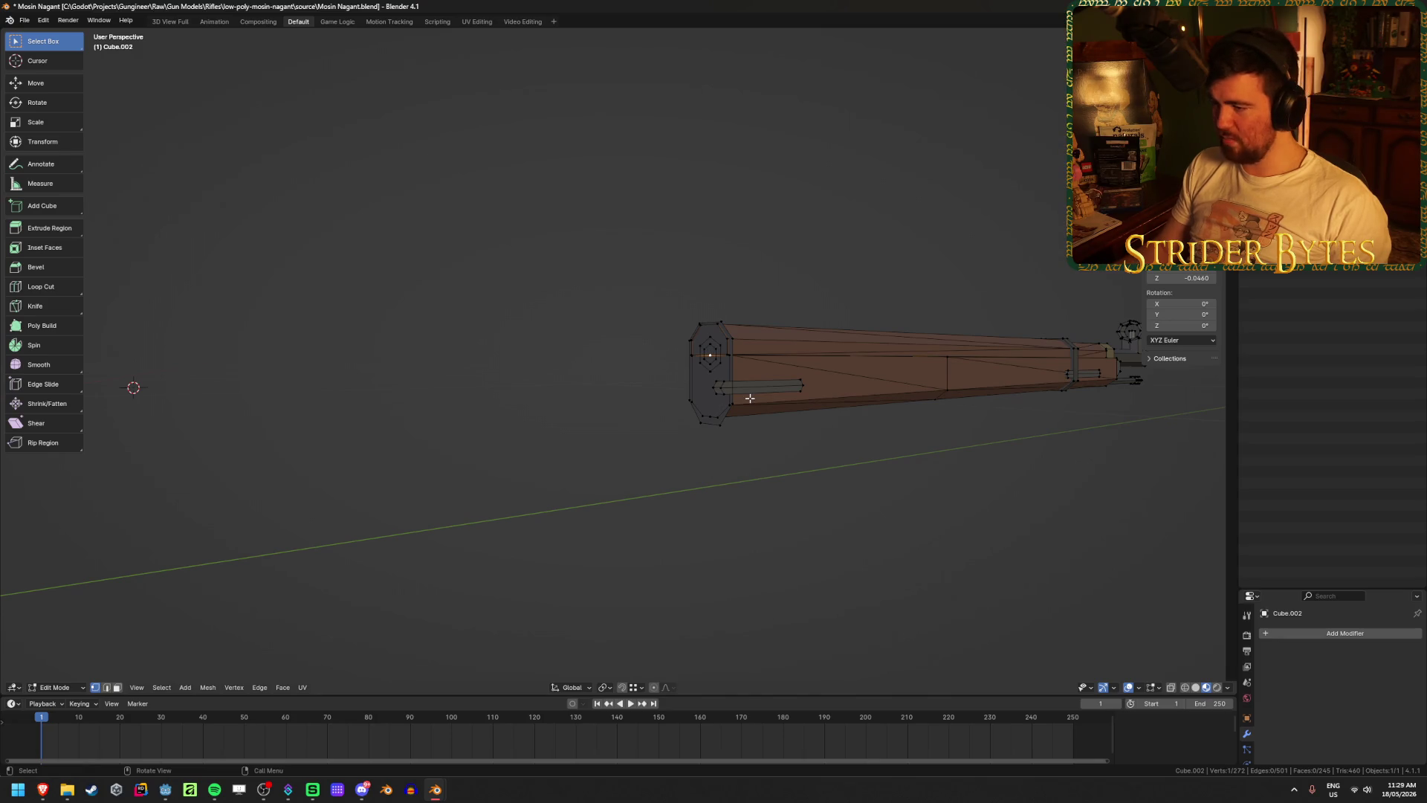
pyautogui.scroll(6, 749, 399)
pyautogui.moveTo(749, 399); pyautogui.dragTo(666, 411, button='middle')
pyautogui.scroll(-4, 665, 411)
pyautogui.press('Tab')
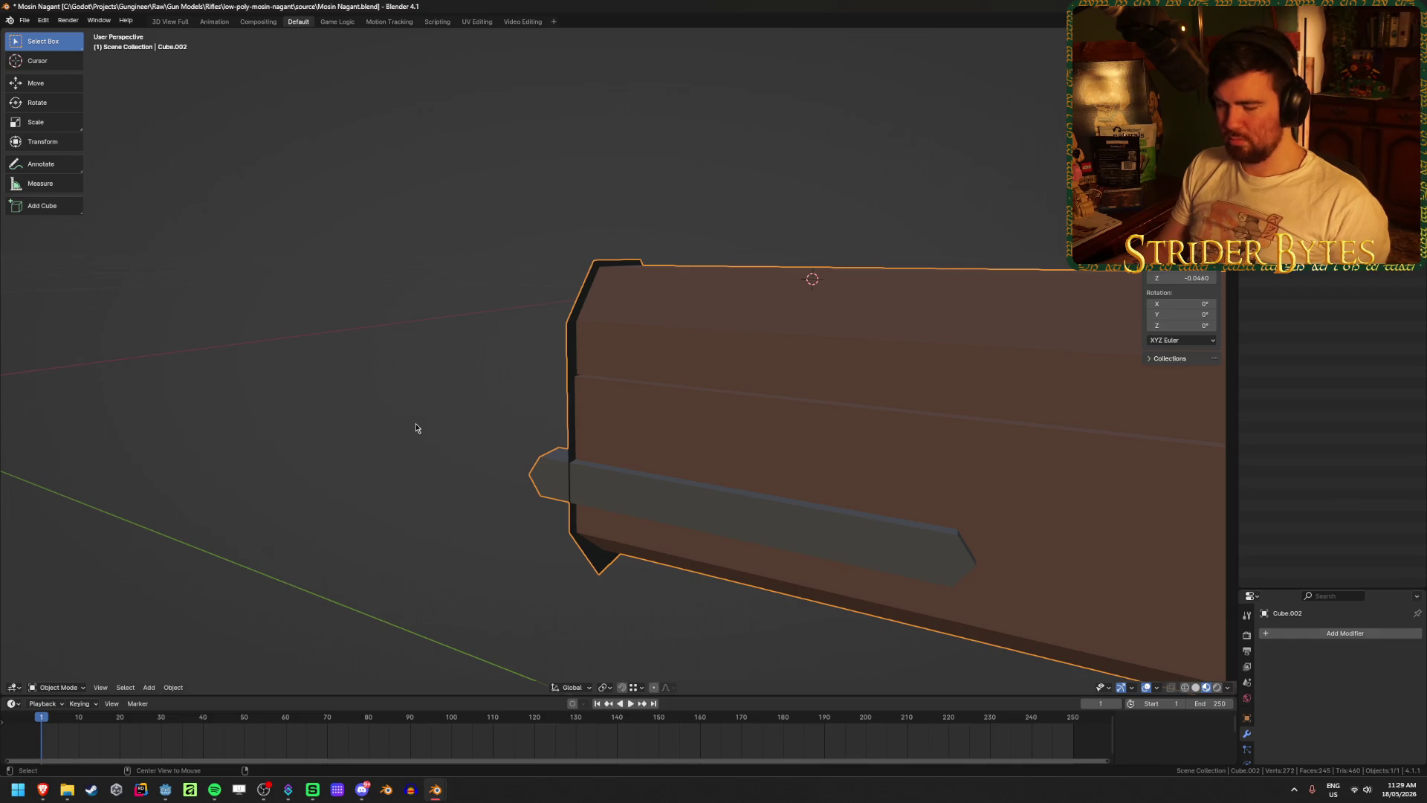
# - Reveal all parts, separate the octagonal end-cap face, and join it into the barrel with Ctrl+J
pyautogui.hotkey('alt', 'h')
pyautogui.moveTo(423, 413)
pyautogui.mouseDown(button='middle')
pyautogui.moveTo(558, 373)
pyautogui.moveTo(544, 362)
pyautogui.mouseUp(button='middle')
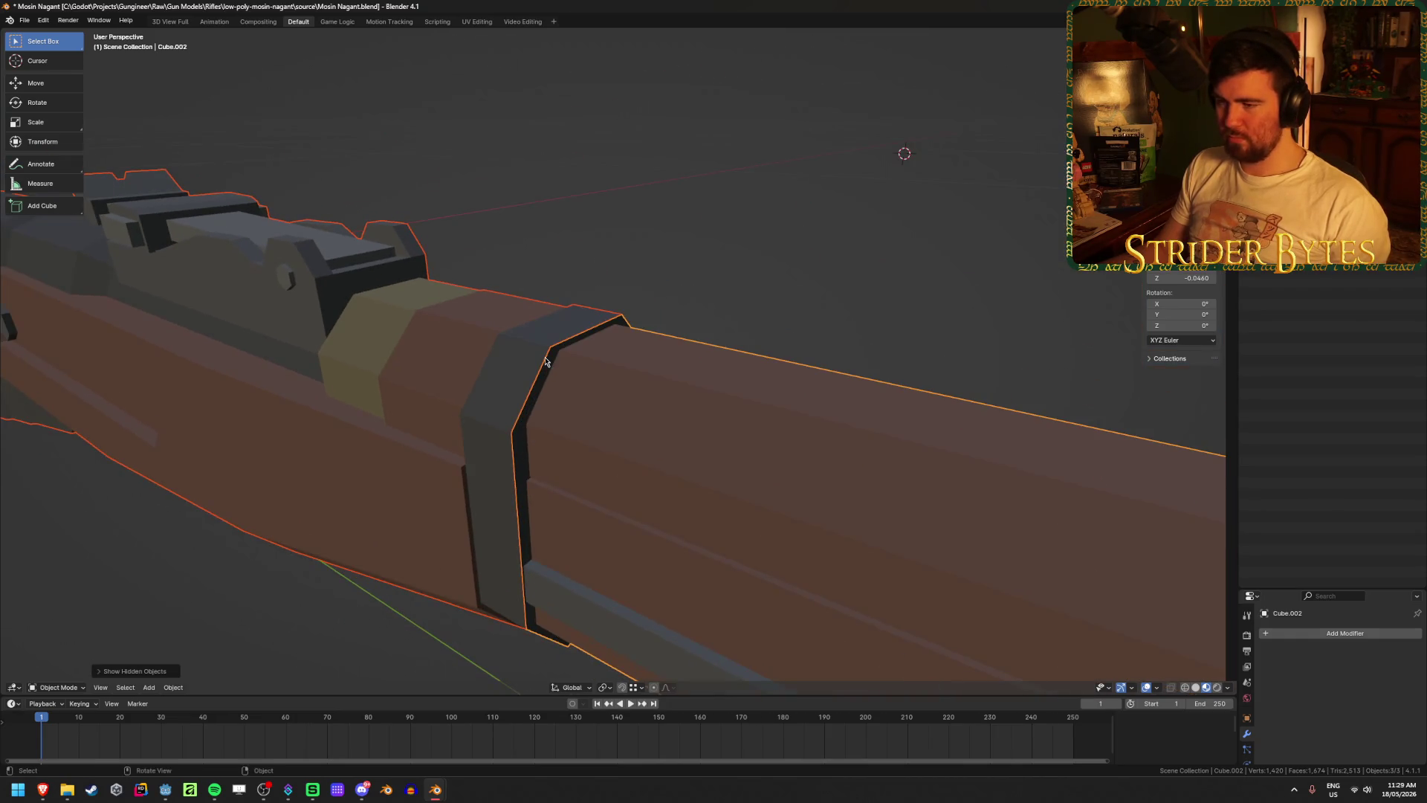
pyautogui.press('Tab')
pyautogui.keyDown('alt'); pyautogui.click(541, 373); pyautogui.keyUp('alt')
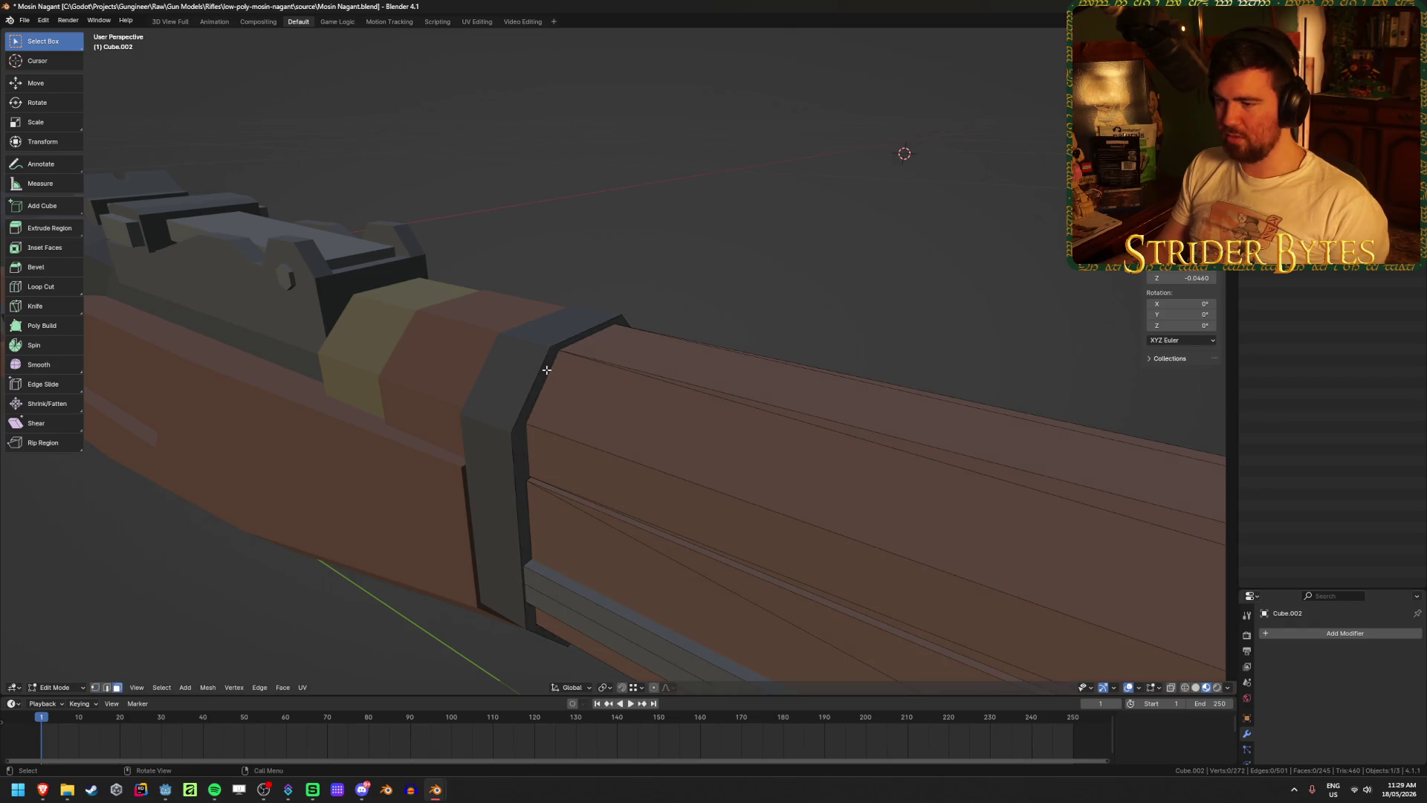
pyautogui.press('3')
pyautogui.press('ctrl')
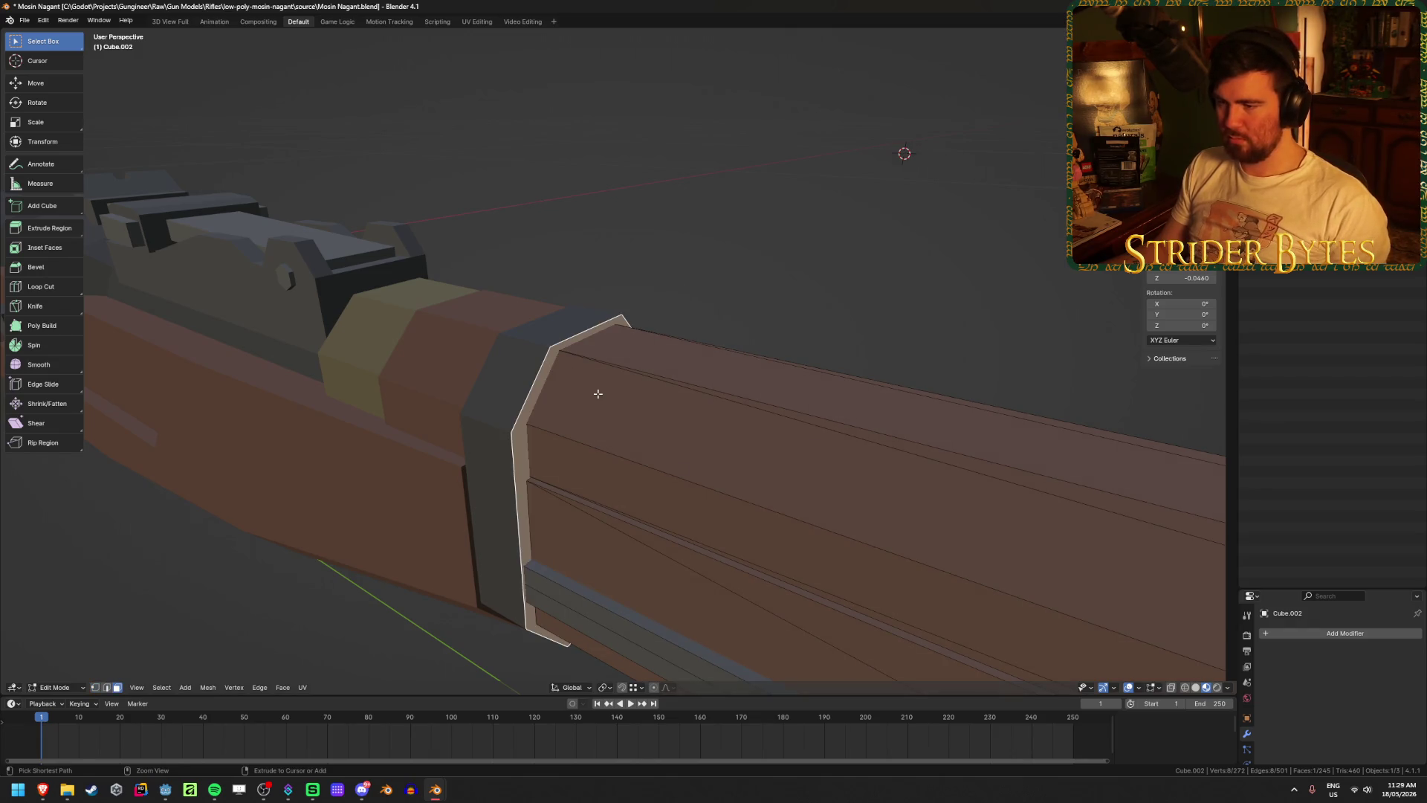
pyautogui.press('p')
pyautogui.click(598, 393)
pyautogui.press('Tab')
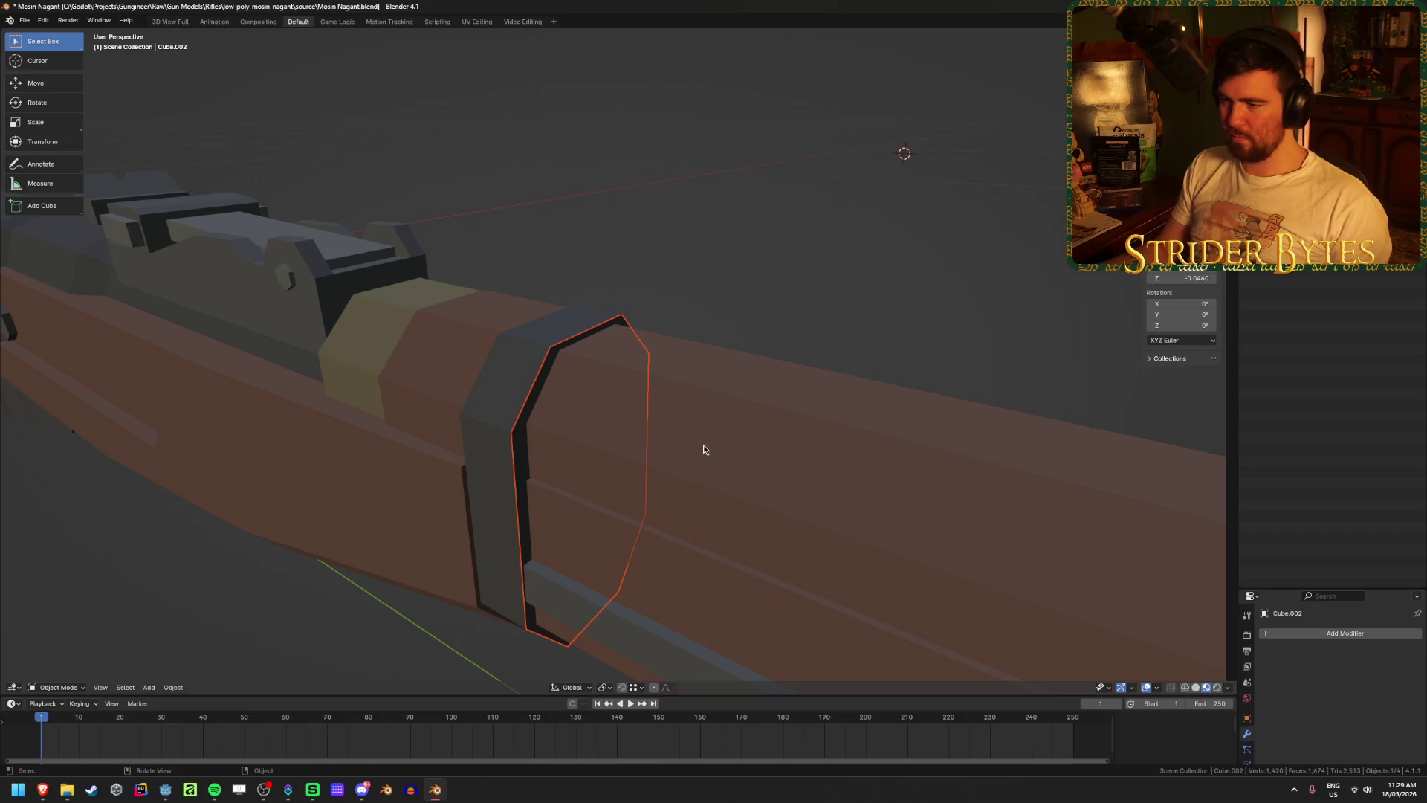
pyautogui.keyDown('shift'); pyautogui.click(484, 420); pyautogui.keyUp('shift')
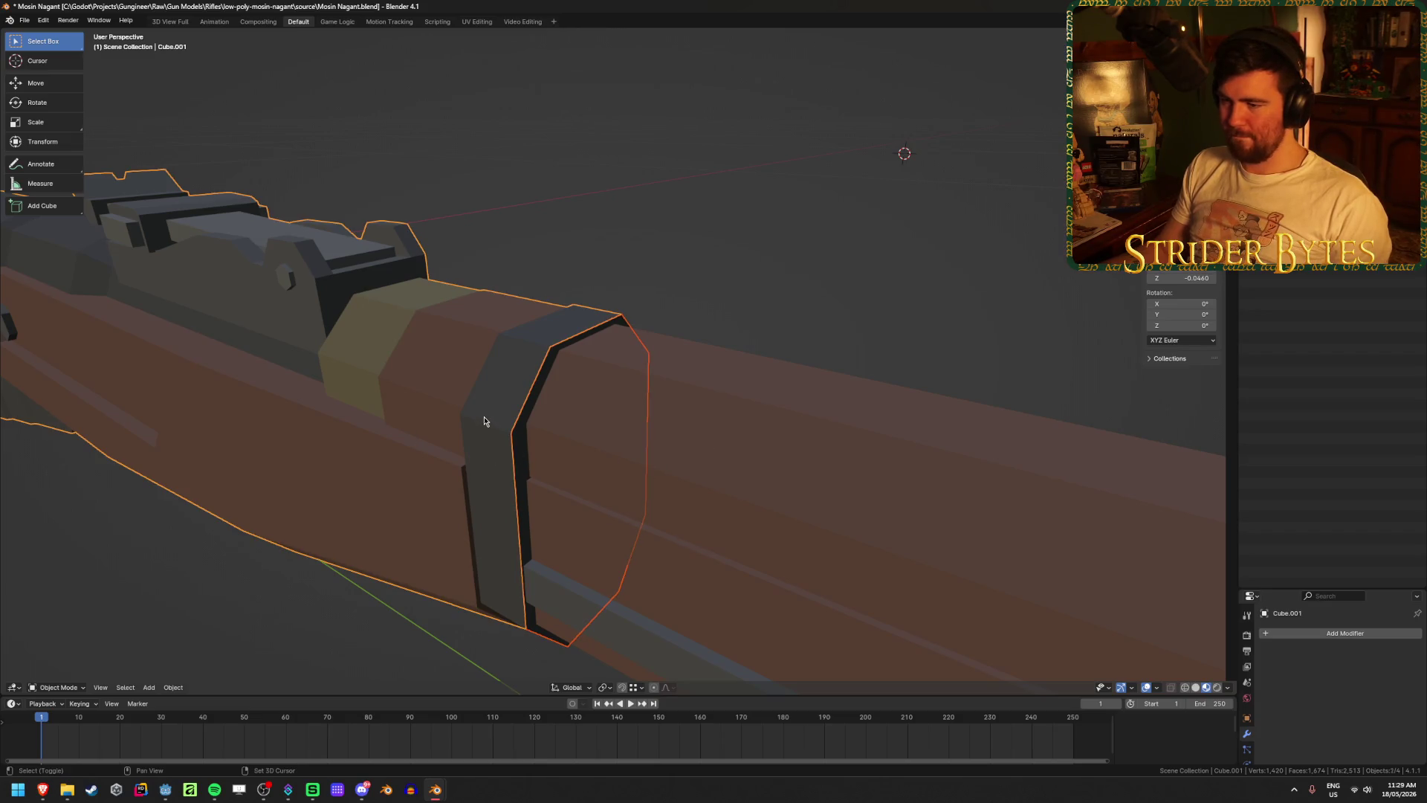
pyautogui.hotkey('ctrl', 'j')
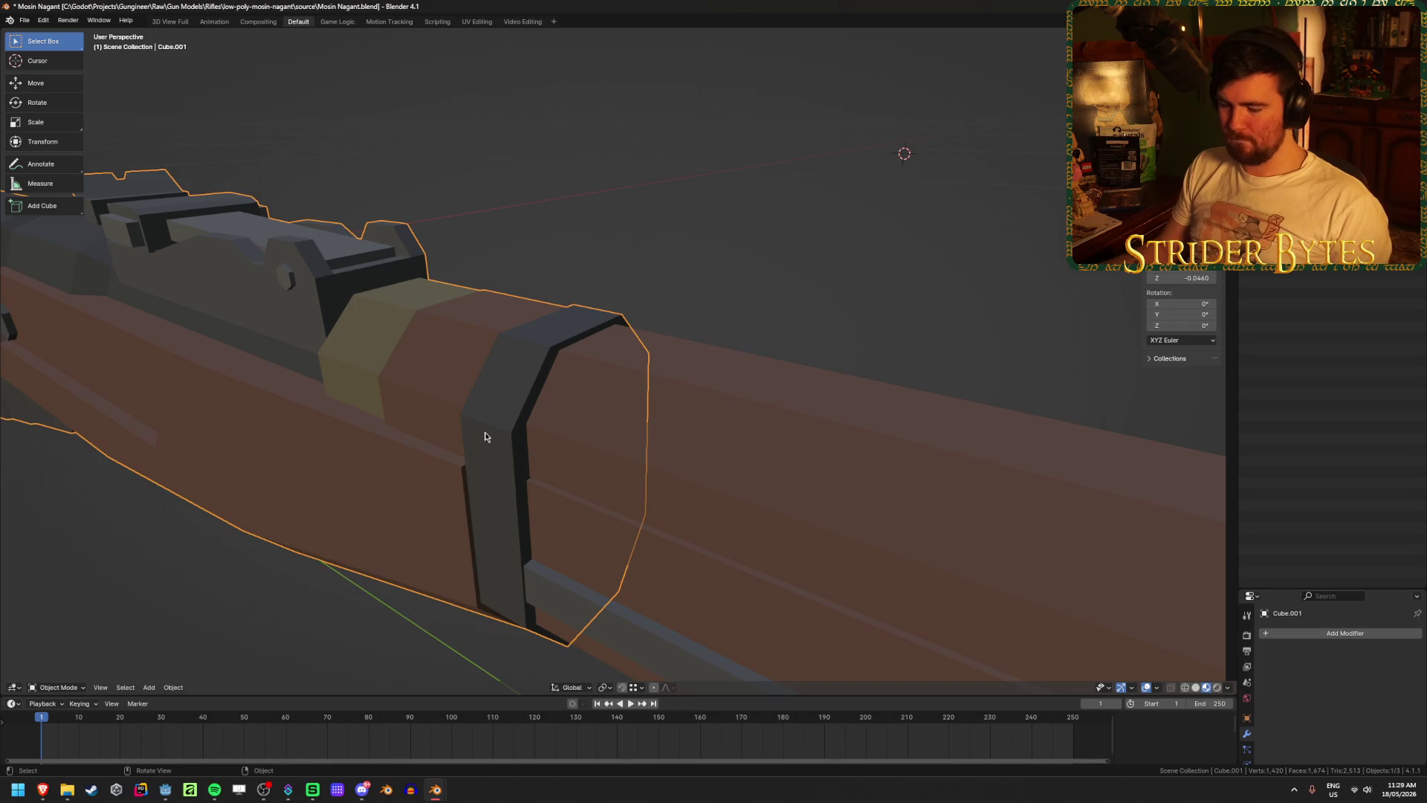
# - Hide the barrel and the front section so only the stock remains, then select it
pyautogui.press('h')
pyautogui.moveTo(485, 436)
pyautogui.mouseDown(button='middle')
pyautogui.moveTo(542, 430)
pyautogui.moveTo(531, 335)
pyautogui.mouseUp(button='middle')
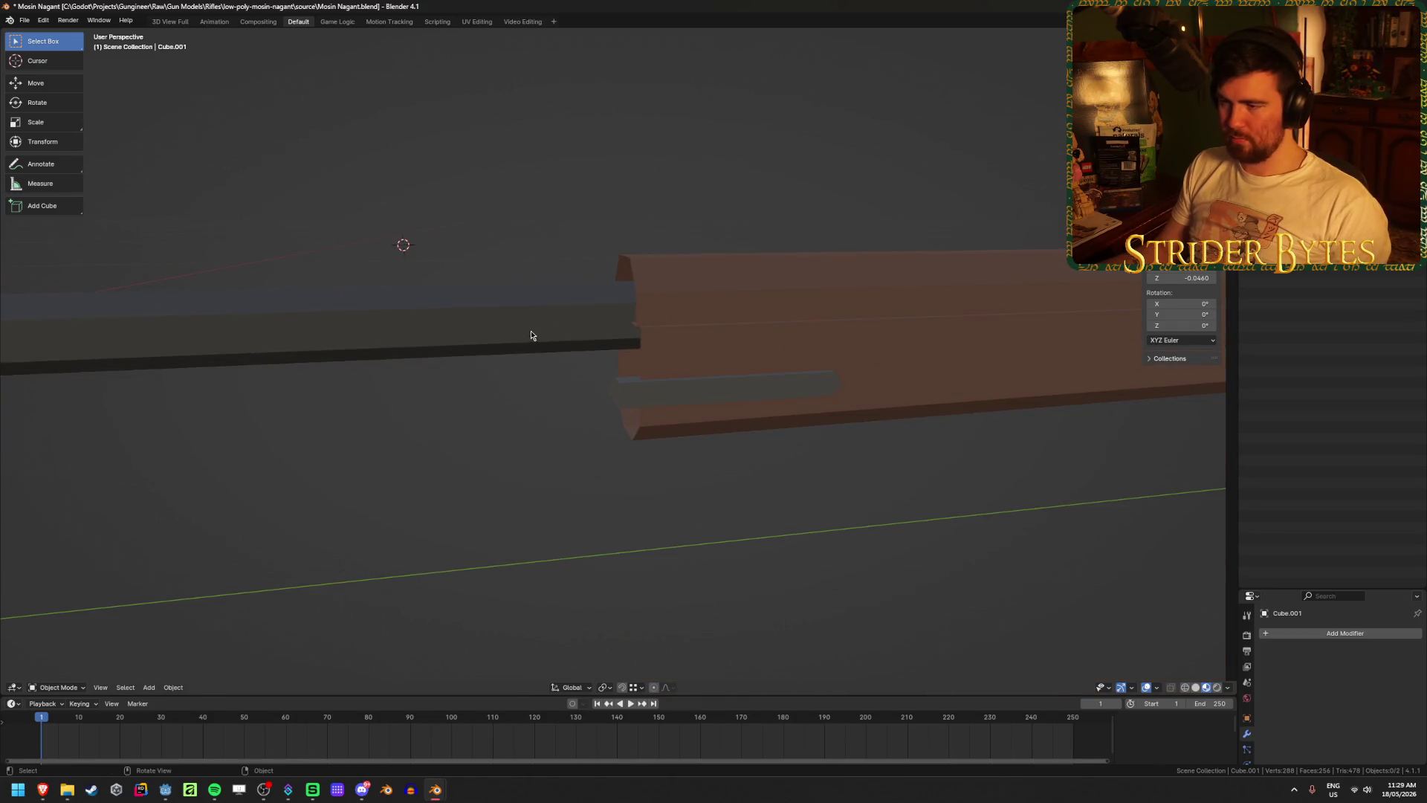
pyautogui.click(374, 306)
pyautogui.press('h')
pyautogui.moveTo(395, 402)
pyautogui.mouseDown(button='middle')
pyautogui.moveTo(421, 401)
pyautogui.moveTo(554, 494)
pyautogui.moveTo(575, 493)
pyautogui.moveTo(555, 478)
pyautogui.moveTo(854, 515)
pyautogui.mouseUp(button='middle')
pyautogui.click(721, 293)
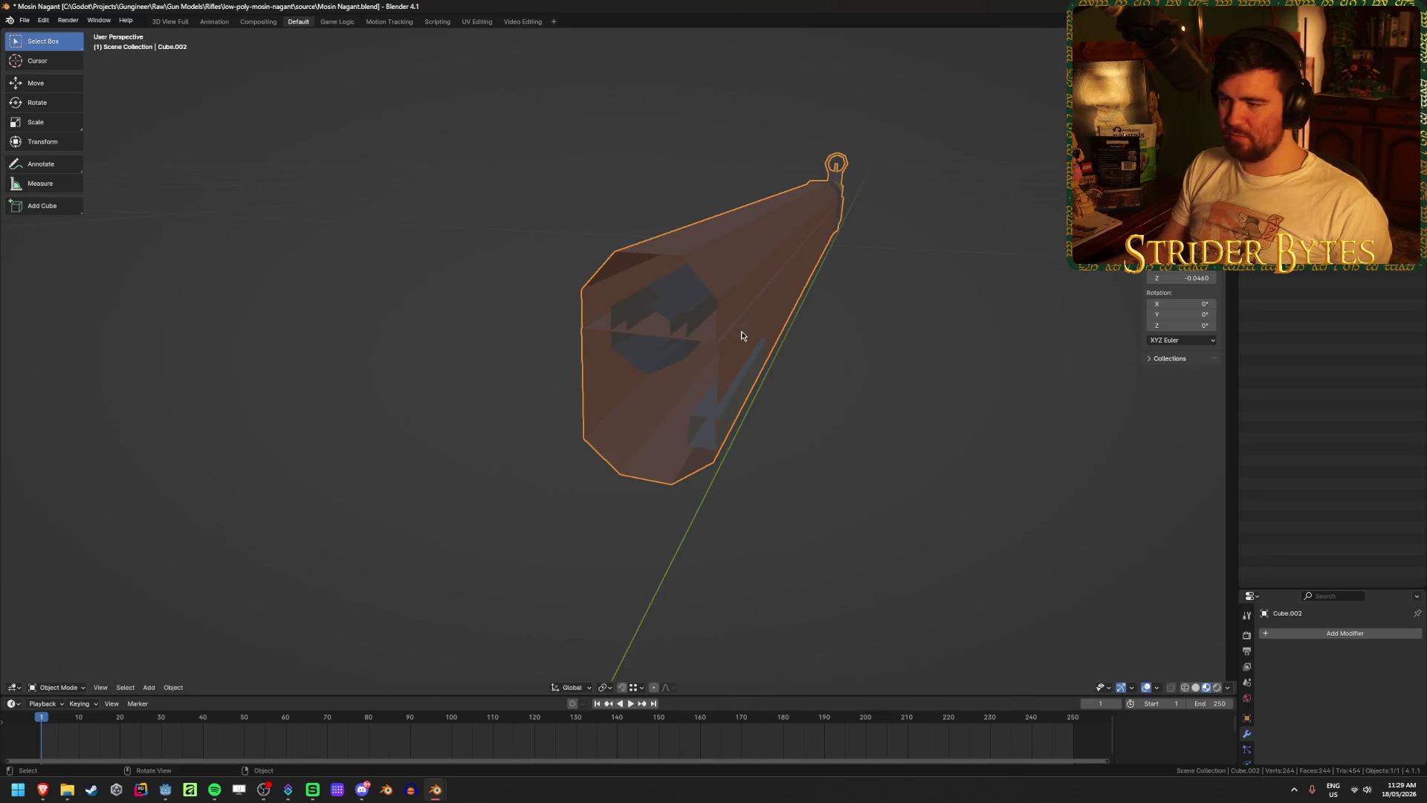
# - Fill the stock's open front end, lower side opening and small box opening with faces
pyautogui.moveTo(742, 336); pyautogui.dragTo(633, 484, button='middle')
pyautogui.scroll(3, 676, 417)
pyautogui.press('Tab')
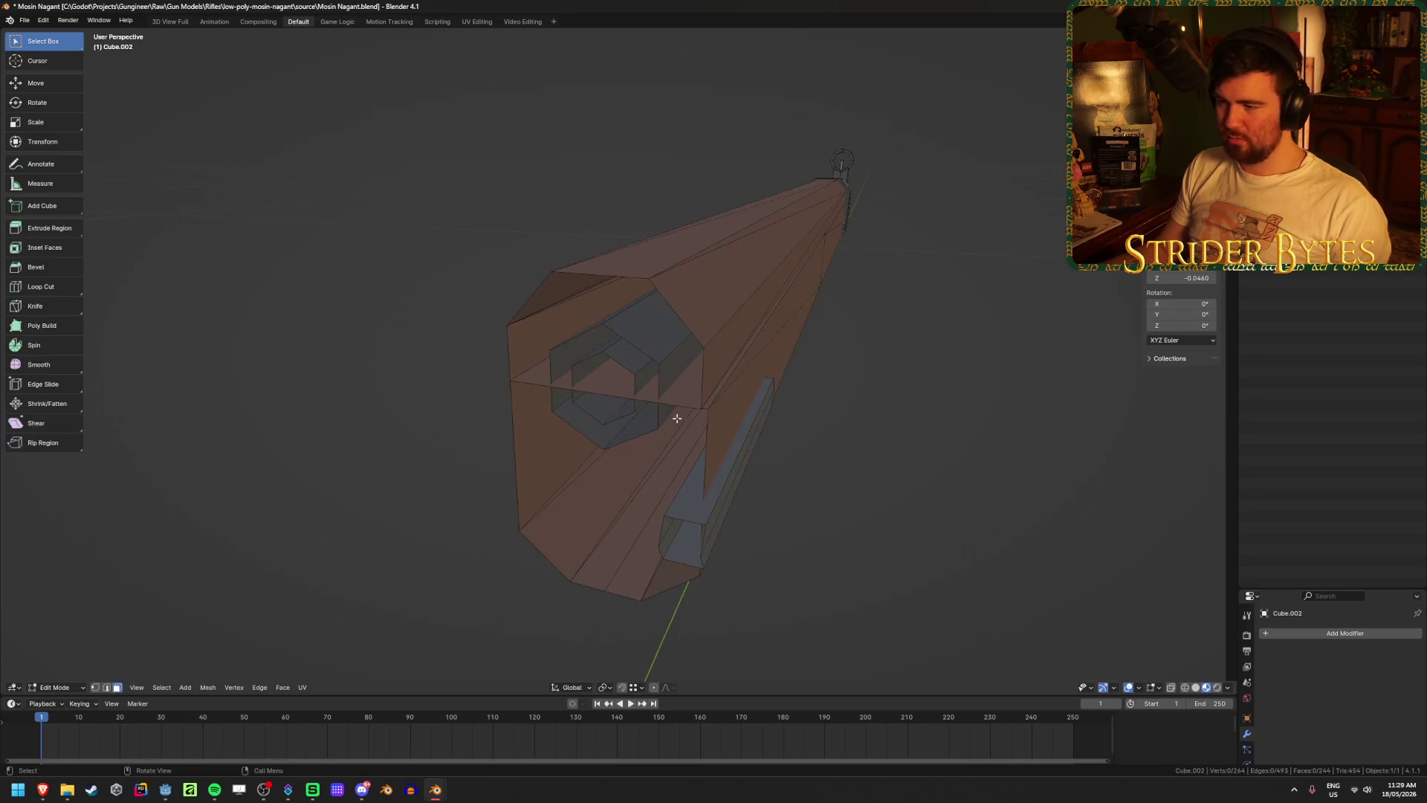
pyautogui.press('1')
pyautogui.keyDown('alt'); pyautogui.click(686, 317); pyautogui.keyUp('alt')
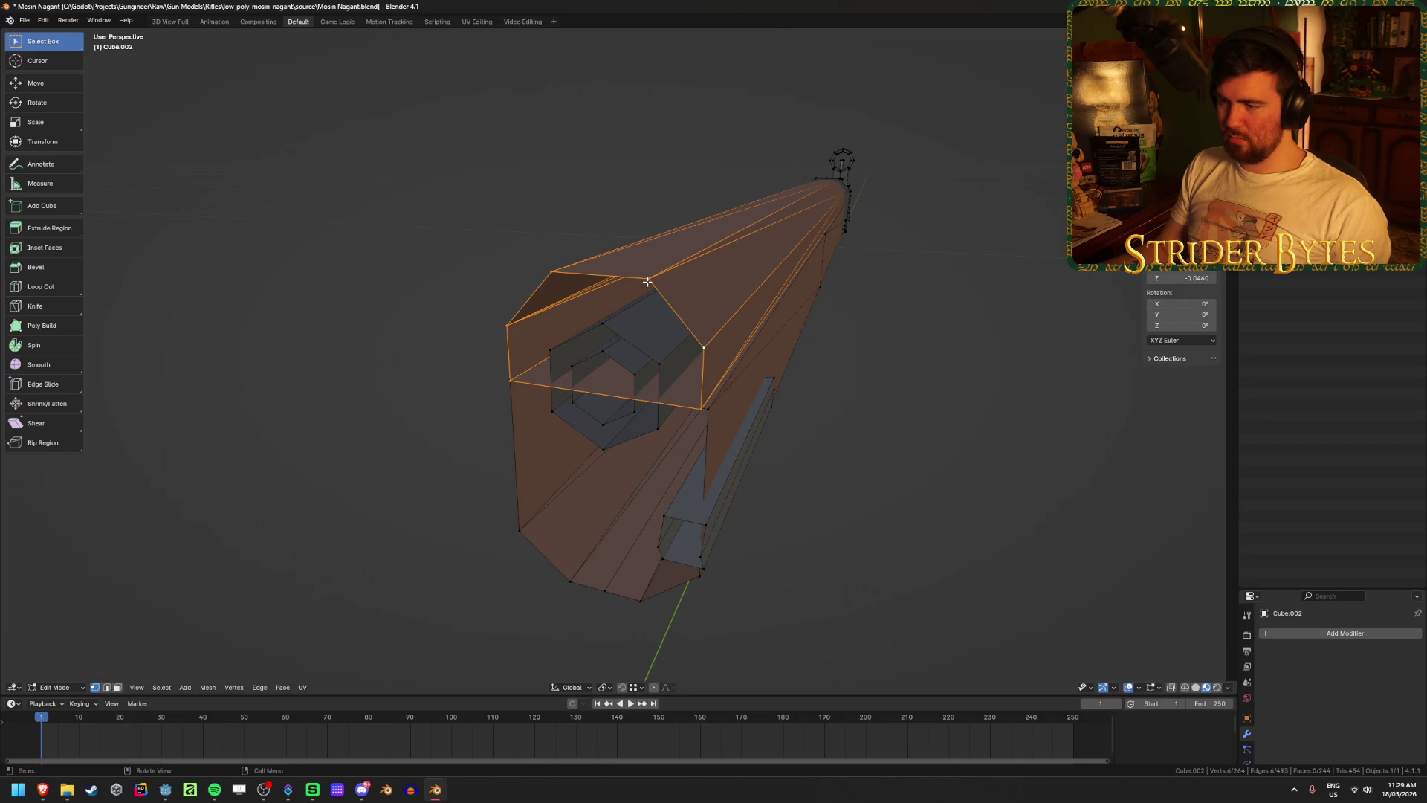
pyautogui.press('f')
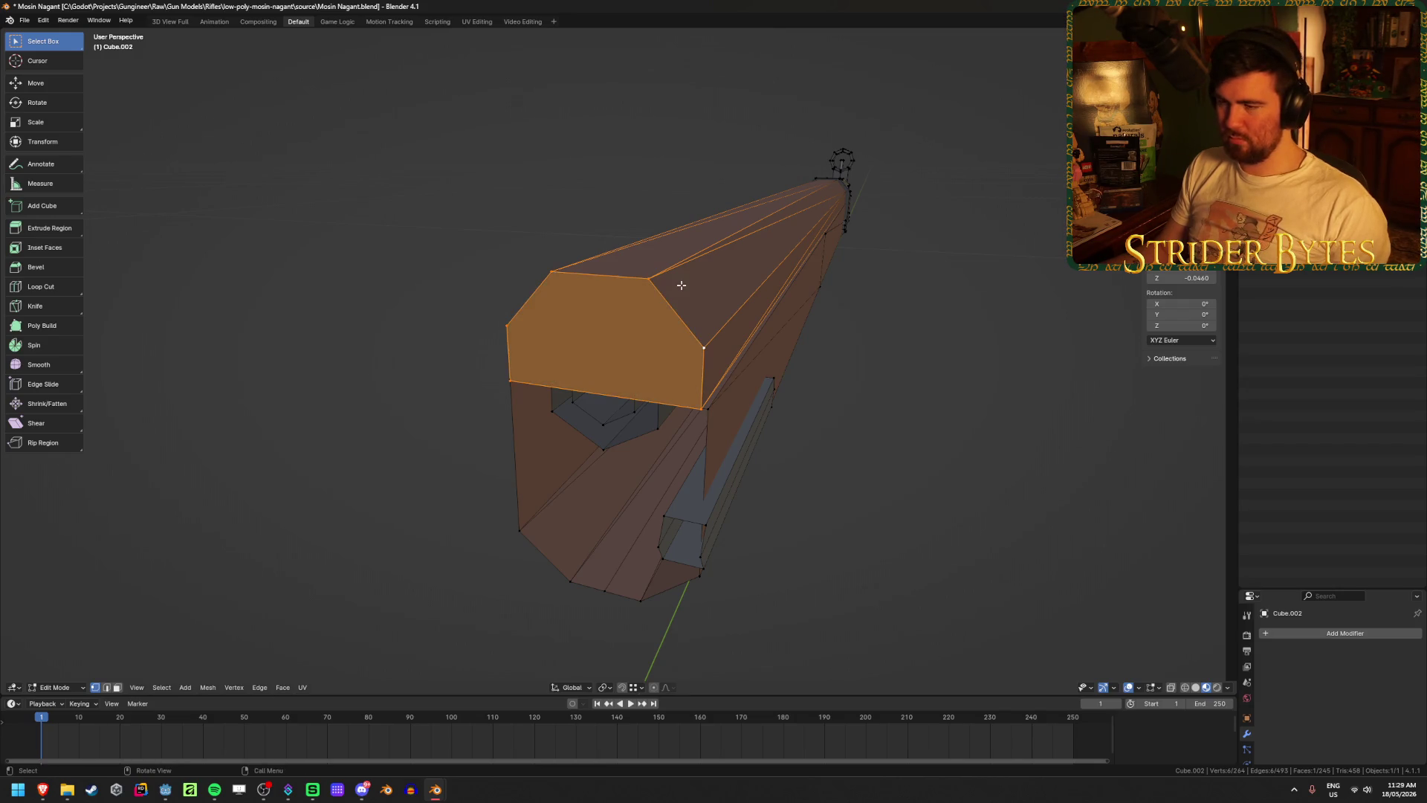
pyautogui.keyDown('alt'); pyautogui.click(705, 440); pyautogui.keyUp('alt')
pyautogui.press('f')
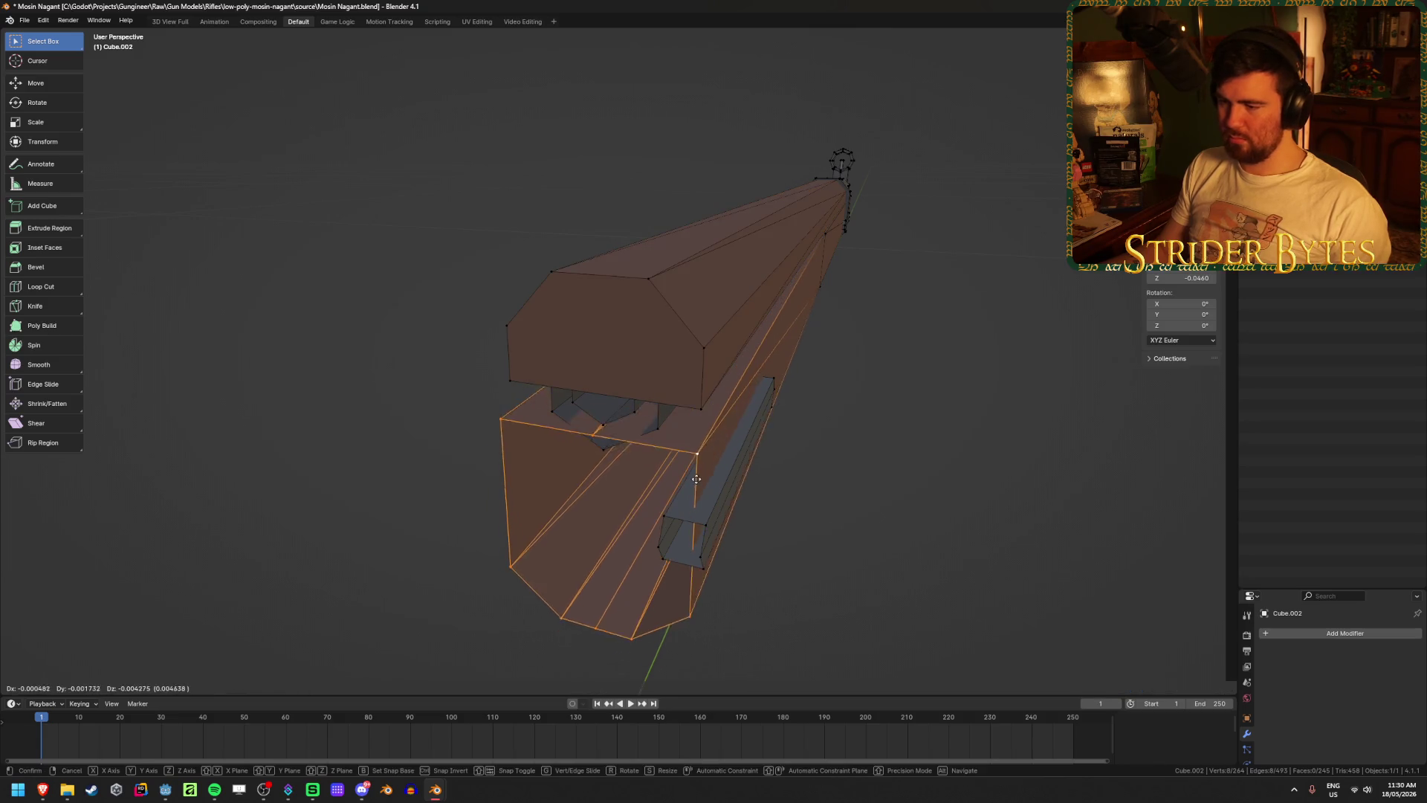
pyautogui.hotkey('ctrl', 'z')
pyautogui.press('f')
pyautogui.keyDown('alt'); pyautogui.click(688, 515); pyautogui.keyUp('alt')
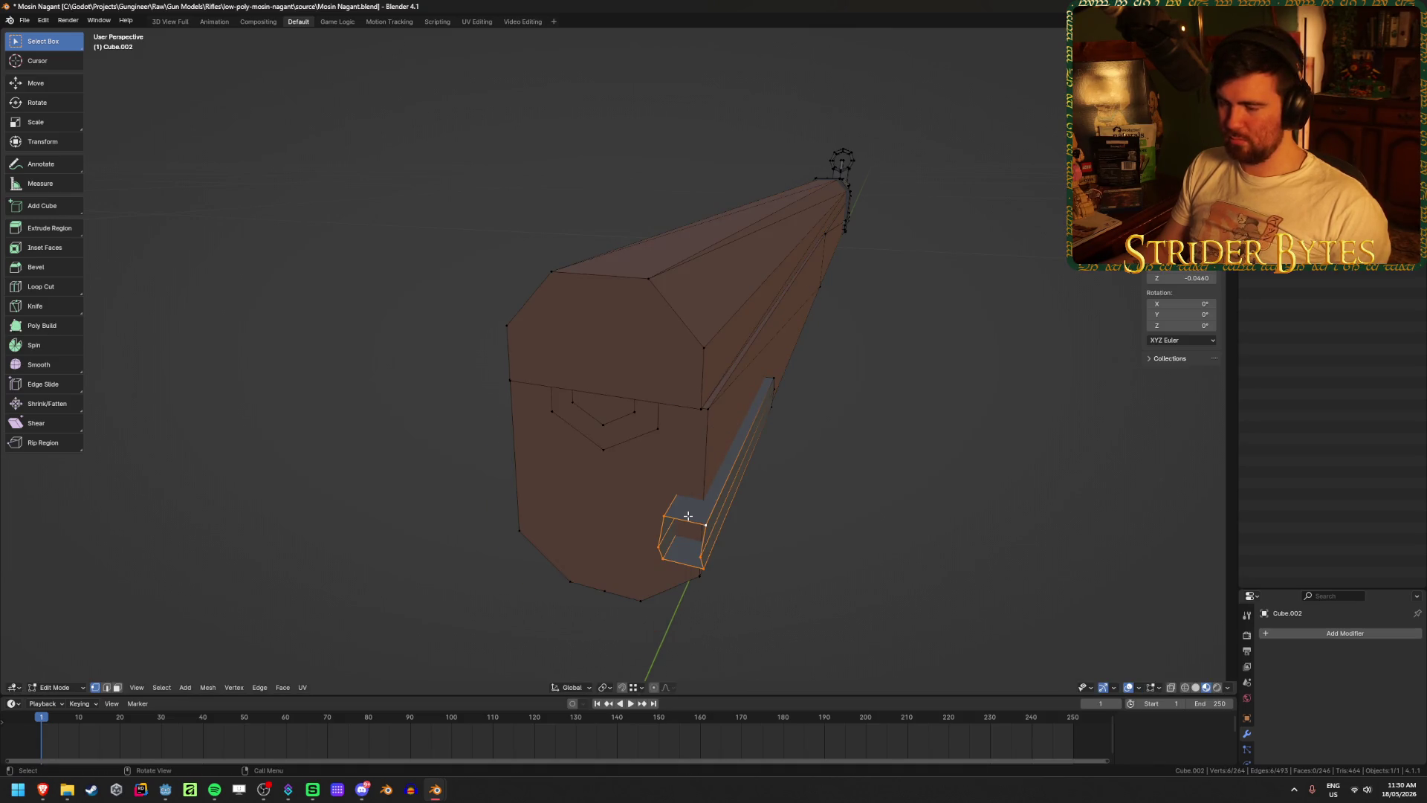
pyautogui.press('f')
# - Bridge the inner and outer hexagon loops at the barrel end, then shift the ring along Y
pyautogui.hotkey('alt', 'z')
pyautogui.press('2')
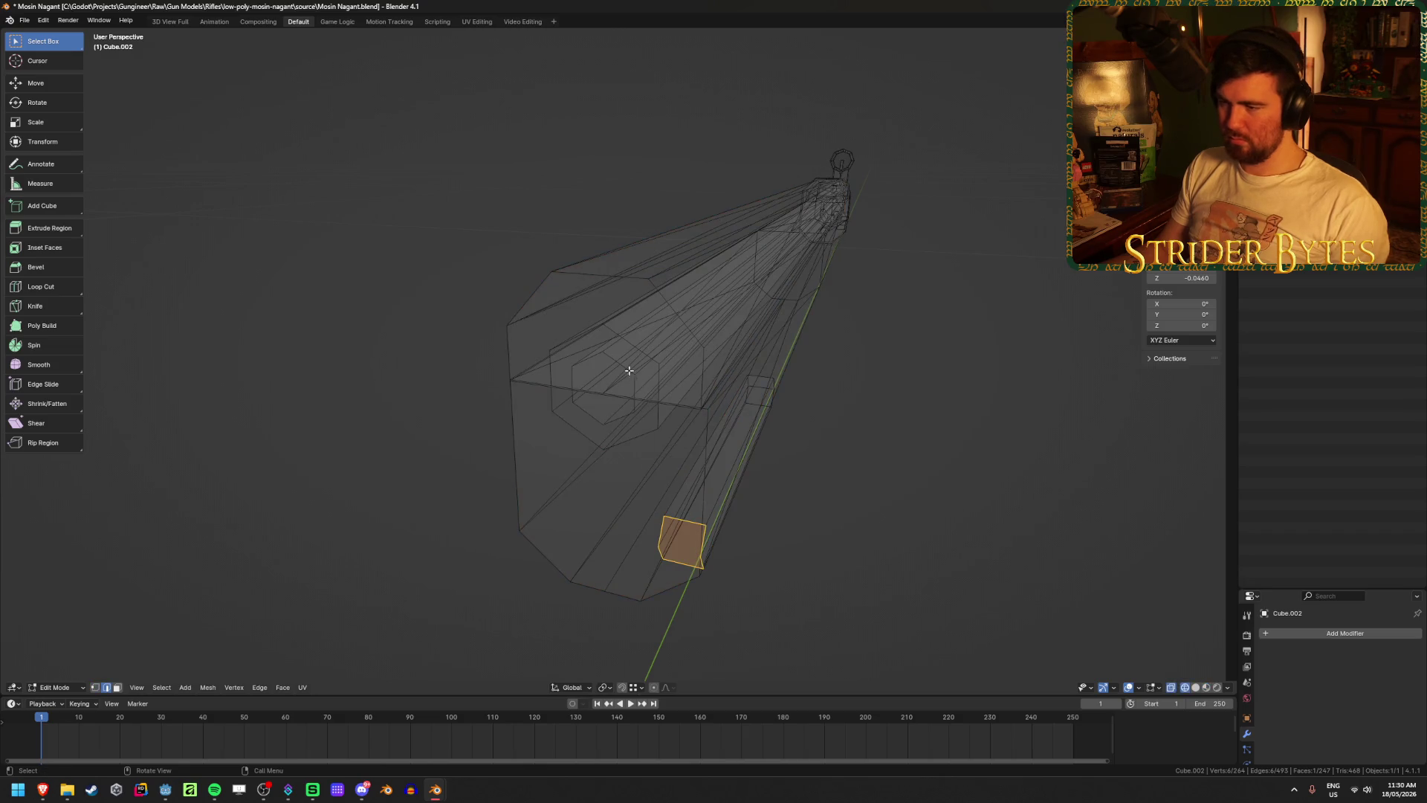
pyautogui.keyDown('alt'); pyautogui.click(618, 363); pyautogui.keyUp('alt')
pyautogui.keyDown('alt'); pyautogui.keyDown('shift'); pyautogui.click(627, 337); pyautogui.keyUp('shift'); pyautogui.keyUp('alt')
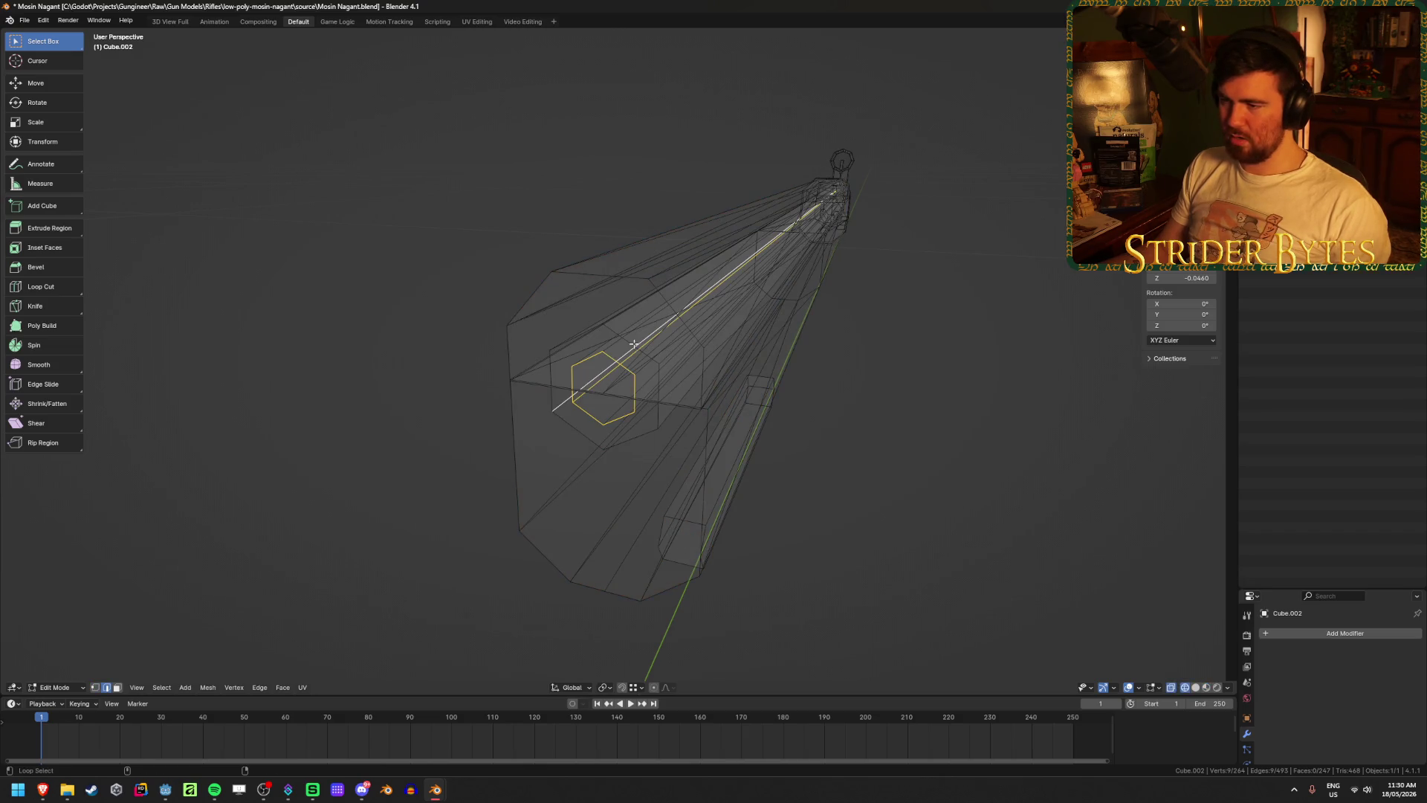
pyautogui.keyDown('alt'); pyautogui.click(620, 360); pyautogui.keyUp('alt')
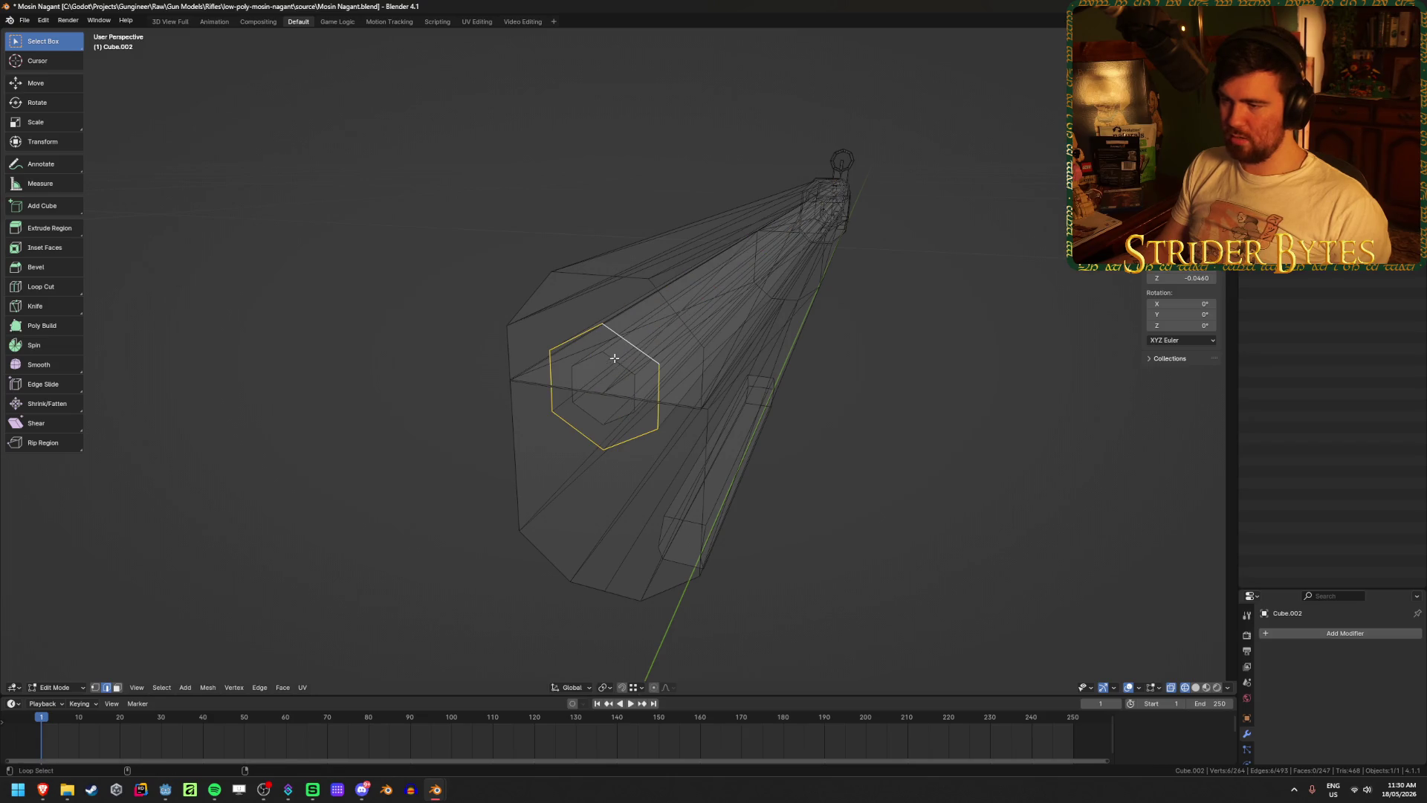
pyautogui.rightClick(611, 358)
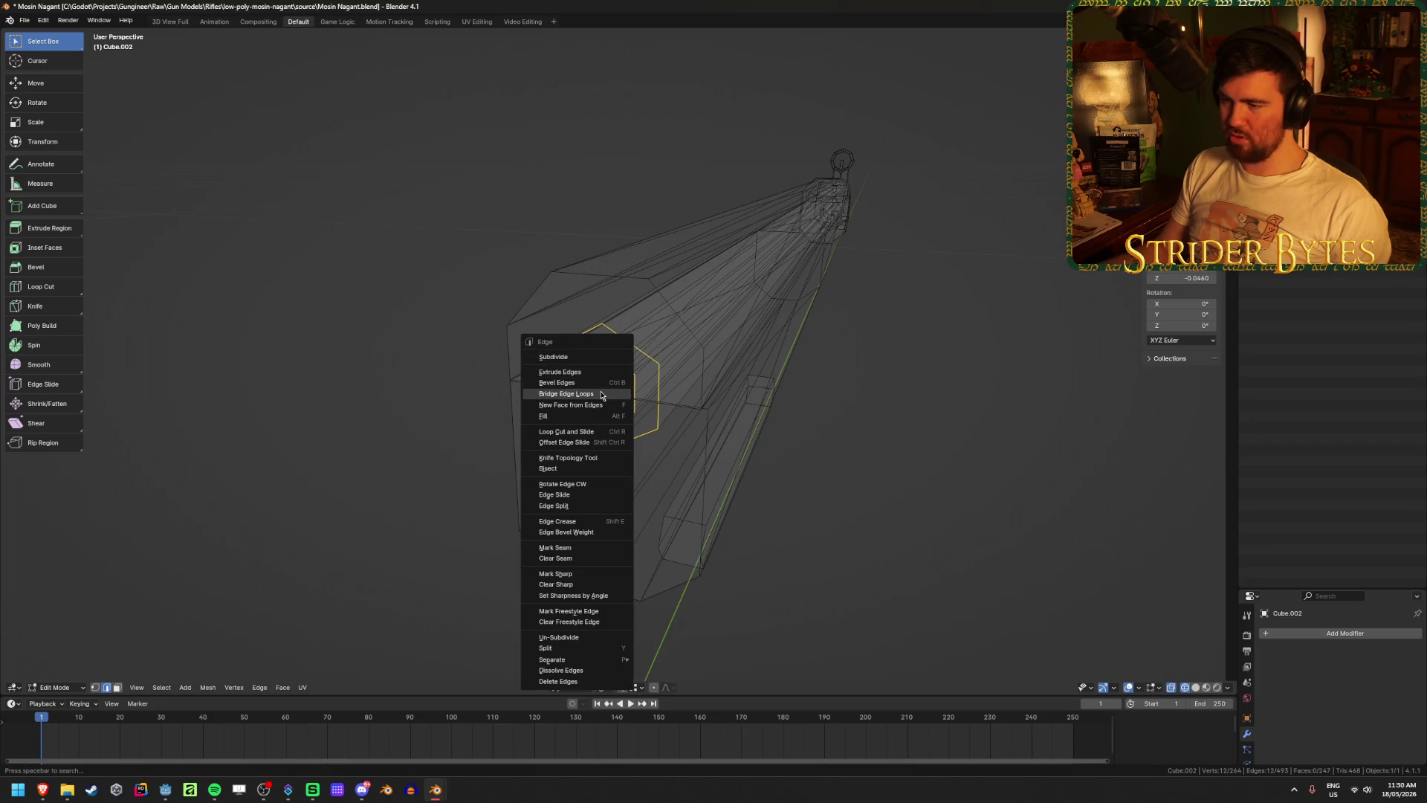
pyautogui.click(594, 392)
pyautogui.hotkey('alt', 'z')
pyautogui.moveTo(726, 399); pyautogui.dragTo(783, 417, button='middle')
pyautogui.press('g')
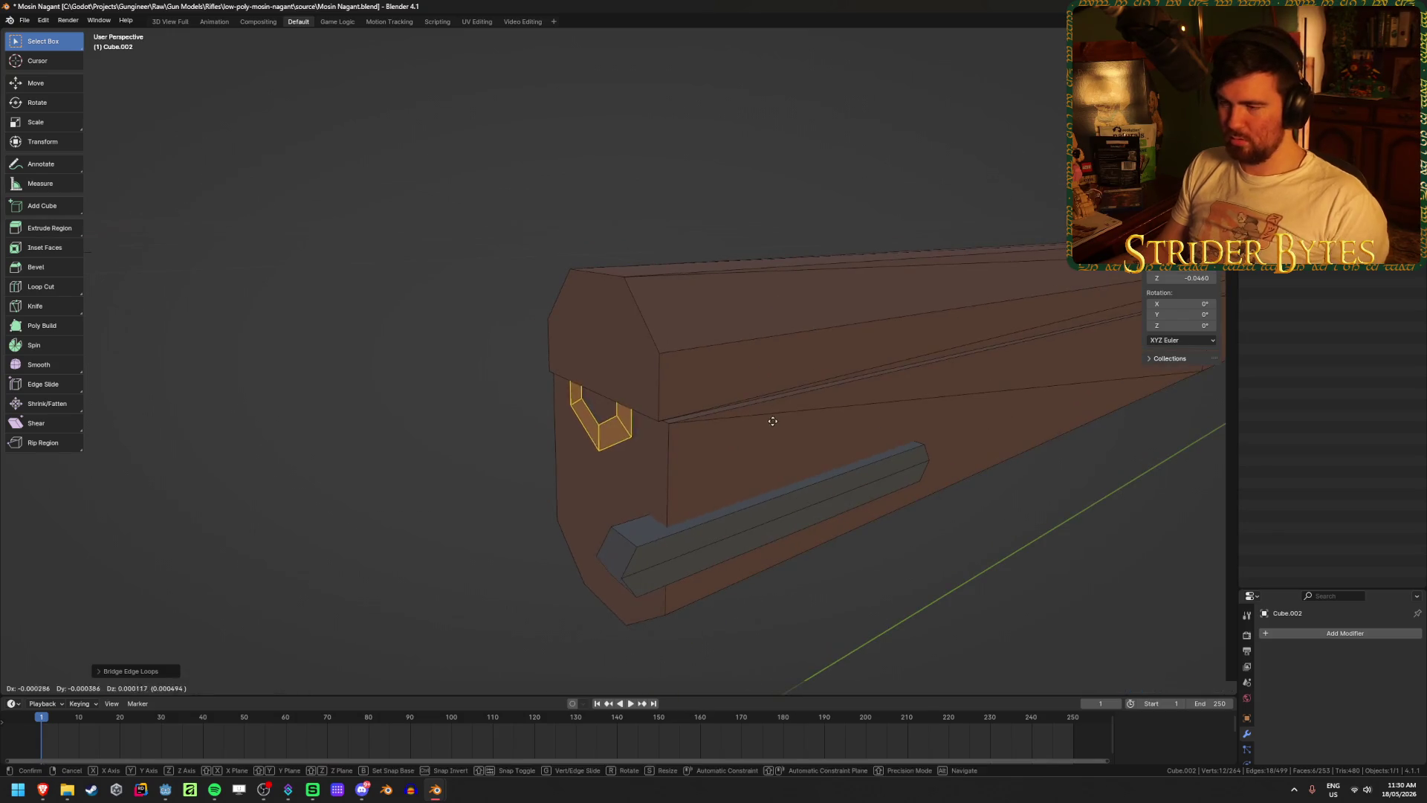
pyautogui.press('y')
pyautogui.click(752, 427)
# - Check the barrel from several angles, then deselect it and reveal all hidden rifle parts
pyautogui.press('Tab')
pyautogui.scroll(-3, 425, 473)
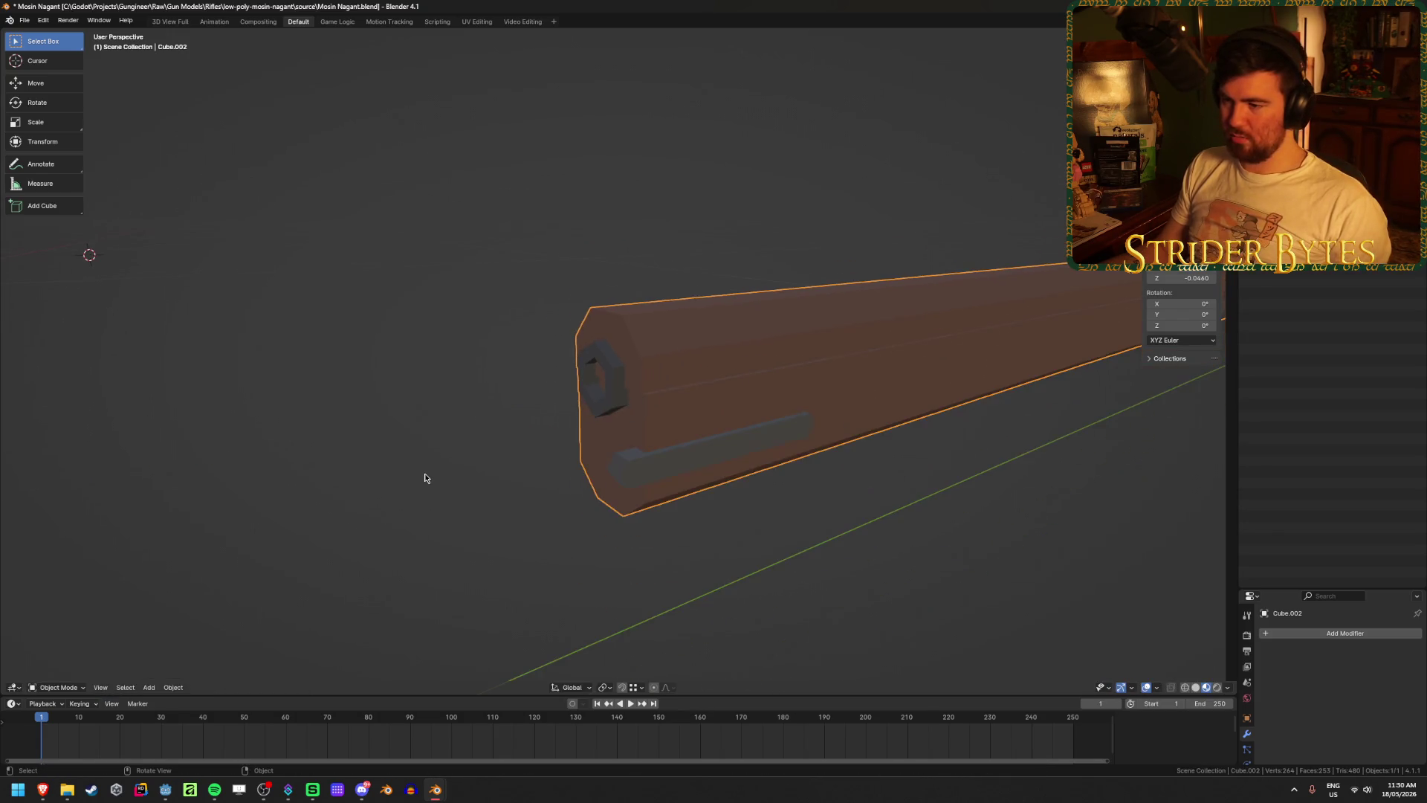
pyautogui.moveTo(425, 473)
pyautogui.mouseDown(button='middle')
pyautogui.moveTo(460, 457)
pyautogui.moveTo(431, 464)
pyautogui.moveTo(707, 478)
pyautogui.moveTo(634, 500)
pyautogui.moveTo(648, 478)
pyautogui.mouseUp(button='middle')
pyautogui.scroll(8, 648, 478)
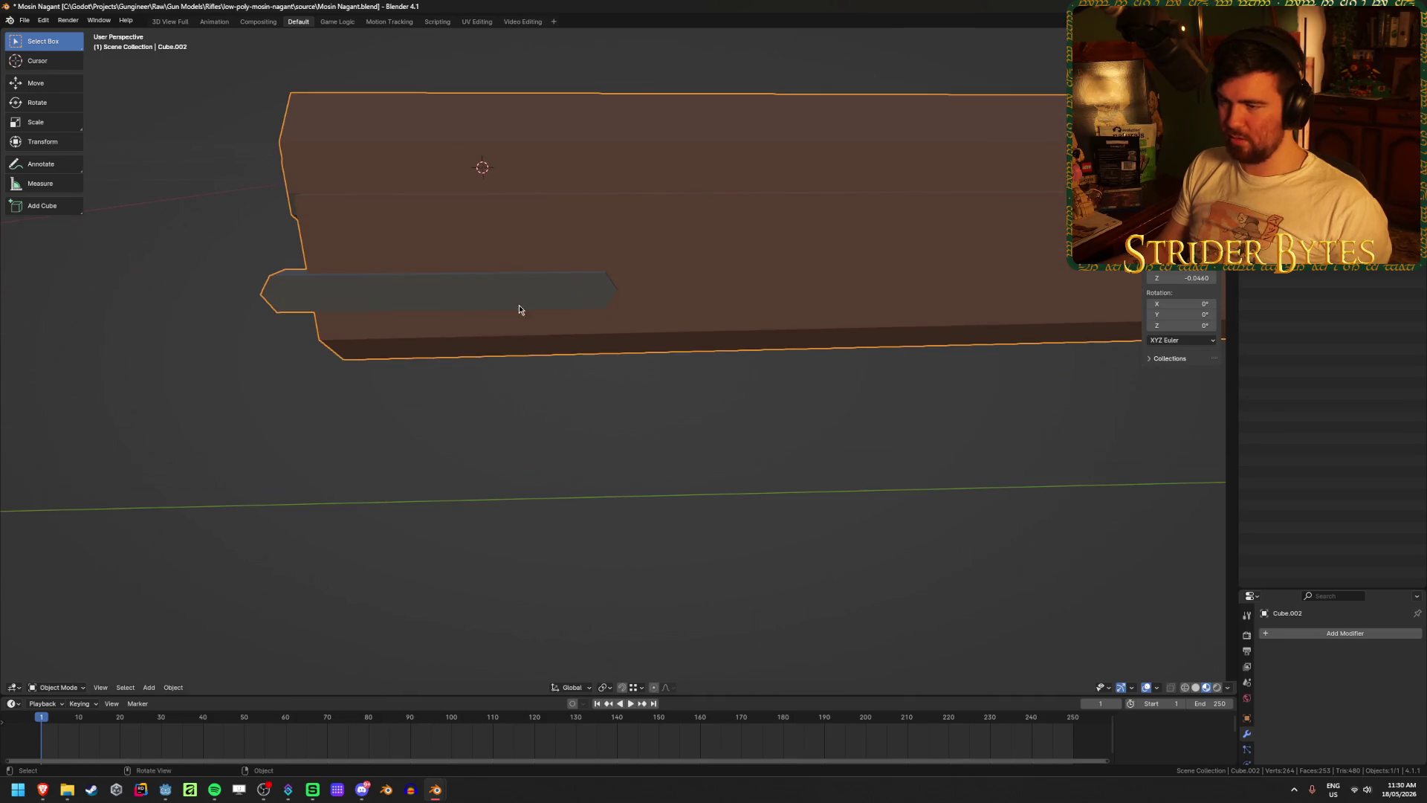
pyautogui.press('Tab')
pyautogui.moveTo(518, 303); pyautogui.dragTo(507, 420, button='middle')
pyautogui.press('Tab')
pyautogui.scroll(-4, 513, 434)
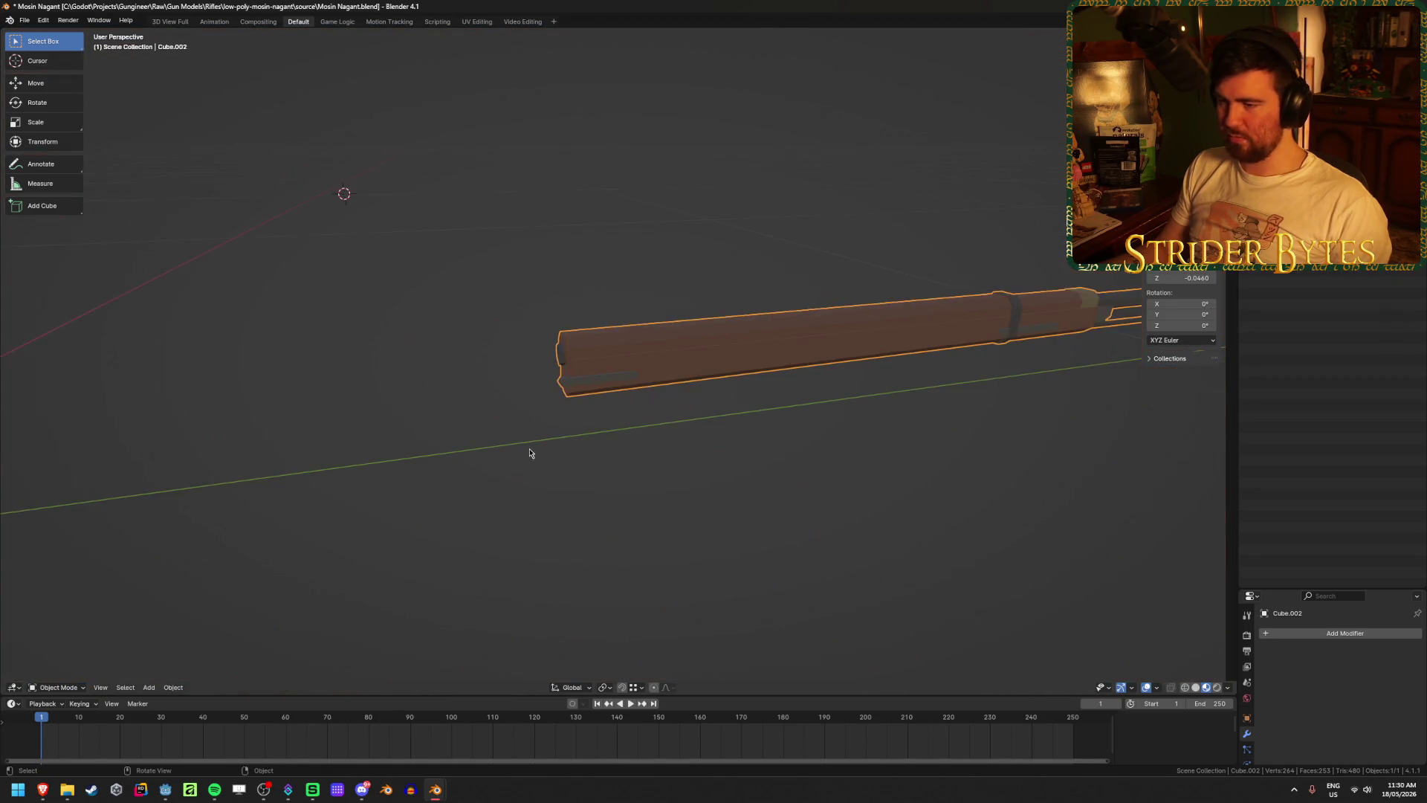
pyautogui.click(586, 482)
pyautogui.hotkey('alt', 'h')
# - Locate the thin bar along the receiver and hide the rifle stock
pyautogui.click(430, 453)
pyautogui.scroll(5, 626, 397)
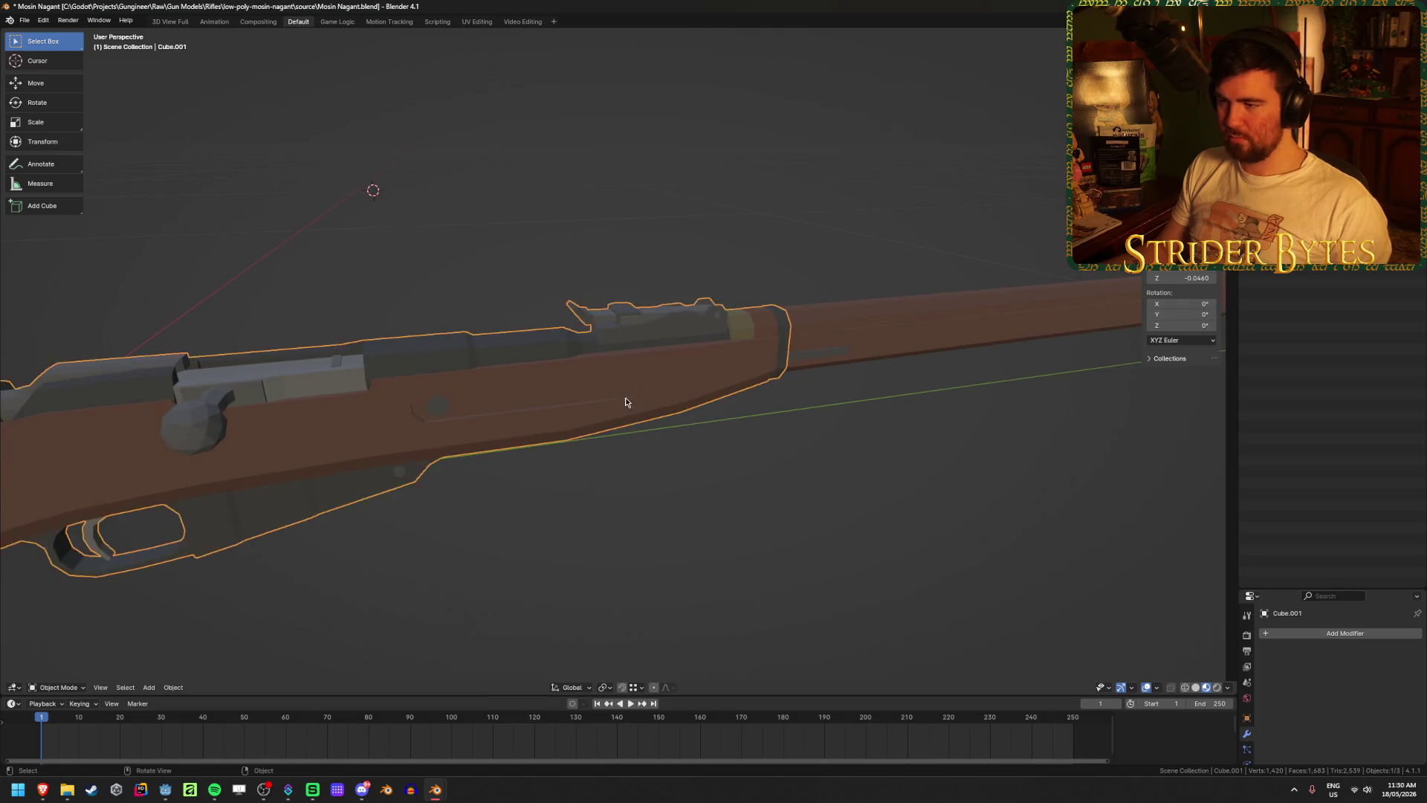
pyautogui.moveTo(626, 397); pyautogui.dragTo(720, 359, button='middle')
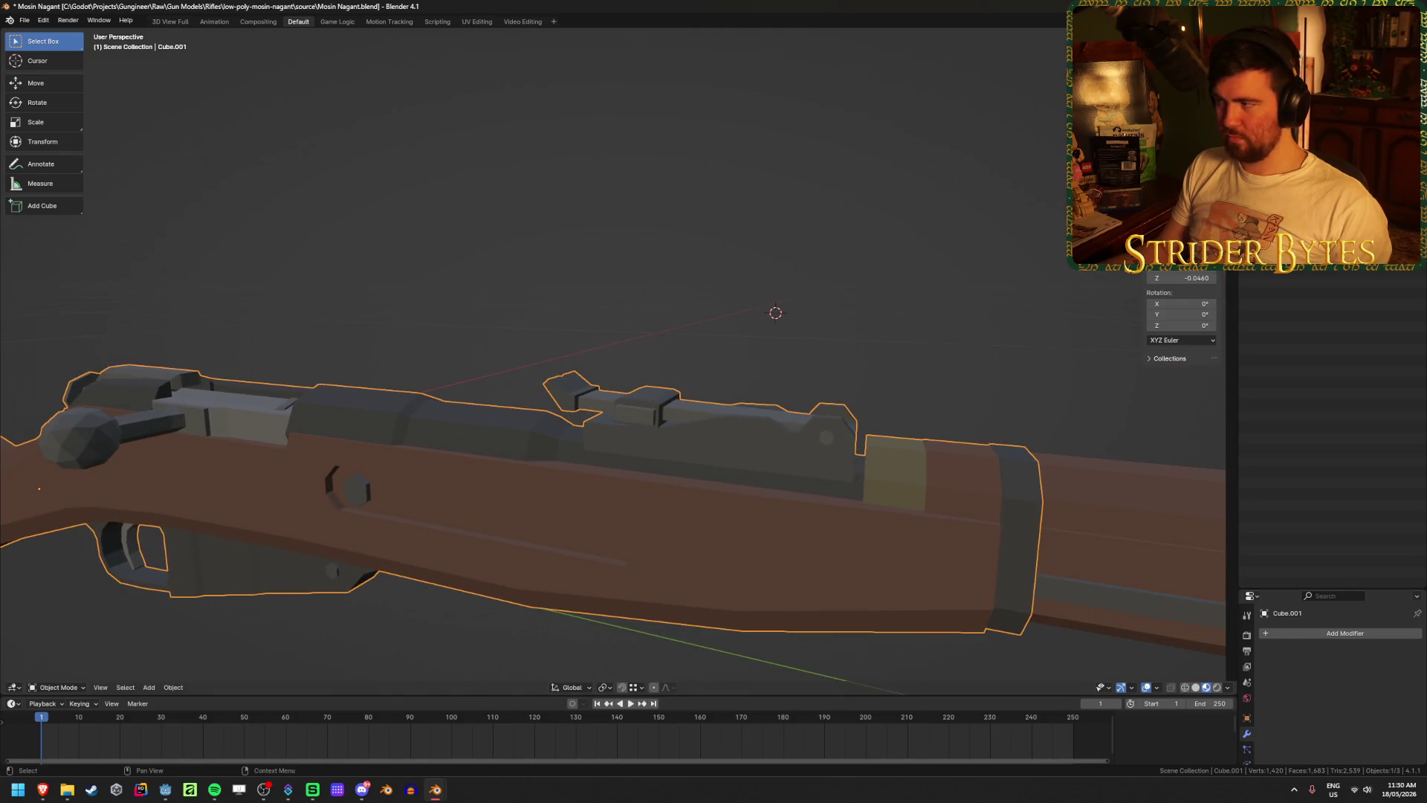
pyautogui.click(1115, 535)
pyautogui.click(706, 468)
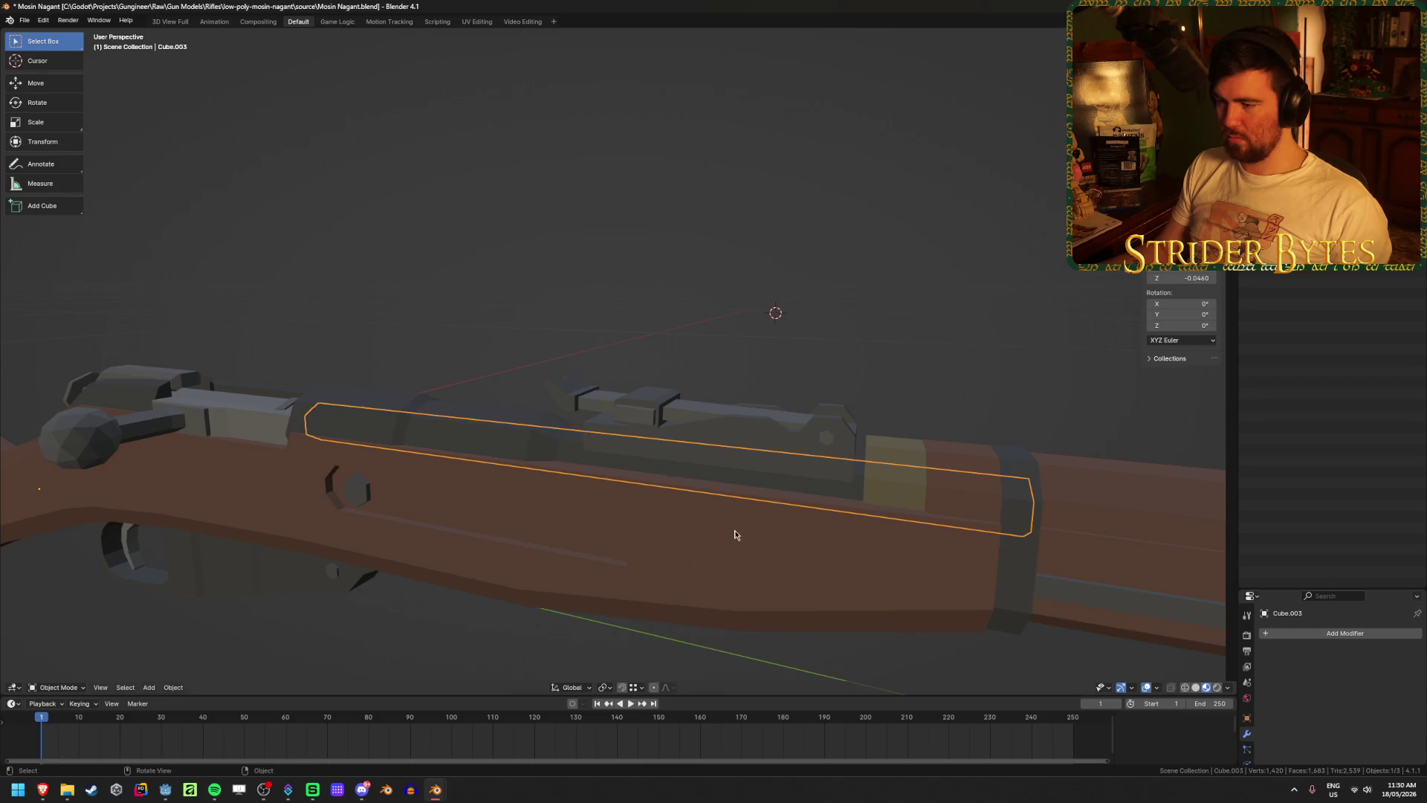
pyautogui.click(670, 565)
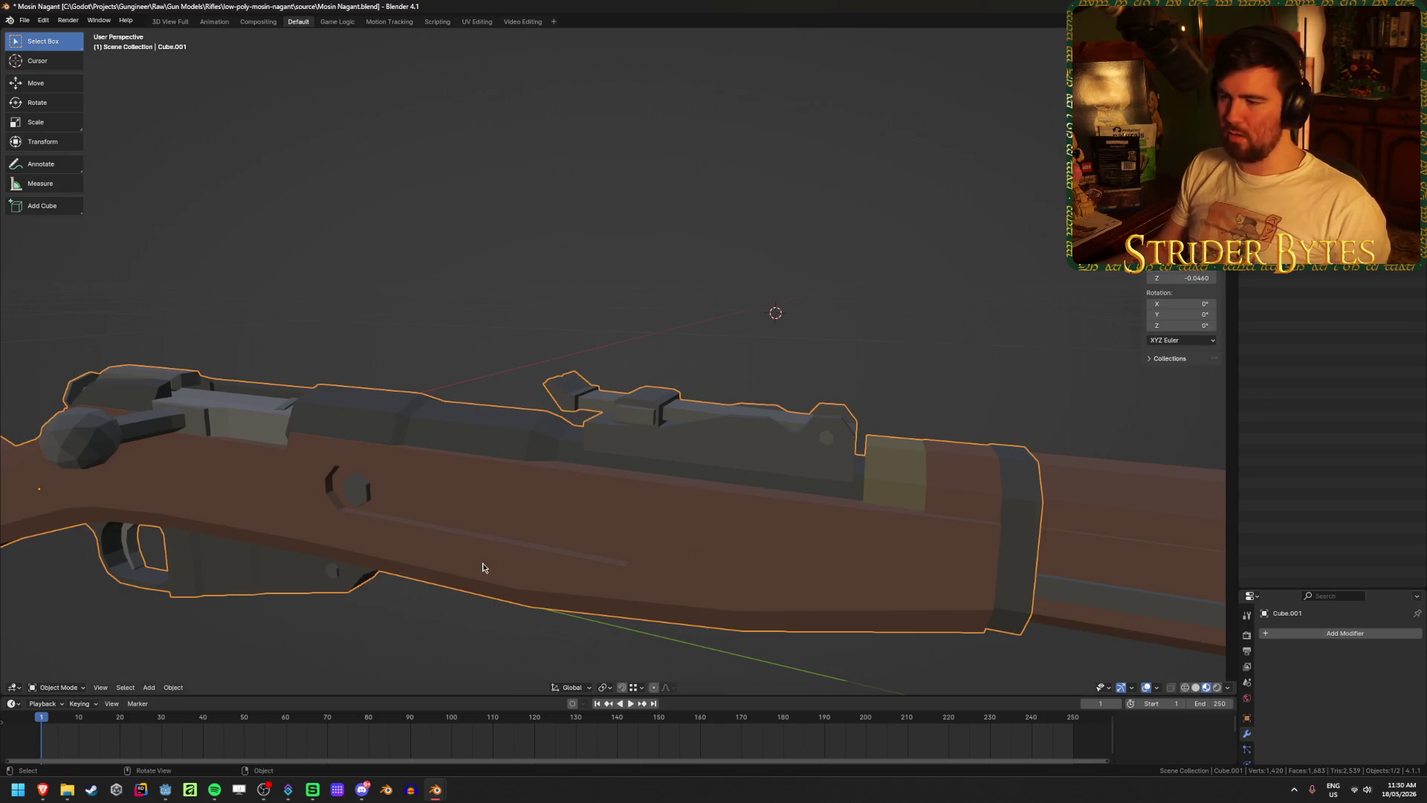
pyautogui.moveTo(483, 567)
pyautogui.mouseDown(button='middle')
pyautogui.moveTo(587, 583)
pyautogui.moveTo(470, 569)
pyautogui.moveTo(447, 593)
pyautogui.mouseUp(button='middle')
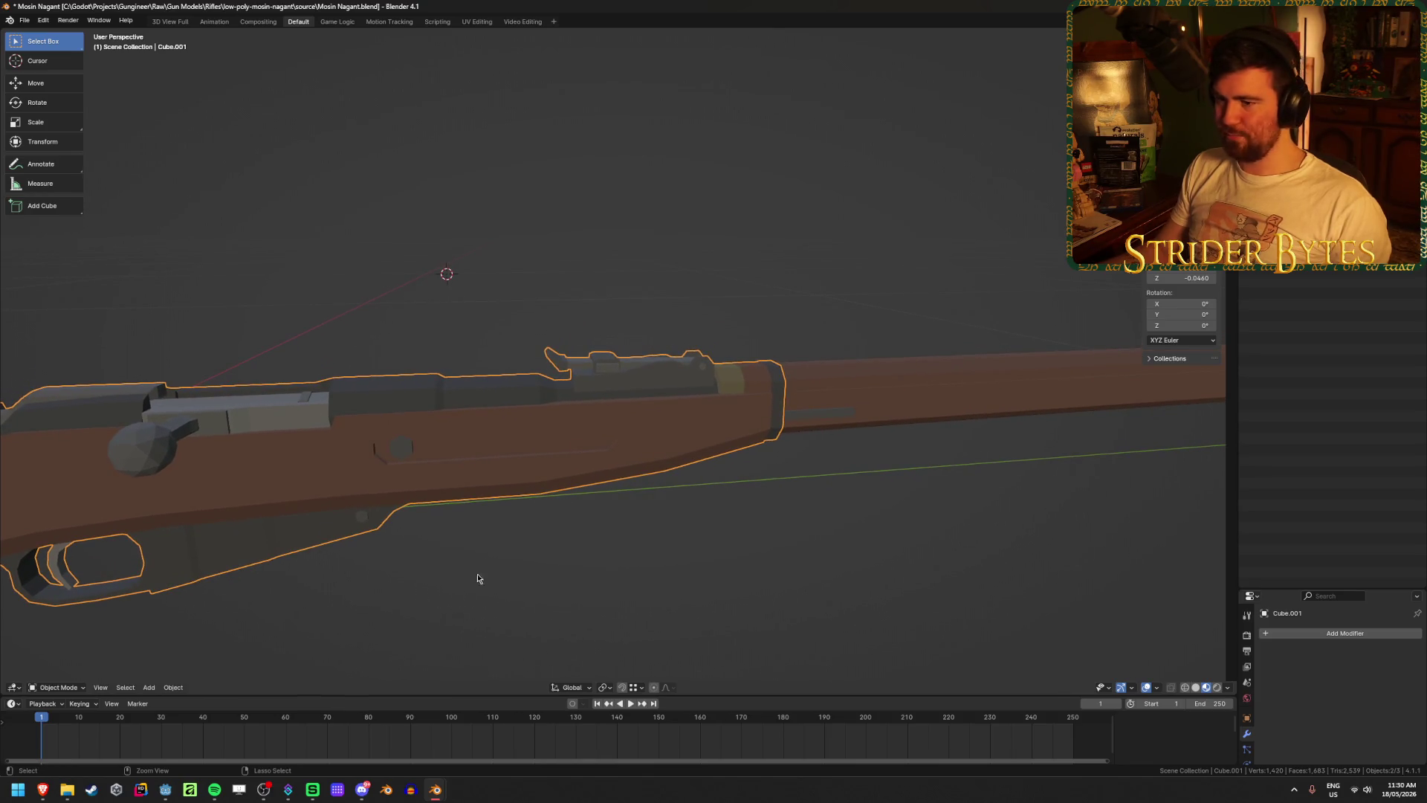
pyautogui.press('h')
# - Bridge the thin bar's hexagonal end loops into a solid ring with Bridge Edge Loops
pyautogui.click(456, 415)
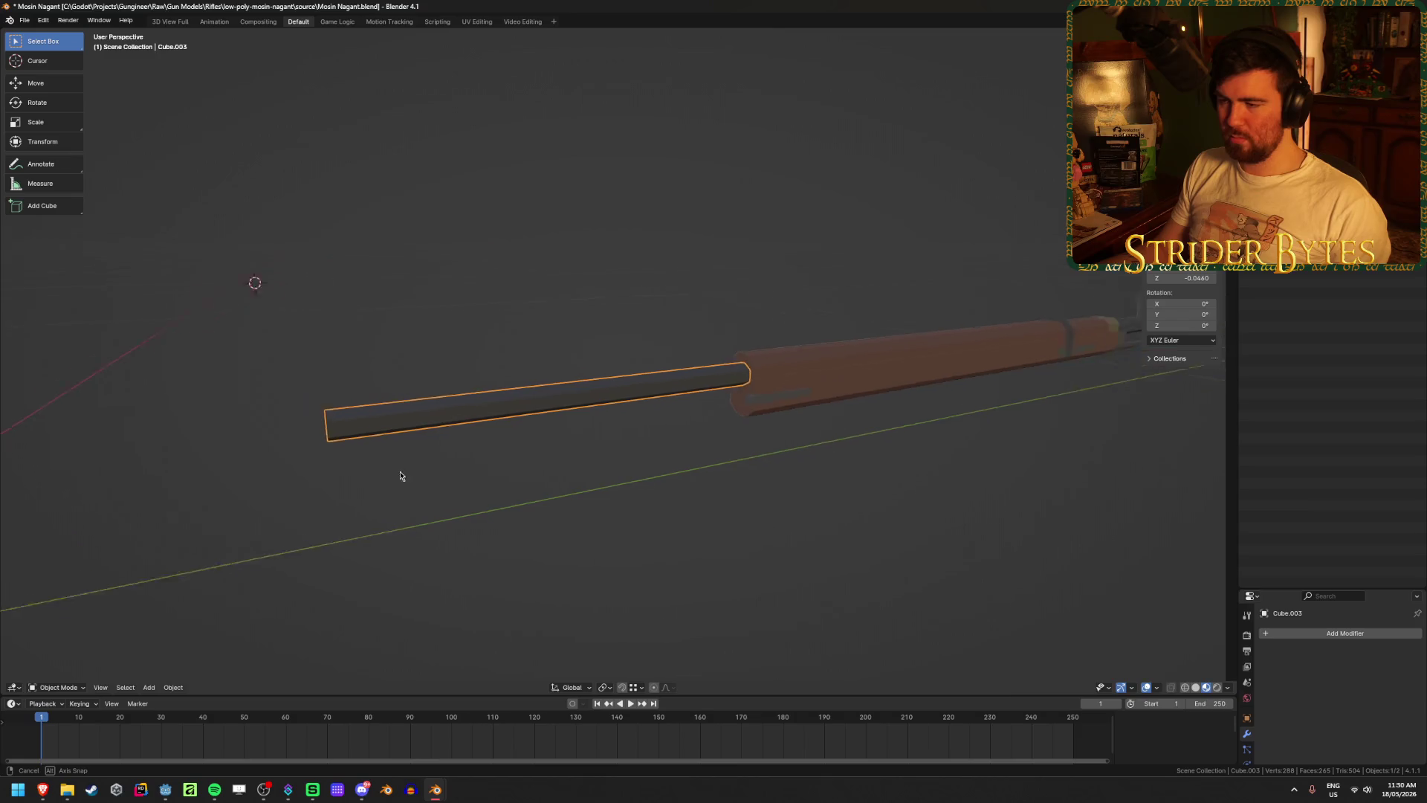
pyautogui.moveTo(398, 470); pyautogui.dragTo(493, 446, button='middle')
pyautogui.press('Tab')
pyautogui.scroll(5, 583, 465)
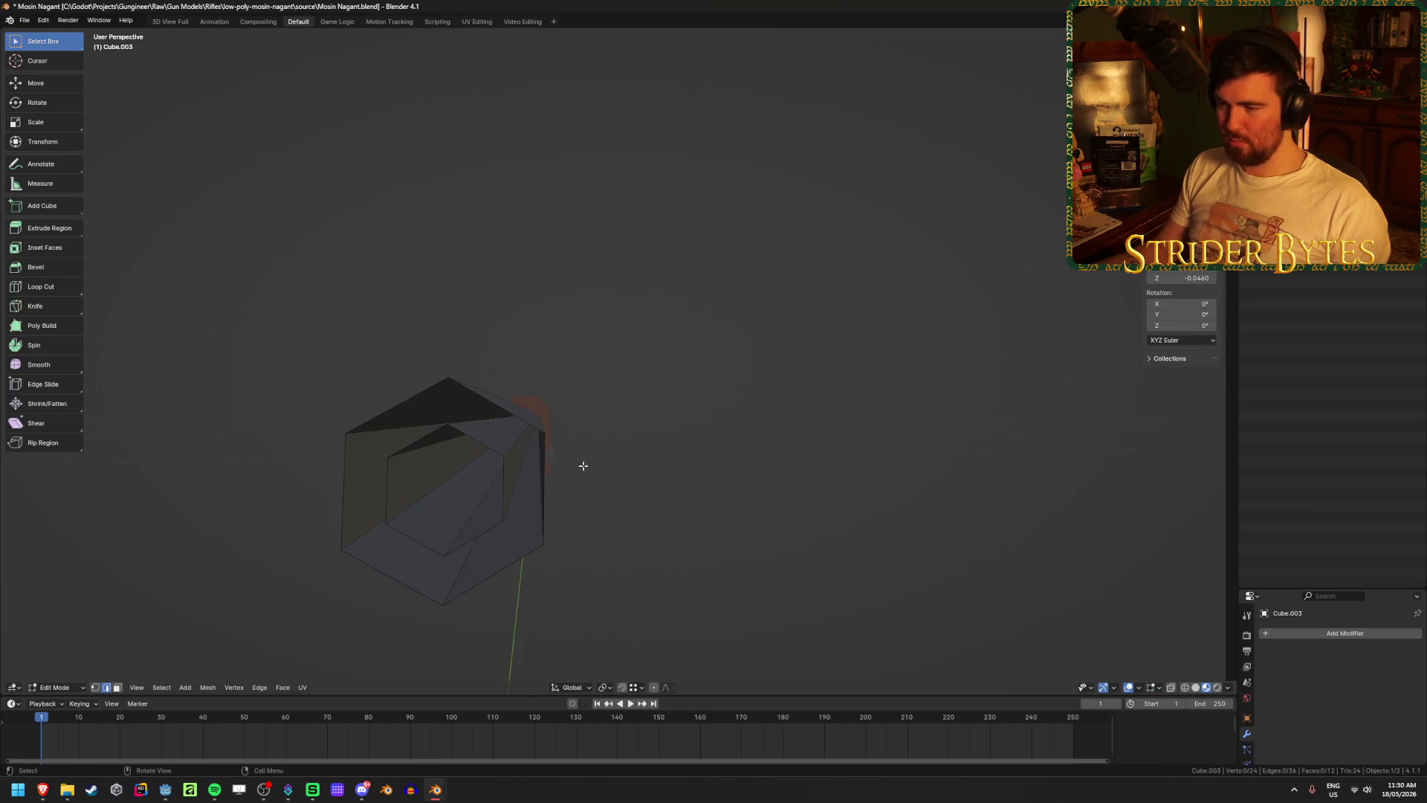
pyautogui.keyDown('alt'); pyautogui.click(507, 410); pyautogui.keyUp('alt')
pyautogui.hotkey('ctrl', 'e')
pyautogui.click(479, 448)
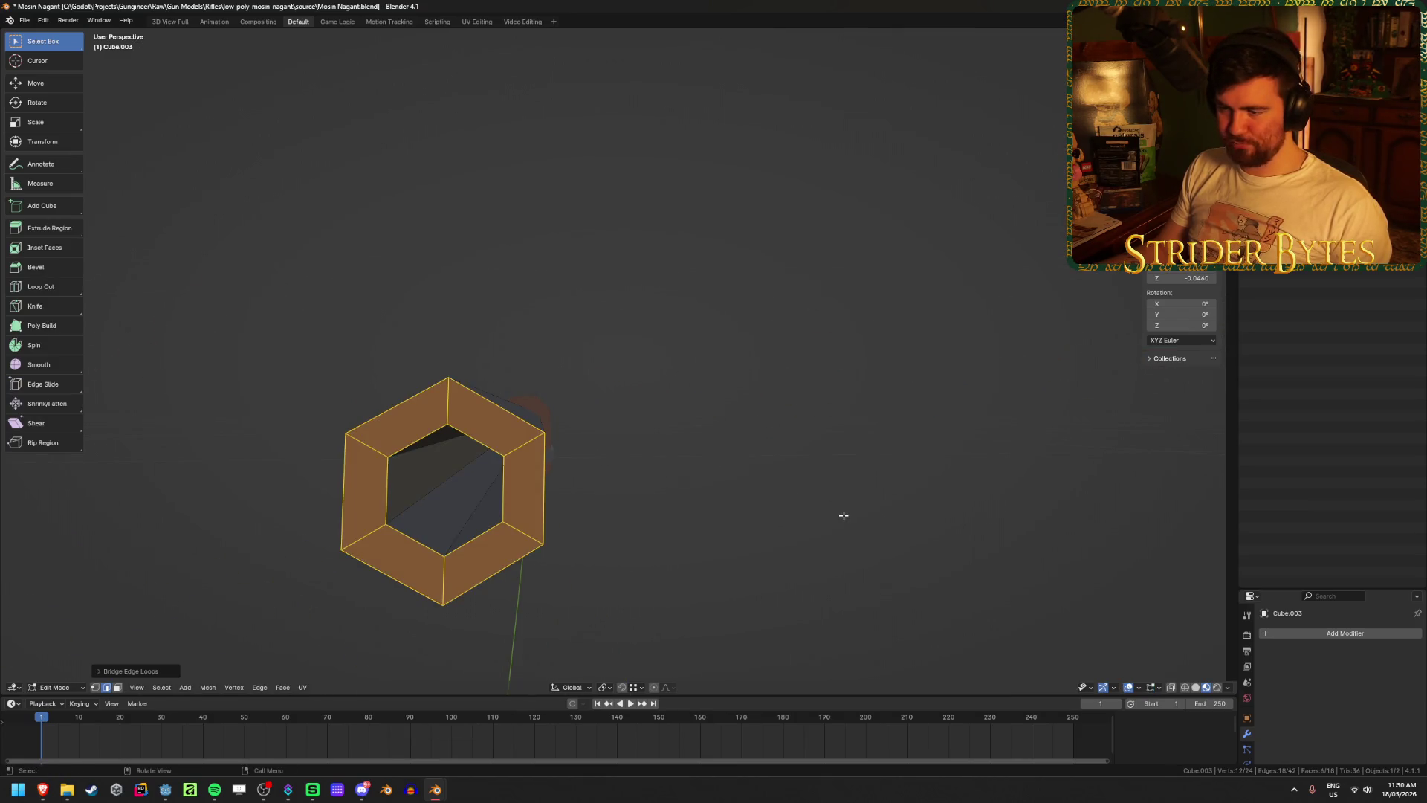
pyautogui.press('Tab')
# - Reveal all rifle parts, switch the viewport to wireframe, and select the whole rifle
pyautogui.hotkey('alt', 'h')
pyautogui.moveTo(841, 517)
pyautogui.mouseDown(button='middle')
pyautogui.moveTo(733, 548)
pyautogui.moveTo(496, 466)
pyautogui.mouseUp(button='middle')
pyautogui.scroll(2, 773, 545)
pyautogui.hotkey('alt', 'a')
pyautogui.hotkey('shift', 'z')
pyautogui.click(431, 430)
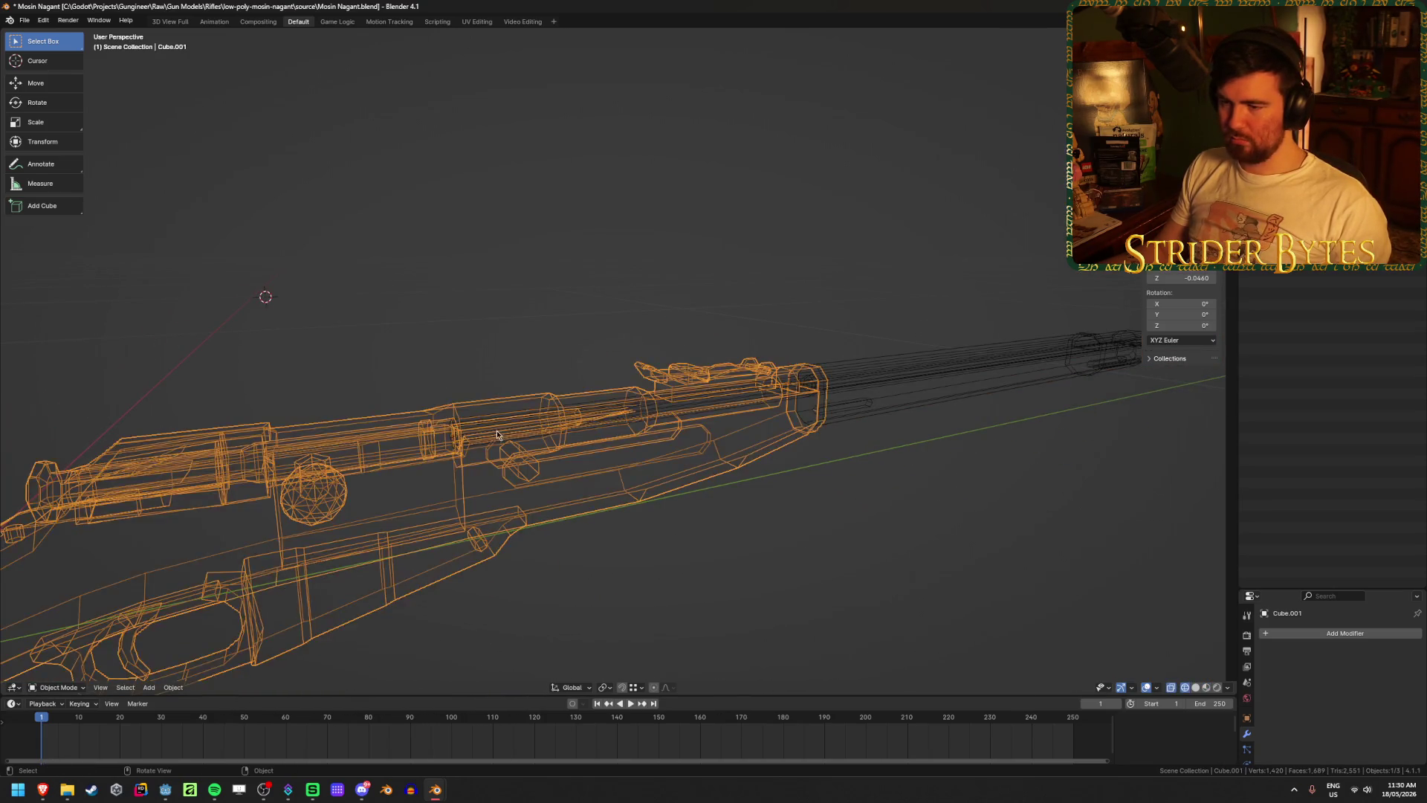
# - Select the barrel and rifle body, then turn to a side-on solid view of the rifle
pyautogui.click(498, 435)
pyautogui.keyDown('shift'); pyautogui.click(465, 479); pyautogui.keyUp('shift')
pyautogui.hotkey('shift', 'z')
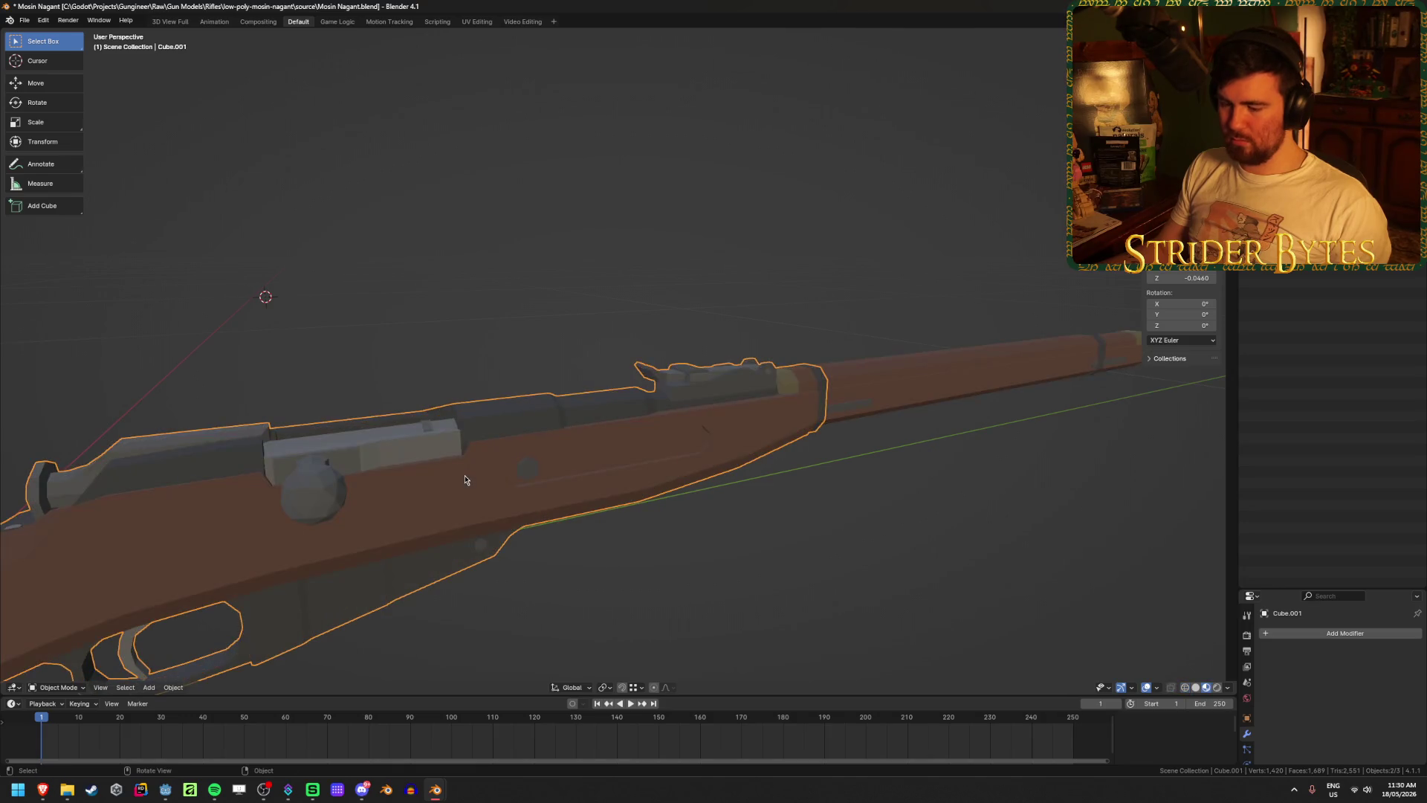
pyautogui.keyDown('shift'); pyautogui.moveTo(465, 479); pyautogui.dragTo(546, 409, button='middle'); pyautogui.keyUp('shift')
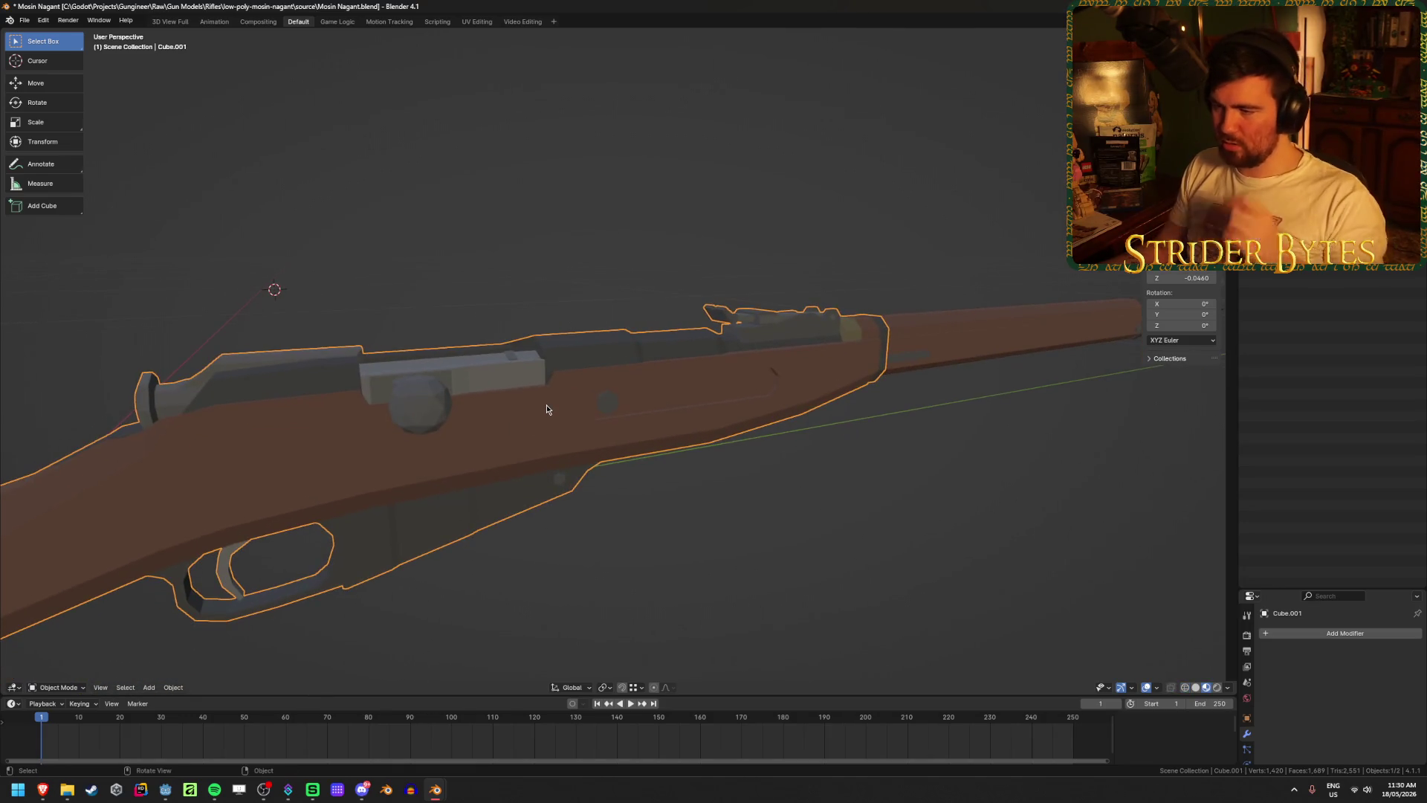
pyautogui.scroll(-2, 547, 409)
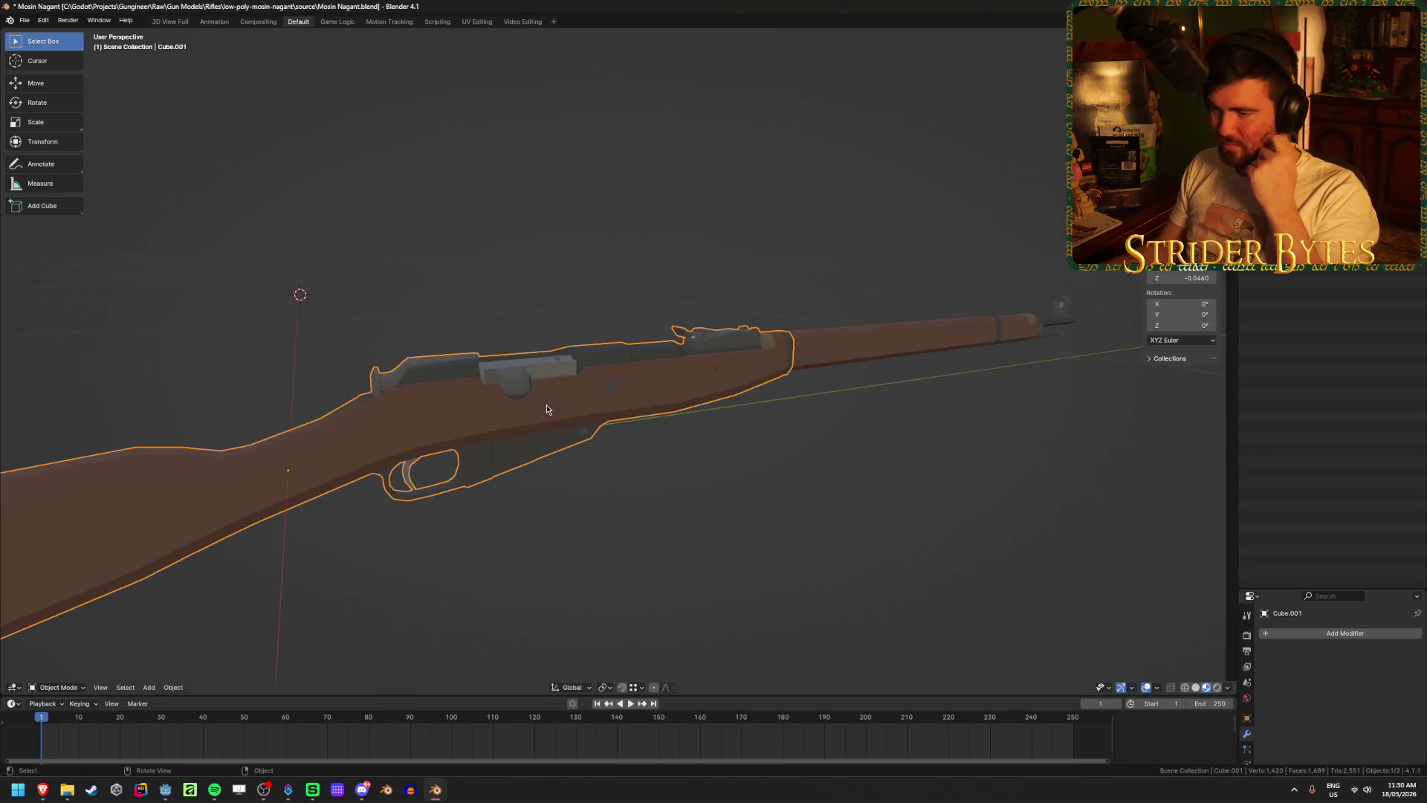
pyautogui.moveTo(546, 405)
pyautogui.mouseDown(button='middle')
pyautogui.moveTo(520, 404)
pyautogui.moveTo(518, 363)
pyautogui.mouseUp(button='middle')
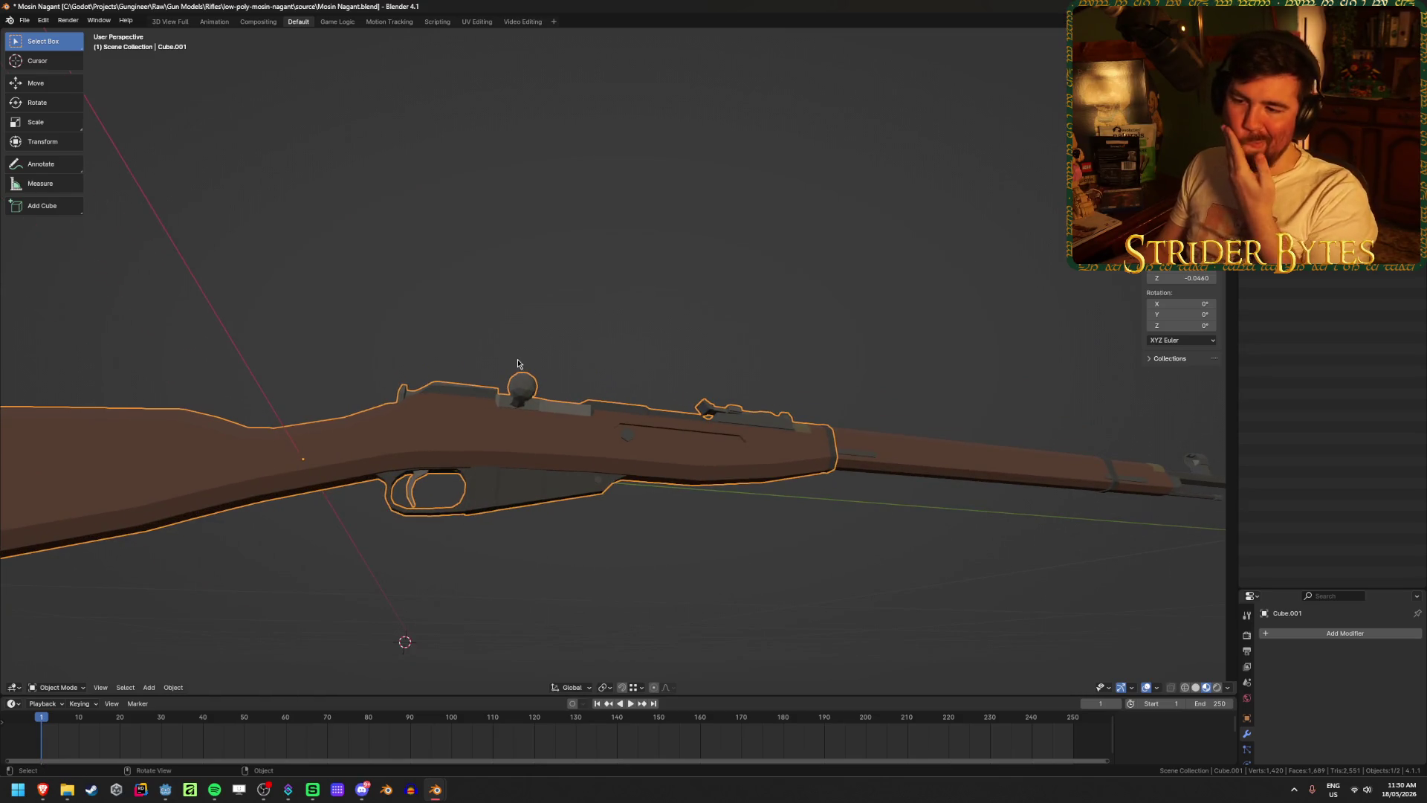
pyautogui.moveTo(616, 526)
pyautogui.mouseDown(button='middle')
pyautogui.moveTo(589, 404)
pyautogui.moveTo(561, 568)
pyautogui.mouseUp(button='middle')
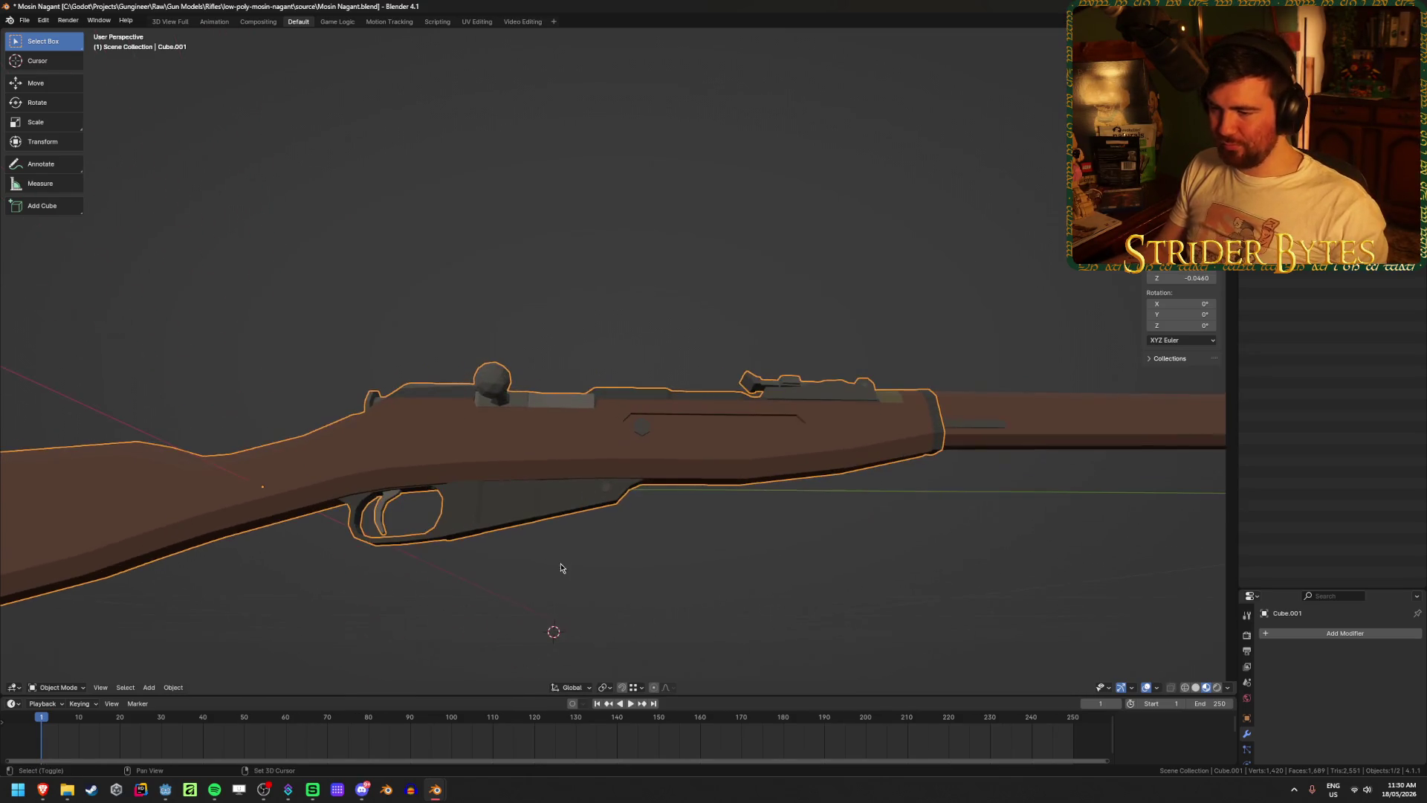
# - In Edit Mode, select the connected magazine geometry and inspect it from below and in wireframe
pyautogui.press('Tab')
pyautogui.press('l')
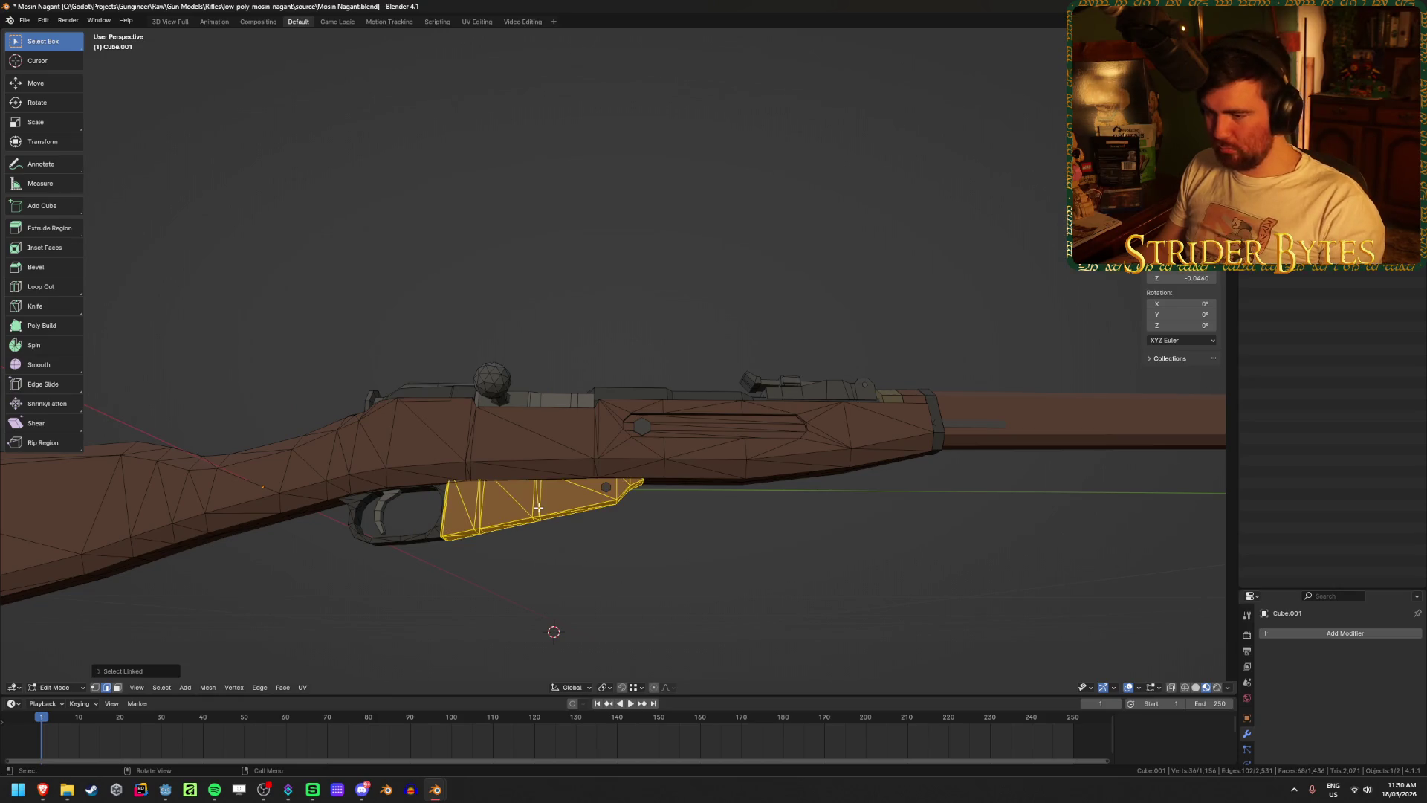
pyautogui.press('h')
pyautogui.moveTo(602, 561)
pyautogui.mouseDown(button='middle')
pyautogui.moveTo(606, 370)
pyautogui.moveTo(567, 627)
pyautogui.moveTo(614, 482)
pyautogui.moveTo(604, 591)
pyautogui.mouseUp(button='middle')
pyautogui.hotkey('alt', 'h')
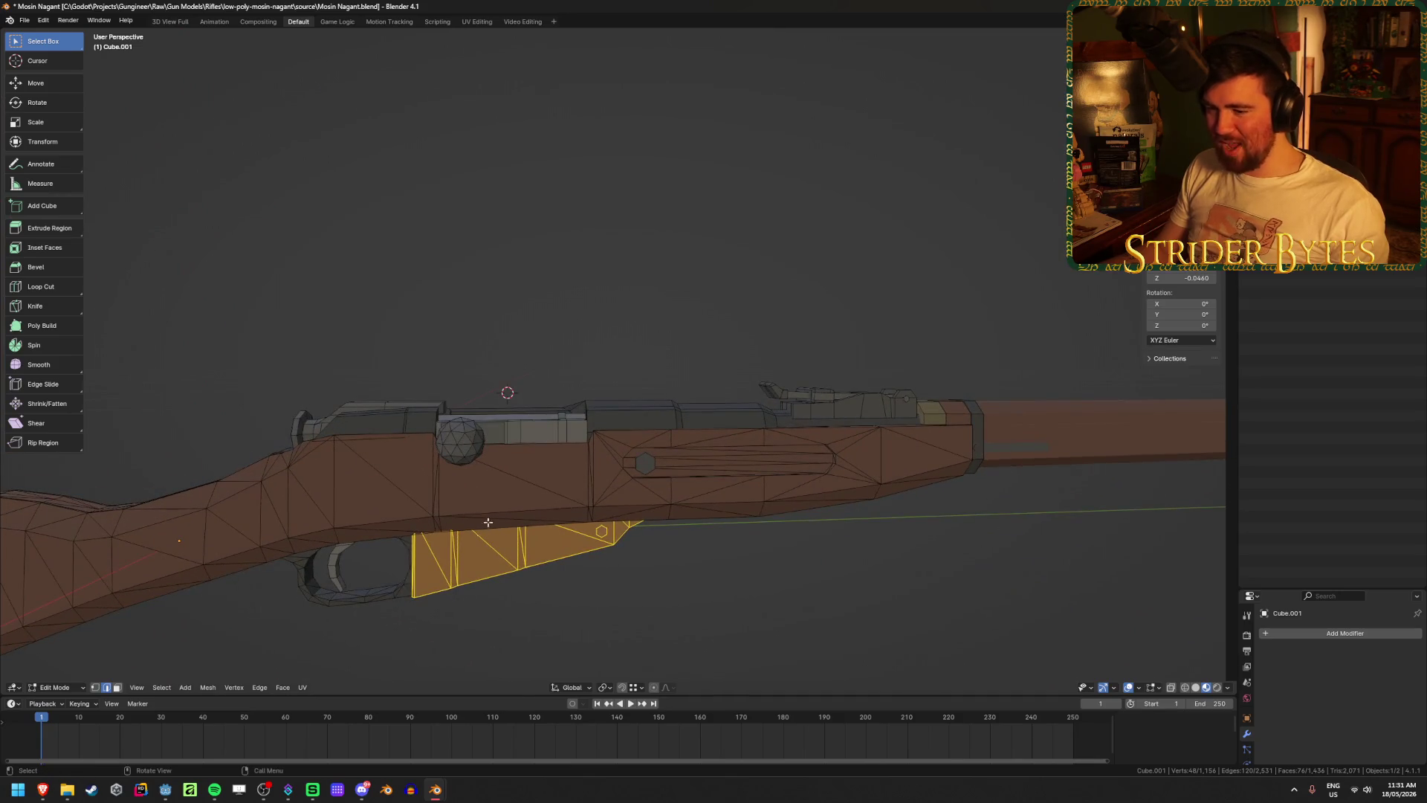
pyautogui.hotkey('shift', 'z')
pyautogui.hotkey('shift', 'z')
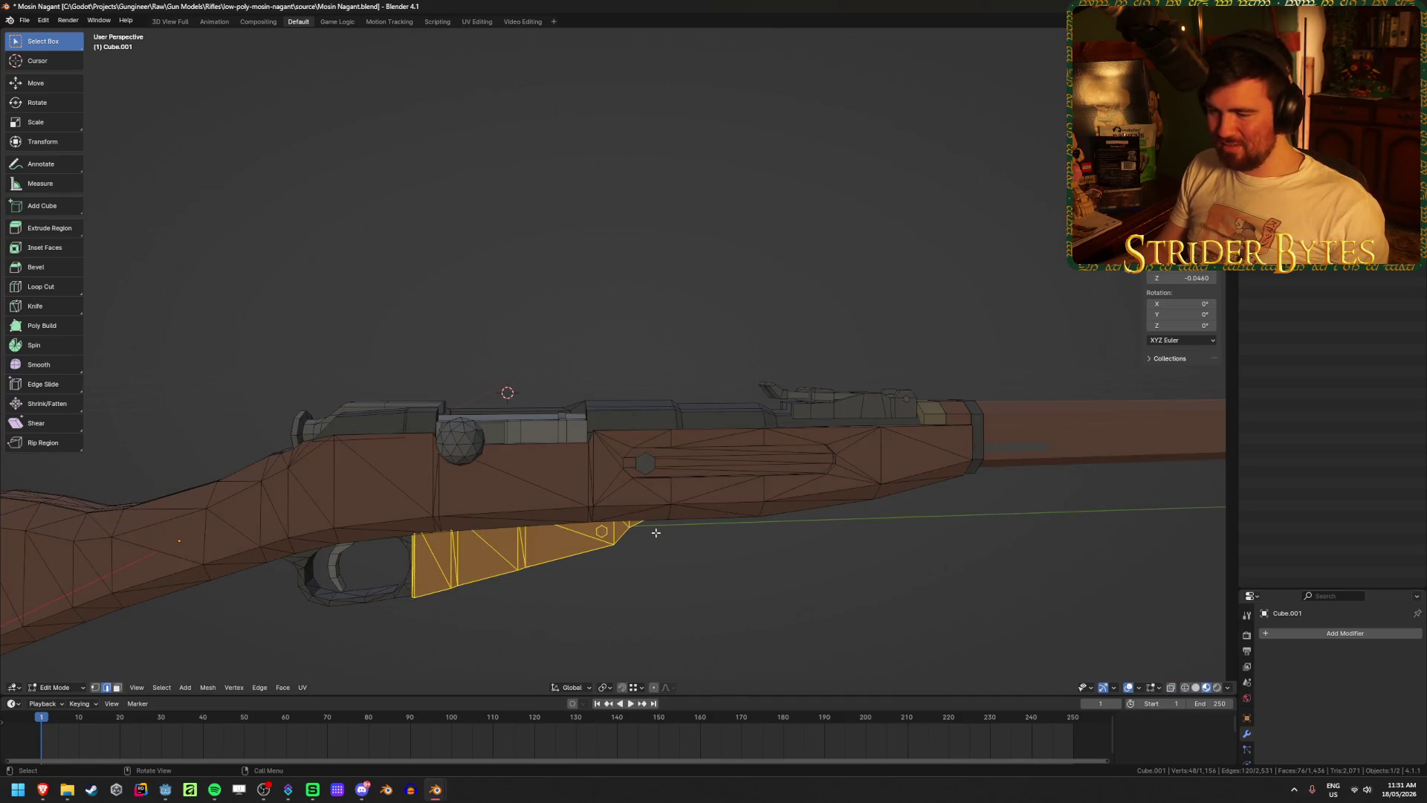
pyautogui.moveTo(655, 532)
pyautogui.mouseDown(button='middle')
pyautogui.moveTo(547, 586)
pyautogui.moveTo(605, 560)
pyautogui.mouseUp(button='middle')
pyautogui.scroll(2, 608, 555)
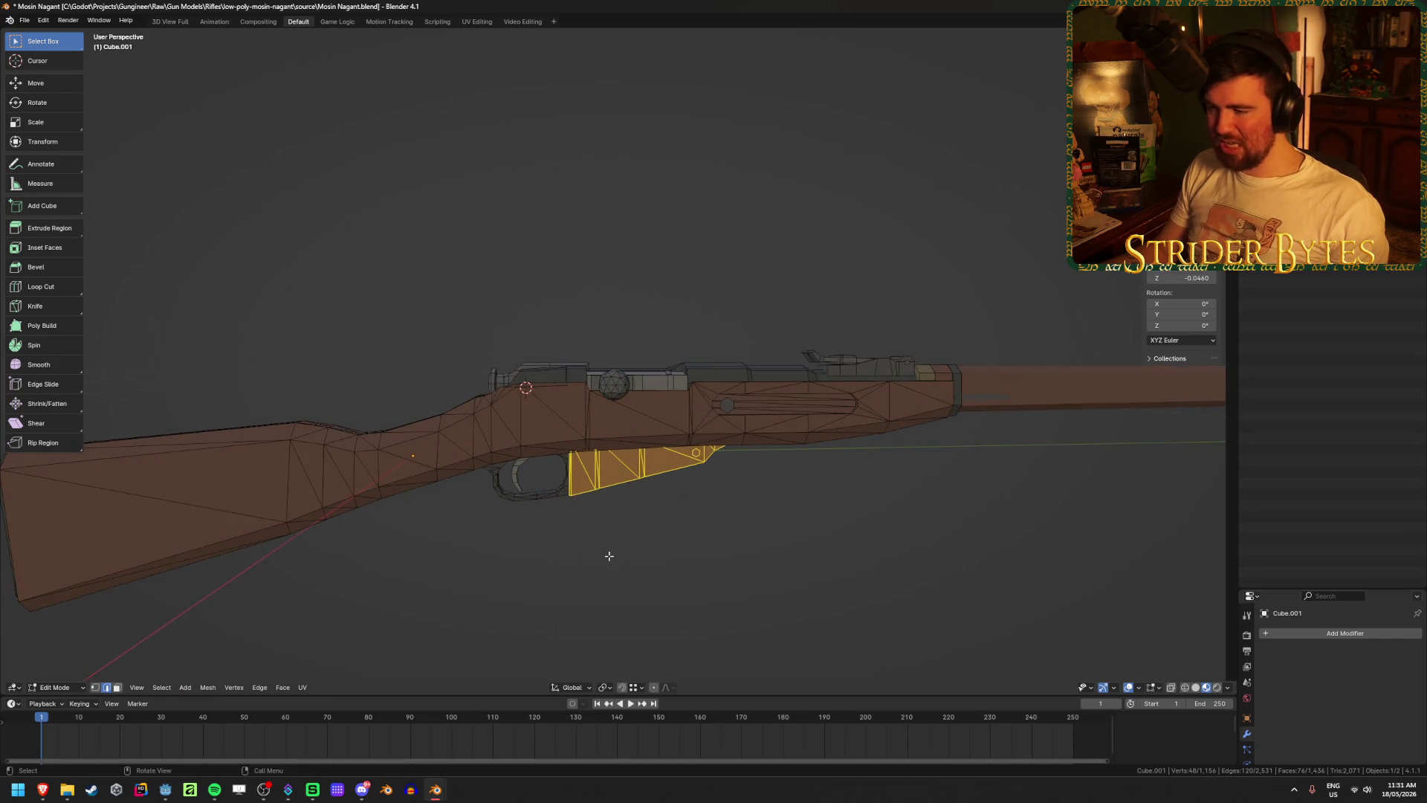
pyautogui.moveTo(609, 556); pyautogui.dragTo(604, 551, button='middle')
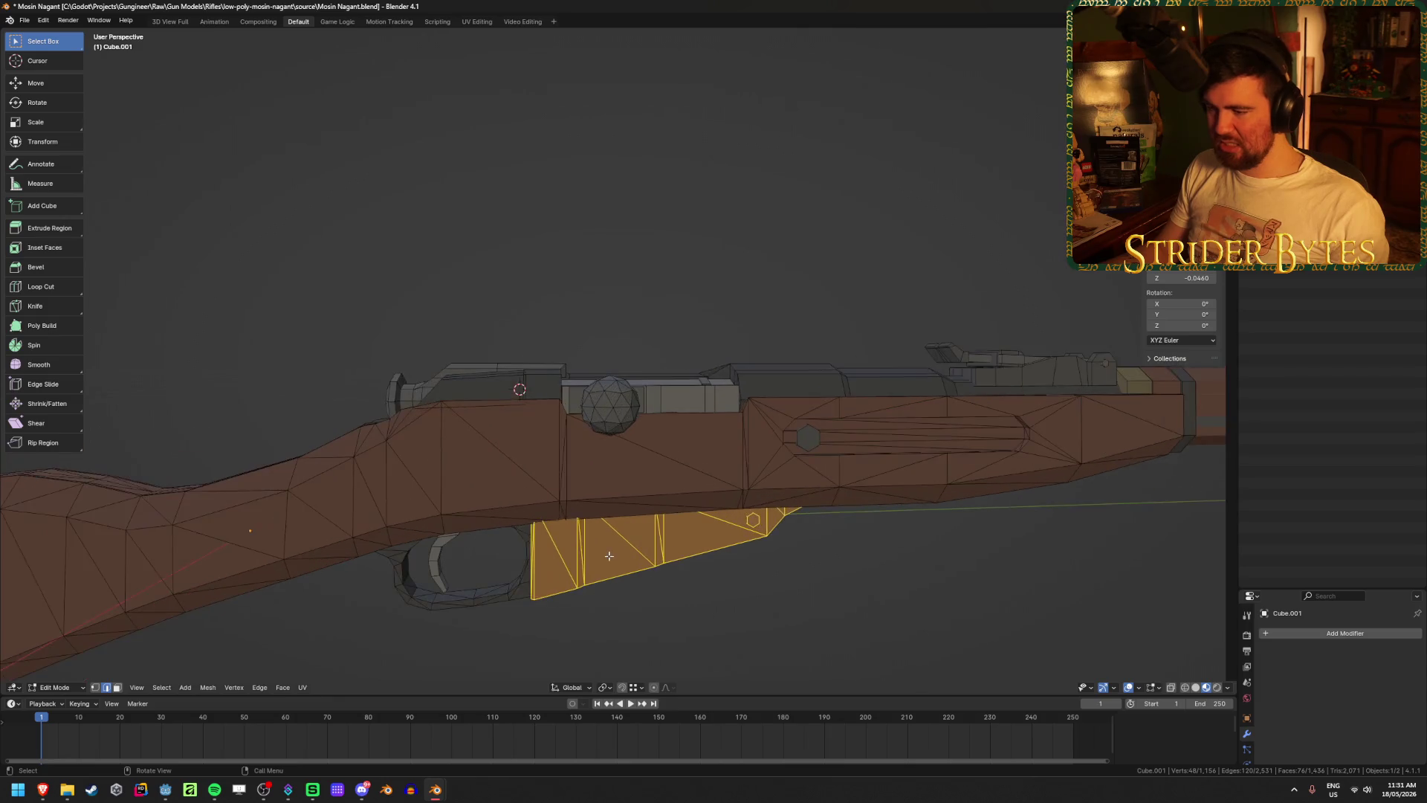
pyautogui.scroll(1, 605, 551)
# - Separate the selected magazine into its own object and return to Object Mode
pyautogui.press('p')
pyautogui.click(610, 559)
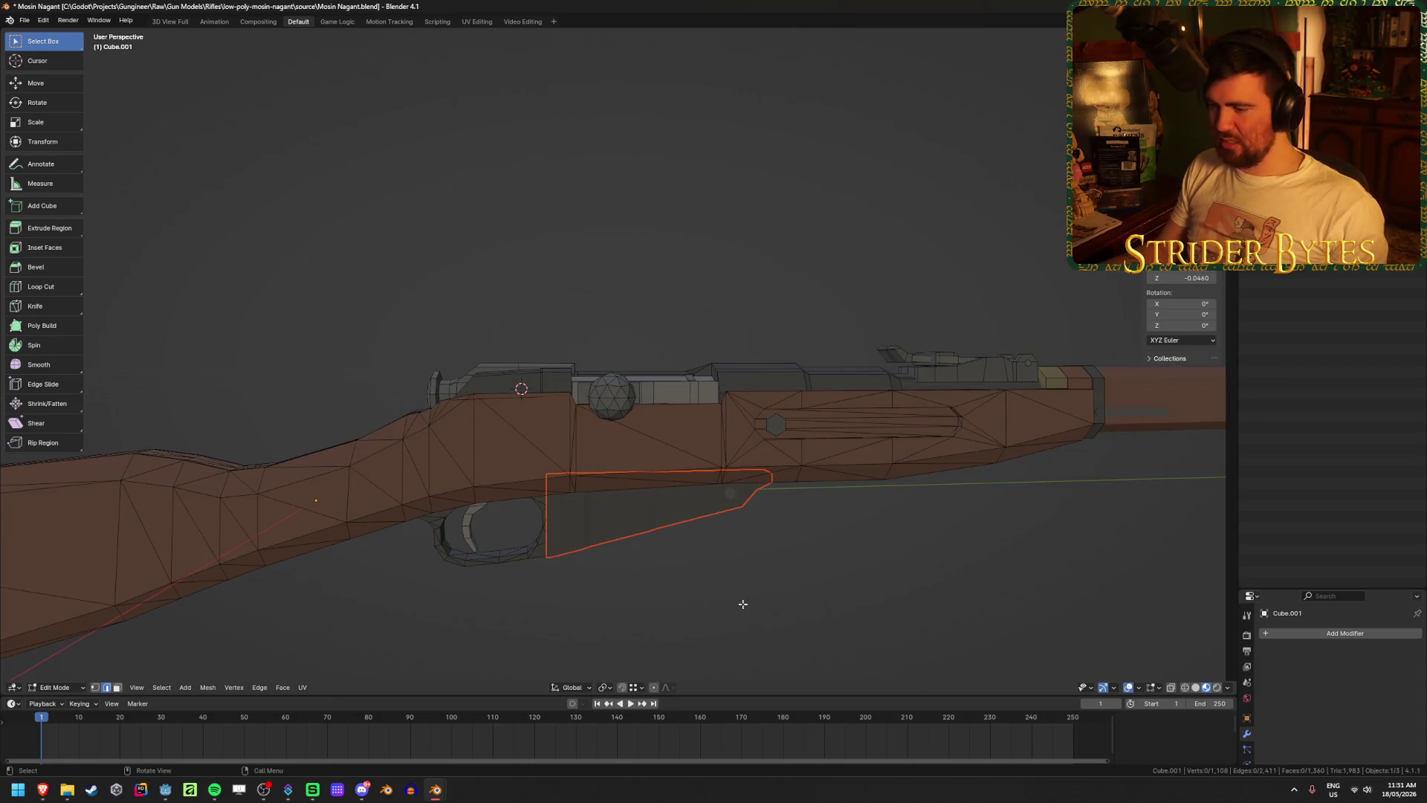
pyautogui.press('Tab')
pyautogui.moveTo(604, 500)
pyautogui.mouseDown(button='middle')
pyautogui.moveTo(653, 484)
pyautogui.moveTo(637, 439)
pyautogui.moveTo(640, 478)
pyautogui.moveTo(573, 456)
pyautogui.mouseUp(button='middle')
# - Inspect the stock mesh in Edit Mode with vertex selection and wireframe, then return to Object Mode
pyautogui.scroll(5, 669, 557)
pyautogui.click(573, 456)
pyautogui.press('Tab')
pyautogui.press('1')
pyautogui.hotkey('shift', 'z')
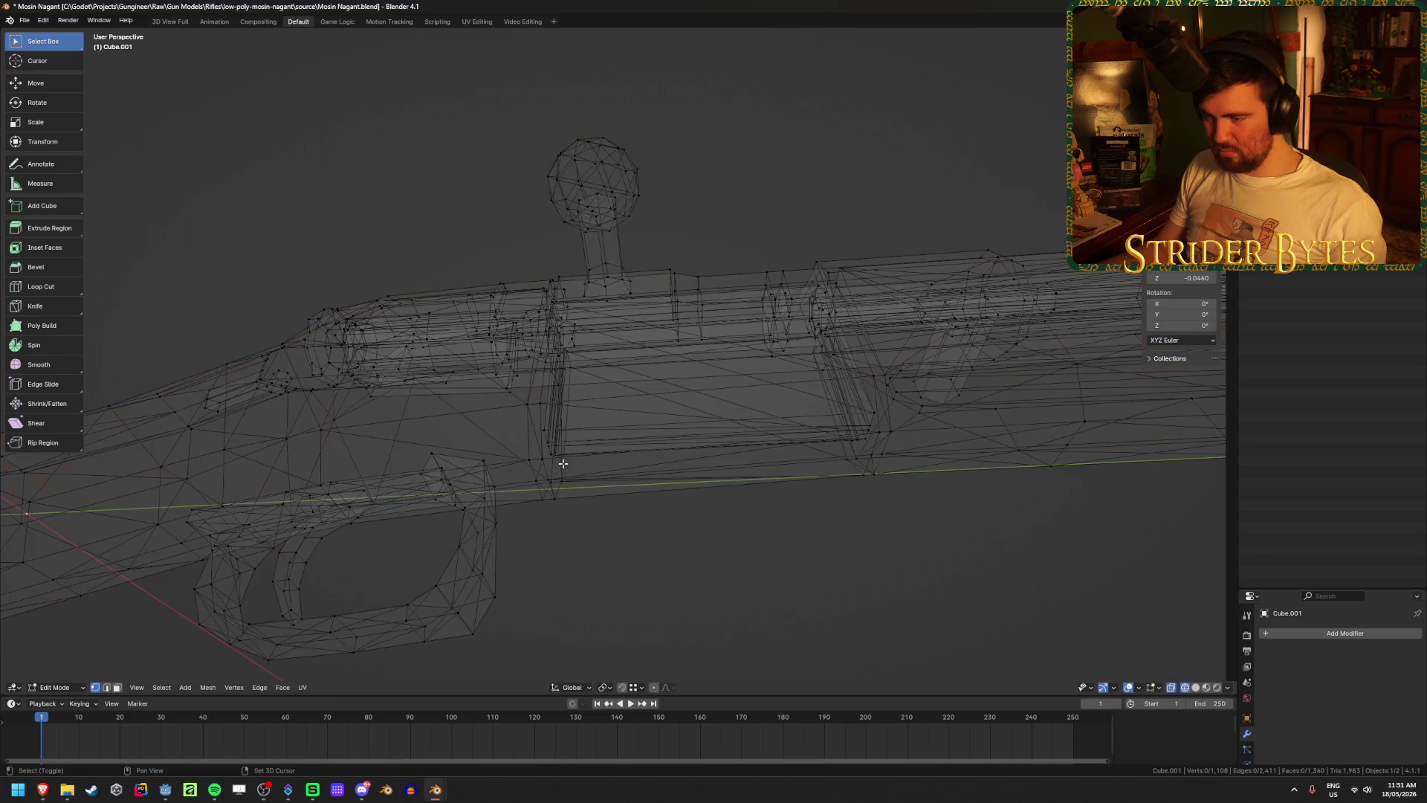
pyautogui.moveTo(503, 513)
pyautogui.mouseDown(button='middle')
pyautogui.moveTo(472, 471)
pyautogui.moveTo(484, 515)
pyautogui.mouseUp(button='middle')
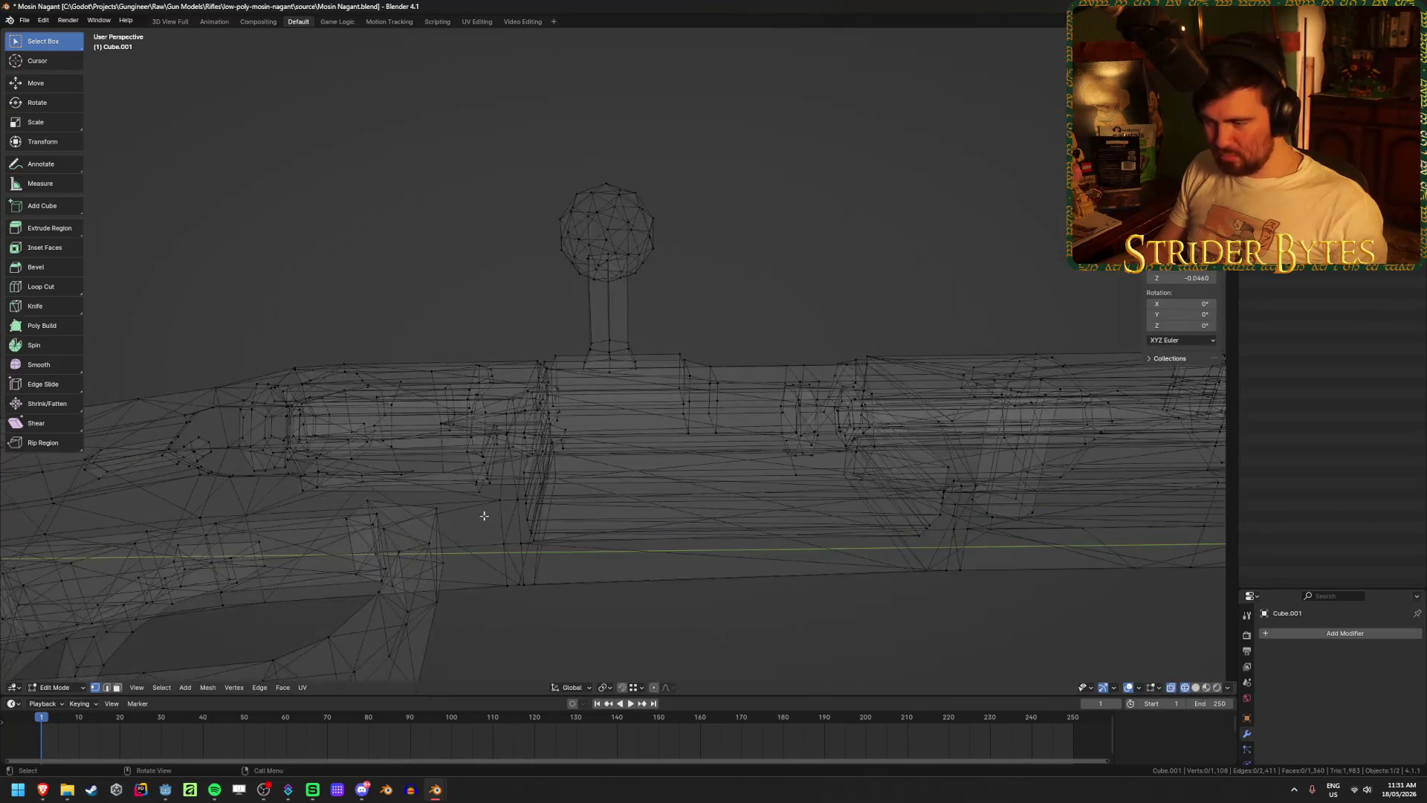
pyautogui.moveTo(561, 567)
pyautogui.keyDown('ctrl'); pyautogui.mouseDown(button='middle')
pyautogui.moveTo(559, 667)
pyautogui.moveTo(564, 598)
pyautogui.moveTo(530, 607)
pyautogui.moveTo(564, 587)
pyautogui.moveTo(592, 621)
pyautogui.mouseUp(button='middle'); pyautogui.keyUp('ctrl')
pyautogui.hotkey('shift', 'z')
pyautogui.press('`')
pyautogui.press('Tab')
# - Duplicate the magazine plate in place, check it in see-through view, and bring up the Add menu
pyautogui.hotkey('shift', 'a')
pyautogui.moveTo(592, 623)
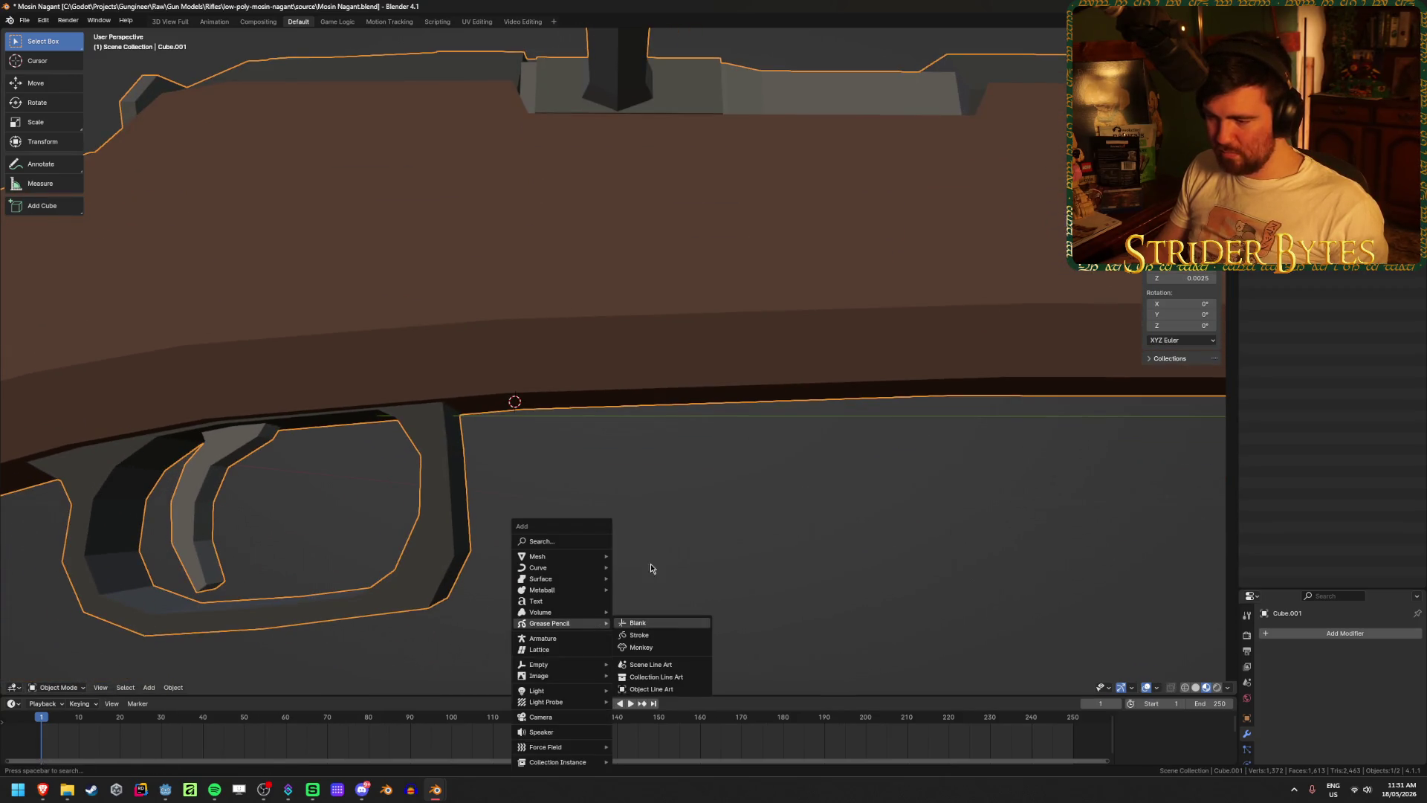
pyautogui.hotkey('shift', 'd')
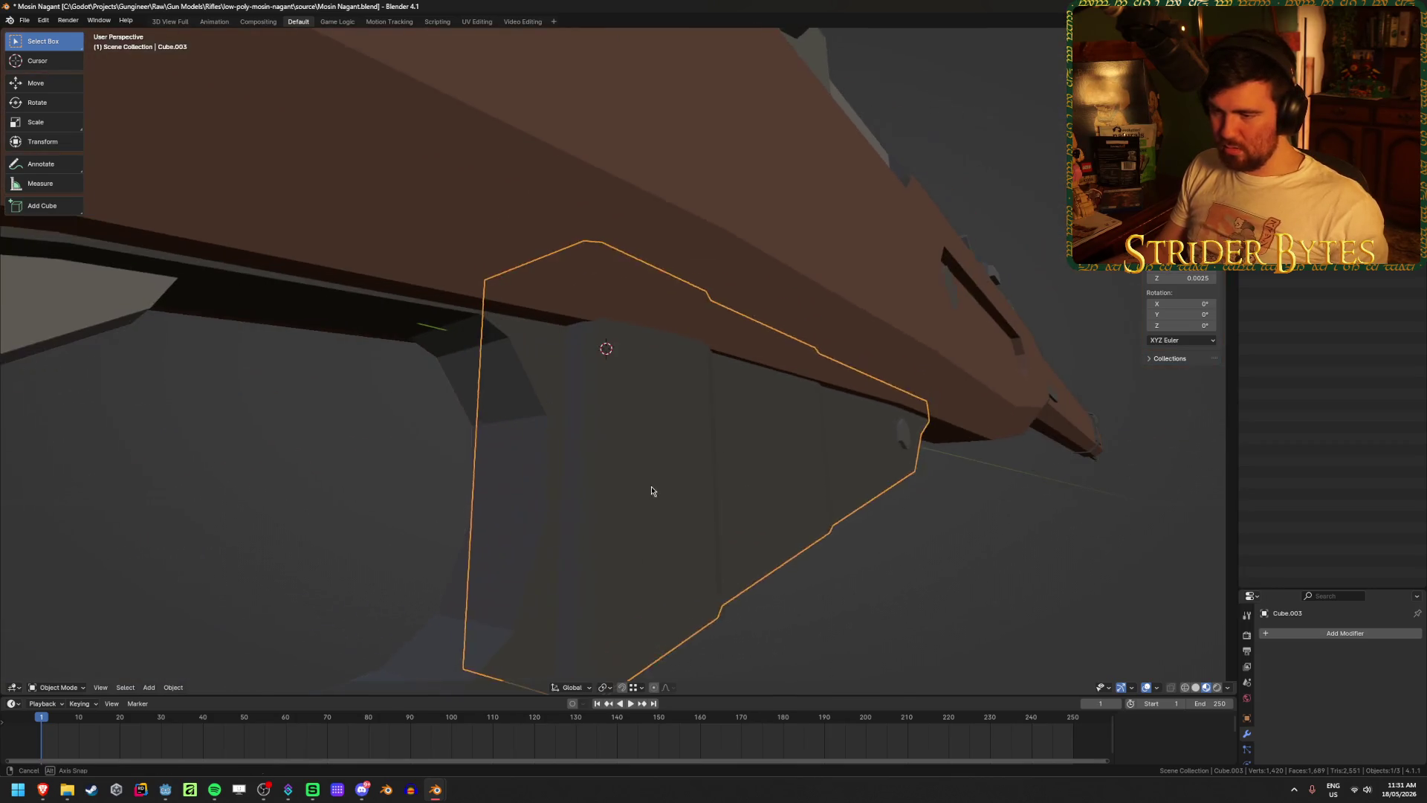
pyautogui.rightClick(653, 491)
pyautogui.press('Tab')
pyautogui.hotkey('alt', 'z')
pyautogui.hotkey('alt', 'z')
pyautogui.moveTo(647, 486); pyautogui.dragTo(564, 487, button='middle')
pyautogui.press('Tab')
pyautogui.hotkey('shift', 'a')
# - Add a Plain Axes empty and move it along Y to the magazine plate's front edge
pyautogui.moveTo(574, 623)
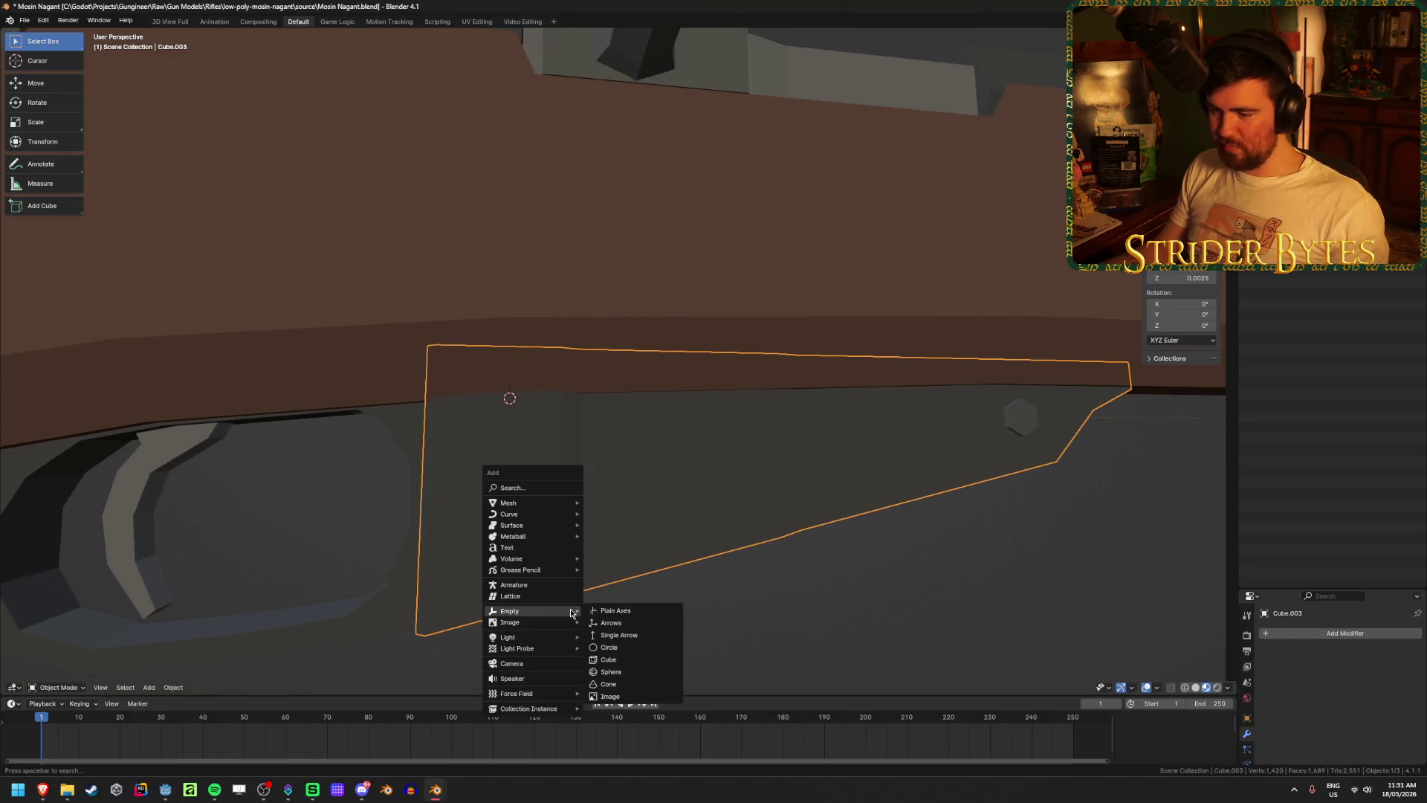
pyautogui.click(617, 611)
pyautogui.moveTo(637, 618); pyautogui.dragTo(603, 492, button='middle')
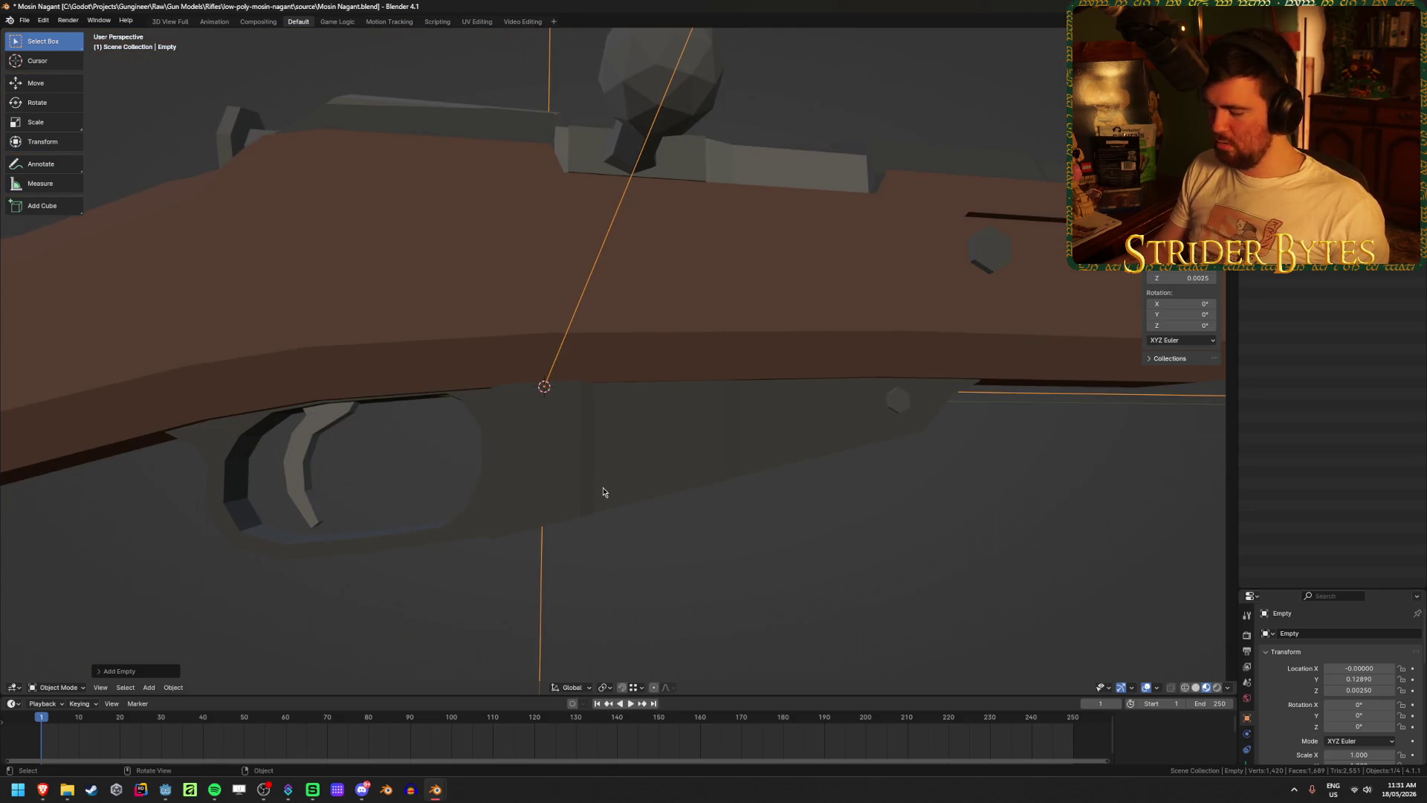
pyautogui.press('KP_3')
pyautogui.hotkey('shift', 'z')
pyautogui.press('g')
pyautogui.press('y')
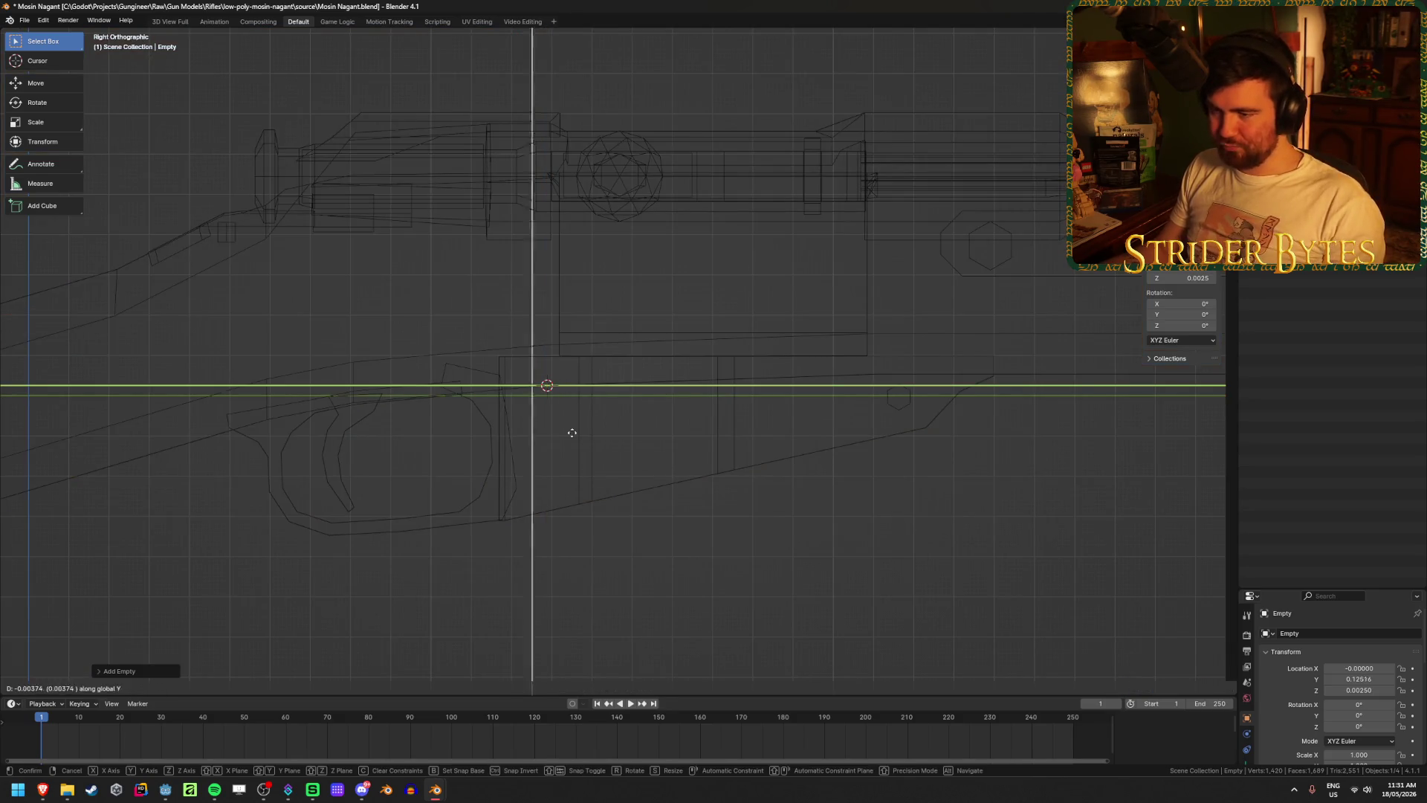
pyautogui.click(504, 392)
pyautogui.hotkey('shift', 'z')
pyautogui.moveTo(504, 392)
pyautogui.mouseDown(button='middle')
pyautogui.moveTo(558, 413)
pyautogui.moveTo(577, 372)
pyautogui.moveTo(601, 388)
pyautogui.moveTo(615, 439)
pyautogui.mouseUp(button='middle')
# - Check the magazine plate by hiding and revealing it, then clear the selection
pyautogui.click(631, 449)
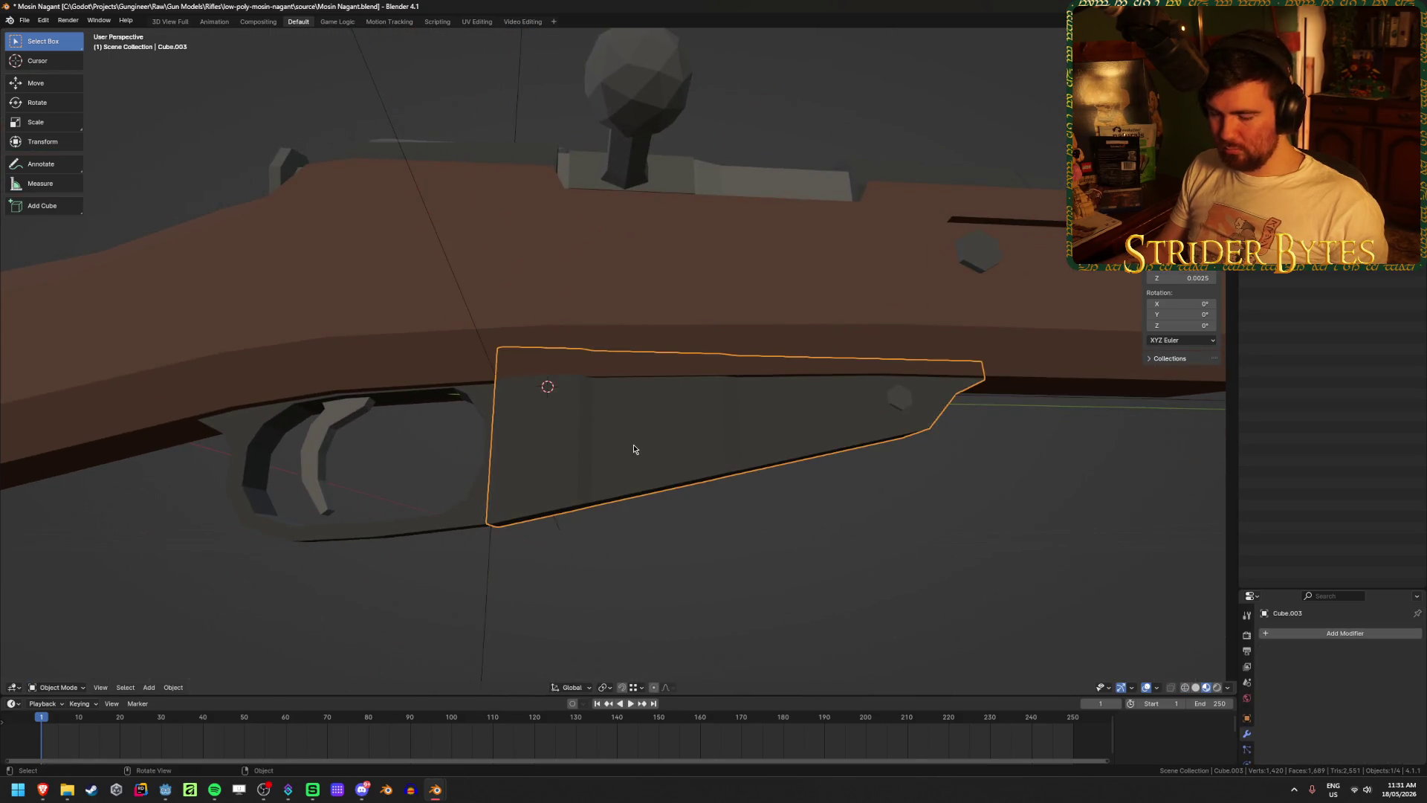
pyautogui.press('h')
pyautogui.hotkey('alt', 'h')
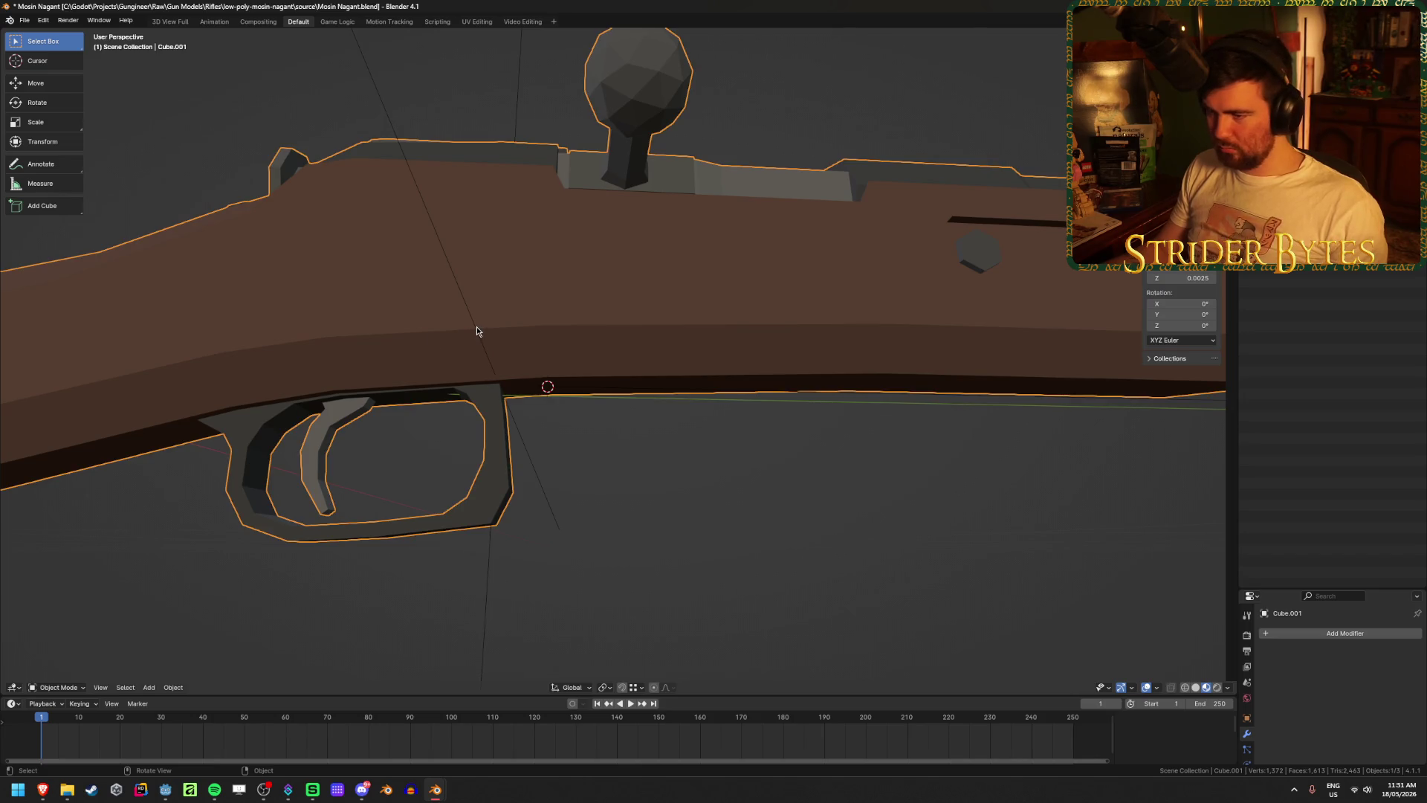
pyautogui.moveTo(447, 380); pyautogui.dragTo(456, 402, button='middle')
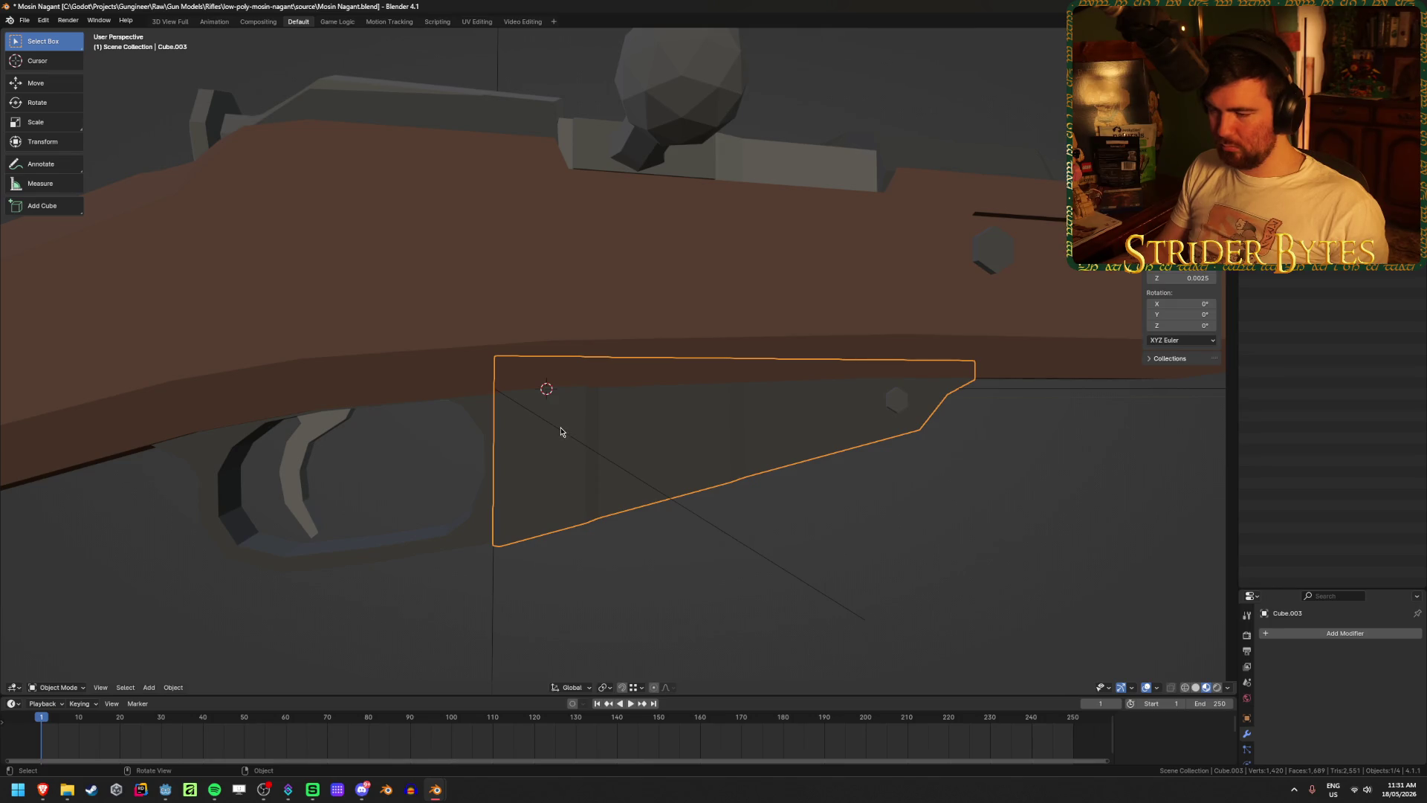
pyautogui.click(745, 547)
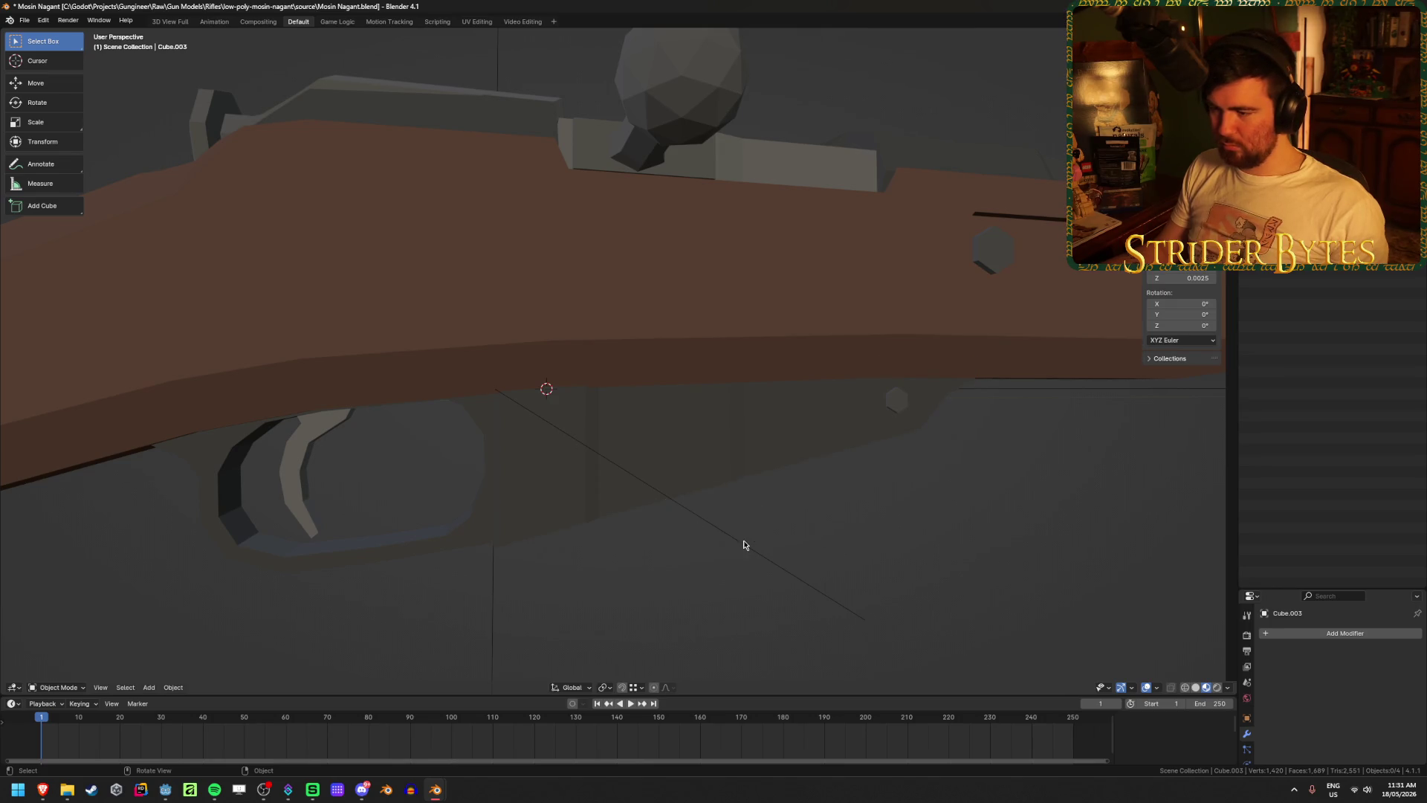
pyautogui.moveTo(743, 544); pyautogui.dragTo(471, 421, button='middle')
# - Move the attachment empty along Z up to the plate's top edge in side wireframe view
pyautogui.click(519, 382)
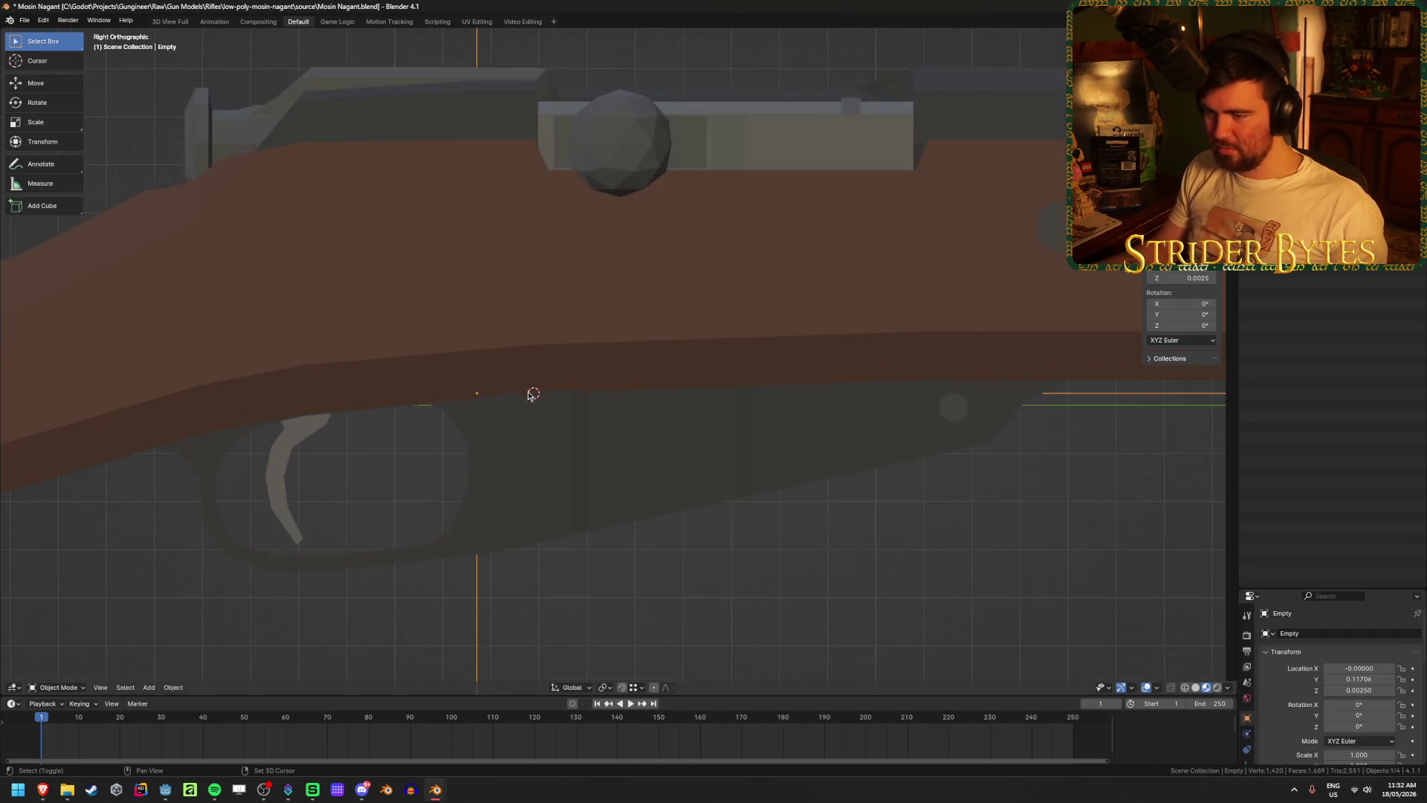
pyautogui.press('KP_3')
pyautogui.hotkey('shift', 'z')
pyautogui.scroll(3, 522, 480)
pyautogui.keyDown('shift'); pyautogui.moveTo(481, 452); pyautogui.dragTo(523, 450, button='middle'); pyautogui.keyUp('shift')
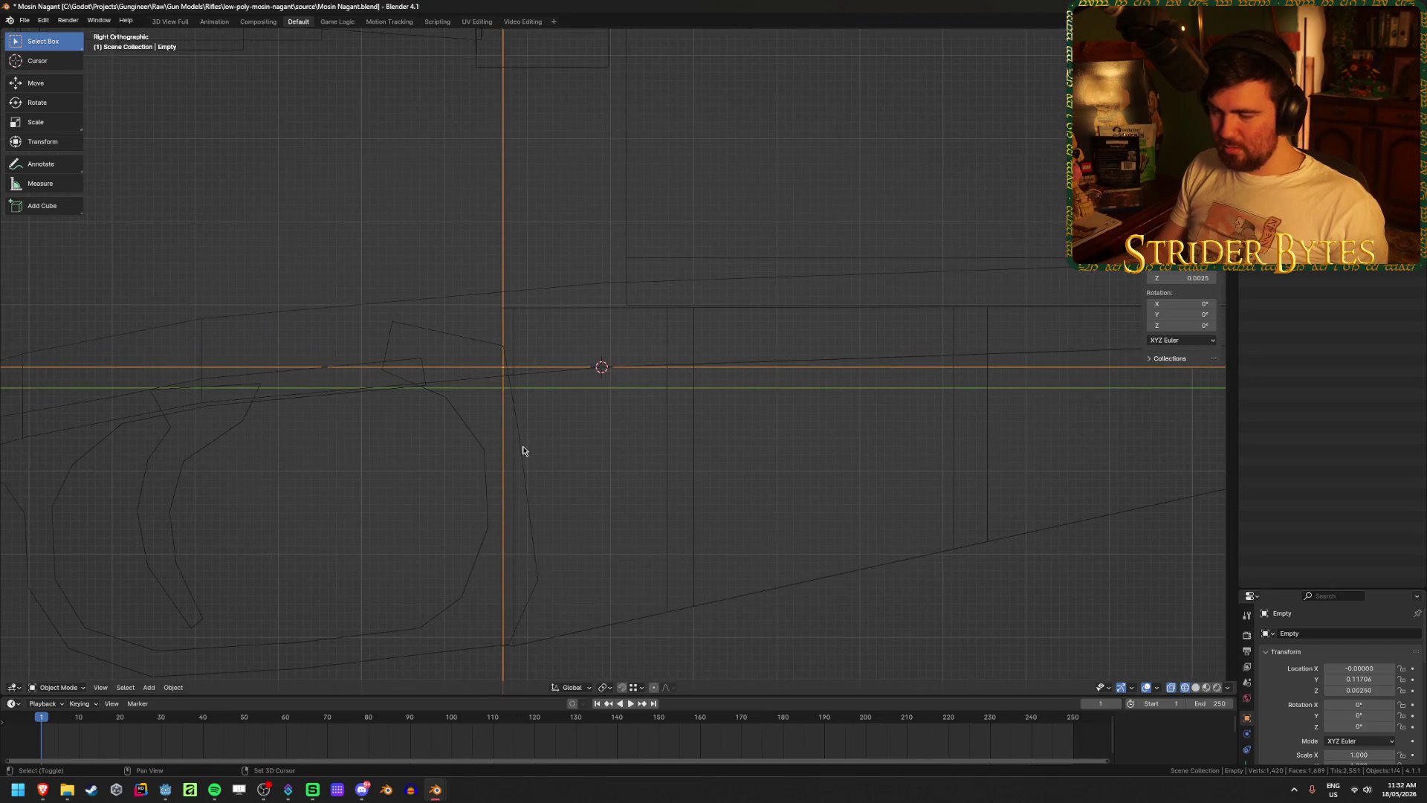
pyautogui.press('g')
pyautogui.press('z')
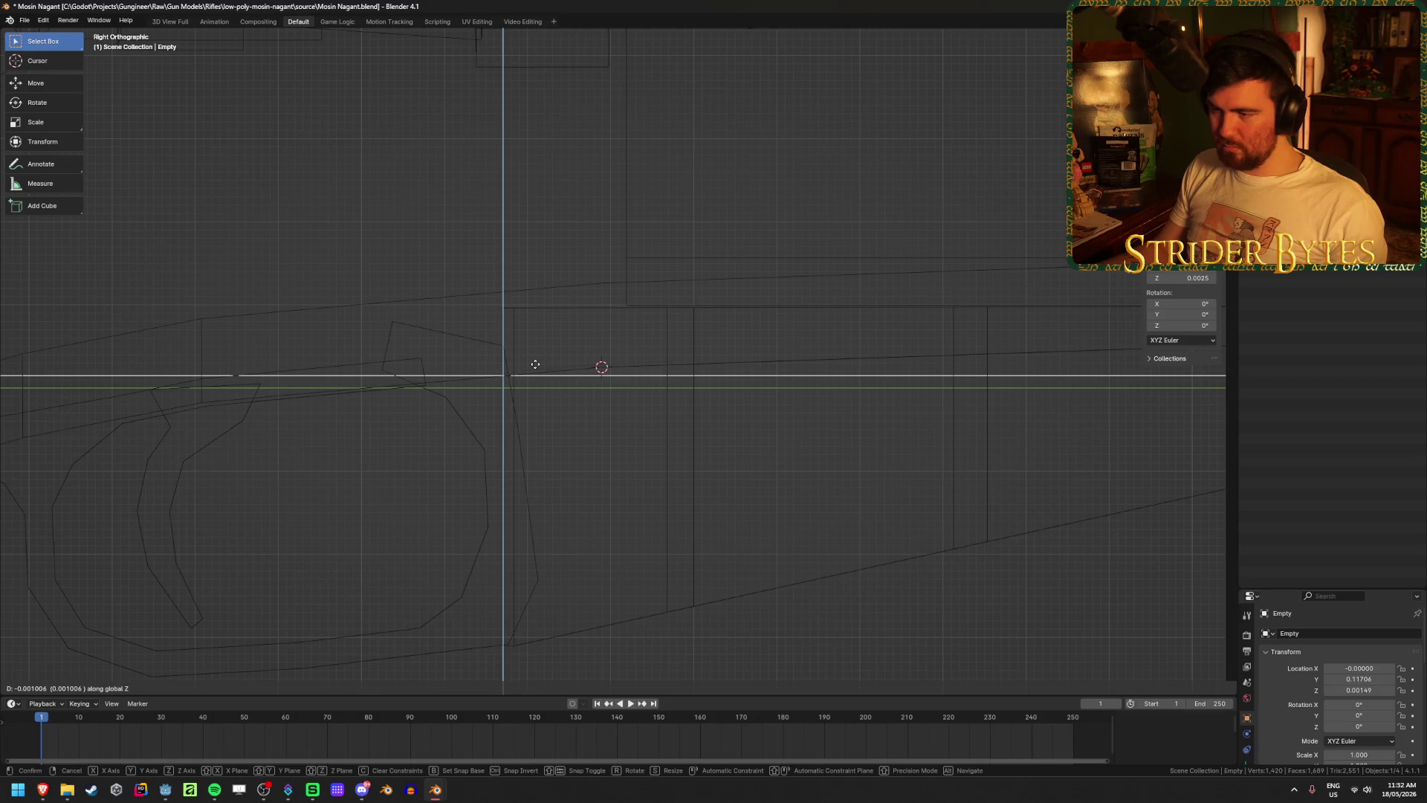
pyautogui.click(535, 364)
pyautogui.hotkey('shift', 'z')
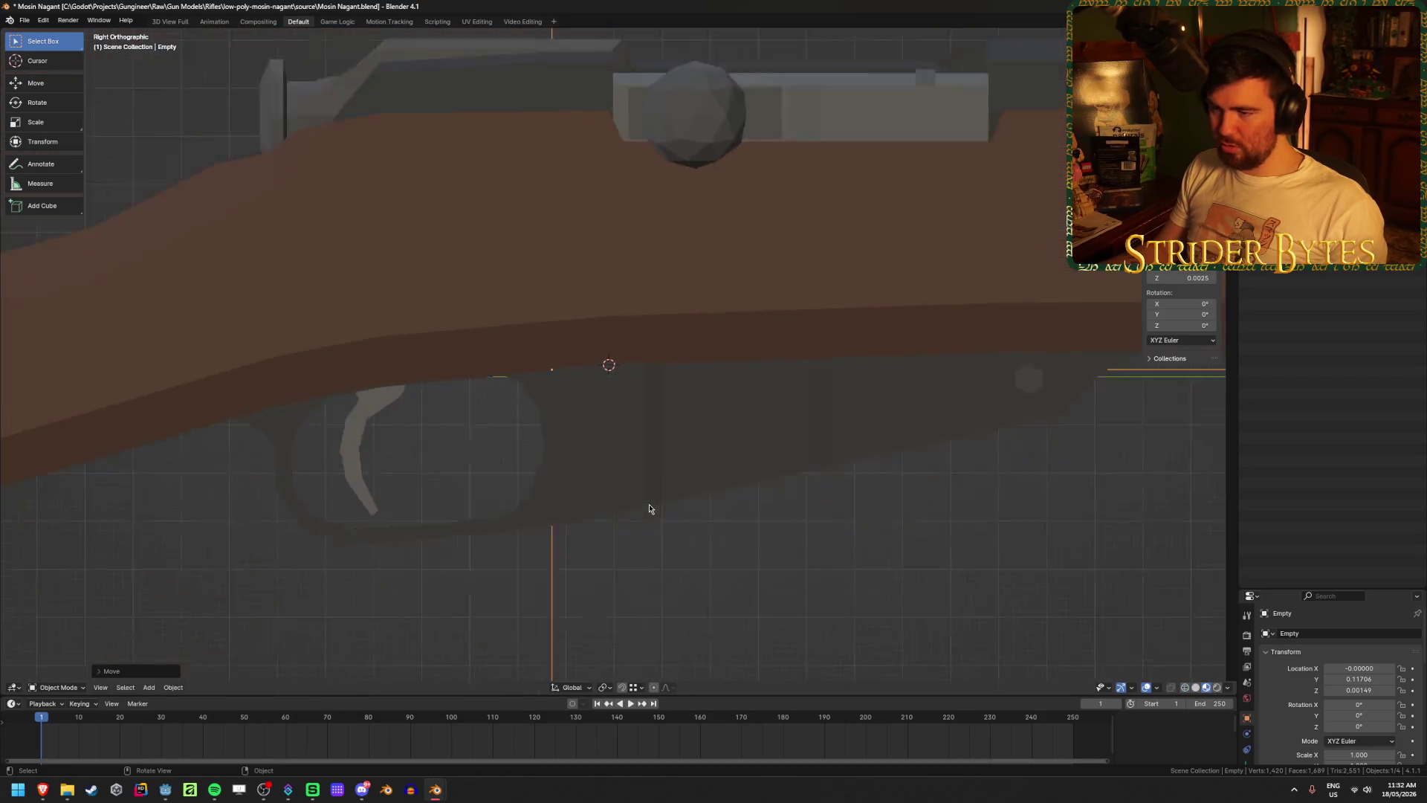
# - Snap the 3D cursor to the empty and set the magazine plate's origin to the 3D cursor
pyautogui.click(718, 413)
pyautogui.rightClick(717, 413)
pyautogui.moveTo(717, 410)
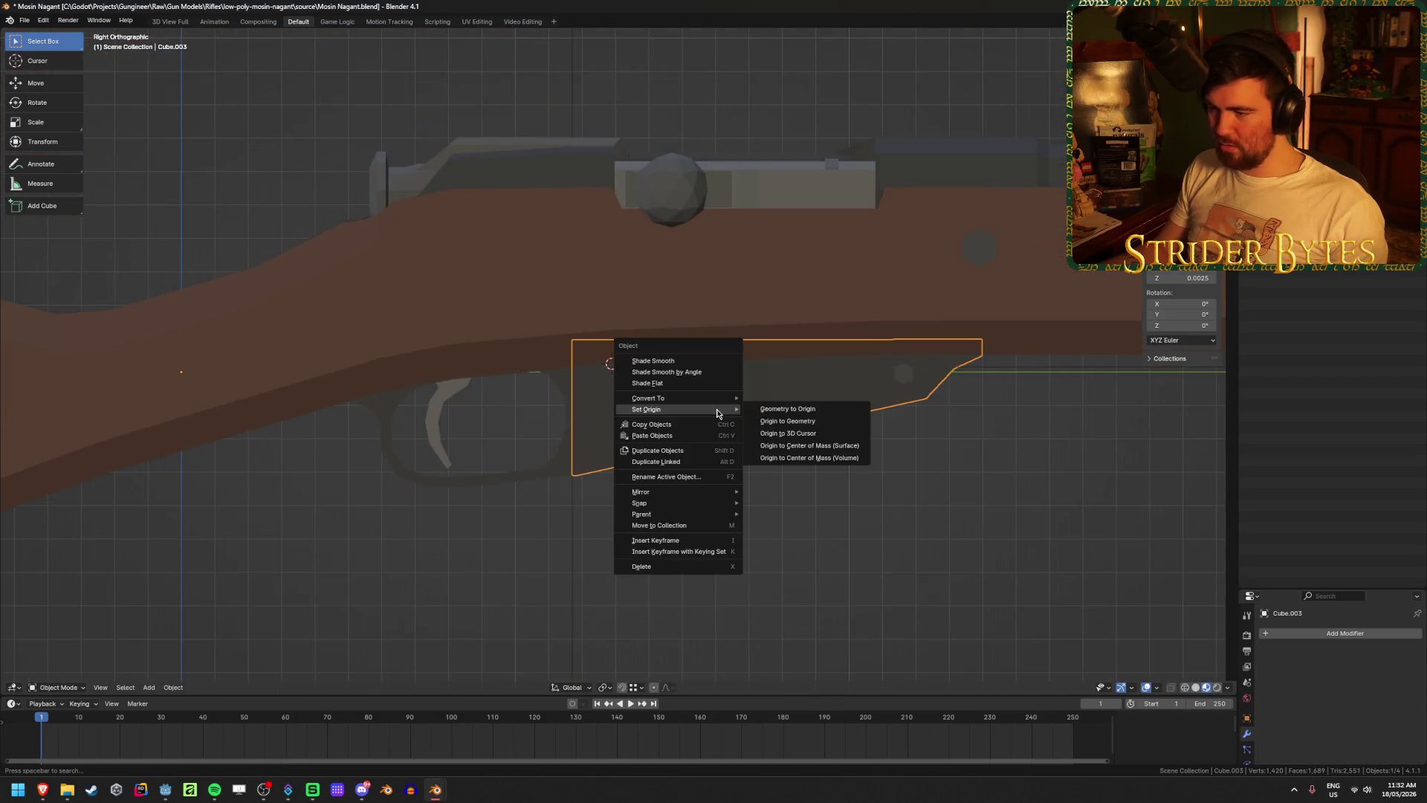
pyautogui.click(798, 433)
pyautogui.moveTo(572, 390); pyautogui.dragTo(573, 373, button='middle')
pyautogui.click(573, 373)
pyautogui.hotkey('shift', 's')
pyautogui.click(558, 418)
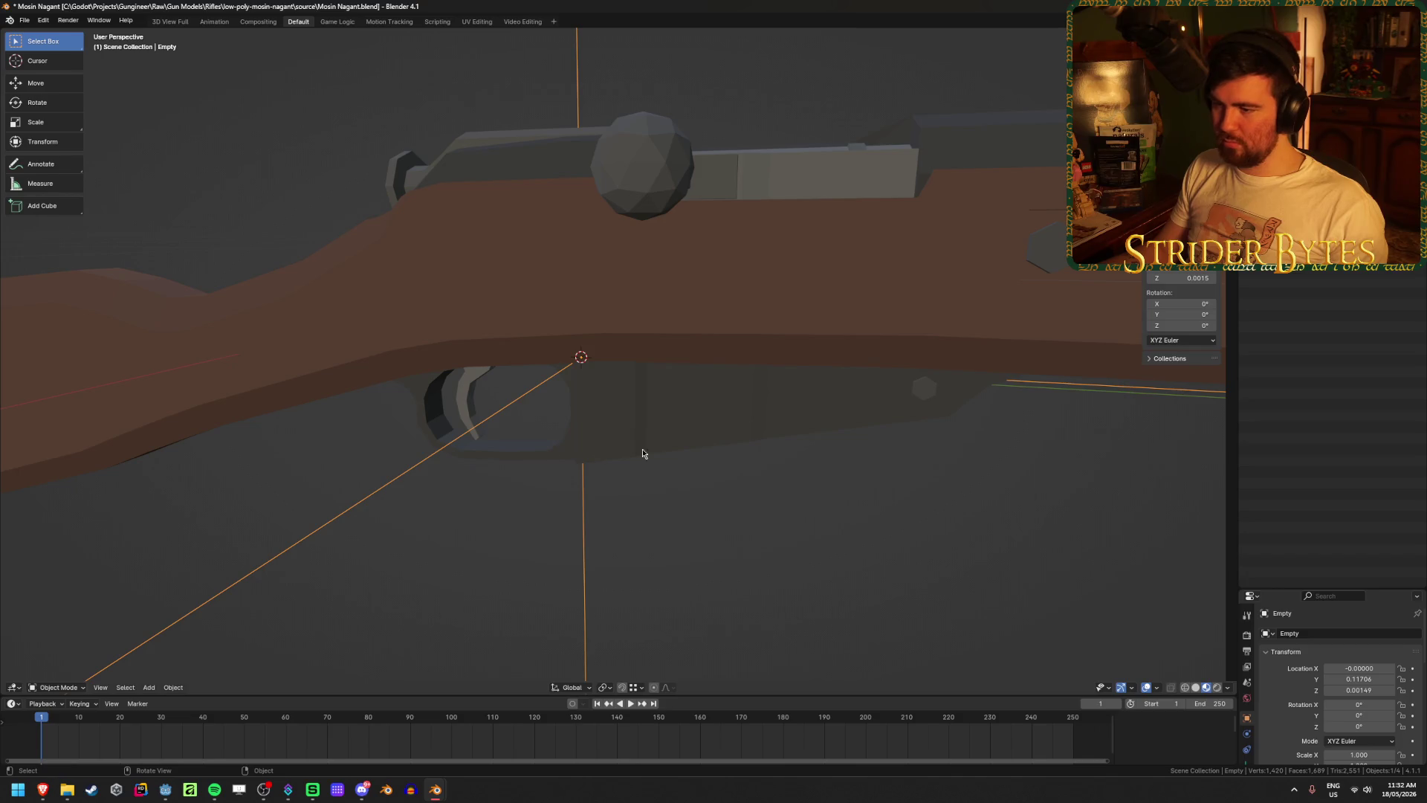
pyautogui.click(697, 417)
pyautogui.rightClick(698, 416)
pyautogui.moveTo(710, 416)
pyautogui.click(783, 429)
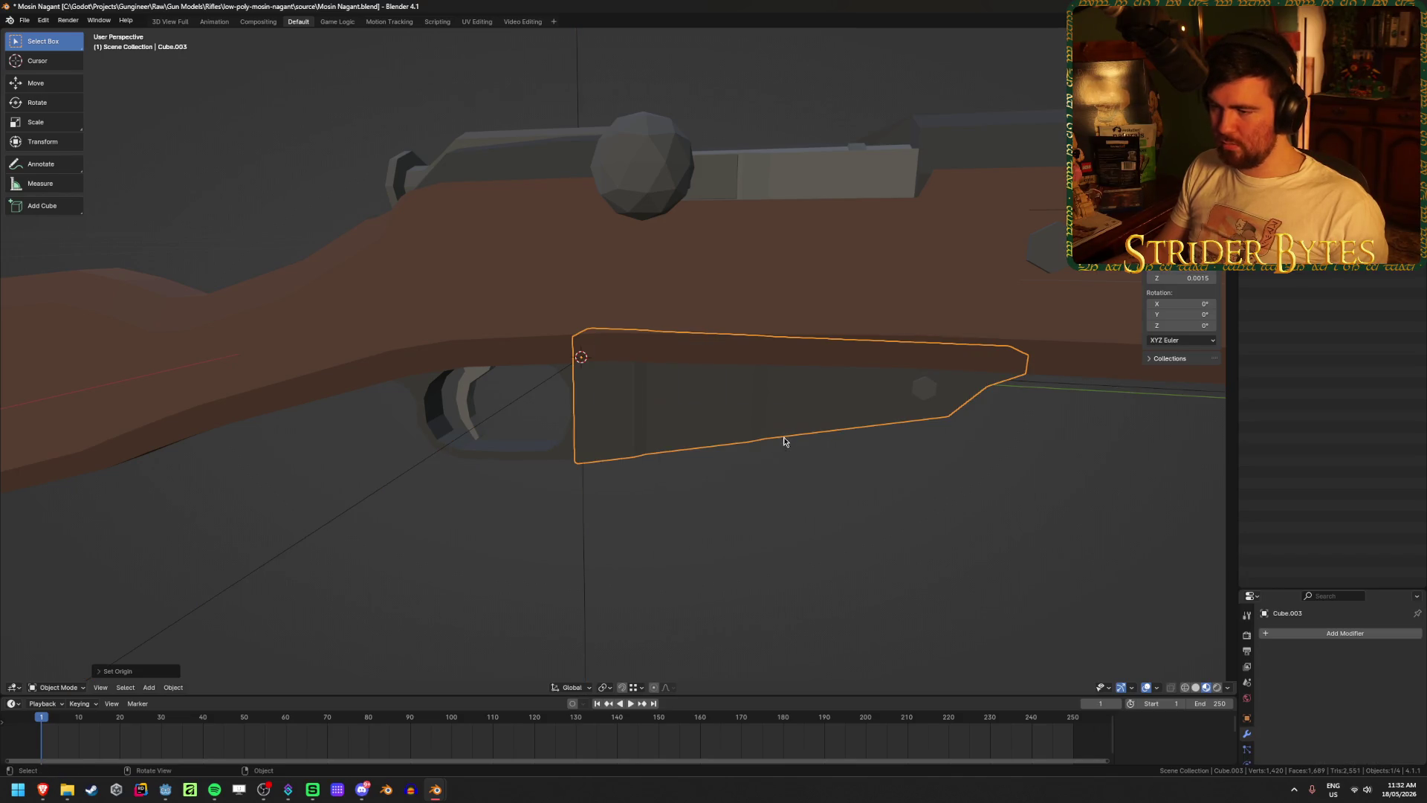
# - Save Mosin Nagant.blend
pyautogui.click(669, 535)
pyautogui.moveTo(669, 535)
pyautogui.mouseDown(button='middle')
pyautogui.moveTo(644, 526)
pyautogui.moveTo(671, 509)
pyautogui.mouseUp(button='middle')
pyautogui.hotkey('ctrl', 's')
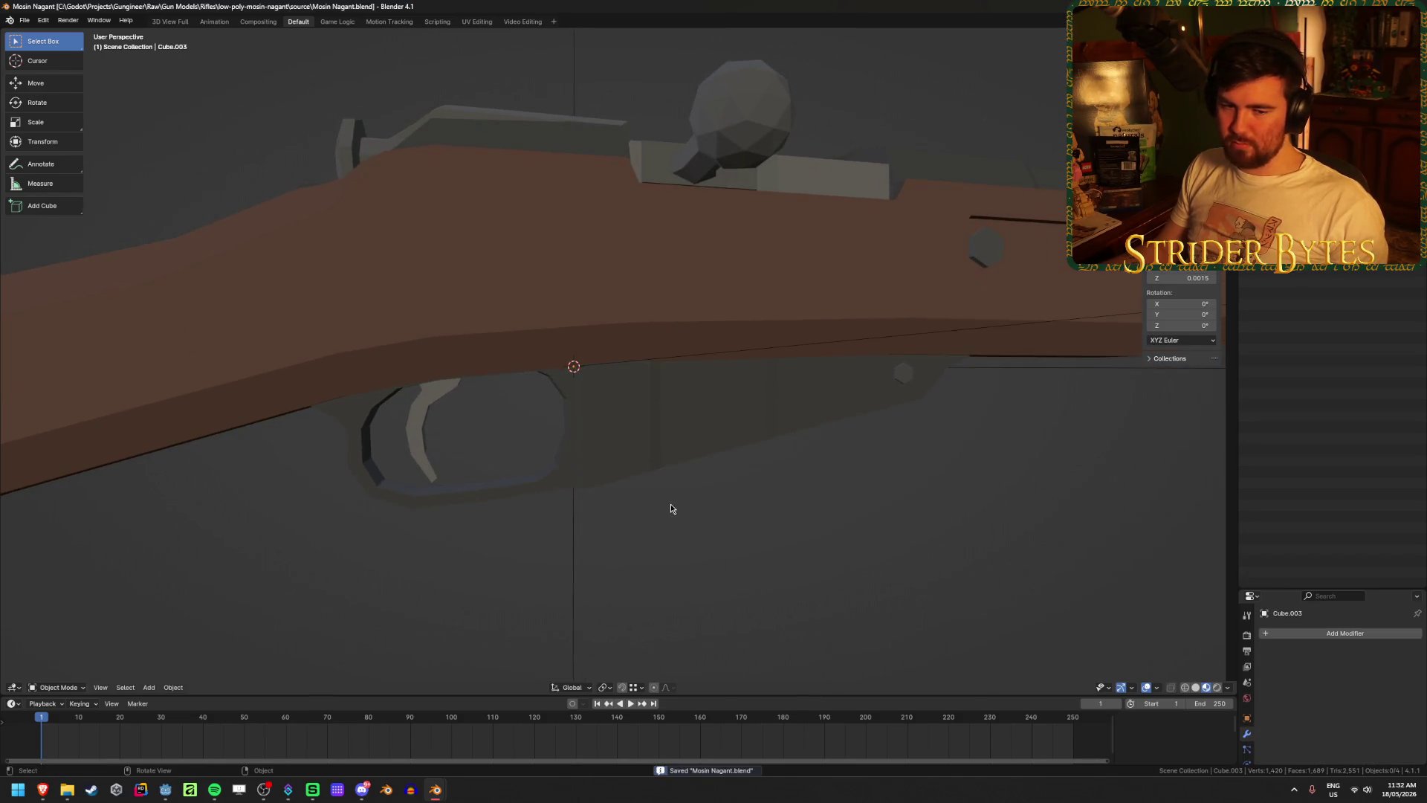
# - In Edit Mode on the rifle body, box-select all the butt stock's faces from the side view
pyautogui.scroll(-4, 670, 504)
pyautogui.press('KP_3')
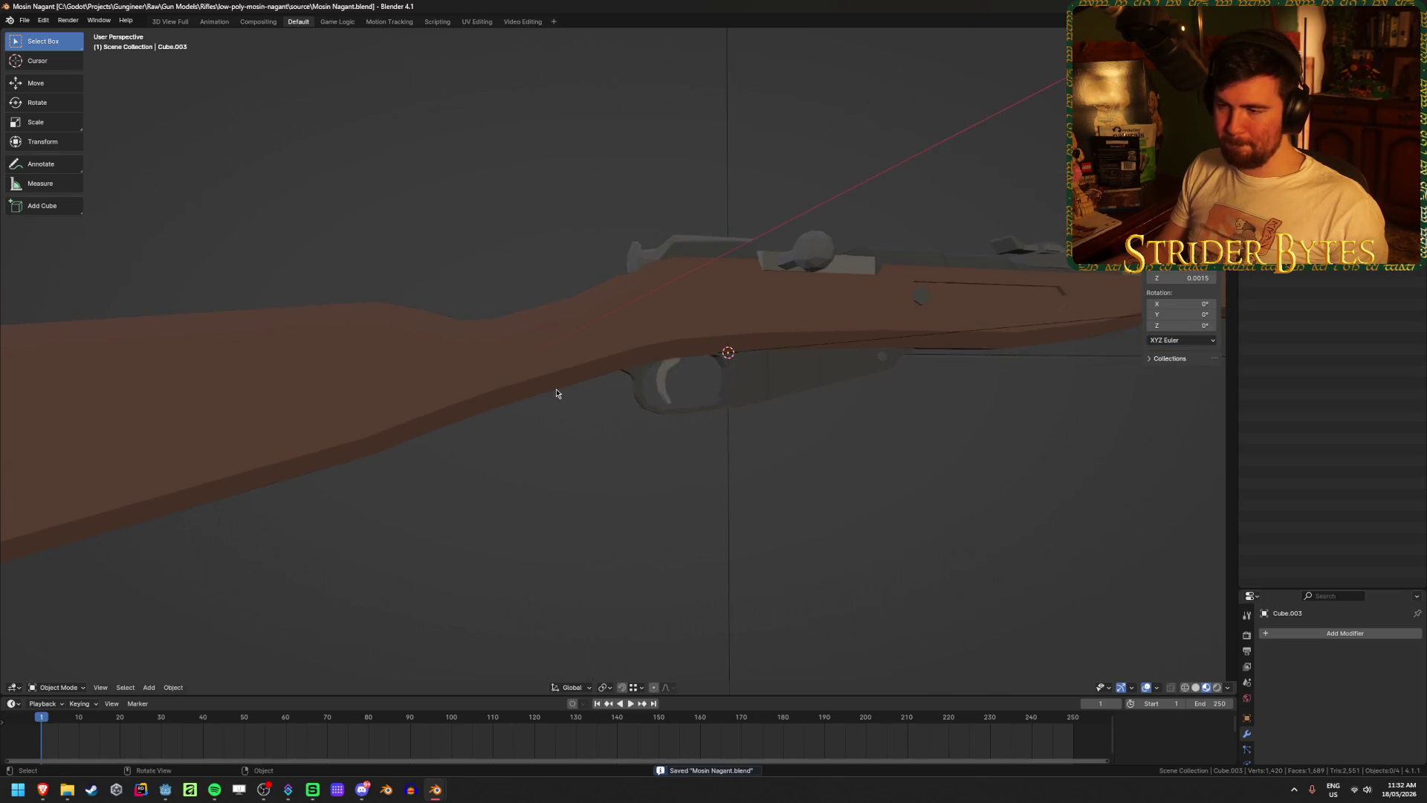
pyautogui.click(555, 393)
pyautogui.scroll(-3, 555, 393)
pyautogui.hotkey('shift', 'z')
pyautogui.press('Tab')
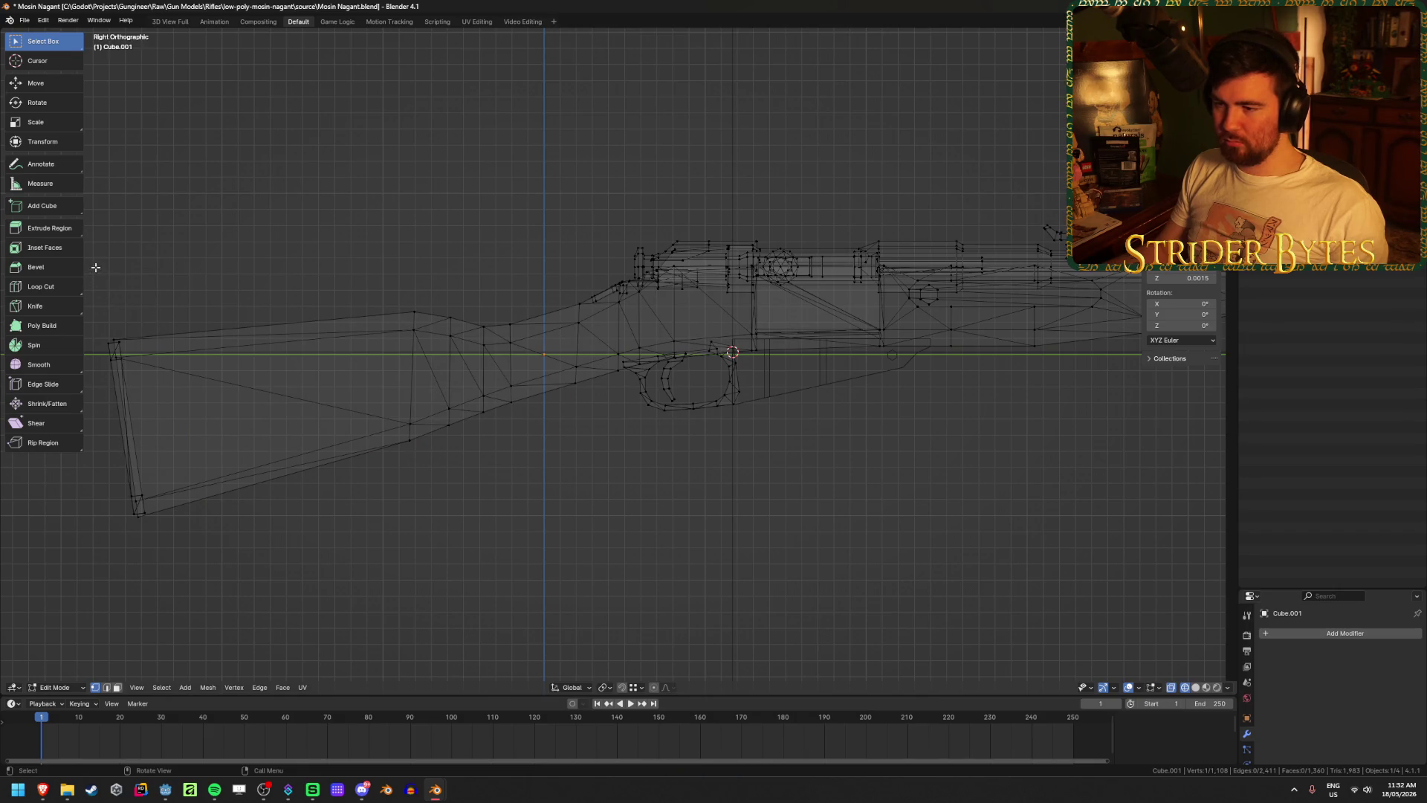
pyautogui.moveTo(96, 267)
pyautogui.mouseDown()
pyautogui.moveTo(302, 446)
pyautogui.moveTo(417, 497)
pyautogui.moveTo(431, 577)
pyautogui.moveTo(528, 569)
pyautogui.mouseUp()
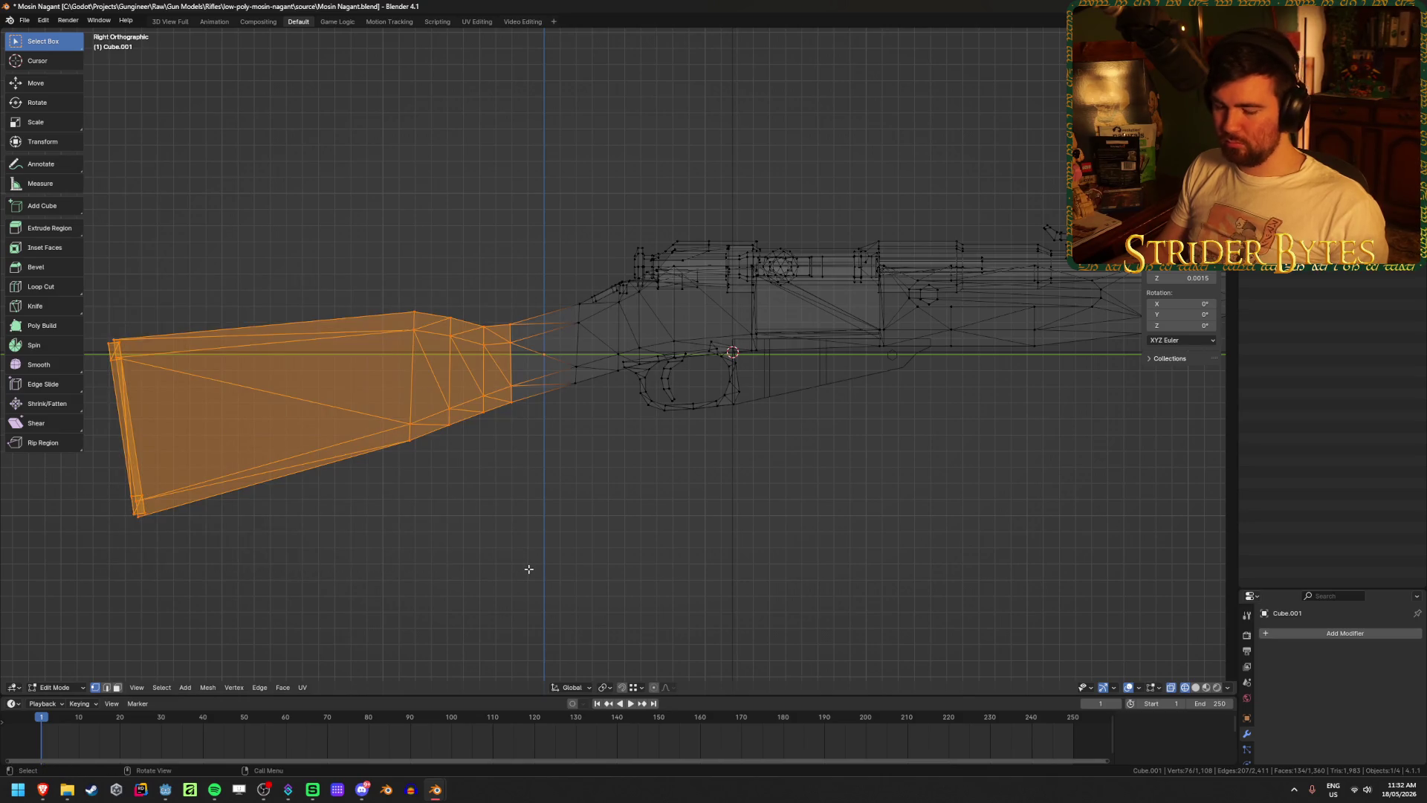
pyautogui.press('3')
pyautogui.hotkey('shift', 'z')
# - Separate the selected butt stock into its own object and hide it
pyautogui.press('p')
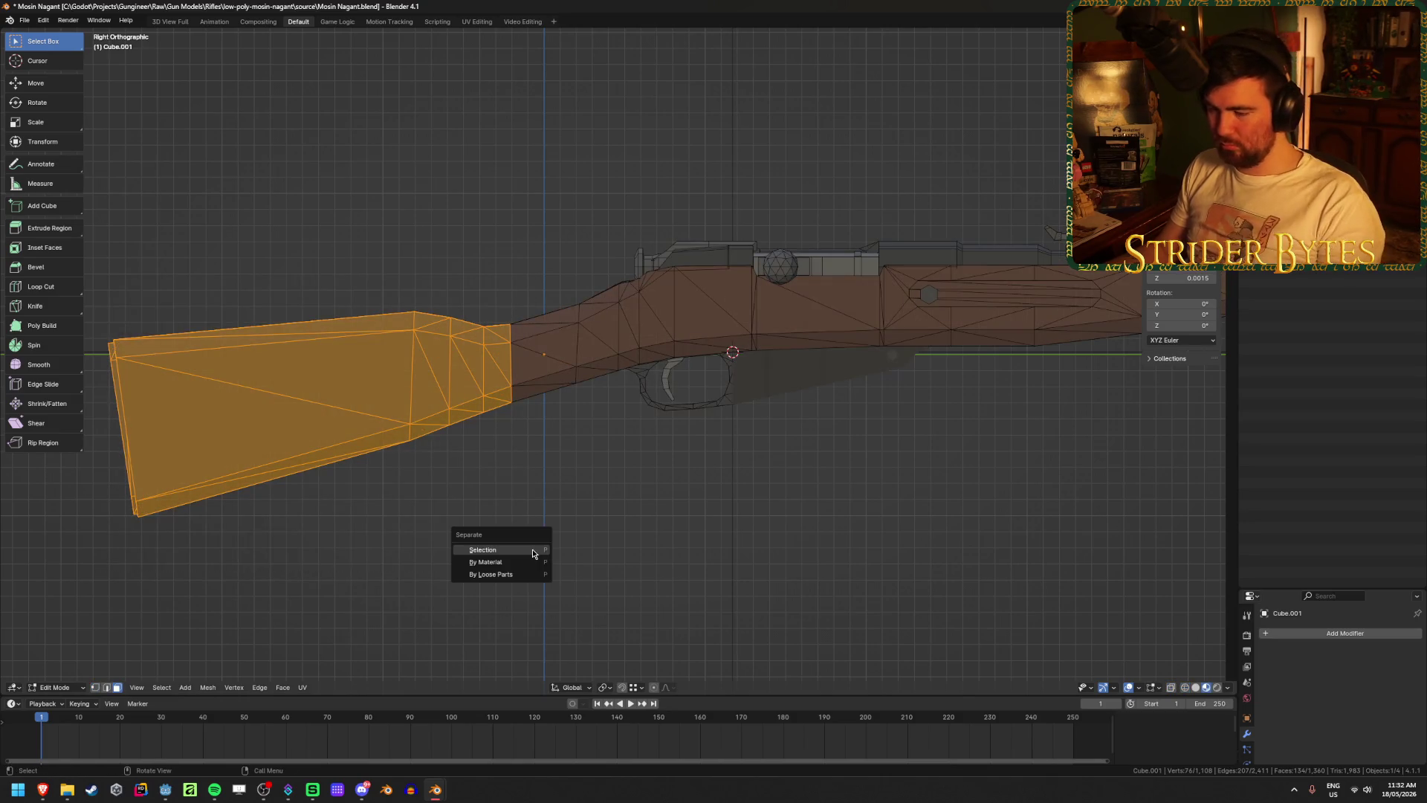
pyautogui.click(532, 548)
pyautogui.press('Tab')
pyautogui.click(398, 417)
pyautogui.moveTo(398, 417); pyautogui.dragTo(519, 424, button='middle')
pyautogui.press('h')
# - Enter Edit Mode on the receiver and select the open edge loop at its cut end
pyautogui.click(417, 348)
pyautogui.press('Tab')
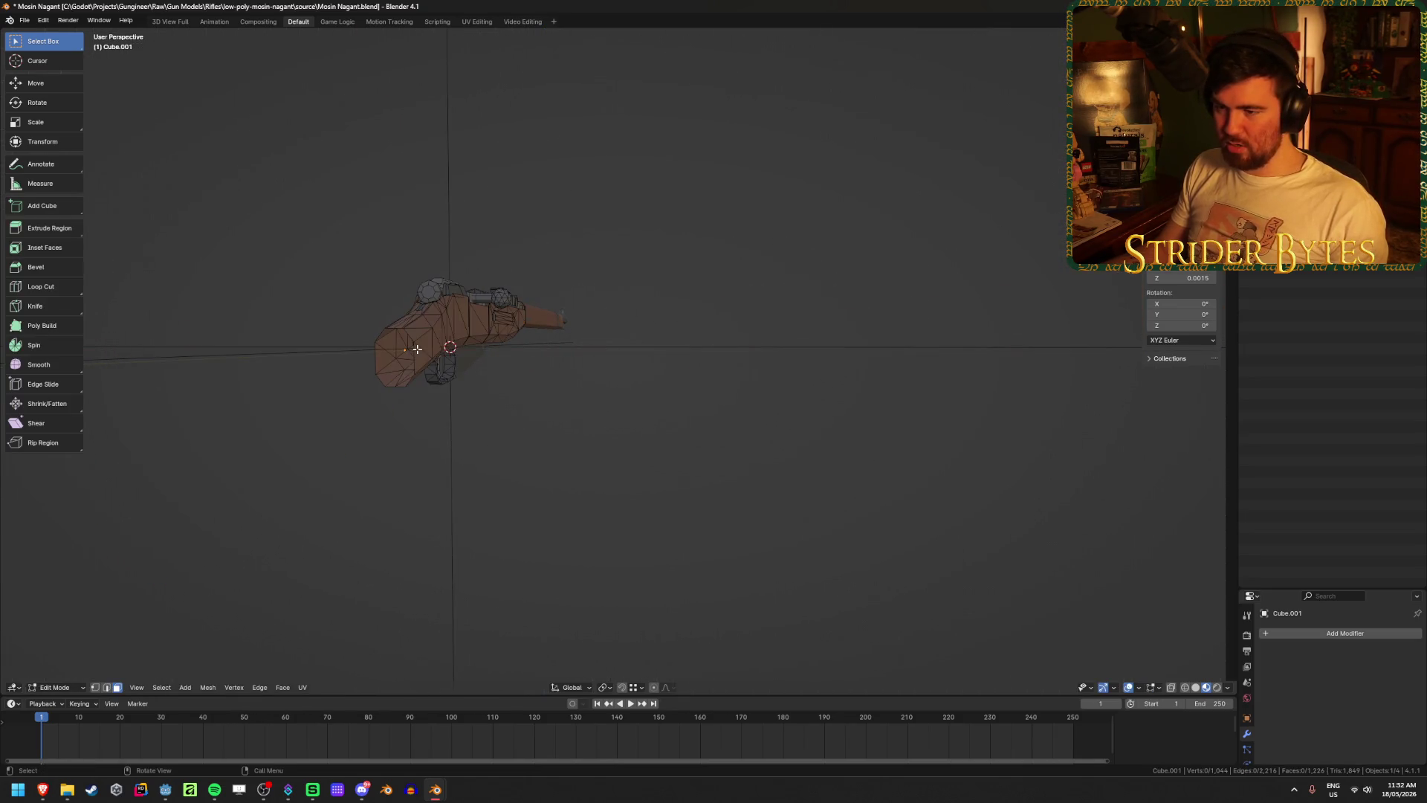
pyautogui.moveTo(406, 334)
pyautogui.mouseDown(button='middle')
pyautogui.moveTo(446, 350)
pyautogui.moveTo(376, 363)
pyautogui.moveTo(478, 411)
pyautogui.moveTo(432, 324)
pyautogui.moveTo(810, 423)
pyautogui.moveTo(669, 260)
pyautogui.moveTo(615, 280)
pyautogui.moveTo(691, 238)
pyautogui.mouseUp(button='middle')
pyautogui.scroll(4, 478, 411)
pyautogui.keyDown('alt'); pyautogui.click(421, 329); pyautogui.keyUp('alt')
# - Fill the receiver's open cut end with a face, undoing a stray extrusion first
pyautogui.click(618, 193)
pyautogui.press('e')
pyautogui.press('z')
pyautogui.click(731, 270)
pyautogui.hotkey('ctrl', 'z')
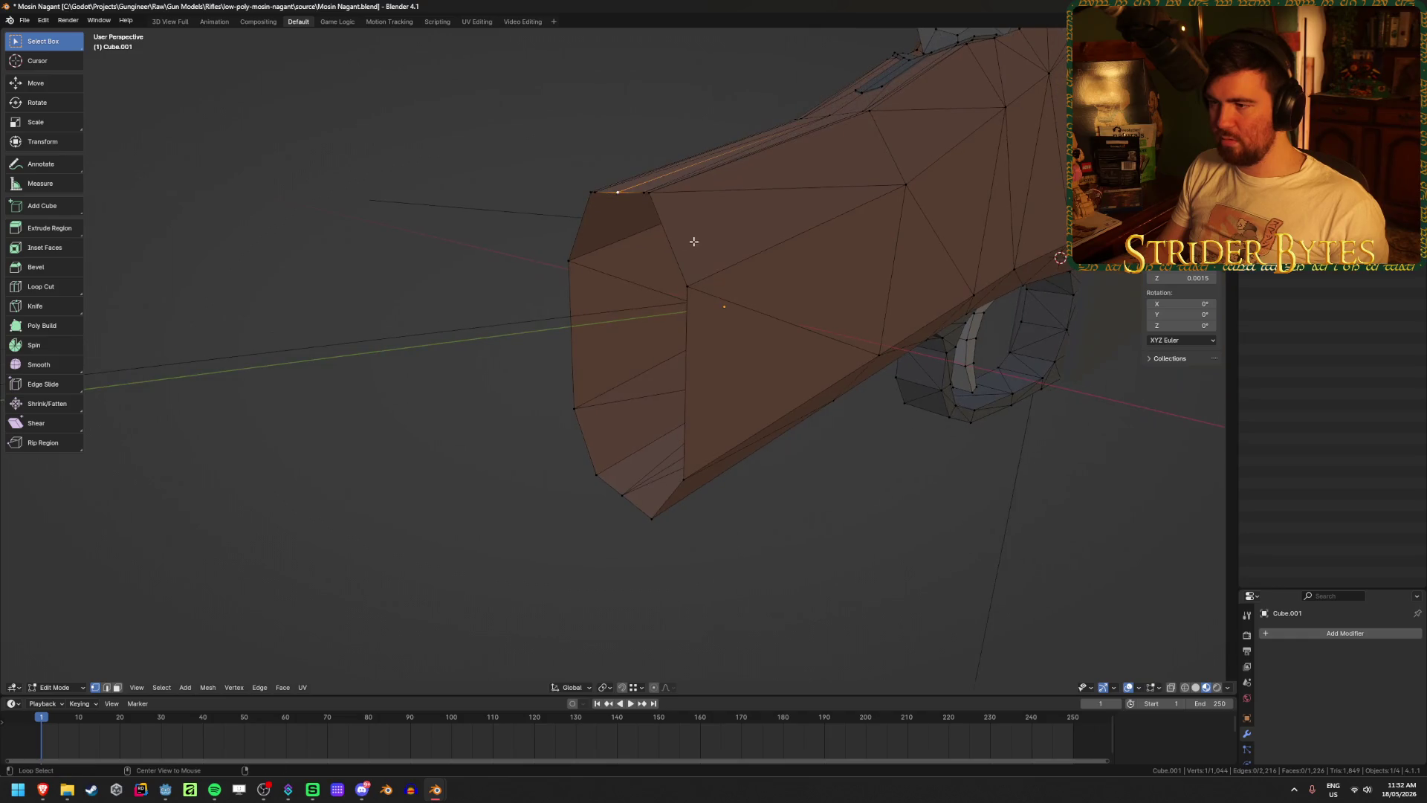
pyautogui.keyDown('alt'); pyautogui.click(571, 320); pyautogui.keyUp('alt')
pyautogui.press('f')
pyautogui.click(420, 320)
pyautogui.press('Tab')
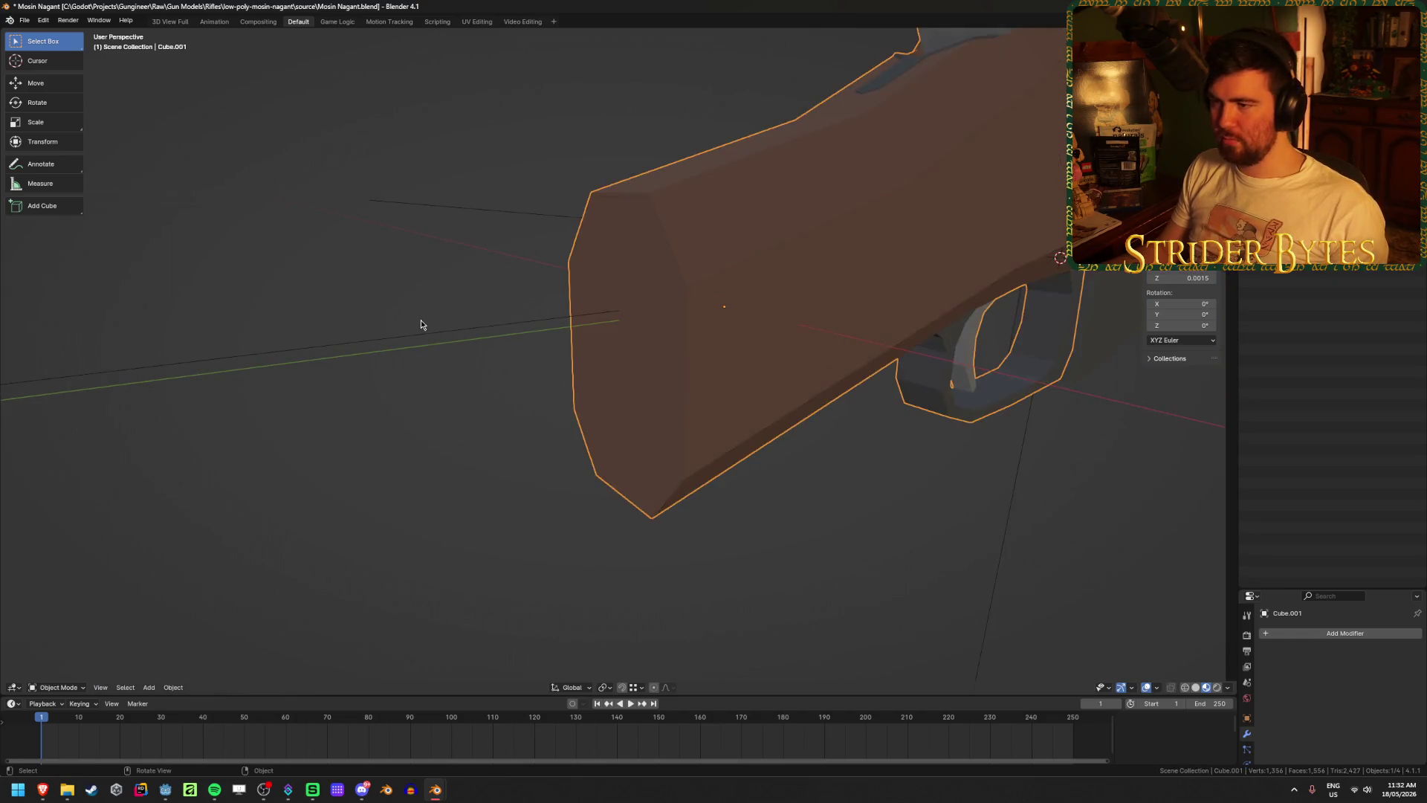
# - Remove the barrel from view and select the magazine plate
pyautogui.scroll(-12, 421, 320)
pyautogui.moveTo(1011, 449); pyautogui.dragTo(984, 341, button='middle')
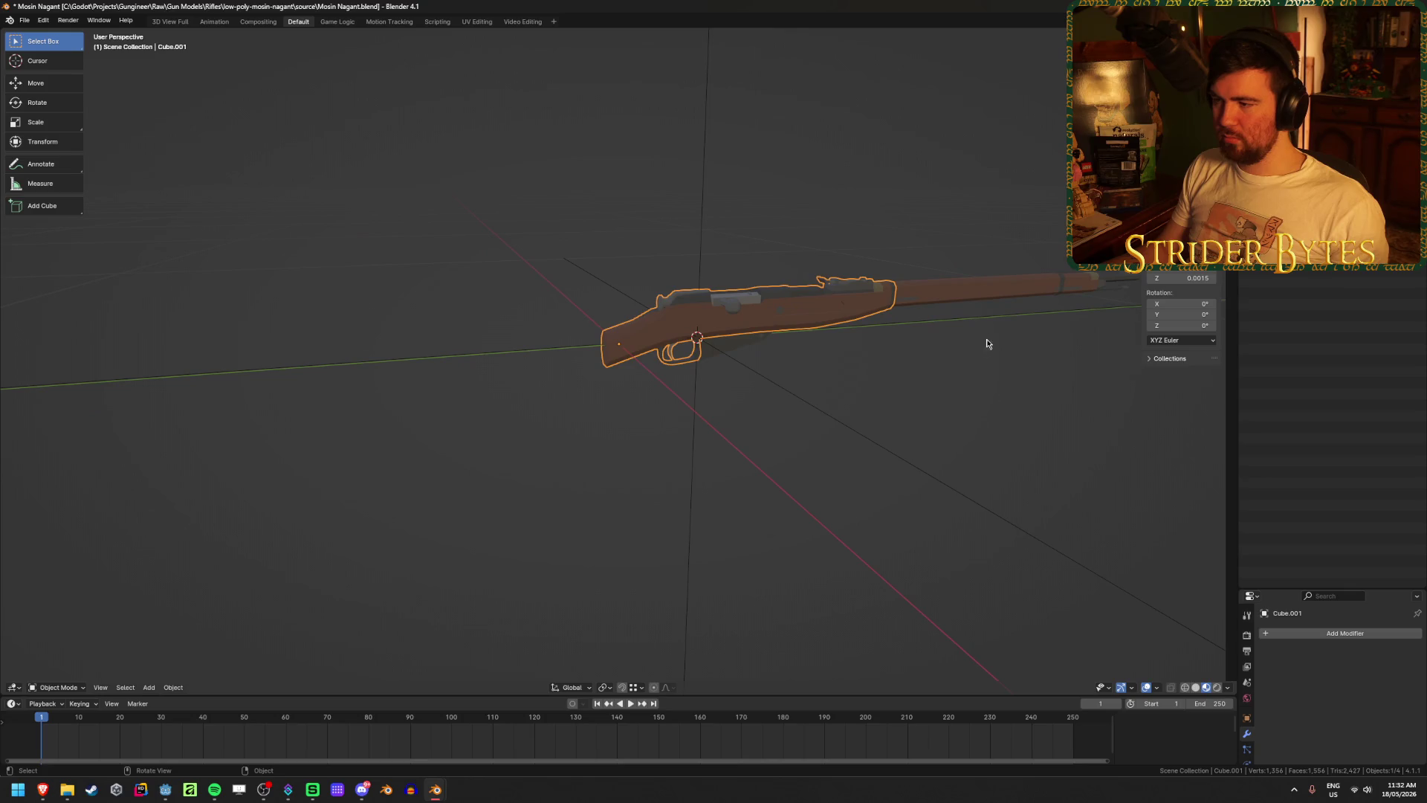
pyautogui.click(976, 309)
pyautogui.press('Delete')
pyautogui.moveTo(796, 441)
pyautogui.mouseDown(button='middle')
pyautogui.moveTo(765, 436)
pyautogui.moveTo(828, 416)
pyautogui.moveTo(720, 445)
pyautogui.moveTo(530, 443)
pyautogui.moveTo(879, 452)
pyautogui.moveTo(844, 436)
pyautogui.mouseUp(button='middle')
pyautogui.click(743, 344)
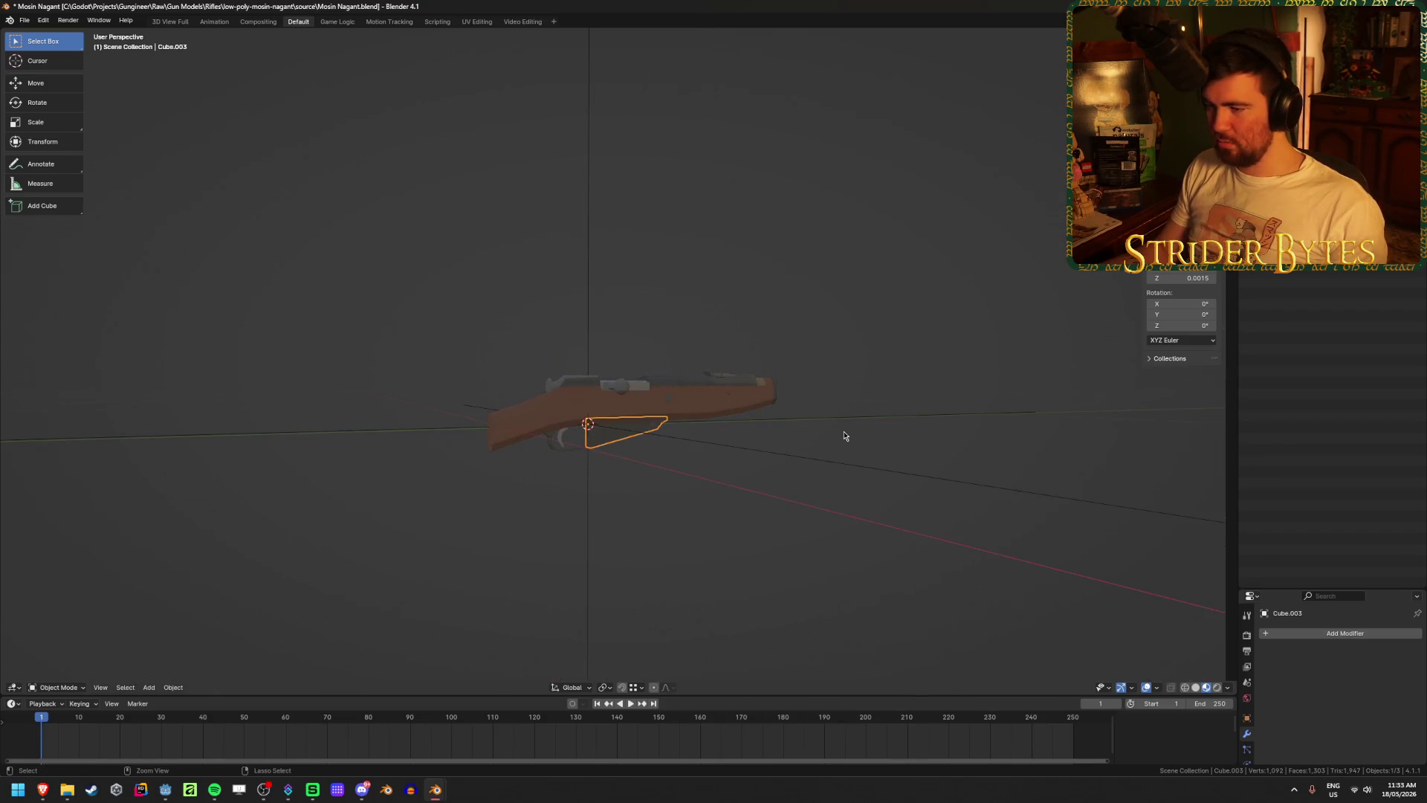
# - Reveal all hidden parts so the full-length stock shows again
pyautogui.hotkey('alt', 'h')
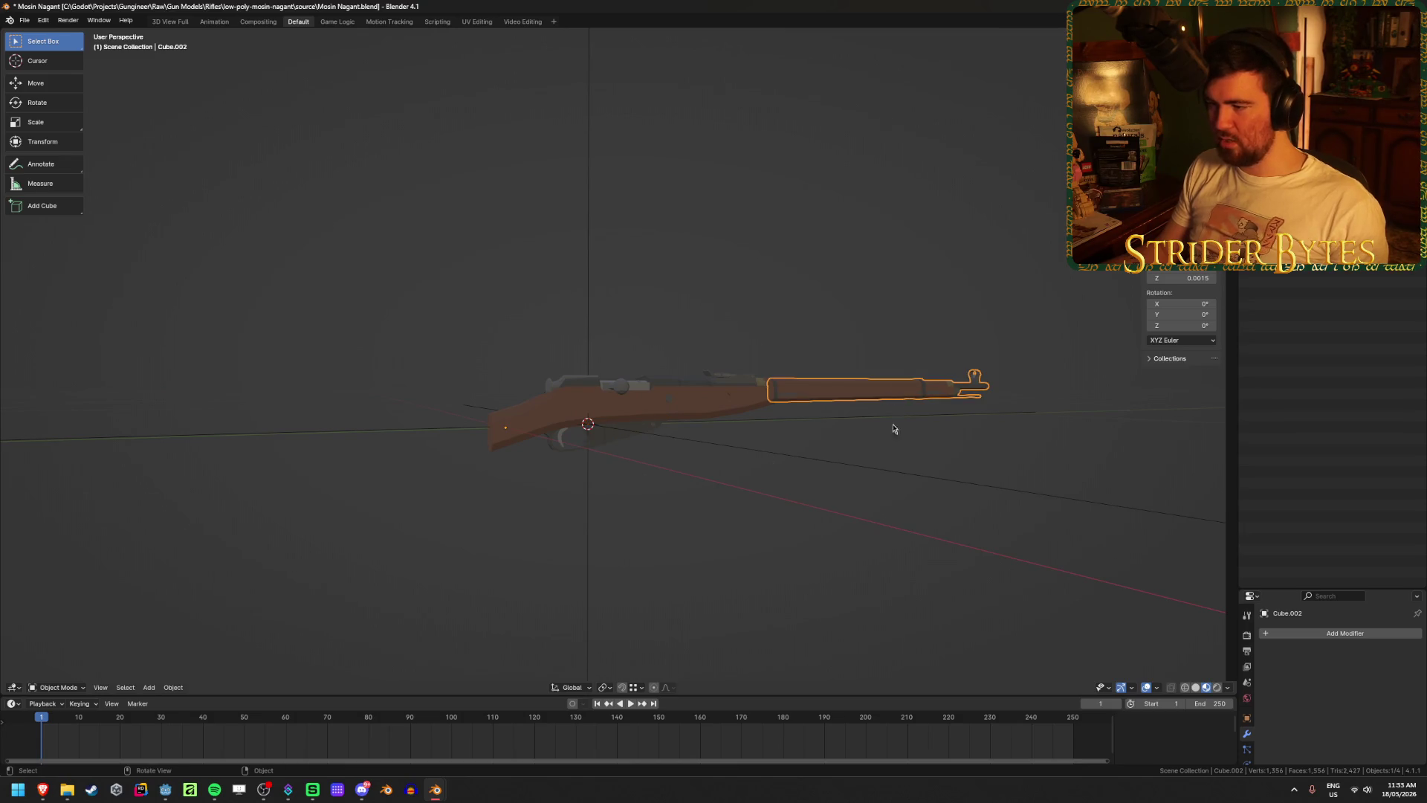
pyautogui.hotkey('alt', 'a')
pyautogui.hotkey('ctrl', 'z')
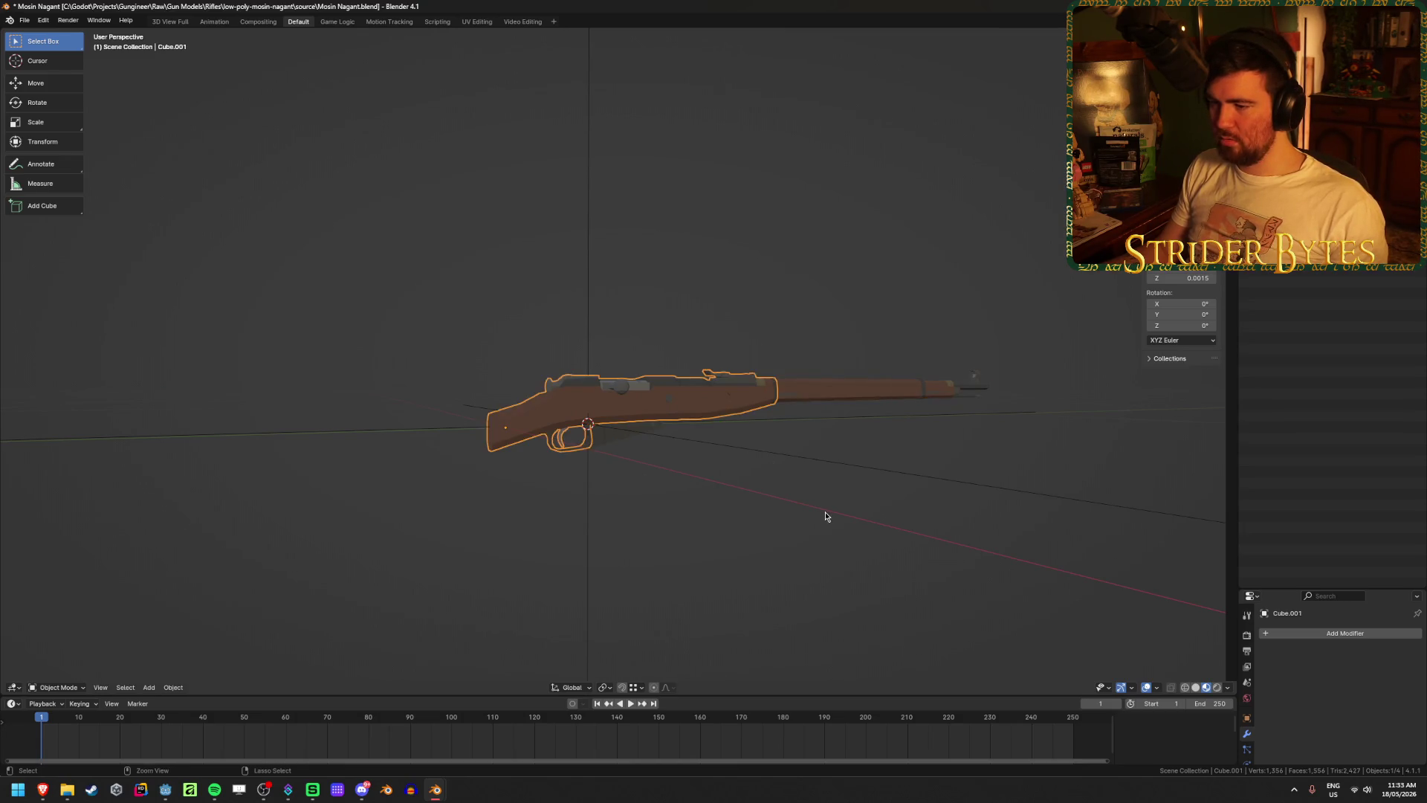
pyautogui.press('Tab')
pyautogui.press('Tab')
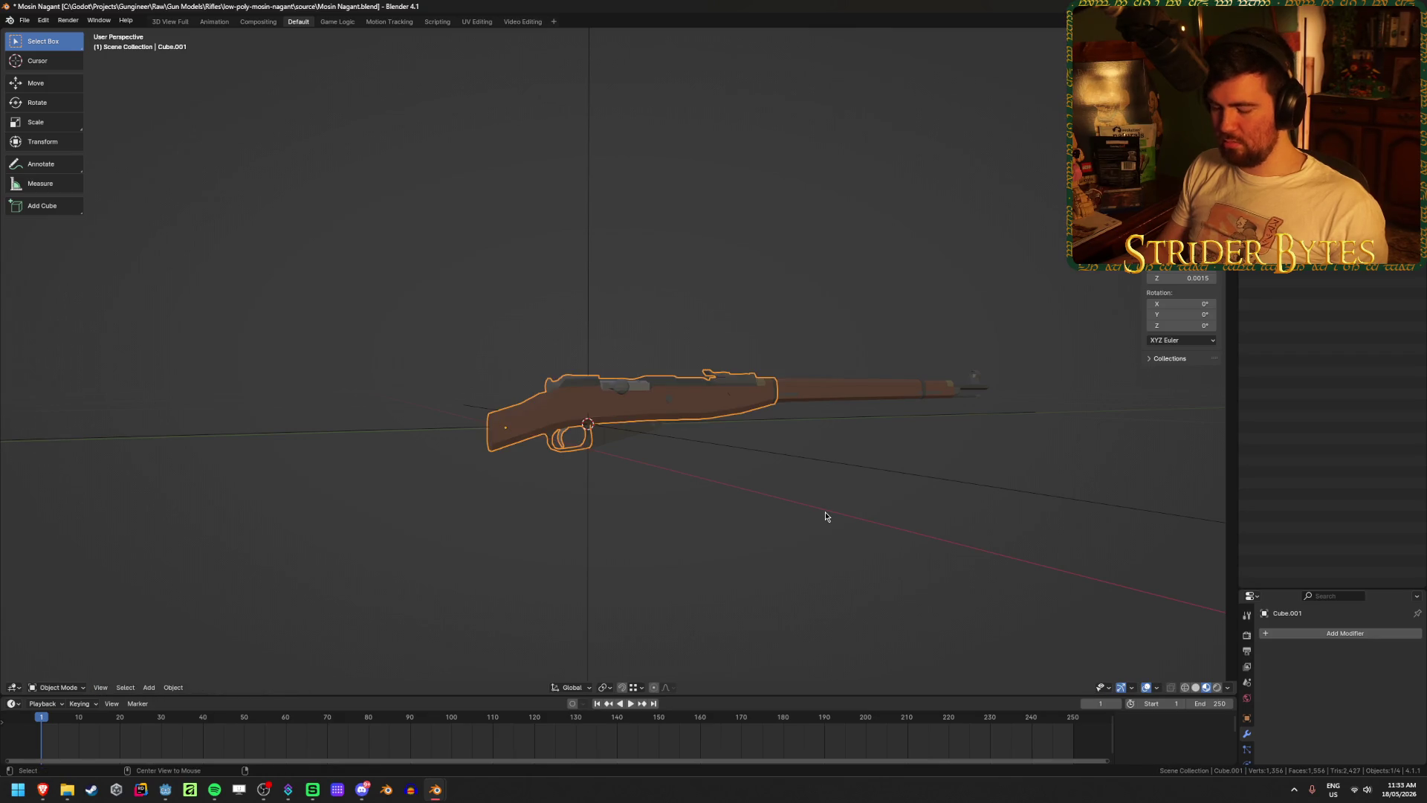
pyautogui.hotkey('ctrl', 'z')
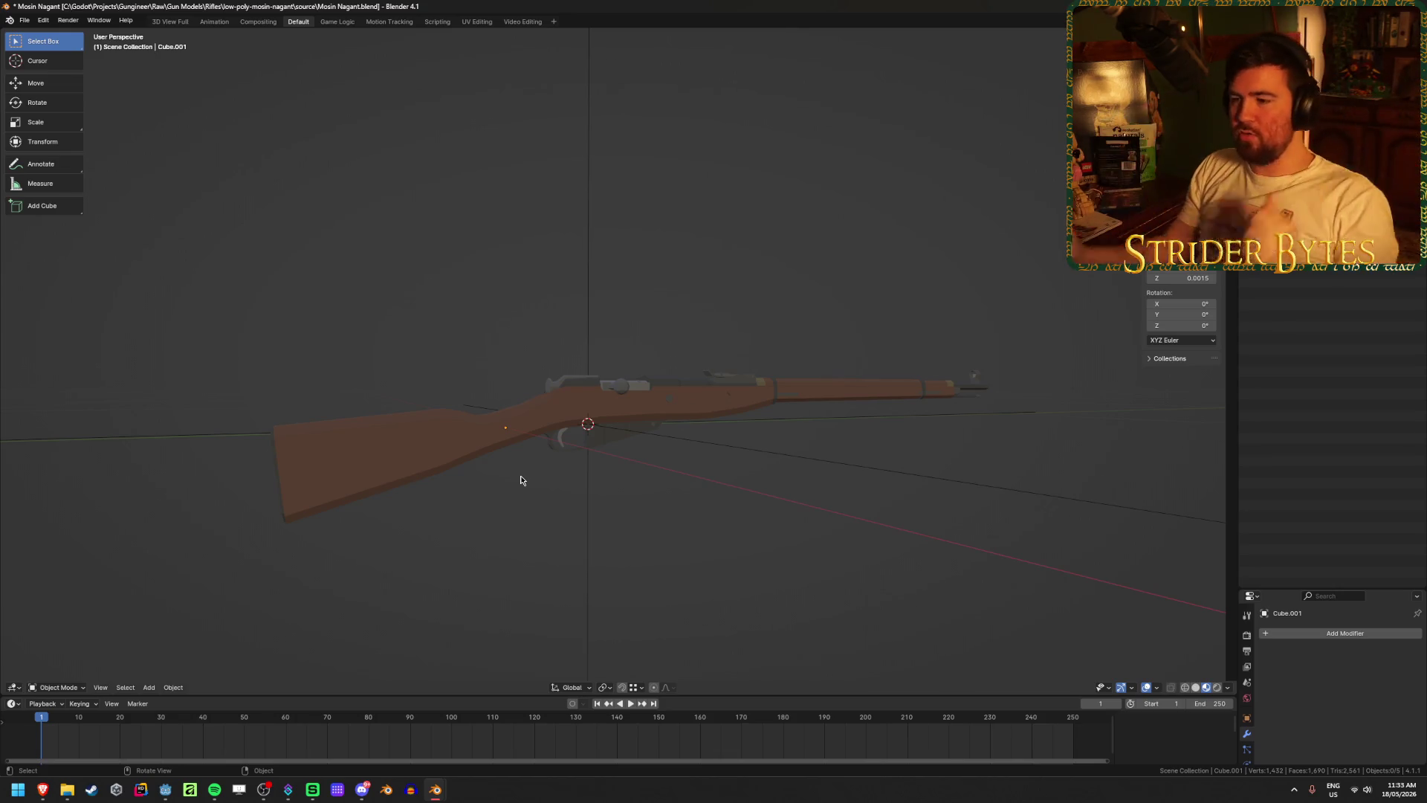
# - Check the stock and receiver, then select the existing attachment empty
pyautogui.click(465, 467)
pyautogui.click(501, 566)
pyautogui.click(416, 460)
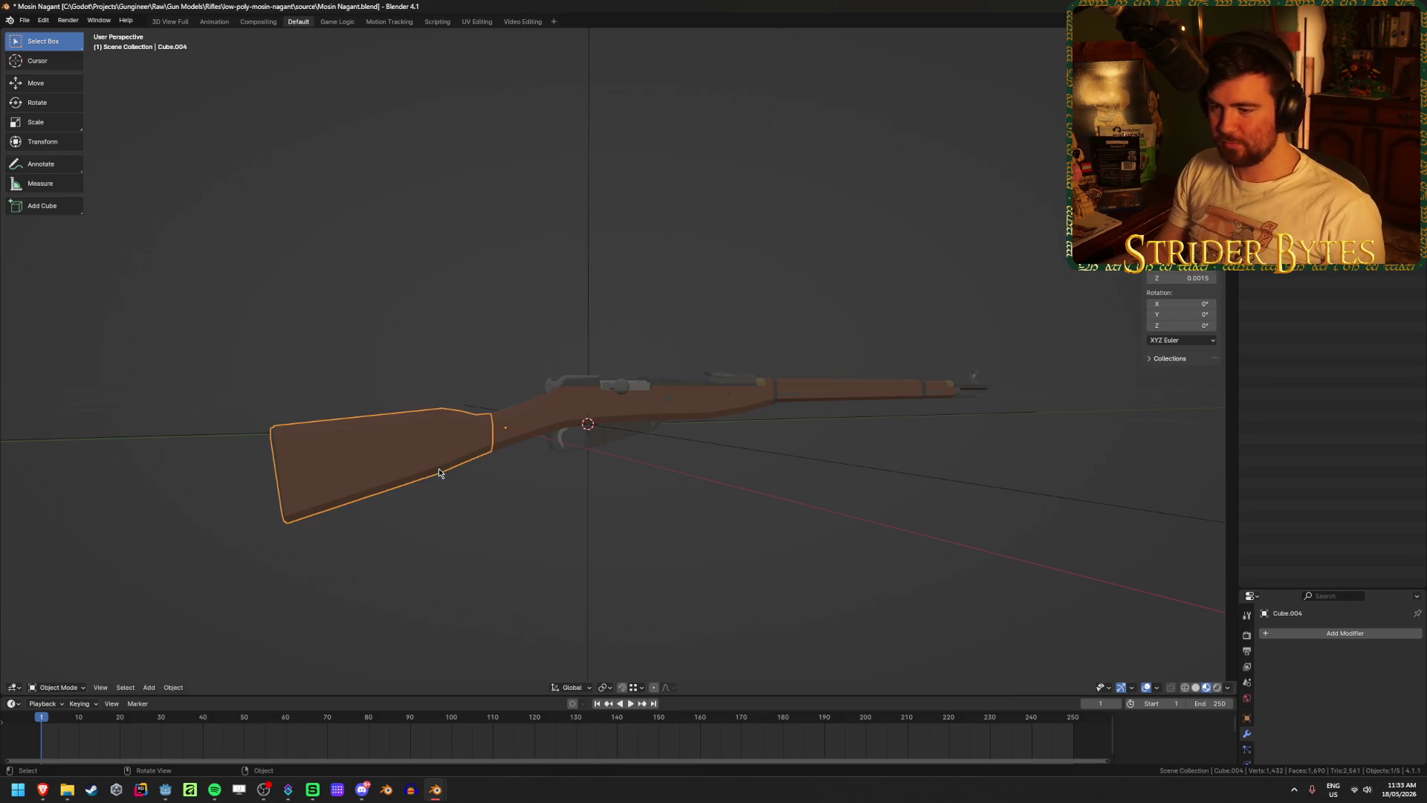
pyautogui.click(669, 398)
pyautogui.click(725, 487)
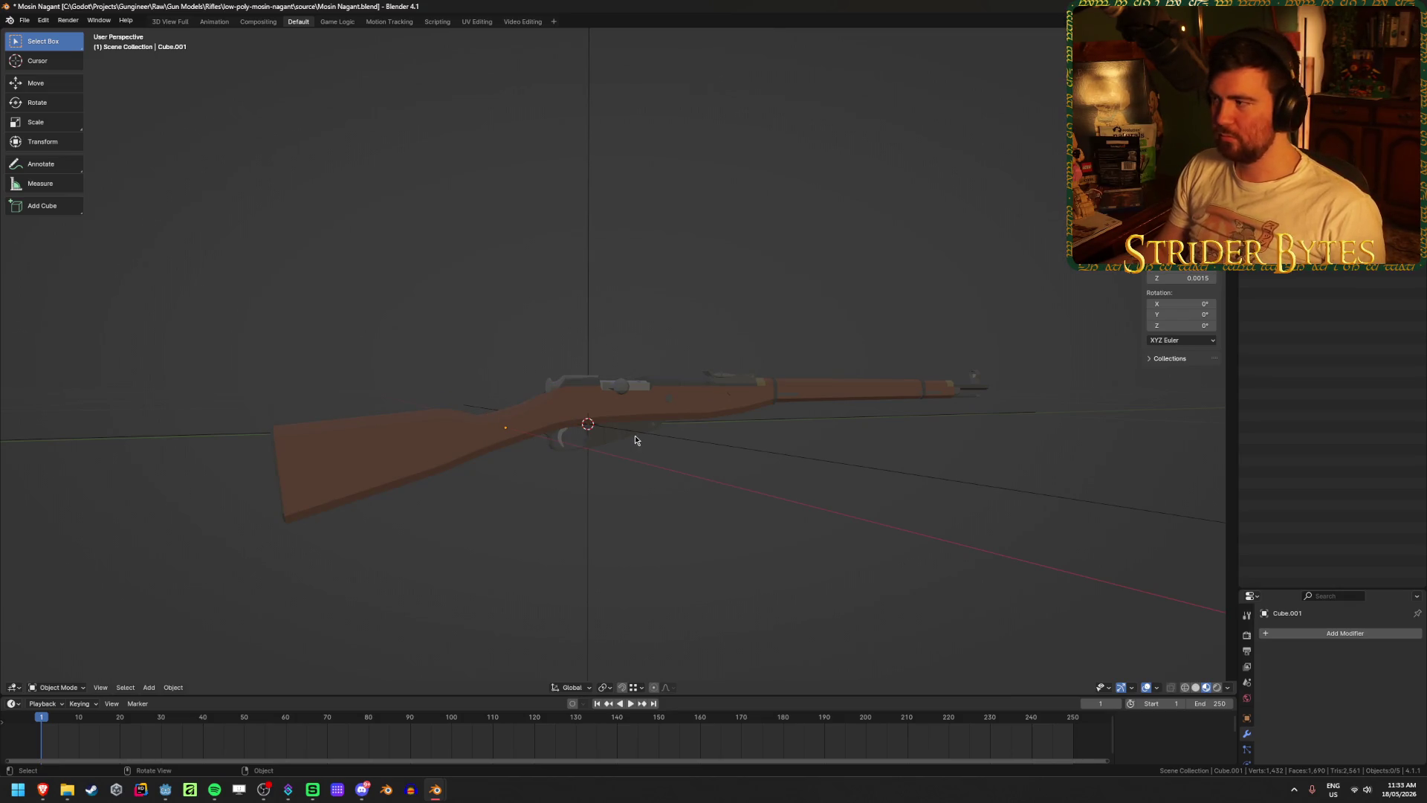
pyautogui.click(588, 424)
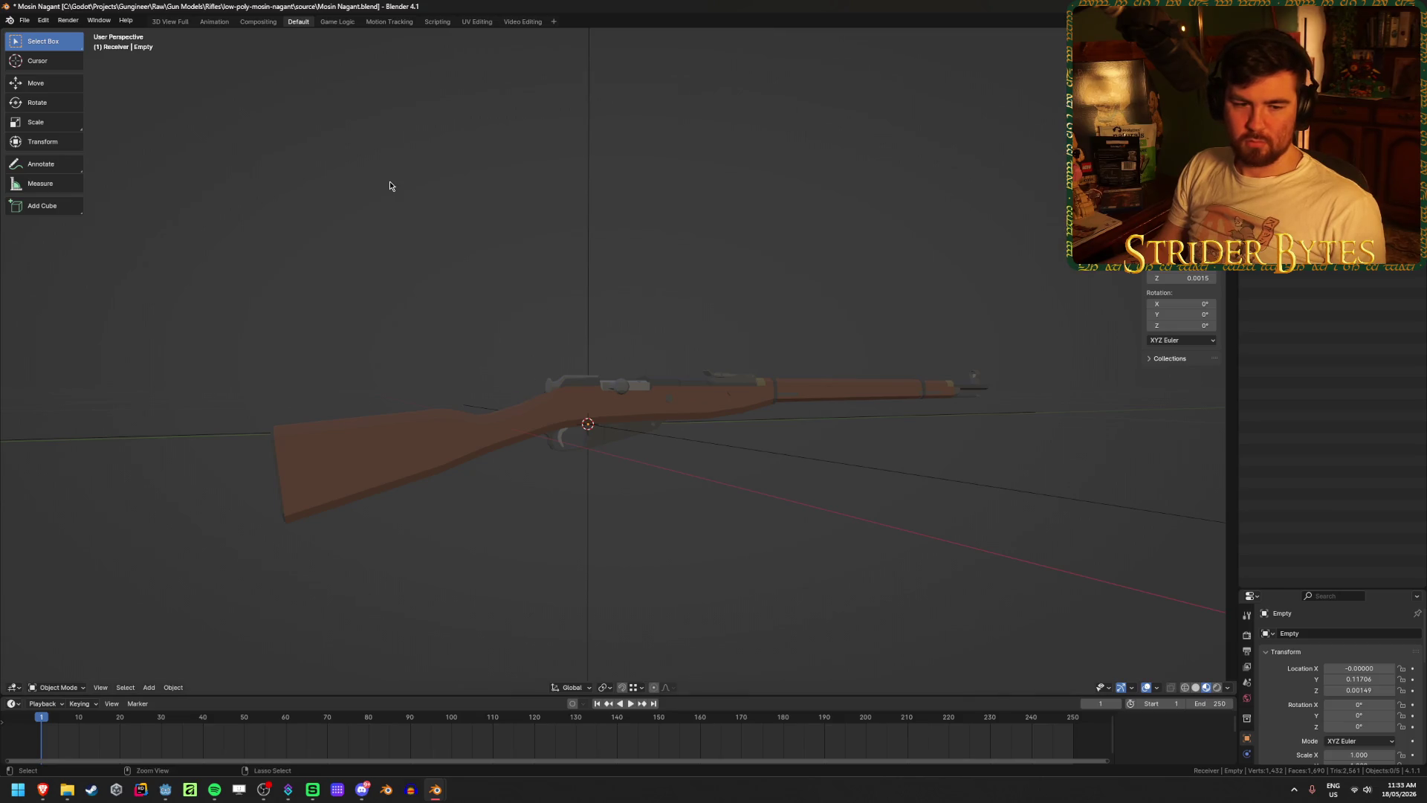
# - Save the blend file and hide the stock
pyautogui.hotkey('ctrl', 's')
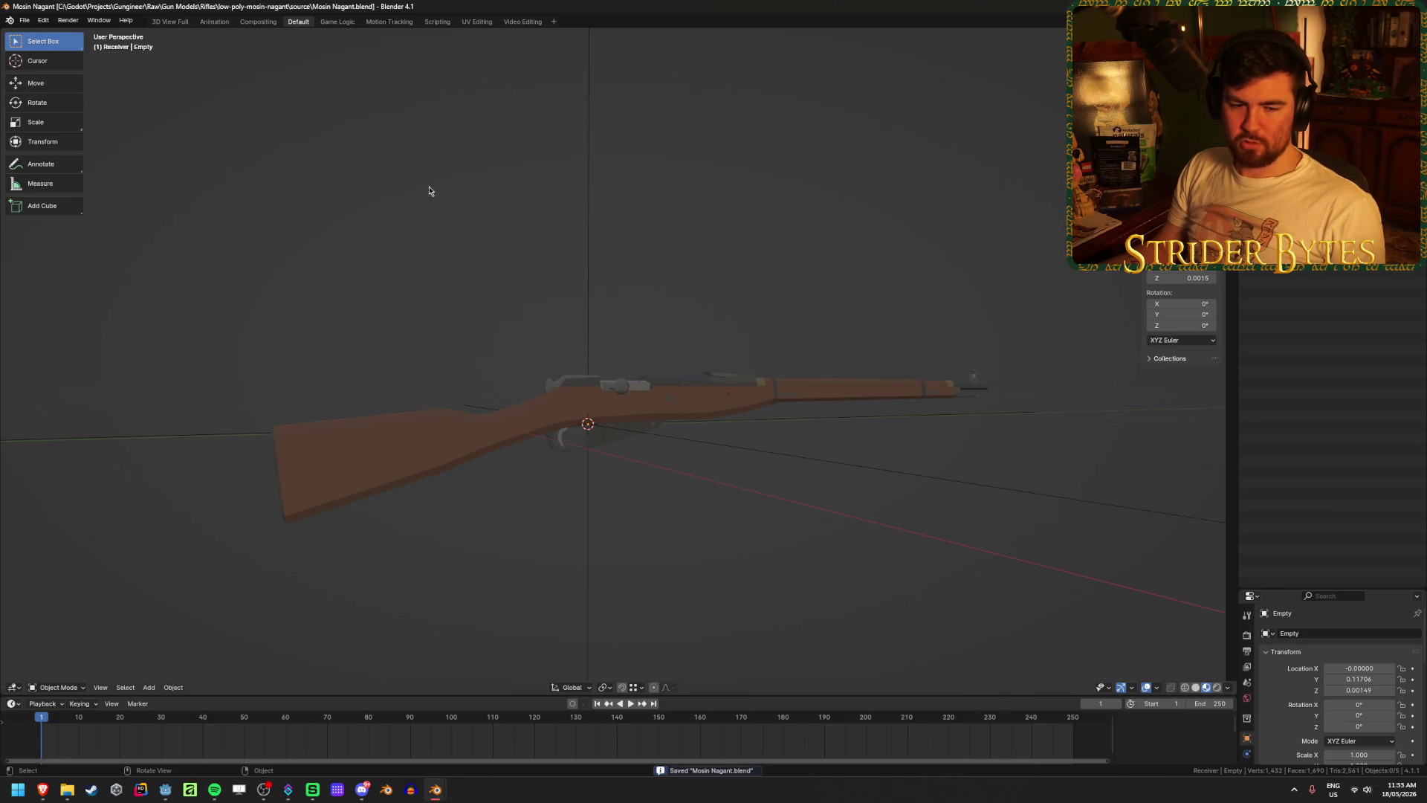
pyautogui.moveTo(429, 191); pyautogui.dragTo(461, 214, button='middle')
pyautogui.click(430, 475)
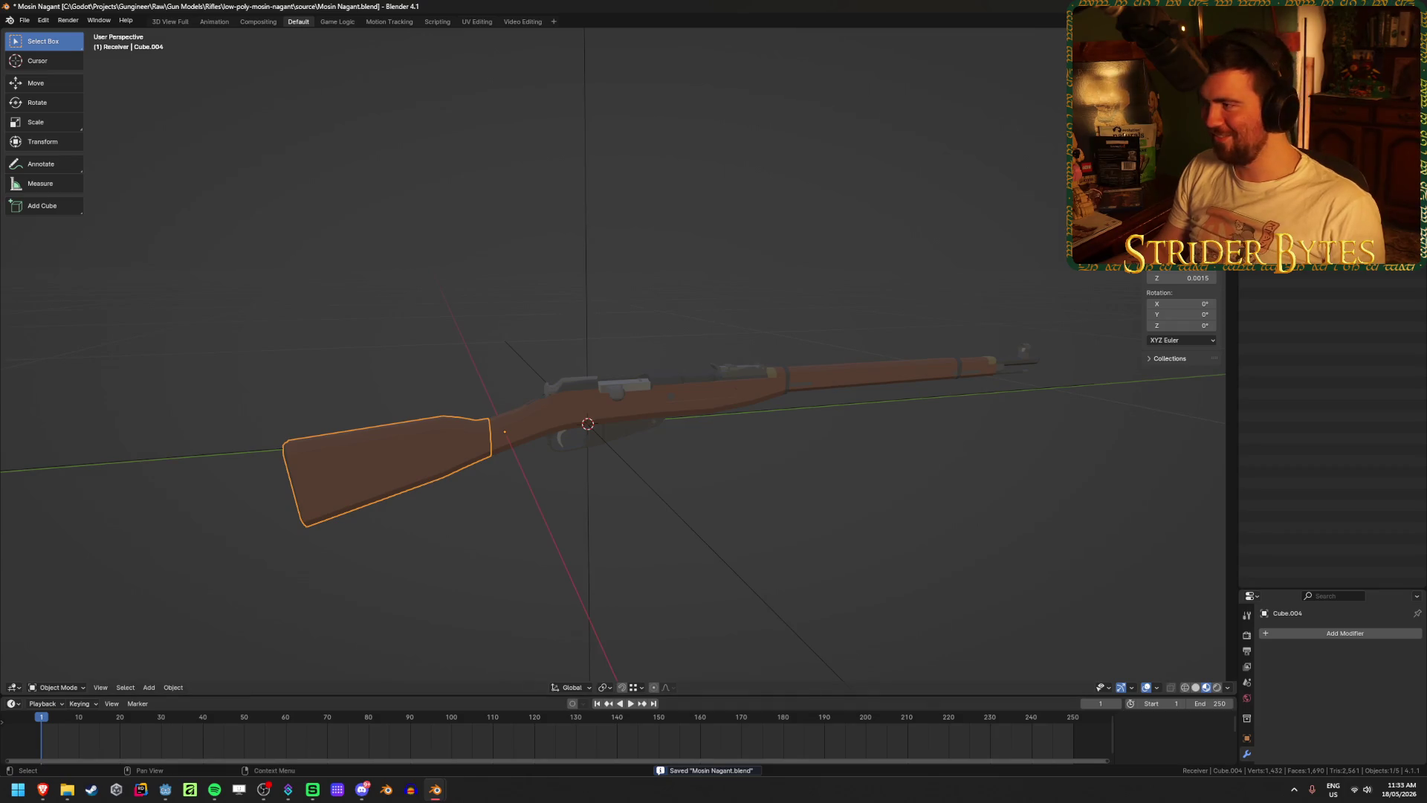
pyautogui.moveTo(453, 426)
pyautogui.mouseDown(button='middle')
pyautogui.moveTo(653, 320)
pyautogui.moveTo(639, 315)
pyautogui.mouseUp(button='middle')
pyautogui.scroll(5, 653, 320)
pyautogui.press('h')
# - Snap the 3D cursor to the rear end of the receiver mesh
pyautogui.click(595, 322)
pyautogui.press('Tab')
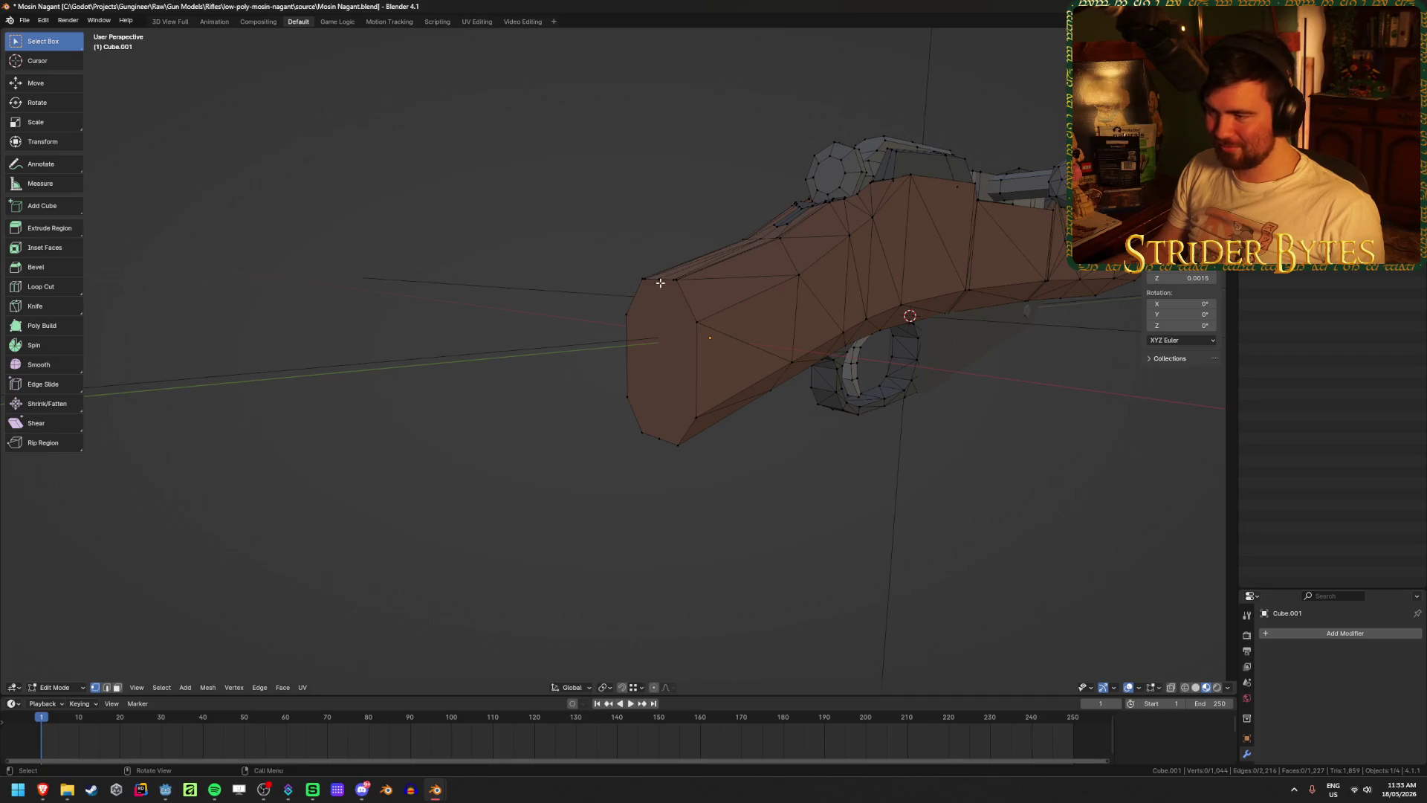
pyautogui.keyDown('shift'); pyautogui.moveTo(662, 441); pyautogui.dragTo(660, 438, button='right'); pyautogui.keyUp('shift')
pyautogui.press('Tab')
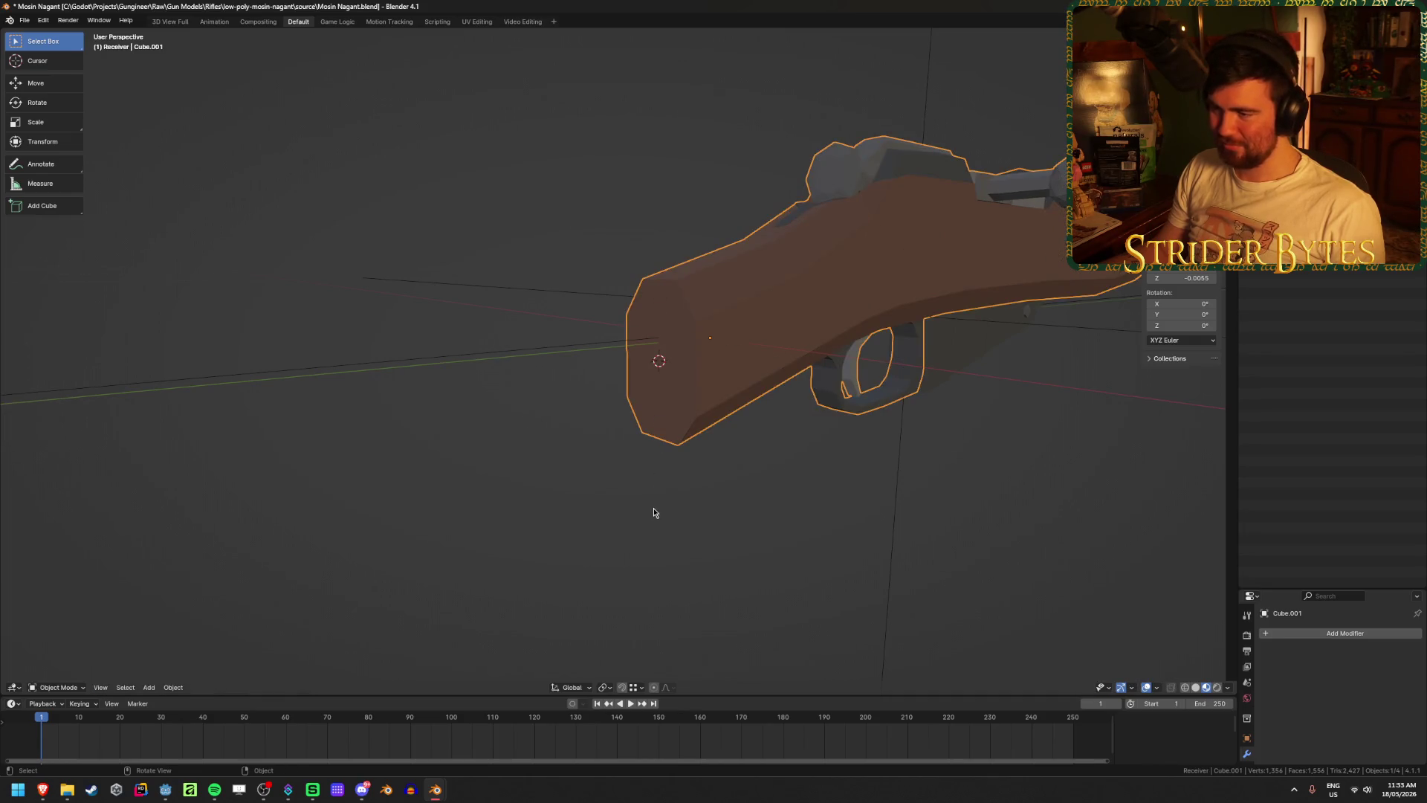
# - Add a plain axes empty at the cursor and resize it
pyautogui.hotkey('shift', 'a')
pyautogui.click(713, 482)
pyautogui.moveTo(714, 482)
pyautogui.mouseDown(button='middle')
pyautogui.moveTo(708, 468)
pyautogui.moveTo(759, 463)
pyautogui.mouseUp(button='middle')
pyautogui.press('s')
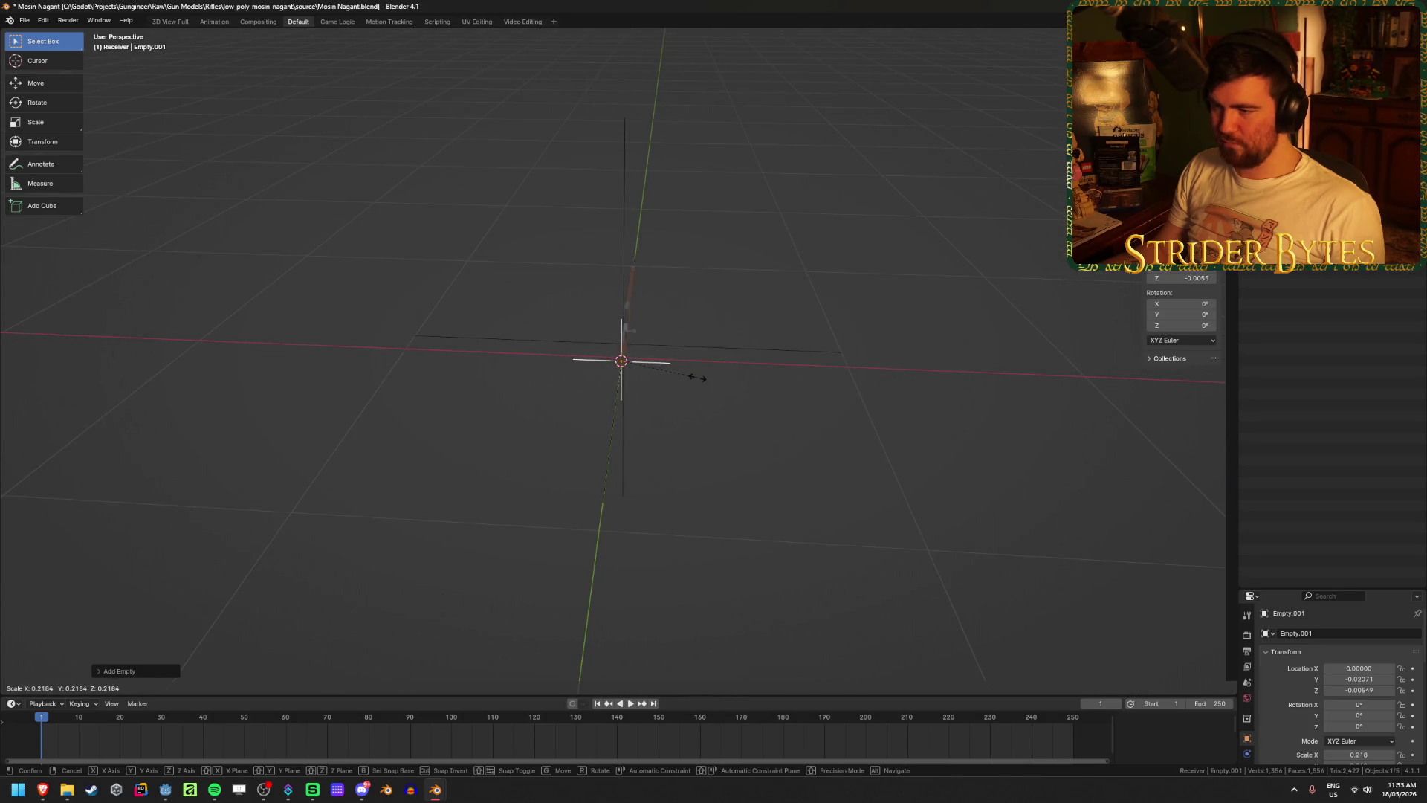
pyautogui.click(697, 377)
pyautogui.rightClick(697, 377)
# - Shrink the original attachment empty and apply its scale
pyautogui.click(707, 382)
pyautogui.press('s')
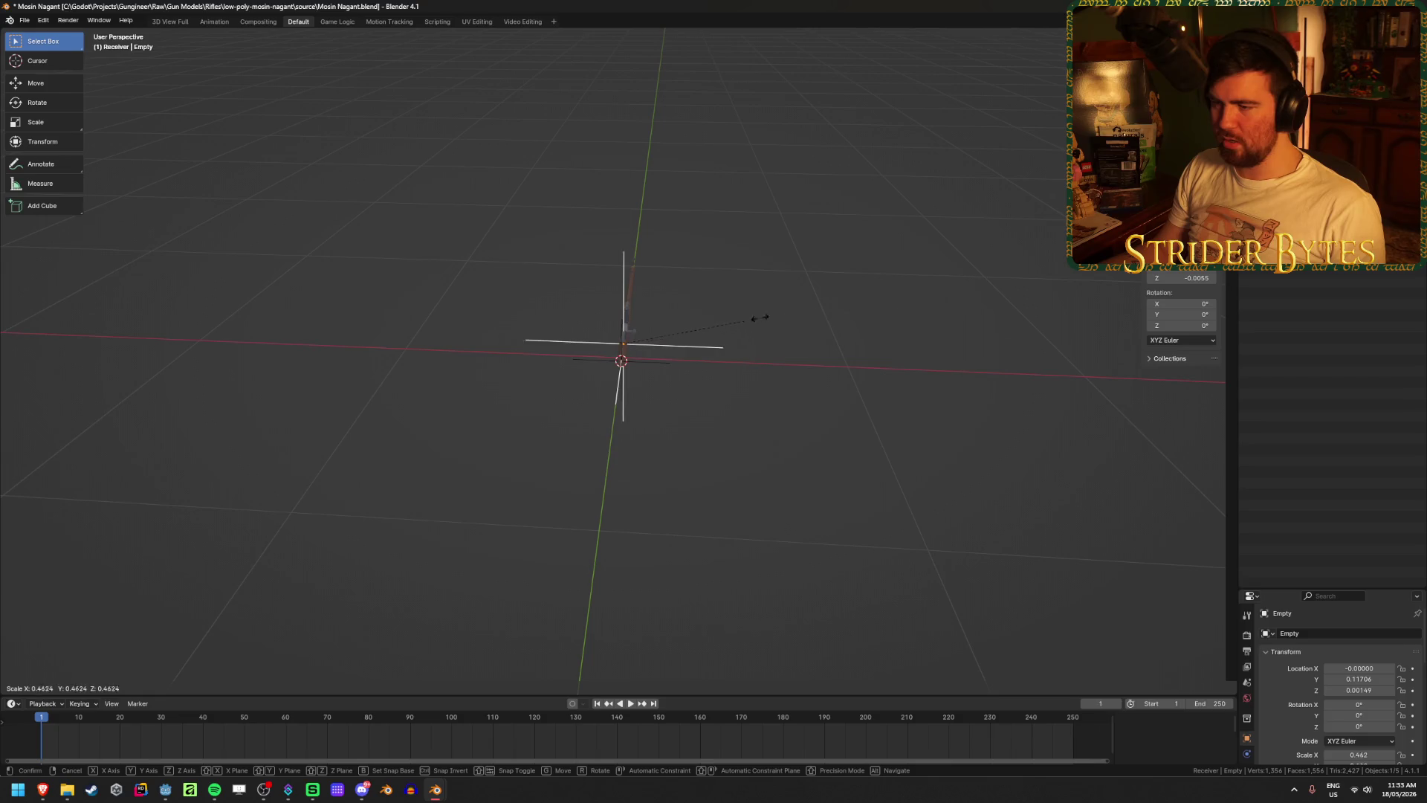
pyautogui.click(691, 336)
pyautogui.hotkey('ctrl', 'a')
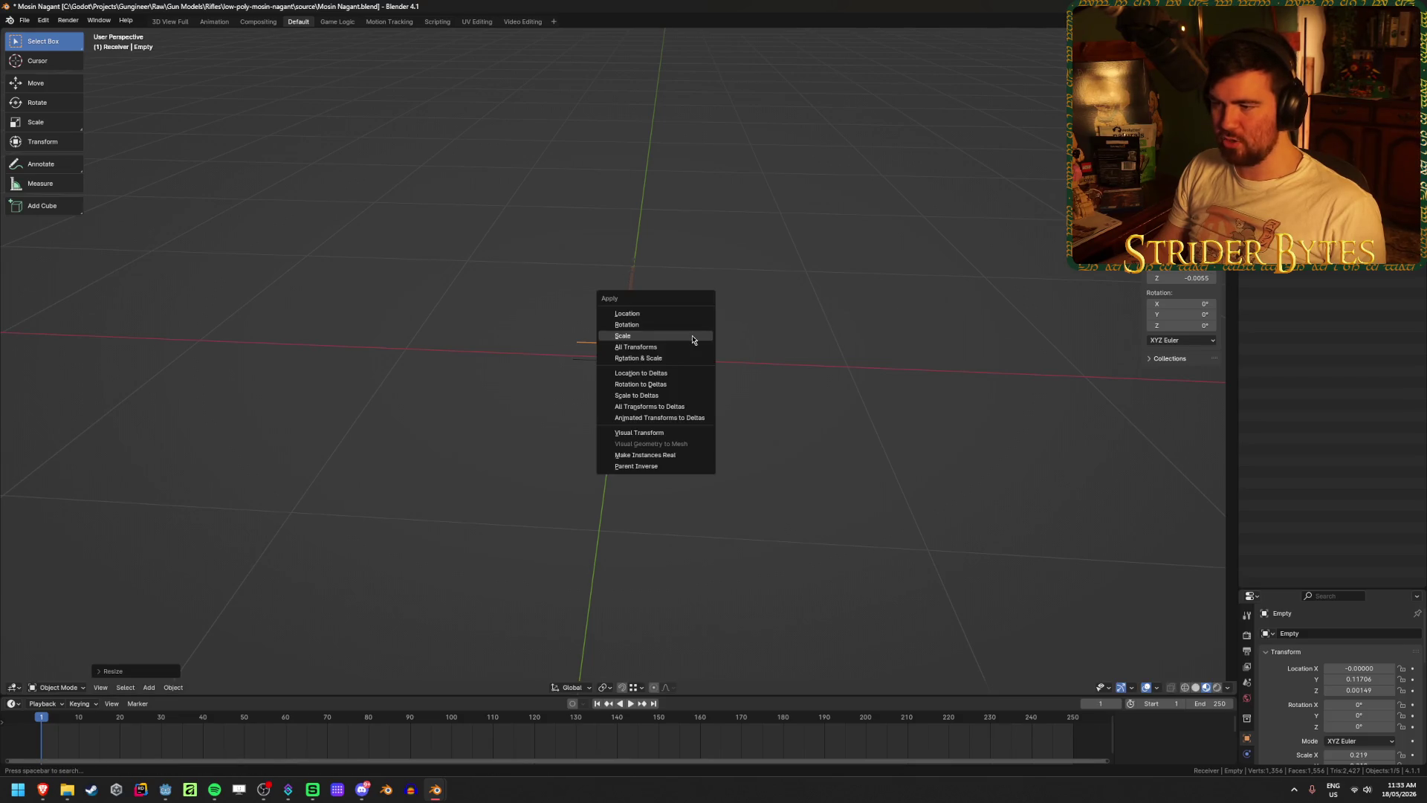
pyautogui.click(695, 338)
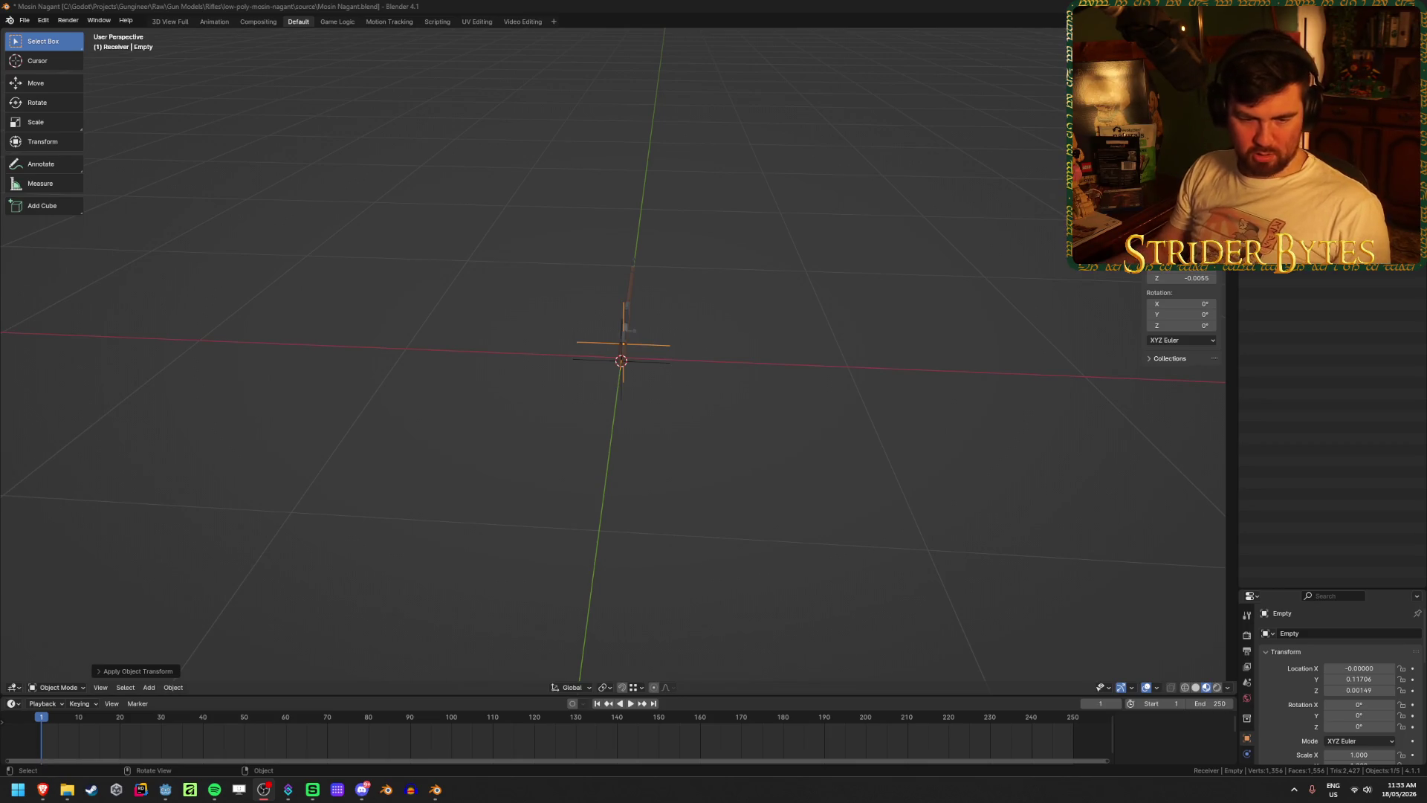
# - Move the stock's origin to the 3D cursor at the receiver joint
pyautogui.moveTo(631, 442)
pyautogui.mouseDown(button='middle')
pyautogui.moveTo(734, 477)
pyautogui.moveTo(672, 466)
pyautogui.mouseUp(button='middle')
pyautogui.click(542, 372)
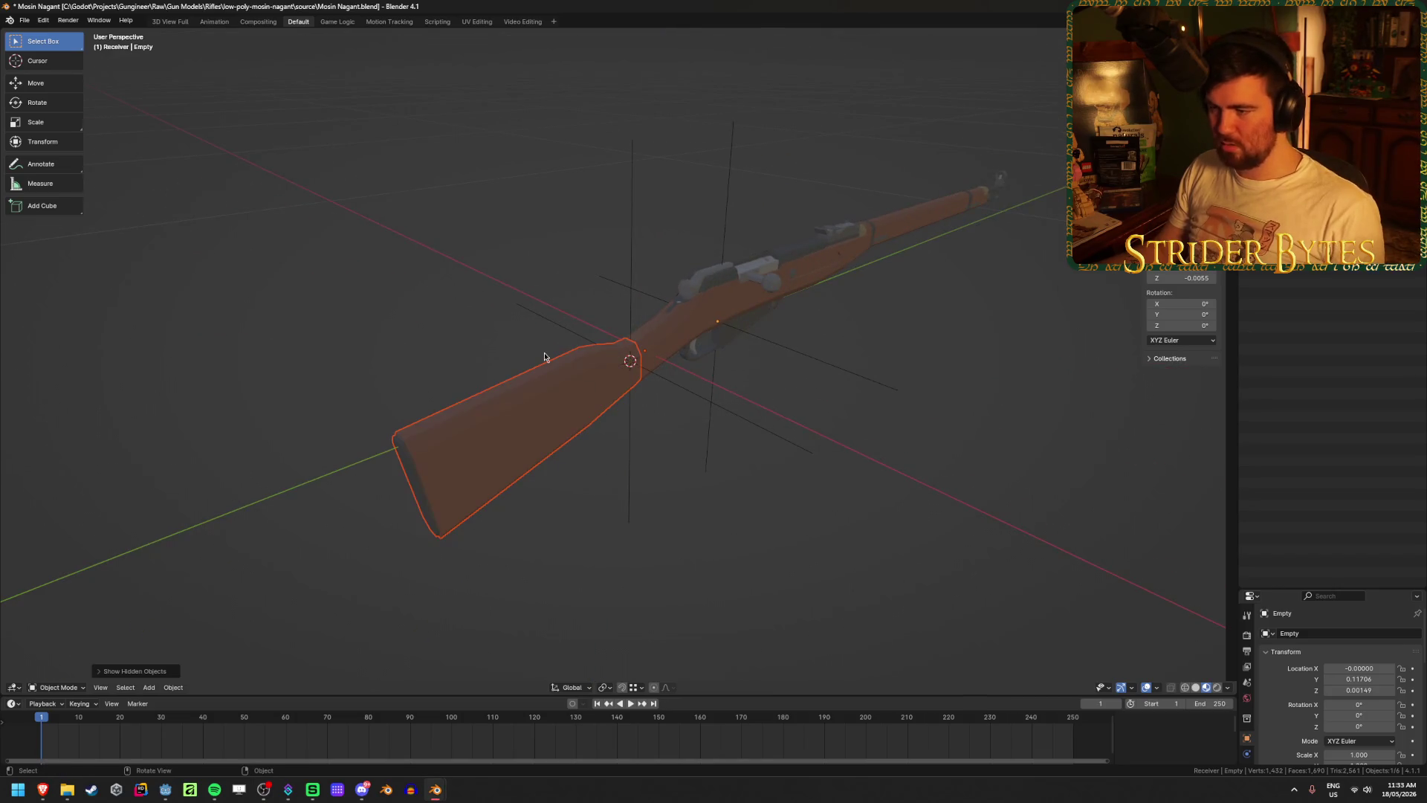
pyautogui.rightClick(627, 416)
pyautogui.moveTo(686, 445)
pyautogui.click(791, 464)
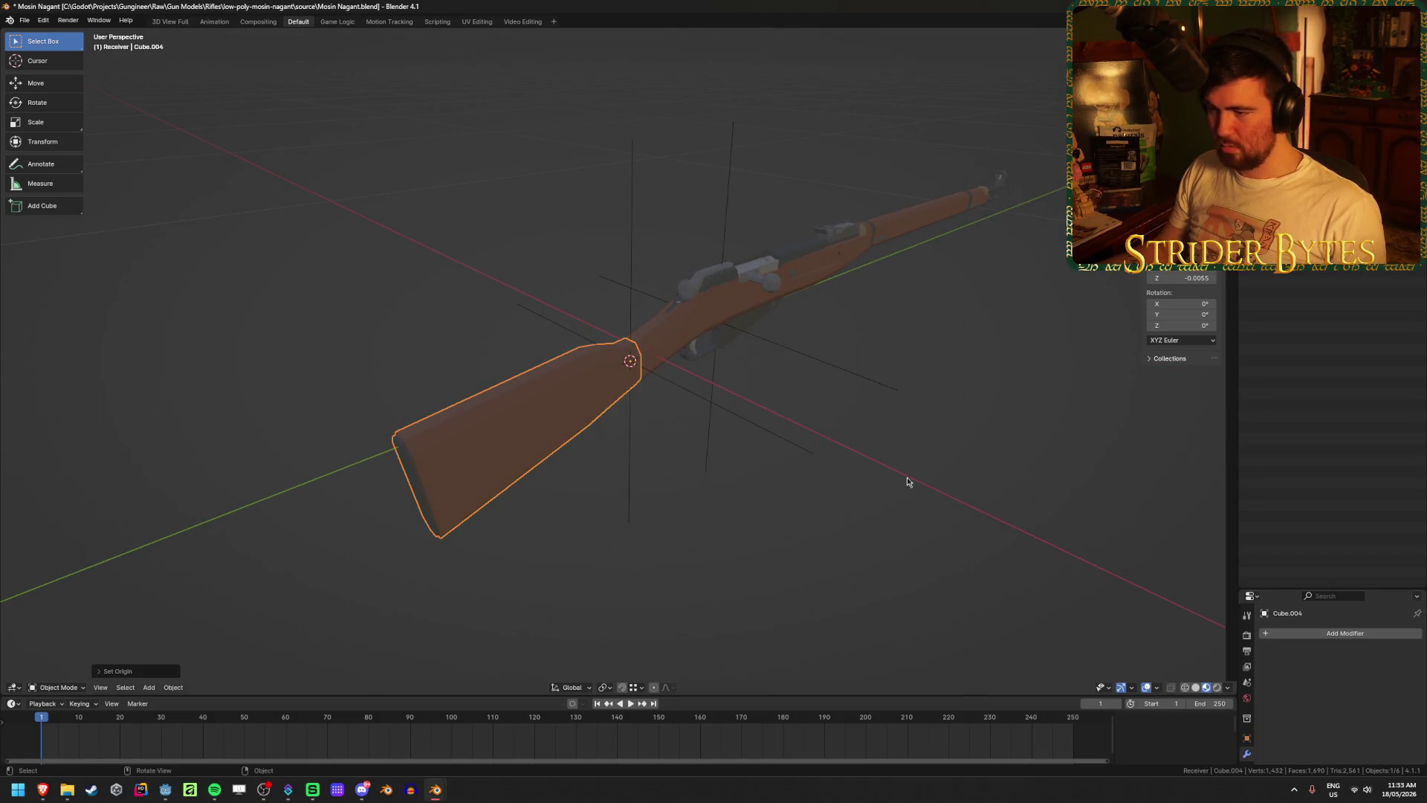
pyautogui.click(907, 481)
pyautogui.moveTo(1013, 404)
pyautogui.mouseDown(button='middle')
pyautogui.moveTo(783, 560)
pyautogui.moveTo(676, 587)
pyautogui.moveTo(592, 472)
pyautogui.mouseUp(button='middle')
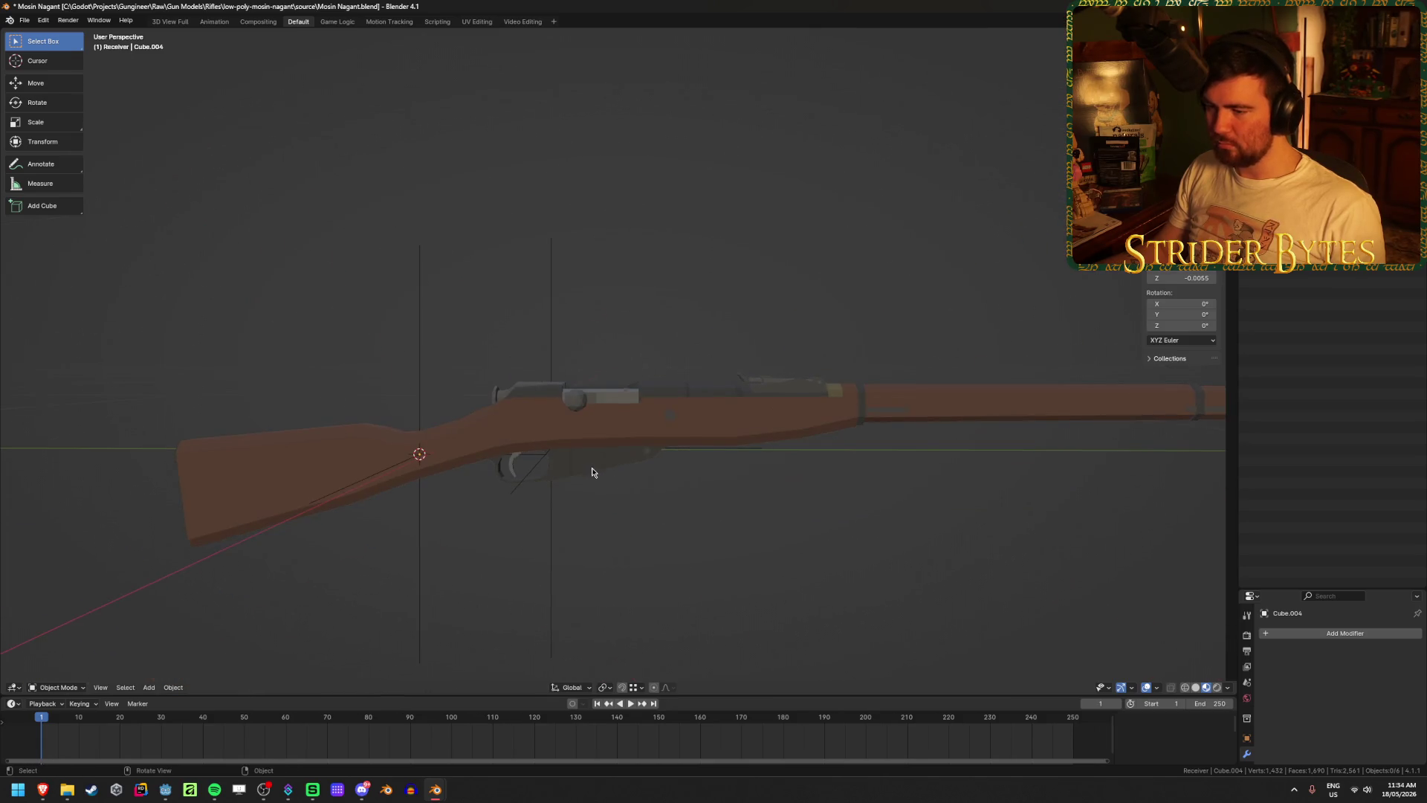
# - Select the barrel part and hide it to expose the receiver's front end
pyautogui.click(525, 418)
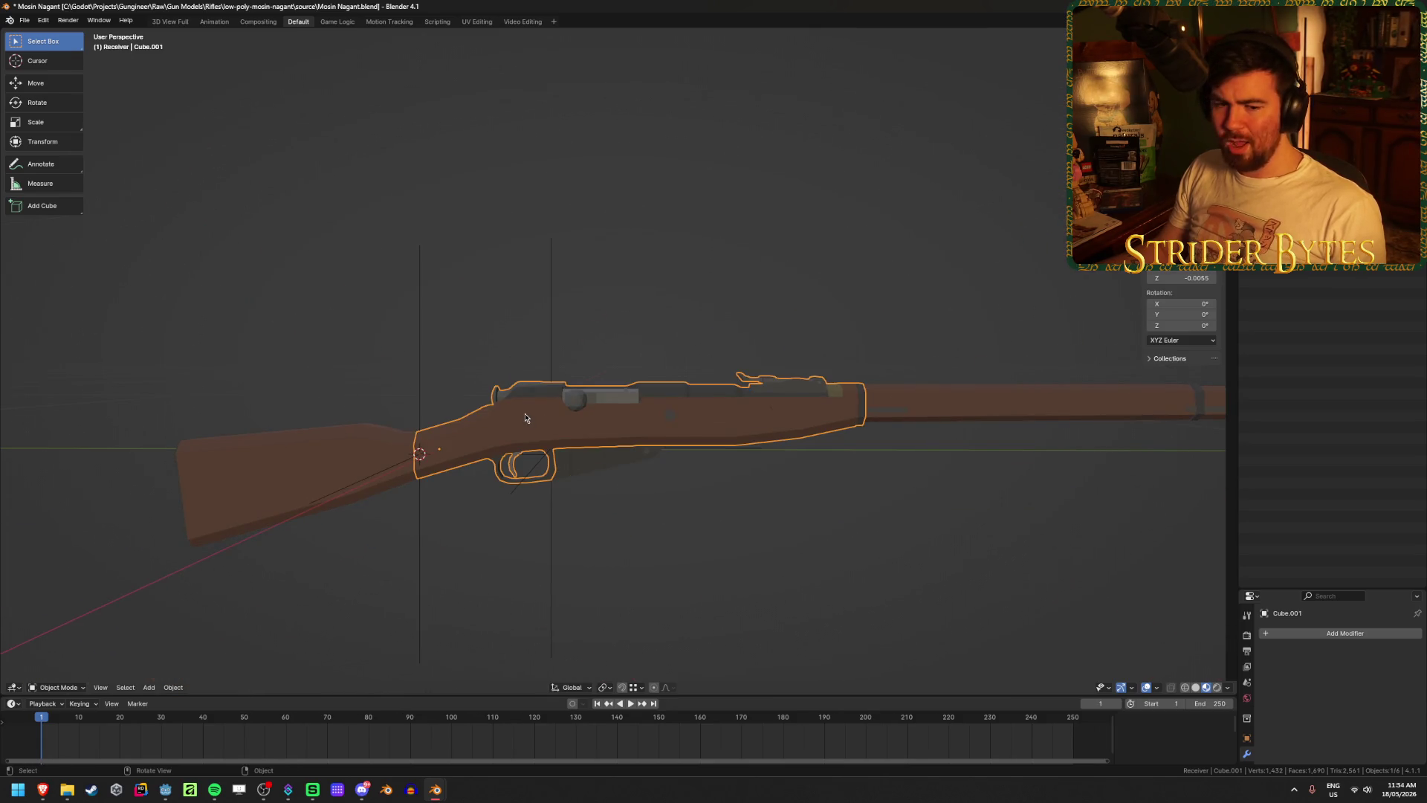
pyautogui.moveTo(525, 417)
pyautogui.mouseDown(button='middle')
pyautogui.moveTo(491, 438)
pyautogui.moveTo(569, 424)
pyautogui.mouseUp(button='middle')
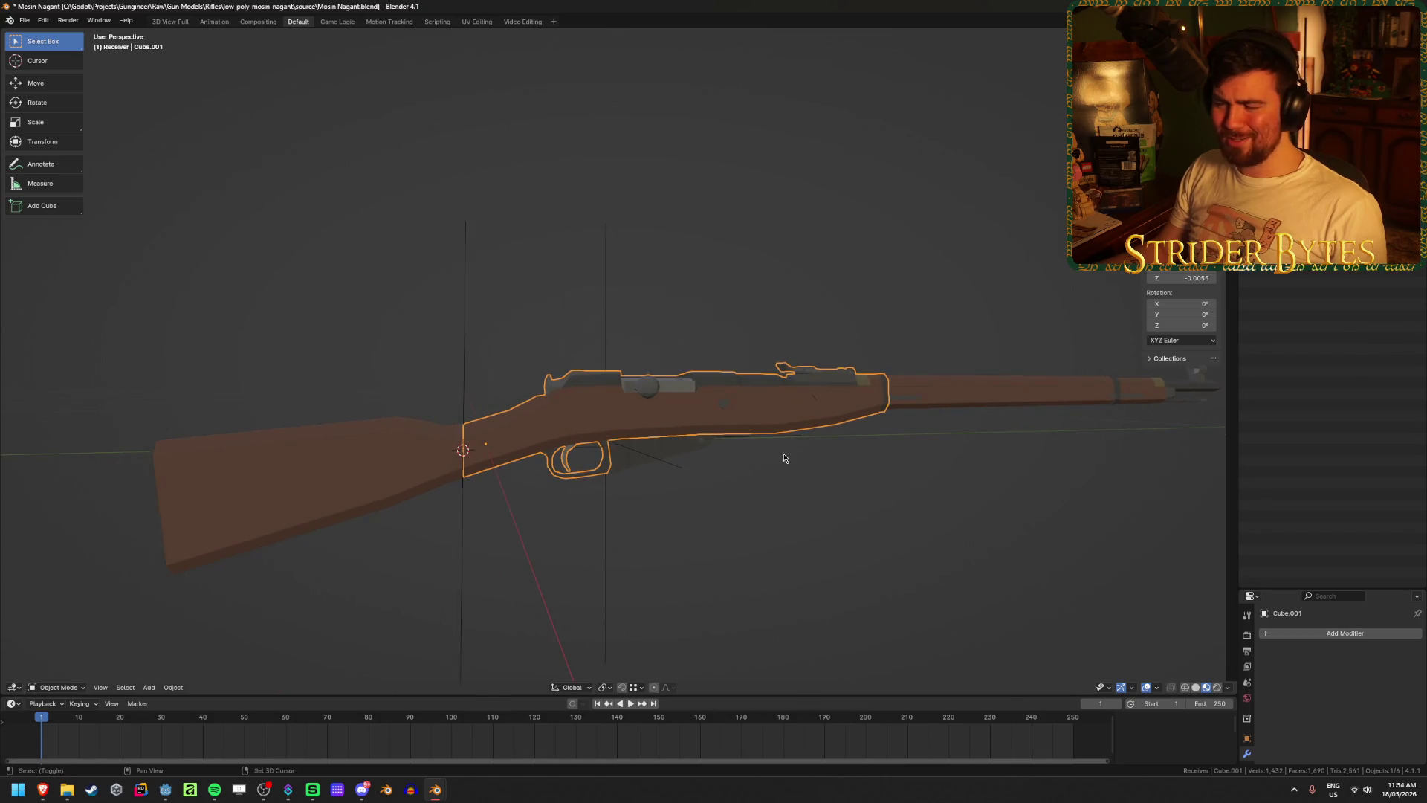
pyautogui.keyDown('shift'); pyautogui.moveTo(783, 458); pyautogui.dragTo(386, 520, button='middle'); pyautogui.keyUp('shift')
pyautogui.click(535, 439)
pyautogui.moveTo(512, 490)
pyautogui.keyDown('shift'); pyautogui.mouseDown(button='middle')
pyautogui.moveTo(568, 461)
pyautogui.moveTo(526, 414)
pyautogui.moveTo(502, 473)
pyautogui.mouseUp(button='middle'); pyautogui.keyUp('shift')
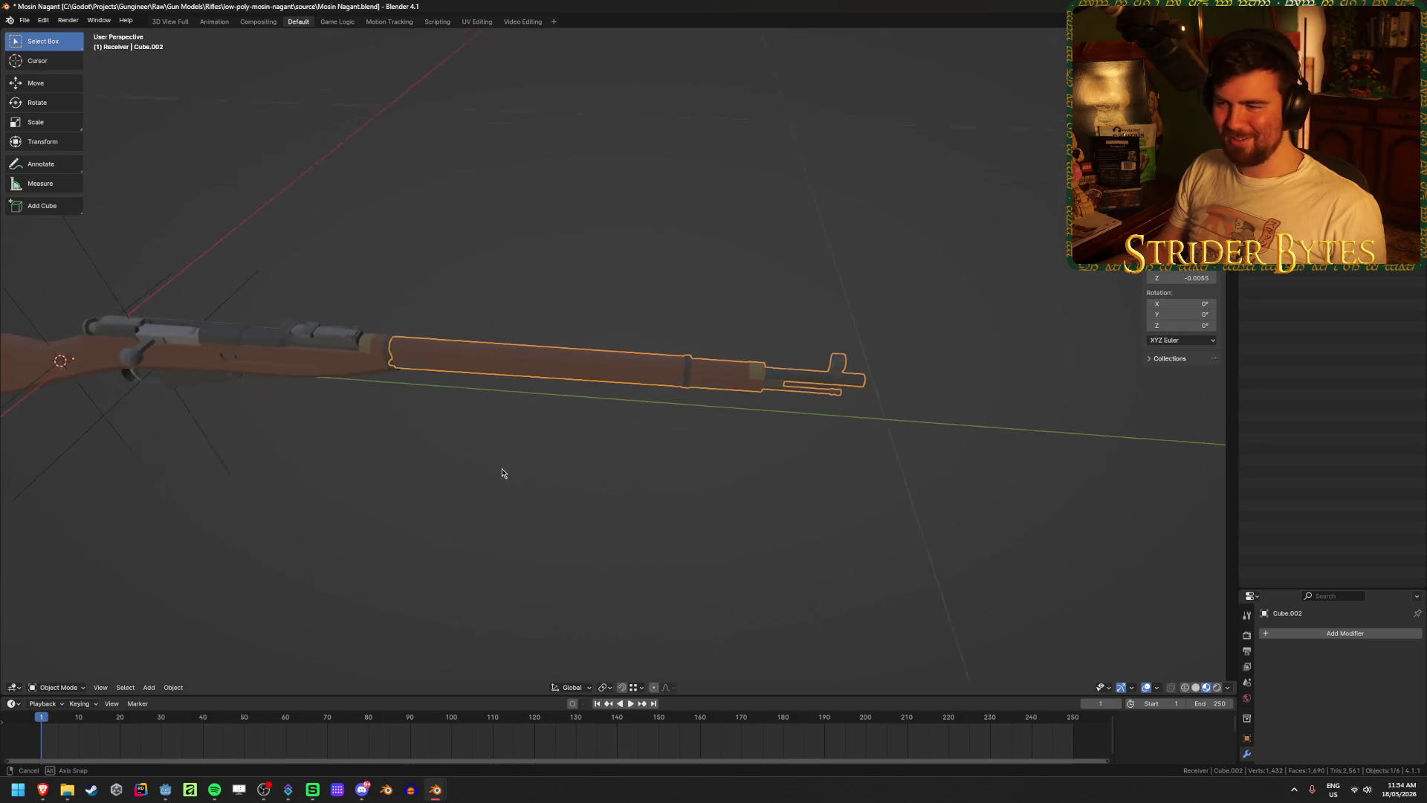
pyautogui.scroll(3, 500, 472)
pyautogui.scroll(6, 689, 394)
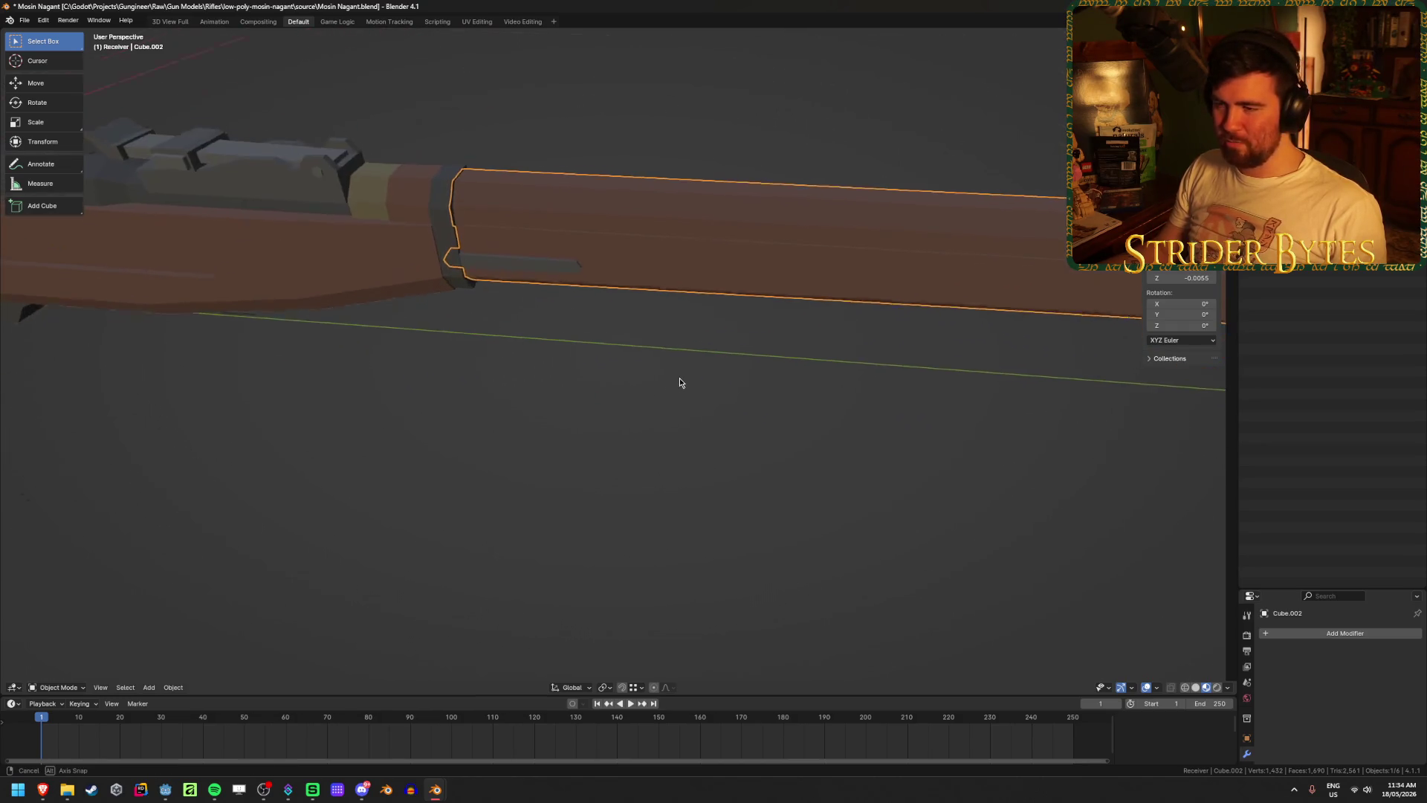
pyautogui.moveTo(680, 383); pyautogui.dragTo(666, 336, button='middle')
pyautogui.scroll(2, 666, 336)
pyautogui.press('Delete')
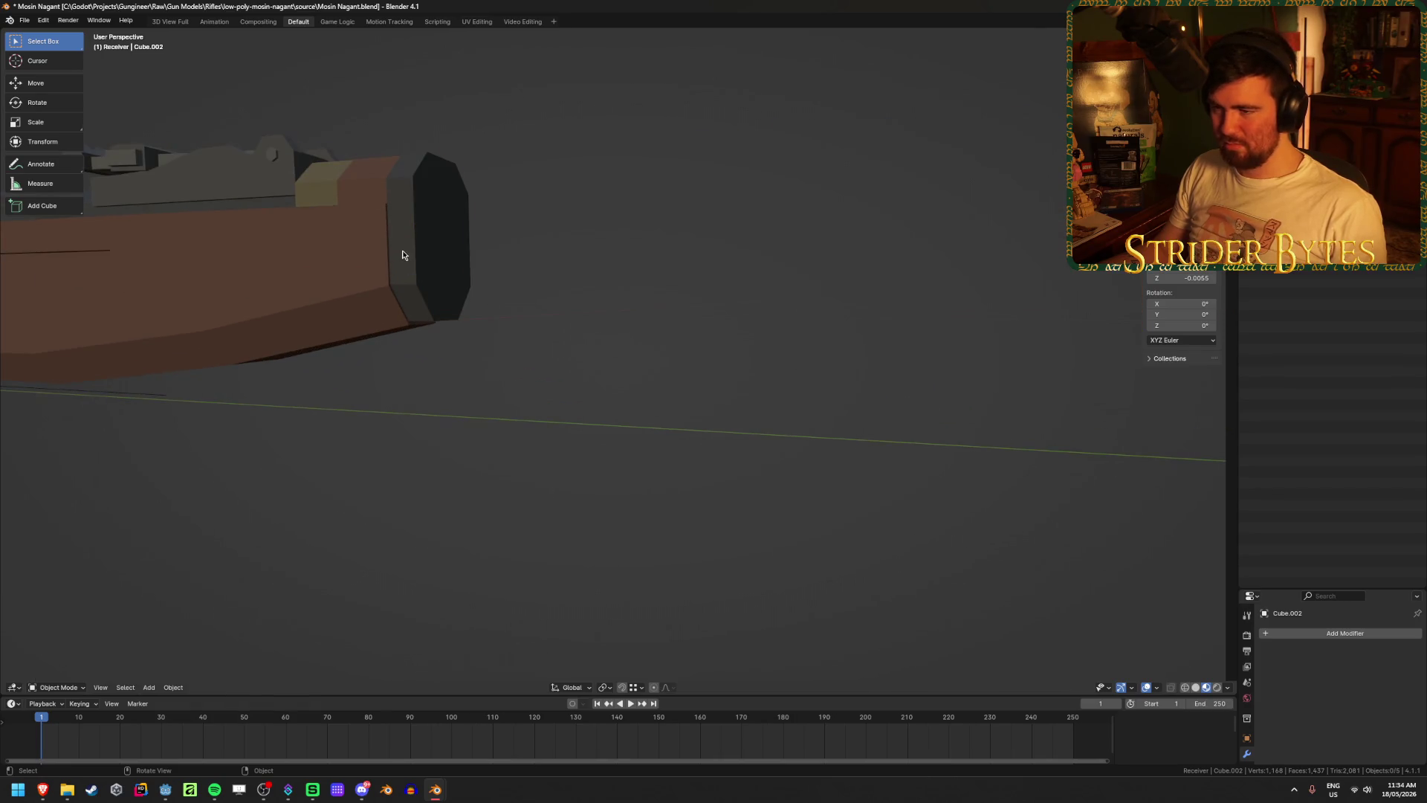
# - Snap the cursor to the receiver's front hexagonal bore, then return to Object Mode
pyautogui.click(403, 255)
pyautogui.press('Tab')
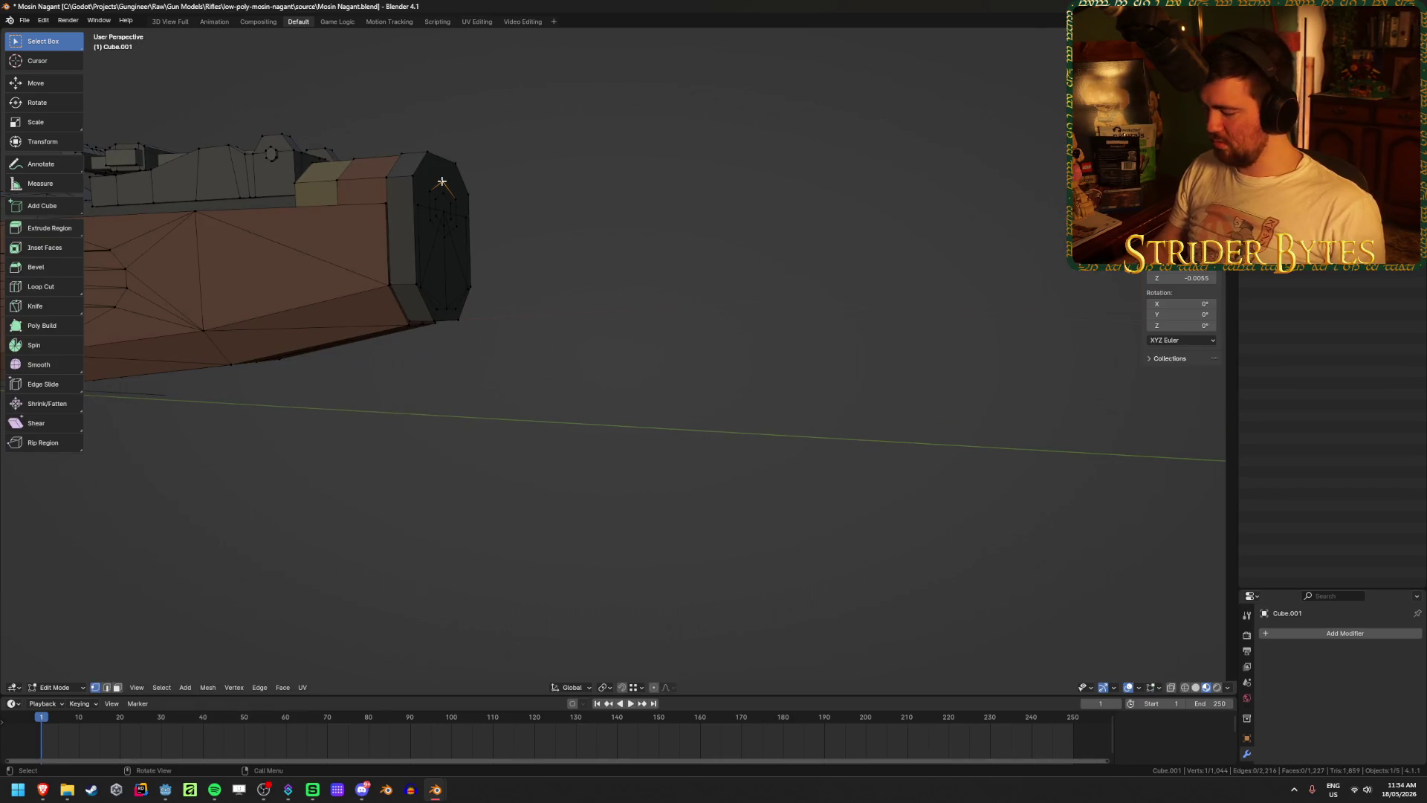
pyautogui.scroll(5, 441, 182)
pyautogui.scroll(-3, 649, 338)
pyautogui.moveTo(660, 346)
pyautogui.mouseDown(button='middle')
pyautogui.moveTo(745, 423)
pyautogui.moveTo(698, 465)
pyautogui.moveTo(672, 519)
pyautogui.moveTo(694, 446)
pyautogui.moveTo(675, 429)
pyautogui.mouseUp(button='middle')
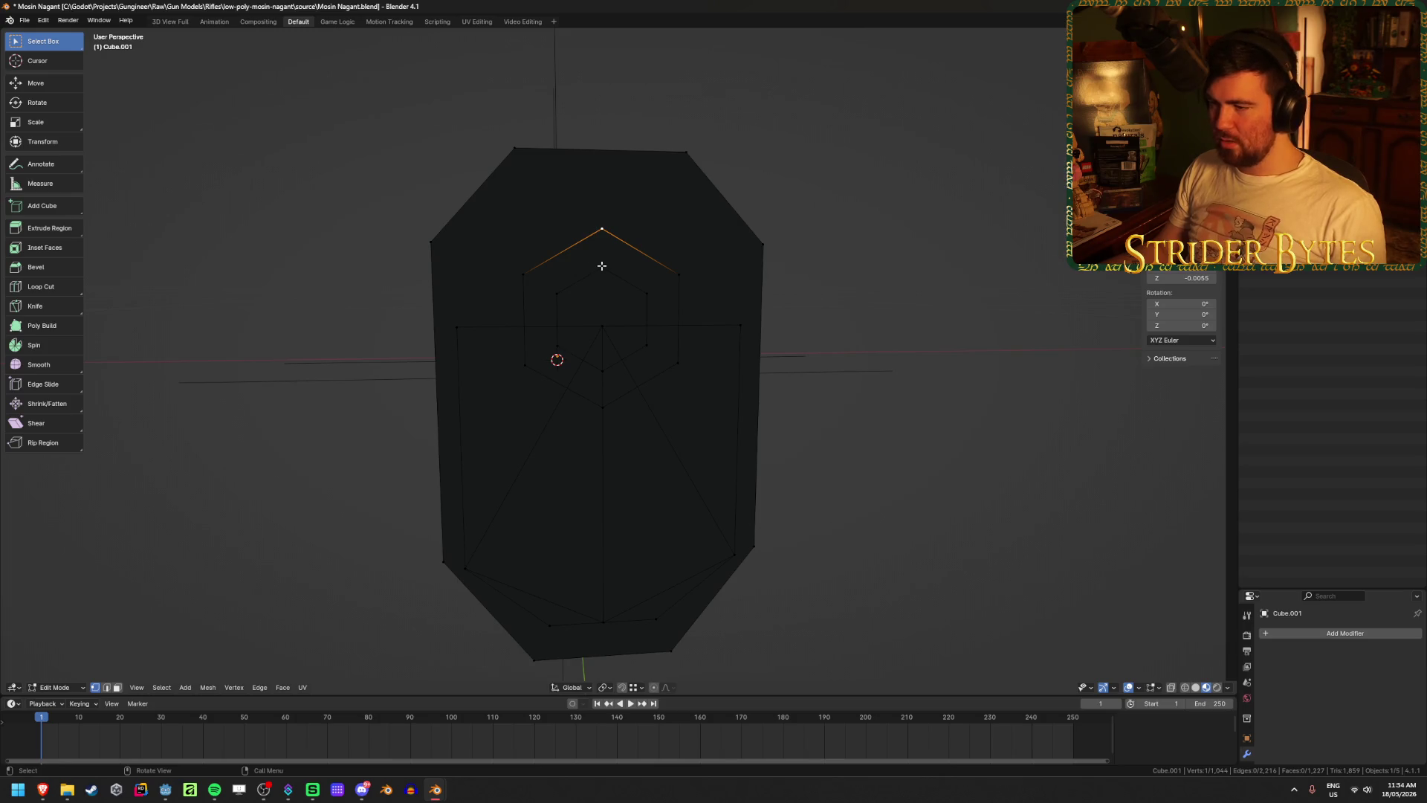
pyautogui.hotkey('ctrl', 'Tab')
pyautogui.click(654, 450)
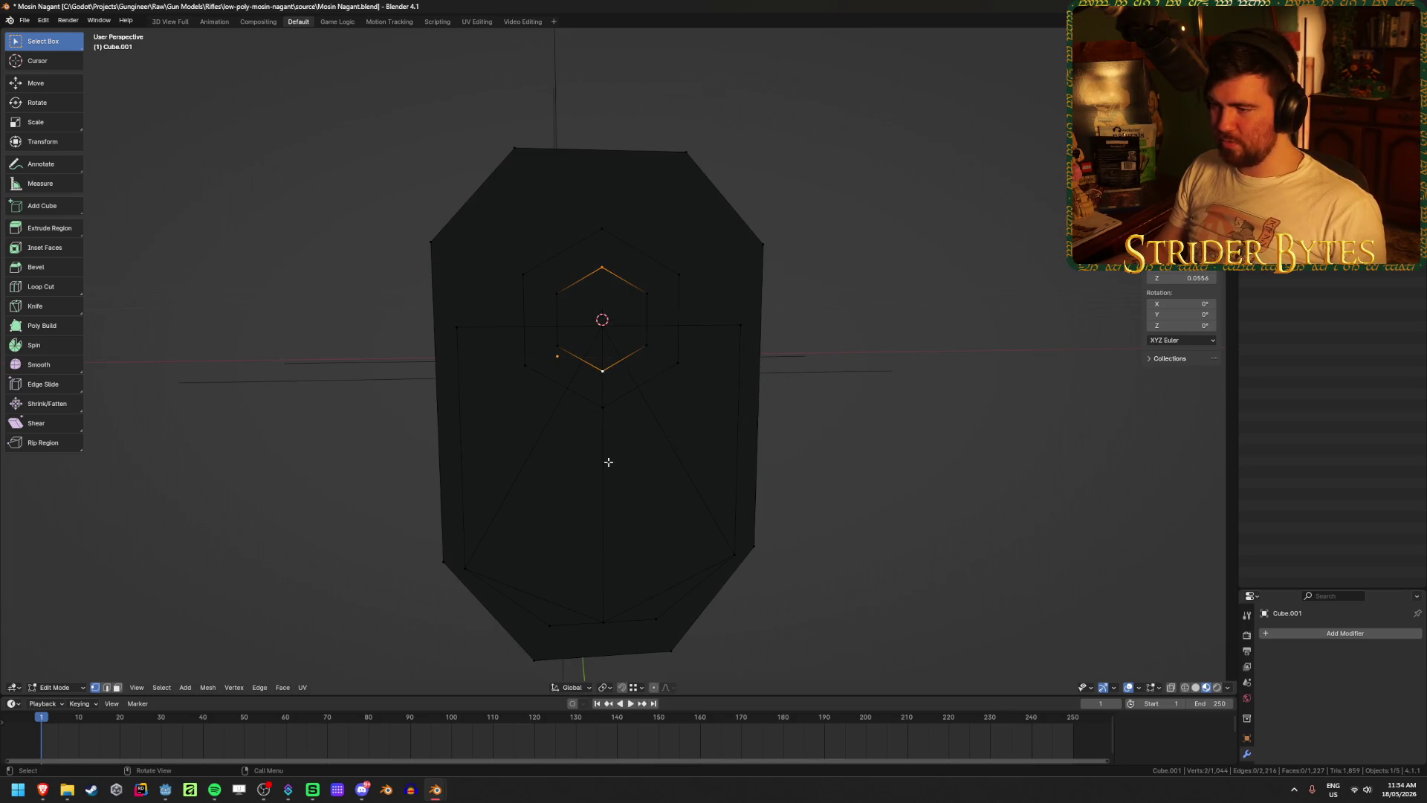
# - Unhide the barrel
pyautogui.moveTo(605, 462)
pyautogui.mouseDown(button='middle')
pyautogui.moveTo(494, 483)
pyautogui.moveTo(349, 486)
pyautogui.moveTo(440, 466)
pyautogui.moveTo(832, 447)
pyautogui.moveTo(643, 457)
pyautogui.moveTo(703, 455)
pyautogui.moveTo(662, 417)
pyautogui.moveTo(640, 506)
pyautogui.mouseUp(button='middle')
pyautogui.scroll(2, 639, 508)
pyautogui.hotkey('ctrl', 'v')
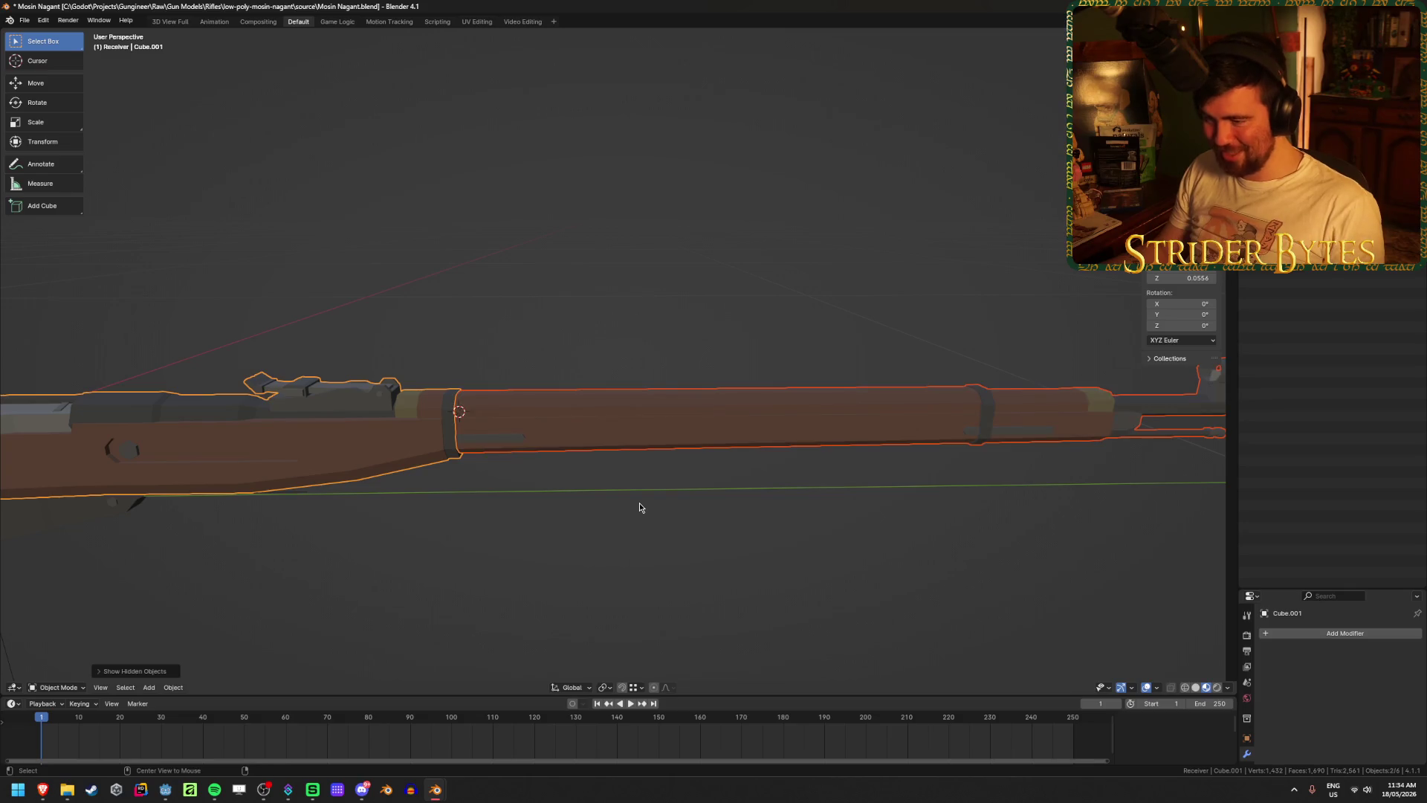
# - Reset the barrel's origin point
pyautogui.click(637, 407)
pyautogui.rightClick(637, 407)
pyautogui.moveTo(637, 407)
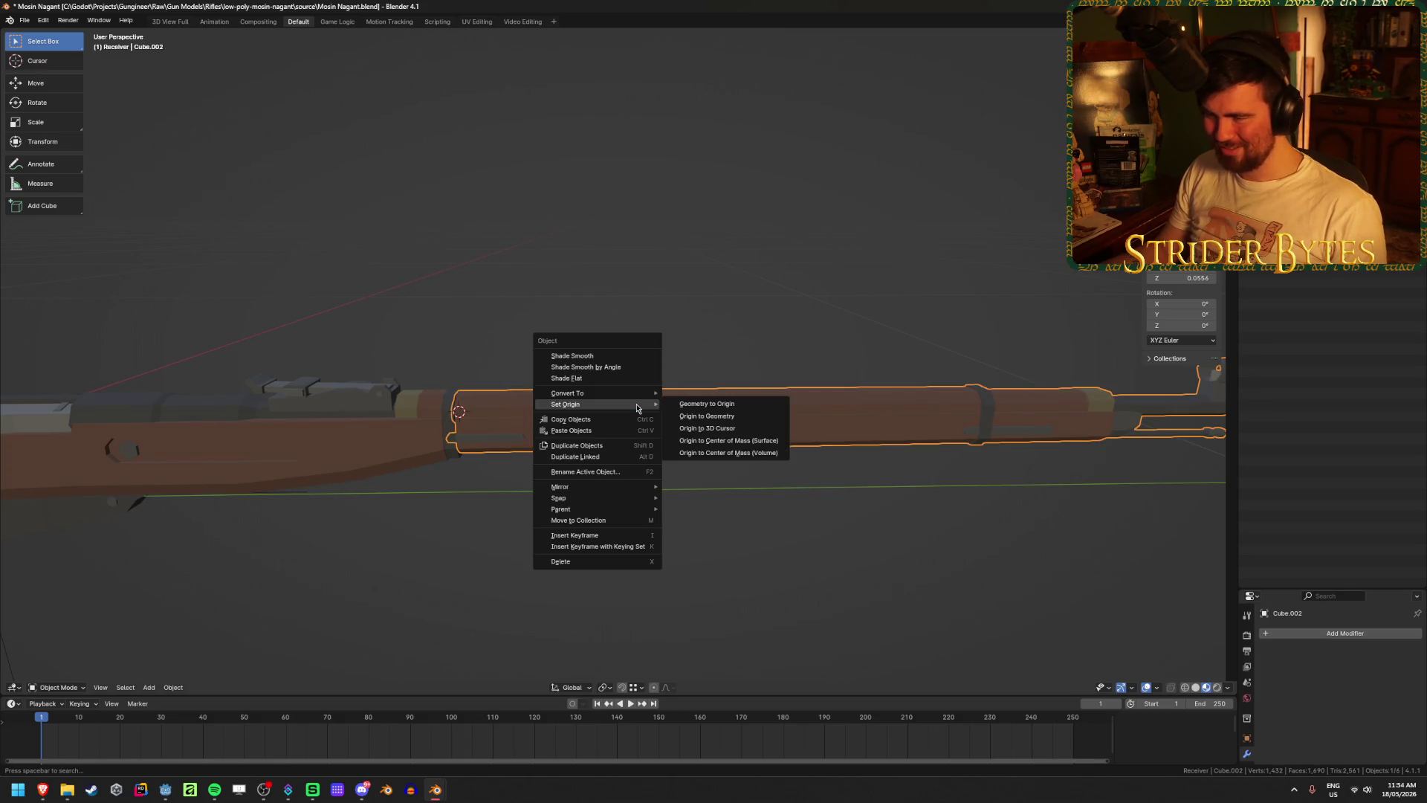
pyautogui.click(726, 428)
pyautogui.keyDown('shift'); pyautogui.moveTo(612, 521); pyautogui.dragTo(652, 499, button='middle'); pyautogui.keyUp('shift')
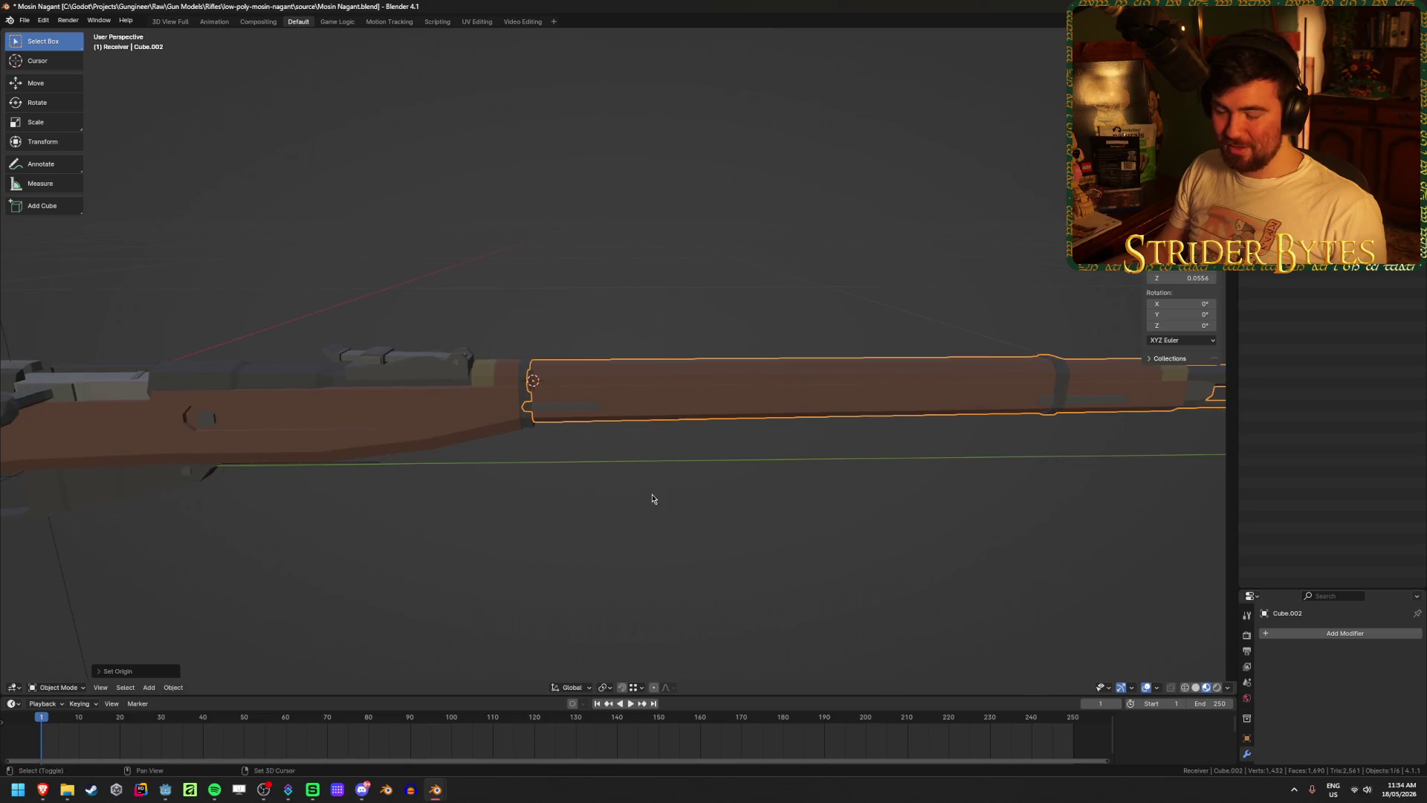
pyautogui.scroll(-2, 653, 499)
# - Add a plain axes empty, shrink it and apply its scale
pyautogui.hotkey('shift', 'a')
pyautogui.moveTo(550, 476)
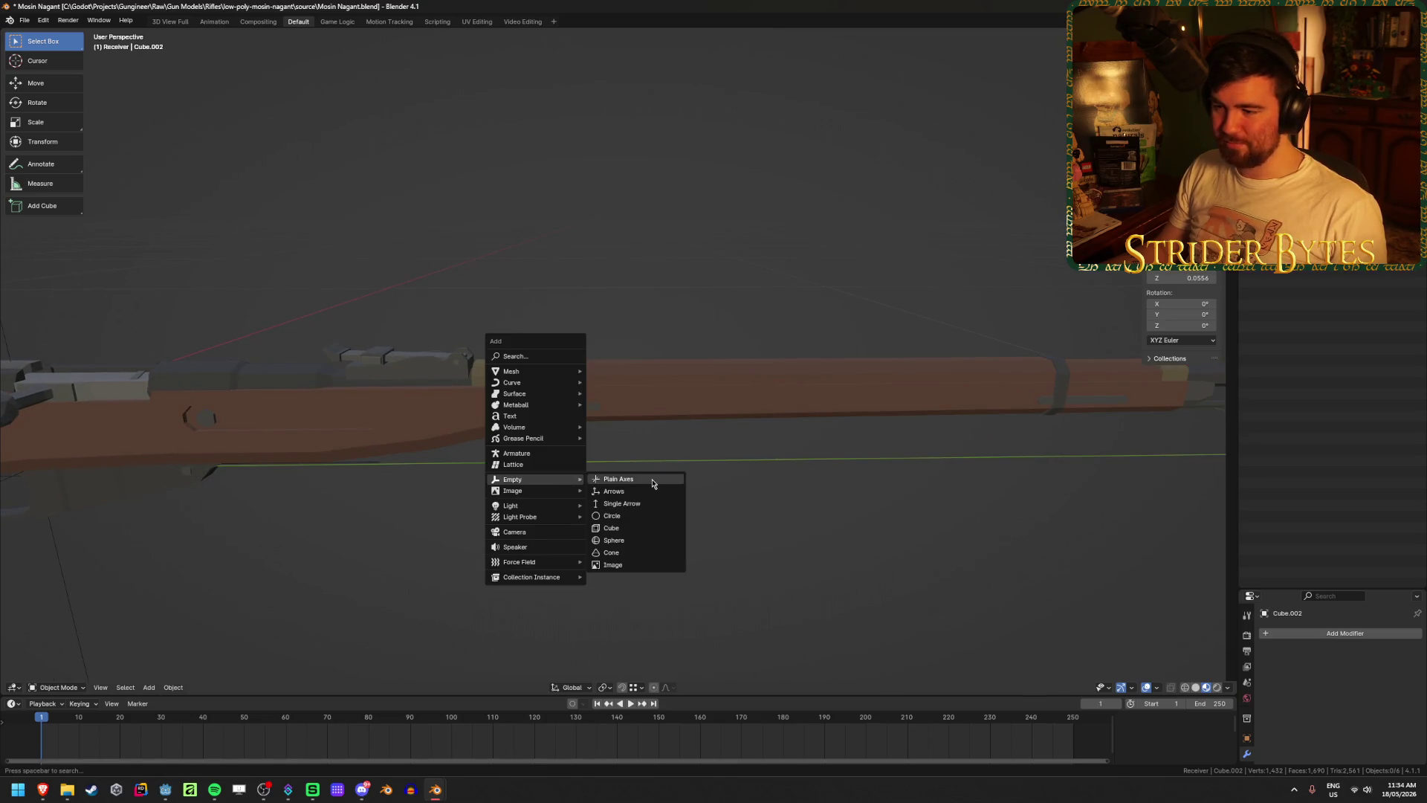
pyautogui.click(625, 479)
pyautogui.scroll(-2, 720, 511)
pyautogui.moveTo(721, 511)
pyautogui.mouseDown(button='middle')
pyautogui.moveTo(723, 370)
pyautogui.moveTo(639, 391)
pyautogui.moveTo(636, 373)
pyautogui.mouseUp(button='middle')
pyautogui.press('s')
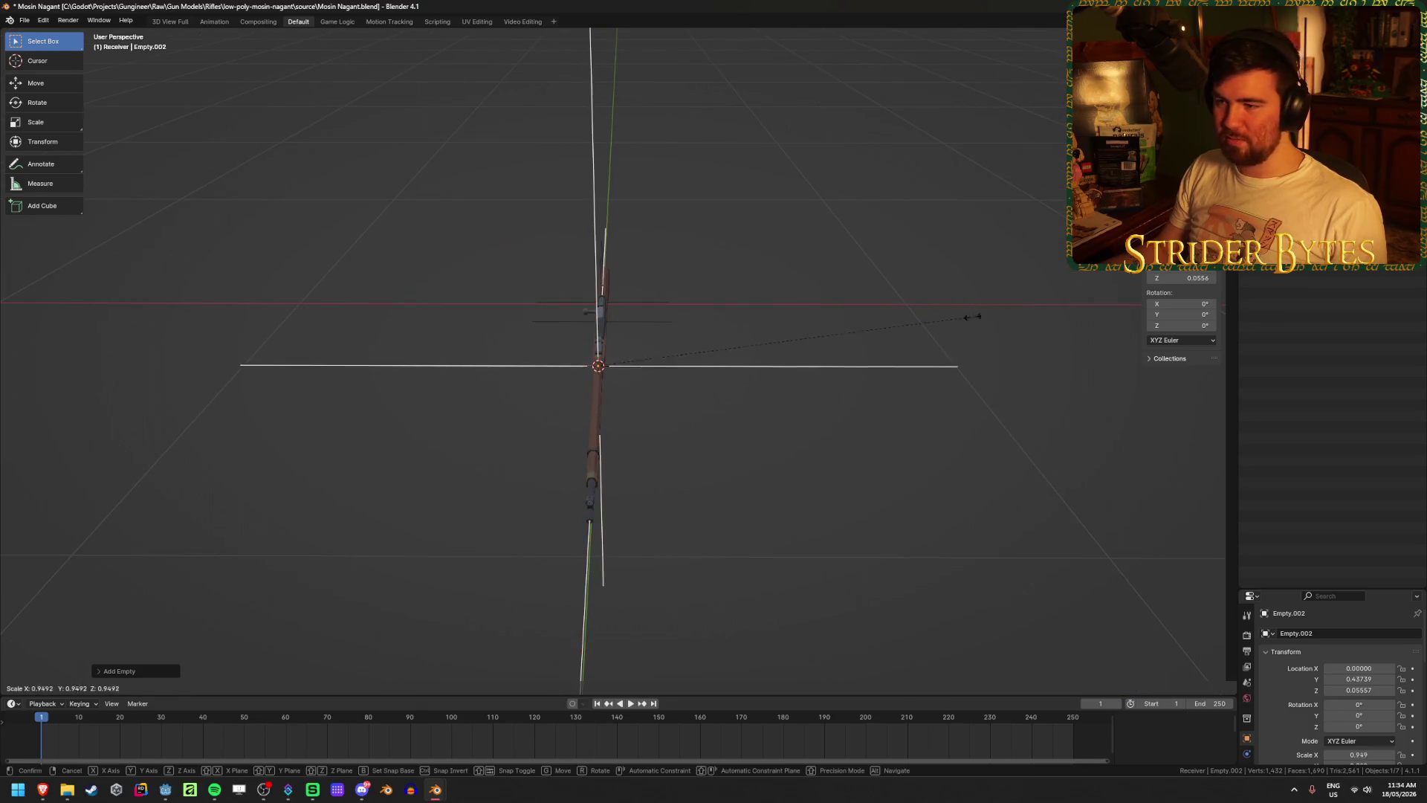
pyautogui.click(682, 378)
pyautogui.hotkey('ctrl', 'a')
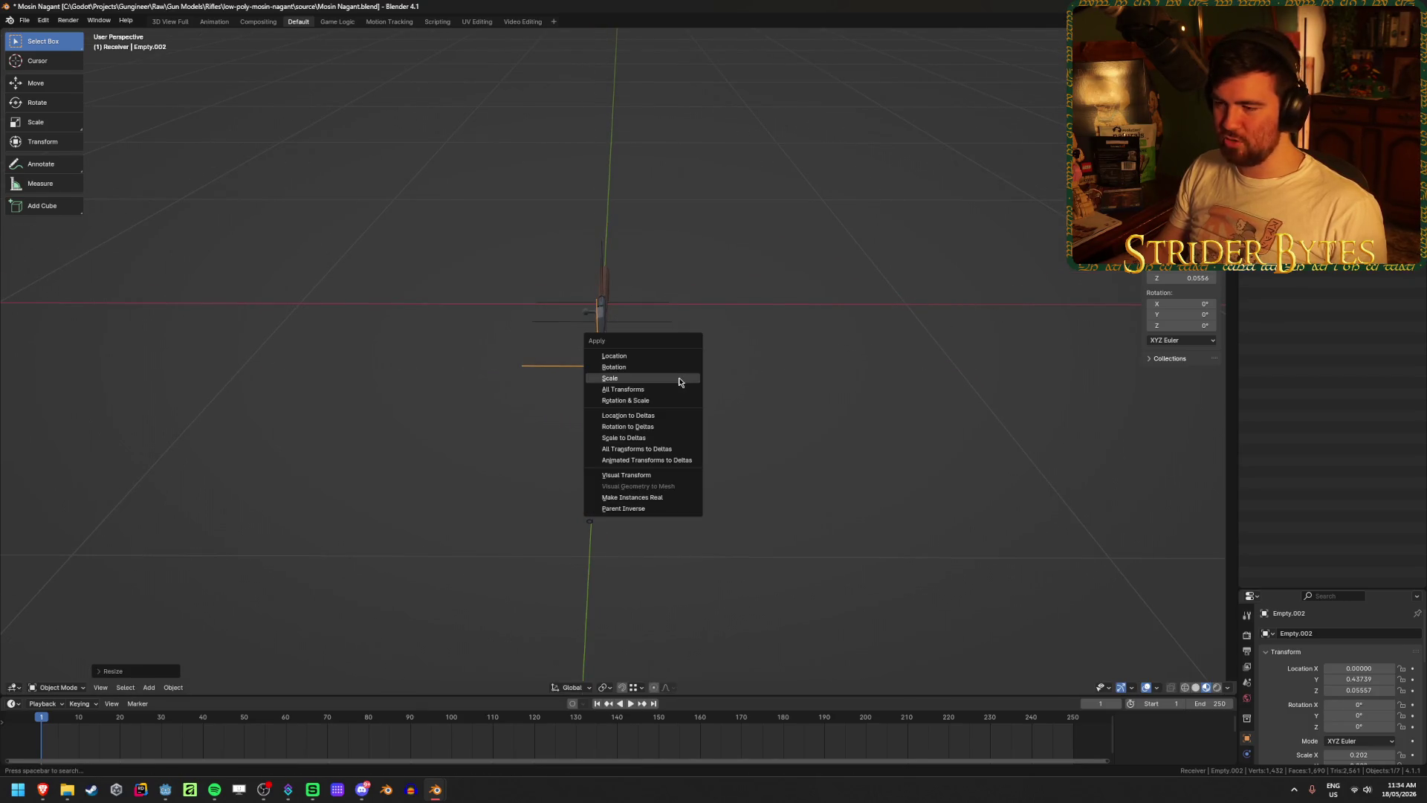
pyautogui.click(679, 381)
# - Select the barrel mesh and toggle into and out of Edit Mode
pyautogui.moveTo(372, 469)
pyautogui.mouseDown(button='middle')
pyautogui.moveTo(490, 423)
pyautogui.moveTo(654, 468)
pyautogui.moveTo(805, 402)
pyautogui.moveTo(753, 388)
pyautogui.mouseUp(button='middle')
pyautogui.click(725, 438)
pyautogui.press('Tab')
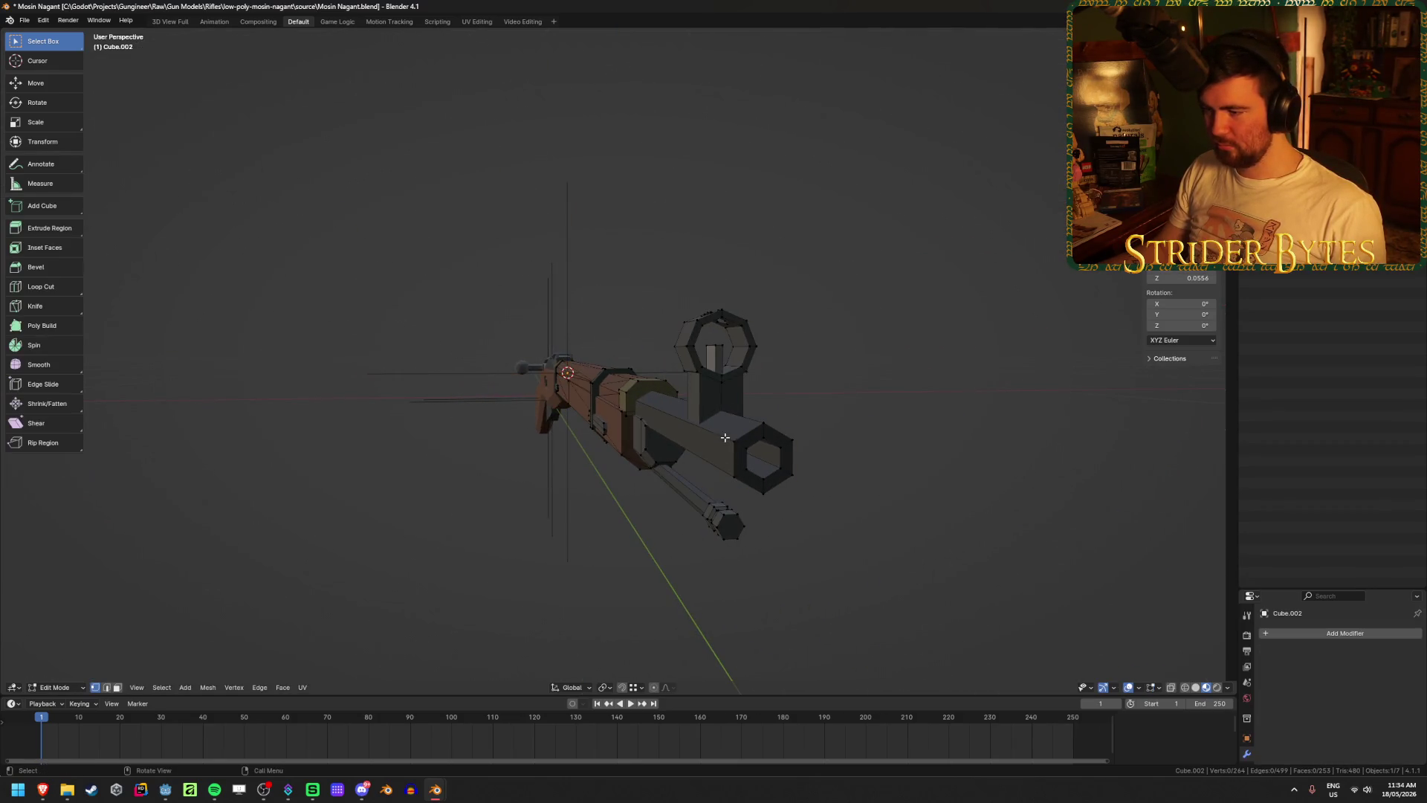
pyautogui.hotkey('ctrl', 'Tab')
pyautogui.click(755, 513)
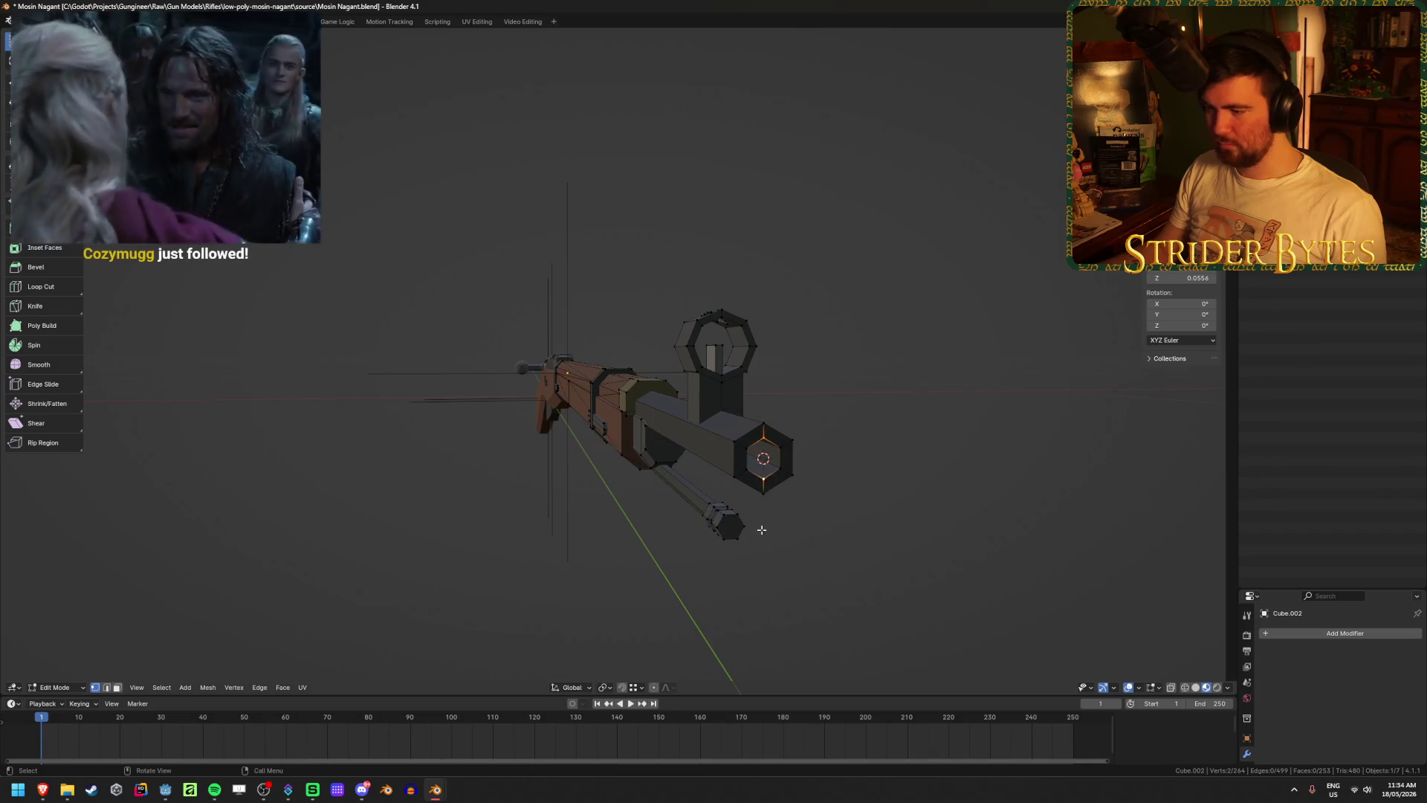
pyautogui.rightClick(761, 534)
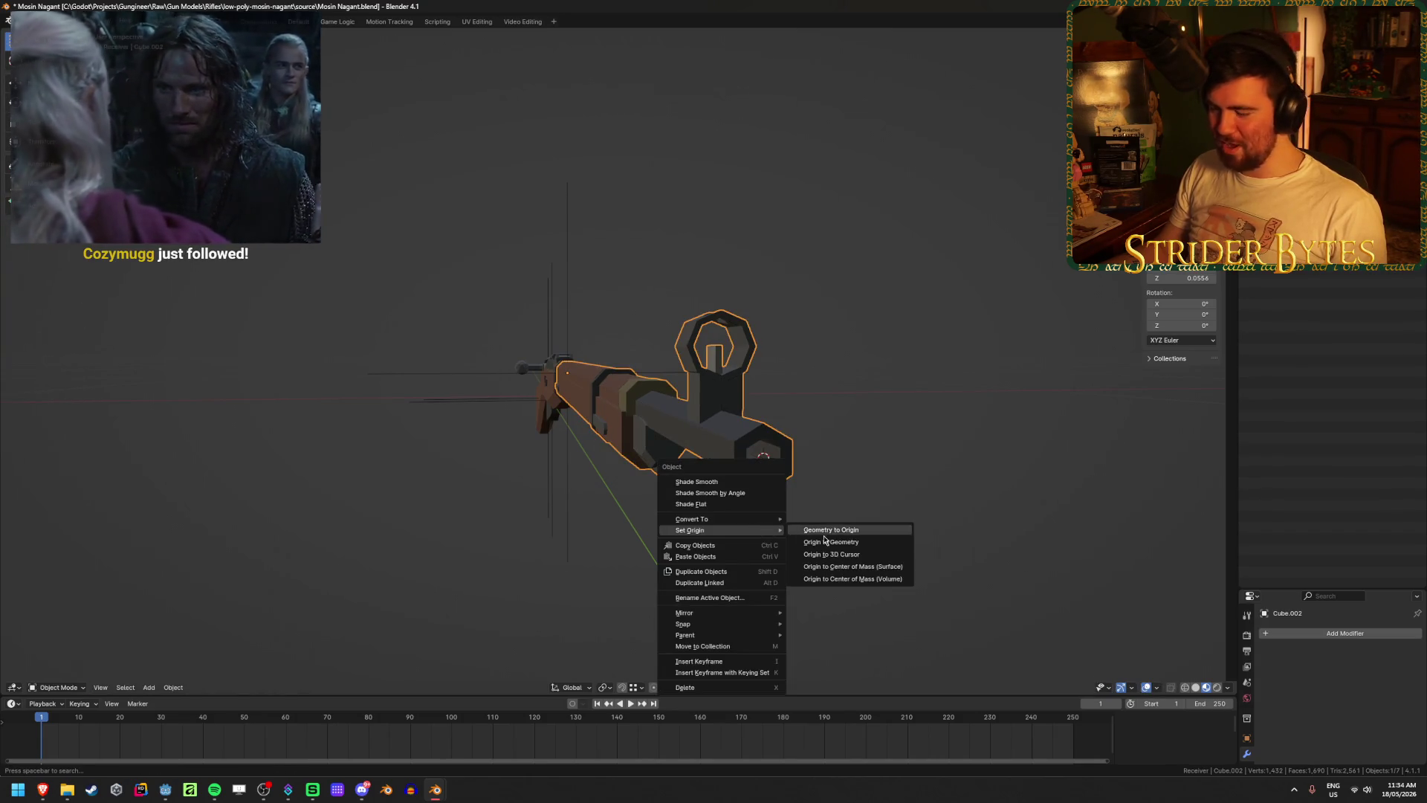
# - Add a second plain axes empty at the muzzle, shrunk with scale applied
pyautogui.hotkey('shift', 'a')
pyautogui.click(410, 493)
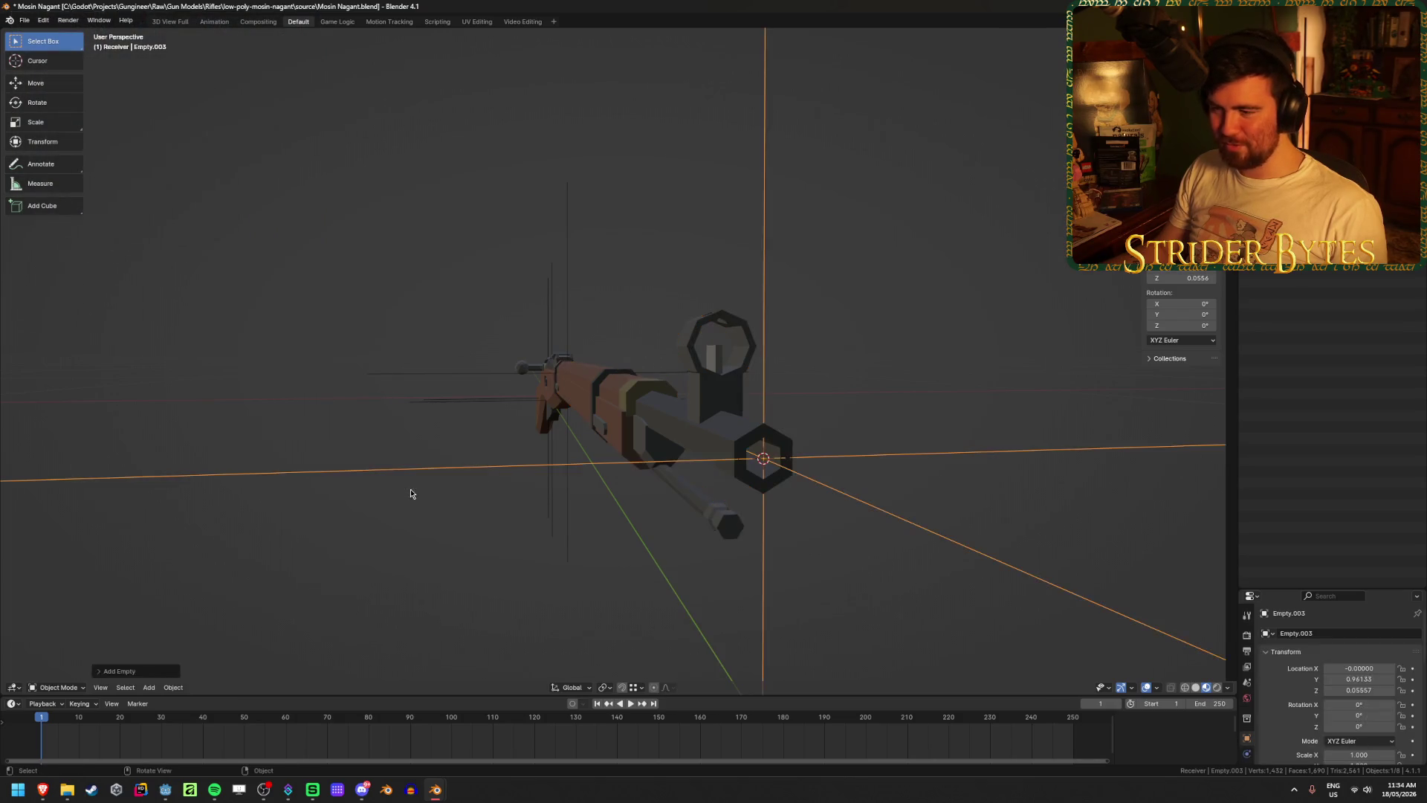
pyautogui.scroll(-5, 399, 494)
pyautogui.moveTo(682, 372)
pyautogui.mouseDown(button='middle')
pyautogui.moveTo(698, 370)
pyautogui.moveTo(691, 386)
pyautogui.mouseUp(button='middle')
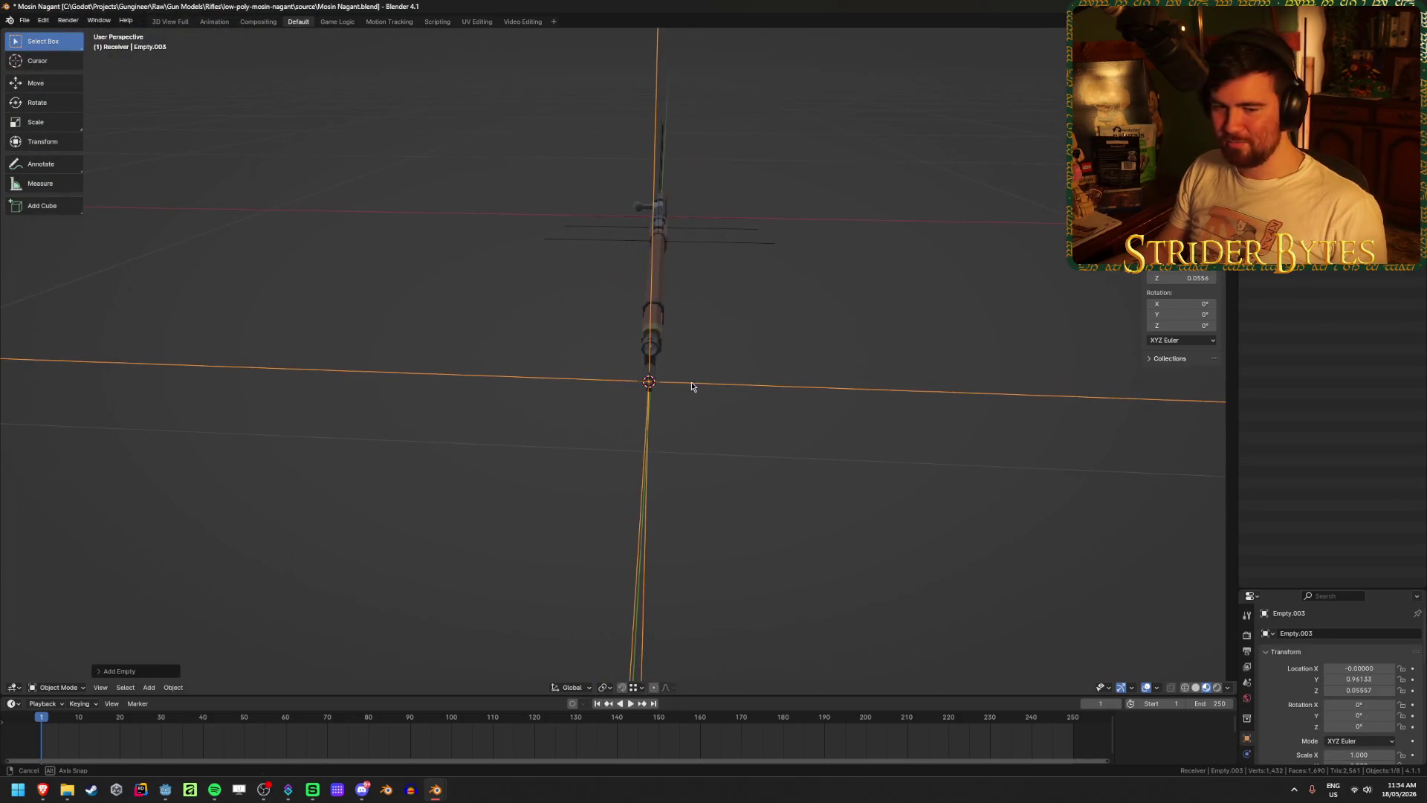
pyautogui.press('s')
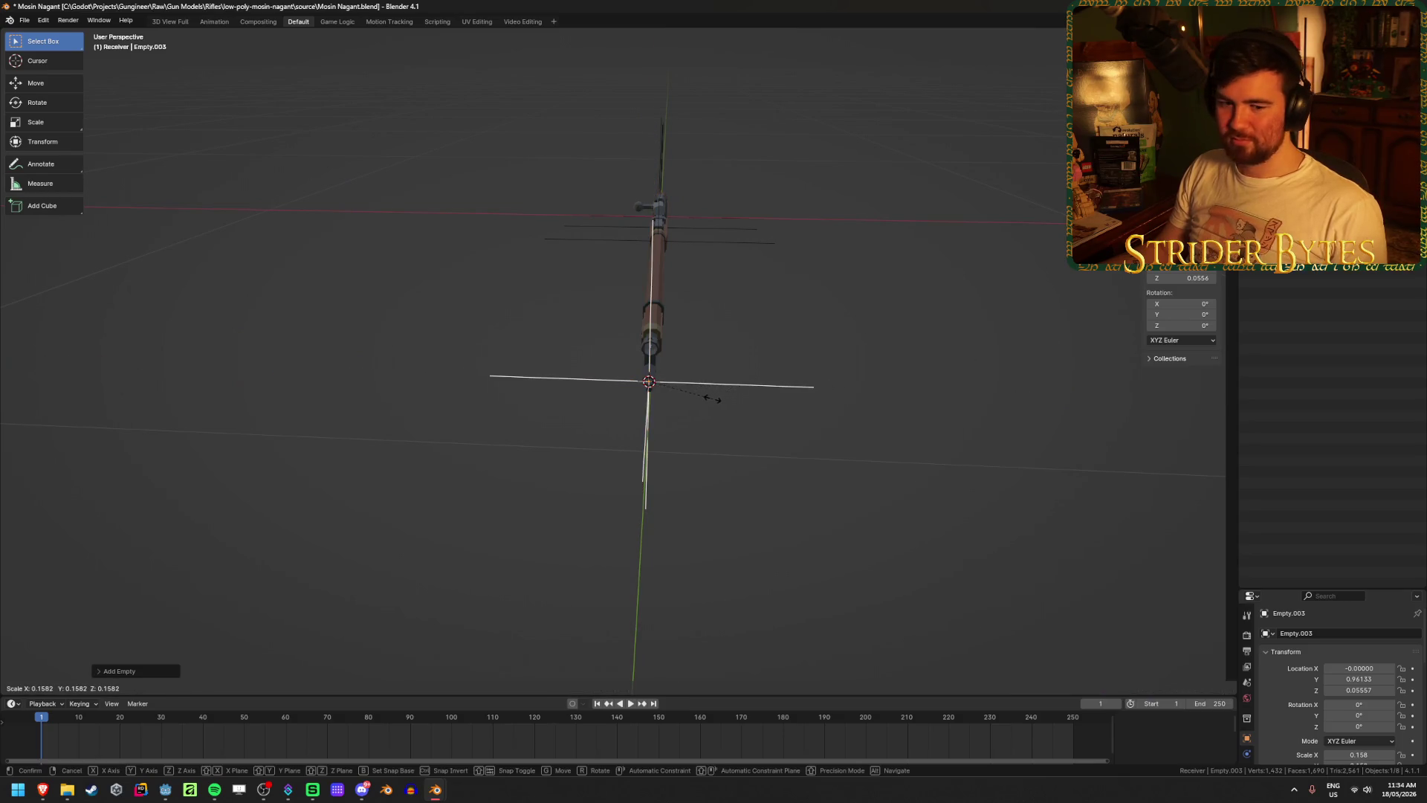
pyautogui.click(712, 398)
pyautogui.hotkey('ctrl', 'a')
pyautogui.click(712, 403)
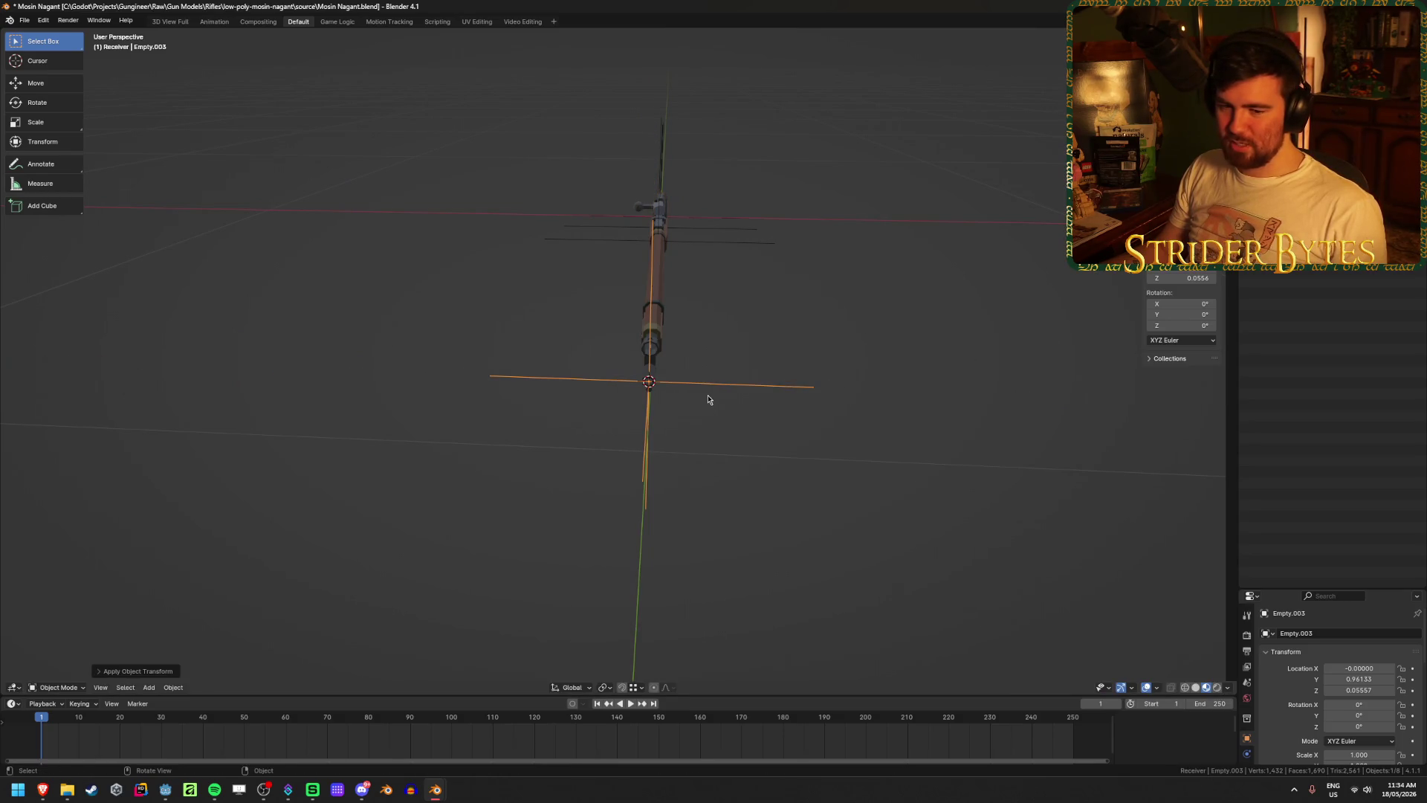
pyautogui.moveTo(708, 399); pyautogui.dragTo(654, 394, button='middle')
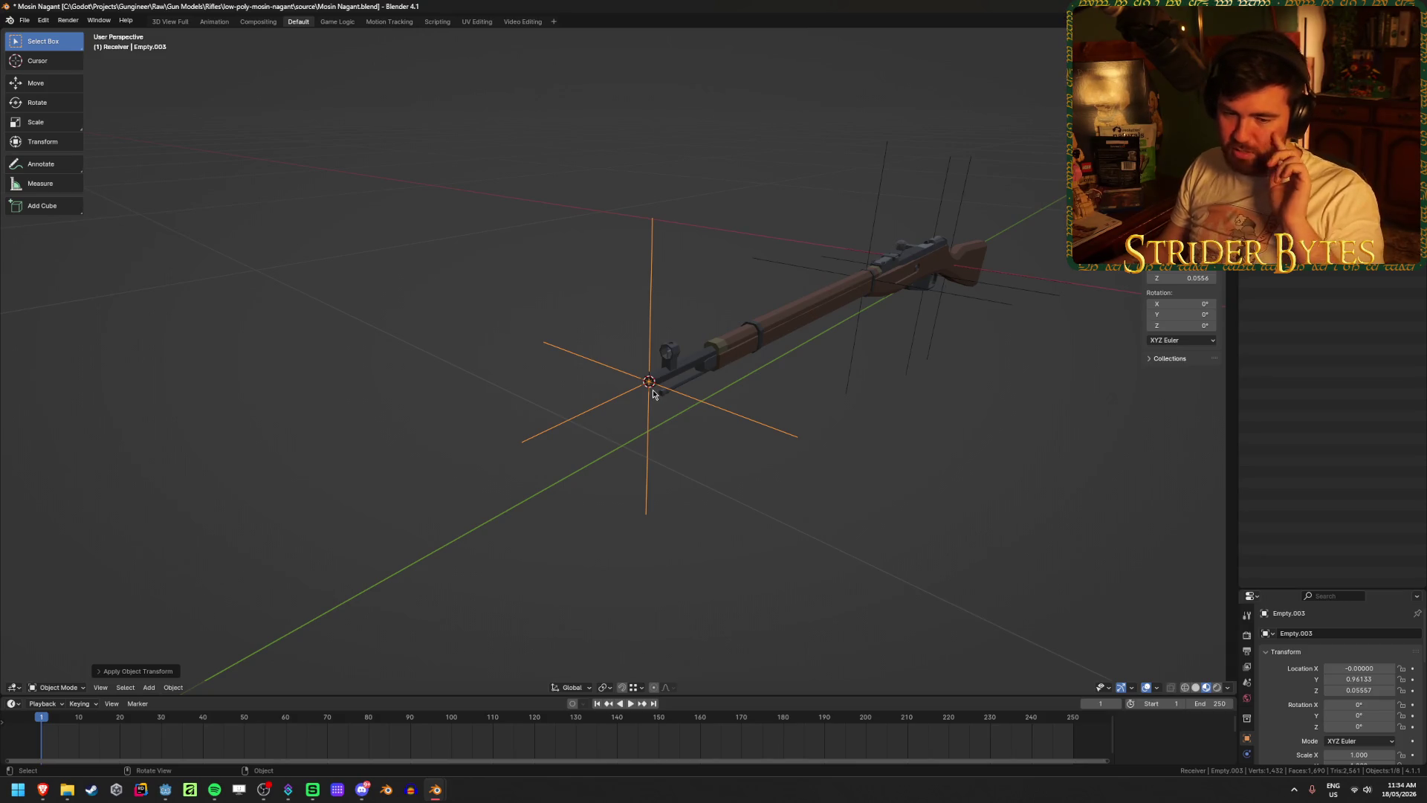
pyautogui.scroll(3, 653, 394)
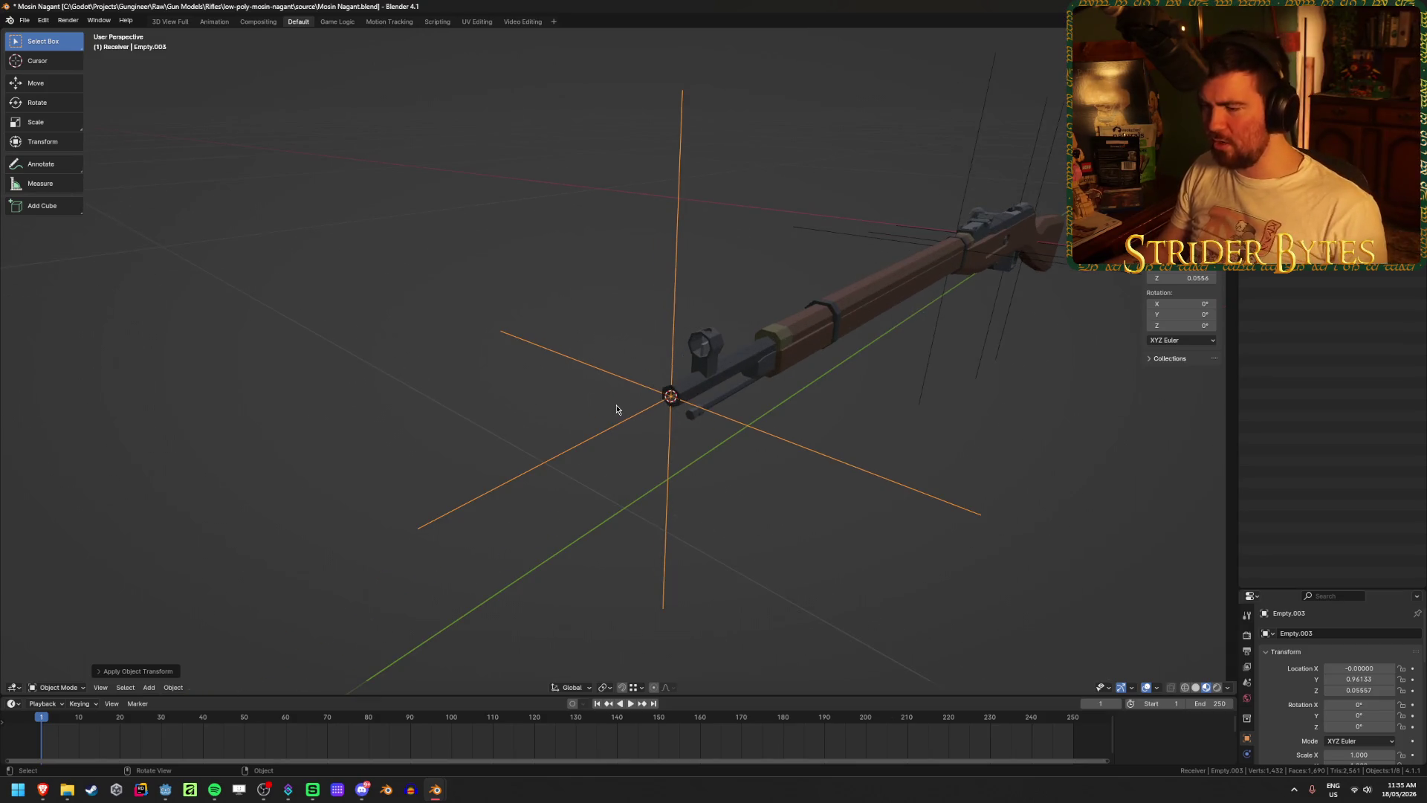
# - Save the file and rename the new empty MuzzleAttach
pyautogui.hotkey('ctrl', 's')
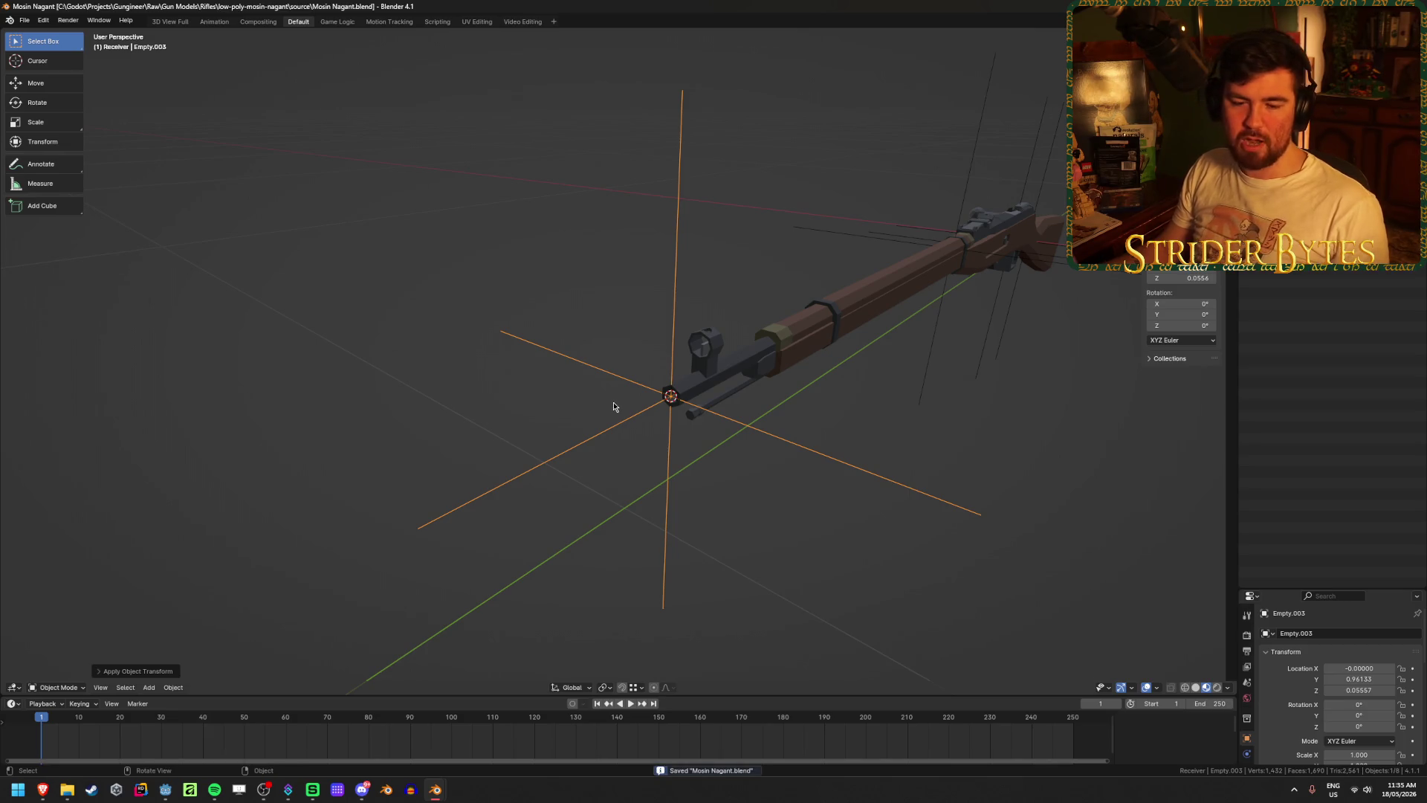
pyautogui.press('F2')
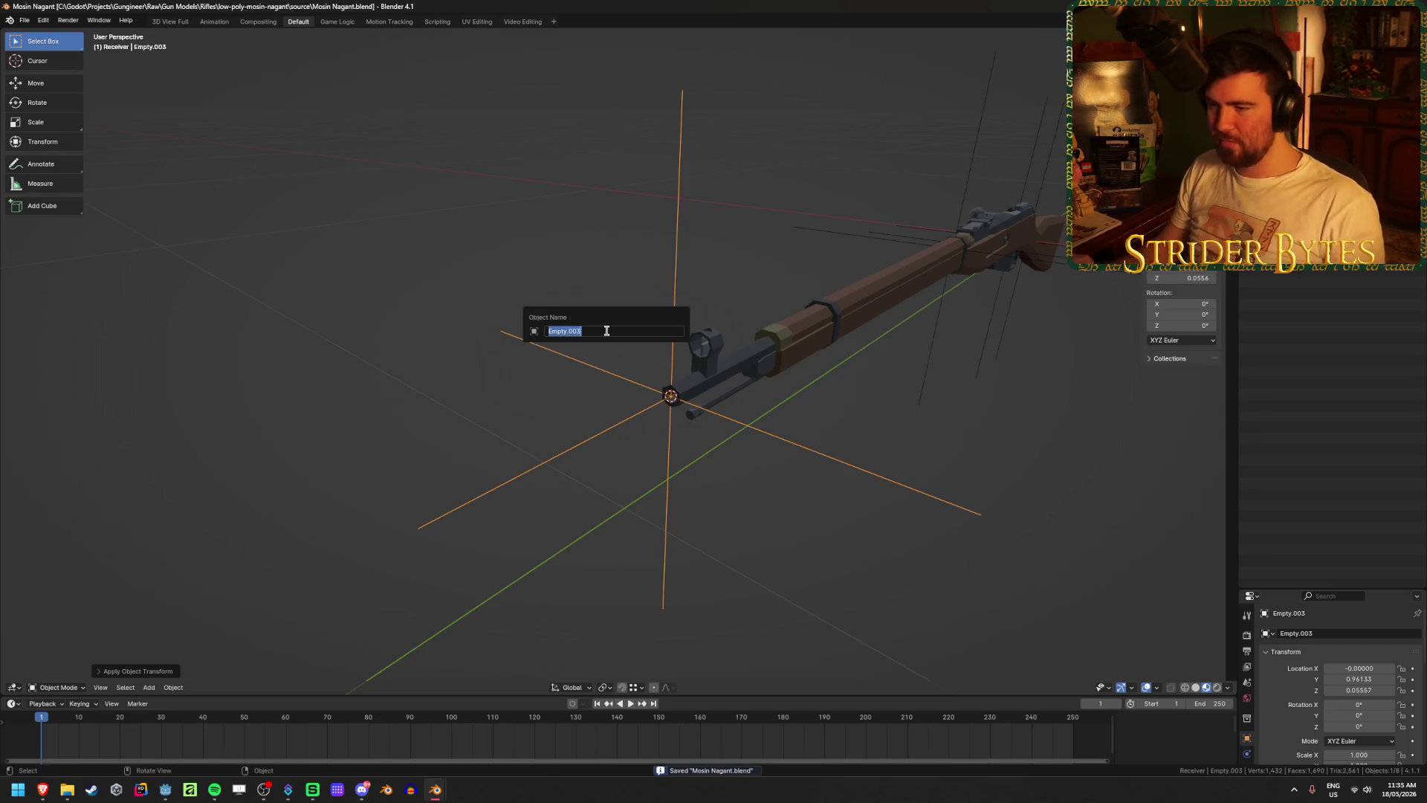
pyautogui.write('MuzzleAttac')
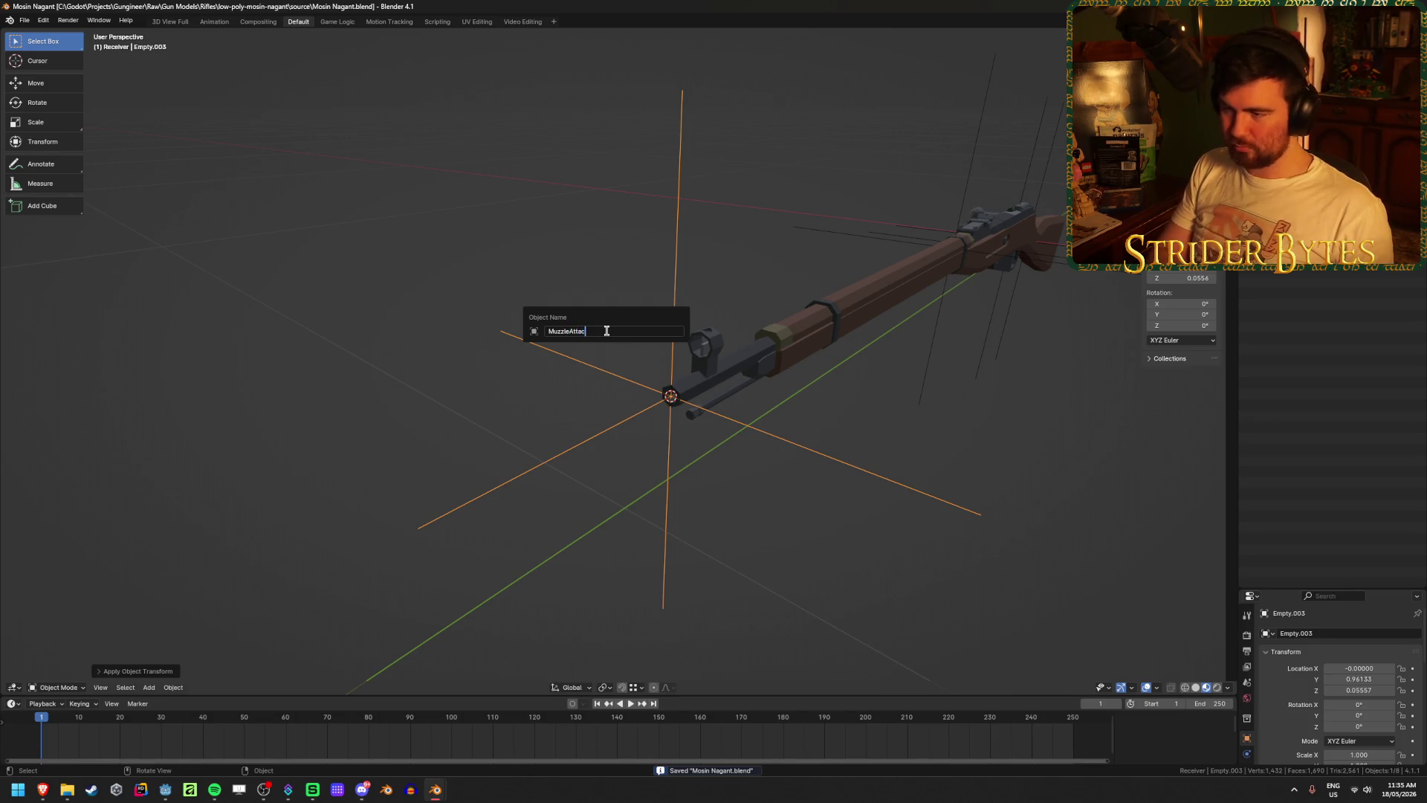
pyautogui.write('h')
pyautogui.press('Return')
pyautogui.scroll(2, 747, 319)
pyautogui.click(768, 341)
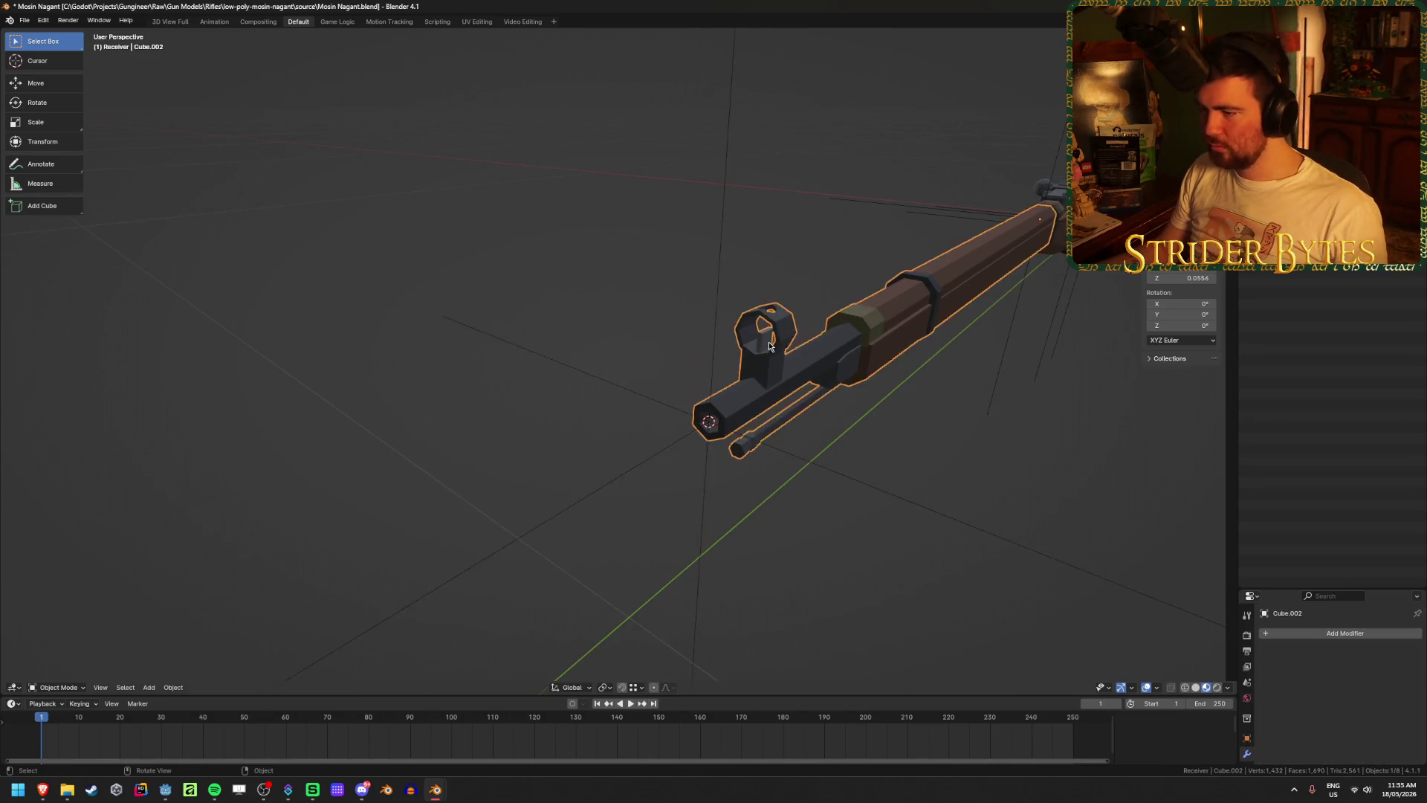
# - Snap the cursor to the front sight and add a plain axes empty there
pyautogui.press('Tab')
pyautogui.hotkey('ctrl', 'Tab')
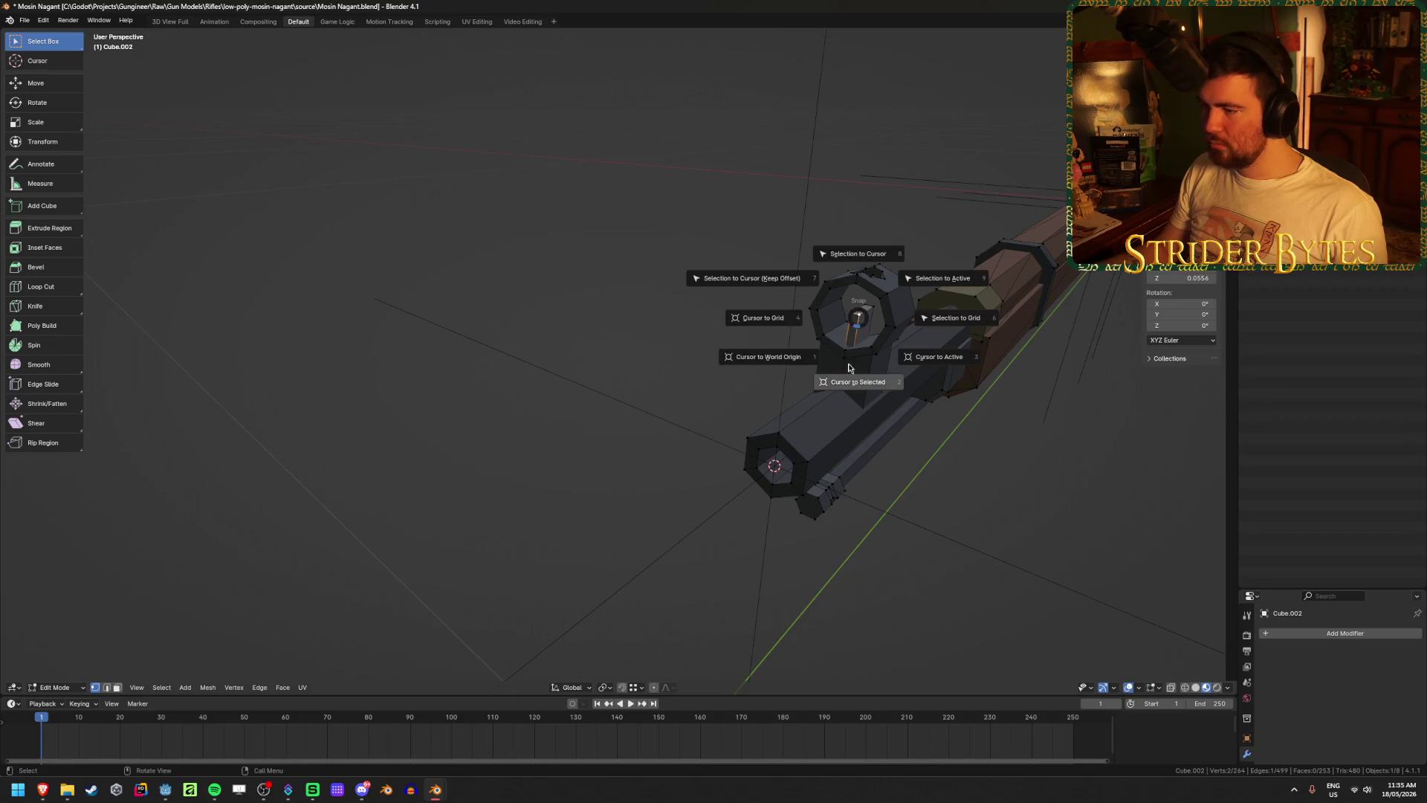
pyautogui.scroll(-4, 850, 349)
pyautogui.hotkey('shift', 'a')
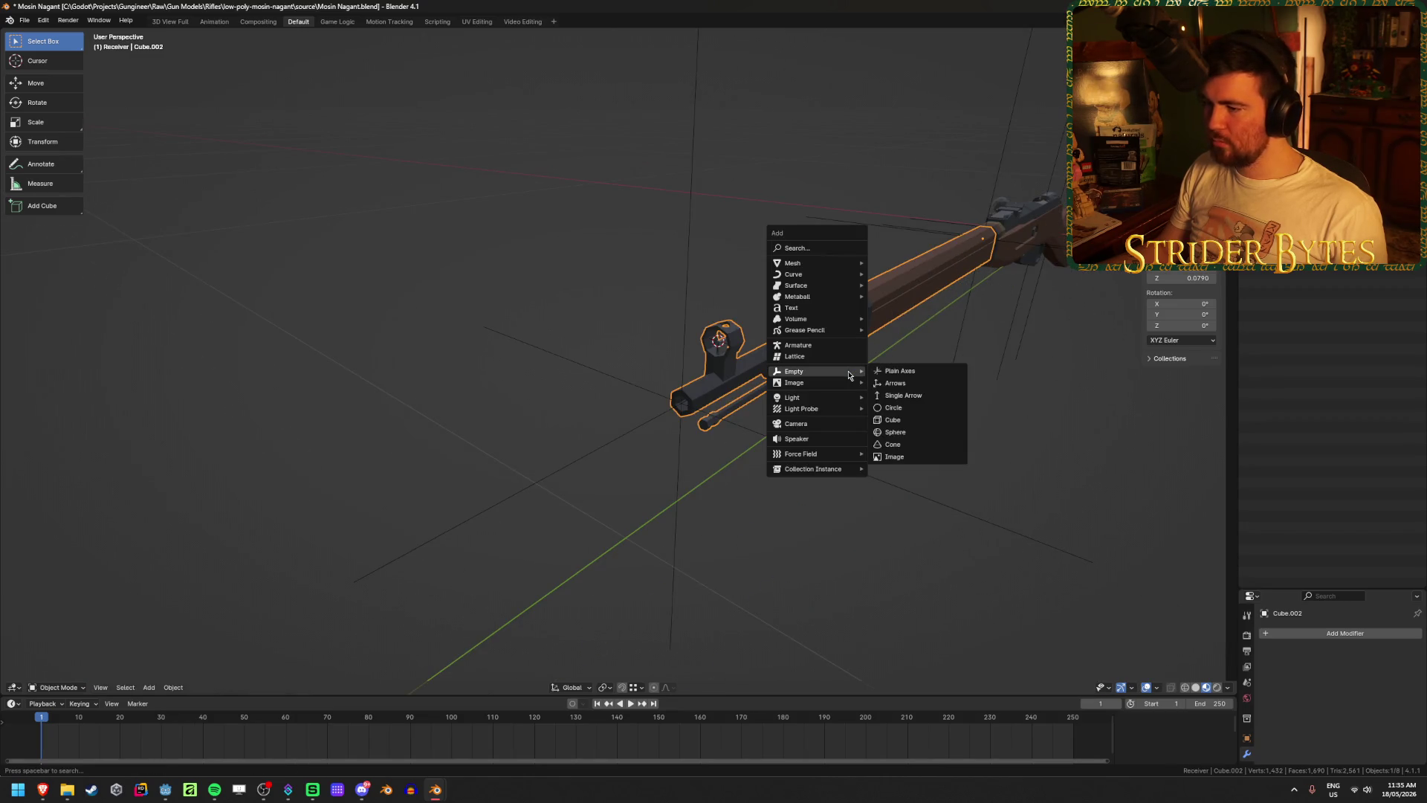
pyautogui.press('Escape')
pyautogui.hotkey('shift', 'a')
pyautogui.click(928, 403)
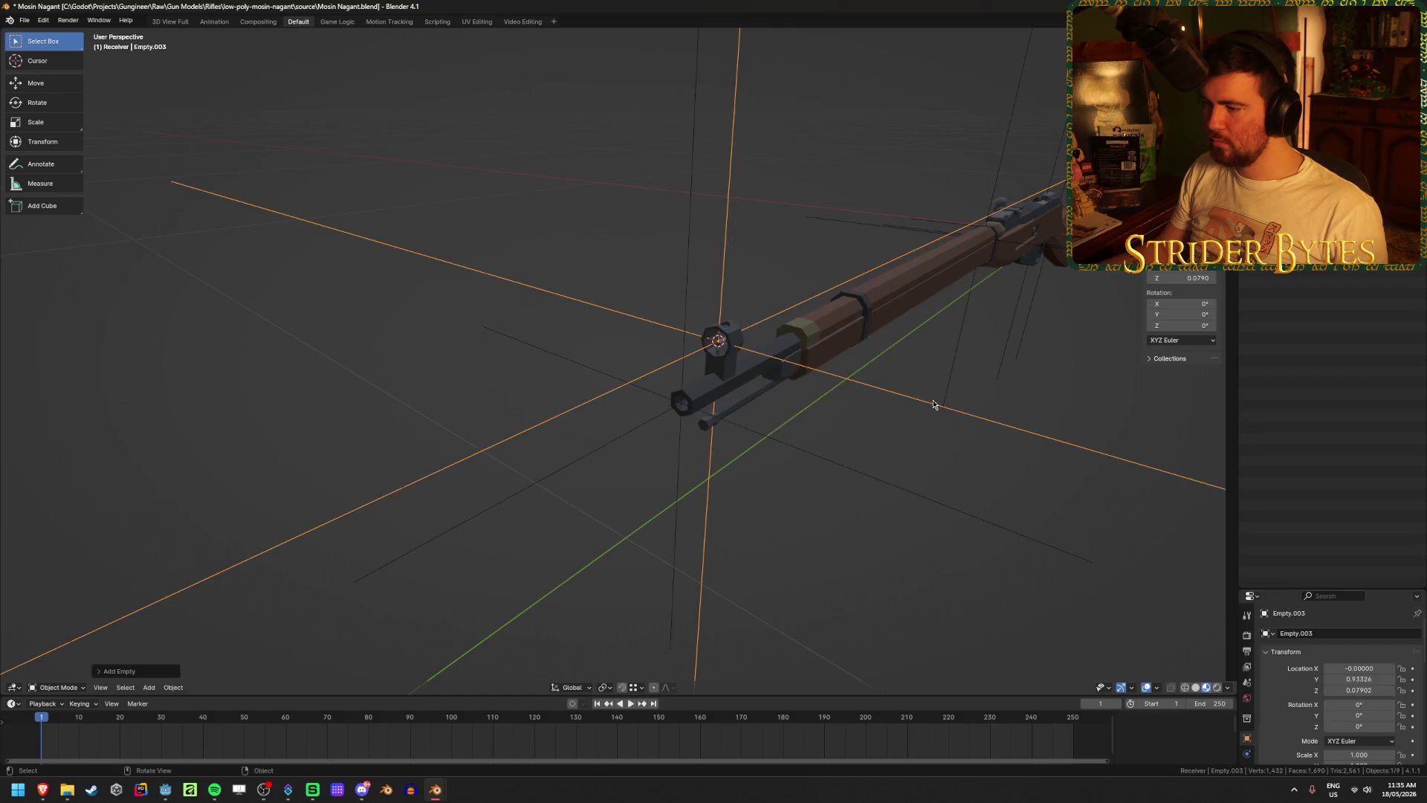
pyautogui.press('KP_Decimal')
# - Shrink the new empty, apply its scale and name it AimPoint
pyautogui.press('s')
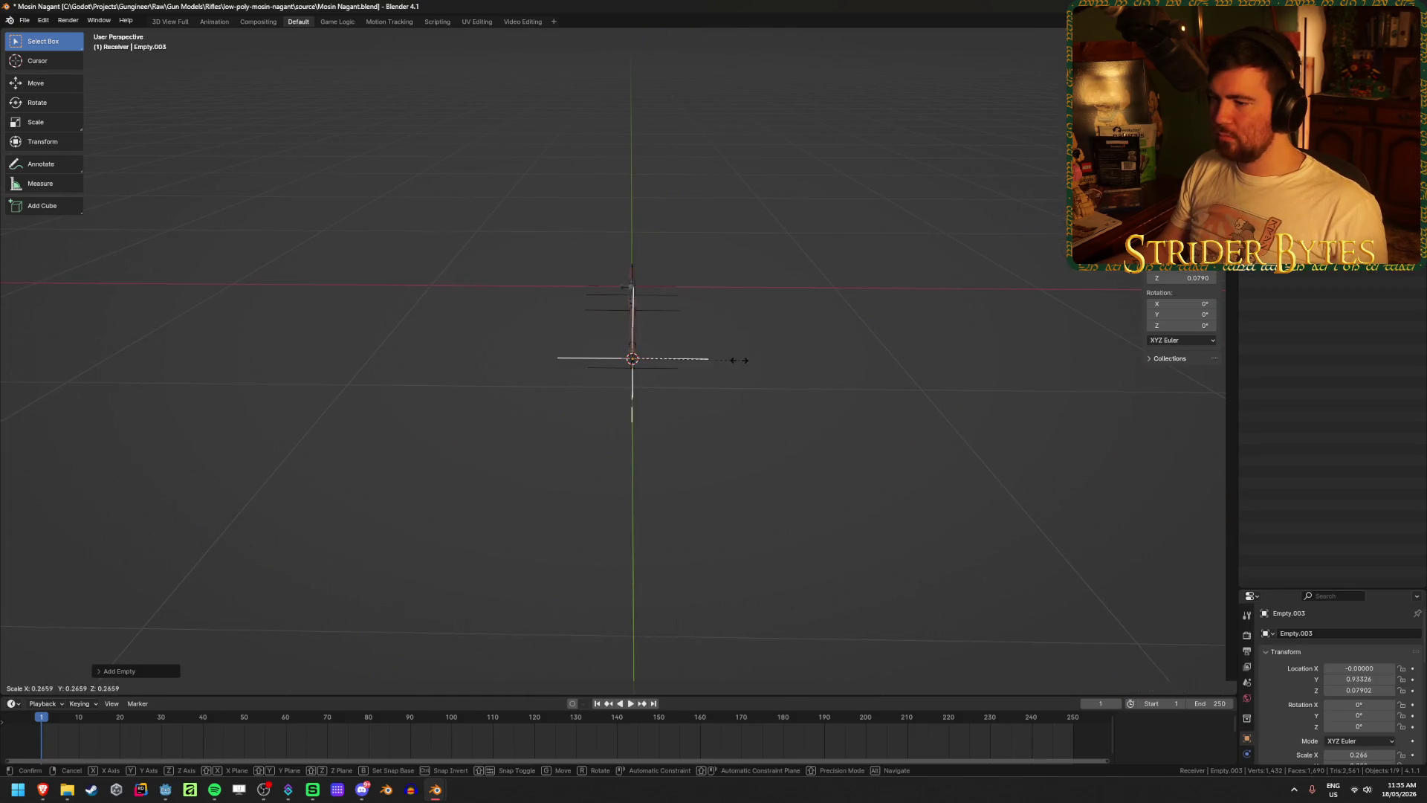
pyautogui.click(699, 363)
pyautogui.rightClick(698, 362)
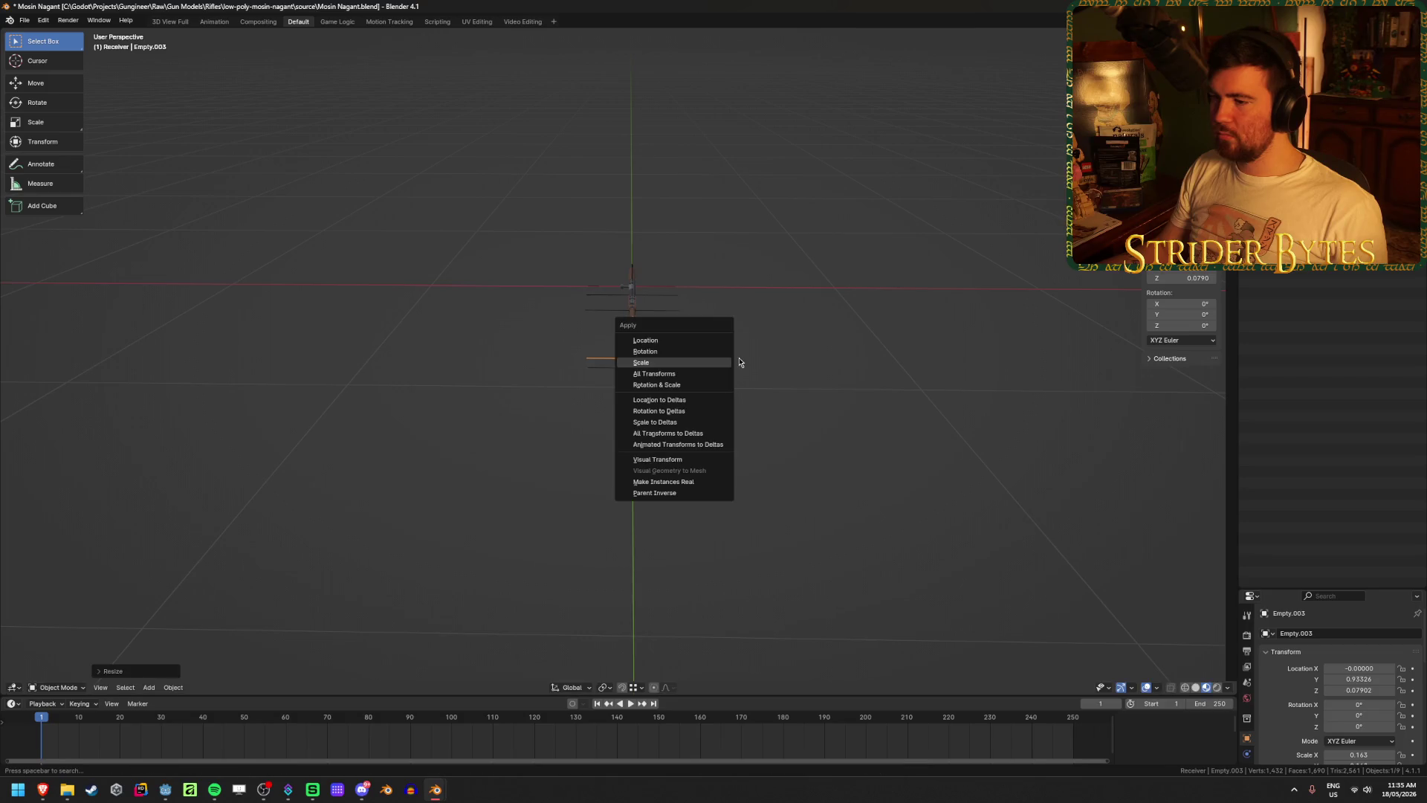
pyautogui.hotkey('ctrl', 'a')
pyautogui.click(755, 279)
pyautogui.press('F2')
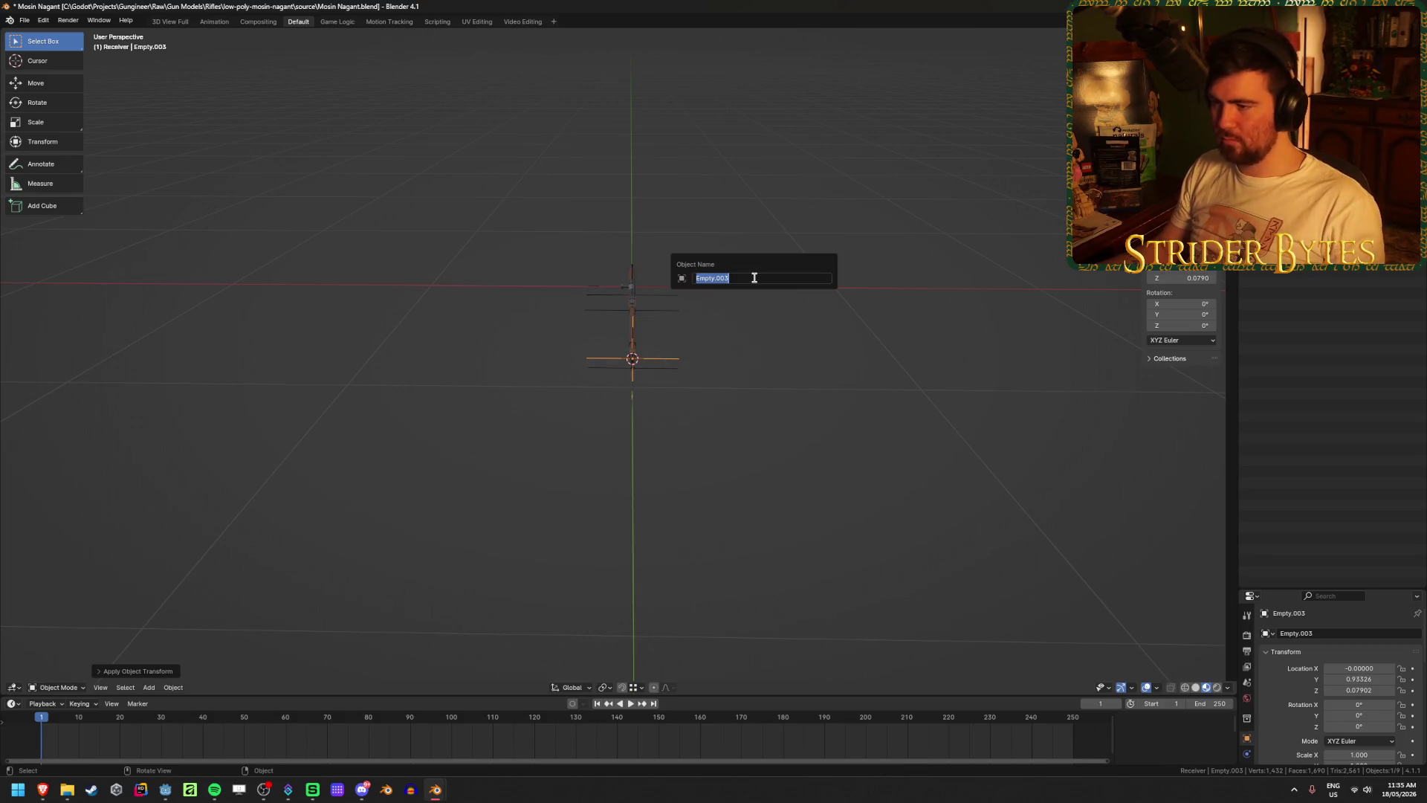
pyautogui.write('AimPoint')
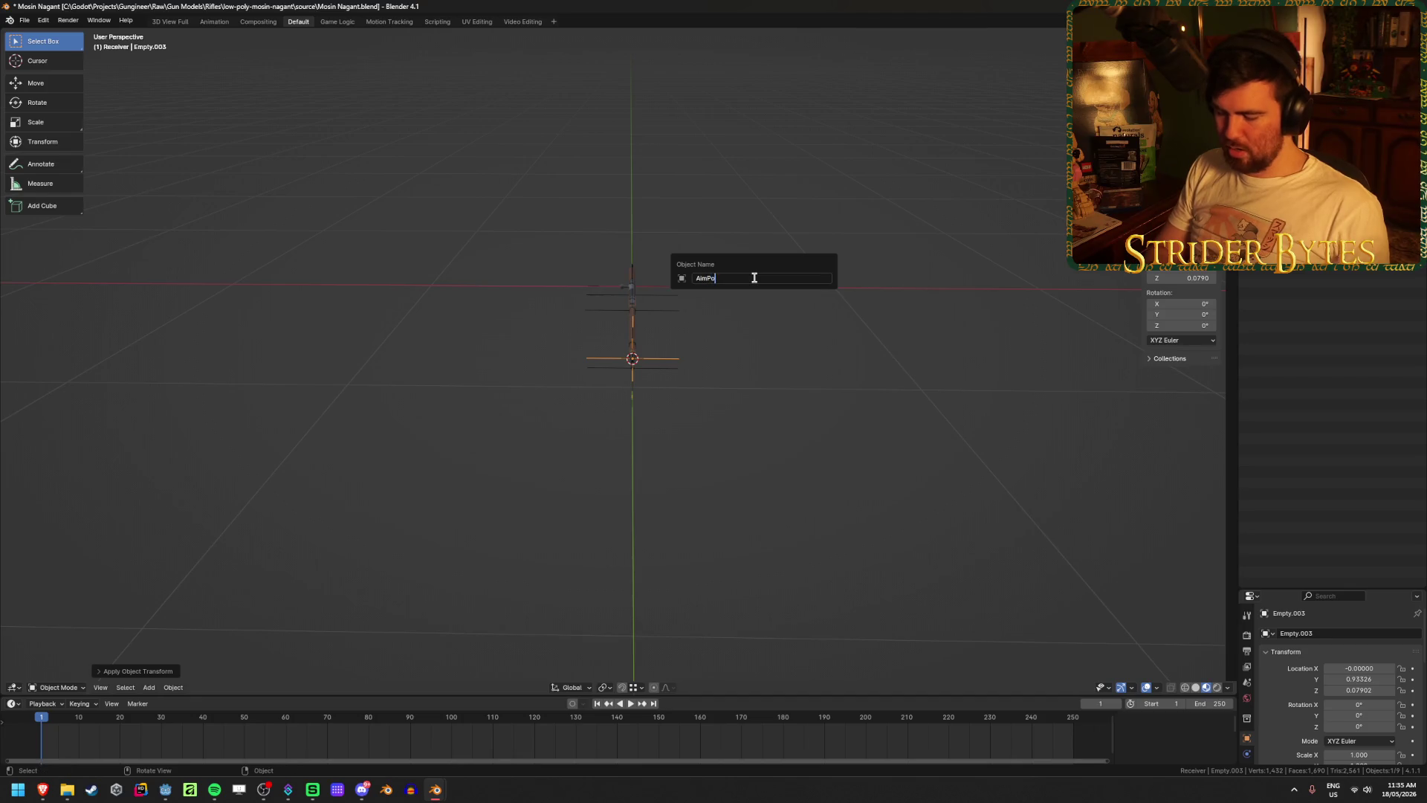
pyautogui.press('Return')
# - Save Mosin Nagant.blend and select the receiver
pyautogui.moveTo(755, 280)
pyautogui.mouseDown(button='middle')
pyautogui.moveTo(767, 387)
pyautogui.moveTo(876, 255)
pyautogui.moveTo(398, 223)
pyautogui.moveTo(497, 499)
pyautogui.mouseUp(button='middle')
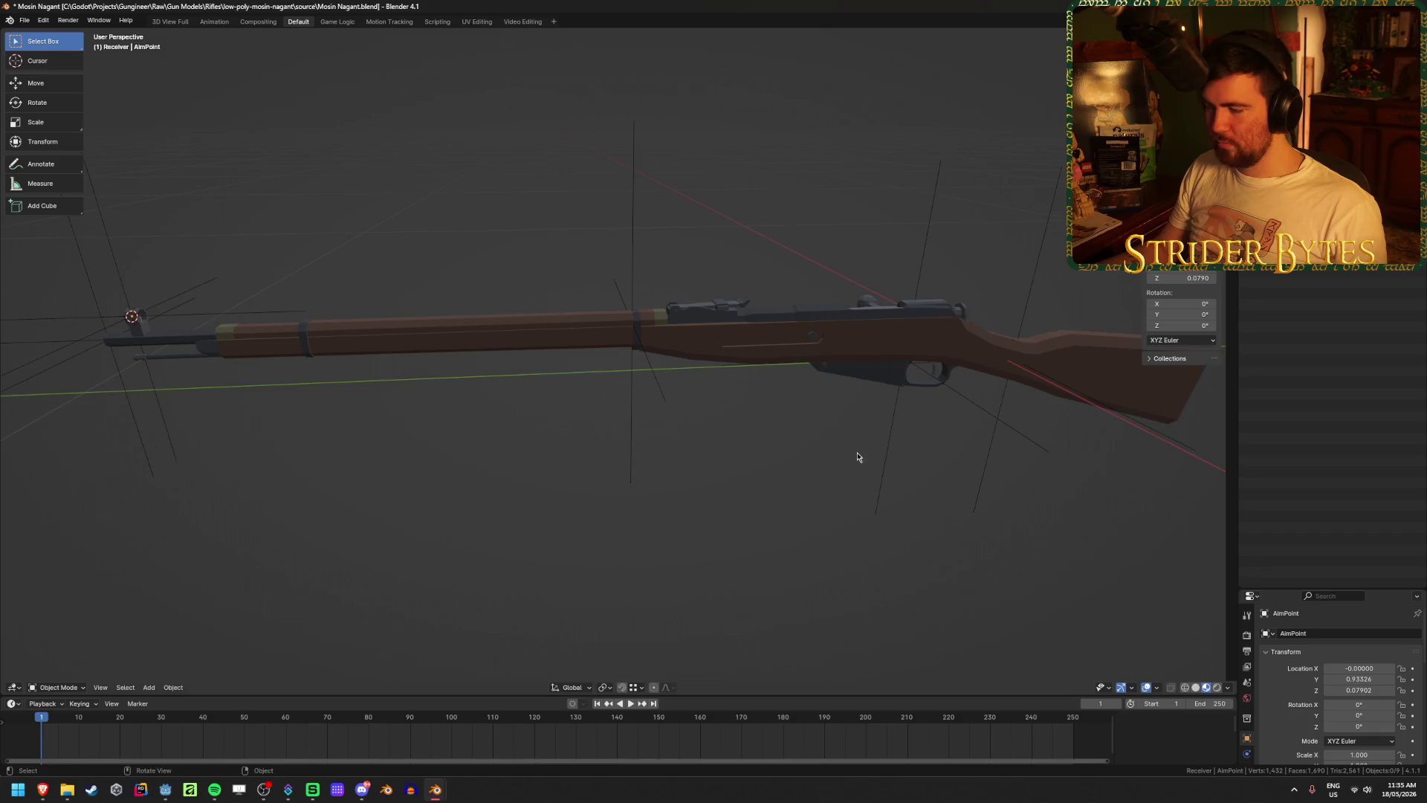
pyautogui.moveTo(857, 456)
pyautogui.mouseDown(button='middle')
pyautogui.moveTo(792, 443)
pyautogui.moveTo(730, 327)
pyautogui.mouseUp(button='middle')
pyautogui.hotkey('ctrl', 's')
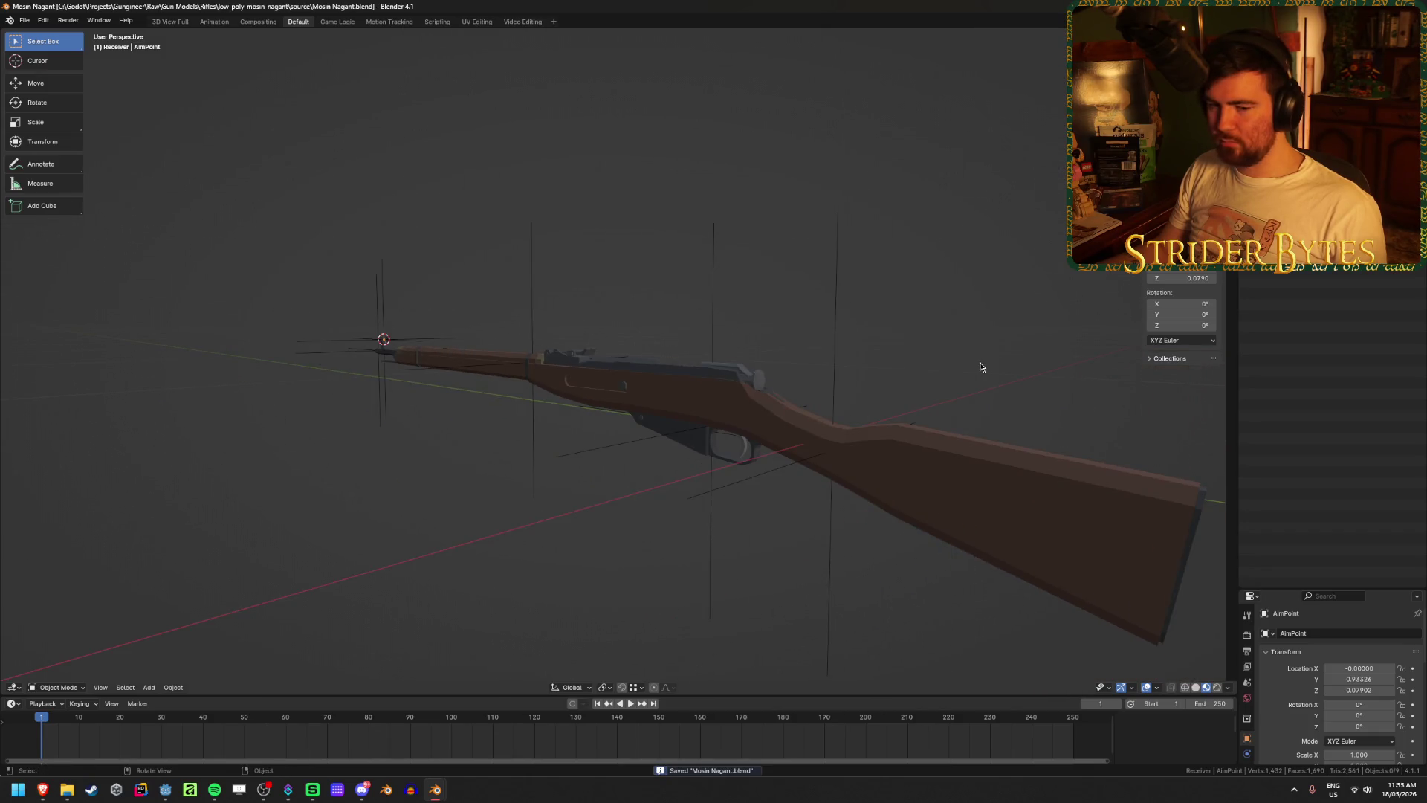
pyautogui.moveTo(979, 364)
pyautogui.mouseDown(button='middle')
pyautogui.moveTo(689, 392)
pyautogui.moveTo(752, 376)
pyautogui.moveTo(838, 387)
pyautogui.mouseUp(button='middle')
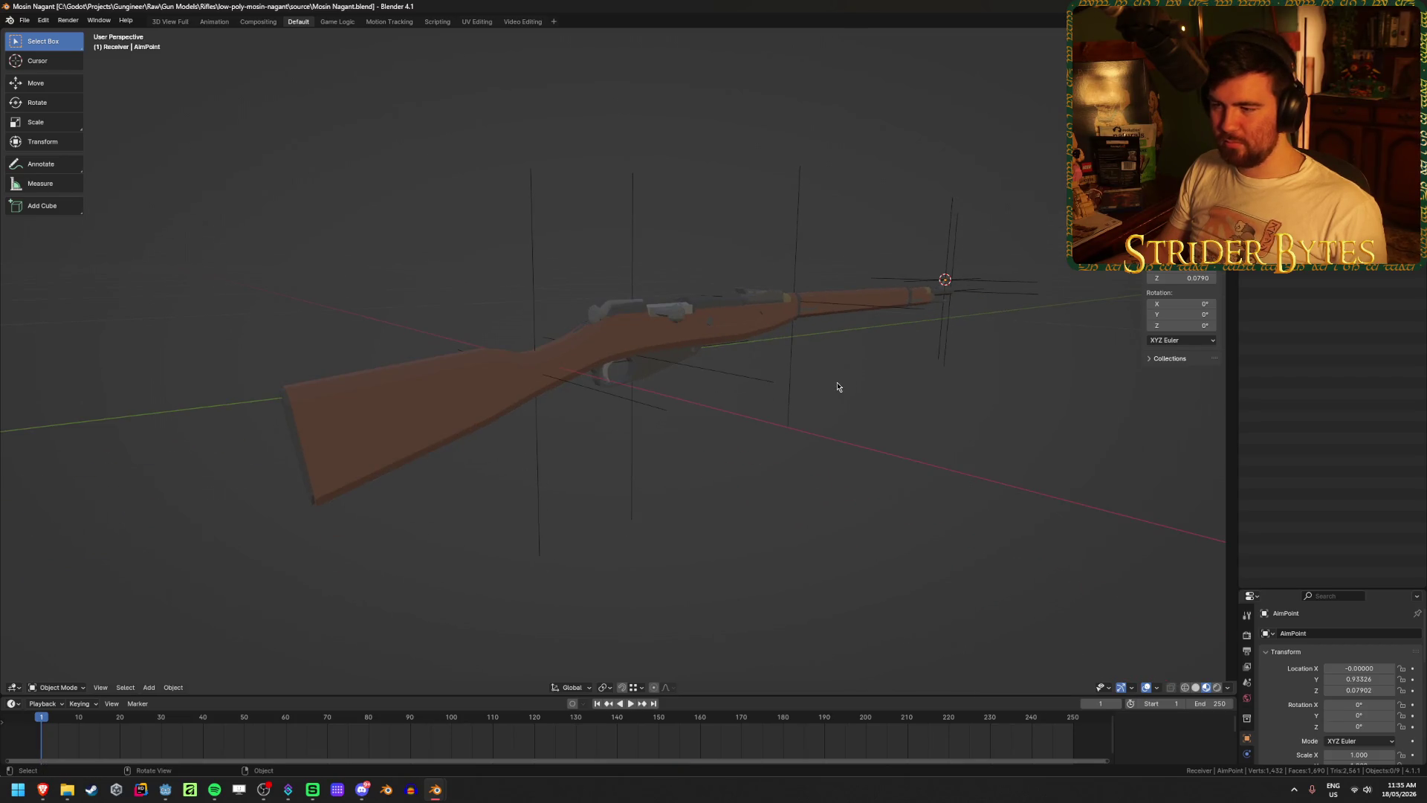
pyautogui.click(726, 339)
pyautogui.scroll(4, 792, 351)
pyautogui.scroll(-2, 792, 351)
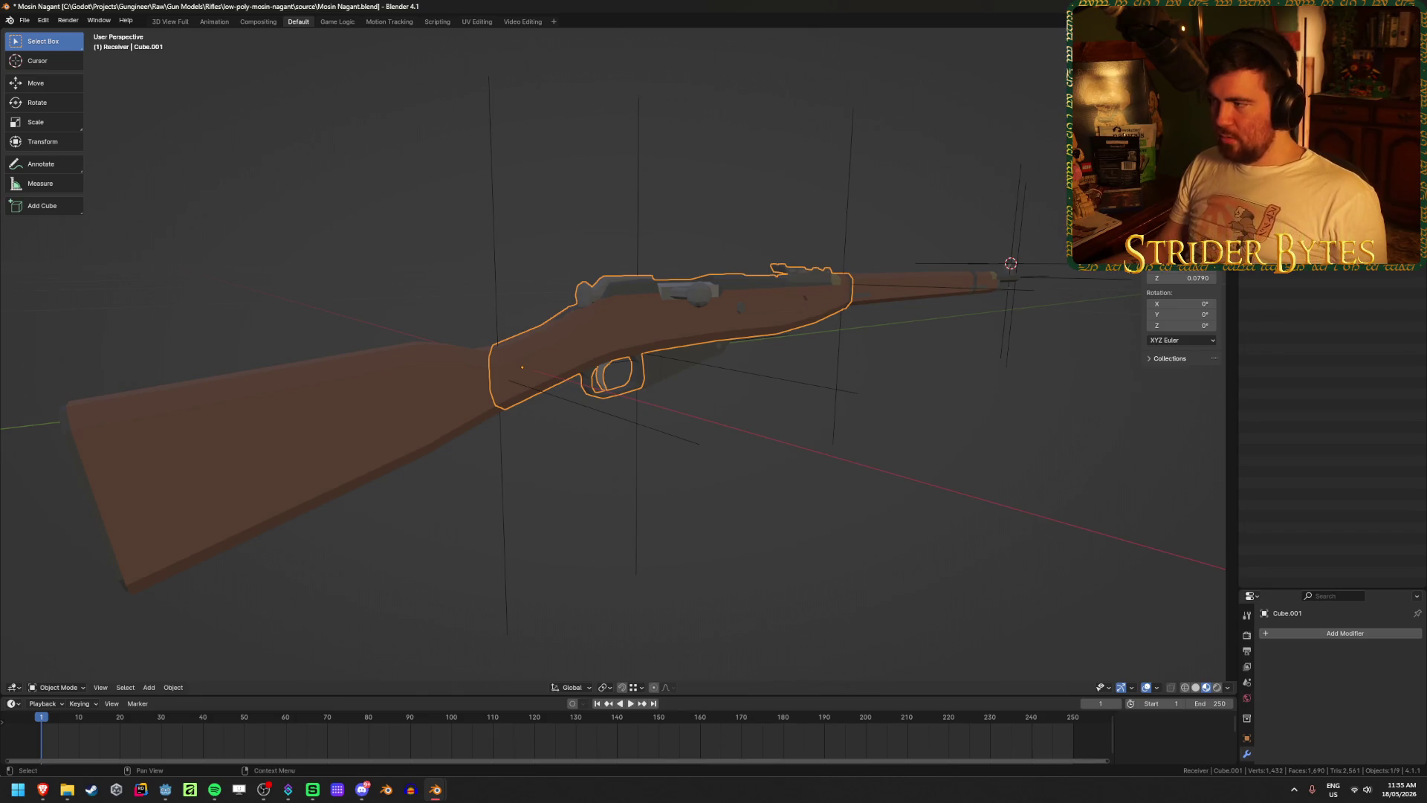
# - Add new collections for the parts and make the Stock collection active
pyautogui.hotkey('alt', 'a')
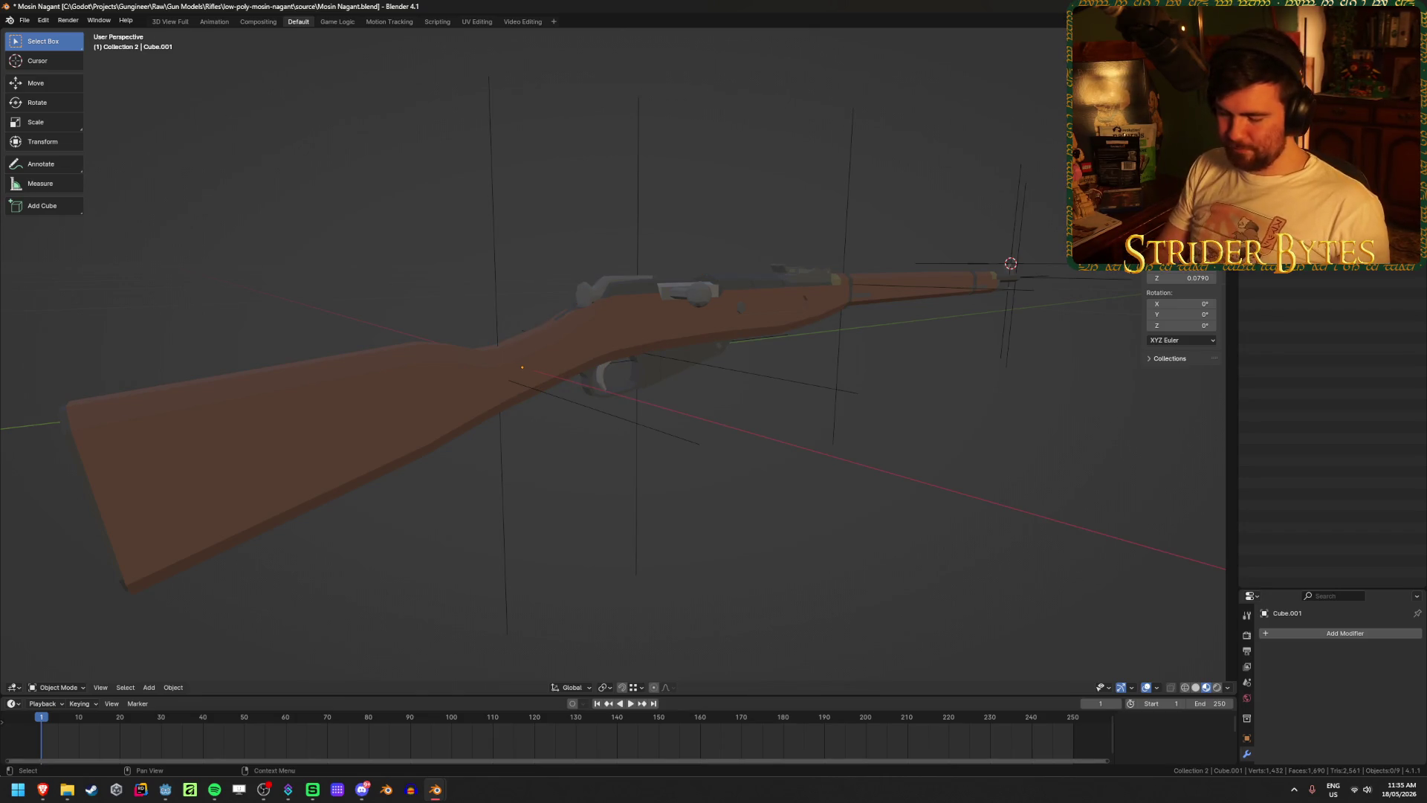
pyautogui.click(1278, 97)
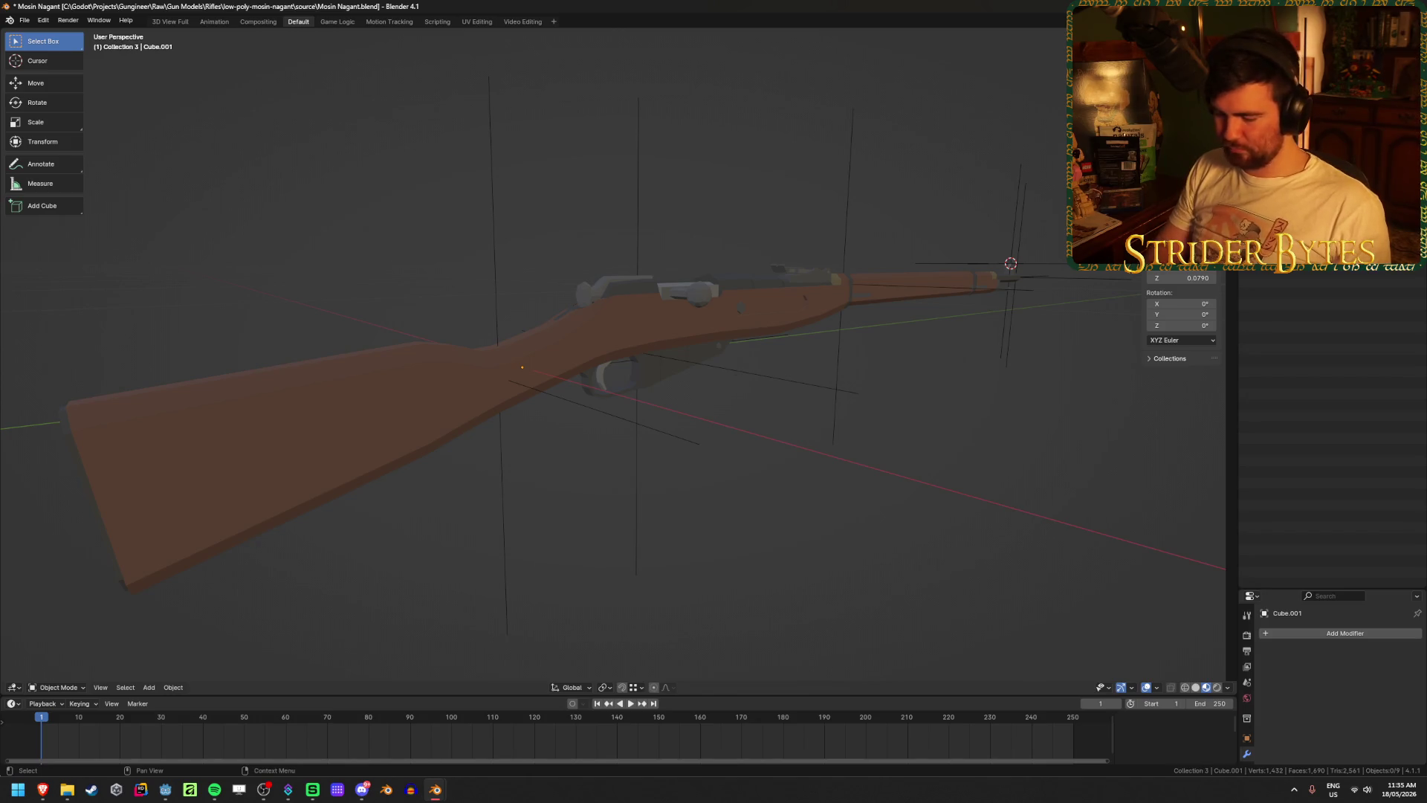
pyautogui.click(1278, 112)
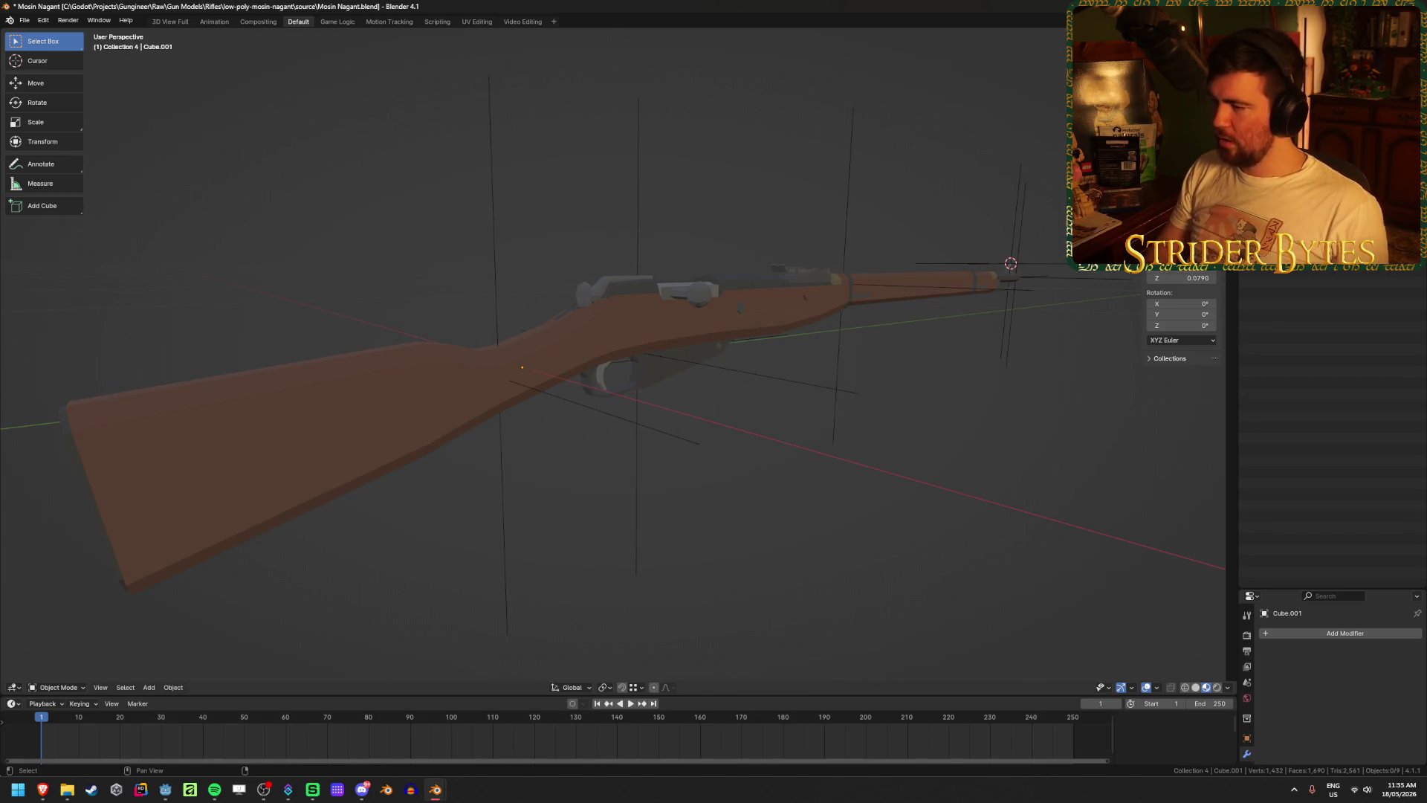
pyautogui.click(1278, 126)
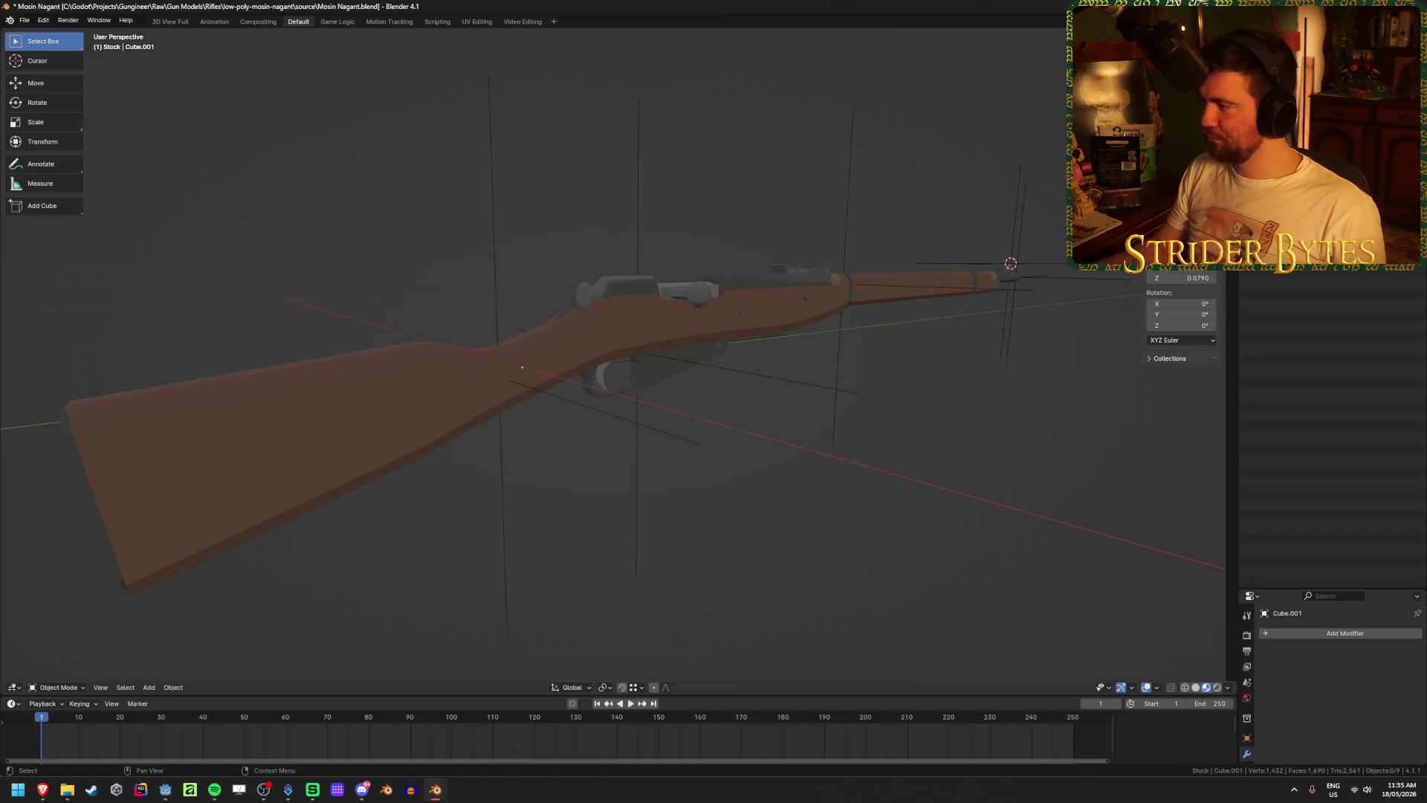
# - Rename the Empty to MagazineAttach and save the file
pyautogui.click(1285, 142)
pyautogui.press('F2')
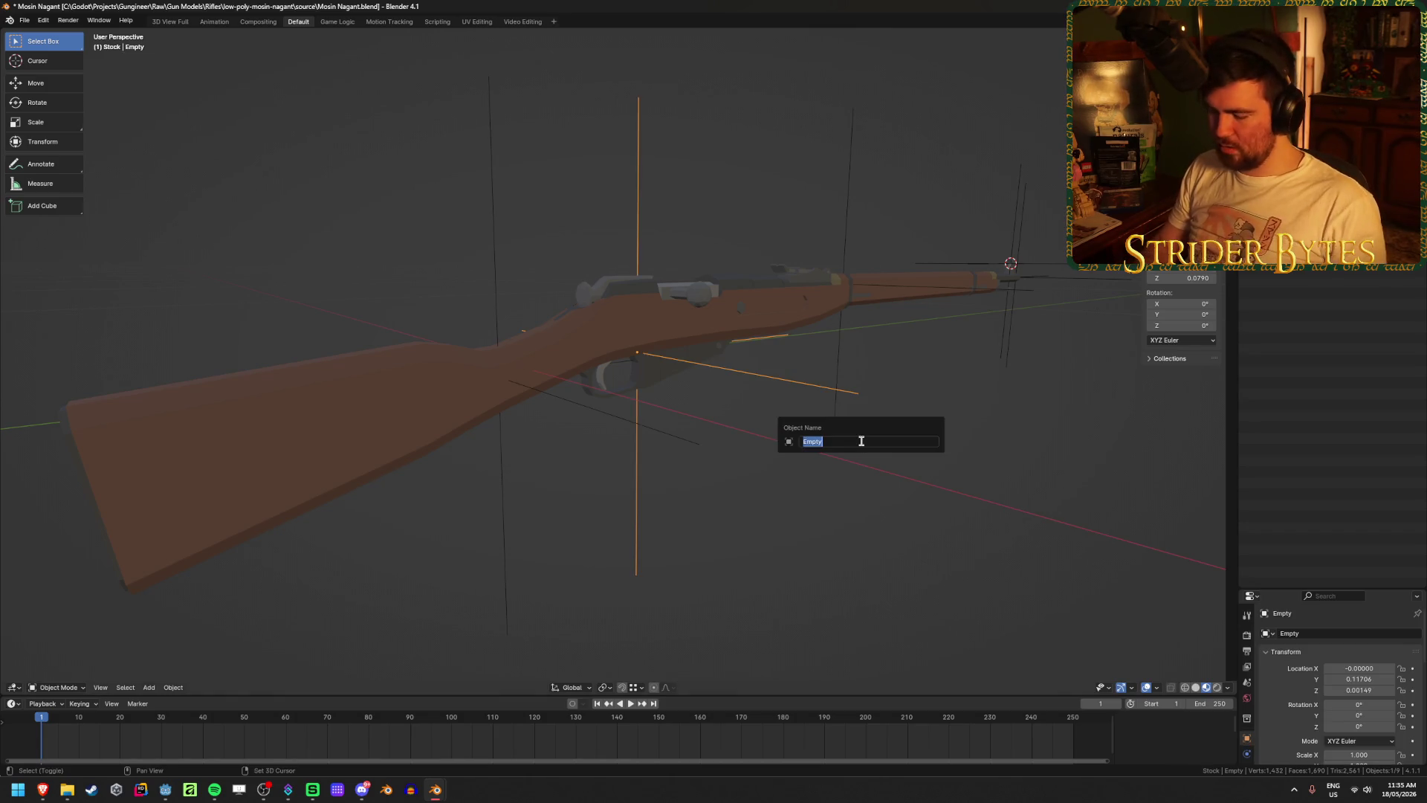
pyautogui.write('MagazineAttach')
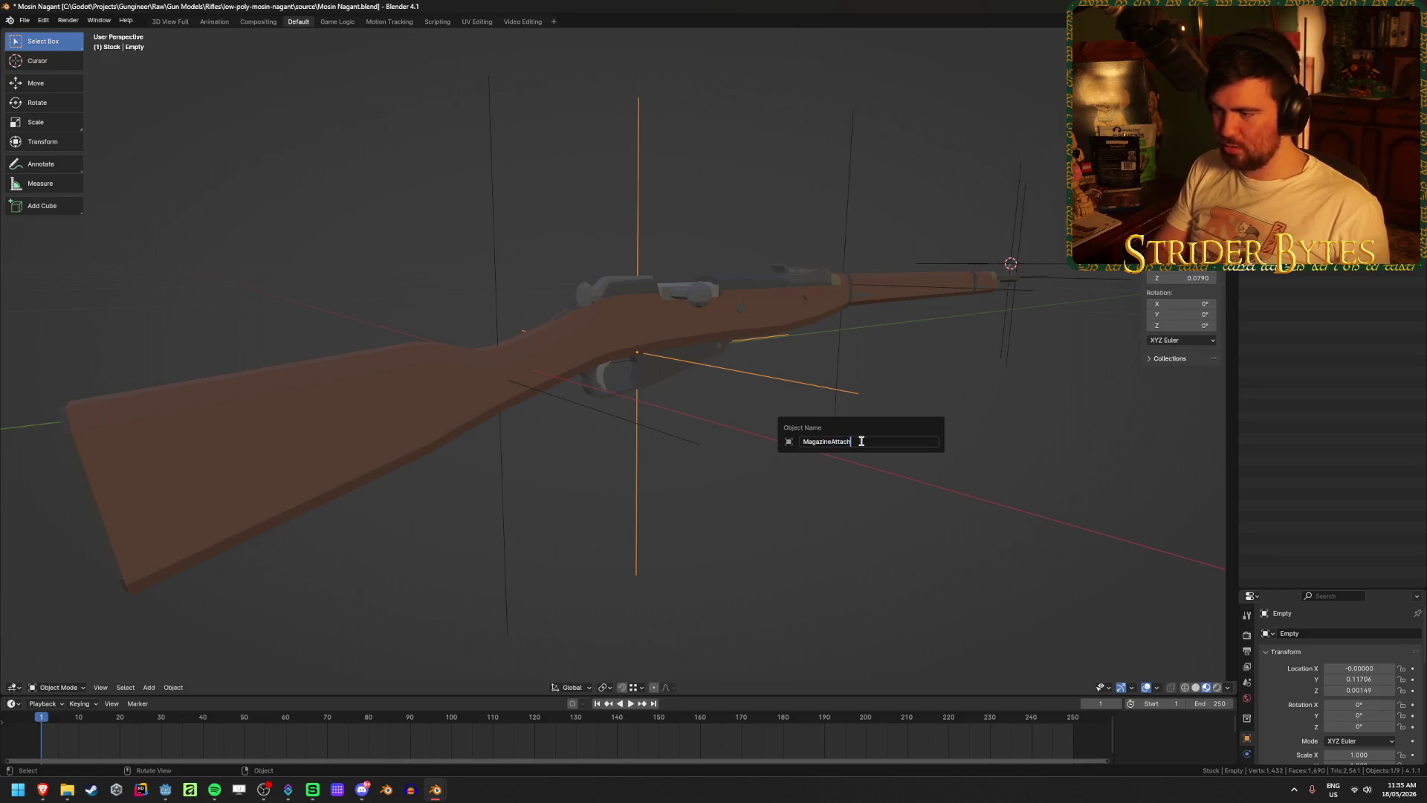
pyautogui.press('Return')
pyautogui.hotkey('ctrl', 's')
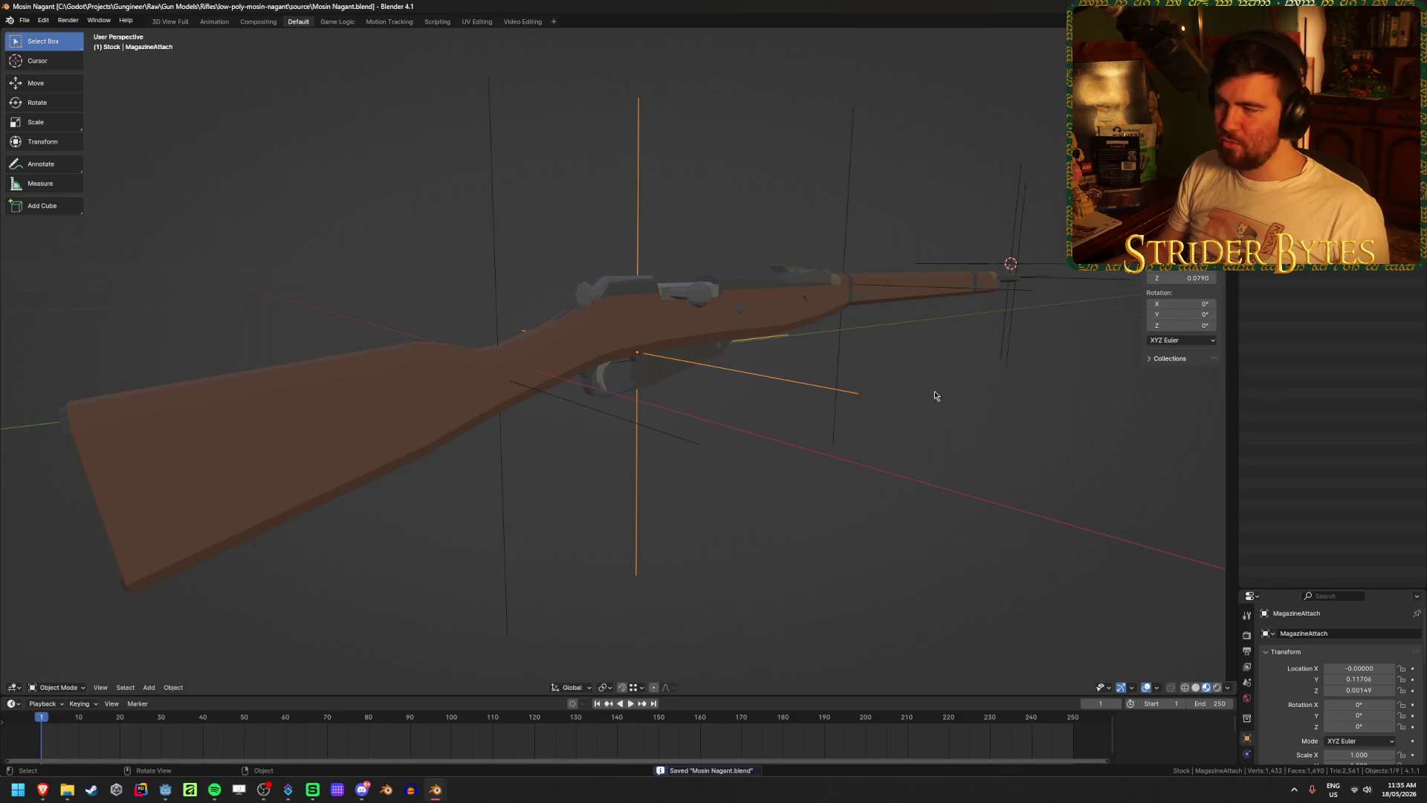
# - Rename Empty.001 to StockAttach and Empty.002 to BarrelAttach
pyautogui.click(860, 372)
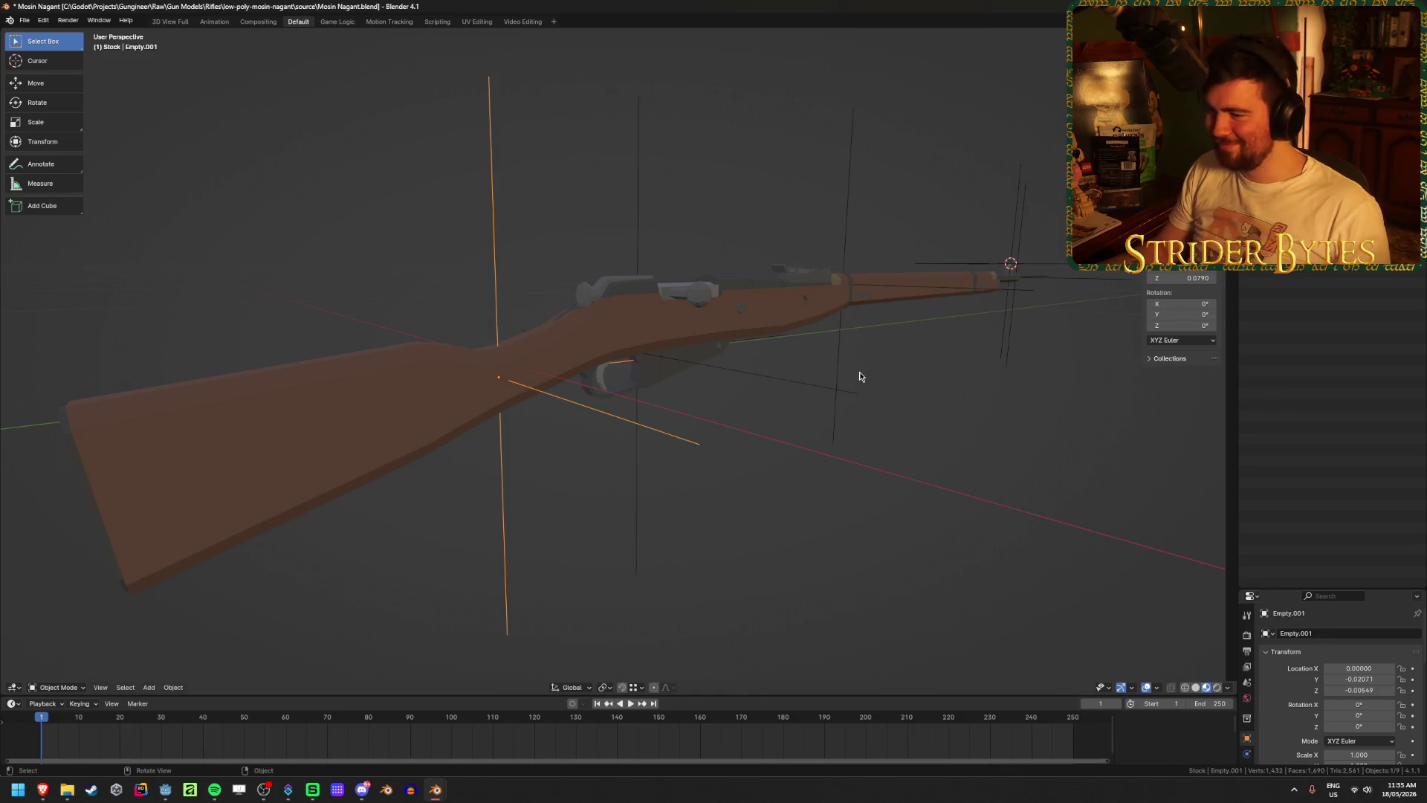
pyautogui.press('F2')
pyautogui.write('StockAttach')
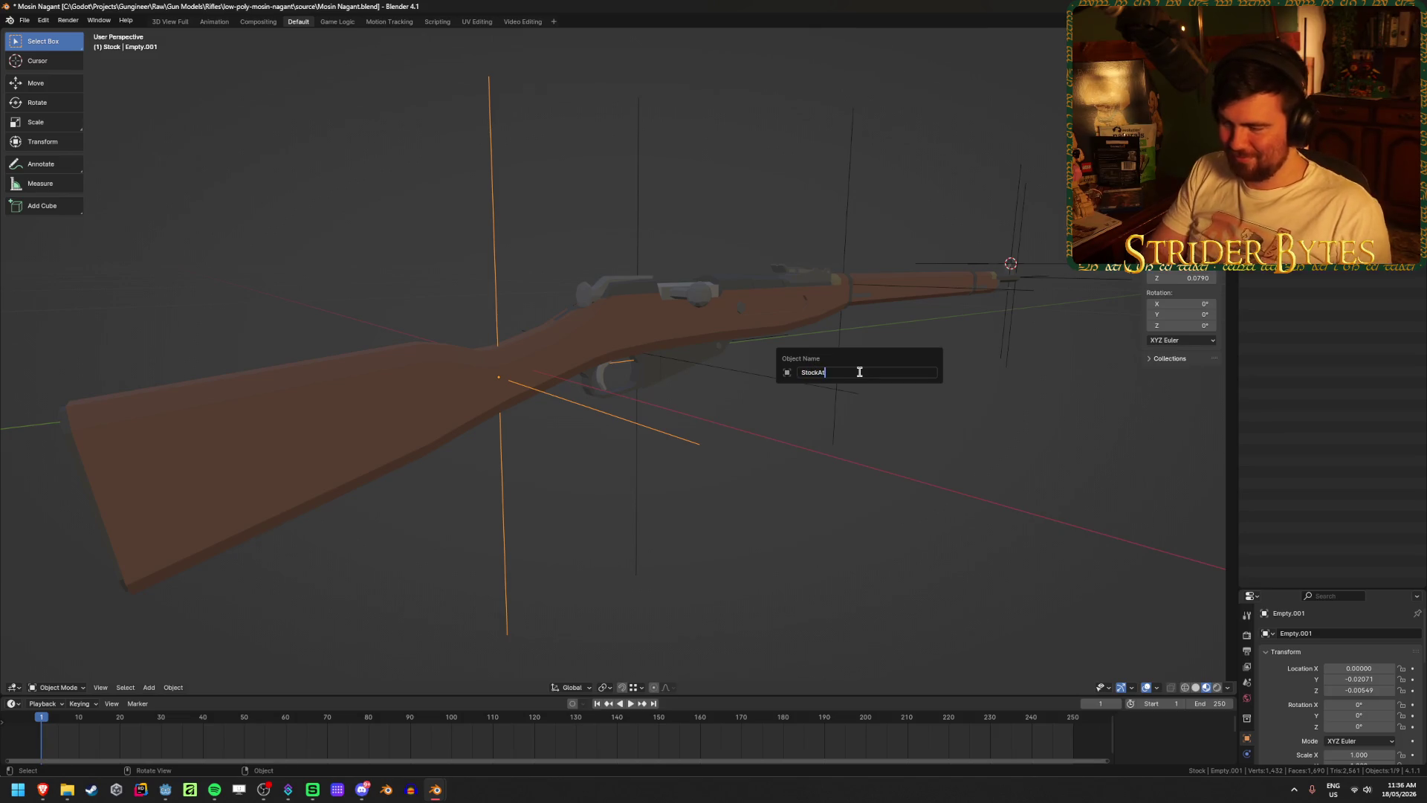
pyautogui.press('Return')
pyautogui.click(837, 413)
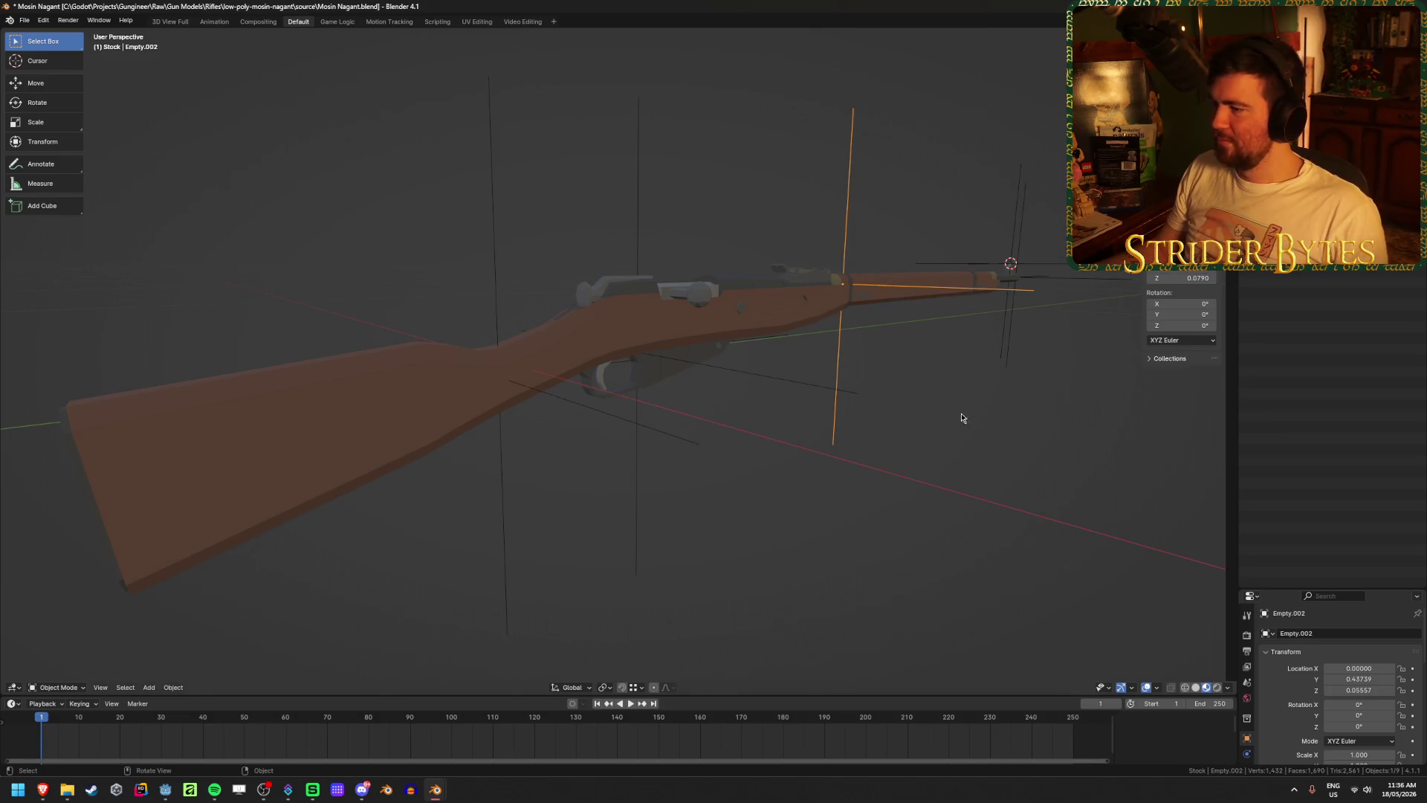
pyautogui.press('F2')
pyautogui.write('BarrelAttach')
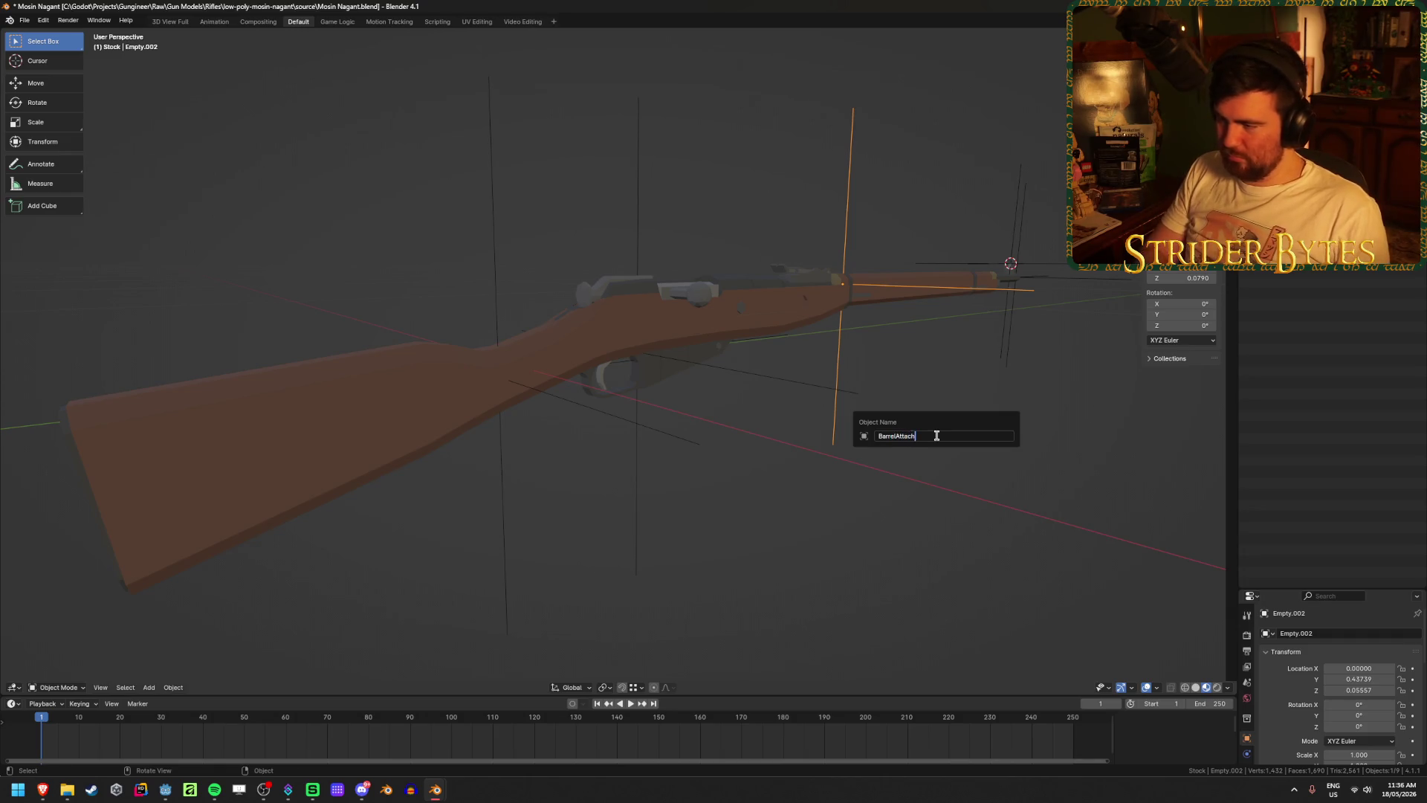
pyautogui.press('Return')
pyautogui.moveTo(899, 382)
pyautogui.mouseDown(button='middle')
pyautogui.moveTo(822, 358)
pyautogui.moveTo(809, 333)
pyautogui.moveTo(691, 371)
pyautogui.mouseUp(button='middle')
pyautogui.click(565, 379)
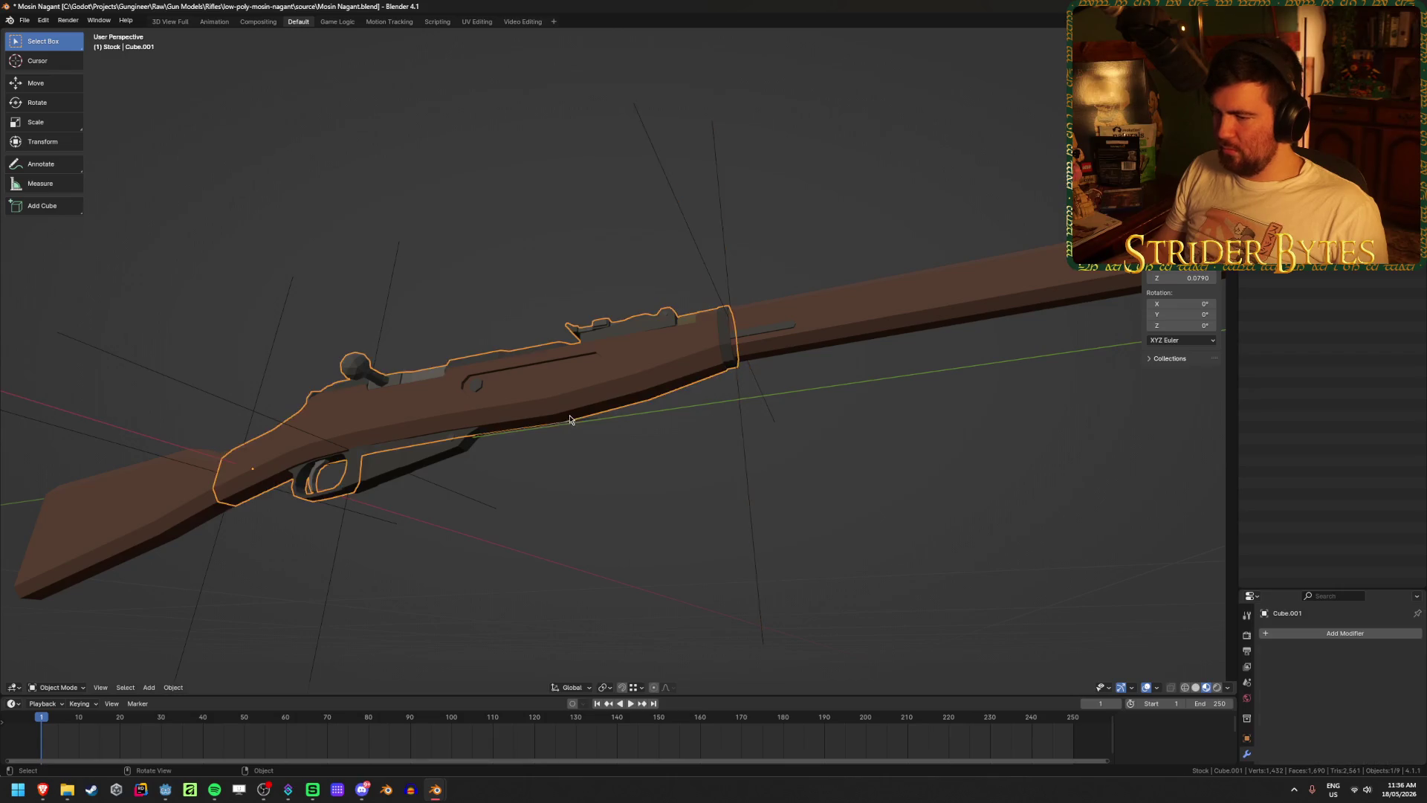
# - Snap the 3D cursor between two vertices on the forestock underside of Cube.001
pyautogui.moveTo(565, 379)
pyautogui.mouseDown(button='middle')
pyautogui.moveTo(547, 380)
pyautogui.moveTo(568, 395)
pyautogui.mouseUp(button='middle')
pyautogui.press('Tab')
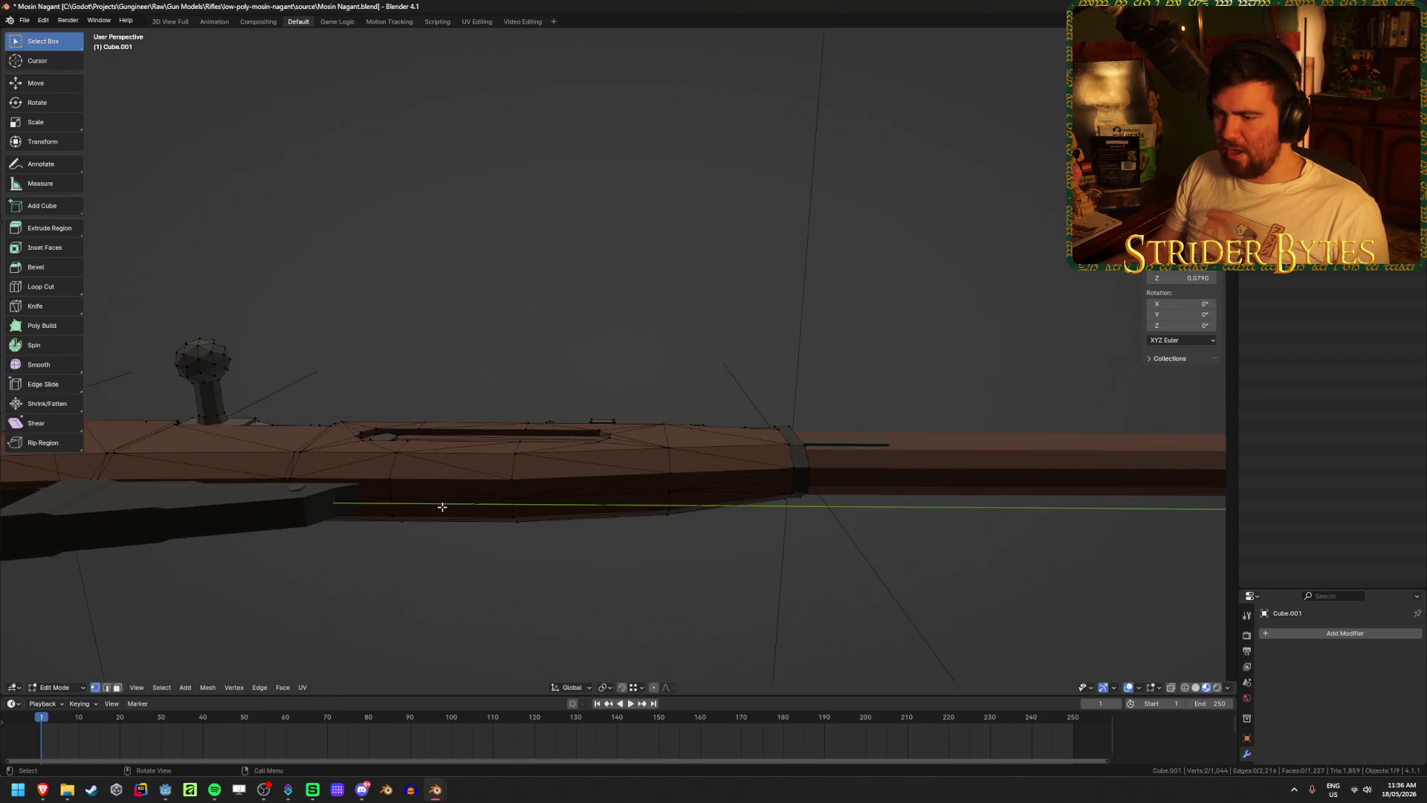
pyautogui.moveTo(557, 450)
pyautogui.mouseDown(button='middle')
pyautogui.moveTo(551, 518)
pyautogui.moveTo(548, 407)
pyautogui.mouseUp(button='middle')
pyautogui.click(392, 493)
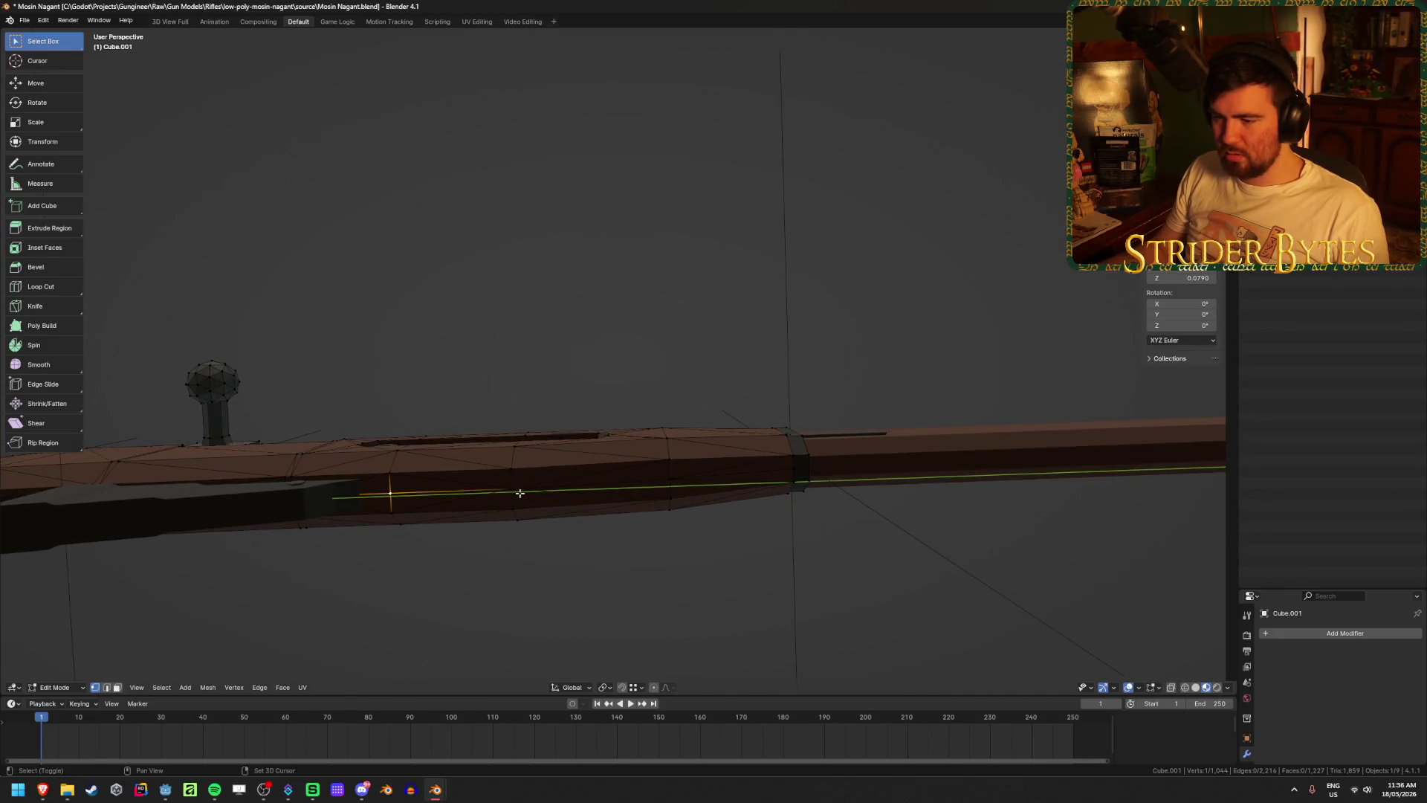
pyautogui.keyDown('shift'); pyautogui.click(514, 491); pyautogui.keyUp('shift')
pyautogui.hotkey('shift', 's')
pyautogui.click(587, 559)
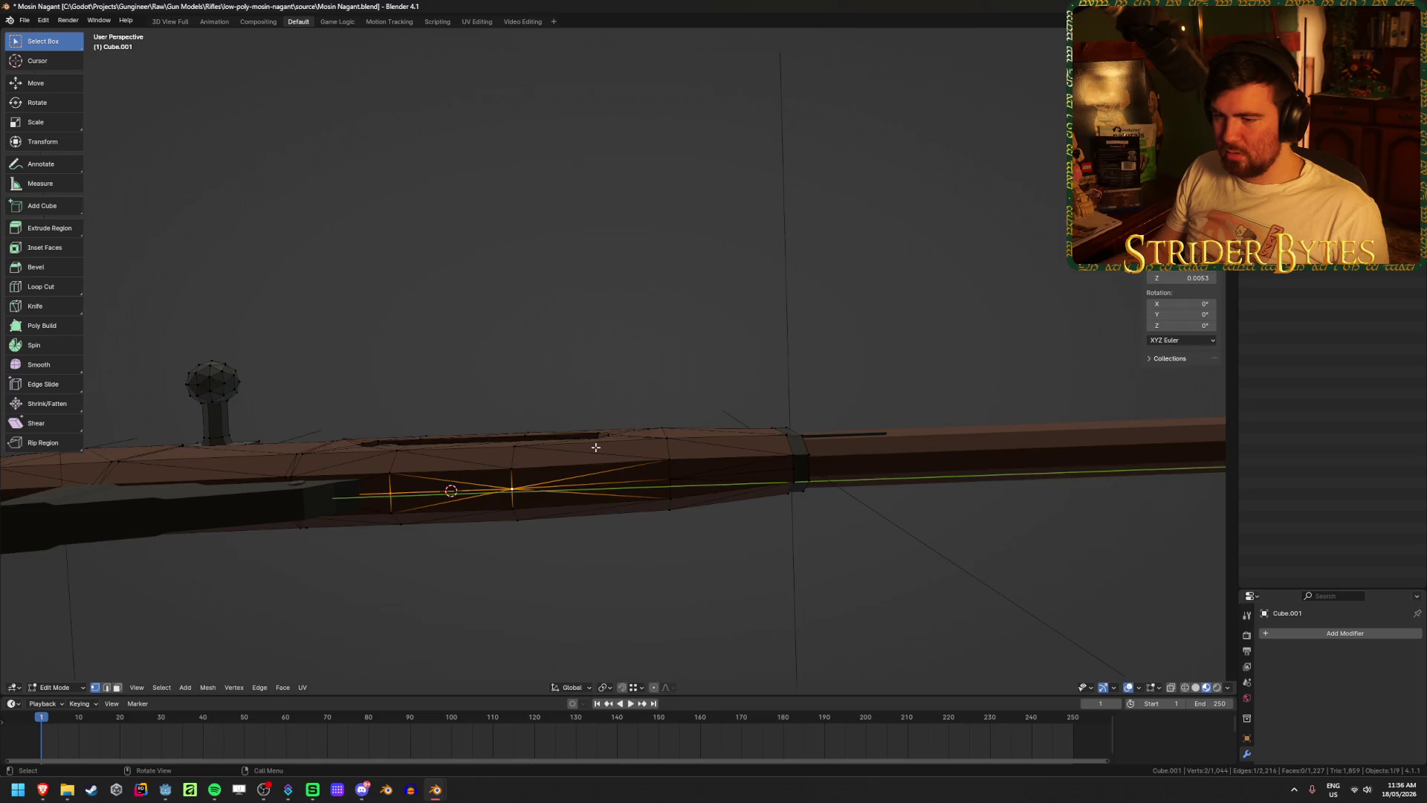
pyautogui.moveTo(596, 446)
pyautogui.mouseDown(button='middle')
pyautogui.moveTo(603, 543)
pyautogui.moveTo(599, 485)
pyautogui.moveTo(641, 488)
pyautogui.mouseUp(button='middle')
# - Add a Plain Axes empty at the cursor, shrink it and apply its scale
pyautogui.press('Tab')
pyautogui.hotkey('shift', 'a')
pyautogui.moveTo(604, 542)
pyautogui.click(649, 548)
pyautogui.press('s')
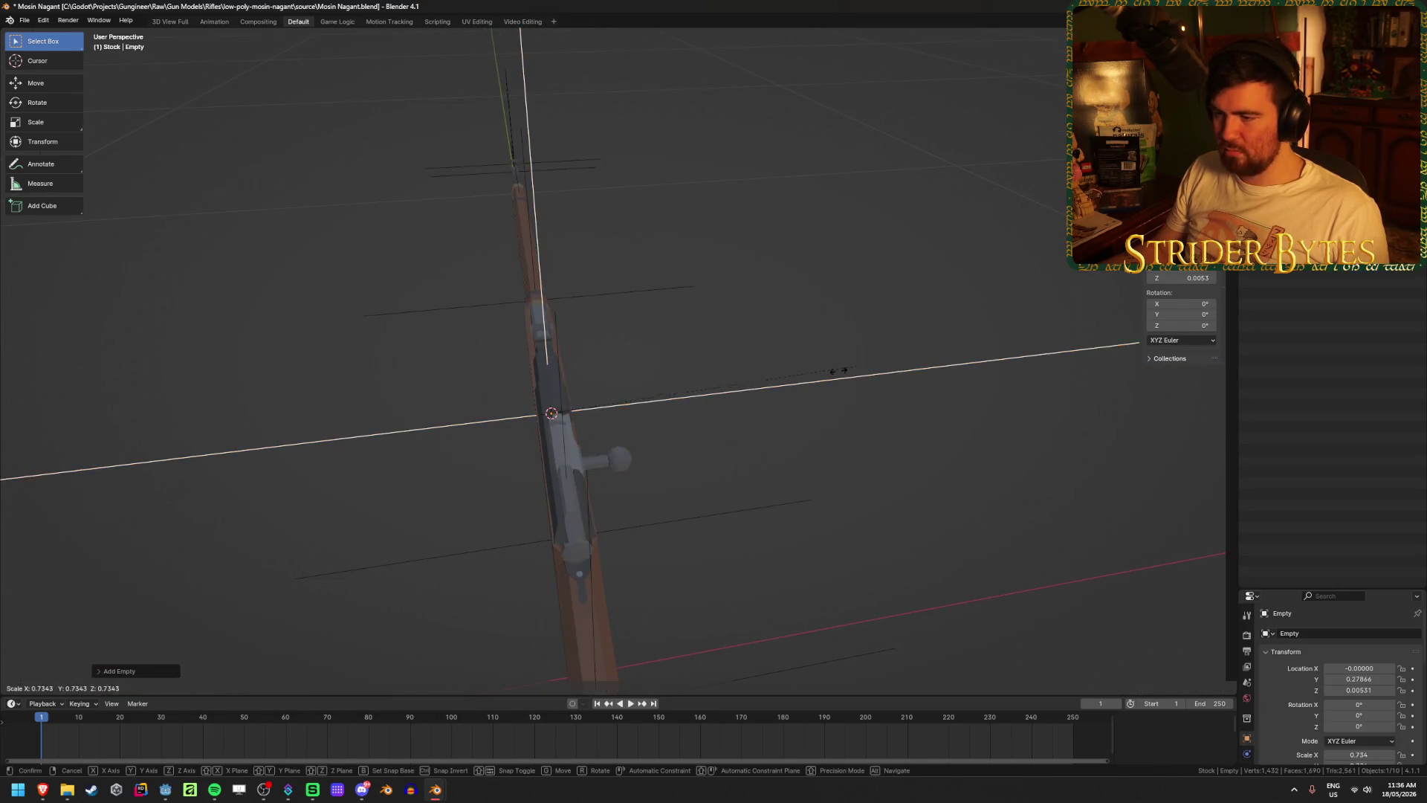
pyautogui.click(675, 403)
pyautogui.hotkey('ctrl', 'a')
pyautogui.click(853, 372)
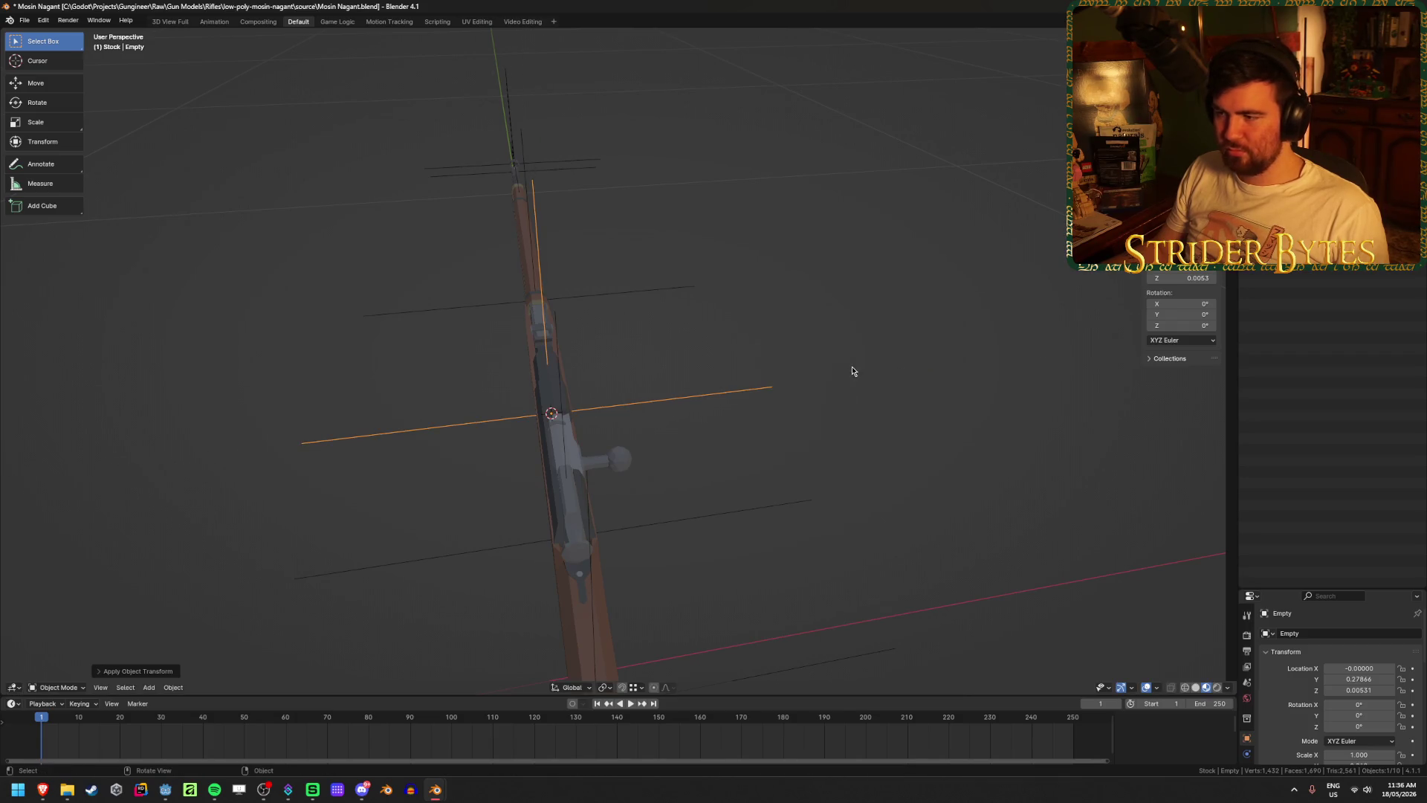
pyautogui.moveTo(853, 372)
pyautogui.mouseDown(button='middle')
pyautogui.moveTo(806, 388)
pyautogui.moveTo(773, 341)
pyautogui.mouseUp(button='middle')
pyautogui.scroll(5, 658, 424)
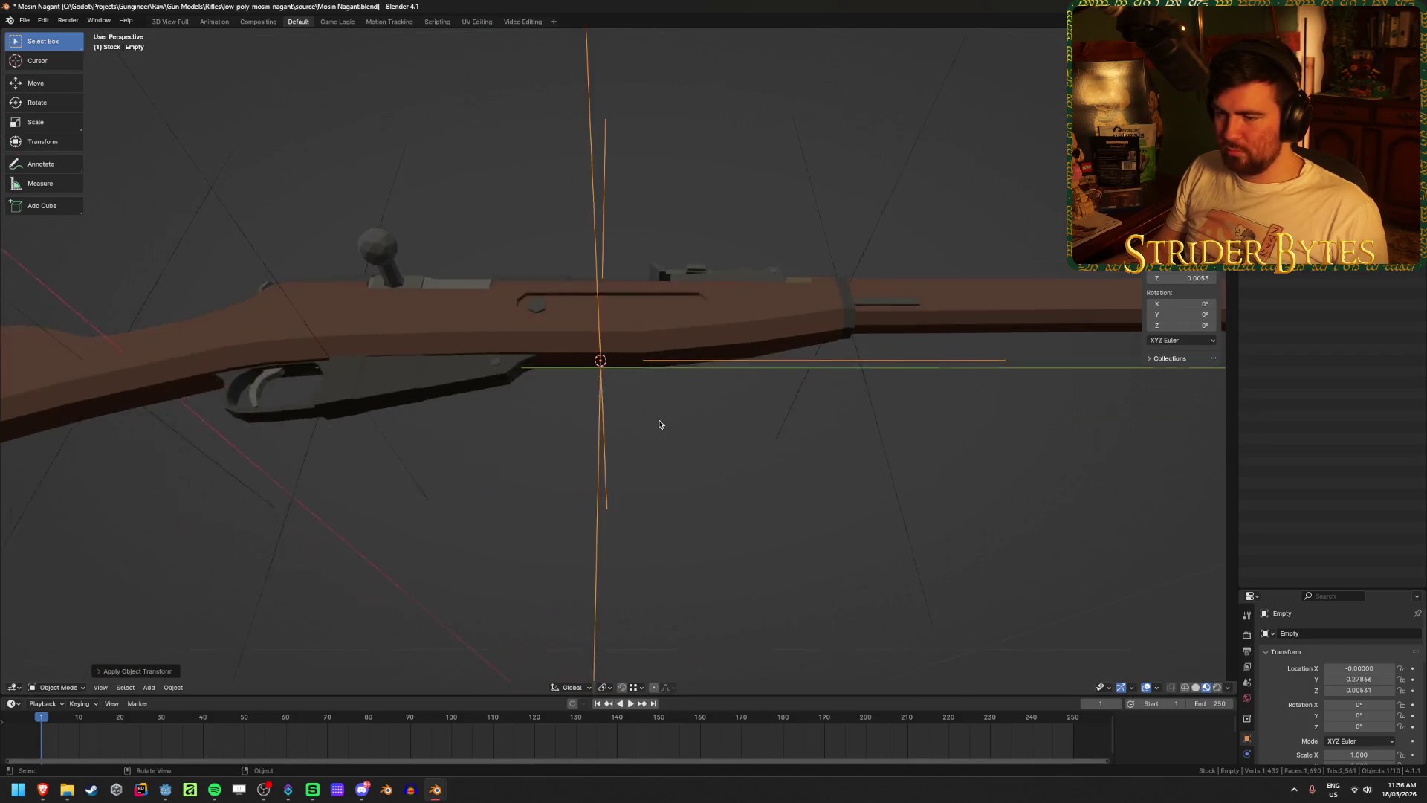
# - Slide the empty along Y ahead of the trigger guard and rename it ForegripAttach
pyautogui.press('g')
pyautogui.press('y')
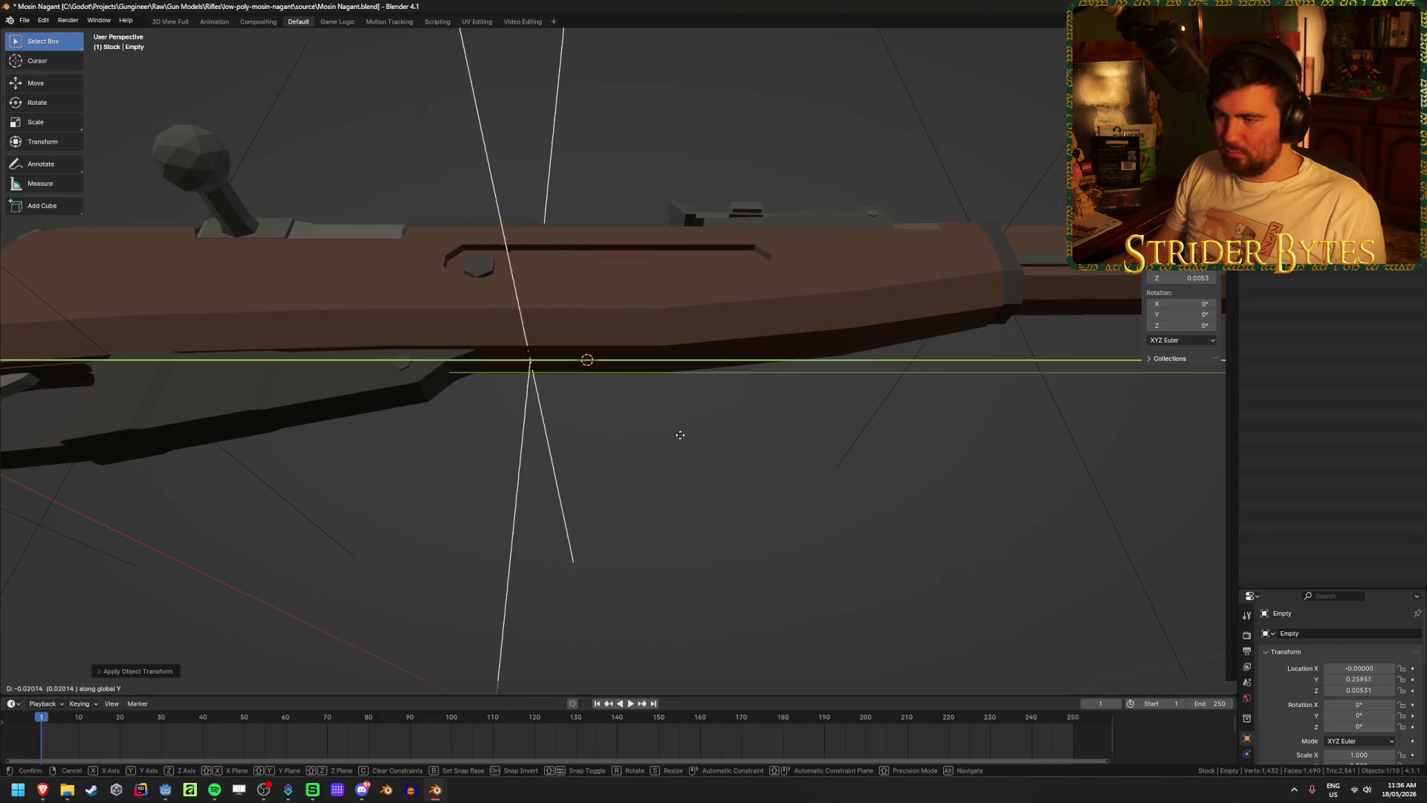
pyautogui.click(656, 443)
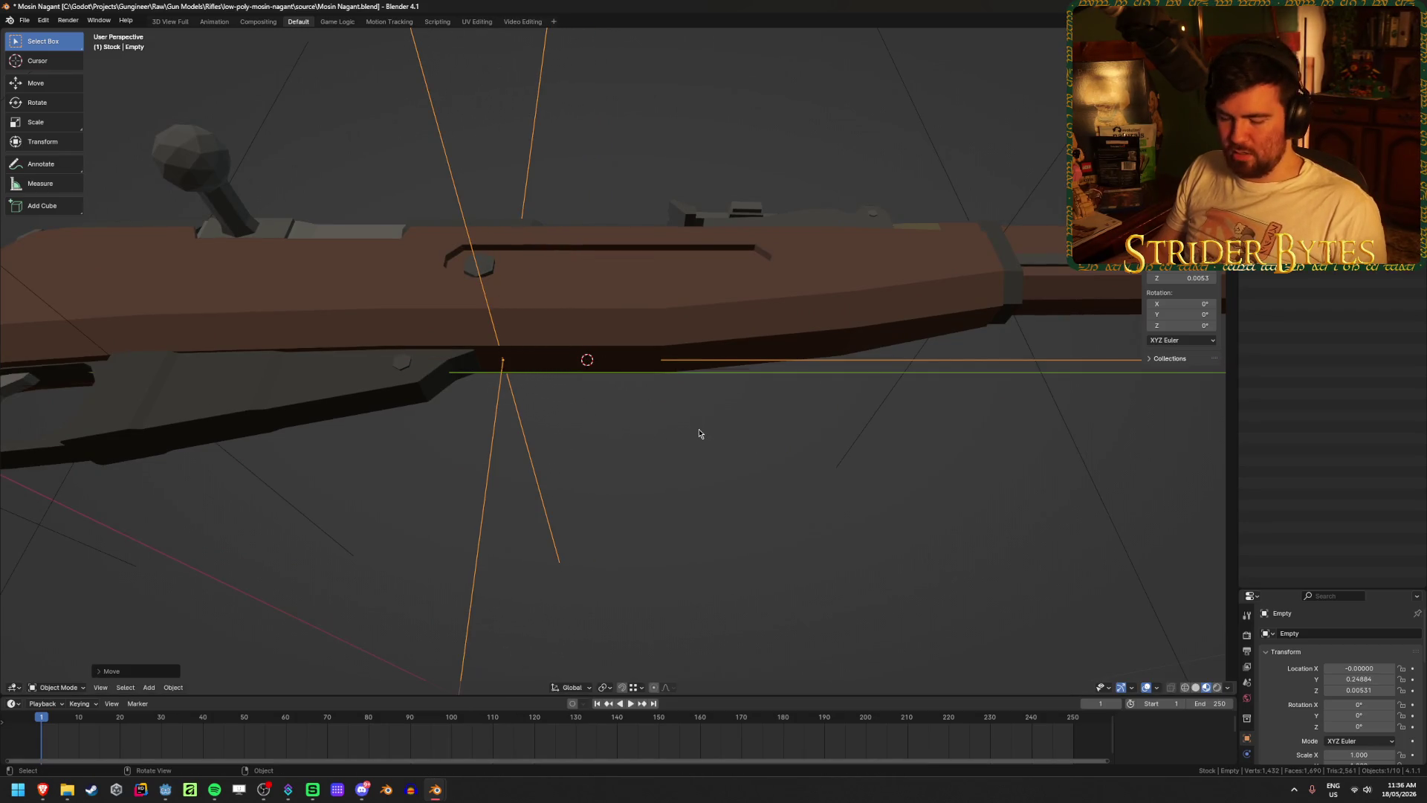
pyautogui.press('F2')
pyautogui.write('Fore')
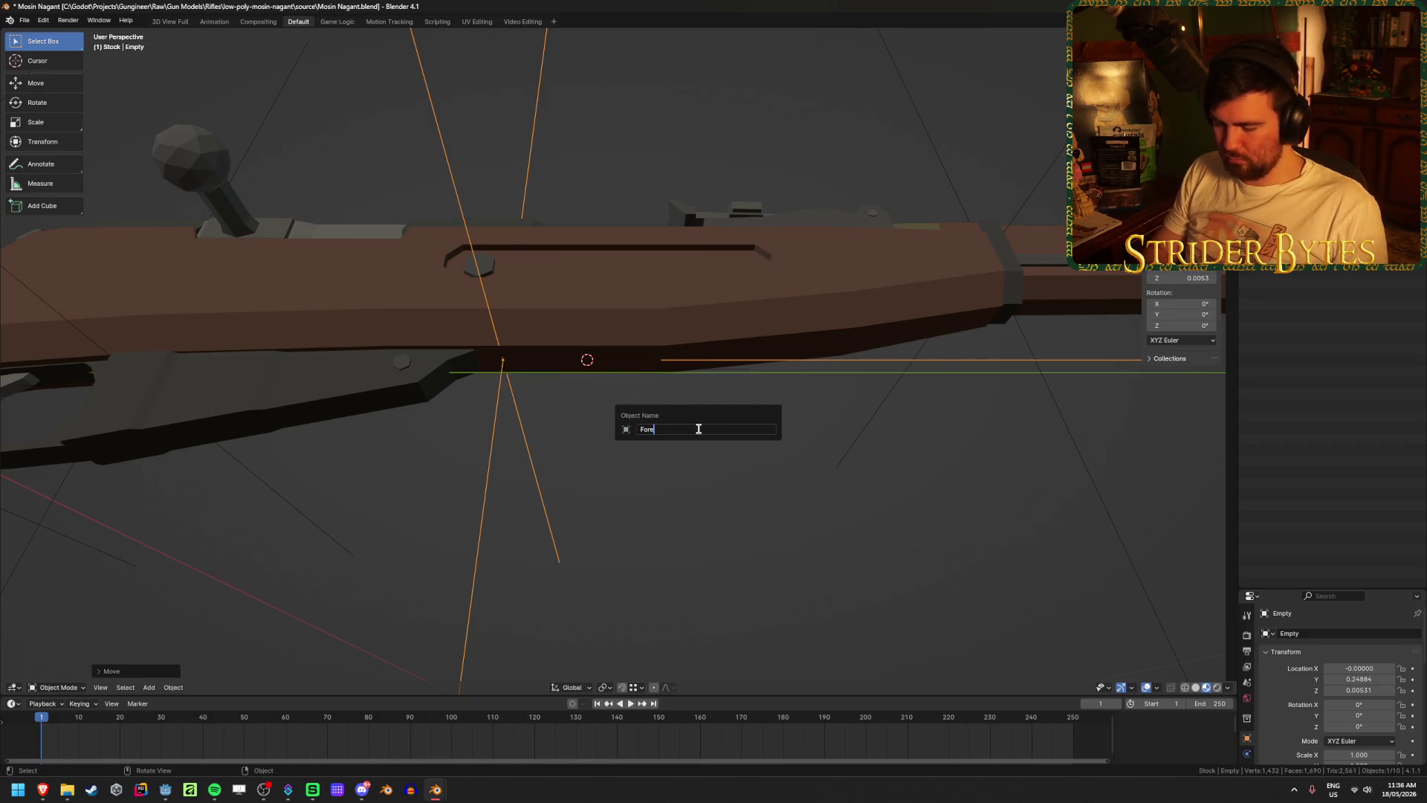
pyautogui.write('gripAttach')
pyautogui.press('Return')
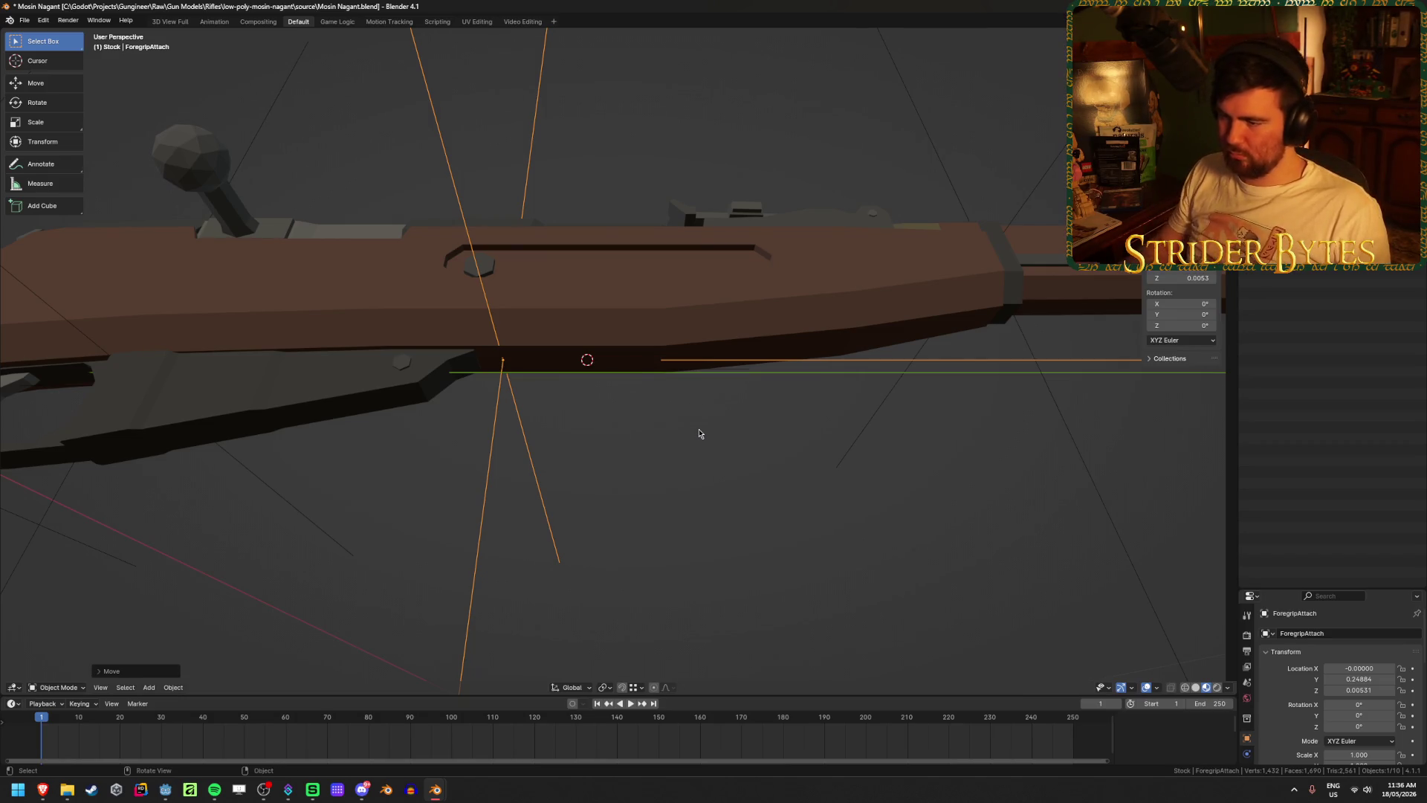
# - Save Mosin Nagant.blend and reselect the Cube.001 stock mesh
pyautogui.hotkey('ctrl', 's')
pyautogui.scroll(-5, 694, 401)
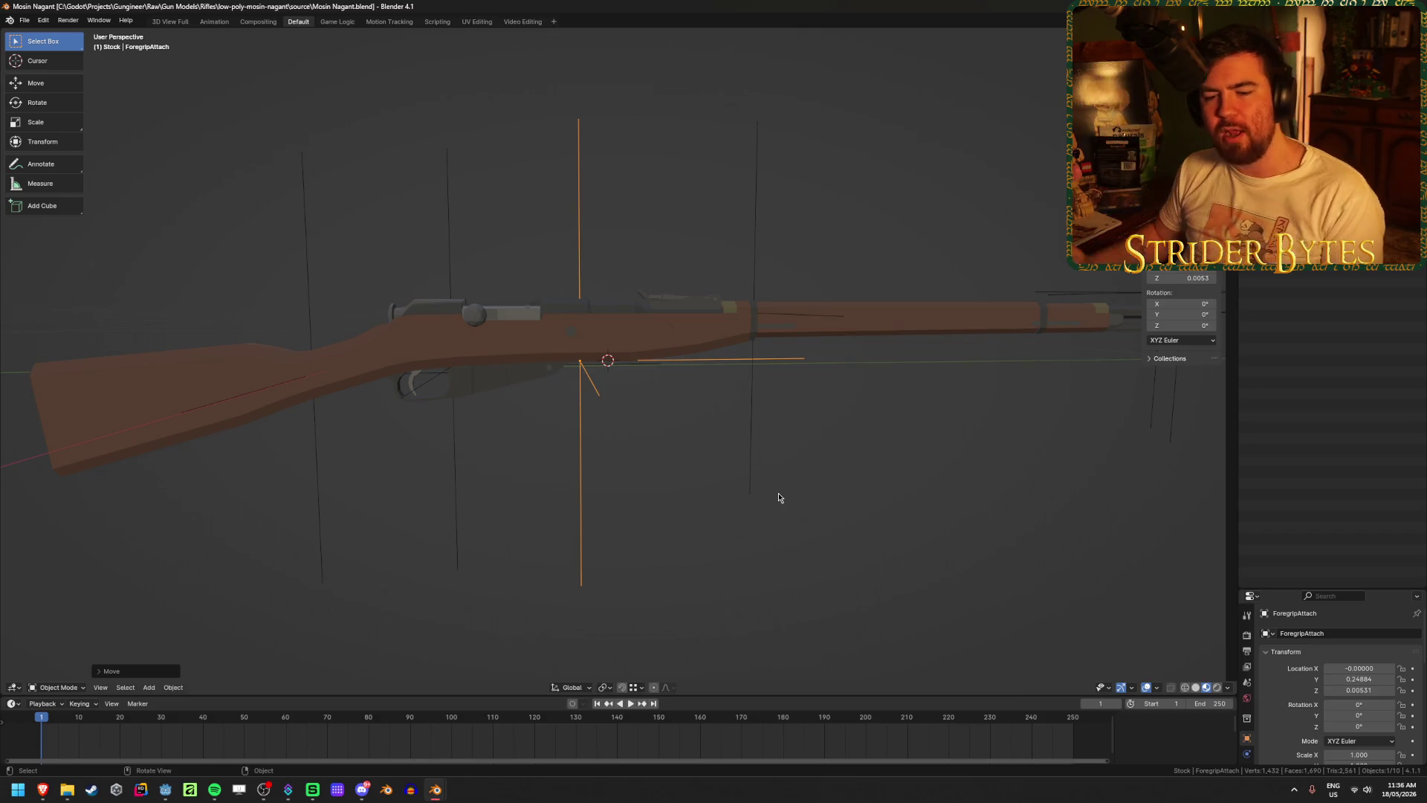
pyautogui.click(654, 431)
pyautogui.hotkey('ctrl', 's')
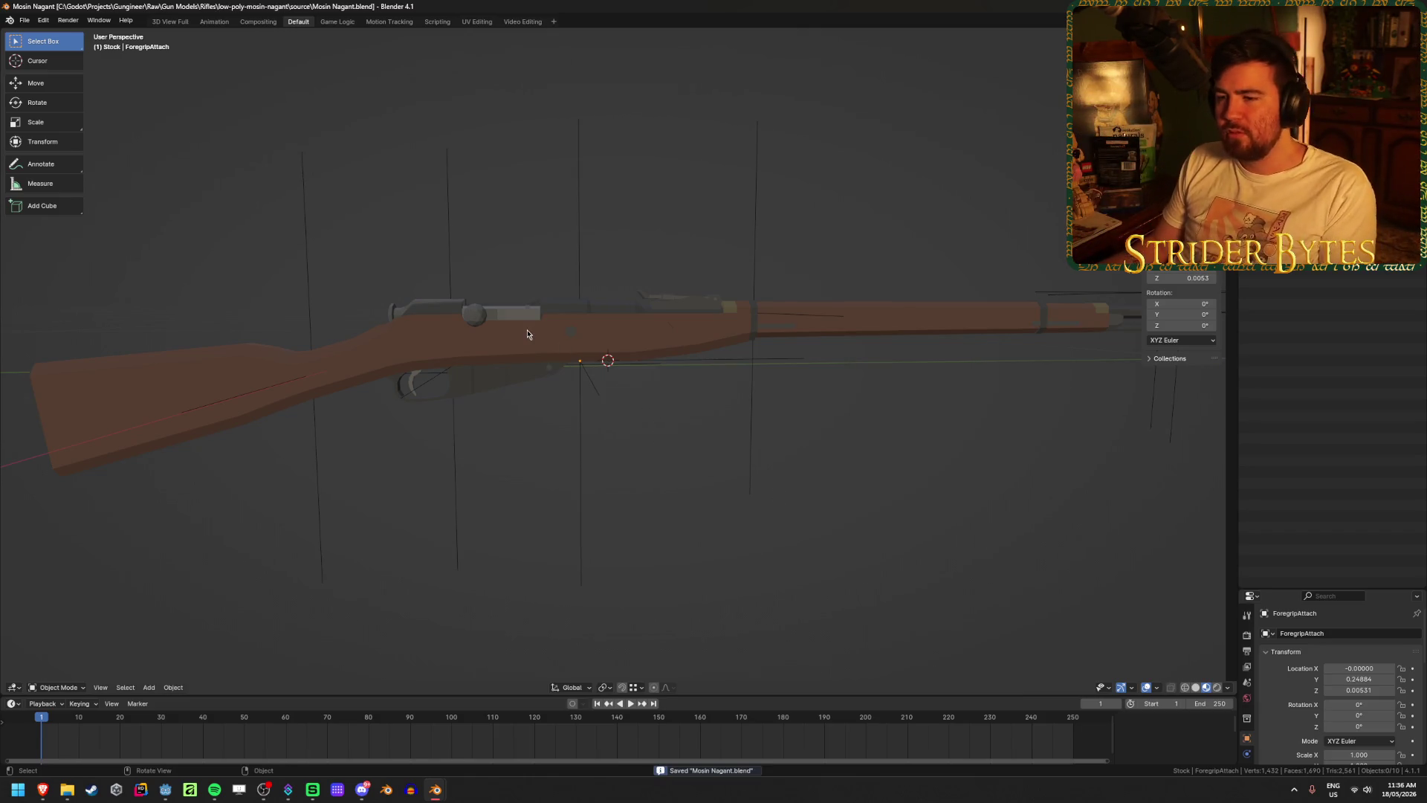
pyautogui.click(528, 335)
pyautogui.scroll(5, 526, 394)
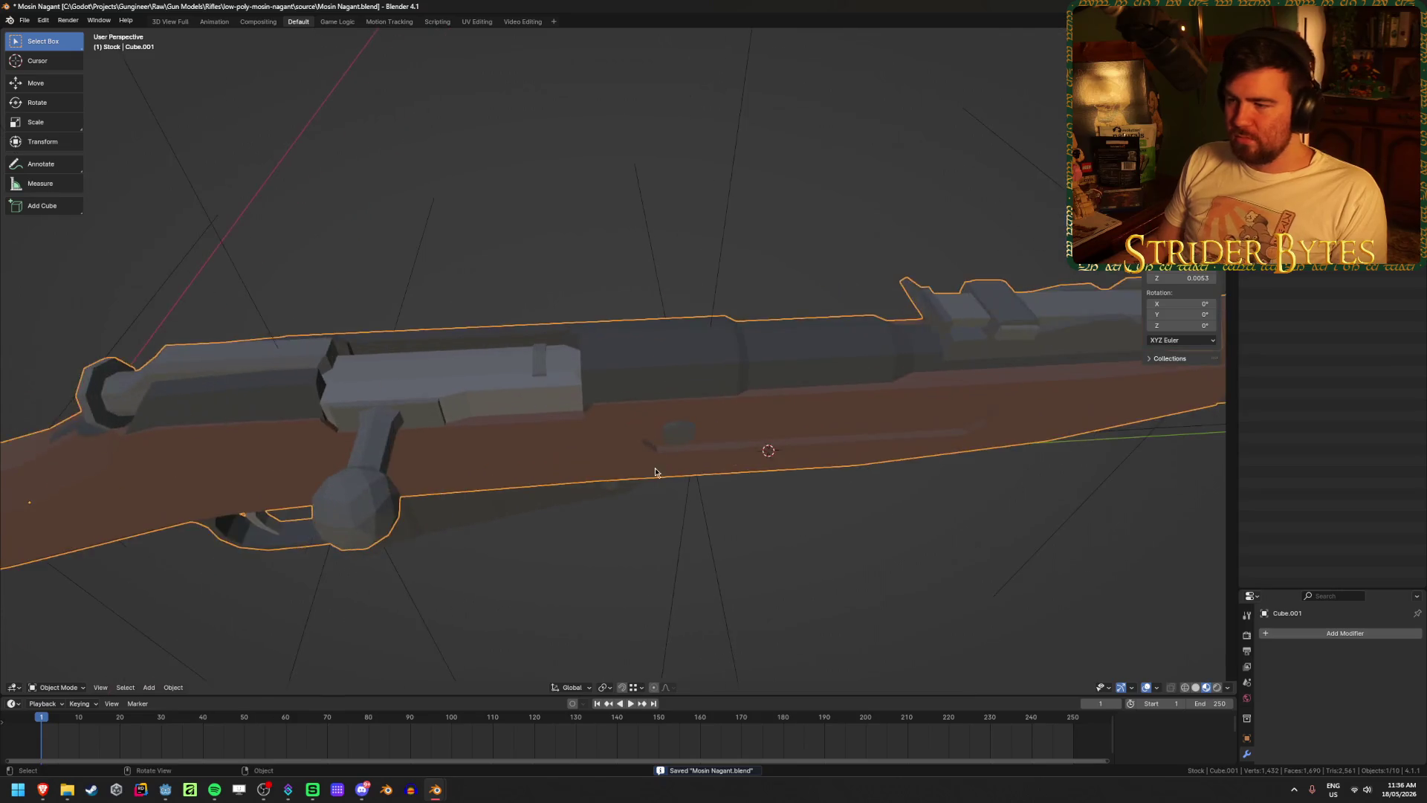
# - Snap the 3D cursor to an edge on top of the receiver
pyautogui.press('Tab')
pyautogui.moveTo(655, 472); pyautogui.dragTo(676, 396, button='middle')
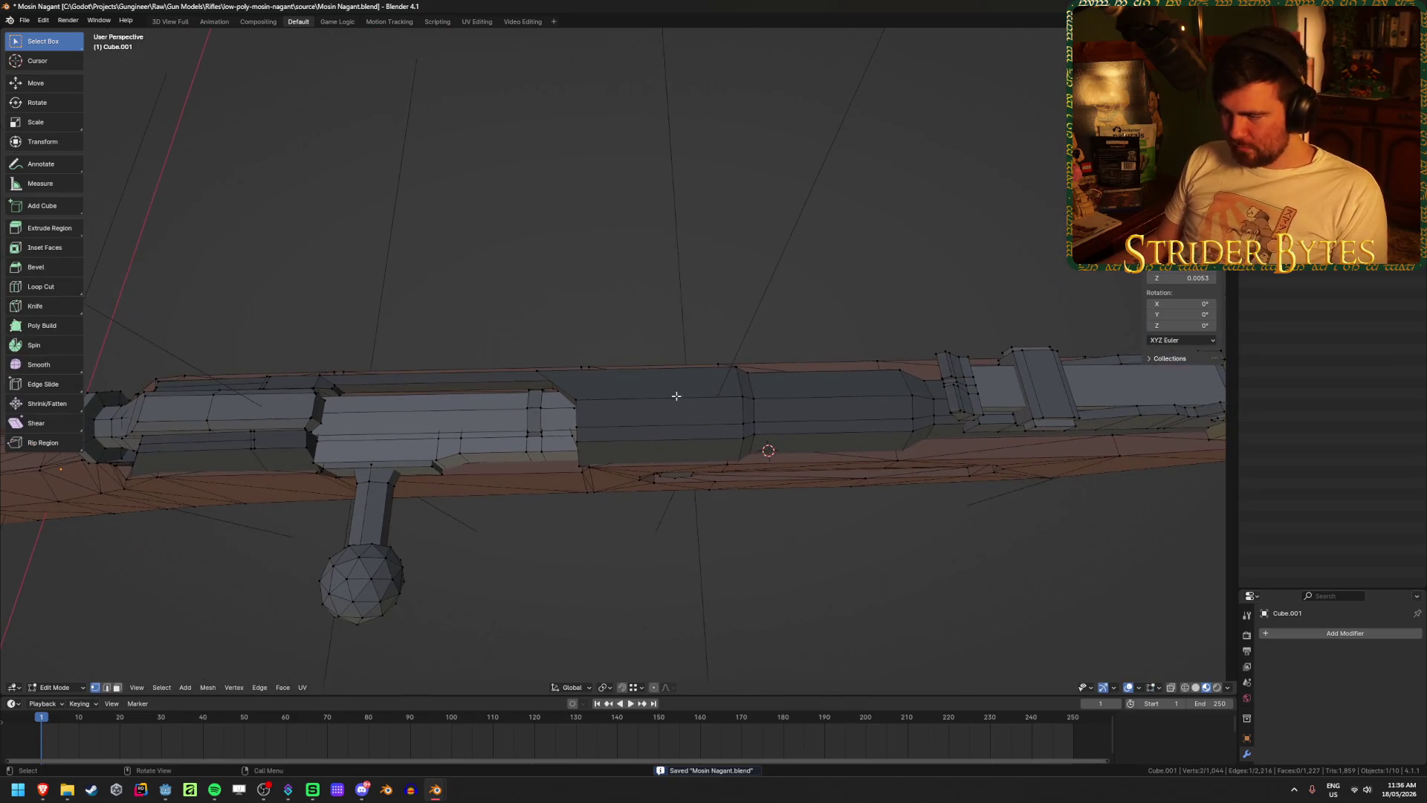
pyautogui.click(585, 401)
pyautogui.hotkey('shift', 's')
pyautogui.click(743, 459)
pyautogui.moveTo(752, 481); pyautogui.dragTo(749, 399, button='middle')
# - Add a Plain Axes empty at the cursor and slide it along Y
pyautogui.press('Tab')
pyautogui.hotkey('shift', 'a')
pyautogui.moveTo(810, 327)
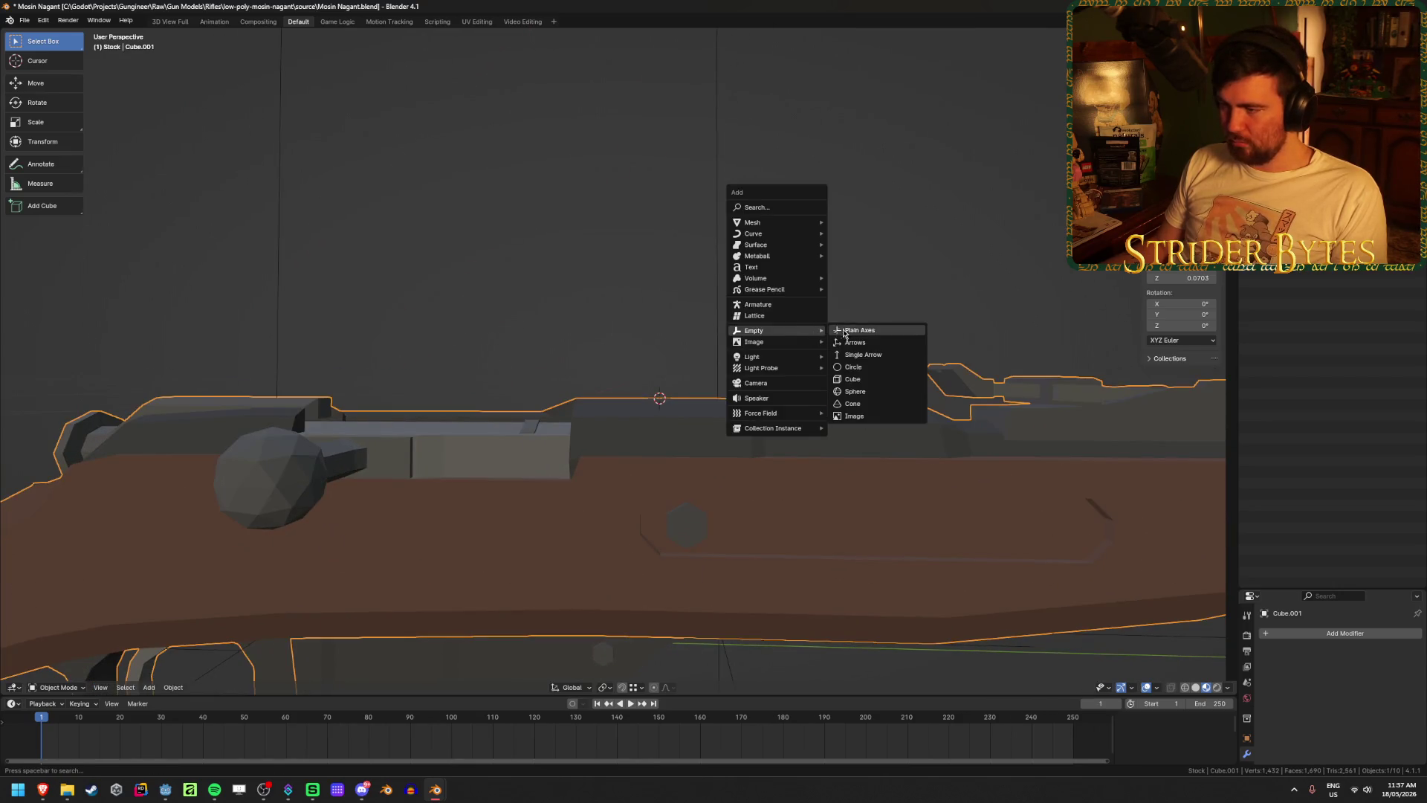
pyautogui.click(855, 331)
pyautogui.moveTo(829, 376)
pyautogui.mouseDown(button='middle')
pyautogui.moveTo(833, 433)
pyautogui.moveTo(836, 418)
pyautogui.mouseUp(button='middle')
pyautogui.press('g')
pyautogui.press('y')
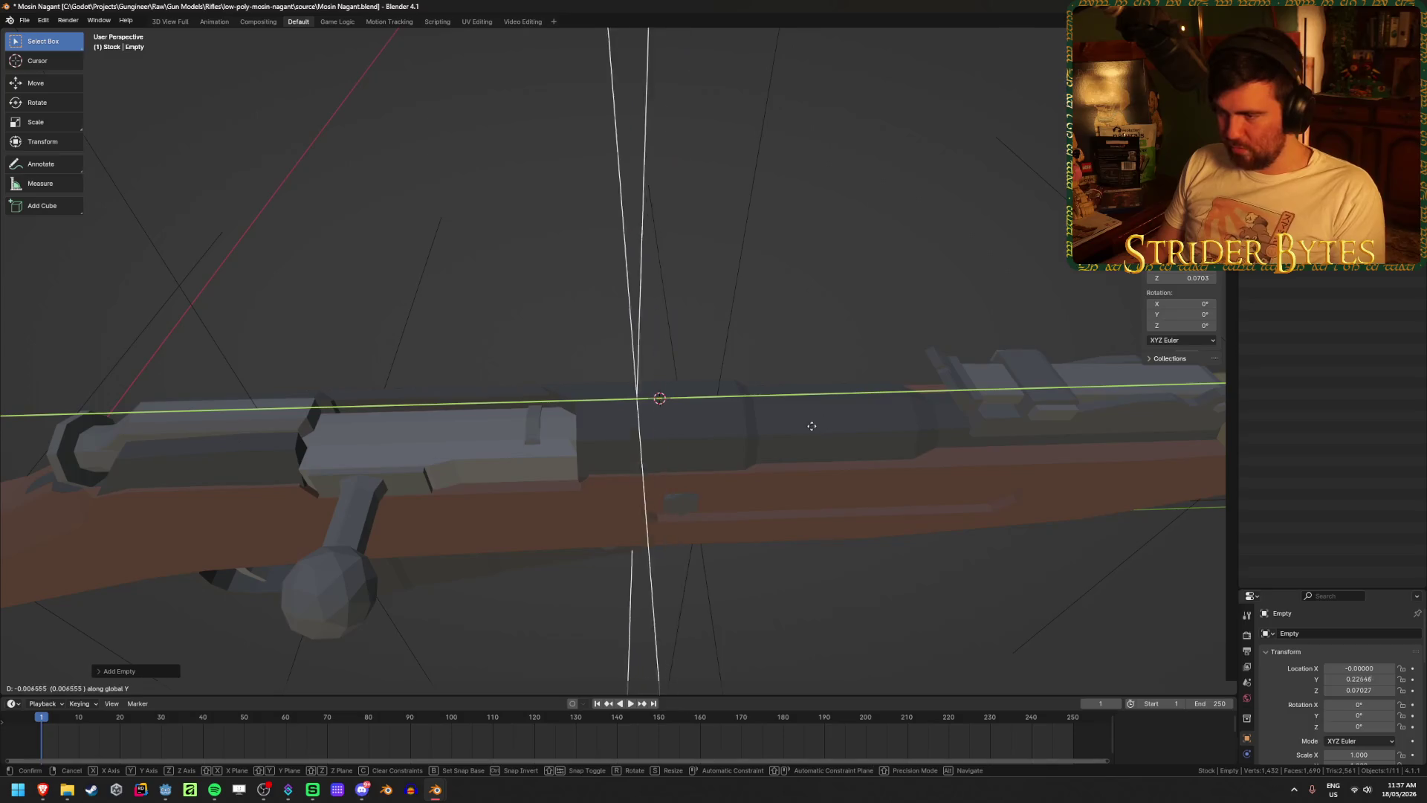
pyautogui.click(777, 438)
# - Shrink the new empty and apply its scale so it reads 1.000
pyautogui.hotkey('ctrl', 'a')
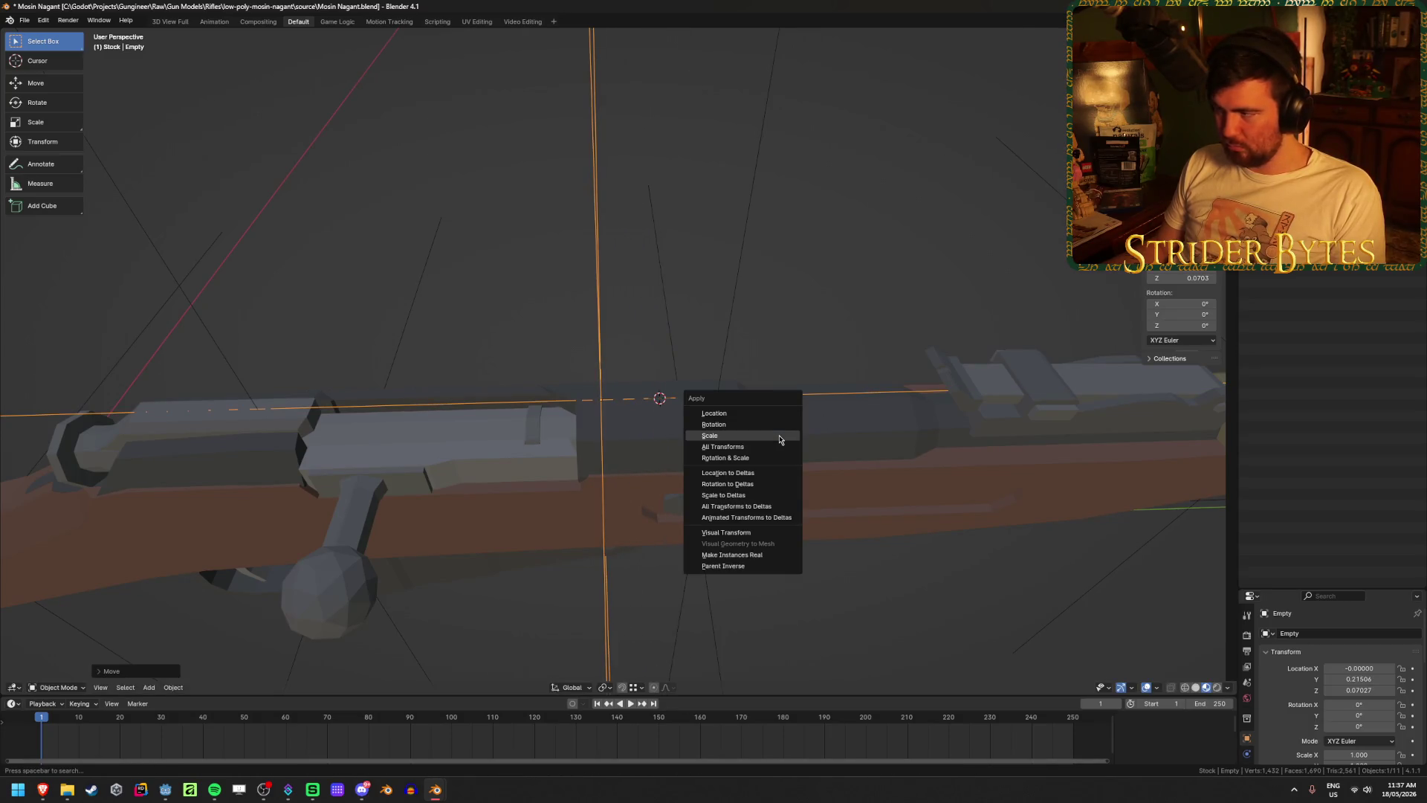
pyautogui.moveTo(362, 332)
pyautogui.mouseDown(button='middle')
pyautogui.moveTo(603, 454)
pyautogui.moveTo(1026, 376)
pyautogui.mouseUp(button='middle')
pyautogui.press('s')
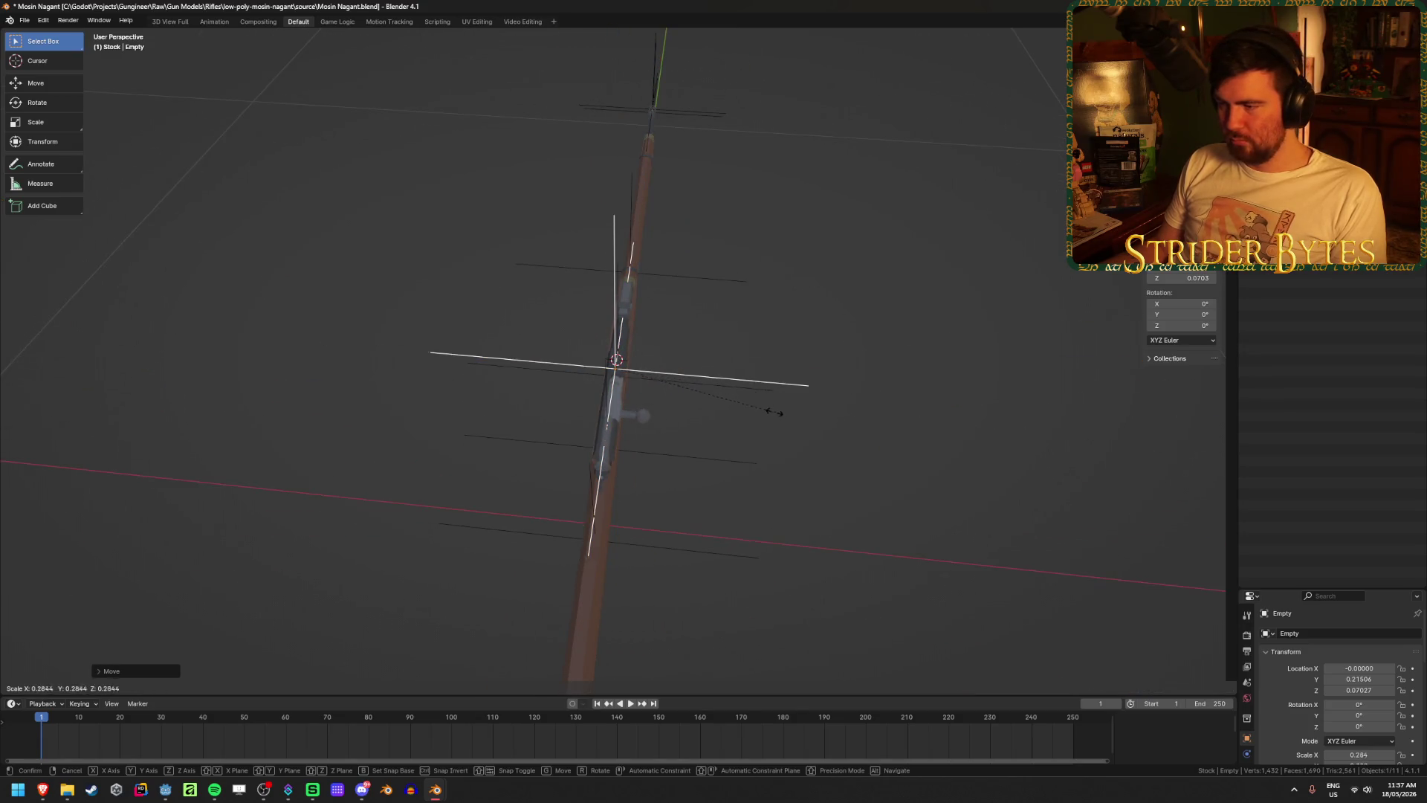
pyautogui.click(748, 411)
pyautogui.hotkey('ctrl', 'a')
pyautogui.click(743, 416)
pyautogui.moveTo(770, 429)
pyautogui.mouseDown(button='middle')
pyautogui.moveTo(728, 404)
pyautogui.moveTo(747, 483)
pyautogui.mouseUp(button='middle')
pyautogui.scroll(2, 747, 483)
# - Rename the empty SightAttach, save the file and deselect it
pyautogui.press('F2')
pyautogui.write('SightAt')
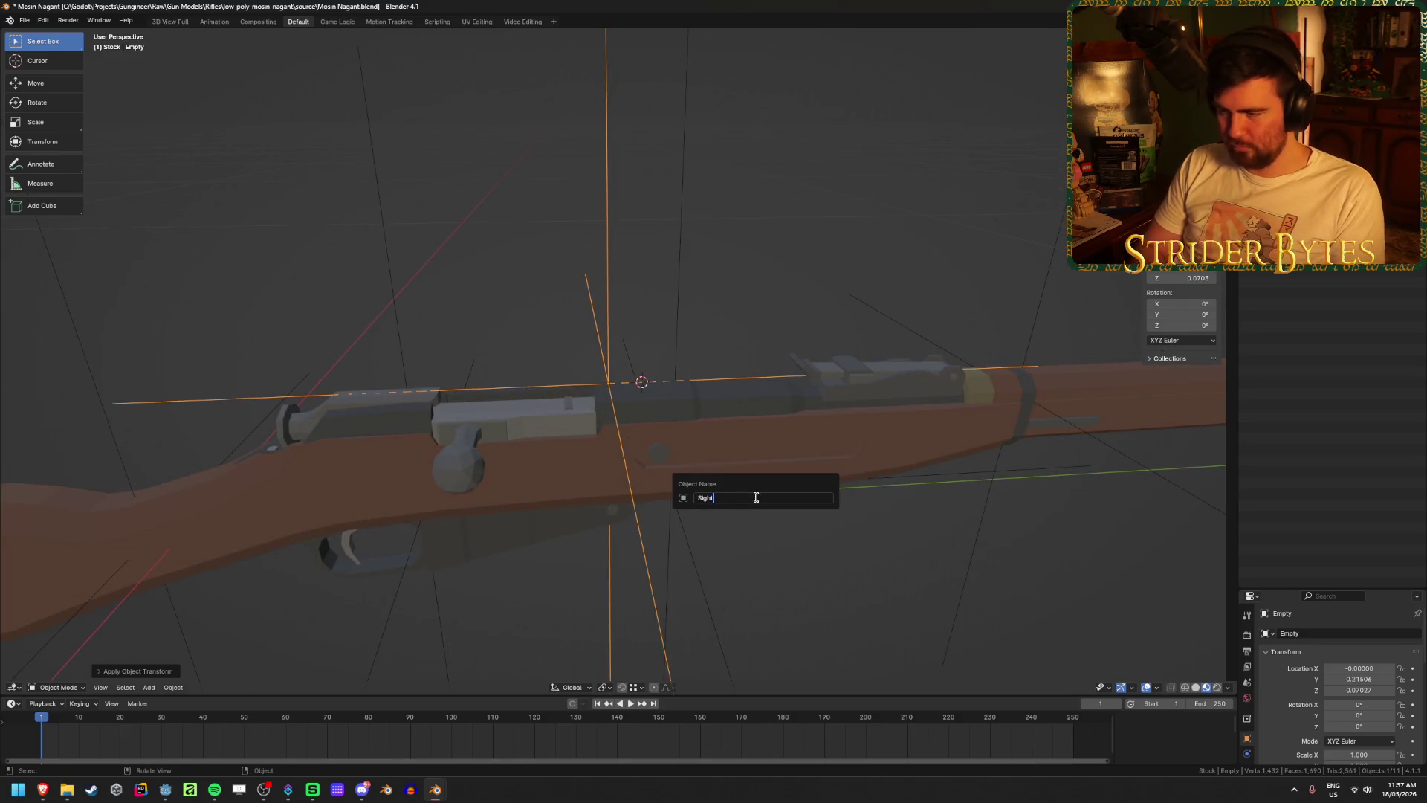
pyautogui.press('Return')
pyautogui.scroll(-3, 756, 502)
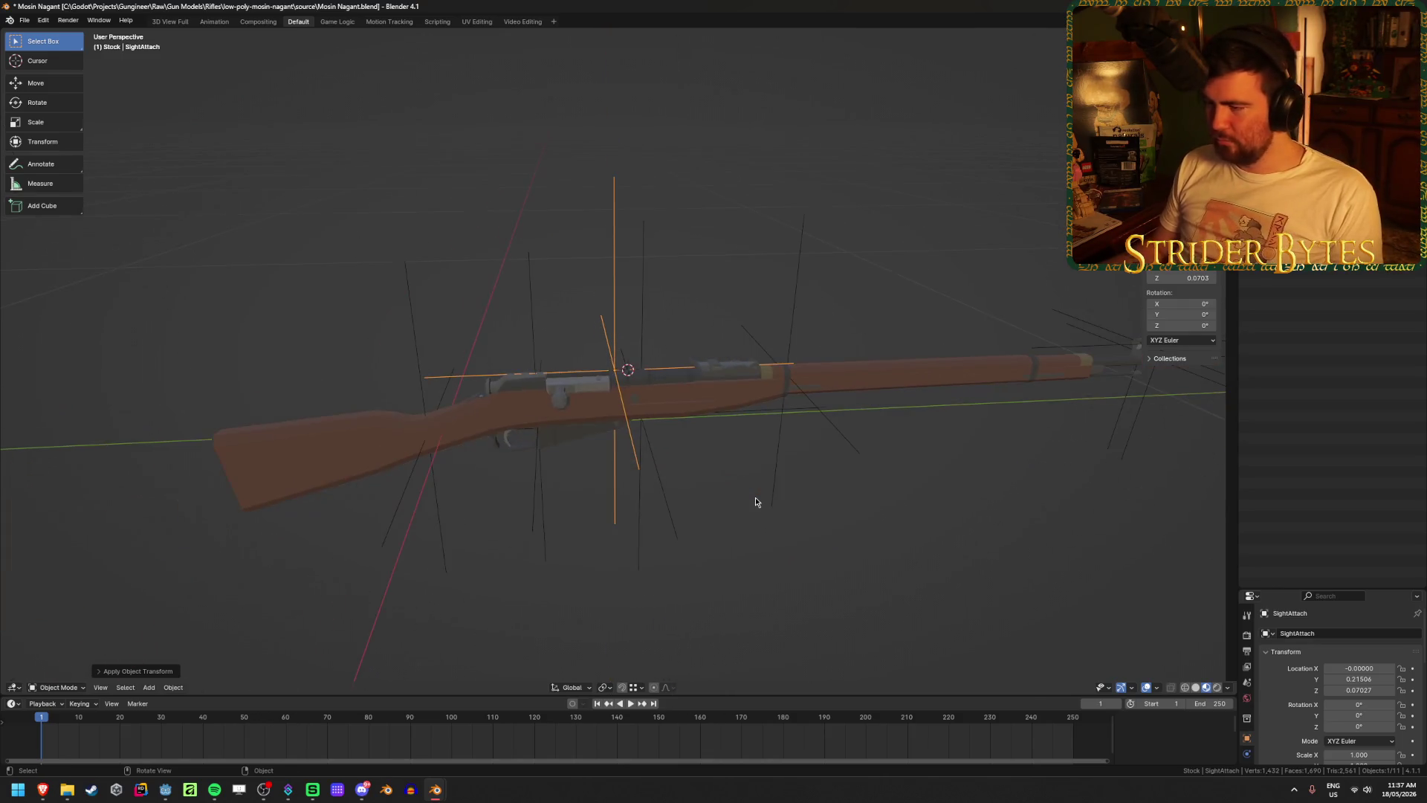
pyautogui.hotkey('ctrl', 's')
pyautogui.click(893, 509)
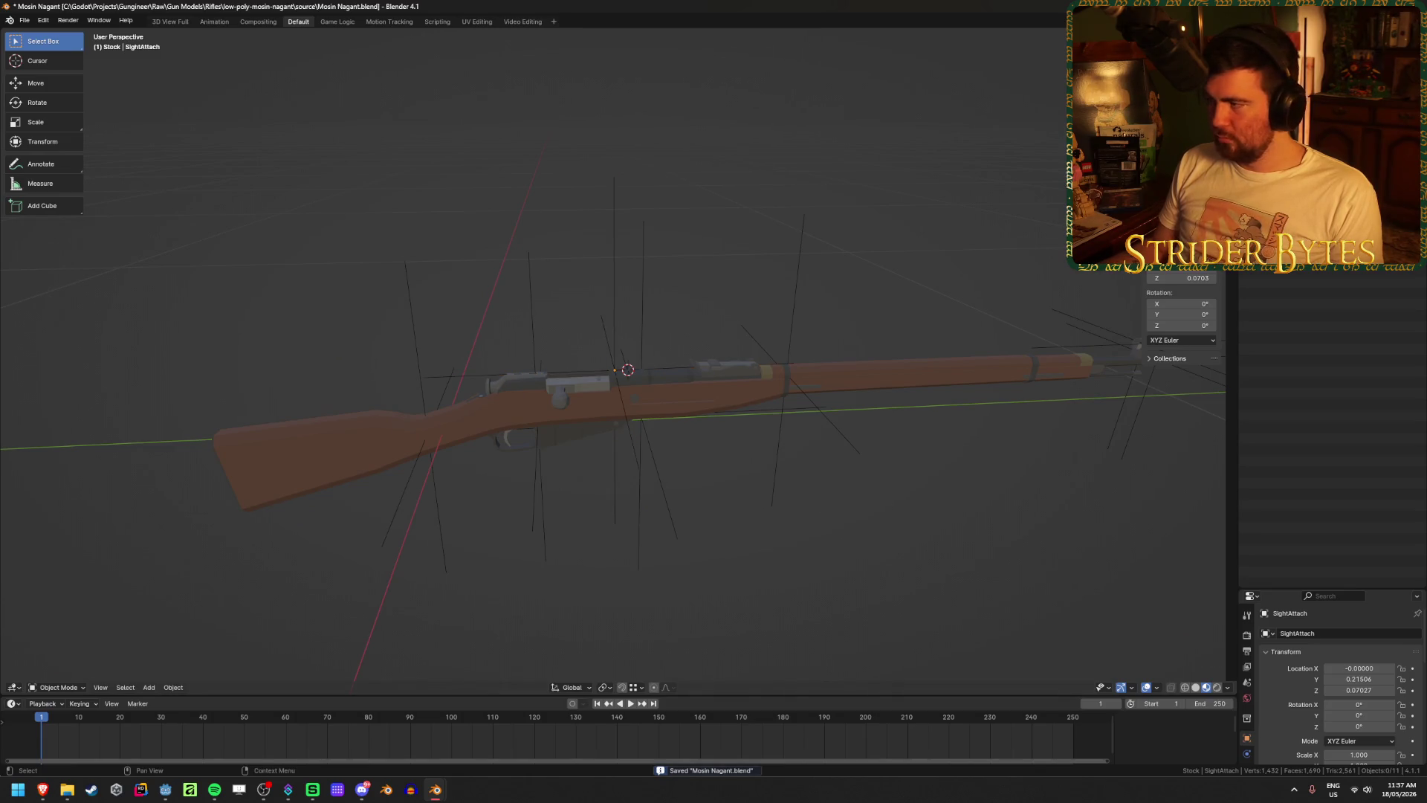
# - Rename the receiver body Mosin_Receiver and the barrel piece Mosin_Barrel
pyautogui.click(743, 401)
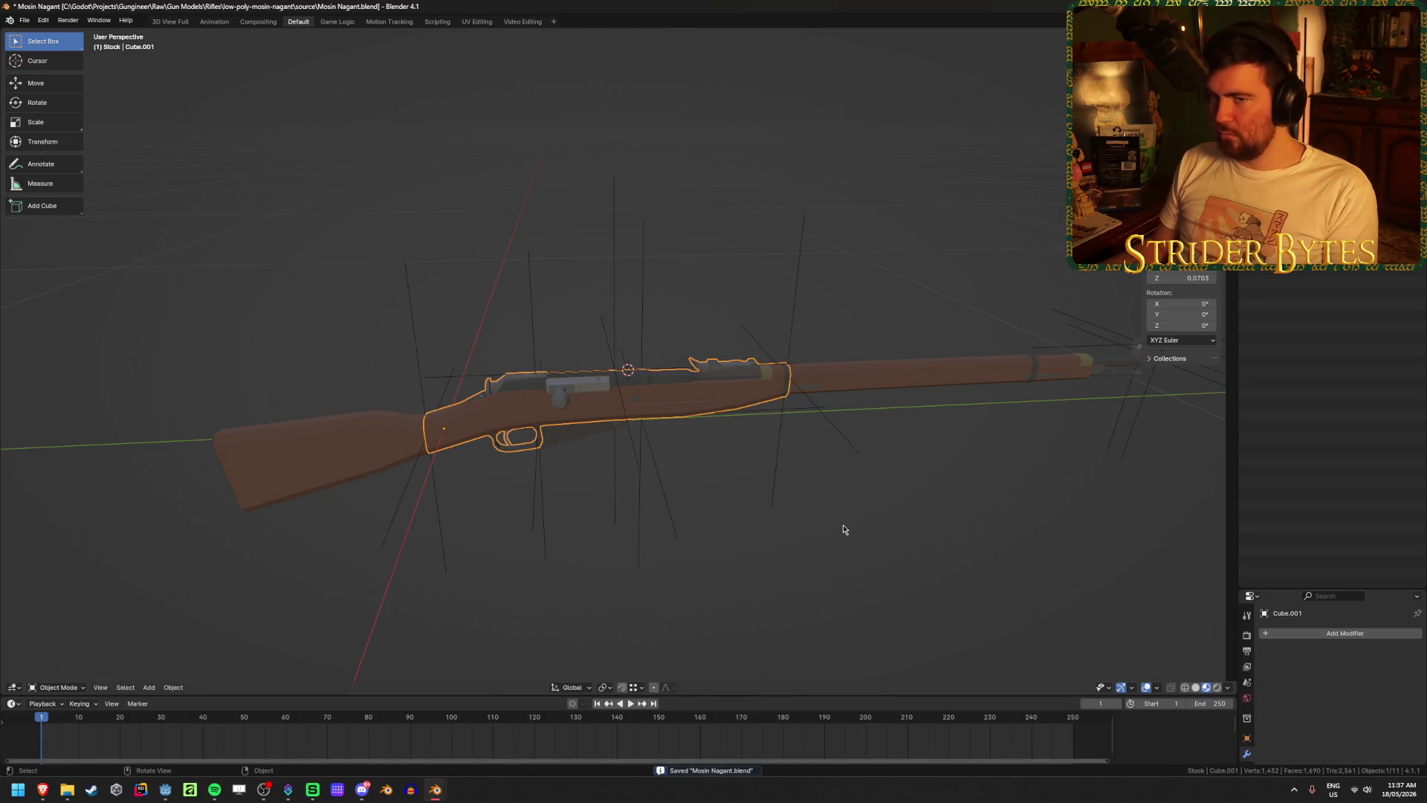
pyautogui.press('F2')
pyautogui.write('Mosin_Receiv')
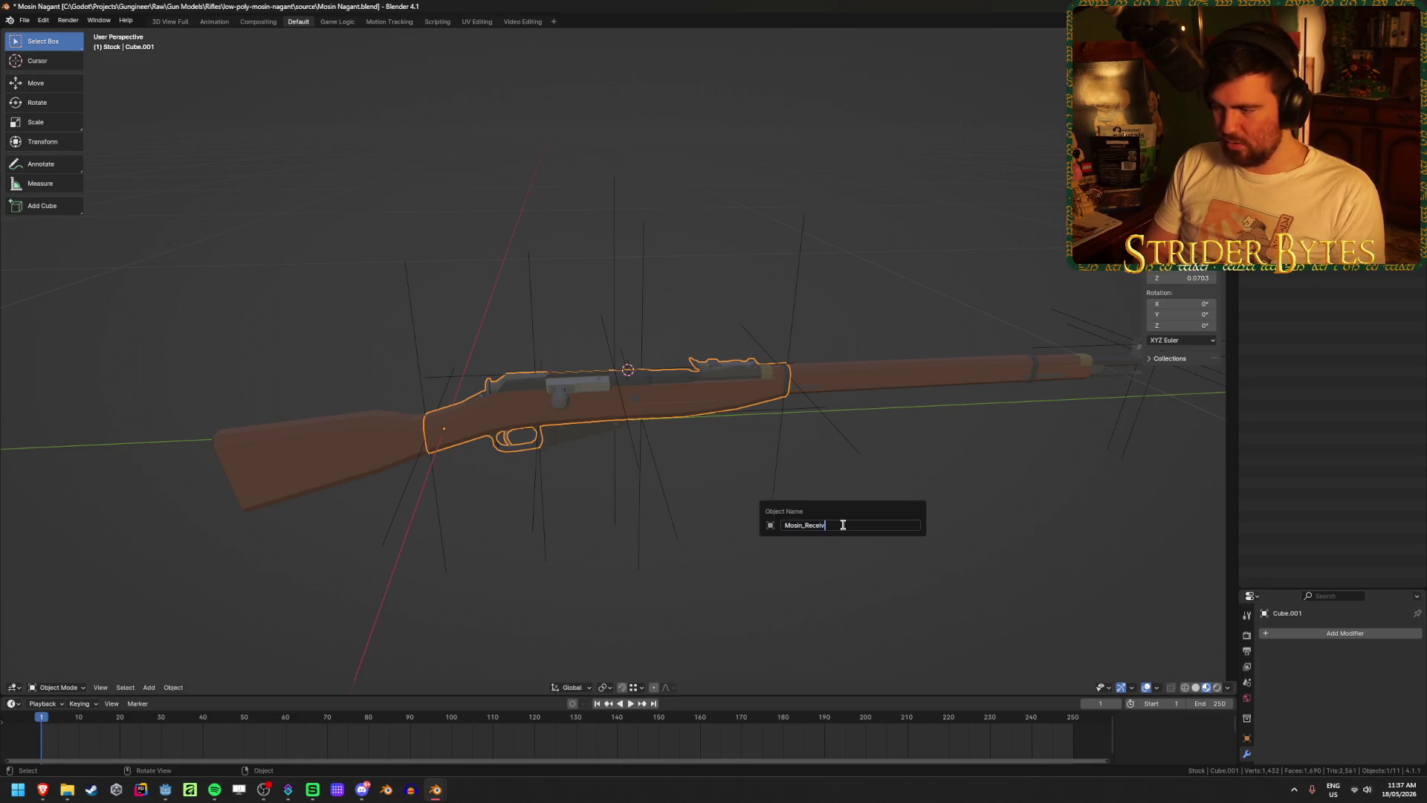
pyautogui.write('er')
pyautogui.press('Return')
pyautogui.click(917, 384)
pyautogui.press('F2')
pyautogui.write('Mosin_Barr')
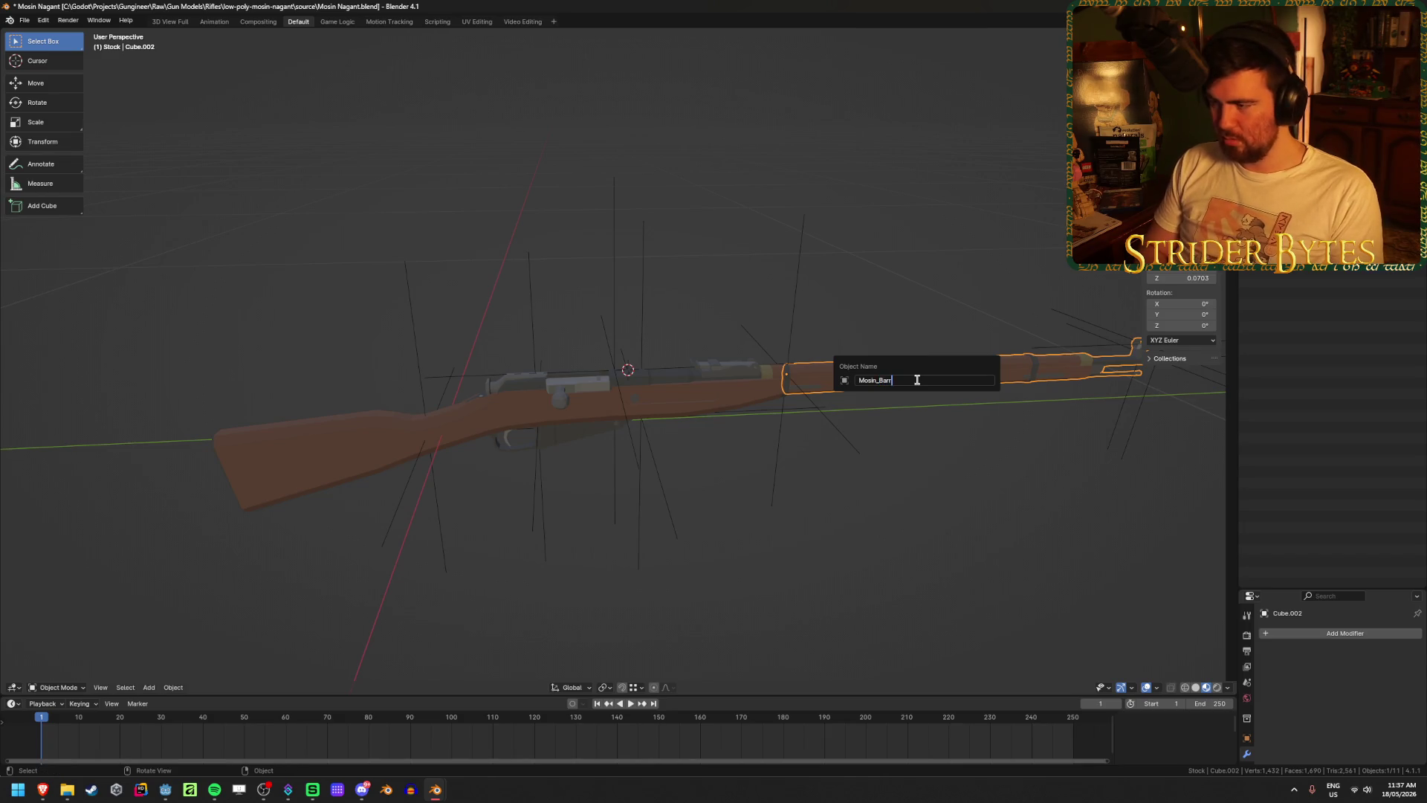
pyautogui.write('el')
pyautogui.press('Return')
# - Rename the buttstock Mosin_Stock and the magazine Mosin_Magazine, then save
pyautogui.click(401, 438)
pyautogui.press('F2')
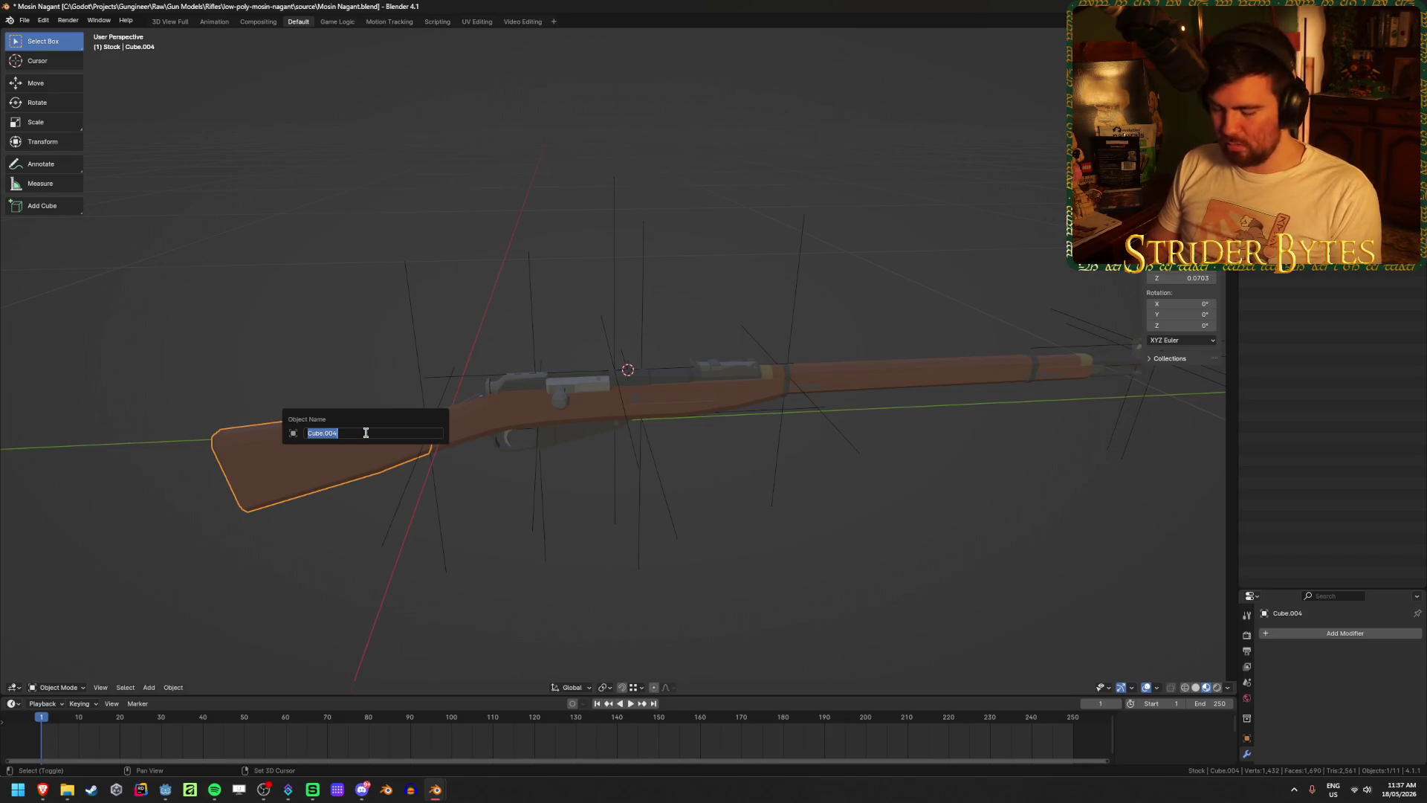
pyautogui.write('Mosin_Stock')
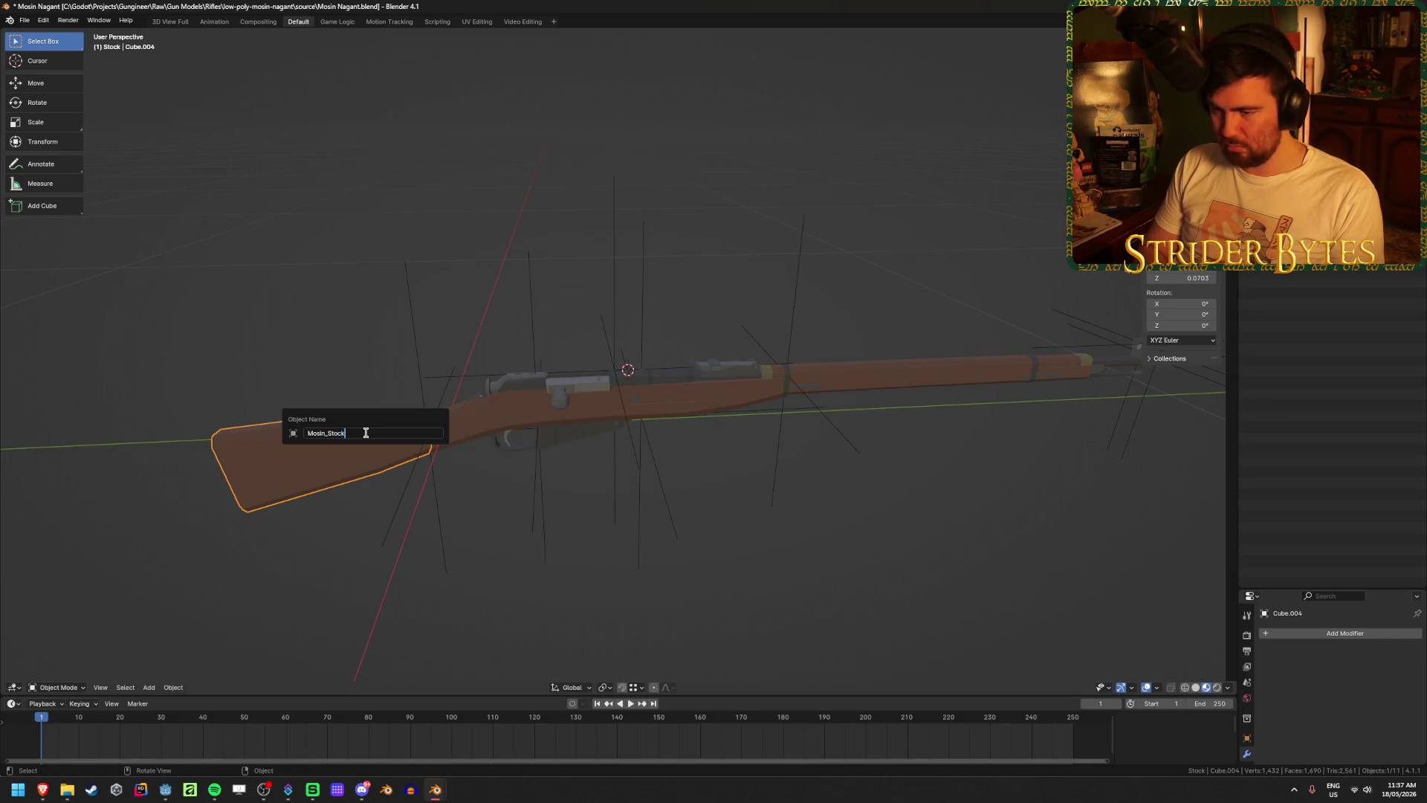
pyautogui.press('Return')
pyautogui.click(592, 442)
pyautogui.press('F2')
pyautogui.write('Magaz')
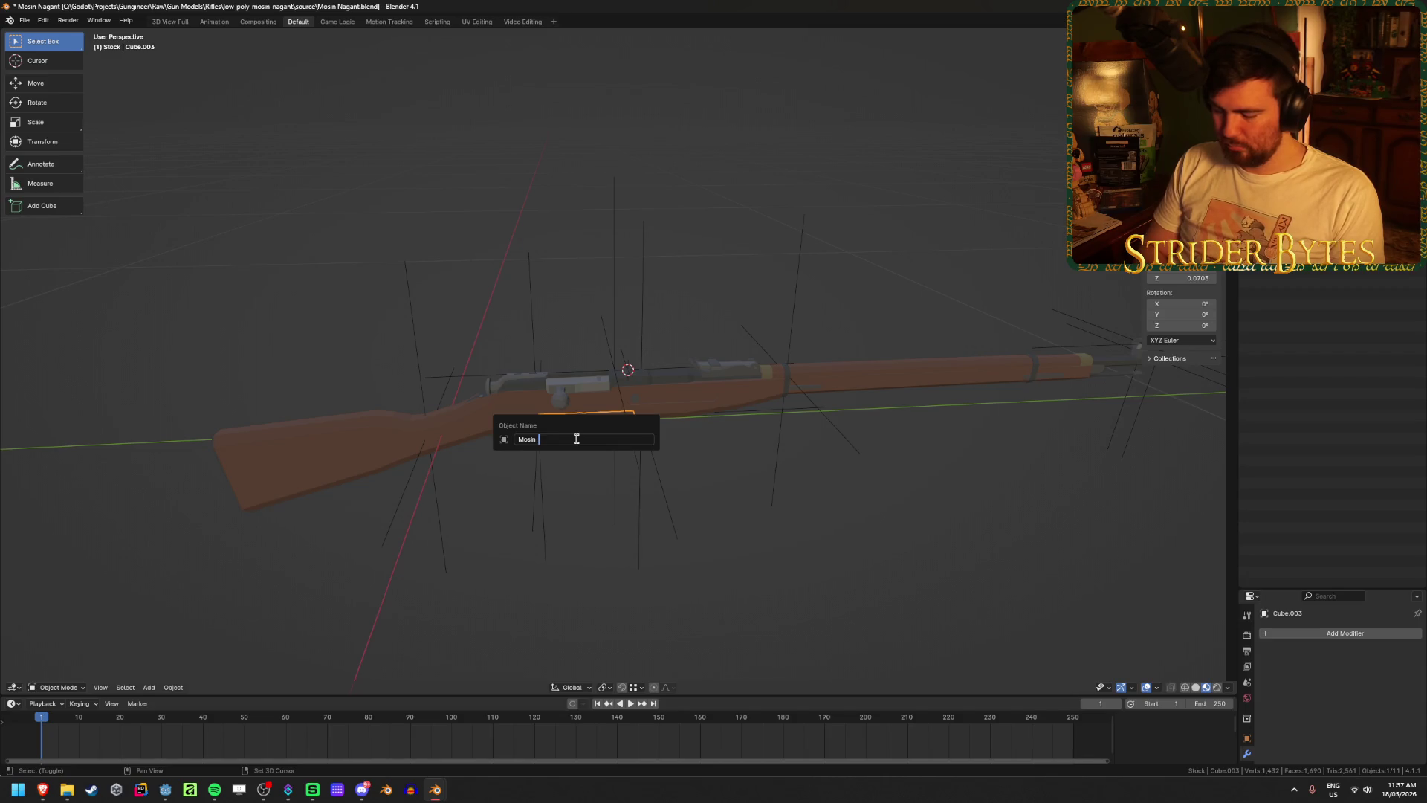
pyautogui.write('ine')
pyautogui.press('Return')
pyautogui.hotkey('ctrl', 's')
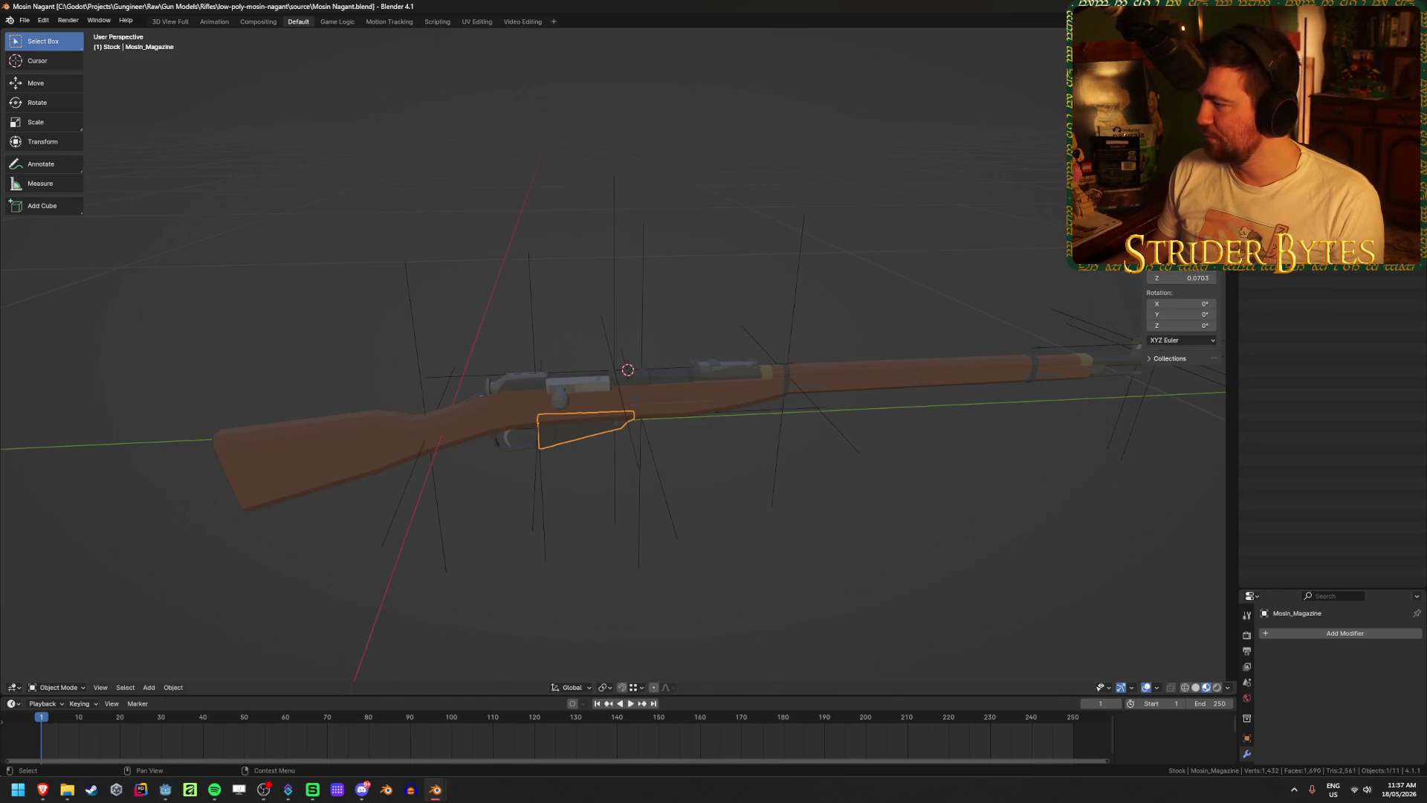
# - Check the barrel, buttstock and ForegripAttach selections, test-moving Mosin_Barrel and cancelling
pyautogui.click(929, 374)
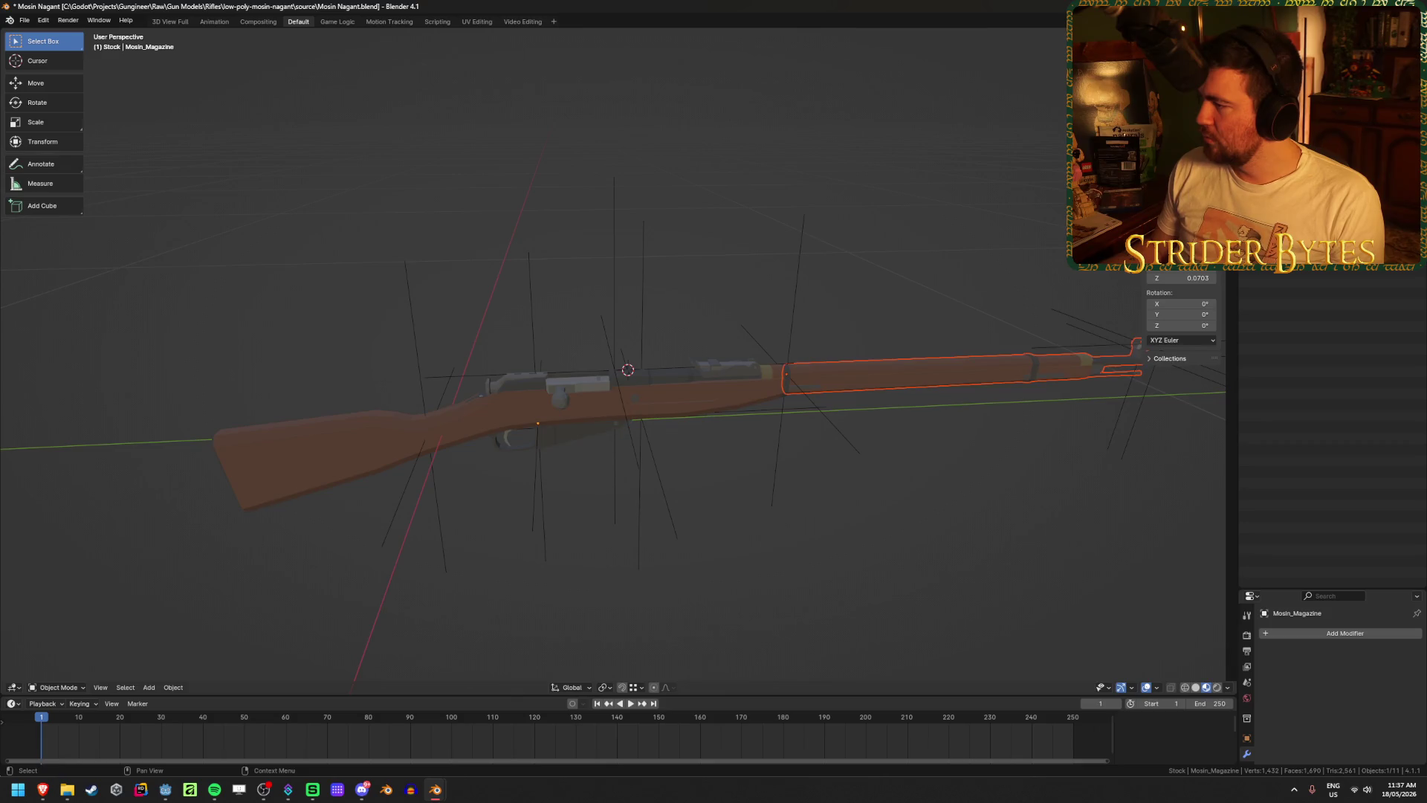
pyautogui.click(320, 457)
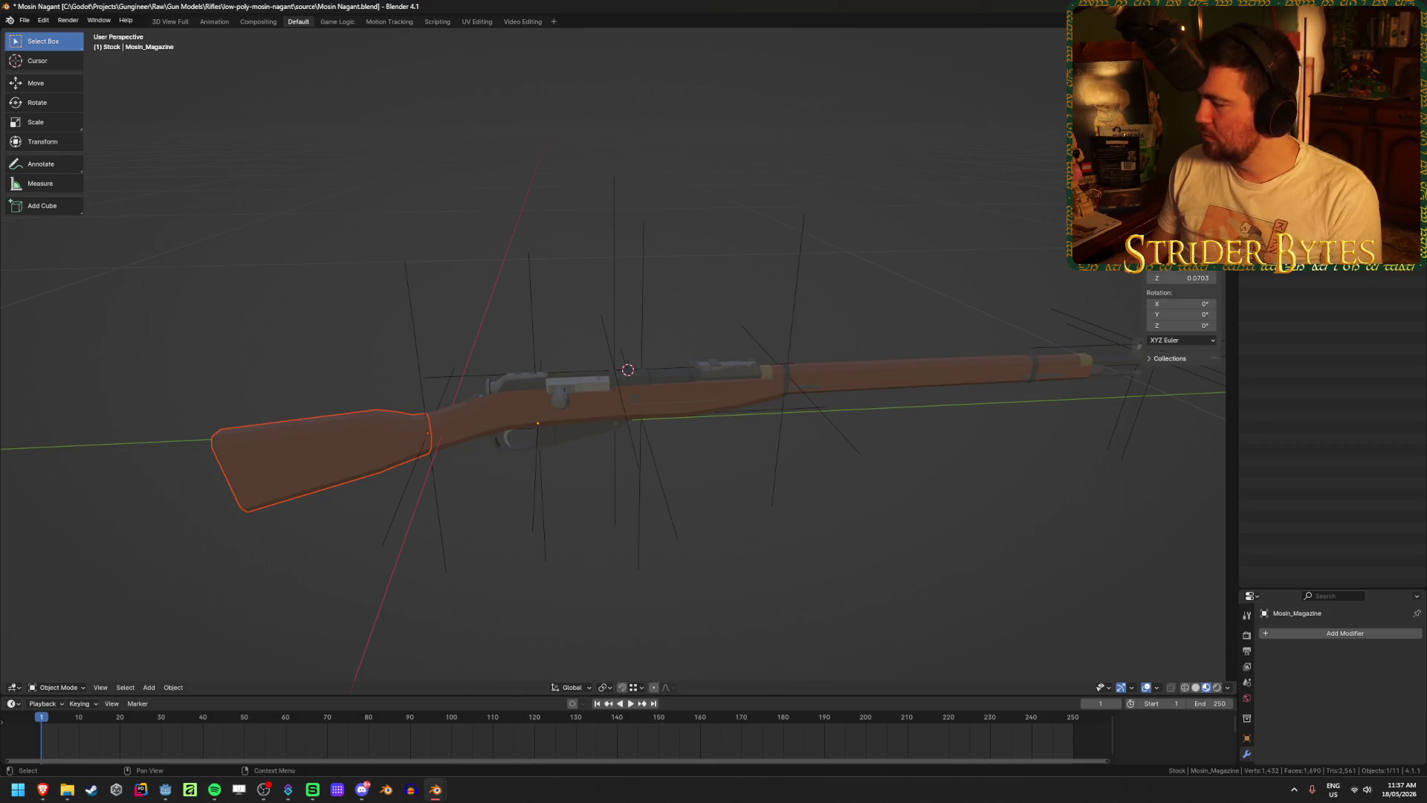
pyautogui.click(640, 483)
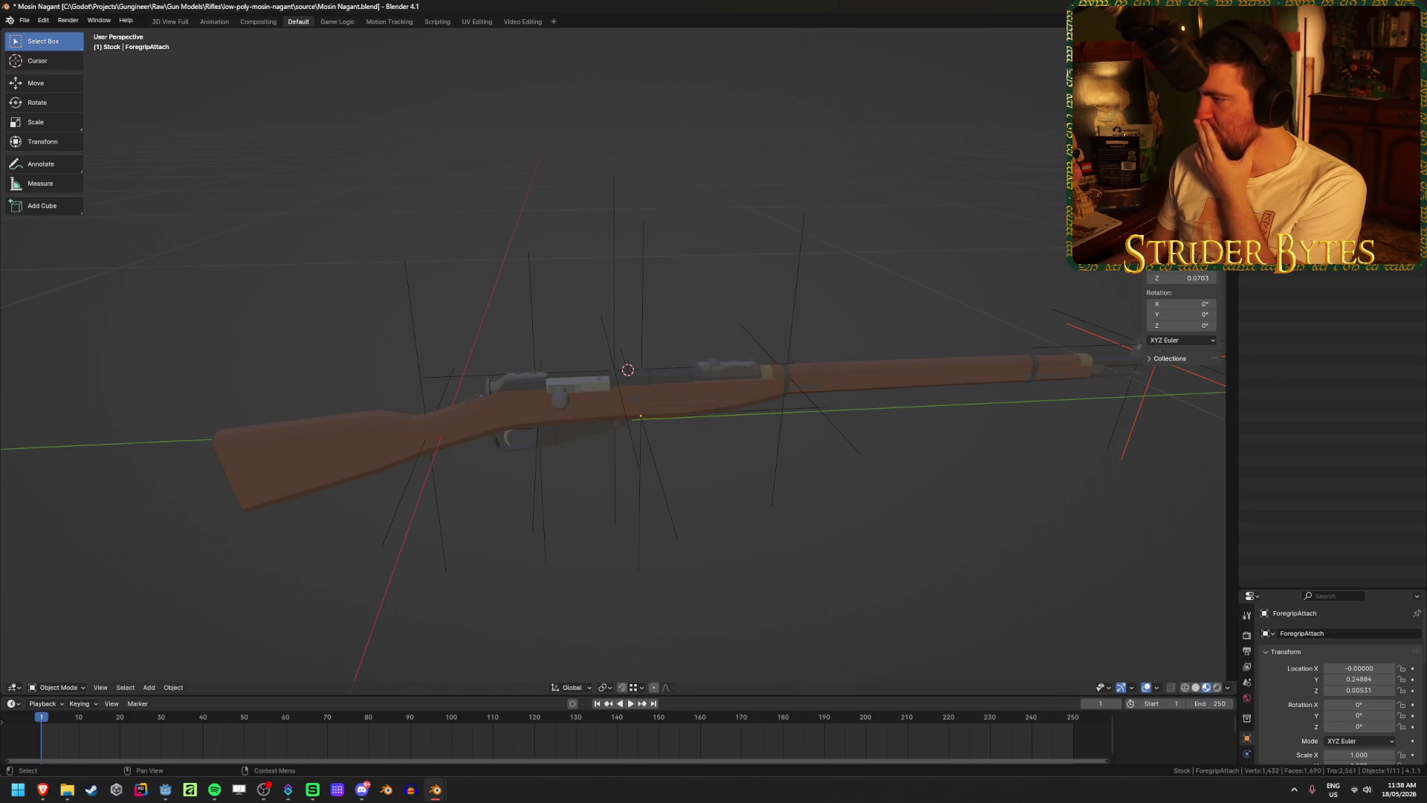
pyautogui.click(900, 388)
pyautogui.scroll(-3, 942, 418)
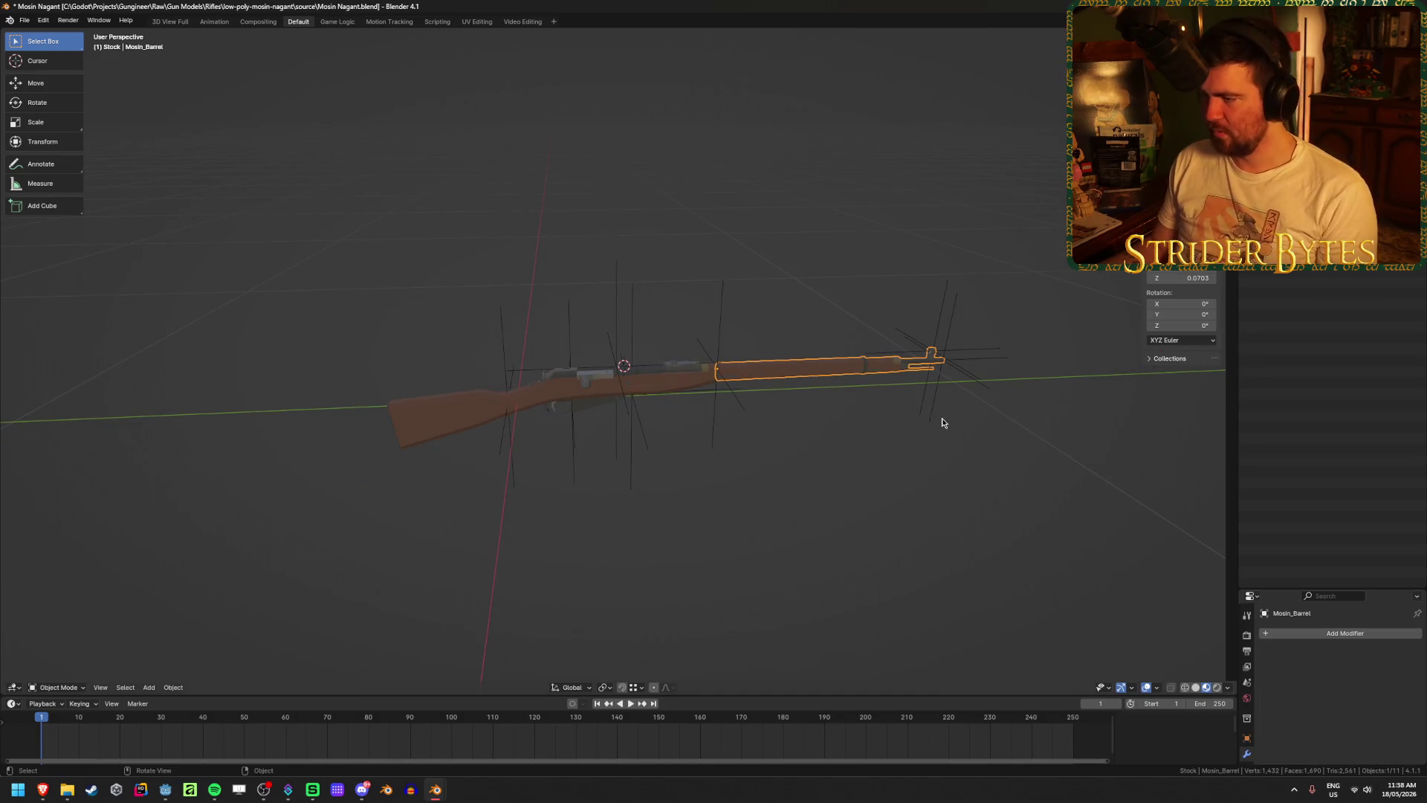
pyautogui.press('g')
pyautogui.press('Escape')
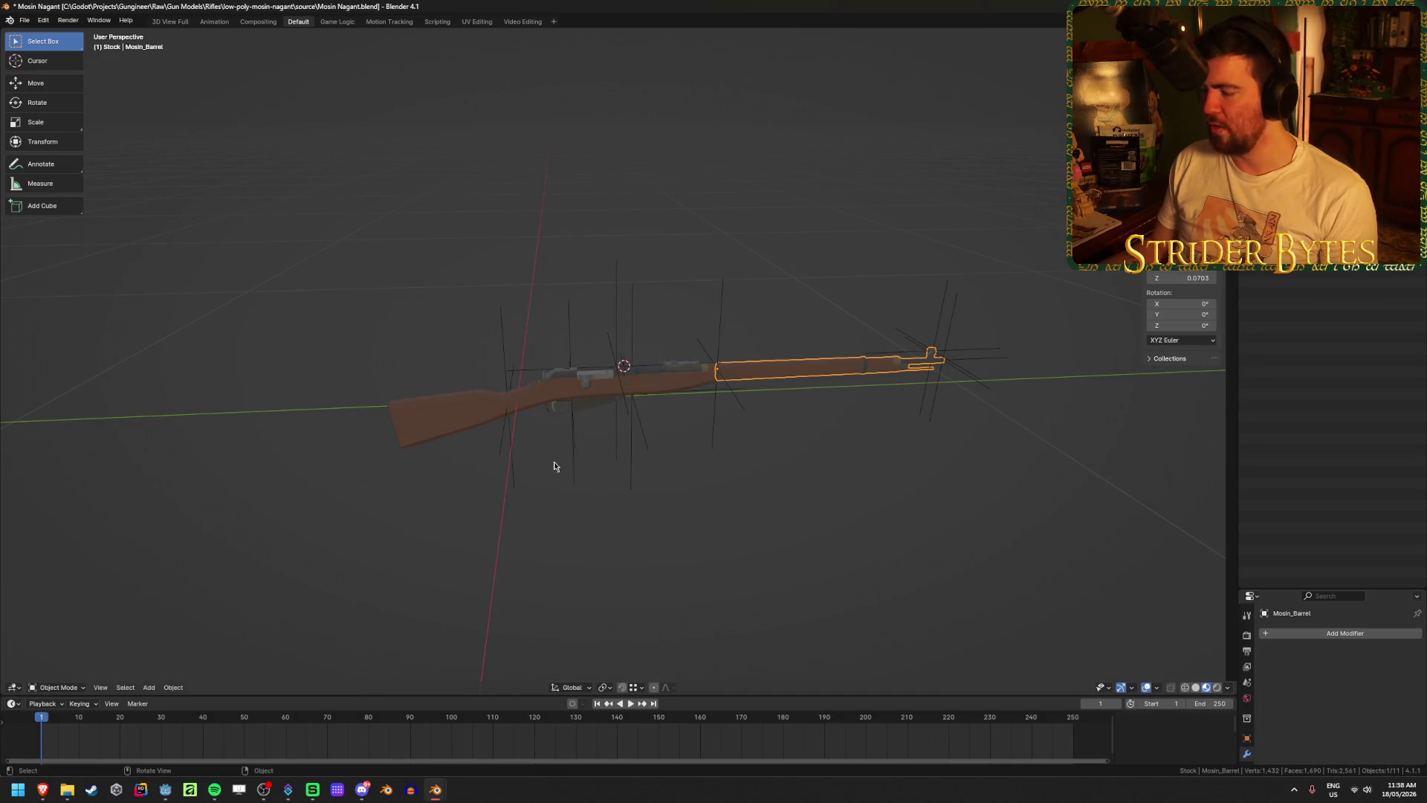
# - Select the five receiver attachment empties with Mosin_Receiver as the active object
pyautogui.scroll(2, 574, 462)
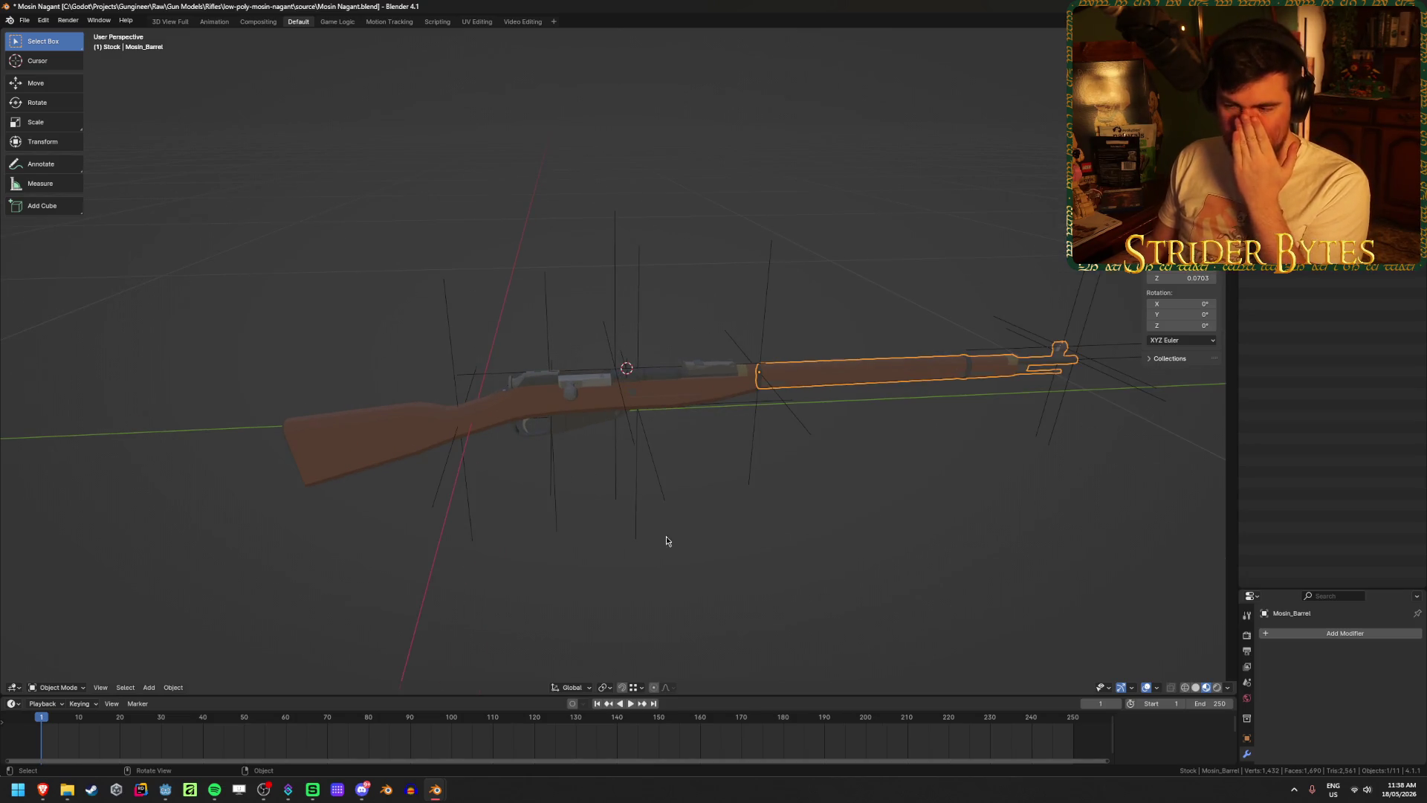
pyautogui.click(694, 551)
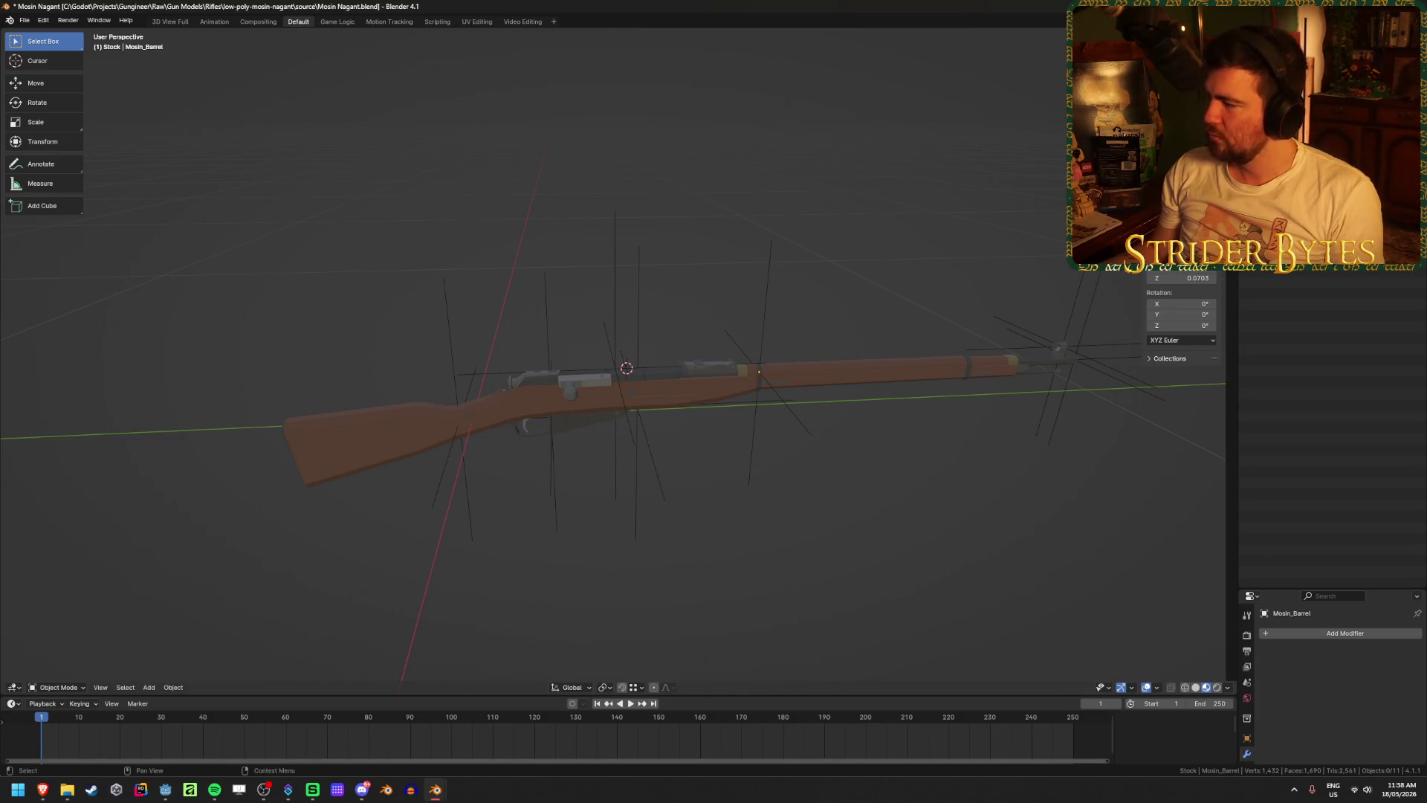
pyautogui.moveTo(1301, 89); pyautogui.dragTo(1300, 156)
pyautogui.keyDown('ctrl'); pyautogui.click(1301, 171); pyautogui.keyUp('ctrl')
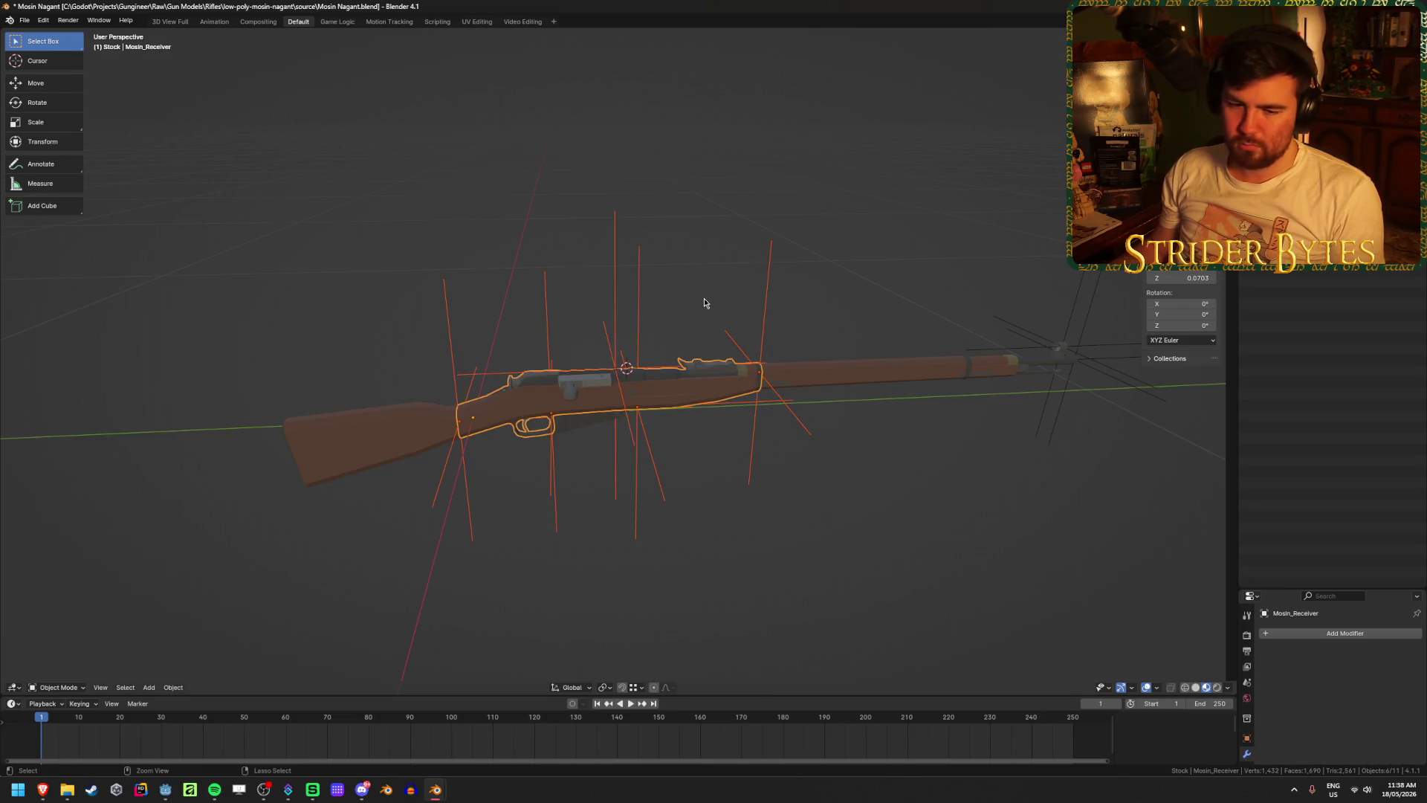
# - Parent the five empties to Mosin_Receiver and test-move the receiver to confirm
pyautogui.hotkey('ctrl', 'j')
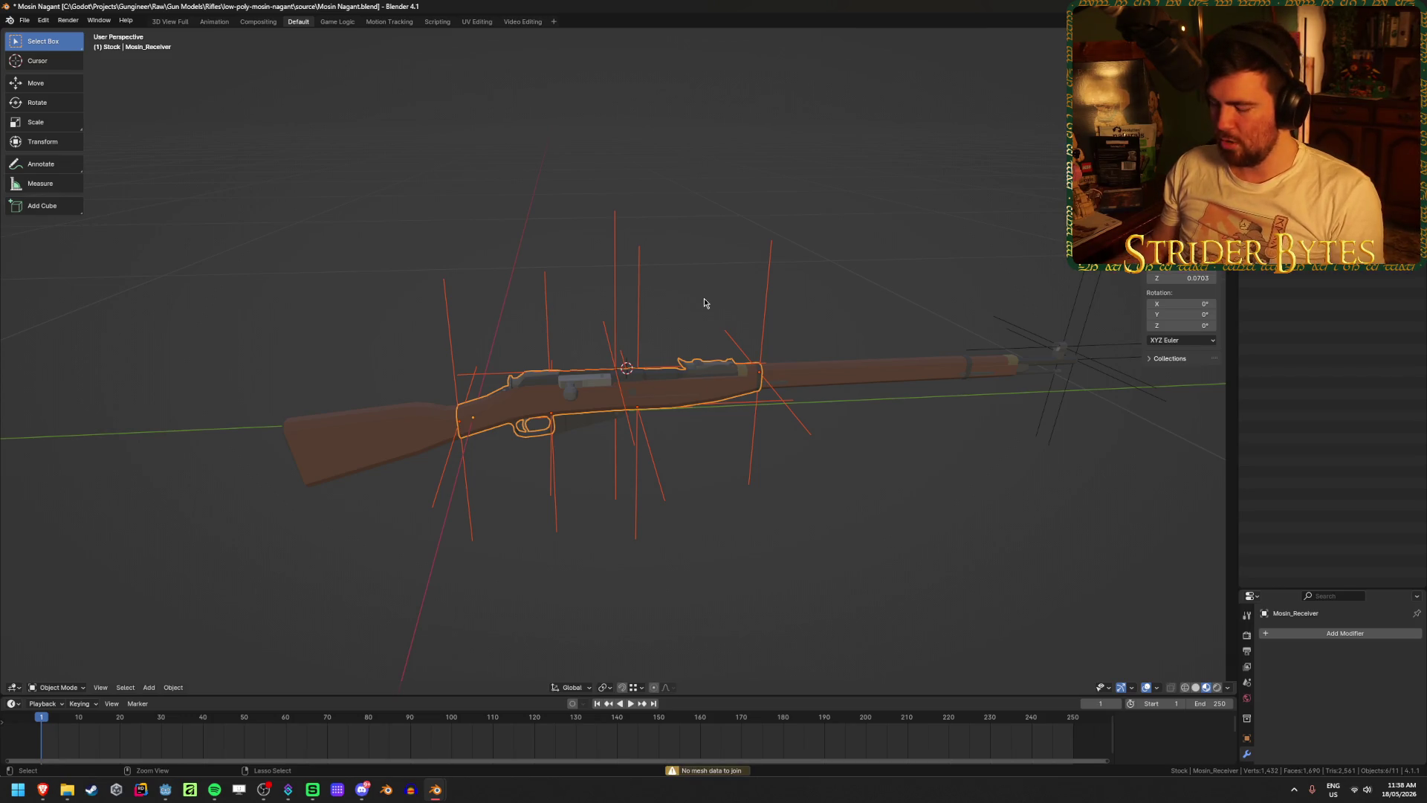
pyautogui.hotkey('ctrl', 'p')
pyautogui.click(705, 303)
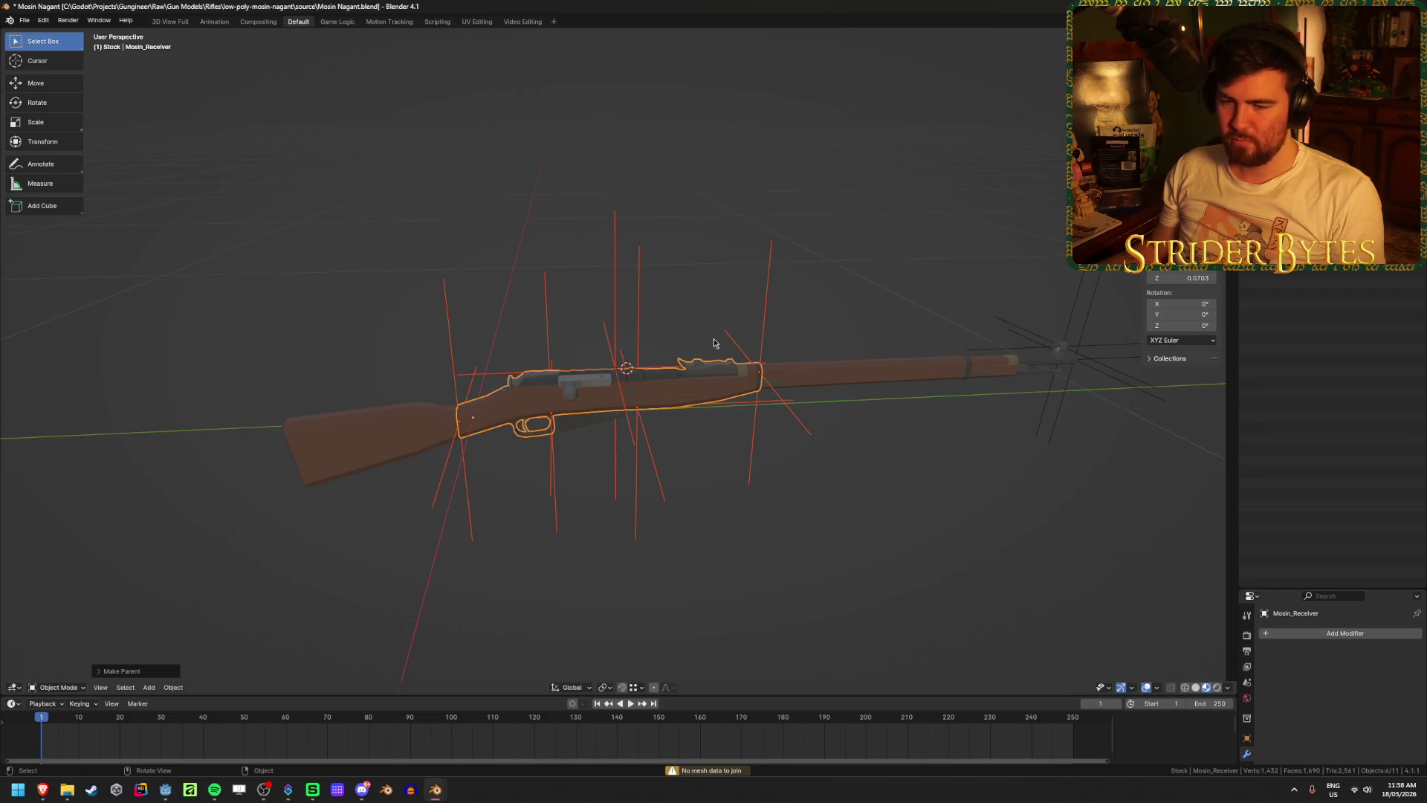
pyautogui.click(680, 402)
pyautogui.press('g')
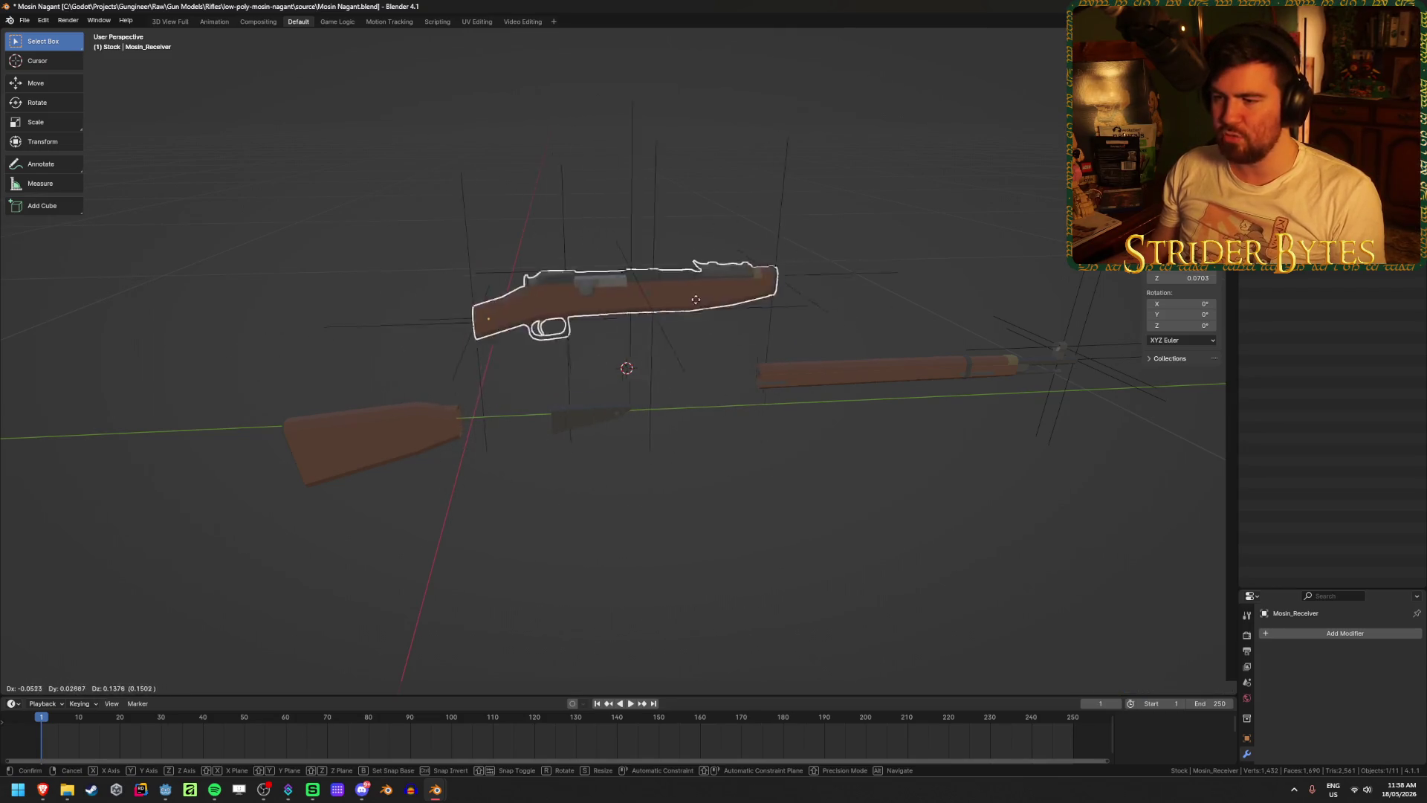
pyautogui.rightClick(651, 329)
# - Parent the two muzzle empties to Mosin_Barrel and save the file
pyautogui.click(581, 423)
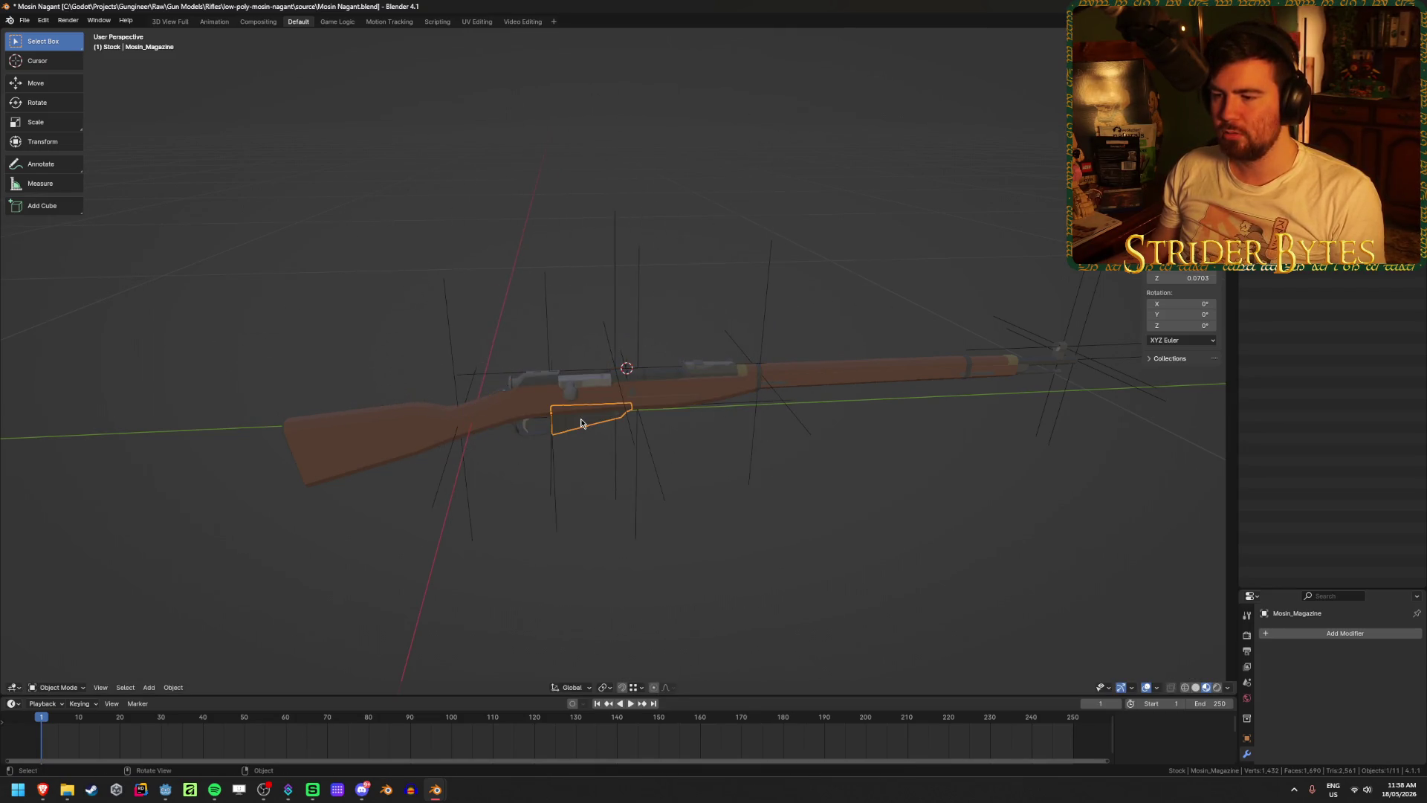
pyautogui.click(379, 443)
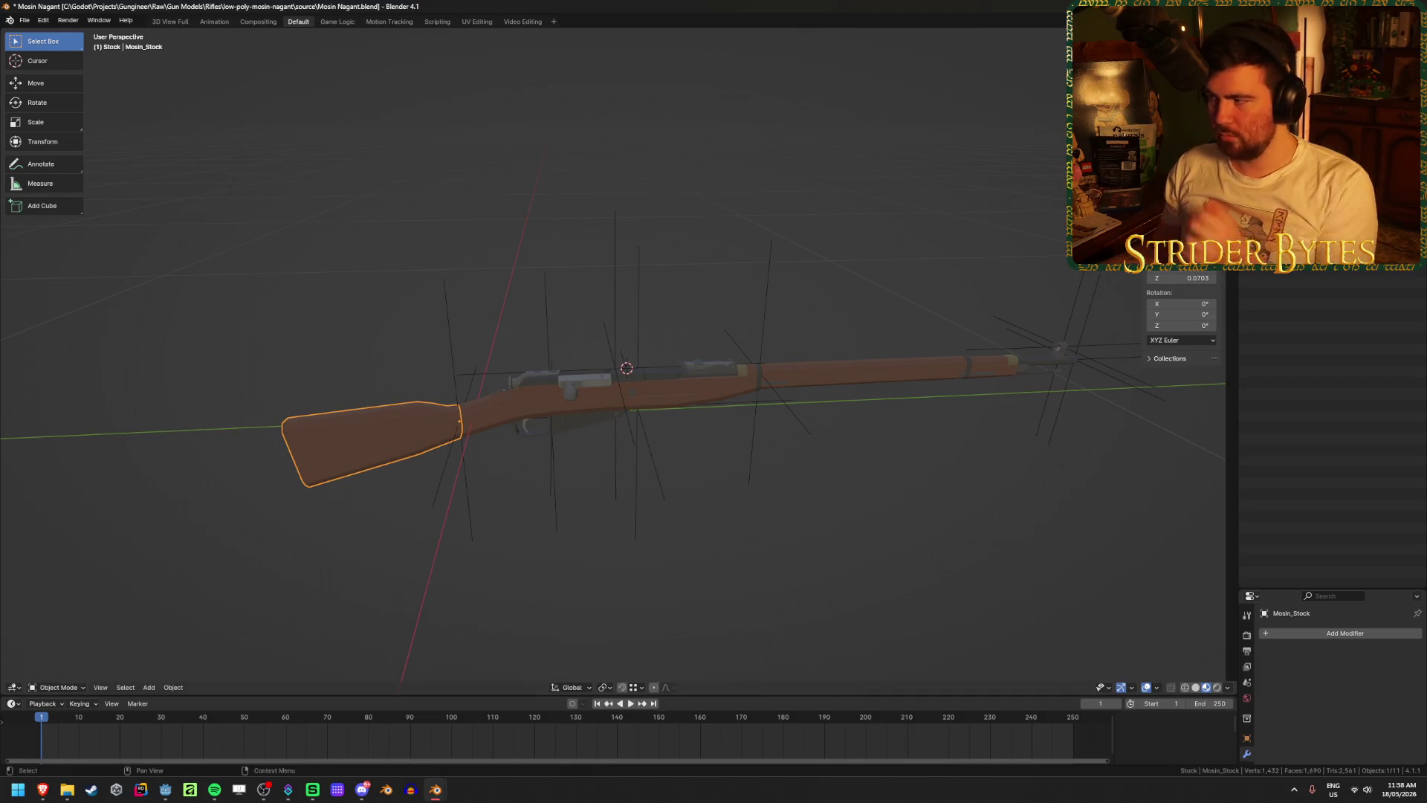
pyautogui.click(1308, 126)
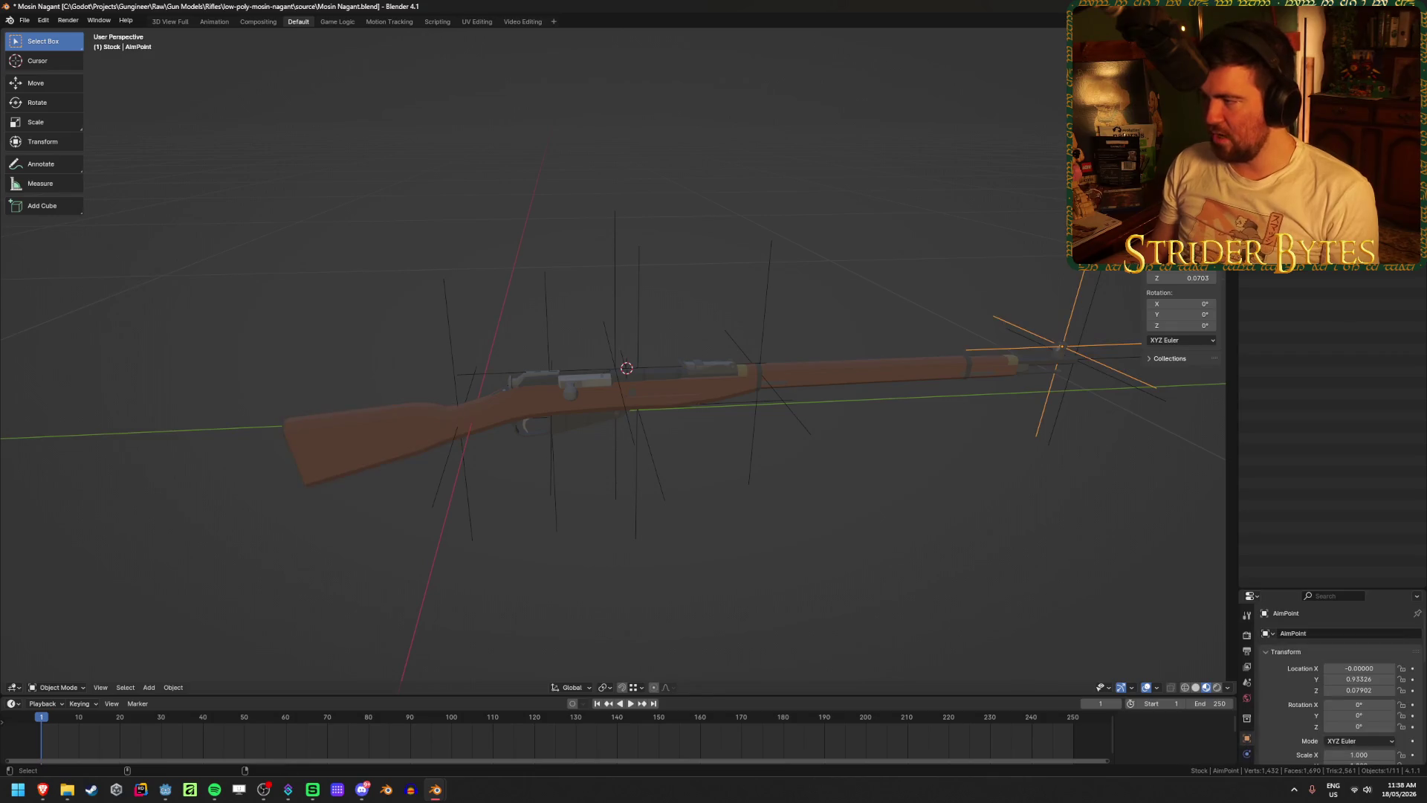
pyautogui.keyDown('ctrl'); pyautogui.click(1308, 141); pyautogui.keyUp('ctrl')
pyautogui.keyDown('ctrl'); pyautogui.click(1308, 112); pyautogui.keyUp('ctrl')
pyautogui.hotkey('ctrl', 'p')
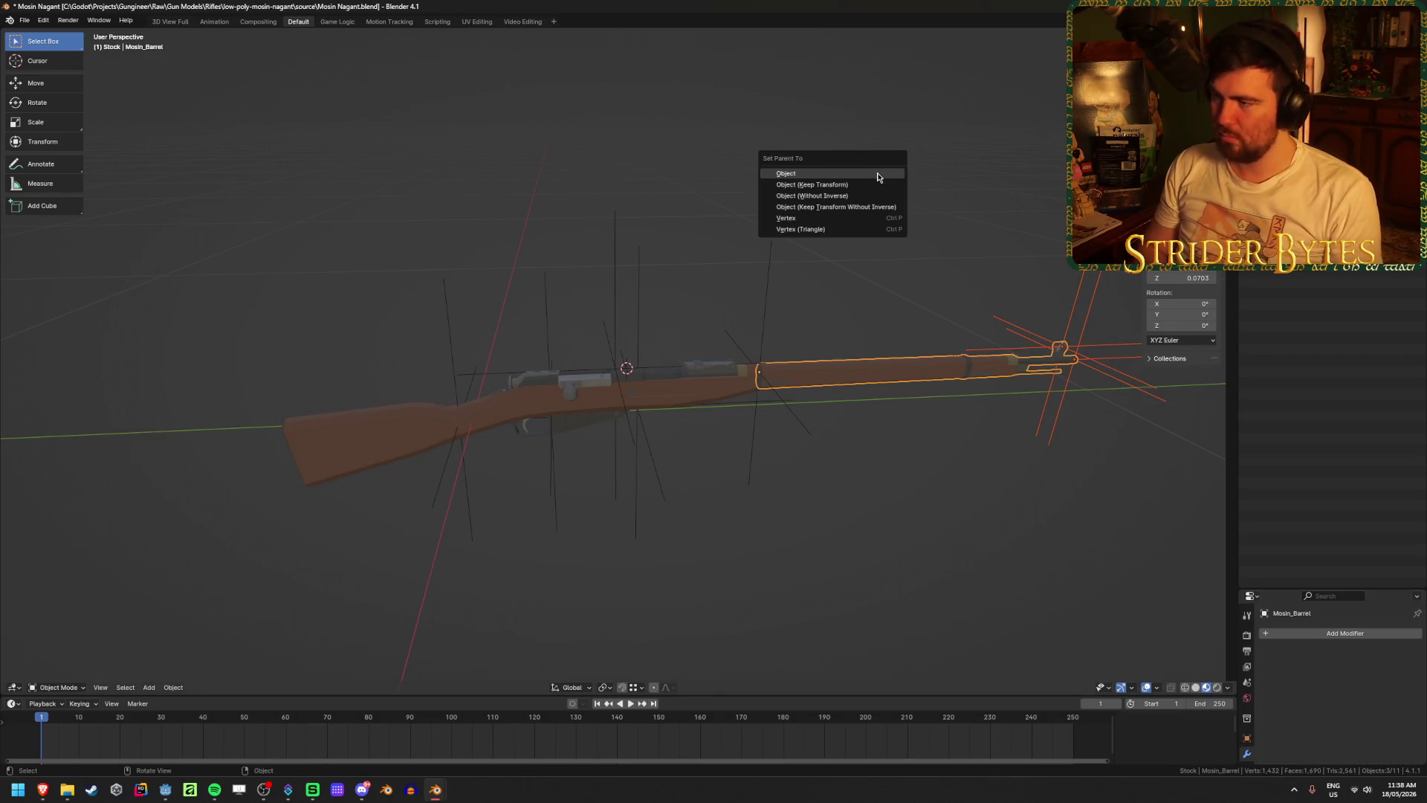
pyautogui.click(877, 176)
pyautogui.hotkey('ctrl', 's')
# - Test-move the barrel, receiver, magazine and stock to confirm children follow, cancelling each
pyautogui.press('g')
pyautogui.click(884, 319)
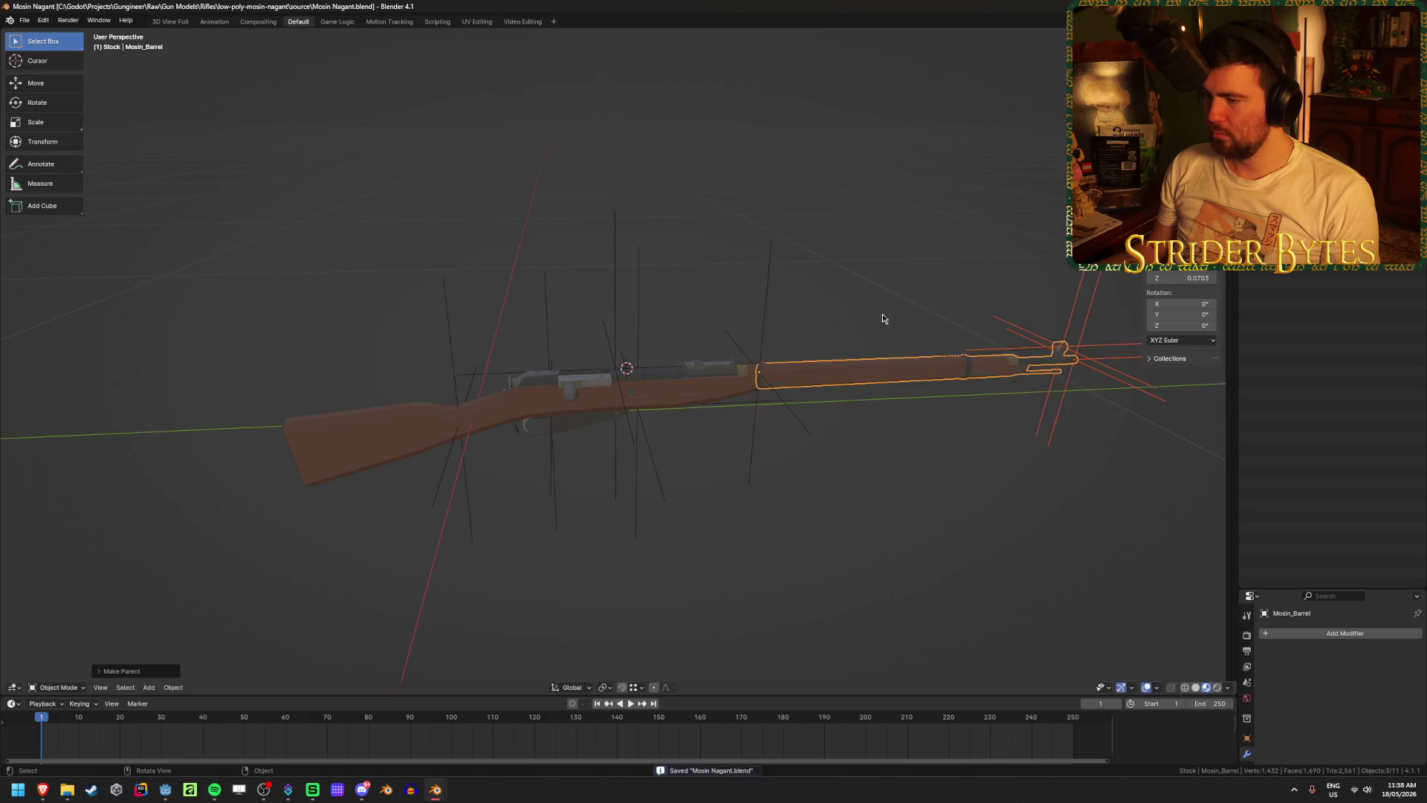
pyautogui.click(670, 388)
pyautogui.press('g')
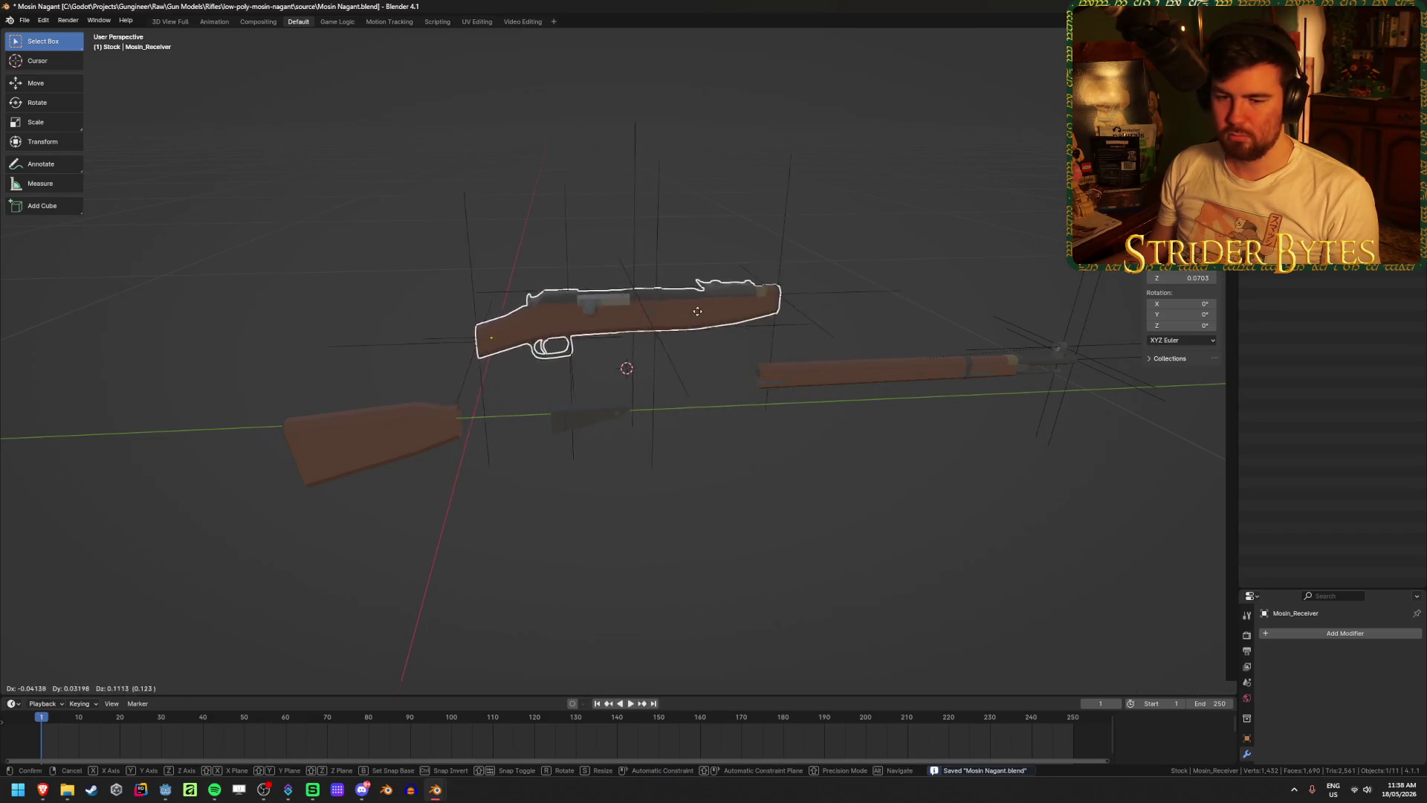
pyautogui.press('Escape')
pyautogui.click(598, 431)
pyautogui.press('g')
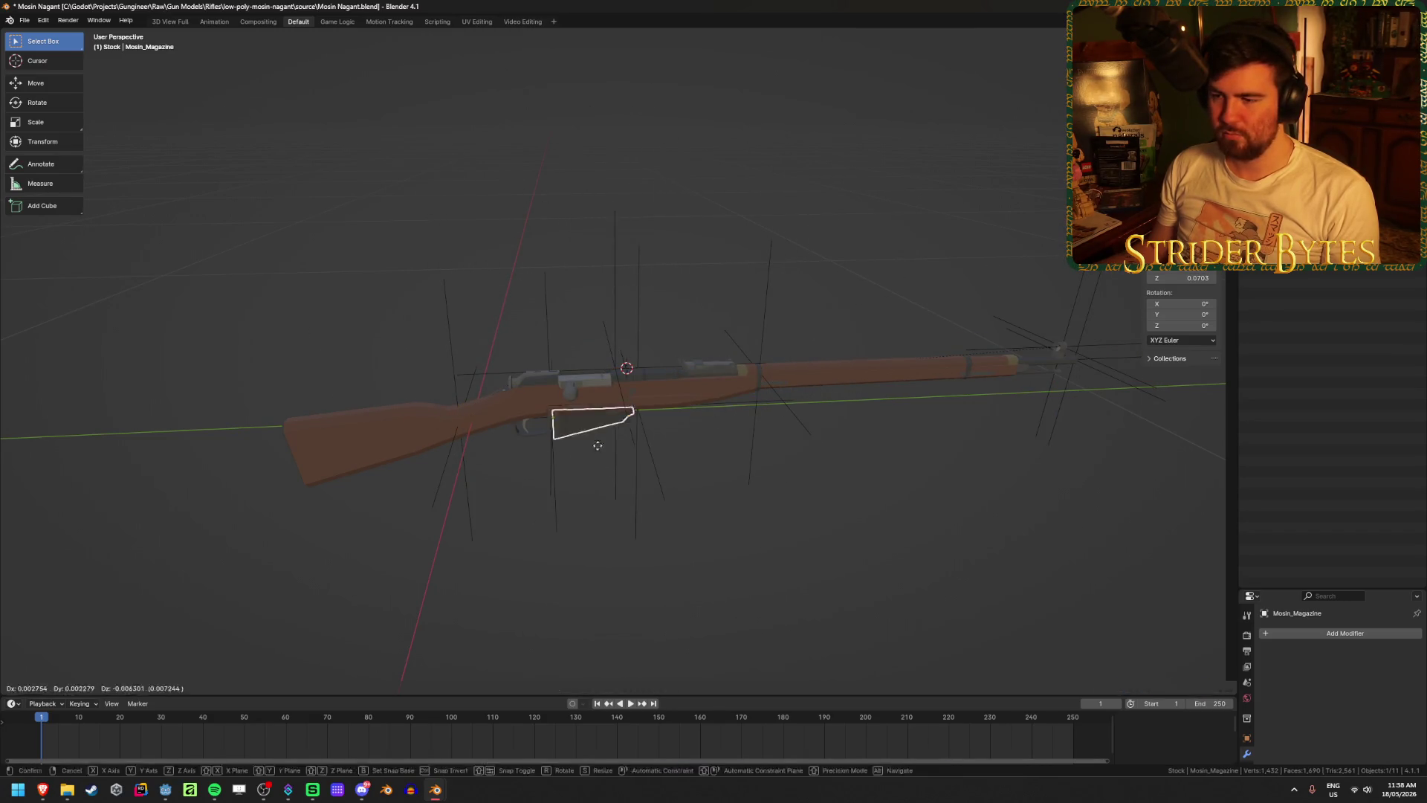
pyautogui.press('Escape')
pyautogui.click(348, 427)
pyautogui.press('g')
pyautogui.press('Escape')
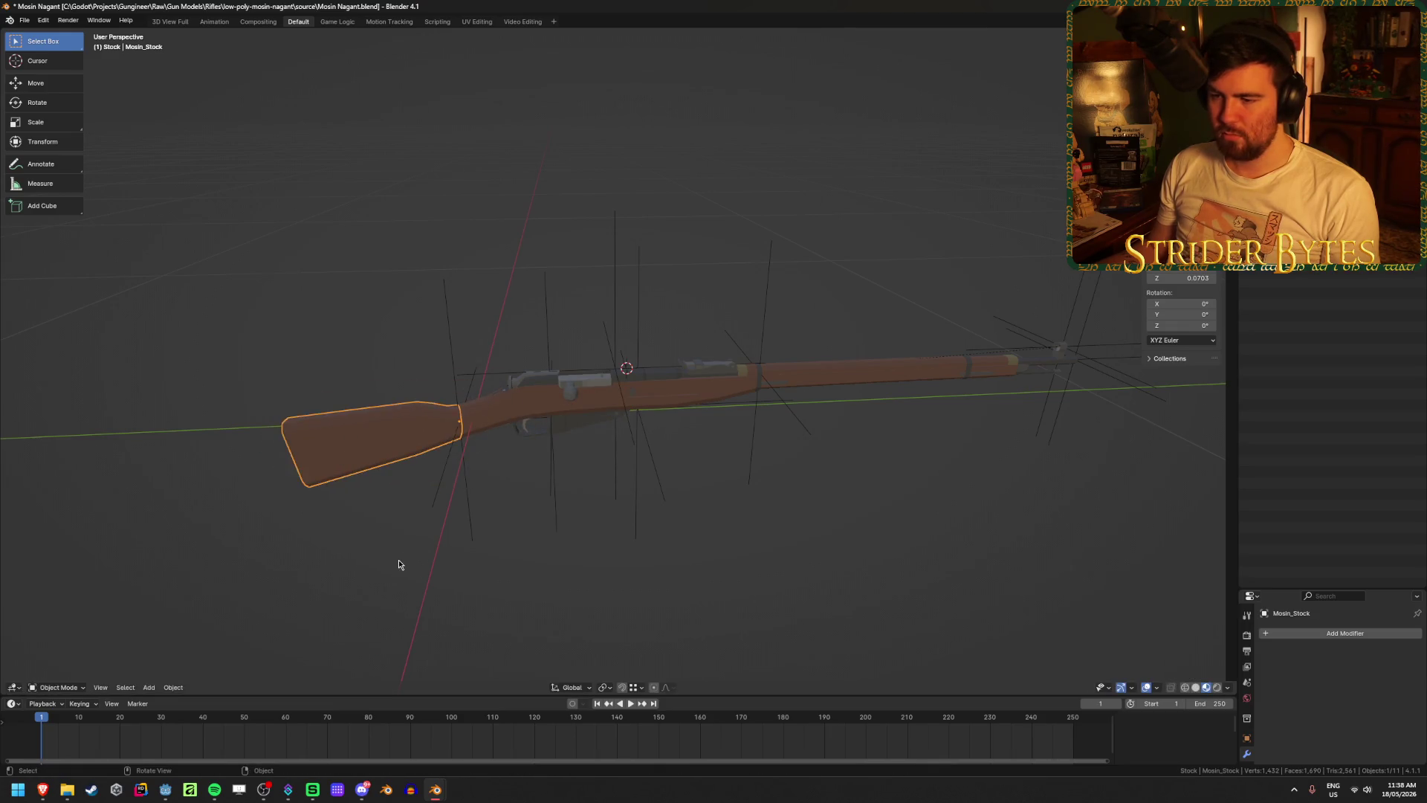
# - Clear the selection and save Mosin Nagant.blend
pyautogui.click(399, 567)
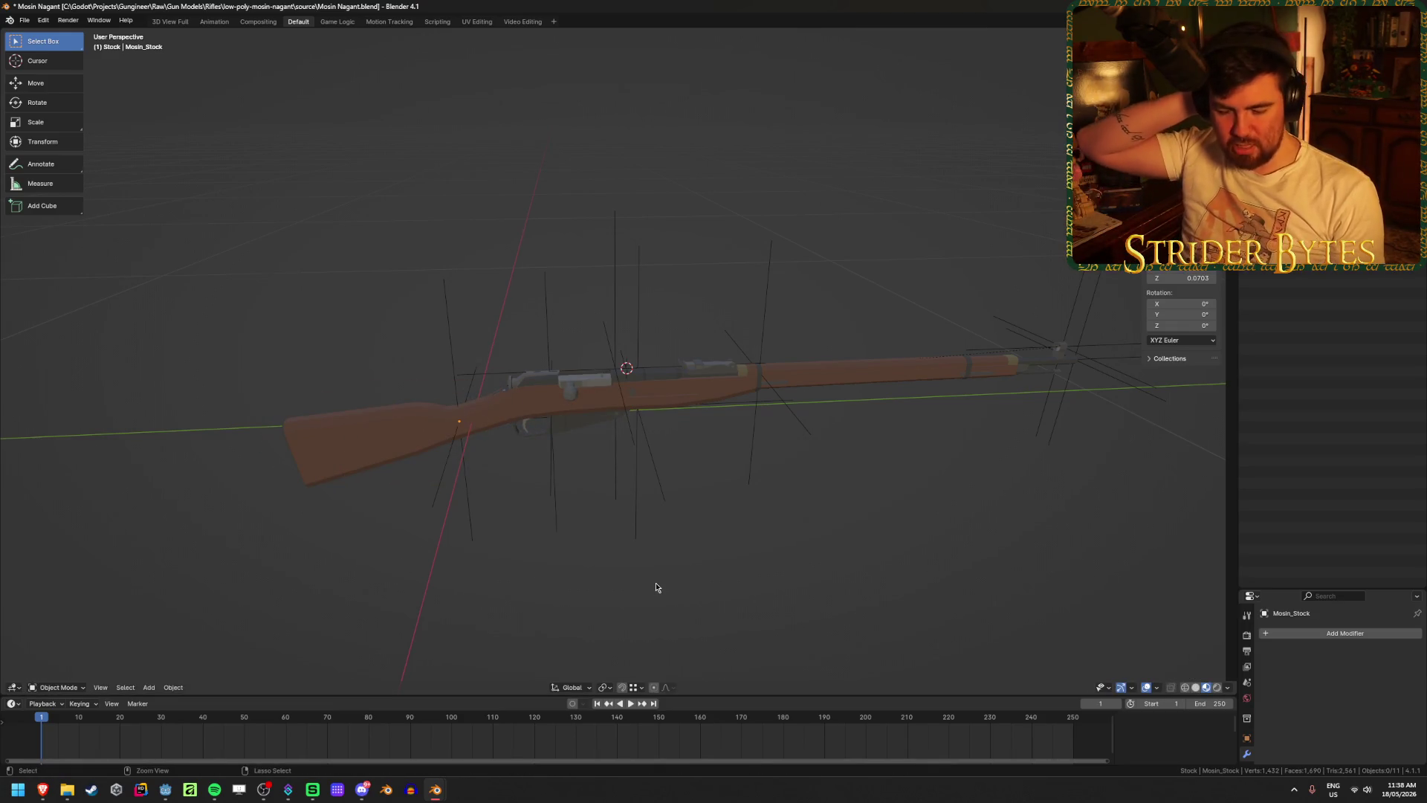
pyautogui.hotkey('ctrl', 's')
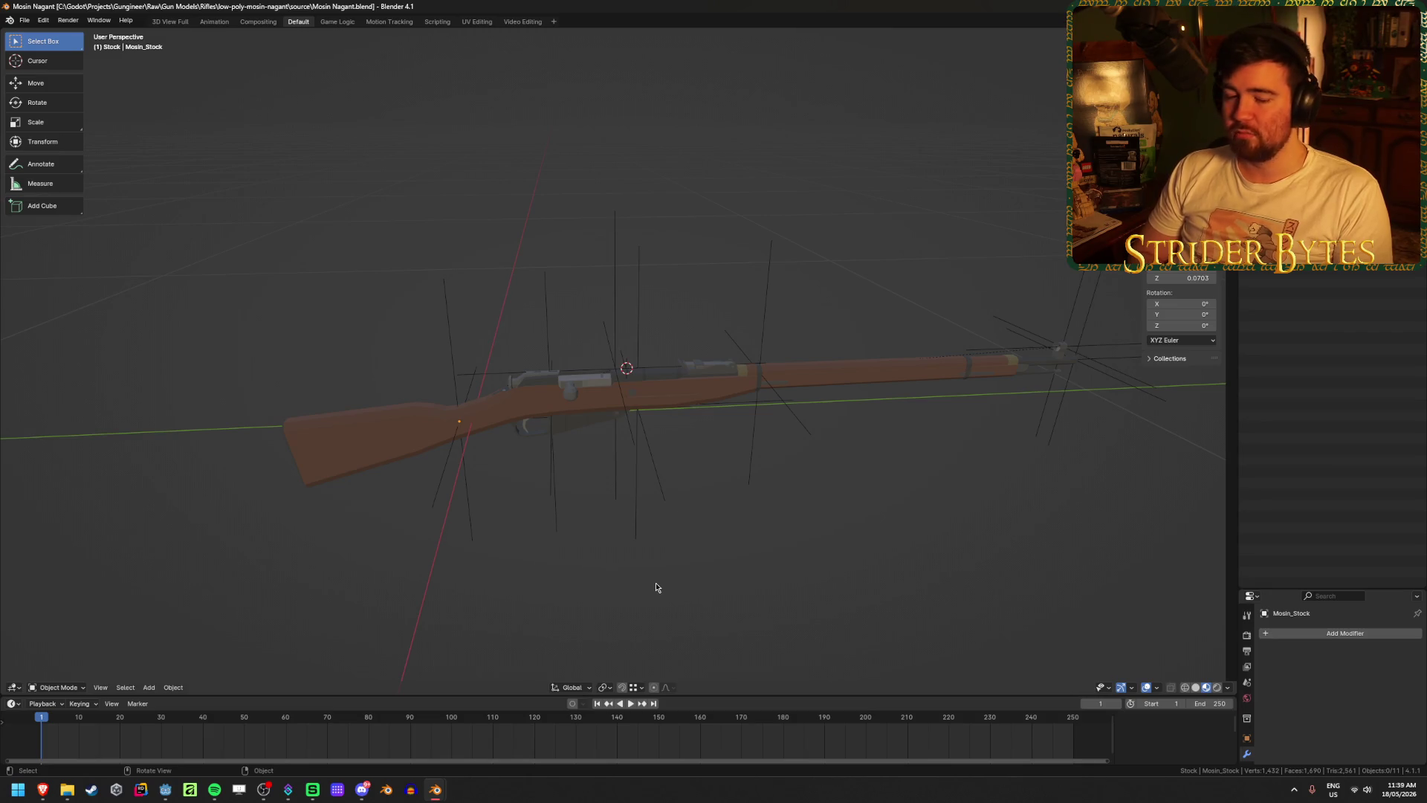
pyautogui.hotkey('alt', 'Tab')
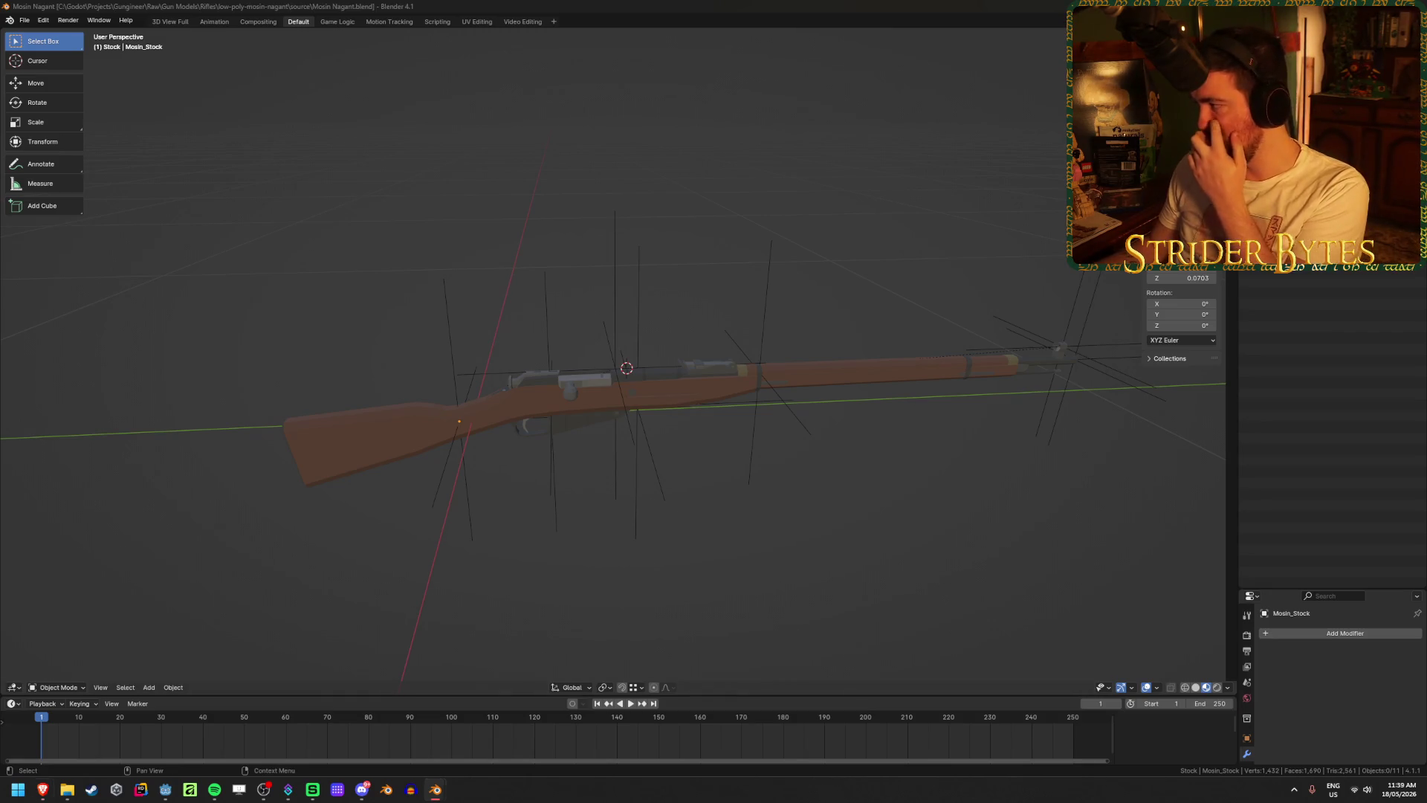
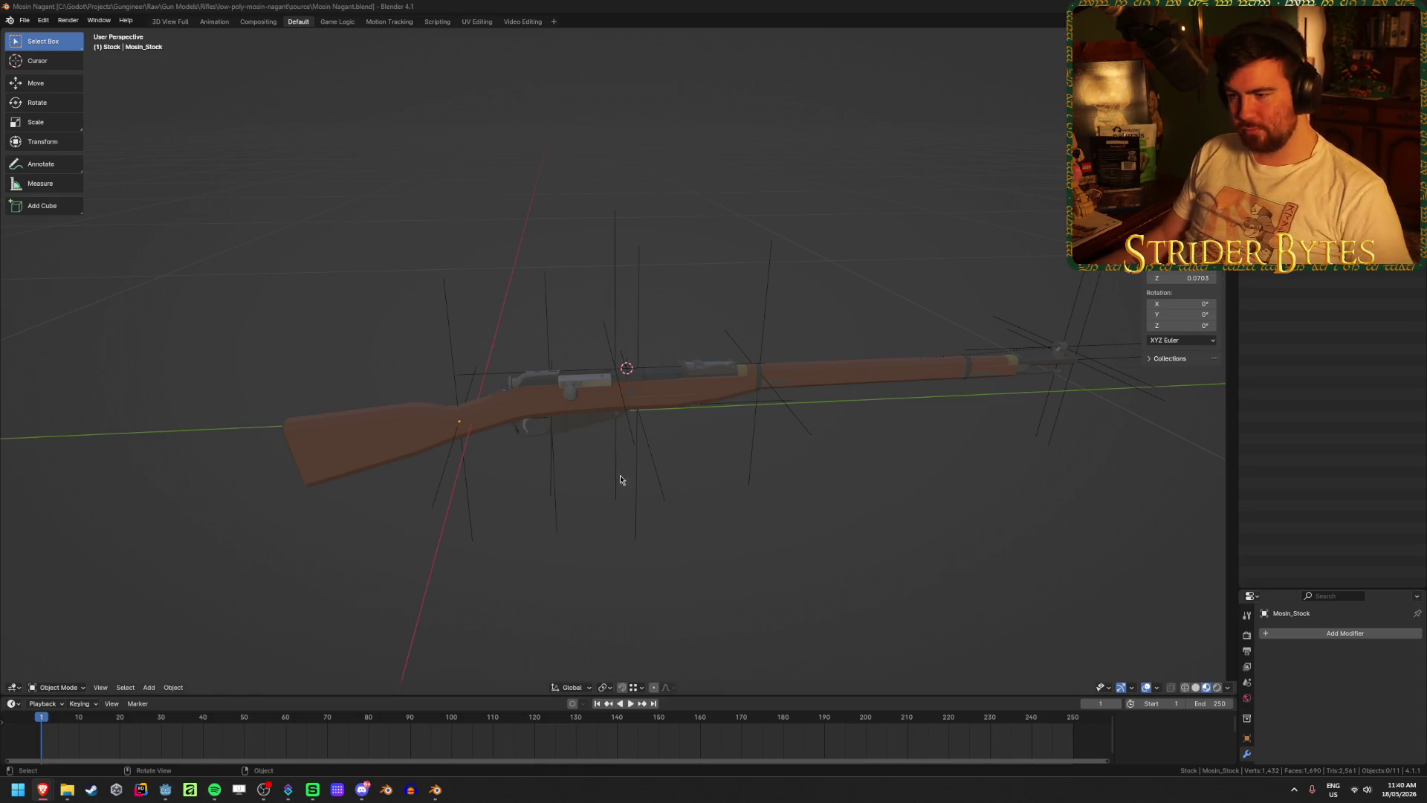
# - Save the blend file and browse the glTF export to Gungineer\Meshes\GunParts
pyautogui.hotkey('ctrl', 's')
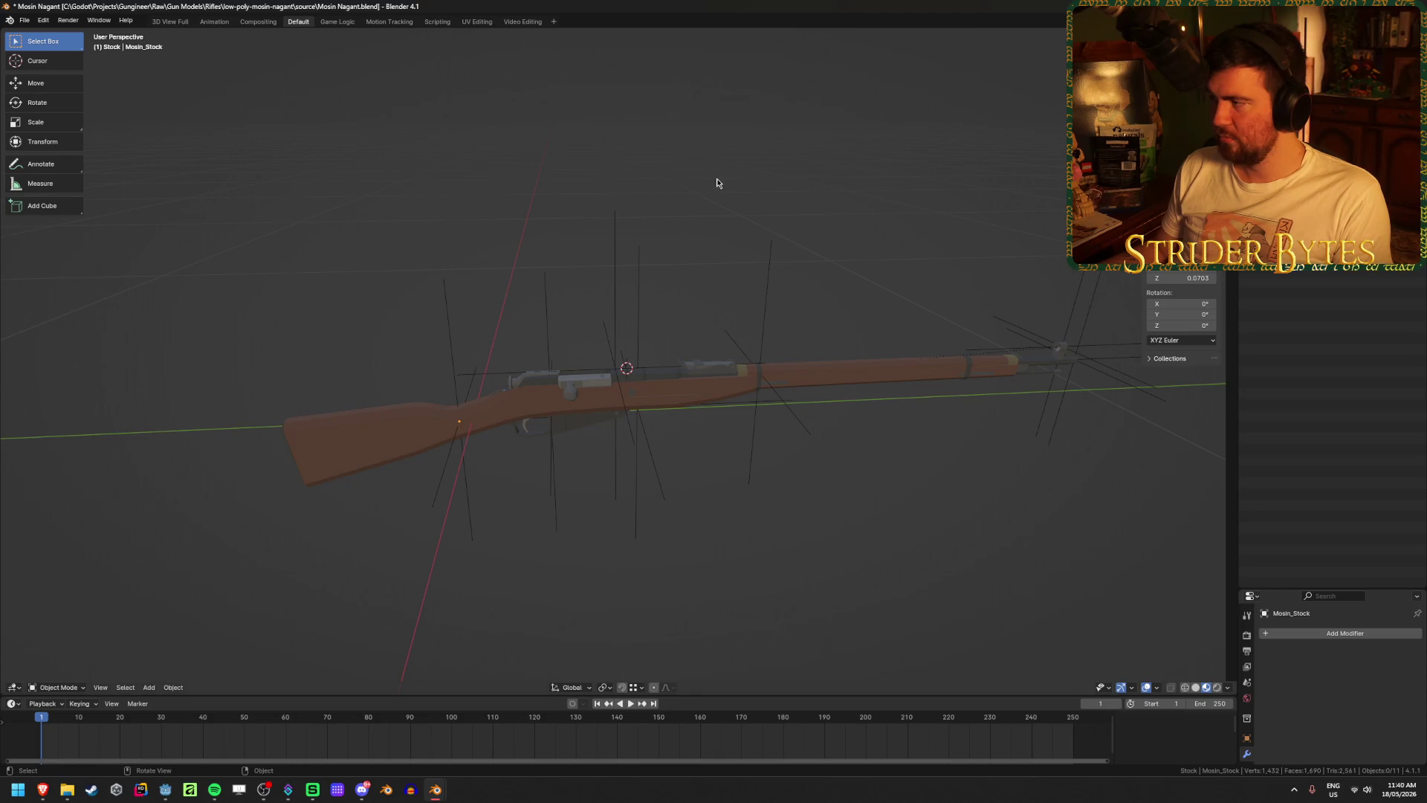
pyautogui.hotkey('ctrl', 'e')
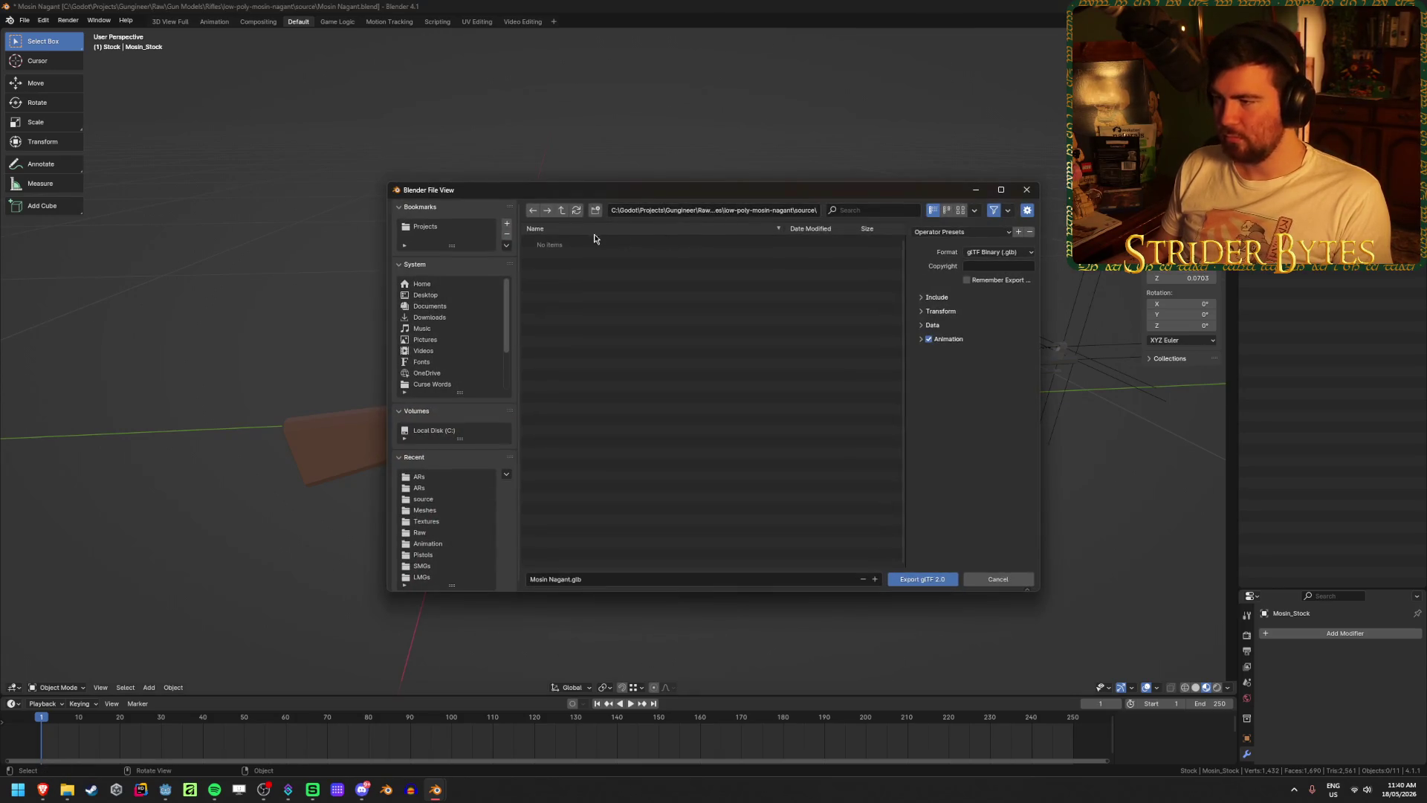
pyautogui.click(560, 211)
pyautogui.click(560, 211)
pyautogui.click(560, 211)
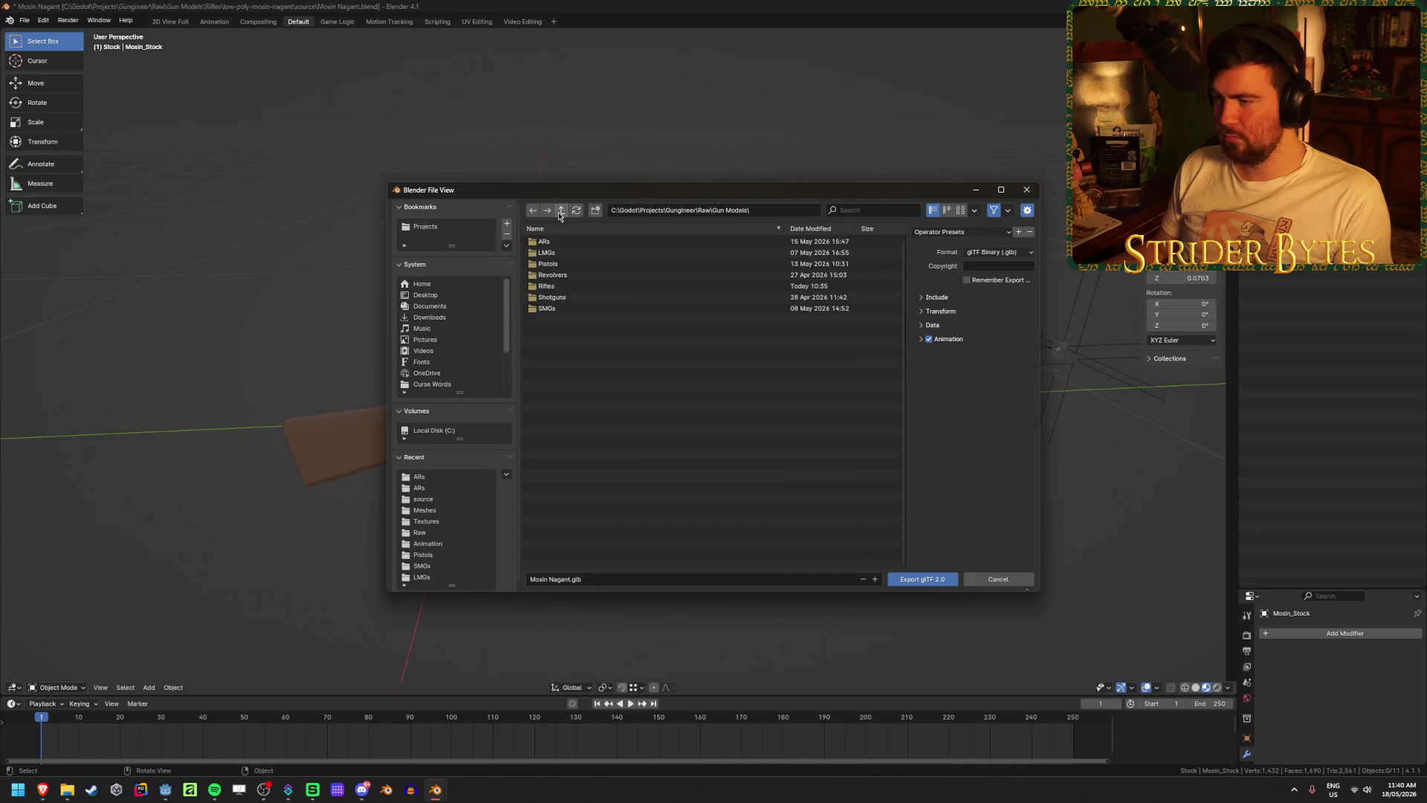
pyautogui.click(560, 211)
pyautogui.click(560, 211)
pyautogui.doubleClick(565, 332)
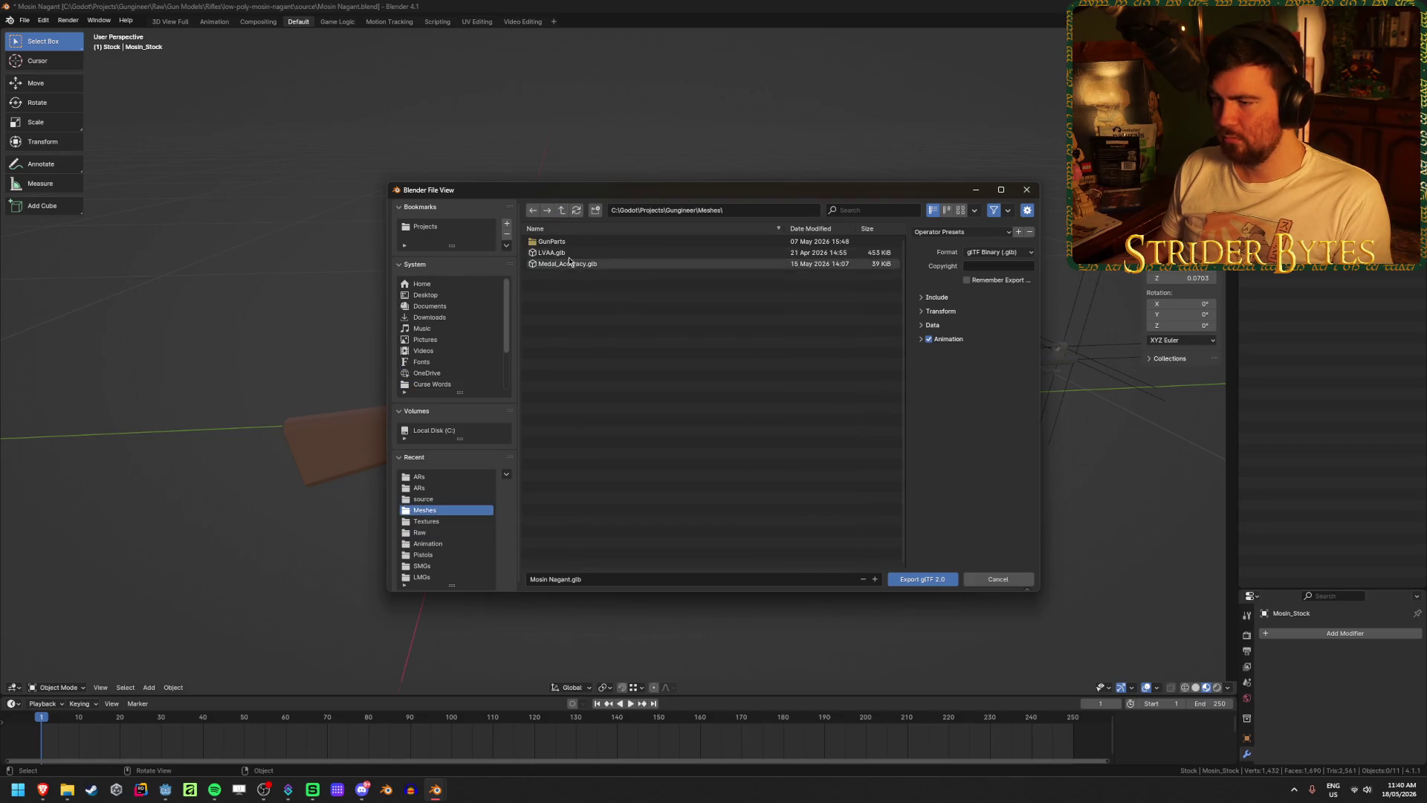
pyautogui.doubleClick(569, 243)
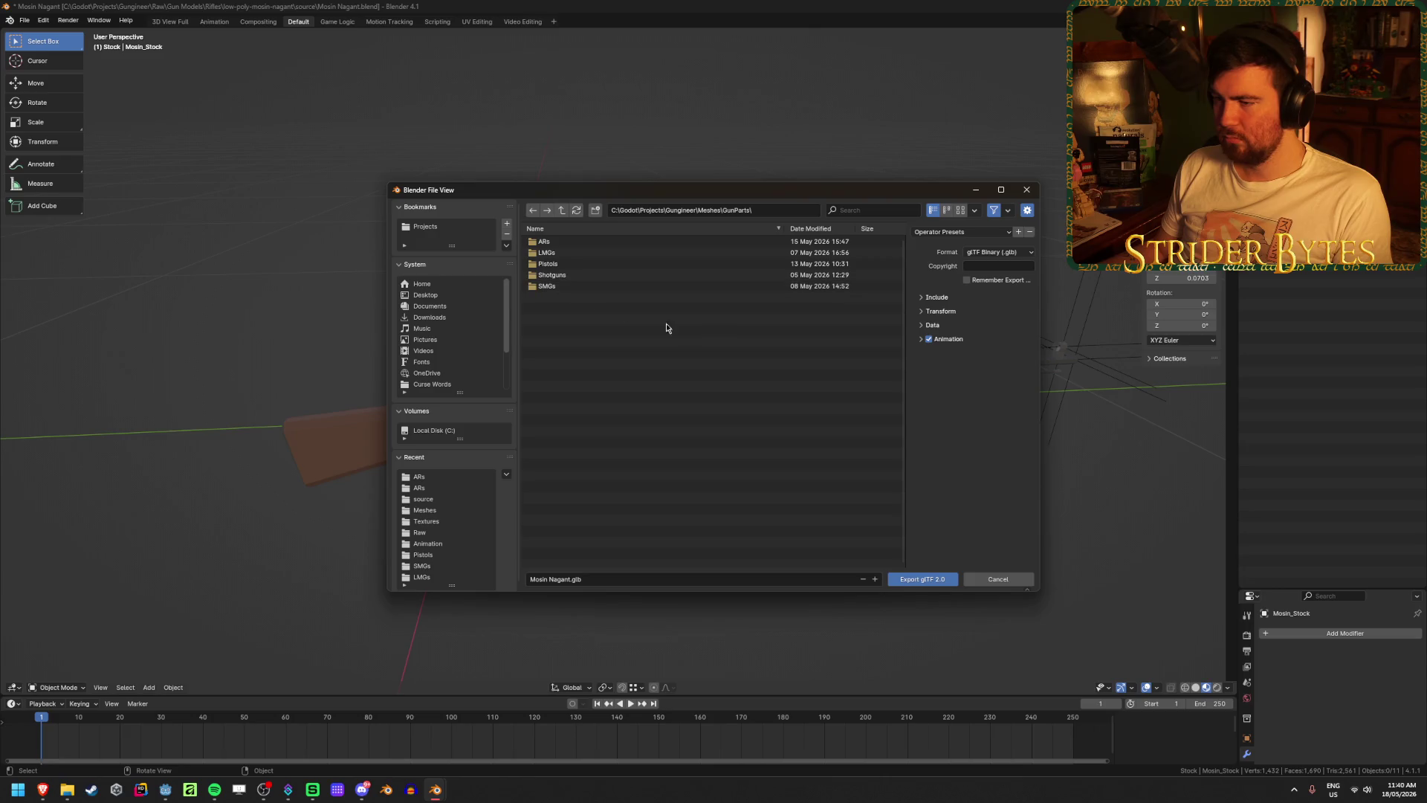
# - Create a new Snipers folder inside GunParts and enter it
pyautogui.click(595, 211)
pyautogui.write('S')
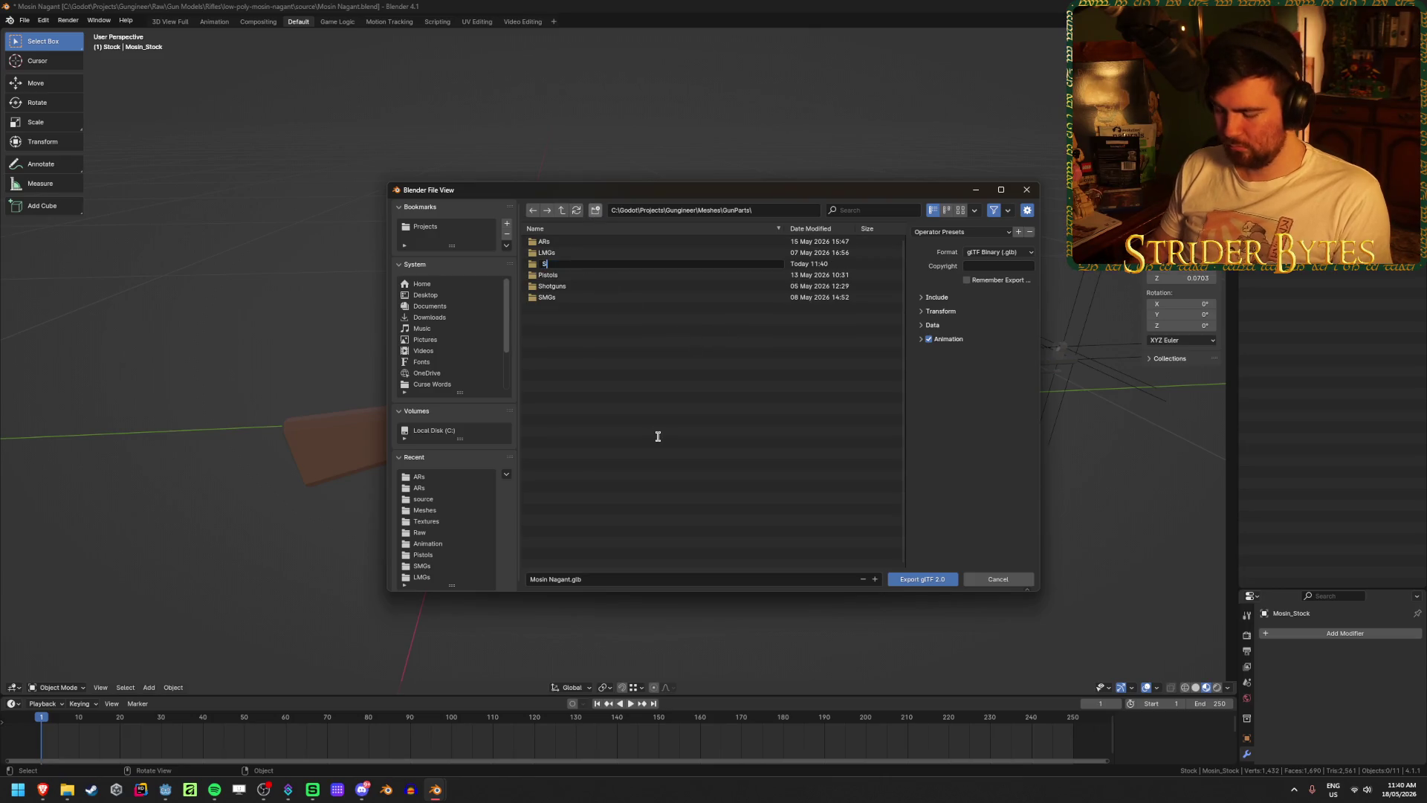
pyautogui.write('nipers')
pyautogui.press('Return')
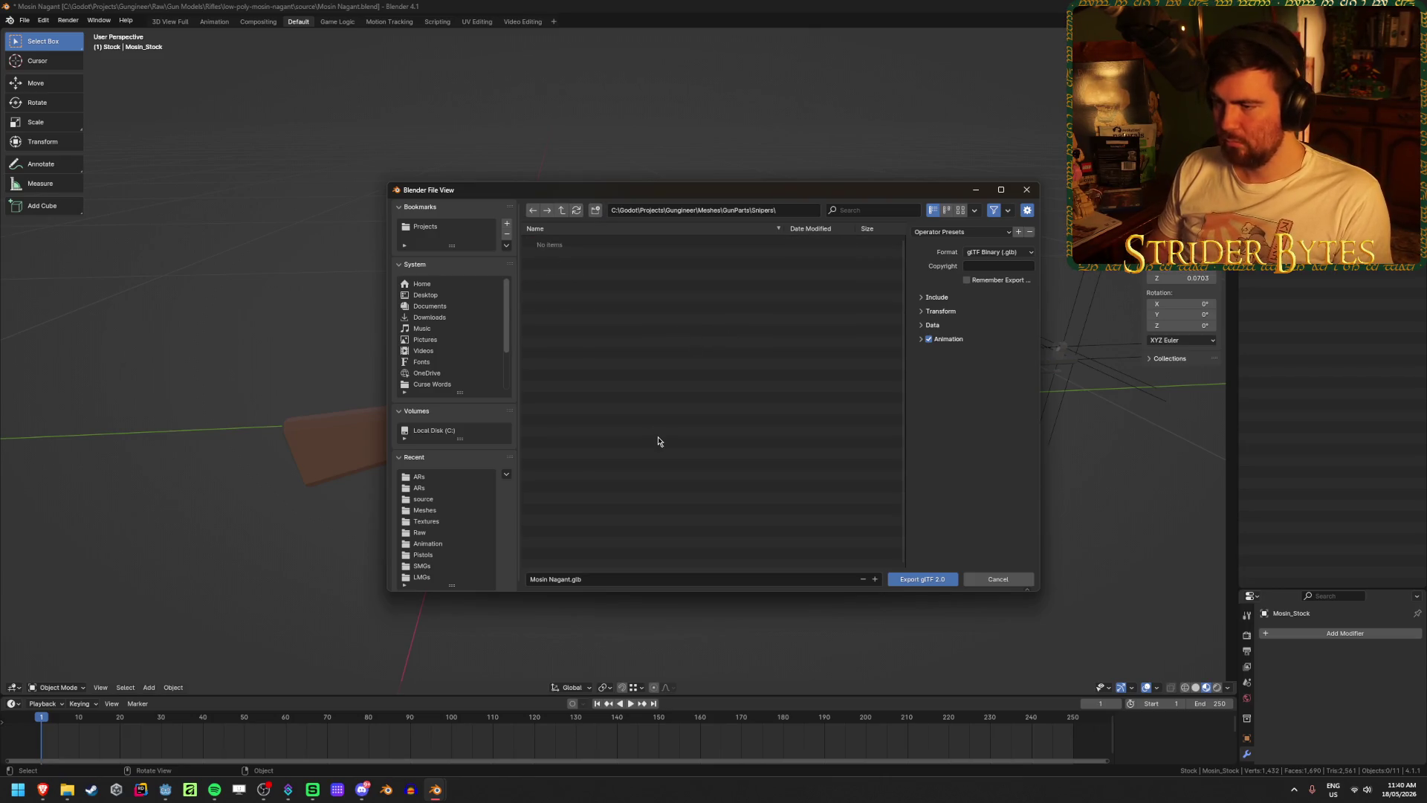
pyautogui.press('Return')
# - Export the rifle as Receiver_Mosin.glb using the GunPart export preset
pyautogui.click(595, 579)
pyautogui.press('Home')
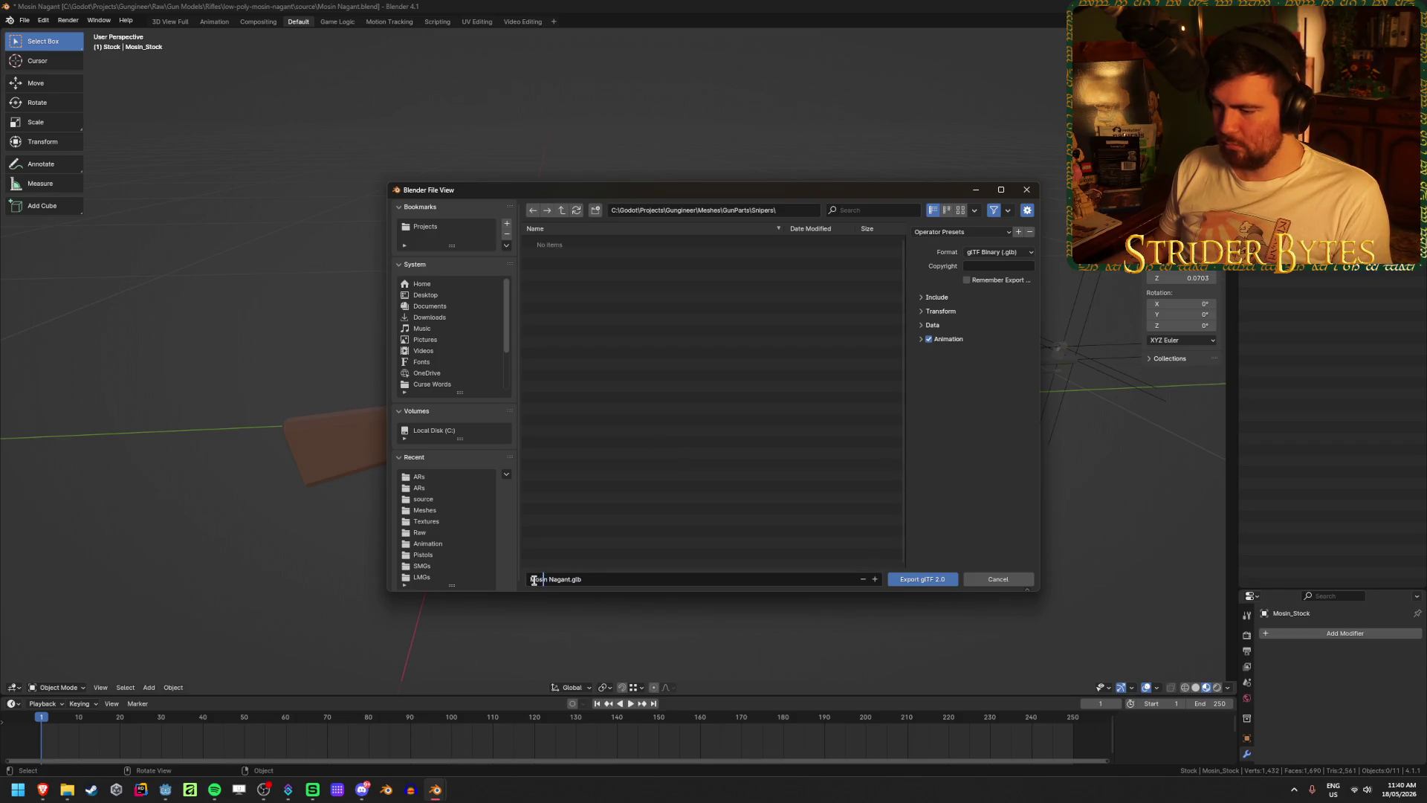
pyautogui.write('Receiver')
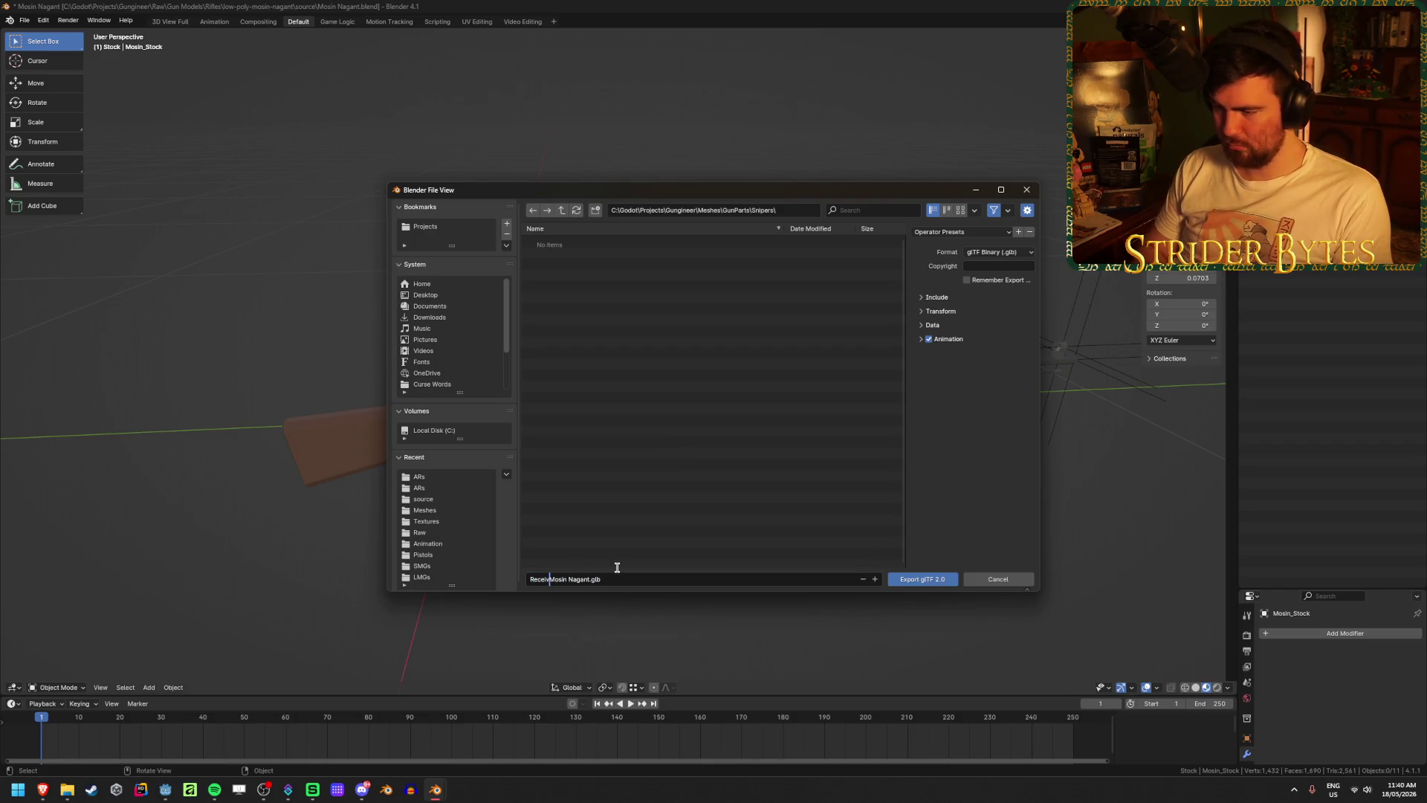
pyautogui.write('_')
pyautogui.press('Right')
pyautogui.press('Right')
pyautogui.press('Right')
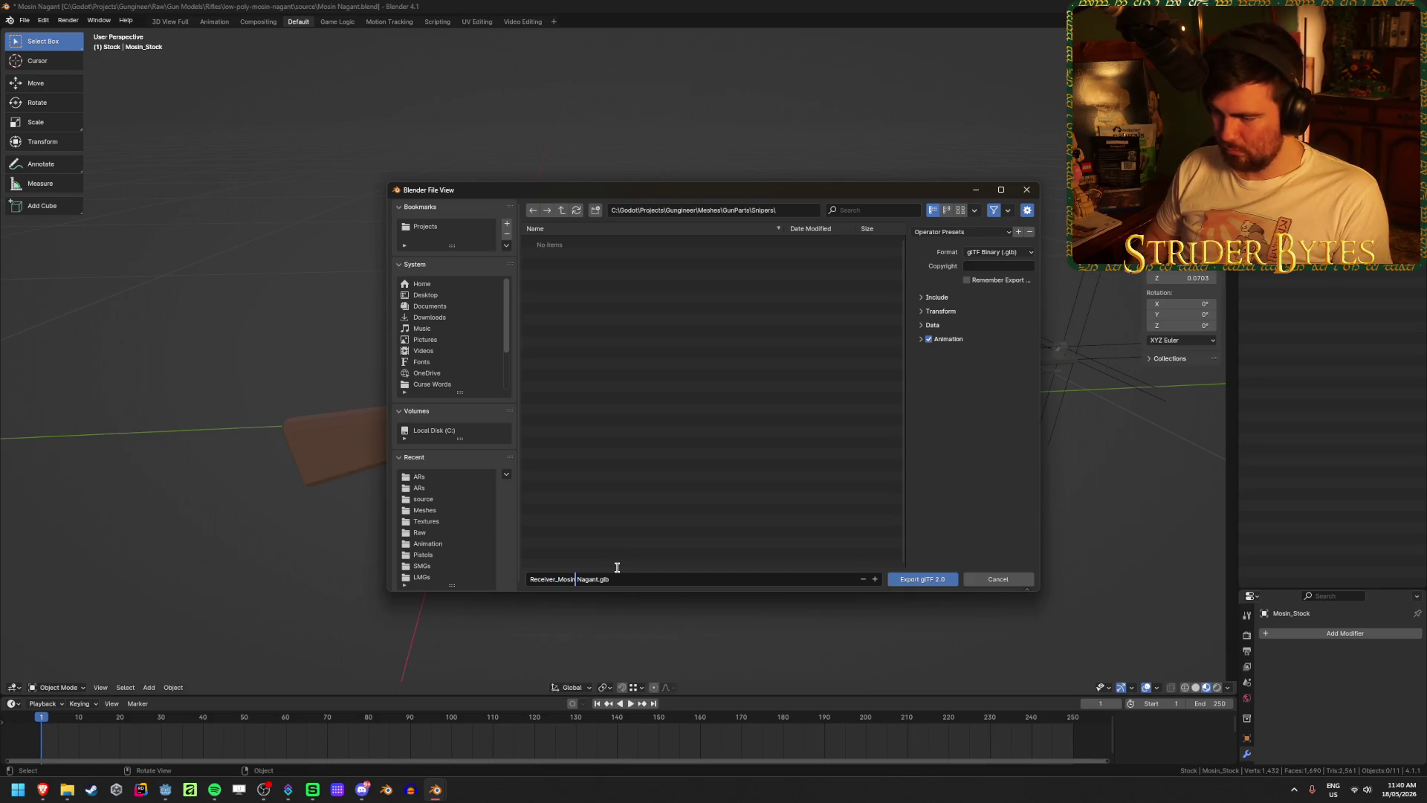
pyautogui.press('Delete')
pyautogui.press('Delete')
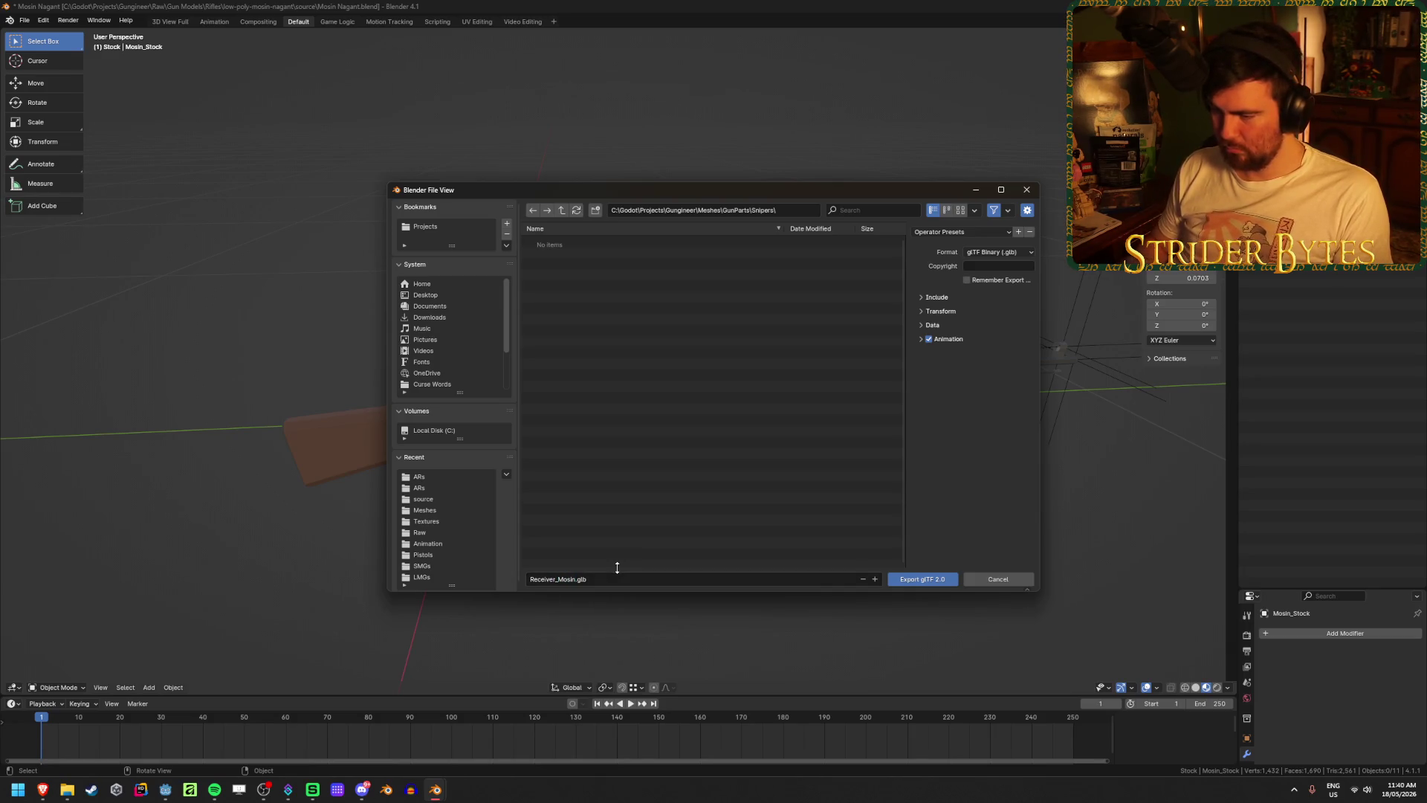
pyautogui.click(965, 318)
pyautogui.click(960, 232)
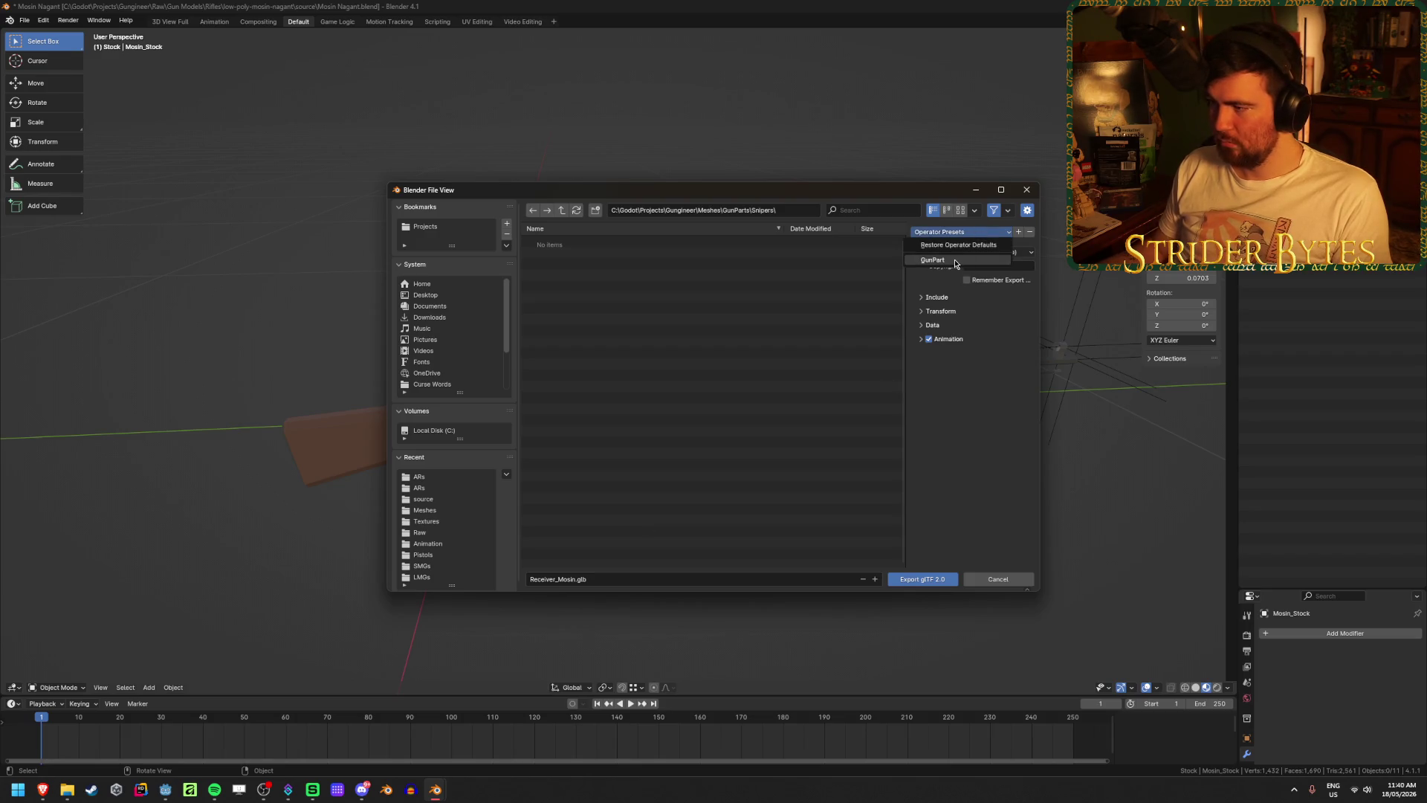
pyautogui.click(937, 579)
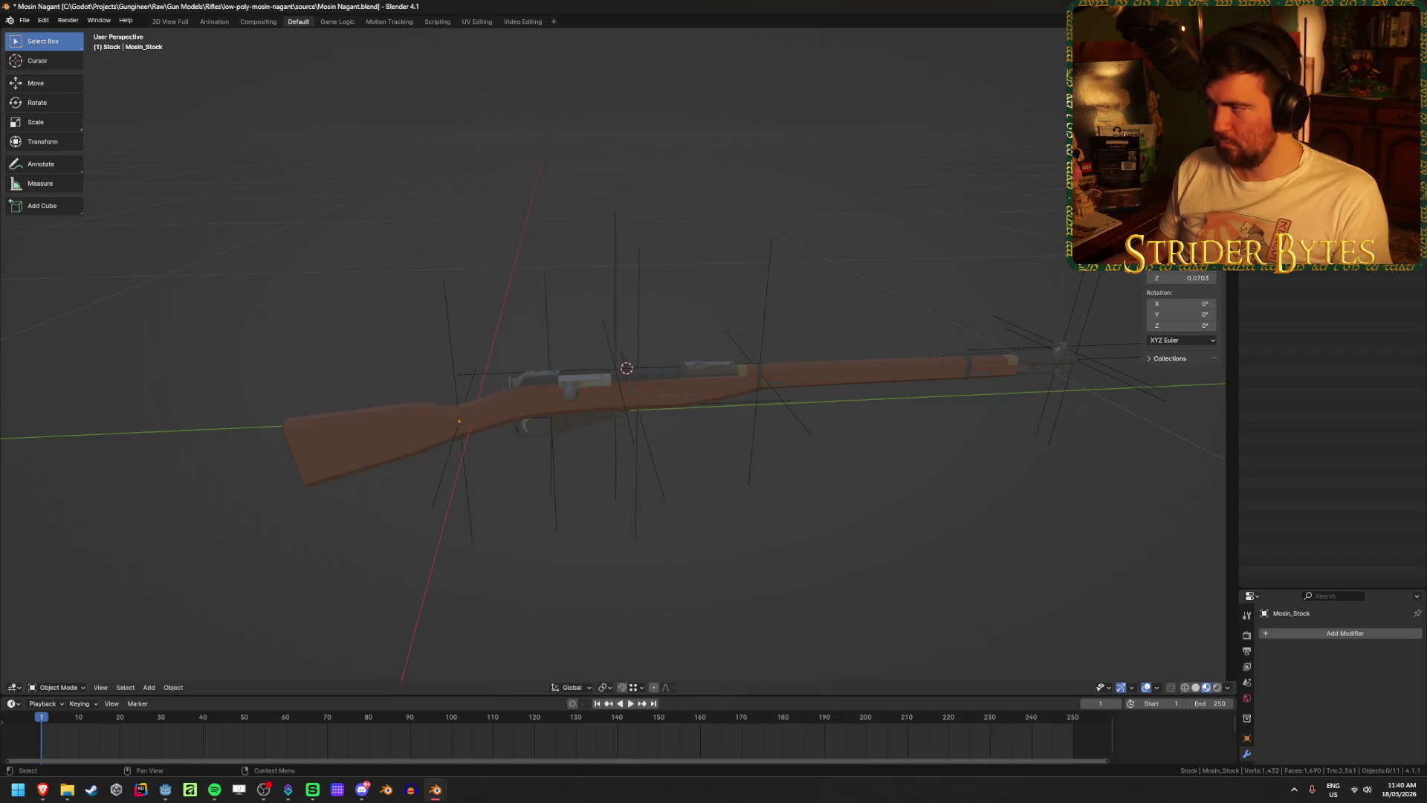
# - Export Barrel_Mosin.glb into the Snipers folder
pyautogui.hotkey('shift', 'r')
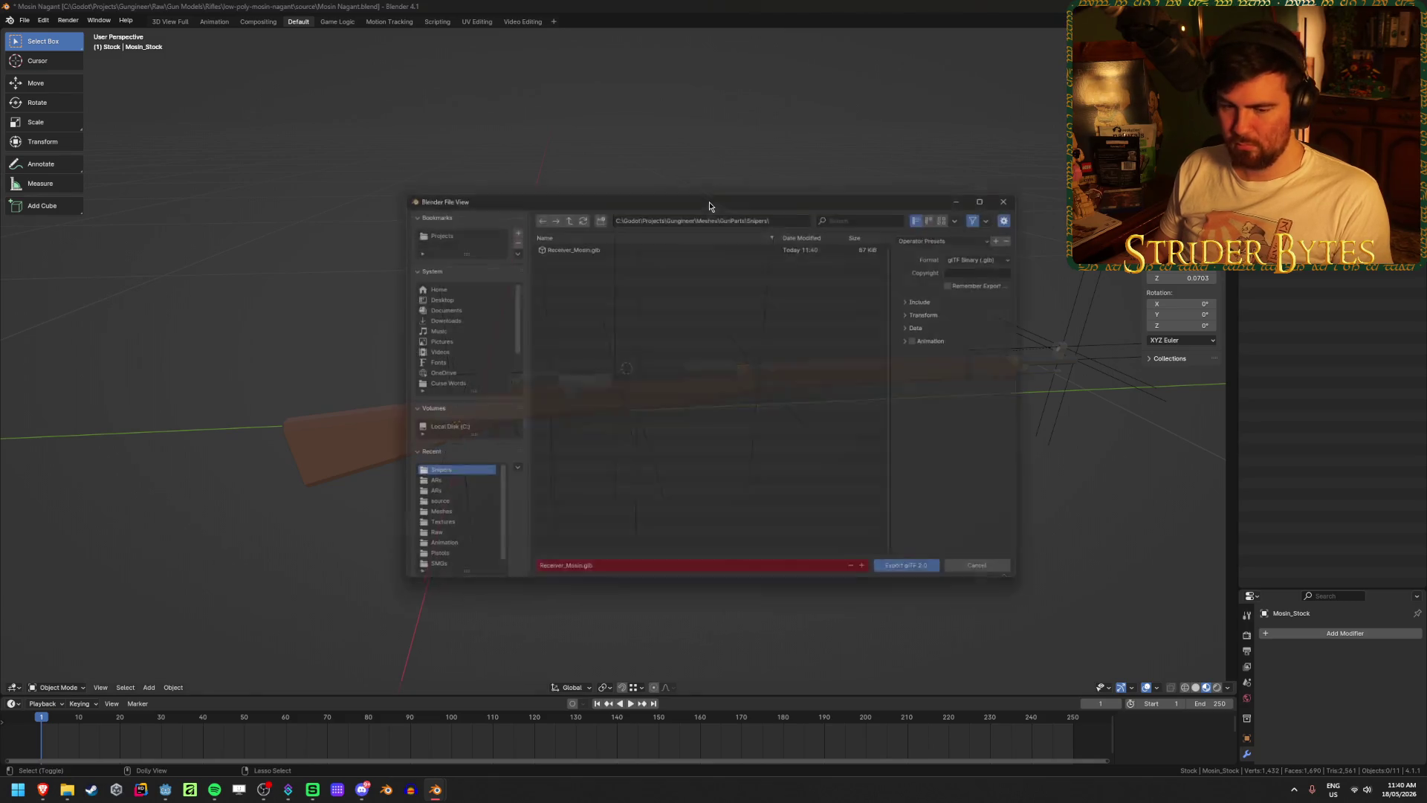
pyautogui.click(562, 578)
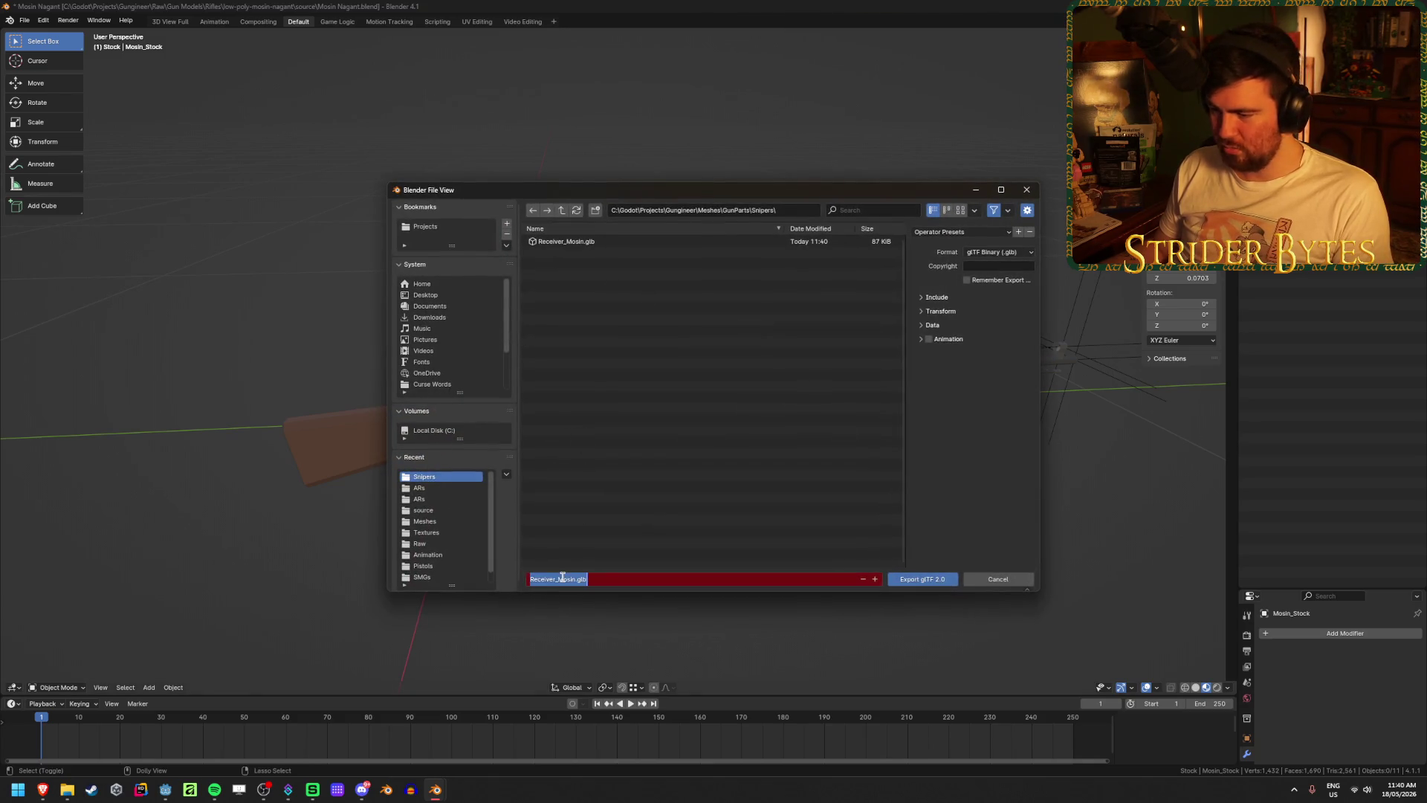
pyautogui.moveTo(556, 579); pyautogui.dragTo(446, 579)
pyautogui.write('Barrel')
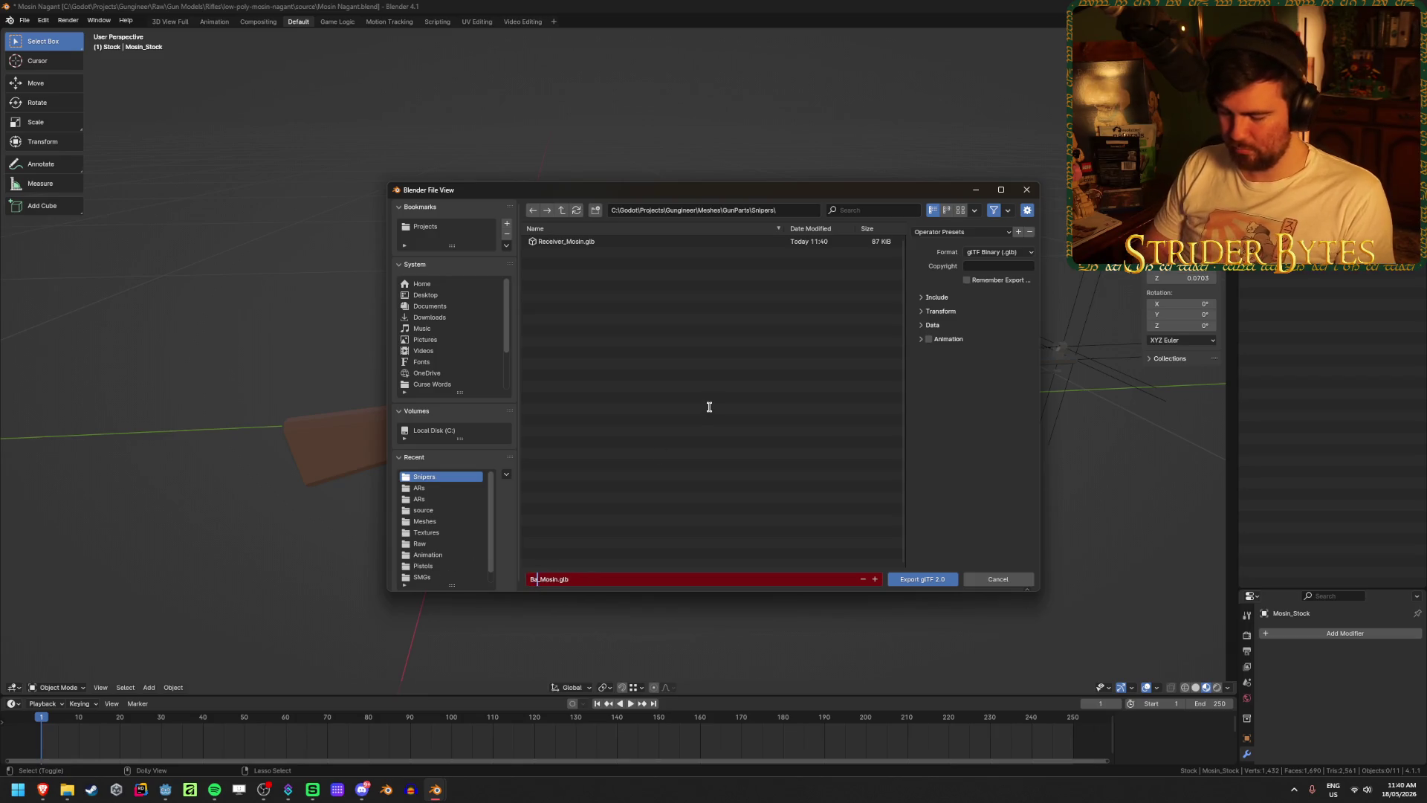
pyautogui.press('Return')
pyautogui.click(922, 578)
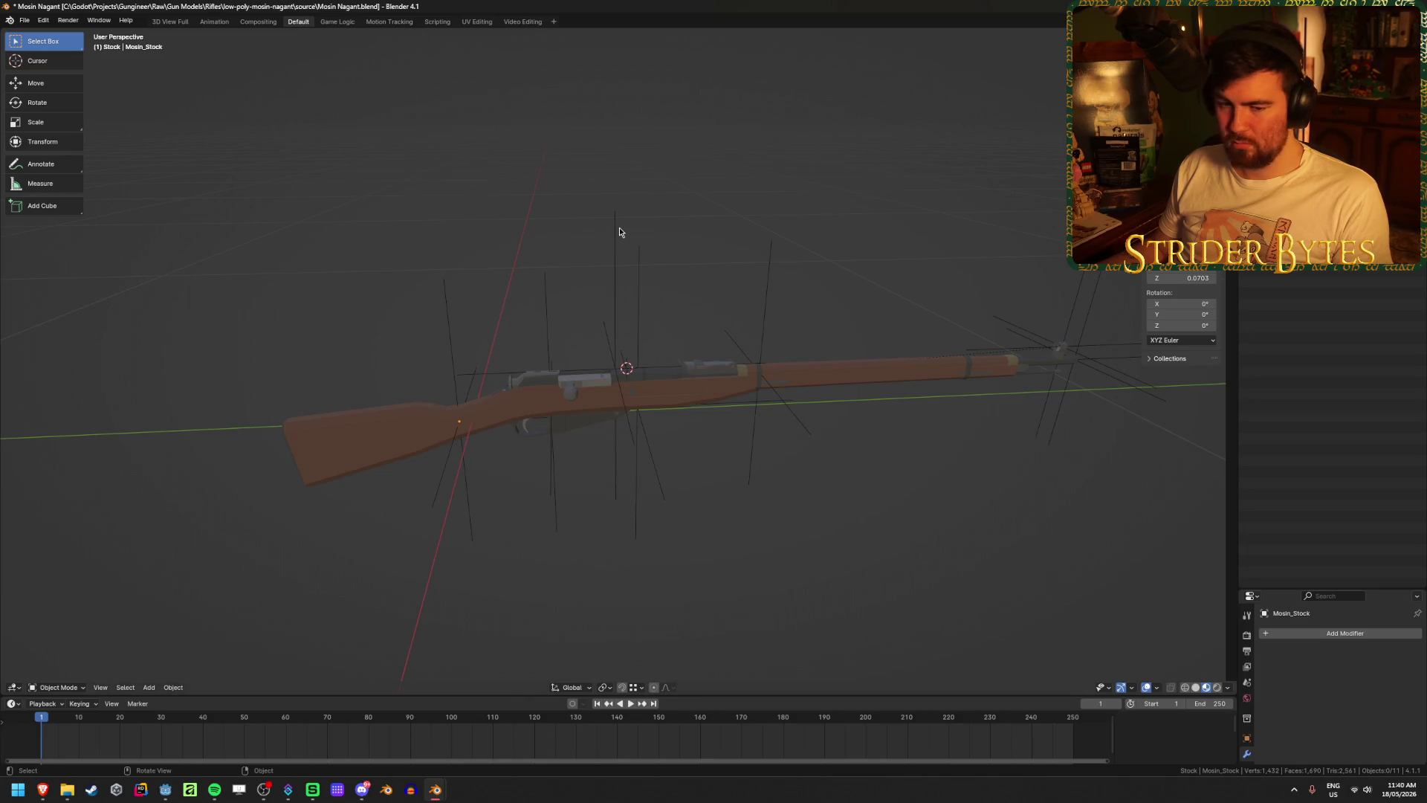
# - Export Magazine_Mosin.glb into the Snipers folder
pyautogui.hotkey('shift', 'r')
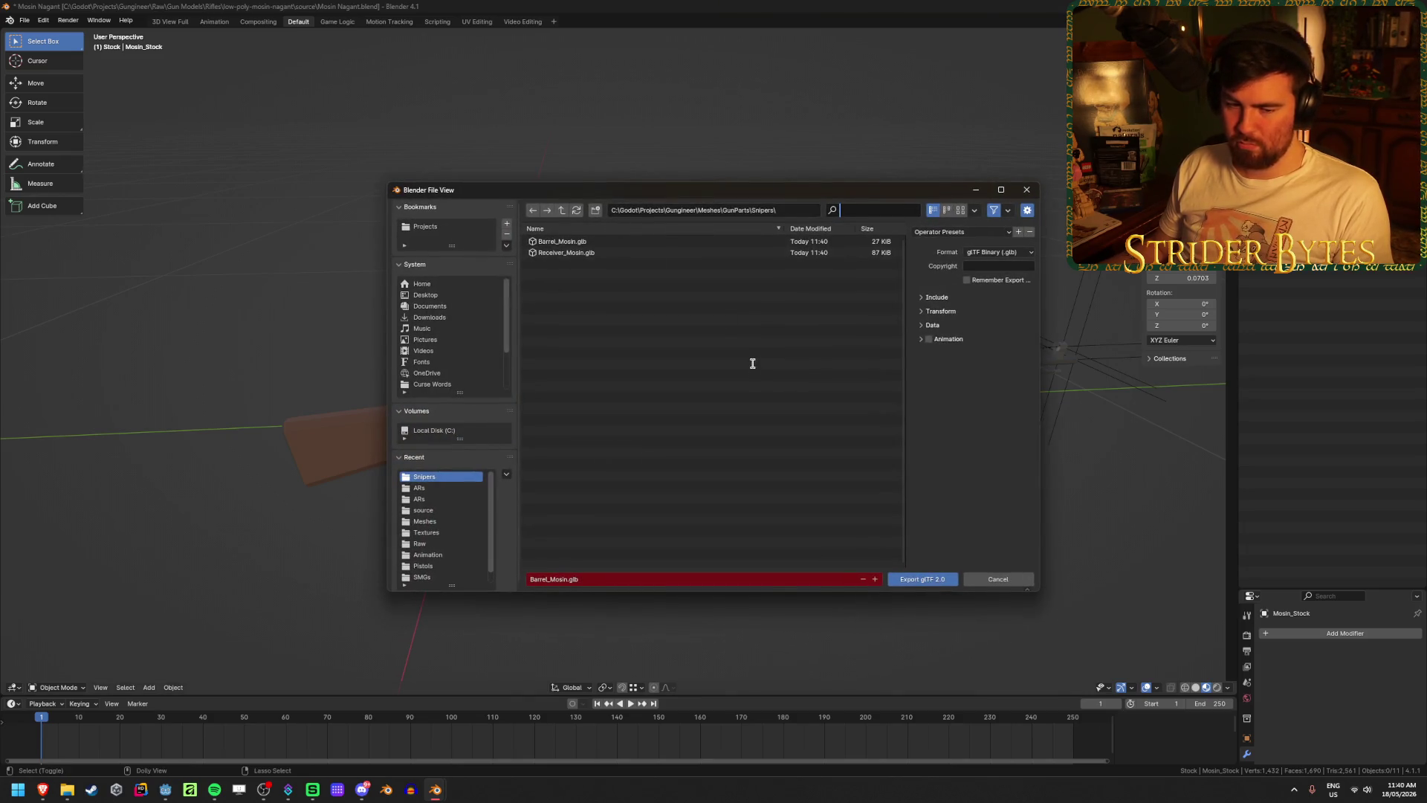
pyautogui.click(547, 579)
pyautogui.click(548, 579)
pyautogui.moveTo(548, 580); pyautogui.dragTo(529, 580)
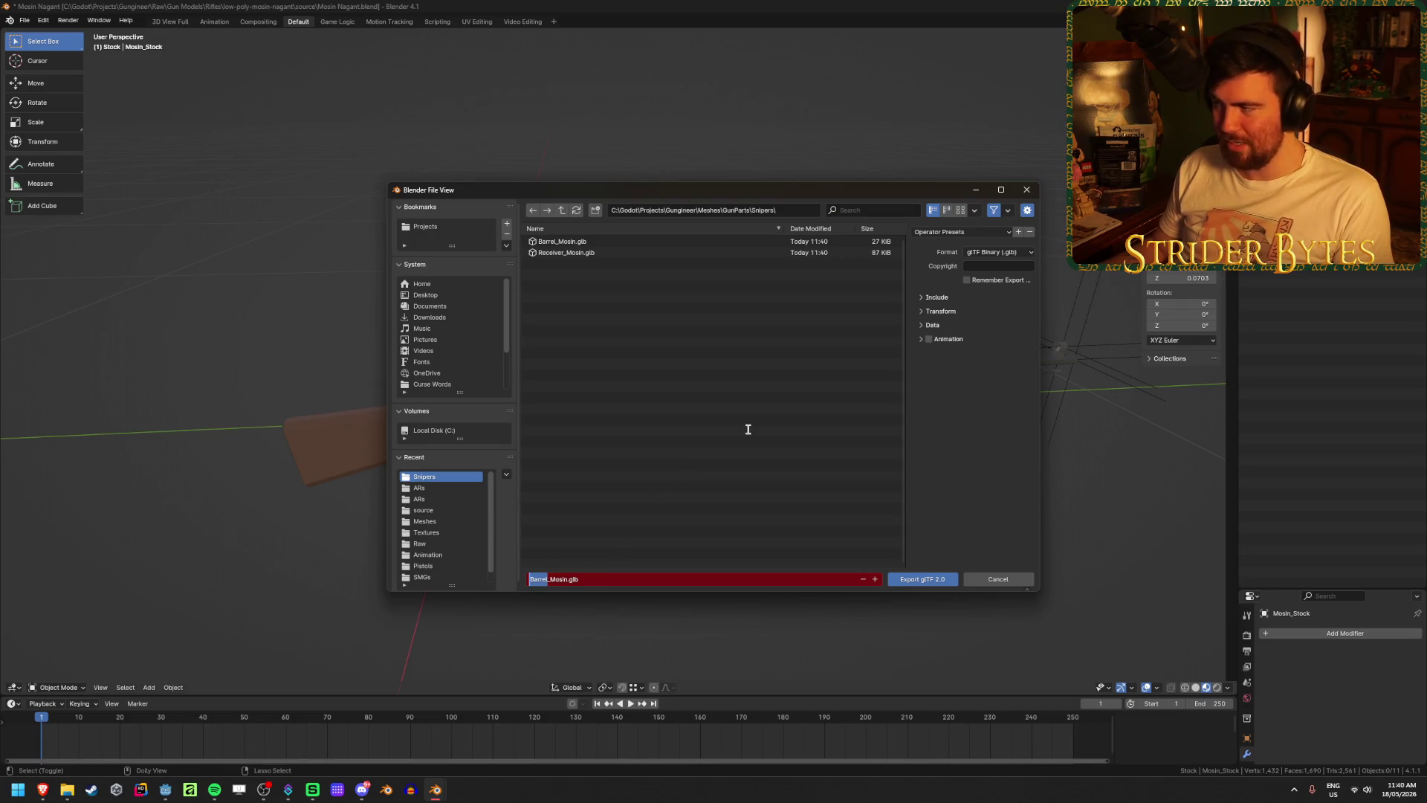
pyautogui.write('Magazine')
pyautogui.press('Return')
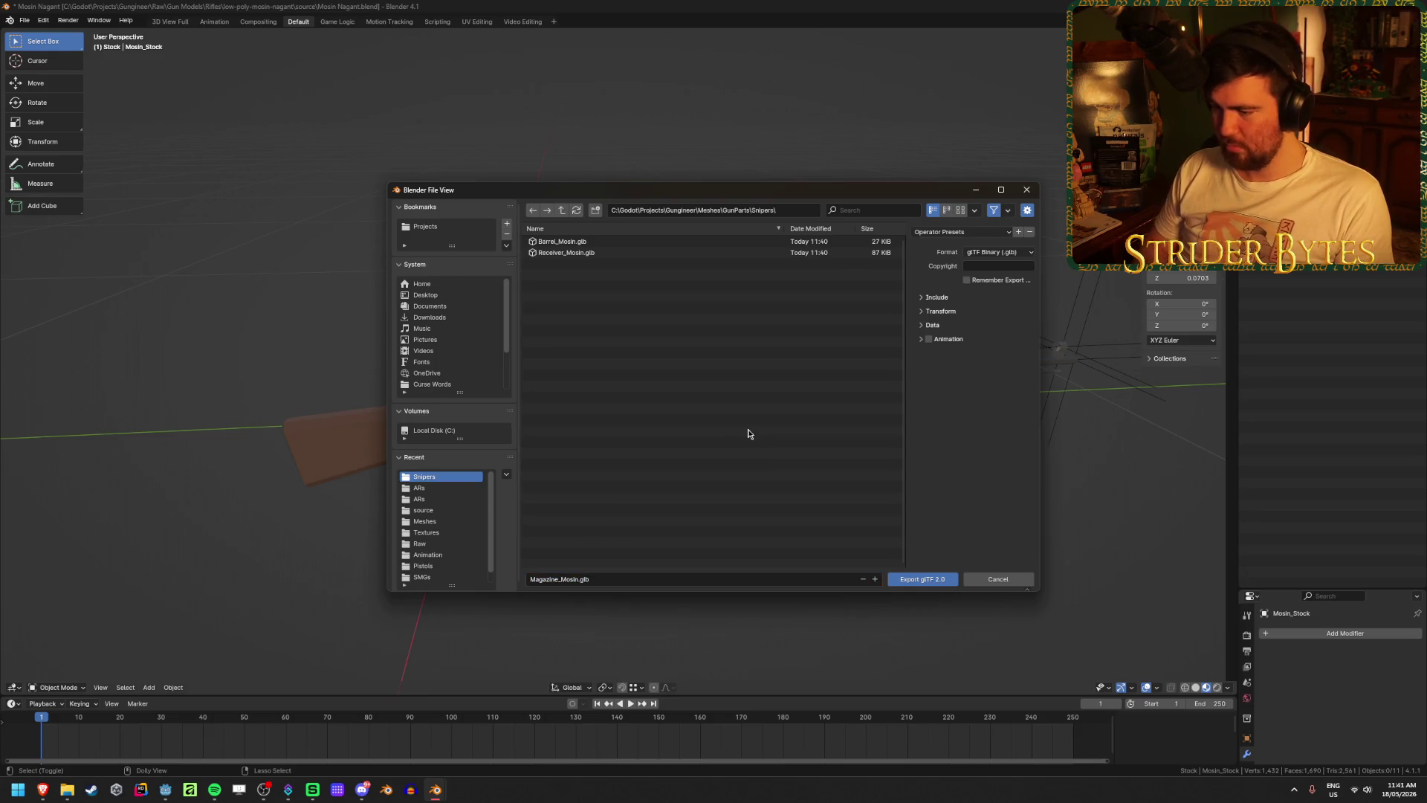
pyautogui.click(920, 579)
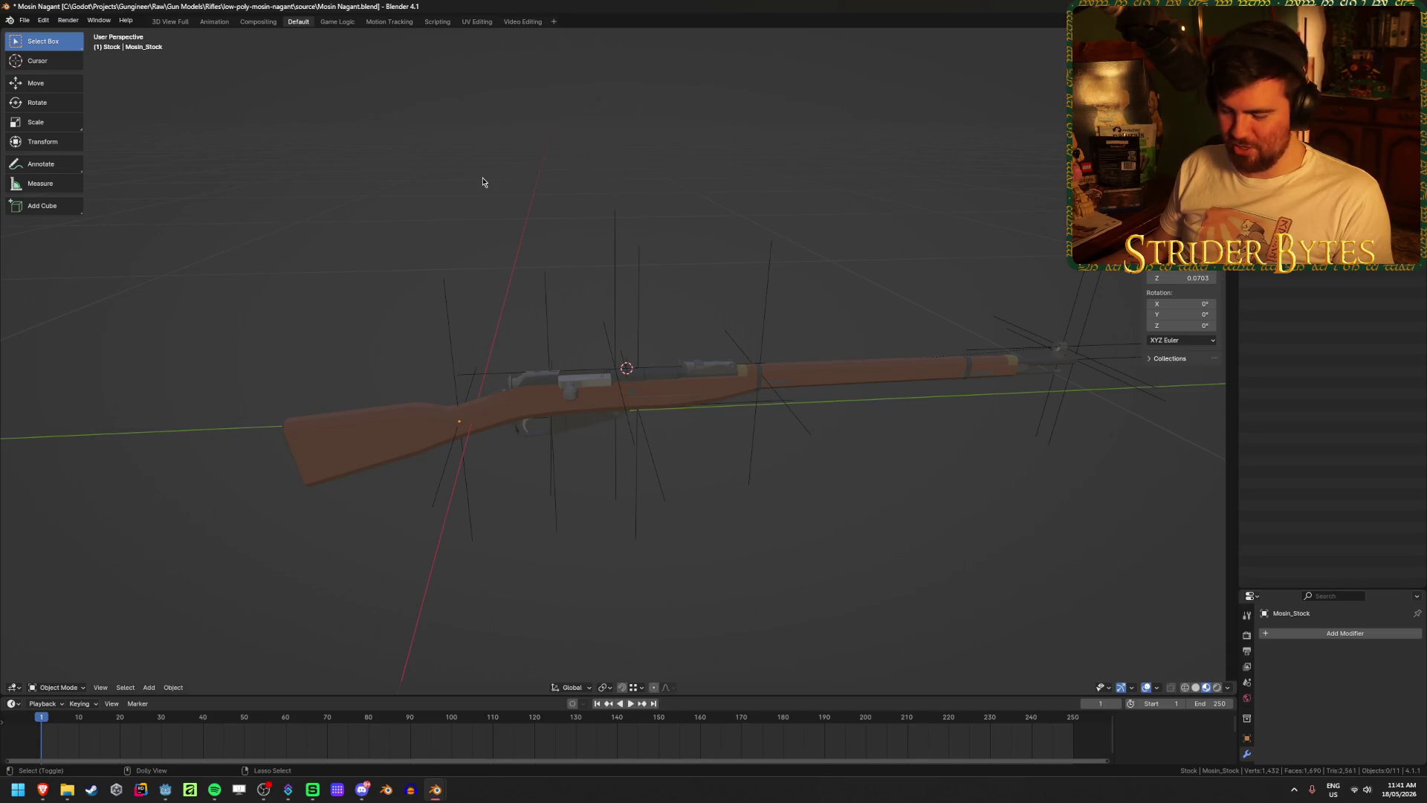
# - Export Stock_Mosin.glb and save the blend file
pyautogui.hotkey('shift', 'r')
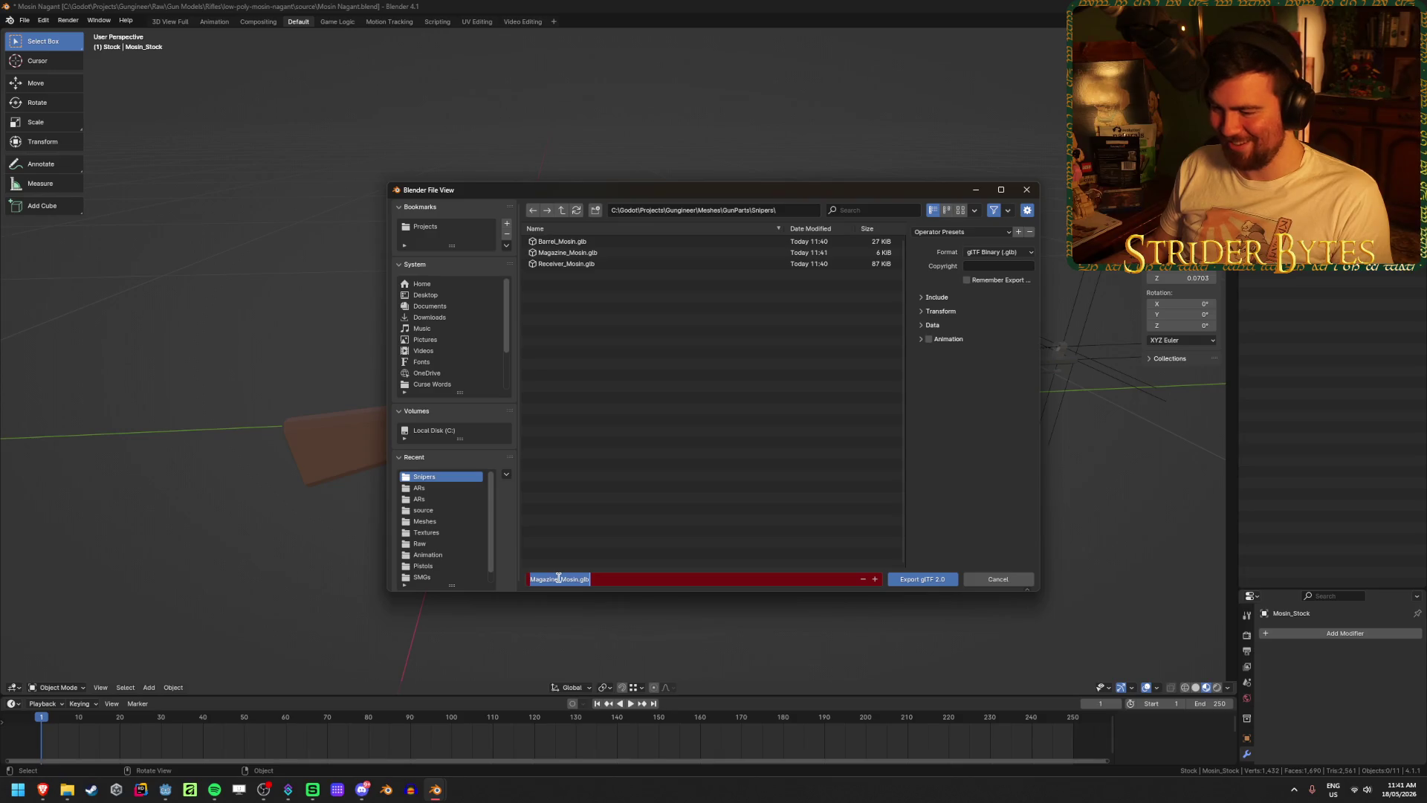
pyautogui.doubleClick(558, 579)
pyautogui.write('Stock')
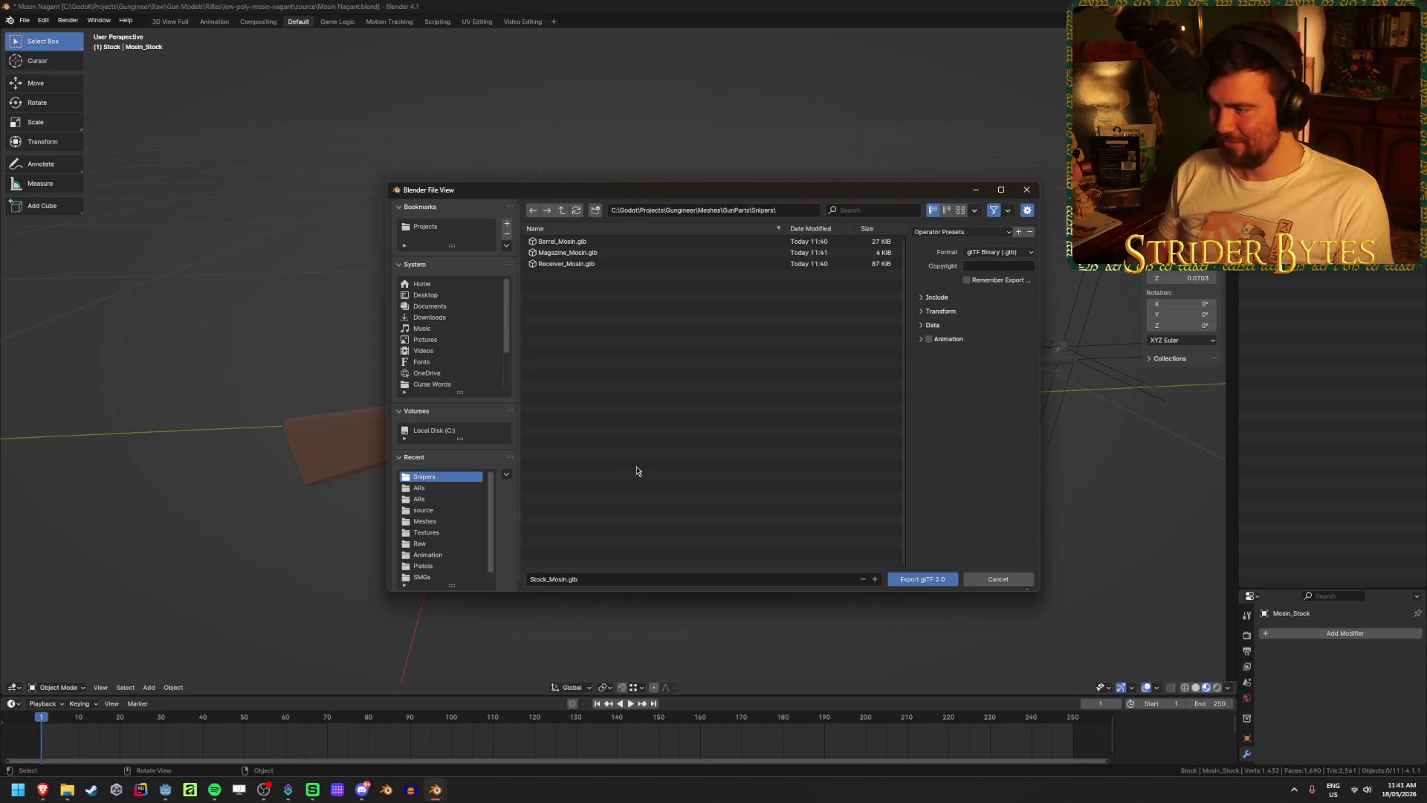
pyautogui.click(929, 578)
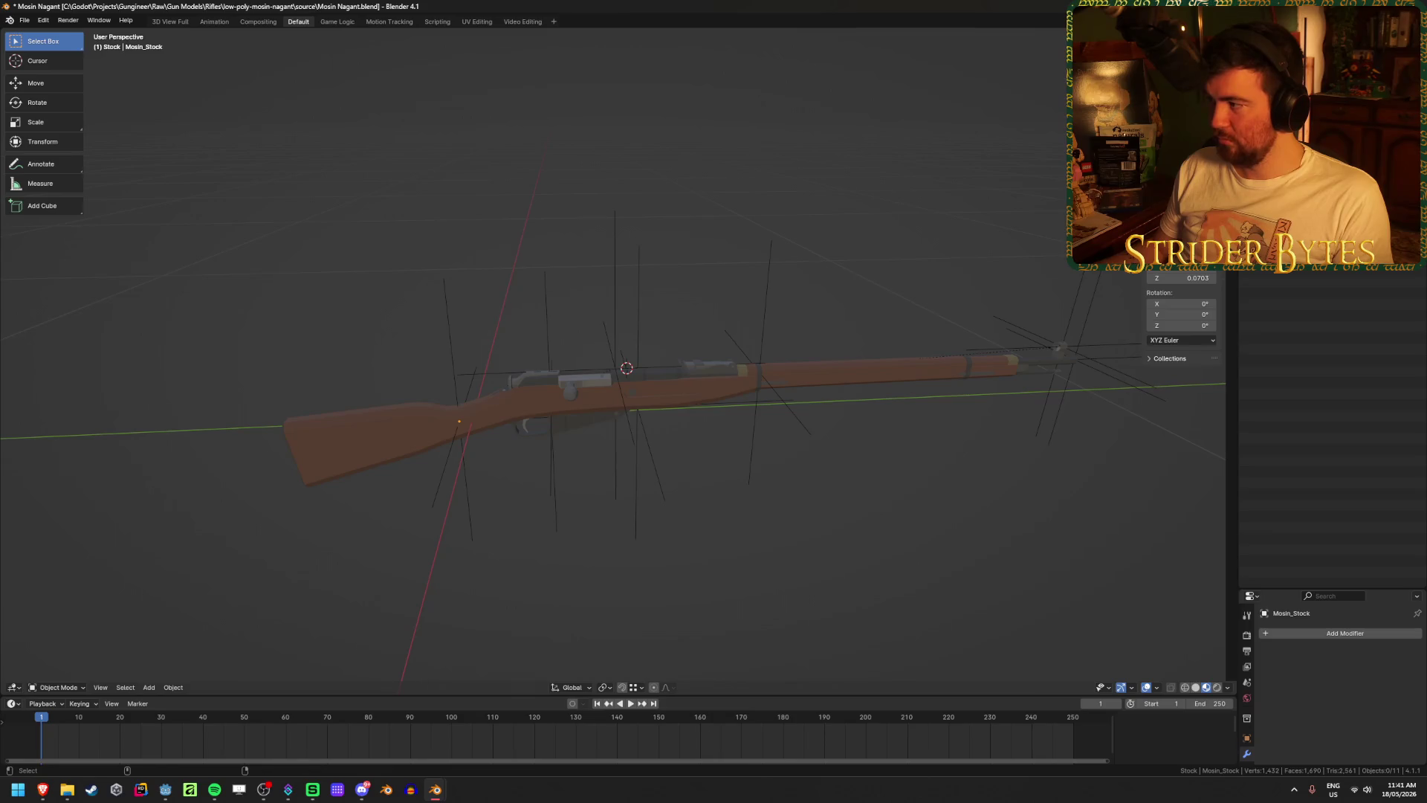
pyautogui.hotkey('ctrl', 's')
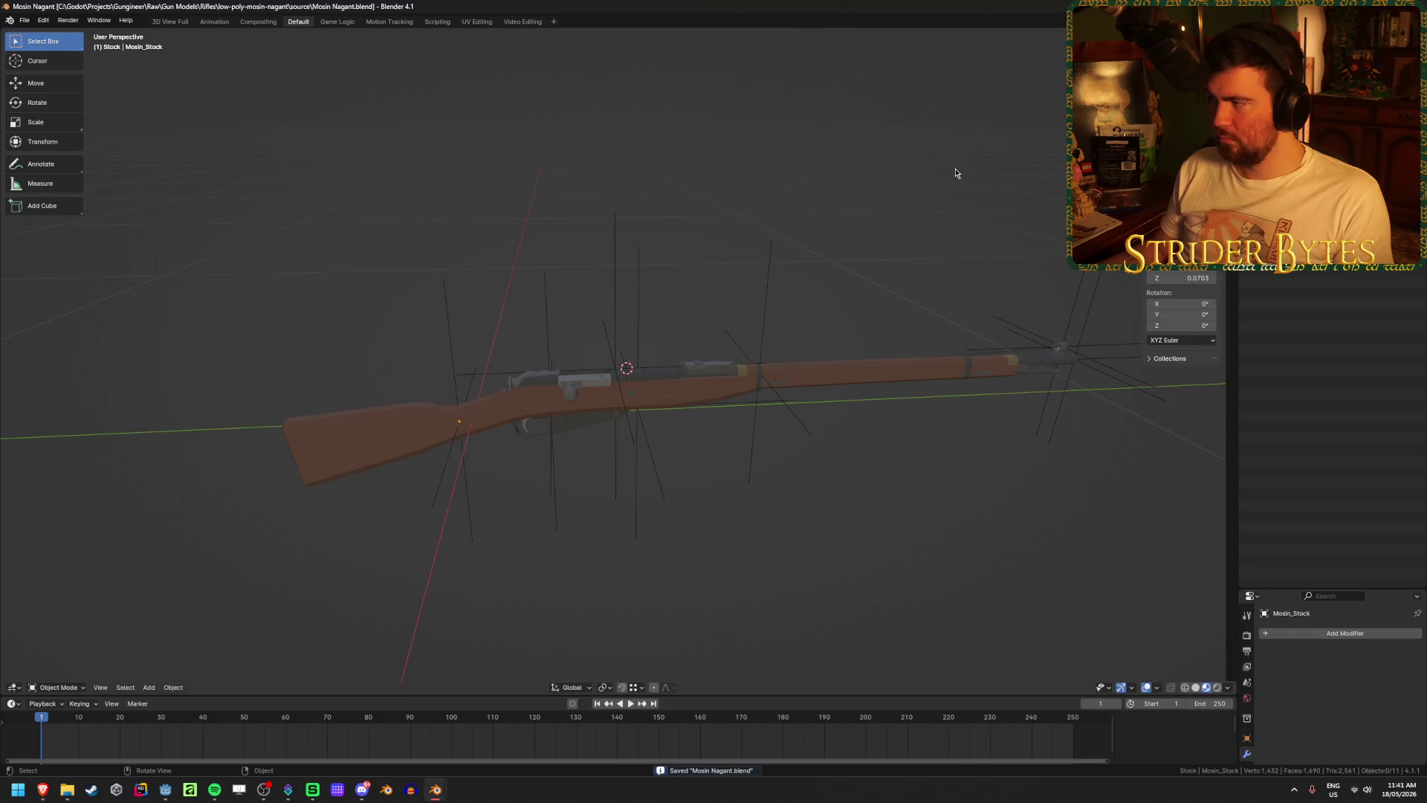
# - Switch to the GunStats spreadsheet window and move it into place
pyautogui.hotkey('alt', 'Tab')
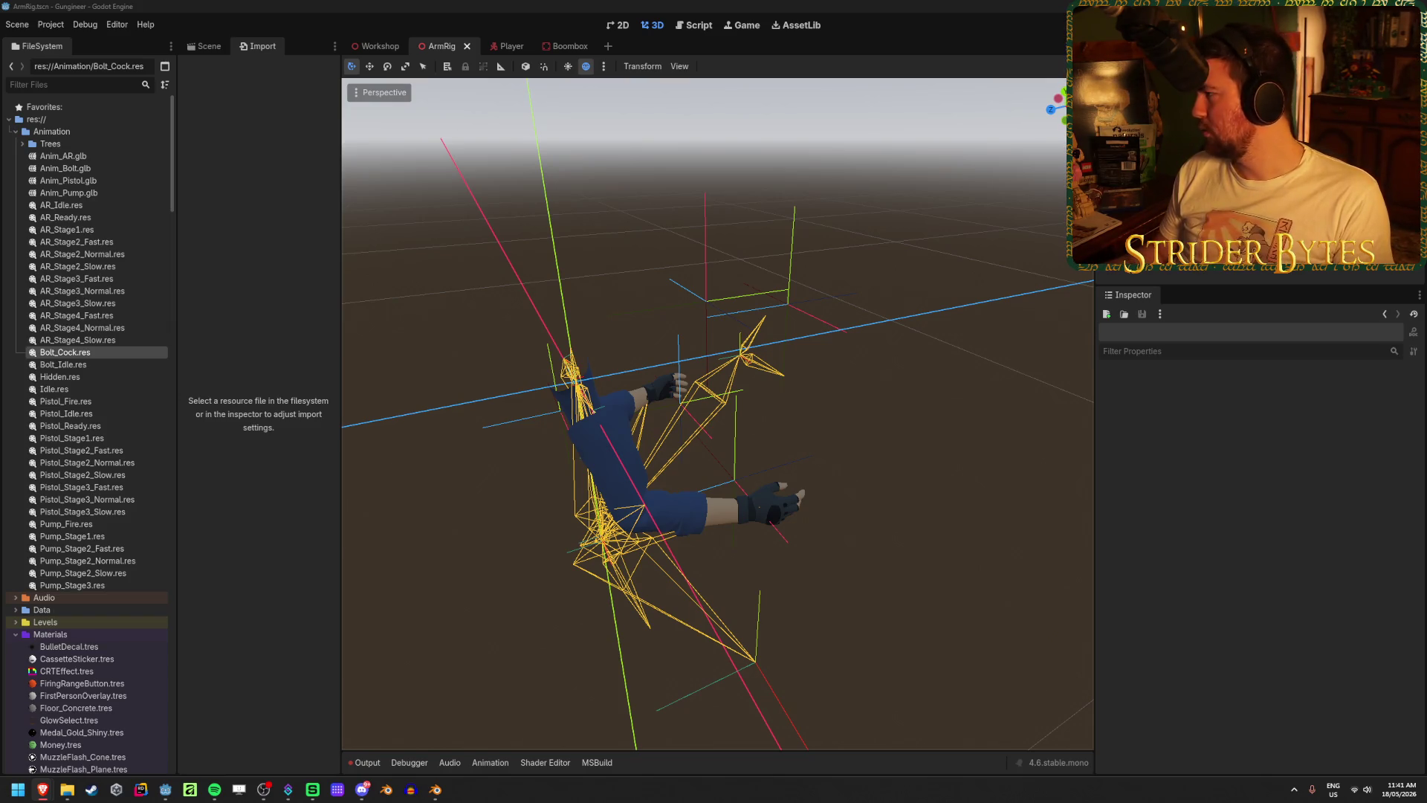
pyautogui.hotkey('alt', 'Tab')
pyautogui.hotkey('alt', 'Tab')
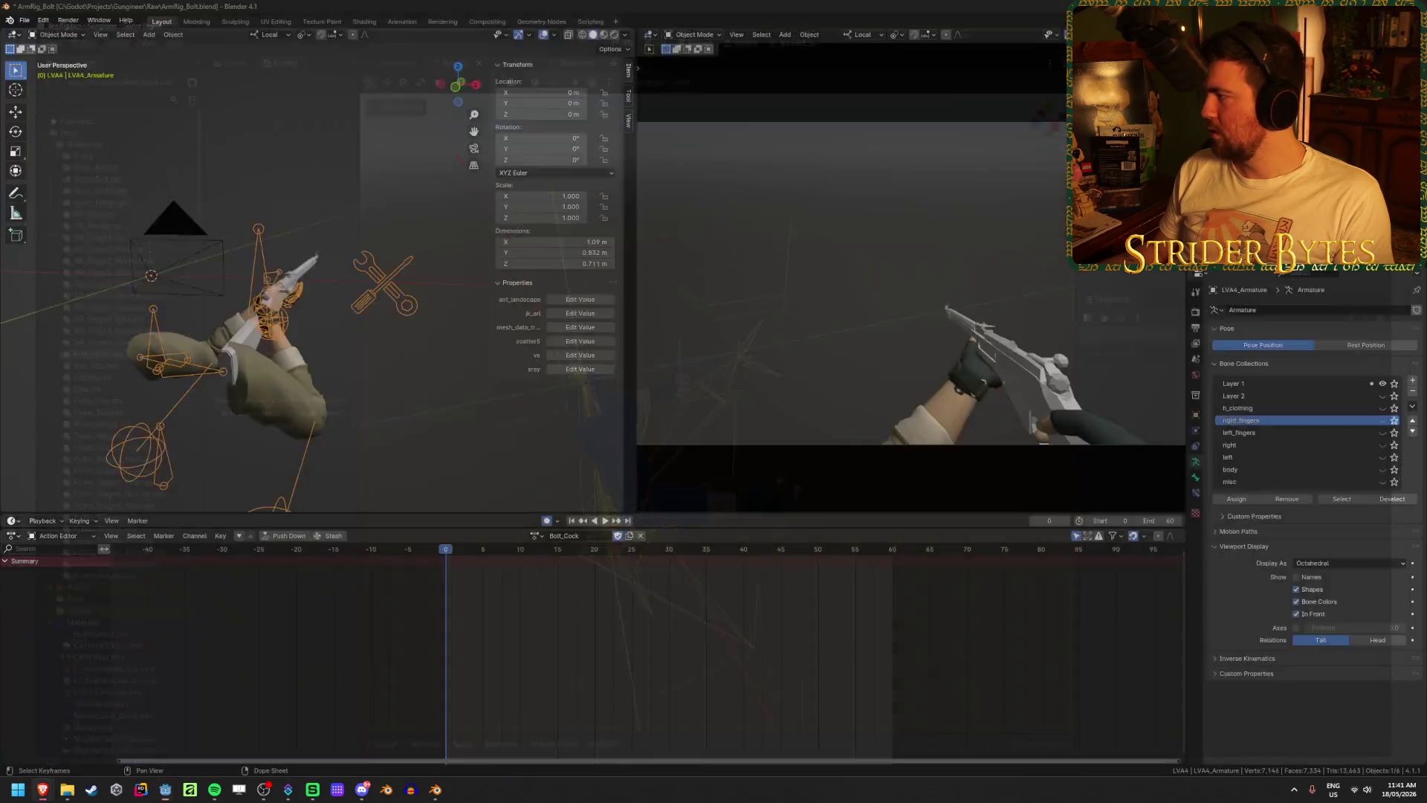
pyautogui.moveTo(1101, 482)
pyautogui.mouseDown()
pyautogui.moveTo(1030, 481)
pyautogui.moveTo(943, 189)
pyautogui.moveTo(683, 9)
pyautogui.mouseUp()
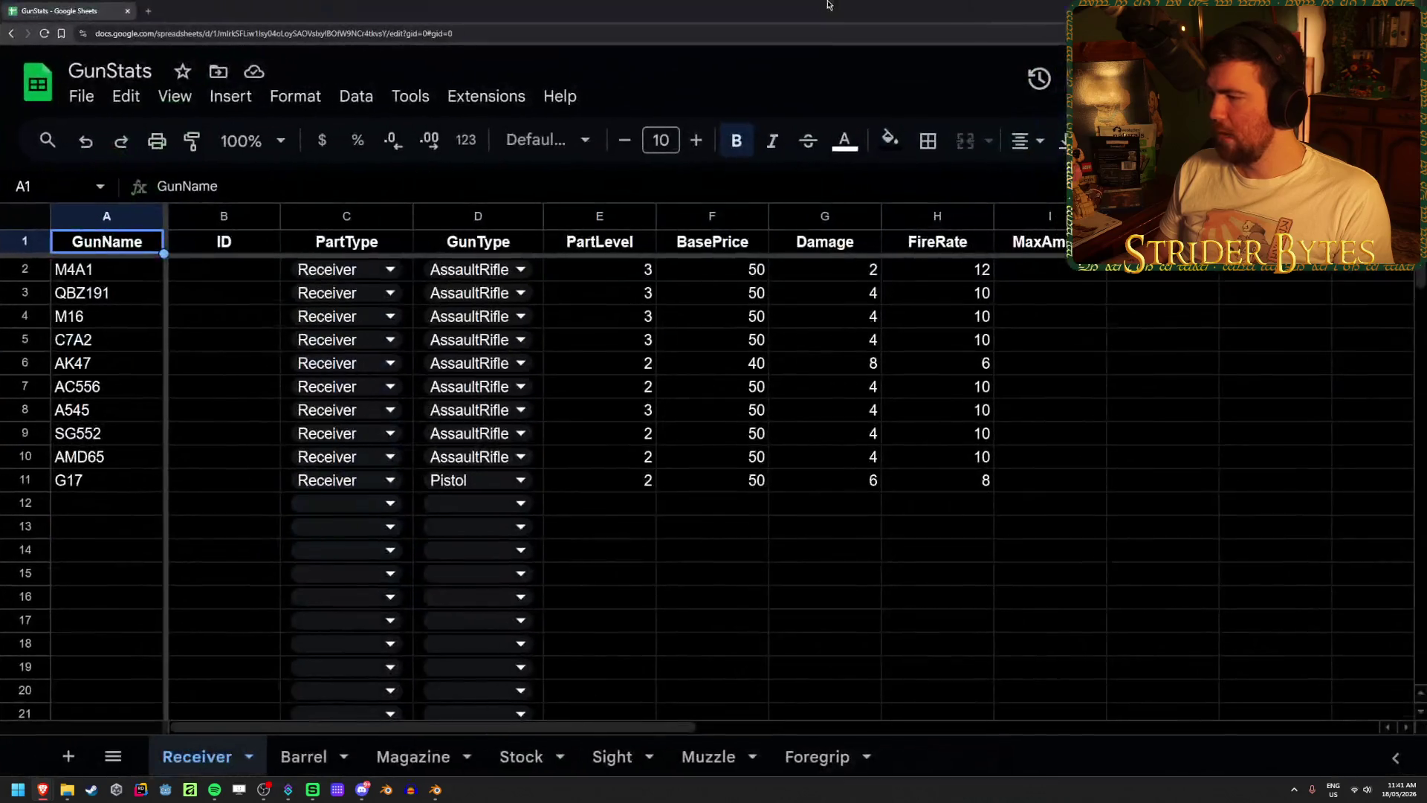
# - Add Mosin in A12 with PartType Receiver and GunType SniperRifle
pyautogui.click(105, 505)
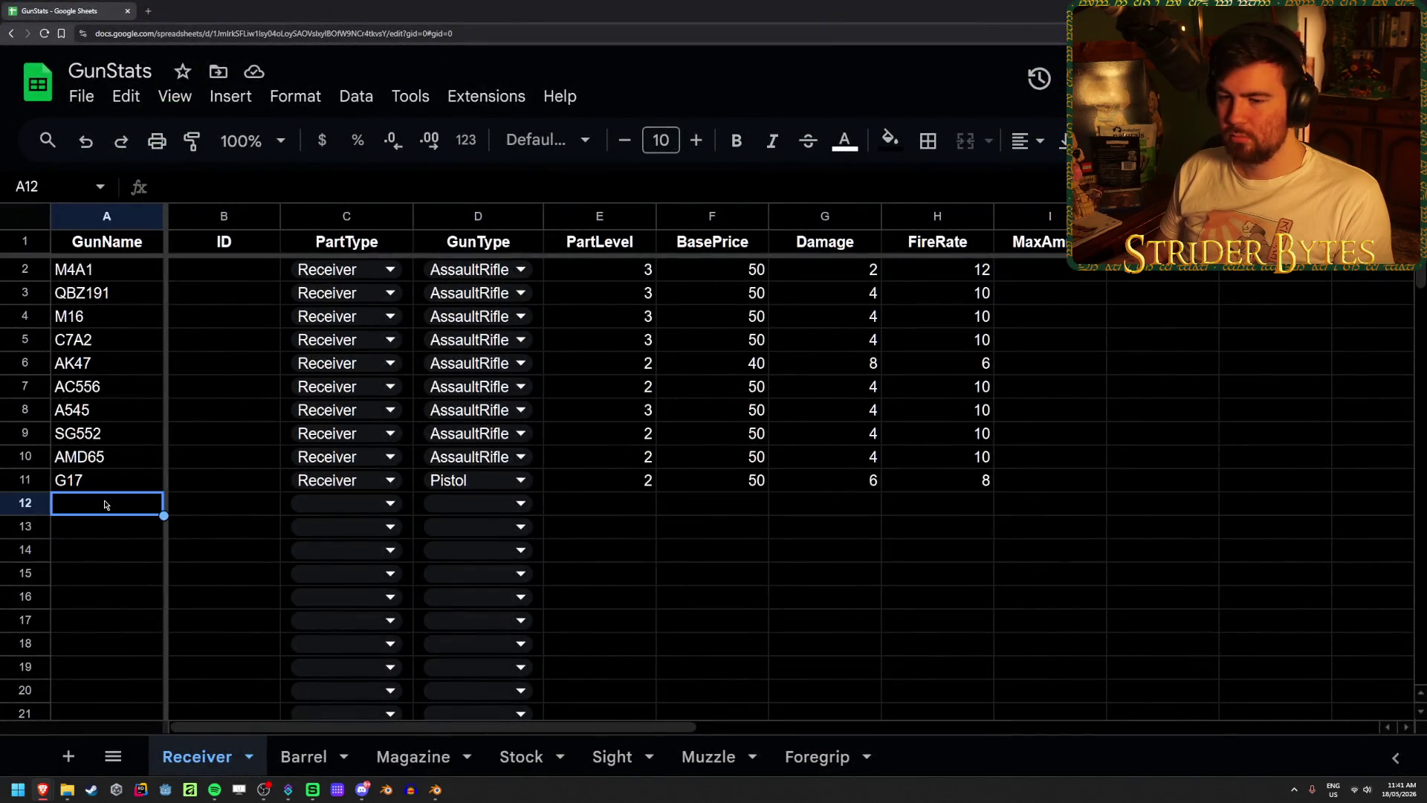
pyautogui.write('Mosinb')
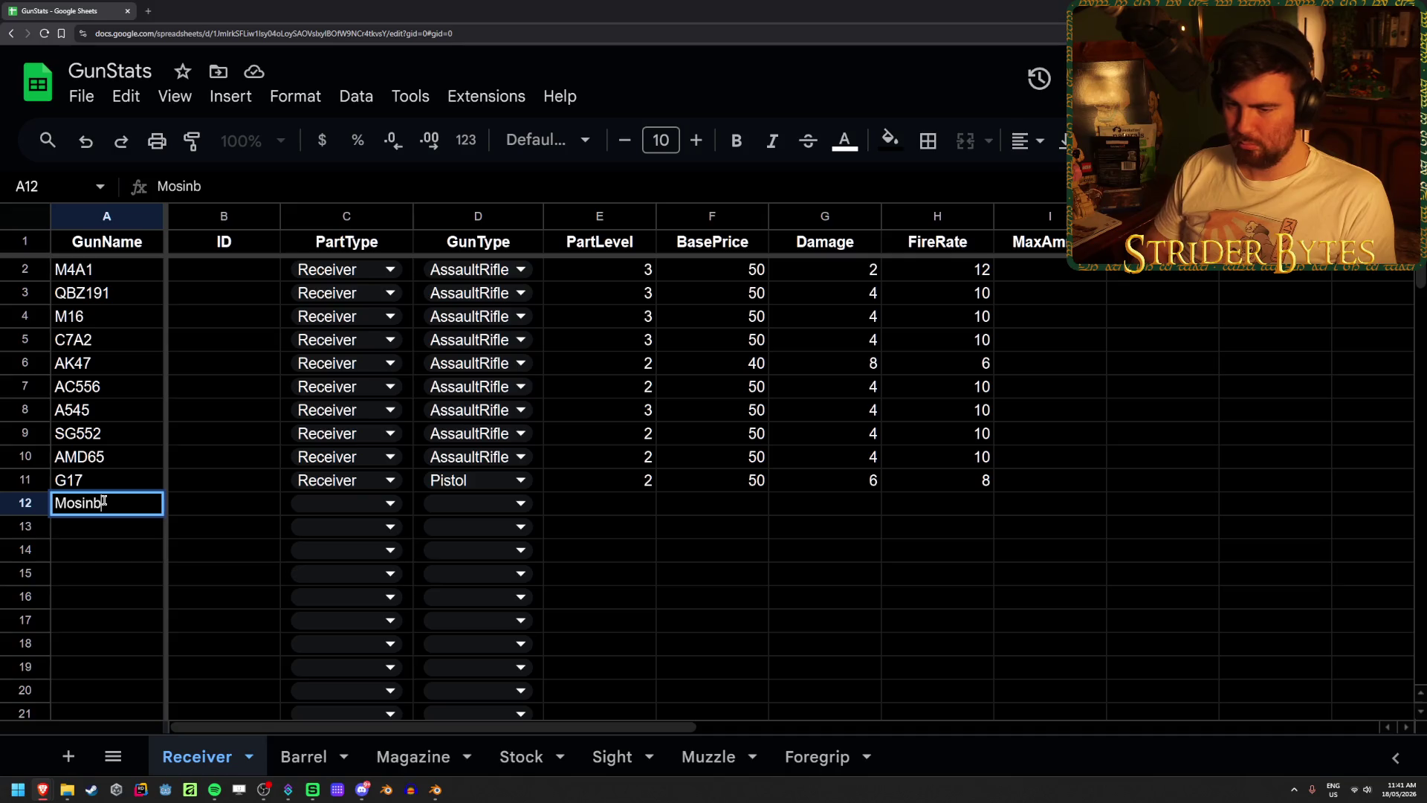
pyautogui.press('Tab')
pyautogui.press('Tab')
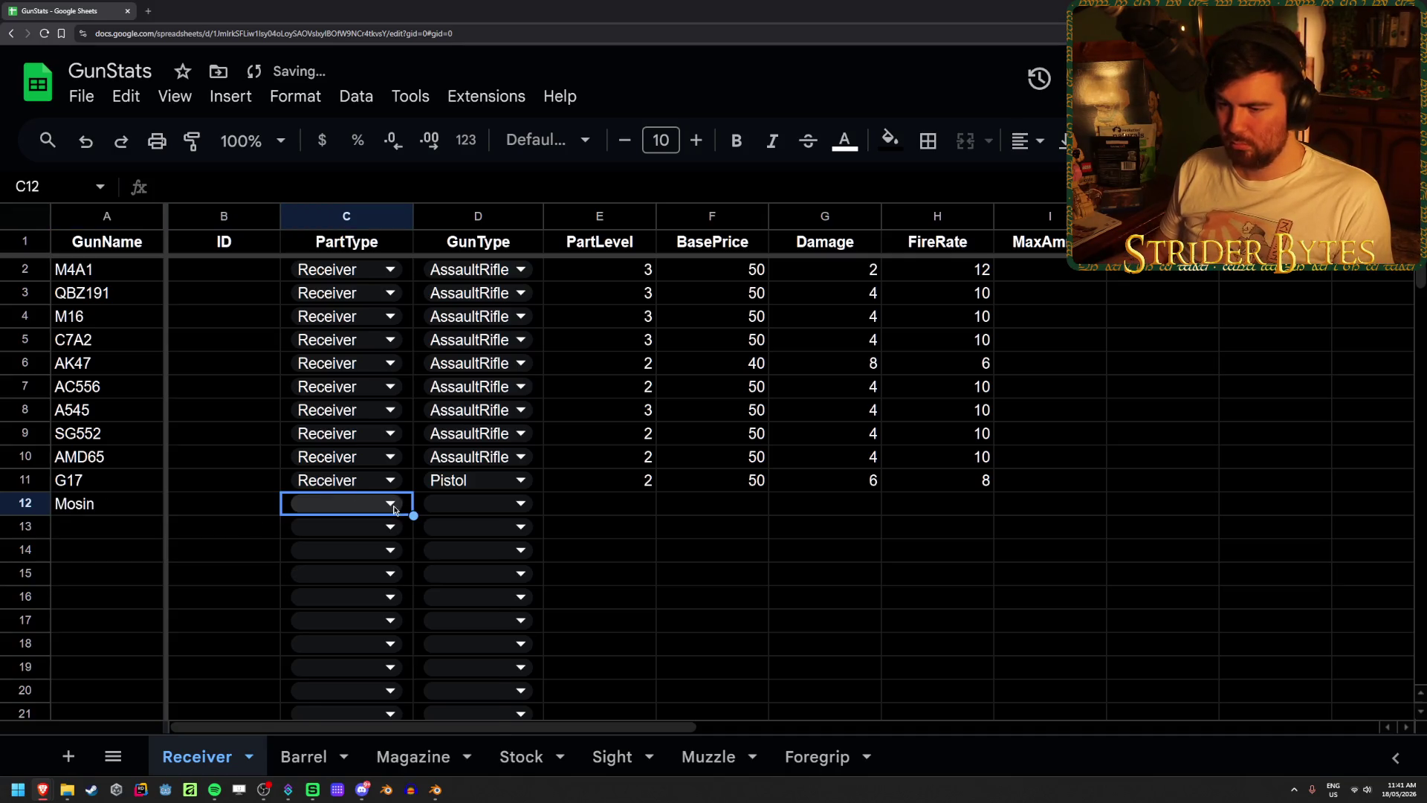
pyautogui.click(389, 505)
pyautogui.click(363, 536)
pyautogui.click(501, 503)
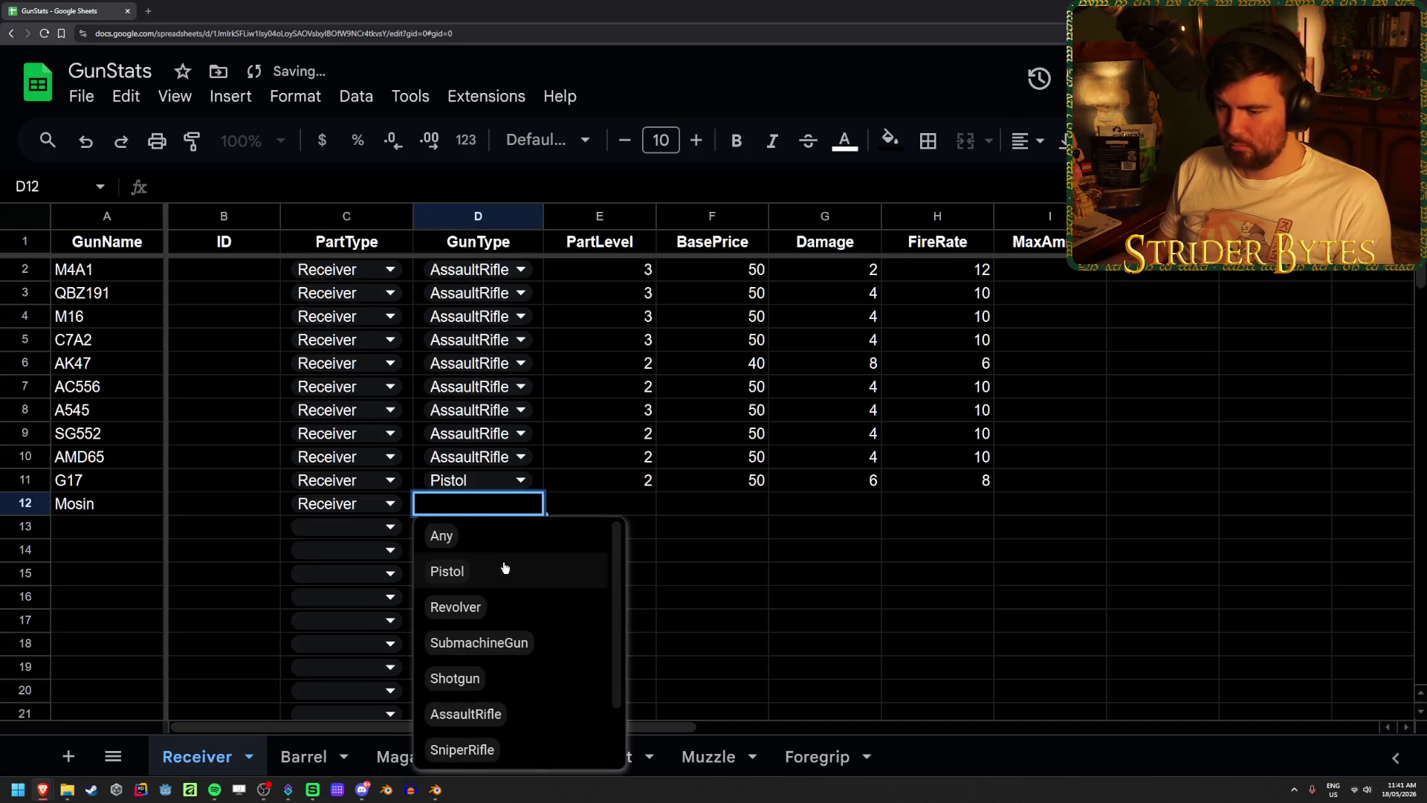
pyautogui.scroll(-2, 504, 568)
pyautogui.click(464, 674)
pyautogui.click(752, 527)
# - Enter part level 2 and base price 50 for the Mosin
pyautogui.click(632, 509)
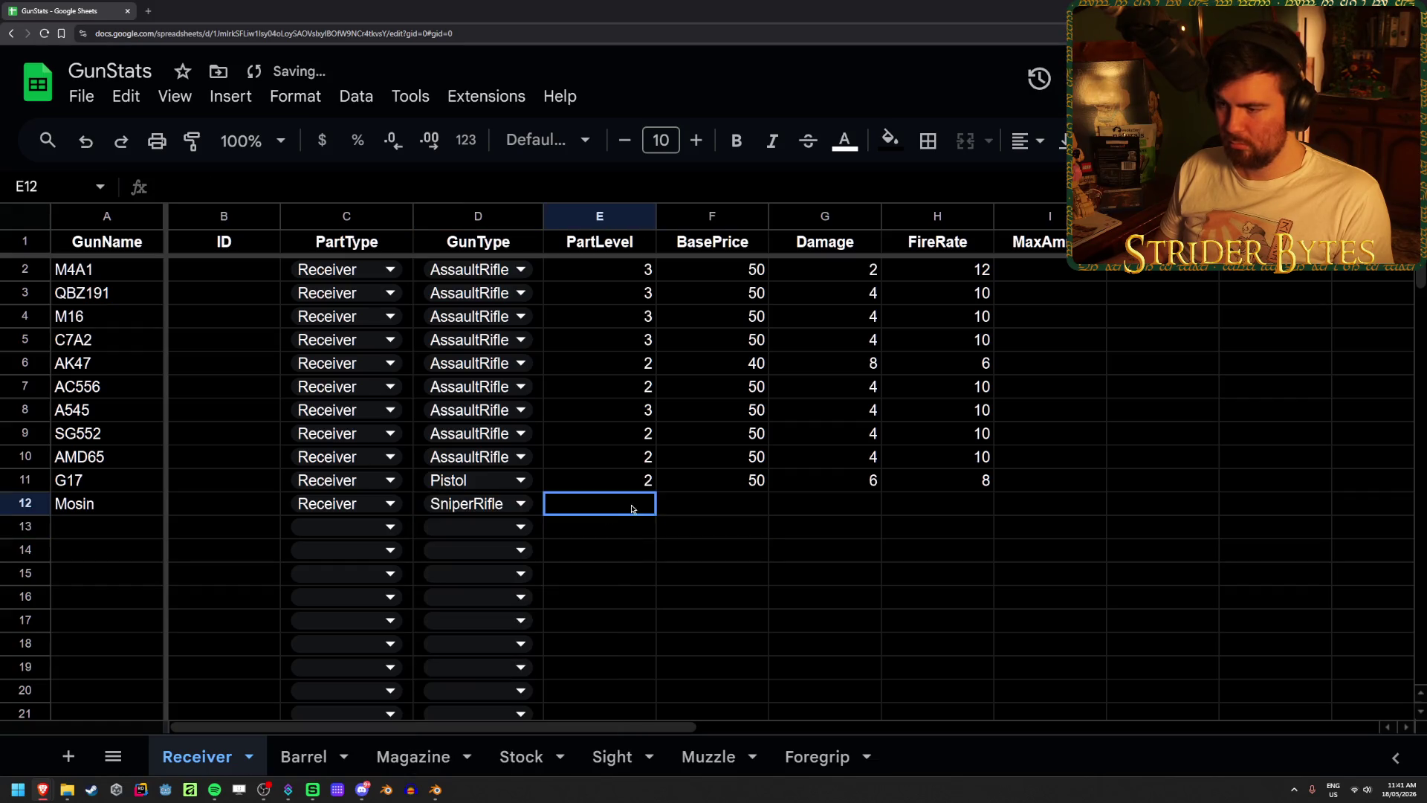
pyautogui.write('2')
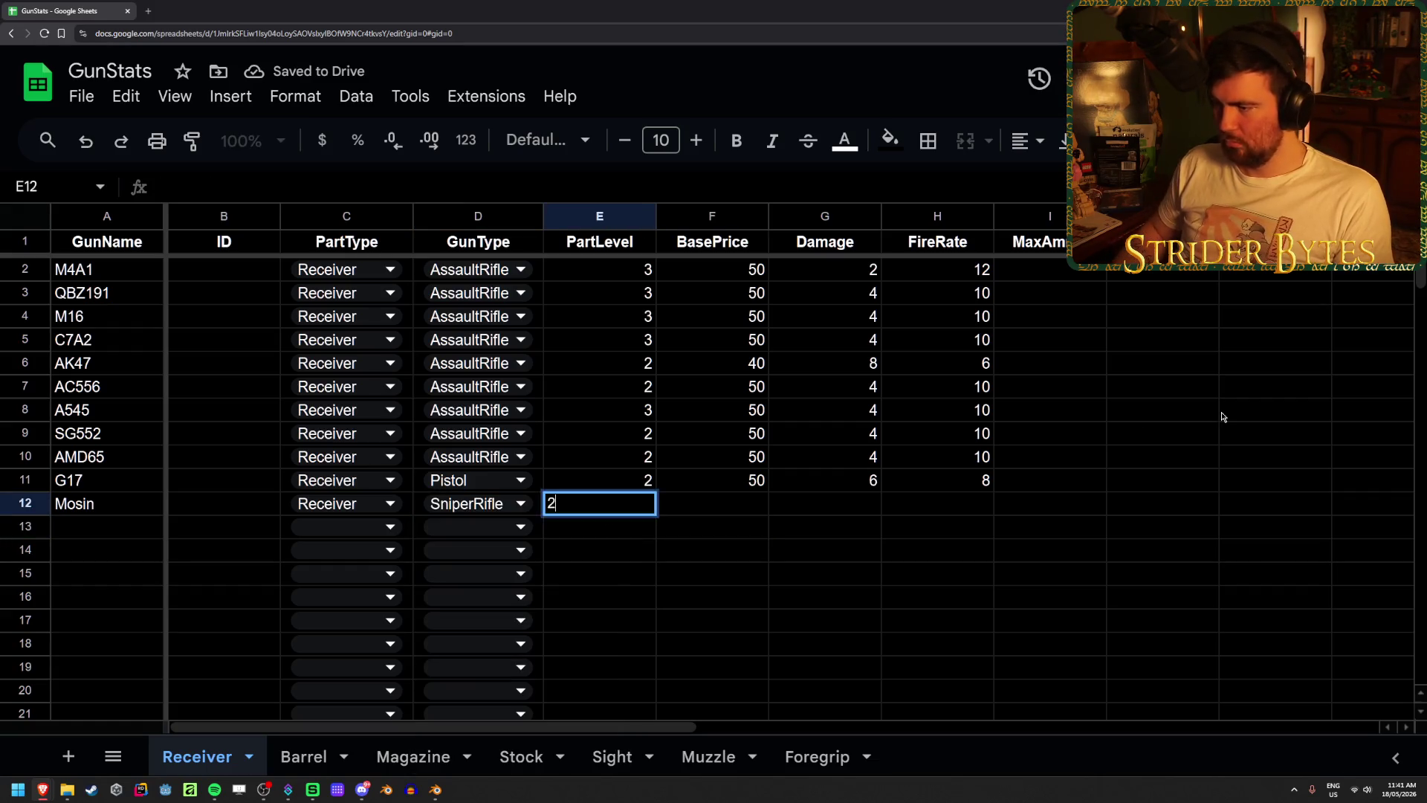
pyautogui.press('Tab')
pyautogui.write('50')
pyautogui.press('Tab')
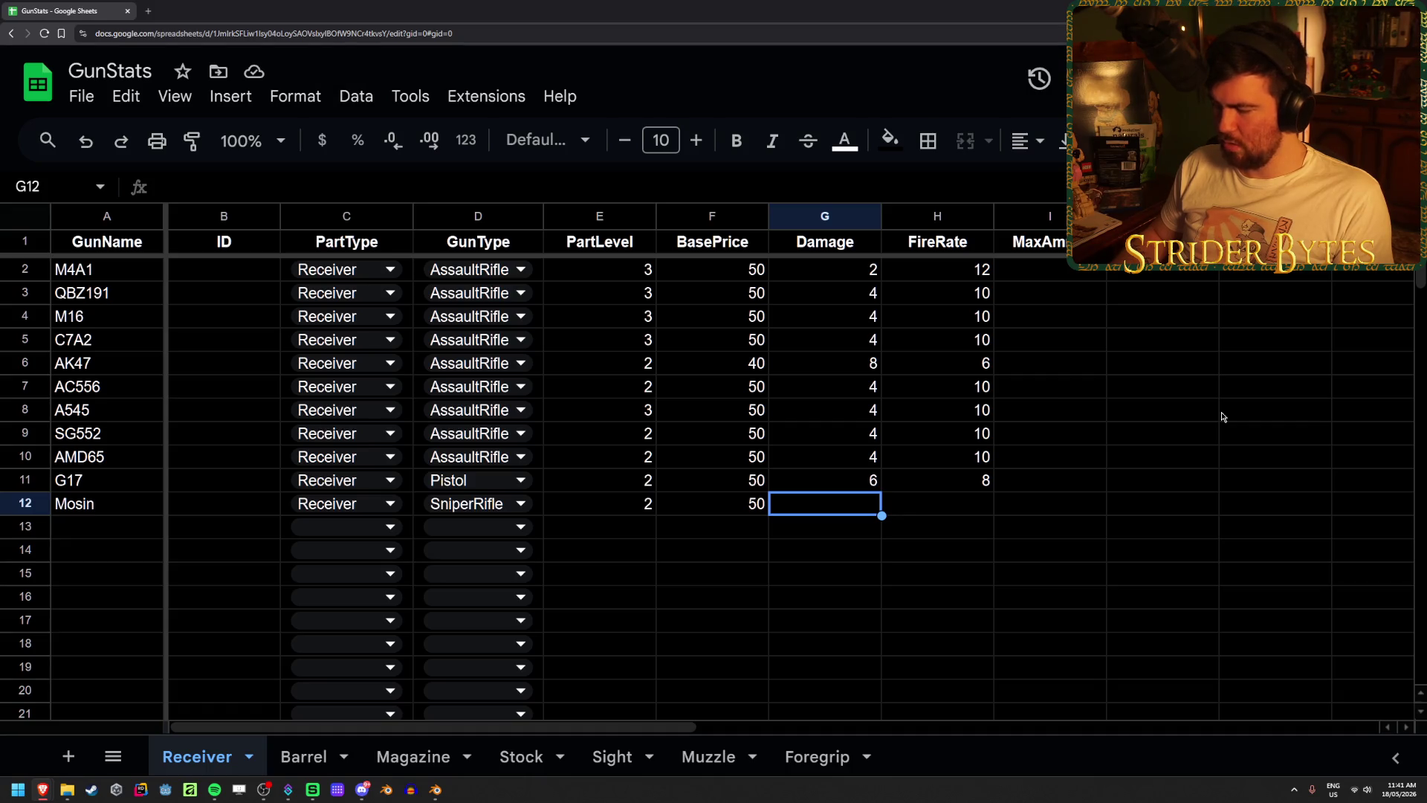
# - Set the Mosin's damage to 50 and fire rate to 2
pyautogui.write('20')
pyautogui.press('Tab')
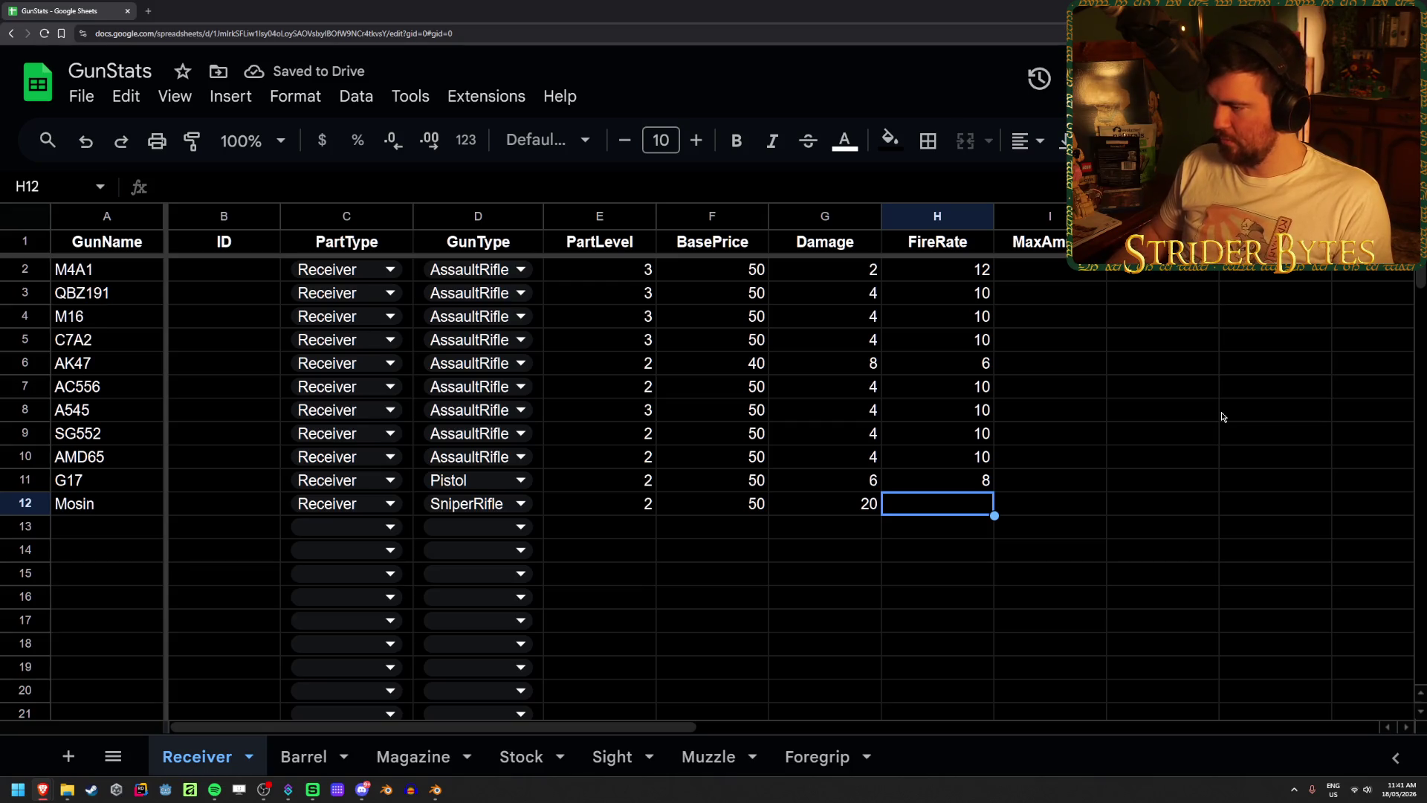
pyautogui.press('Left')
pyautogui.write('50')
pyautogui.press('Tab')
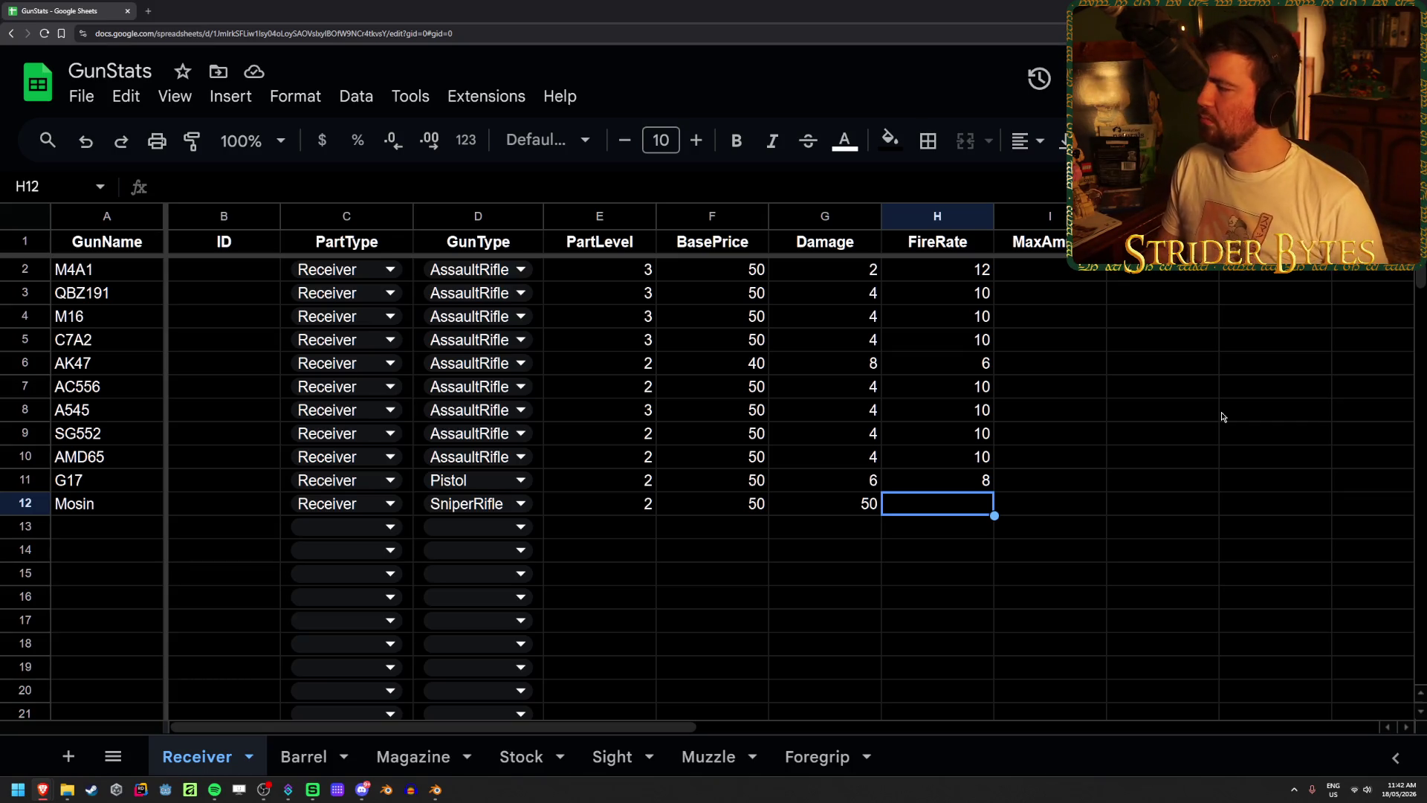
pyautogui.press('Right')
pyautogui.press('Left')
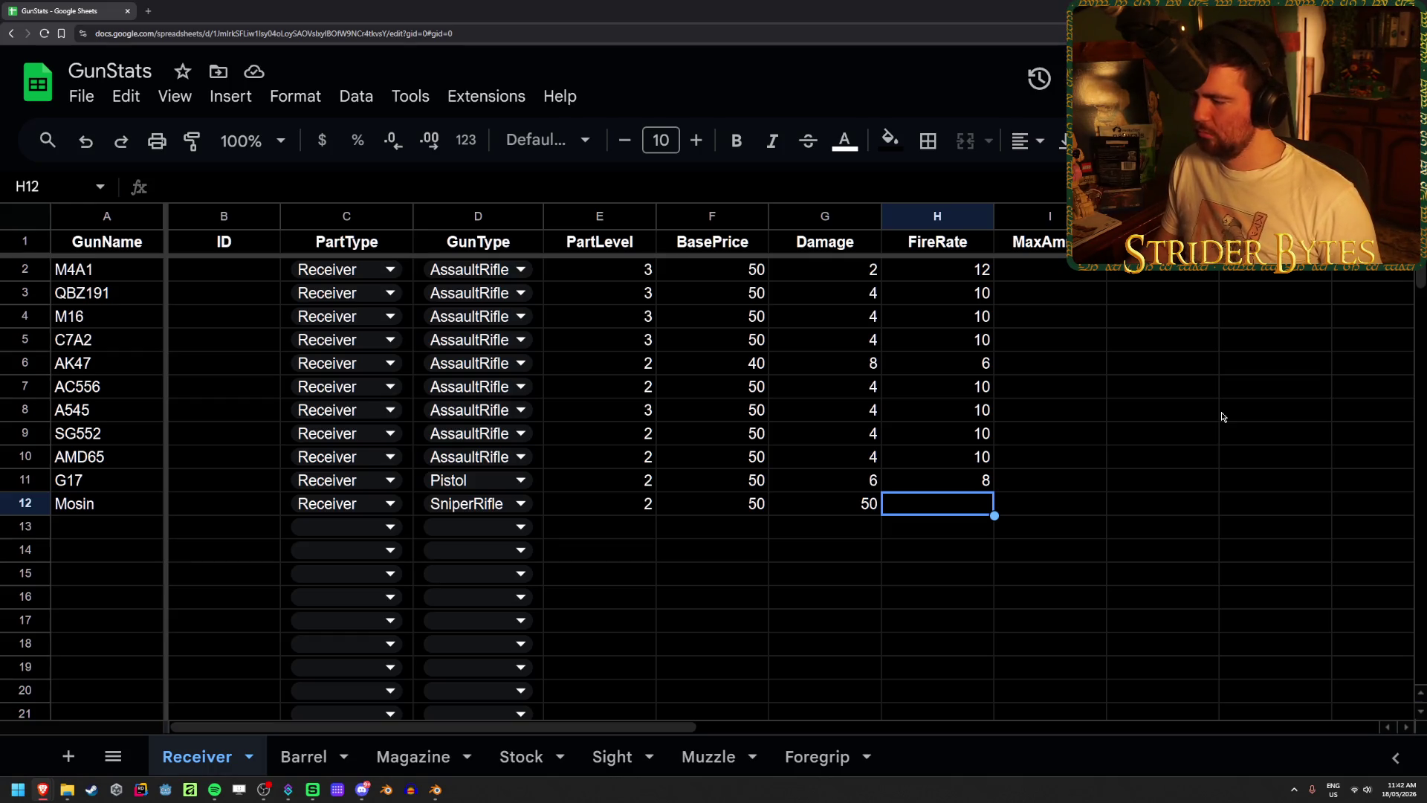
pyautogui.write('2')
pyautogui.press('Return')
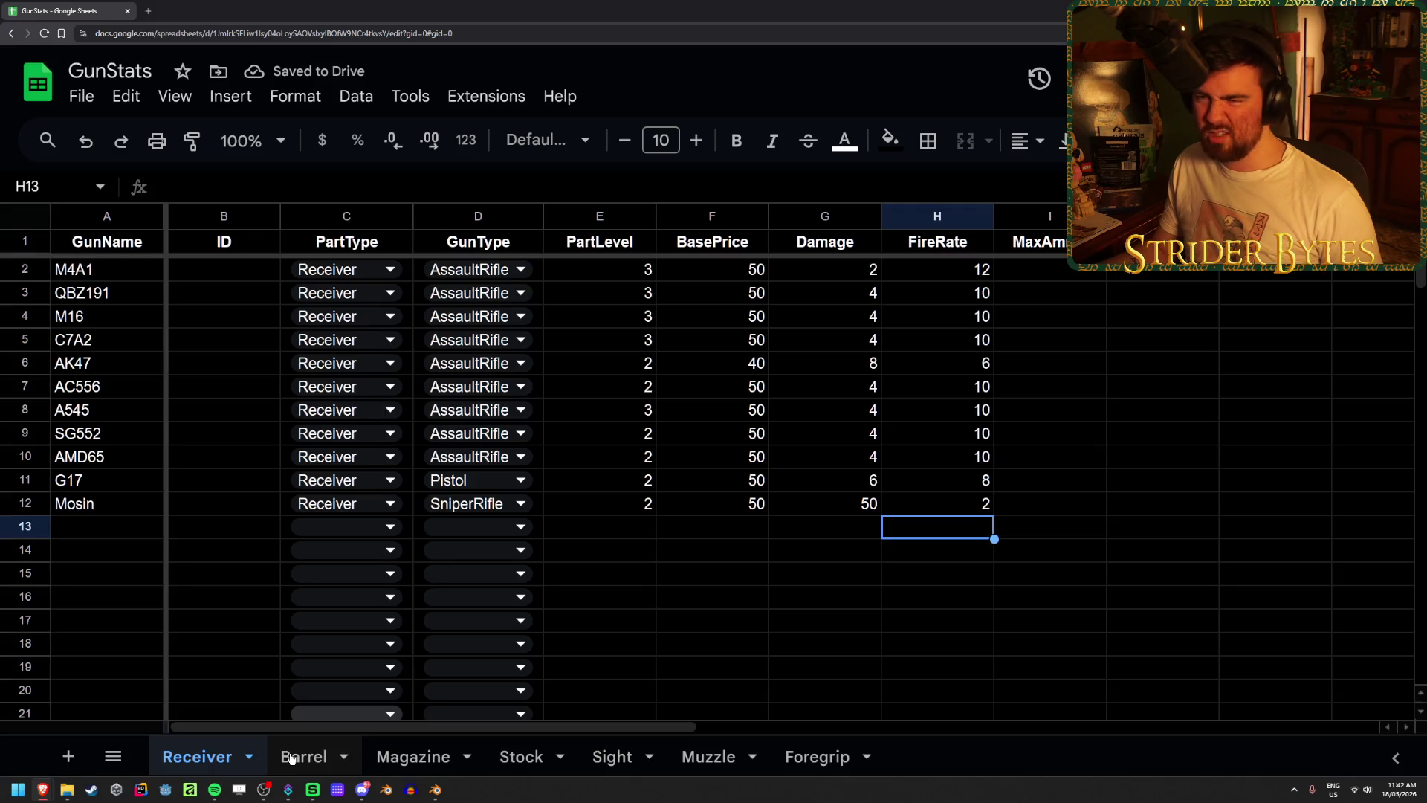
# - On the Barrel sheet, add a Mosin row with PartType Barrel and GunType SniperRifle
pyautogui.click(291, 758)
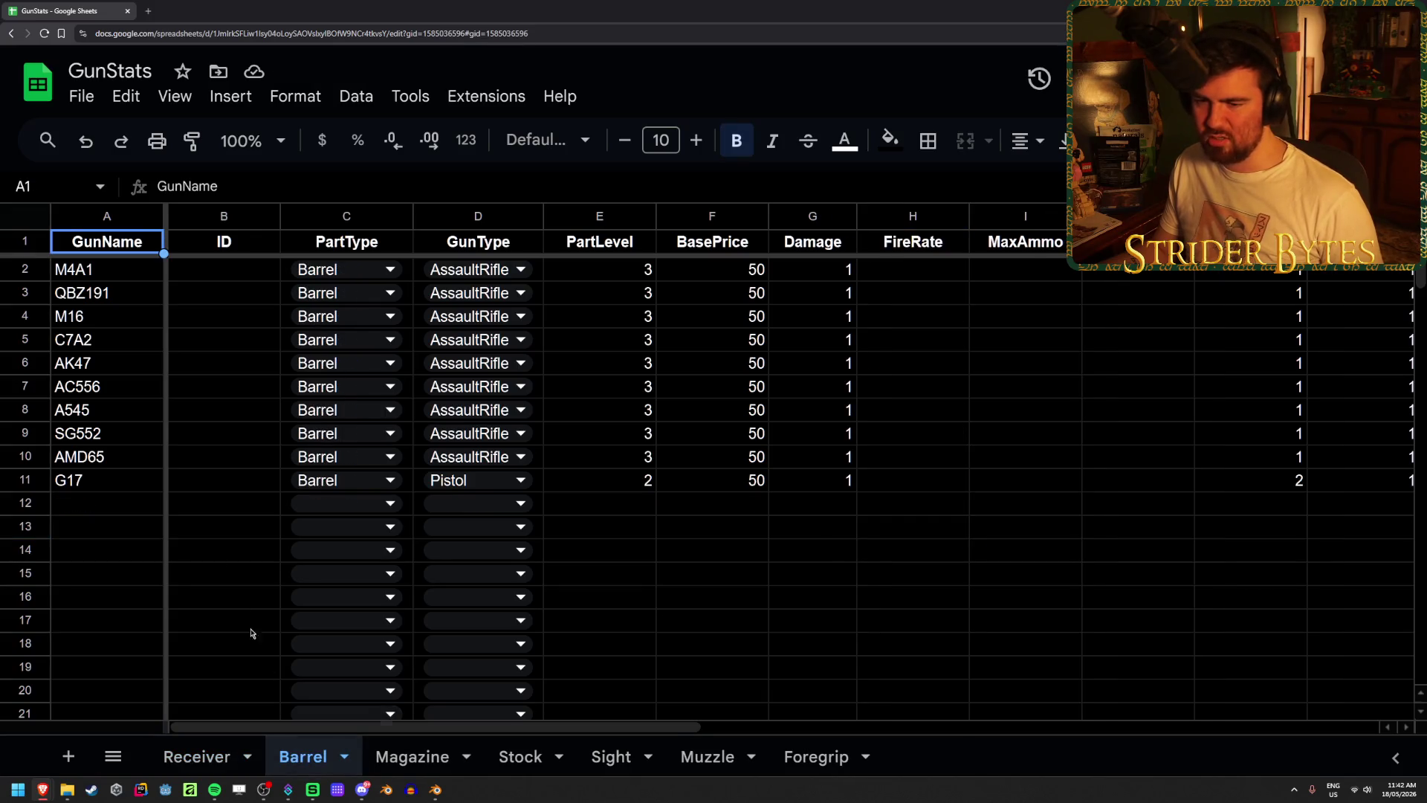
pyautogui.click(150, 511)
pyautogui.write('Mos')
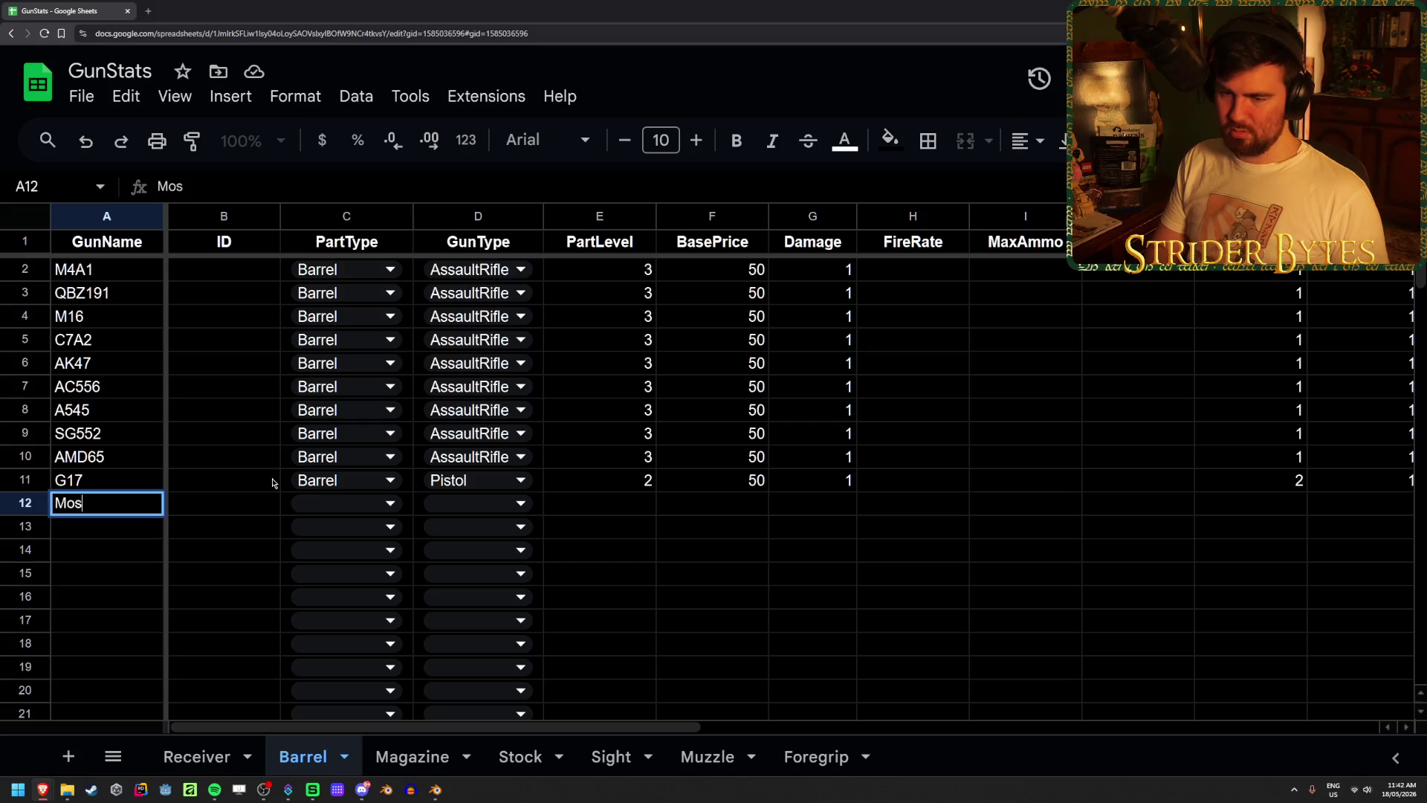
pyautogui.write('in')
pyautogui.press('Tab')
pyautogui.press('Tab')
pyautogui.doubleClick(369, 502)
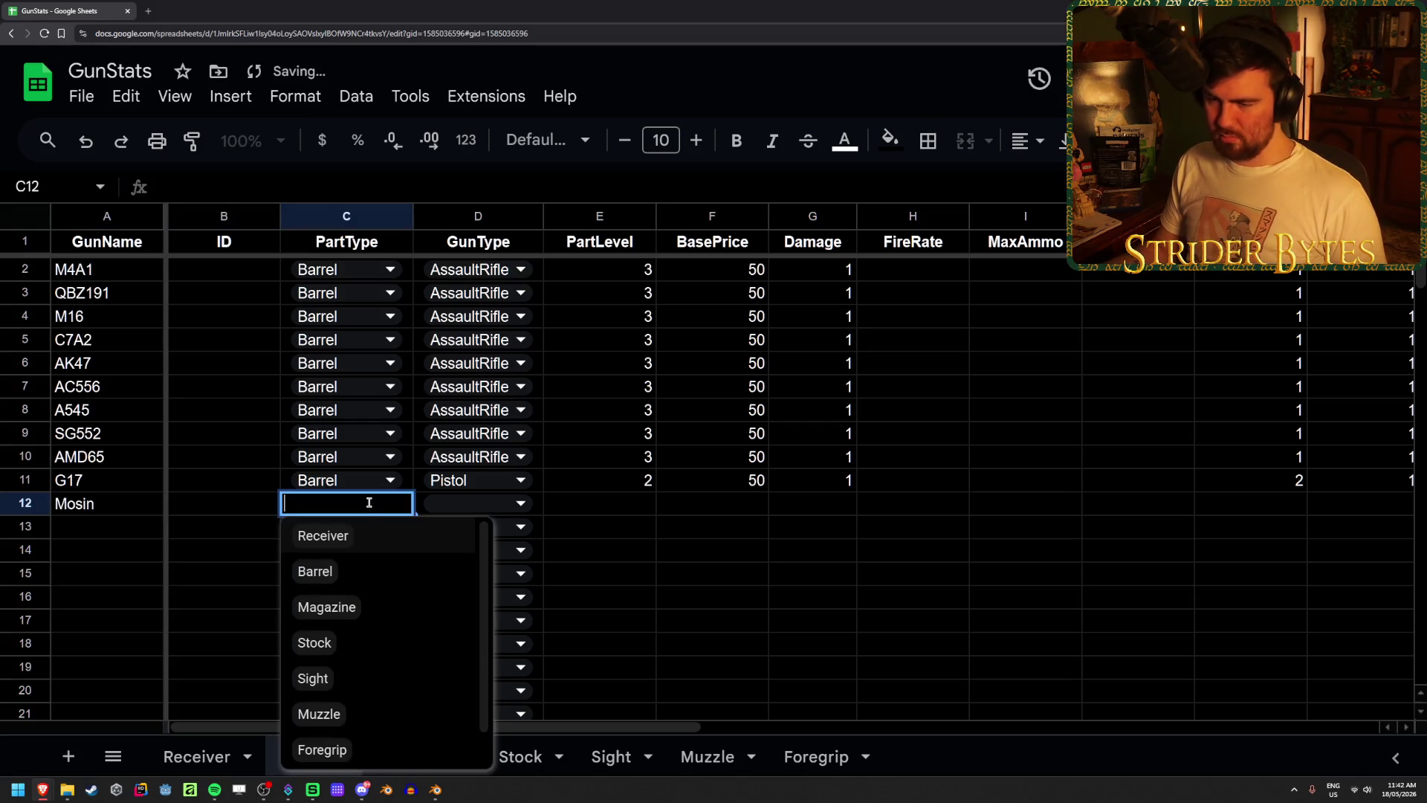
pyautogui.click(316, 571)
pyautogui.doubleClick(477, 503)
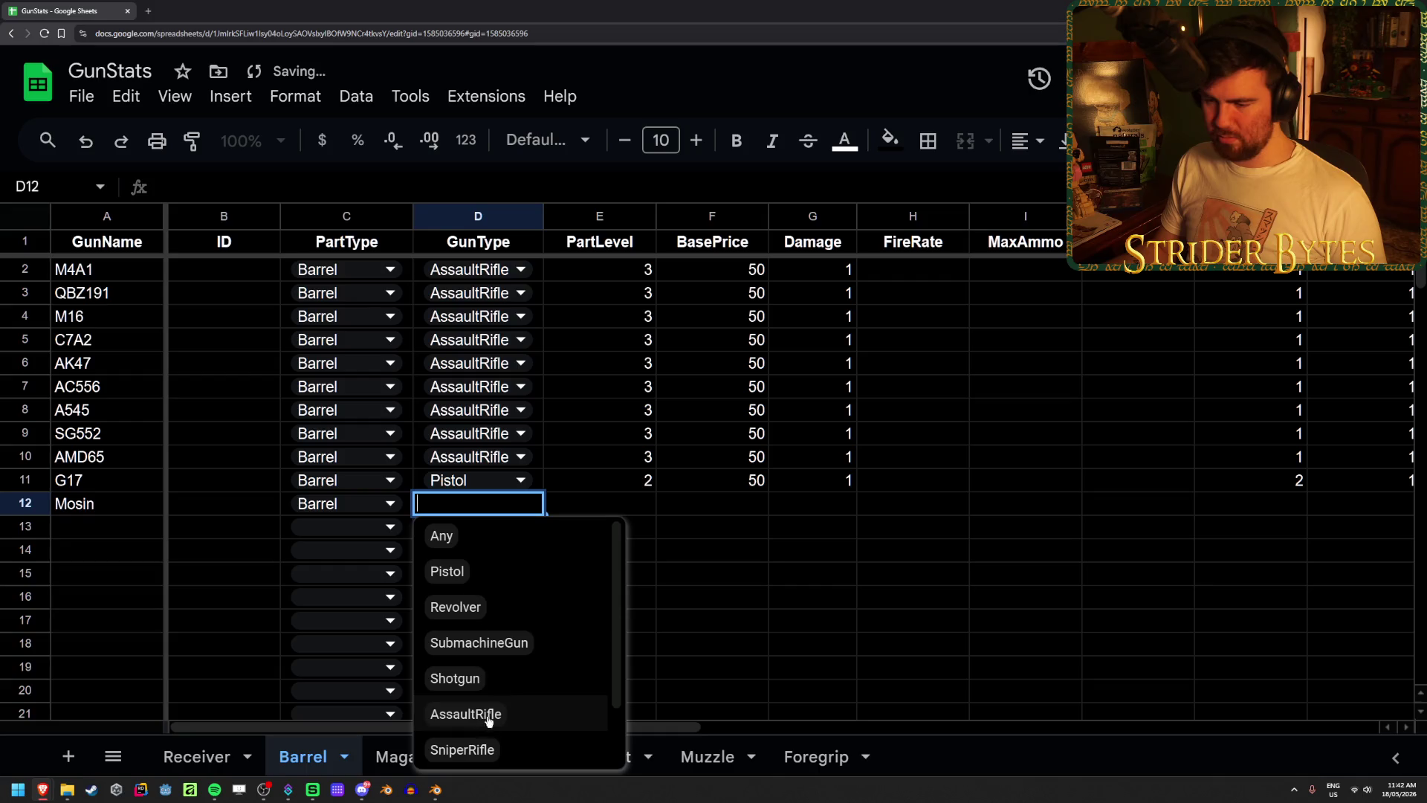
pyautogui.click(462, 747)
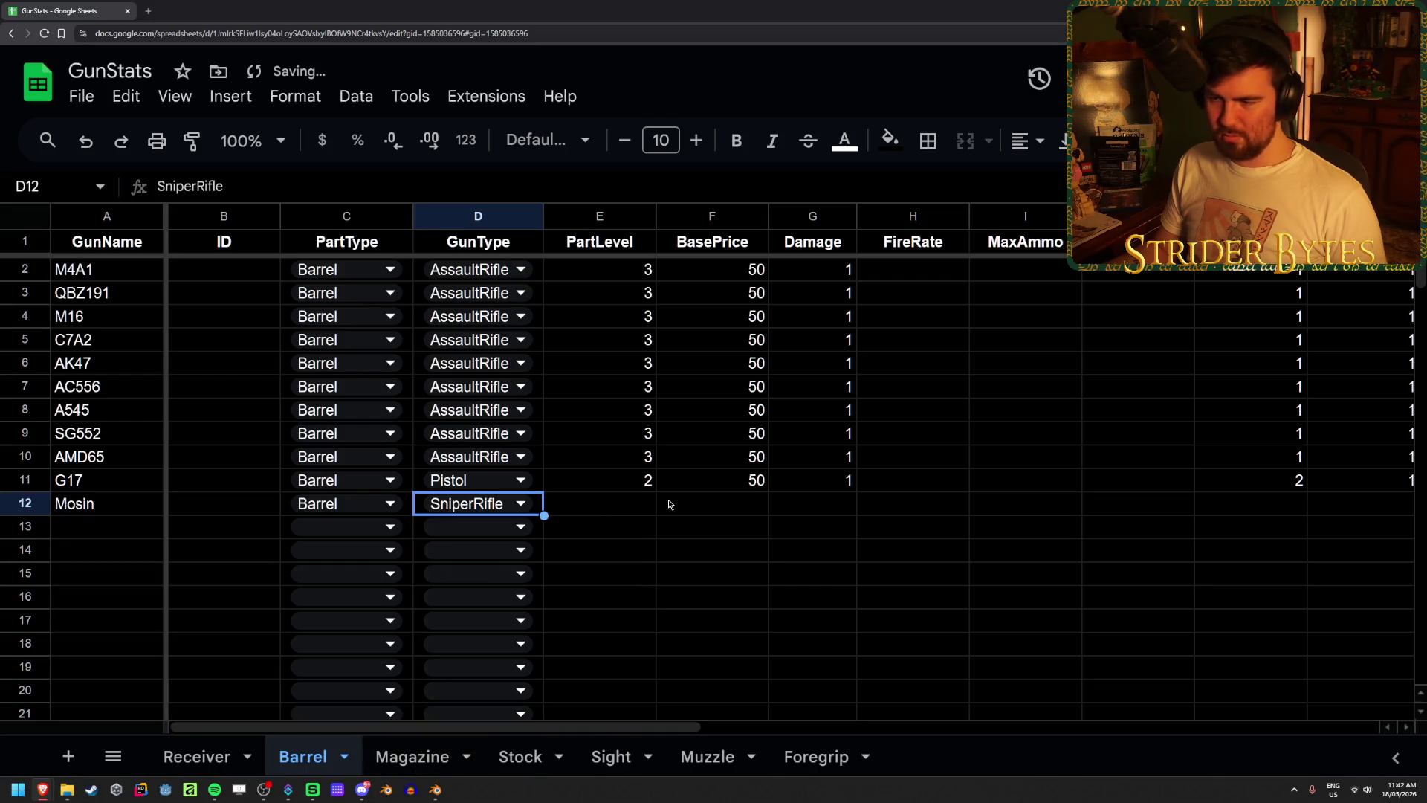
# - Enter part level 2, base price 50 and damage 1 for the Mosin barrel
pyautogui.click(630, 511)
pyautogui.click(726, 570)
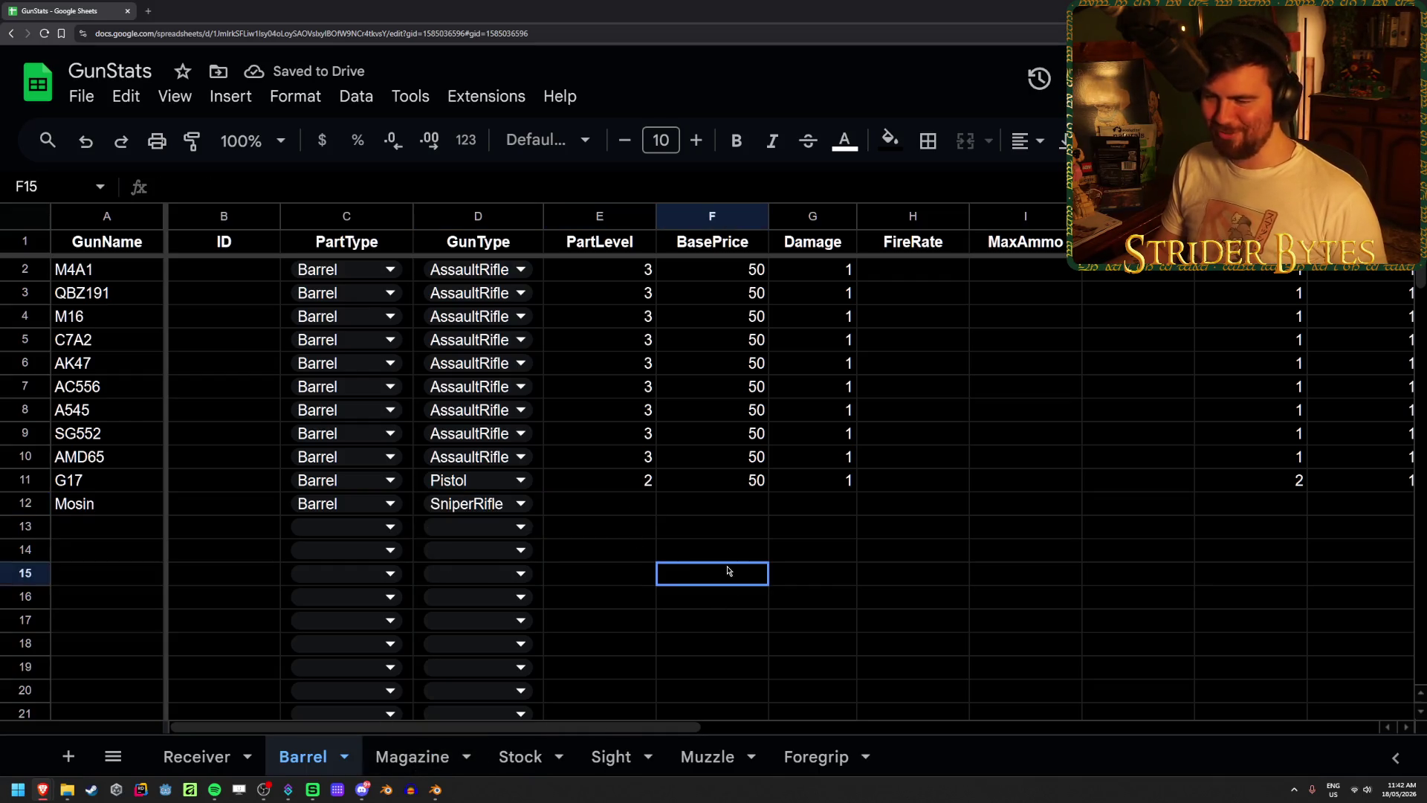
pyautogui.click(606, 510)
pyautogui.write('2')
pyautogui.press('Tab')
pyautogui.write('50')
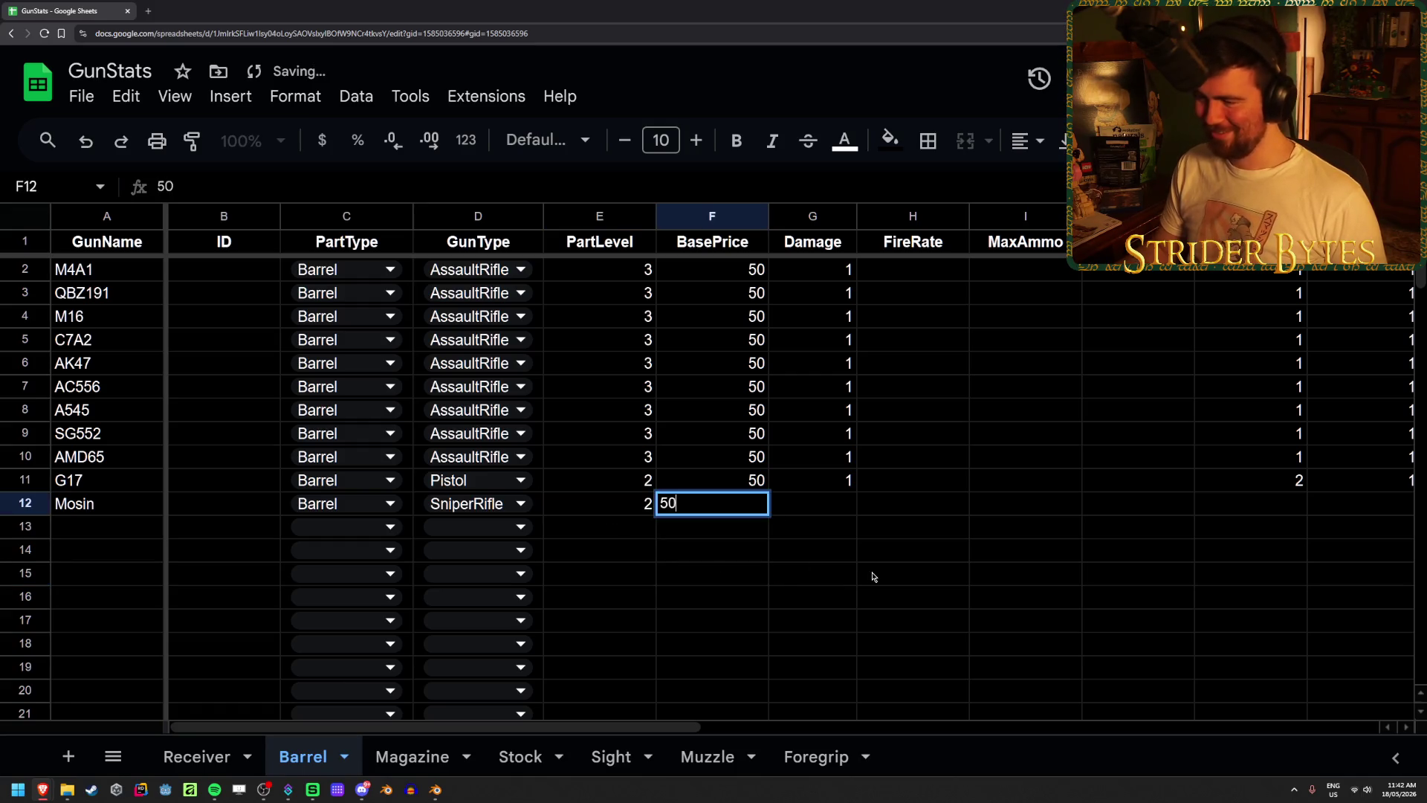
pyautogui.press('Tab')
pyautogui.write('1')
pyautogui.press('Tab')
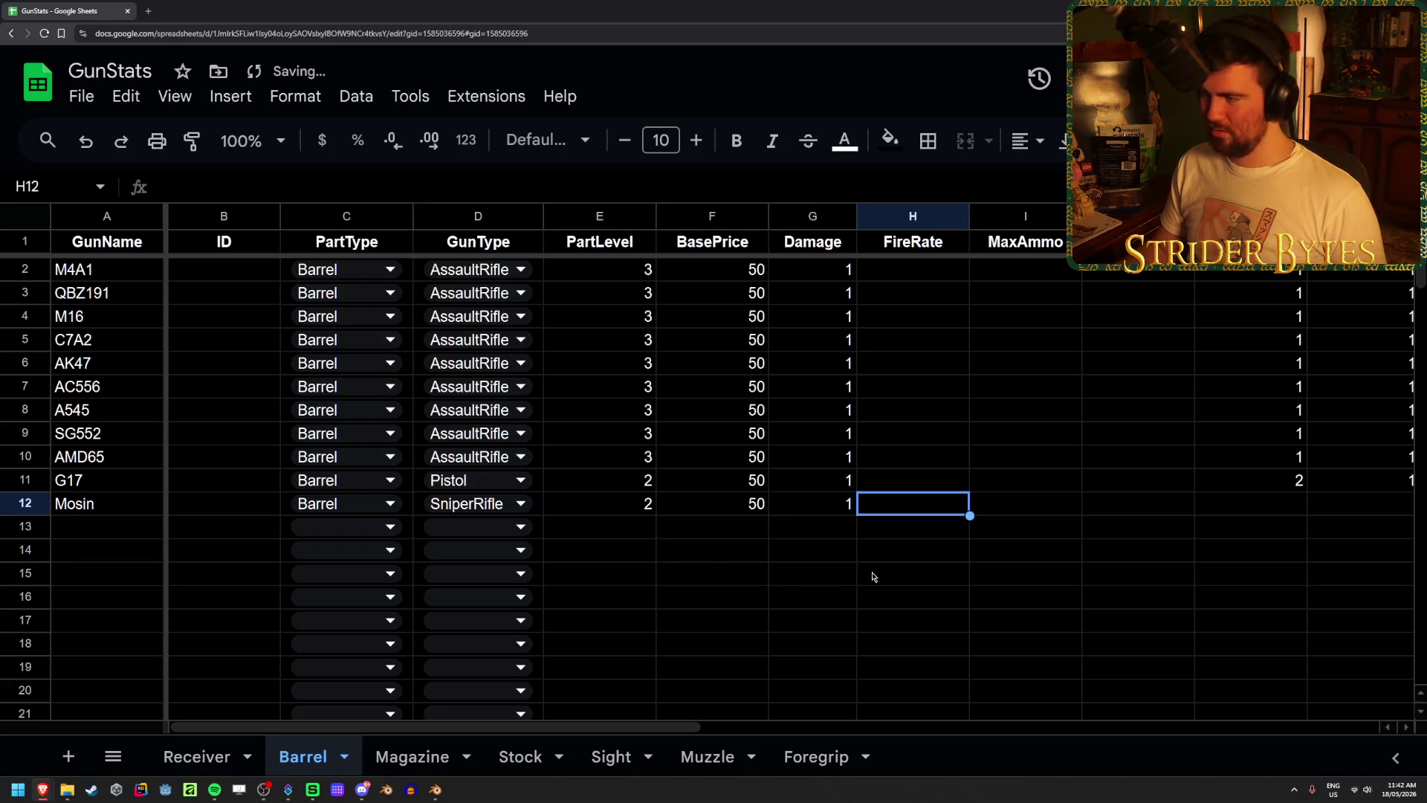
# - Fill K12 onward with 2, 1 and 0.3, then return to the Receiver sheet
pyautogui.click(1269, 510)
pyautogui.write('2')
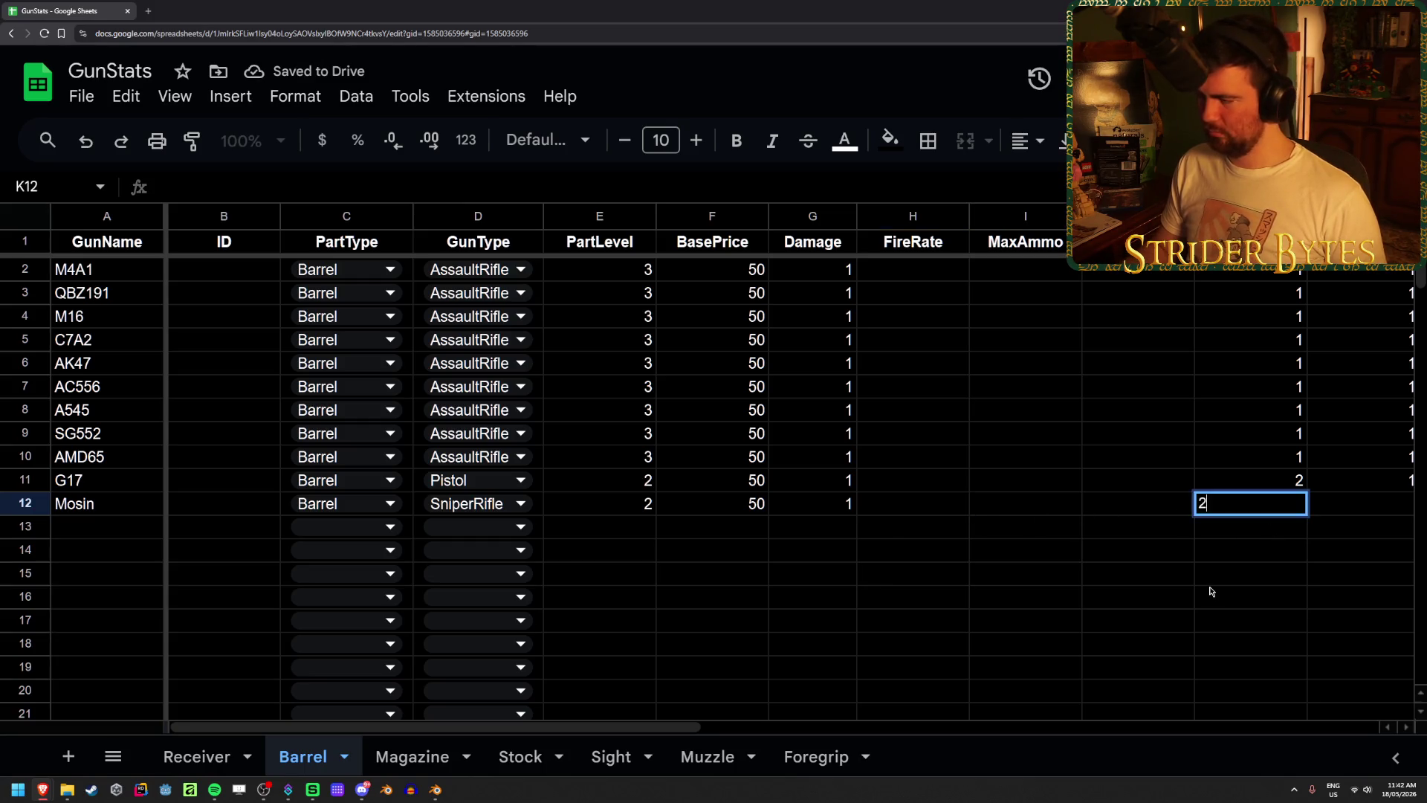
pyautogui.press('Tab')
pyautogui.write('1')
pyautogui.press('Tab')
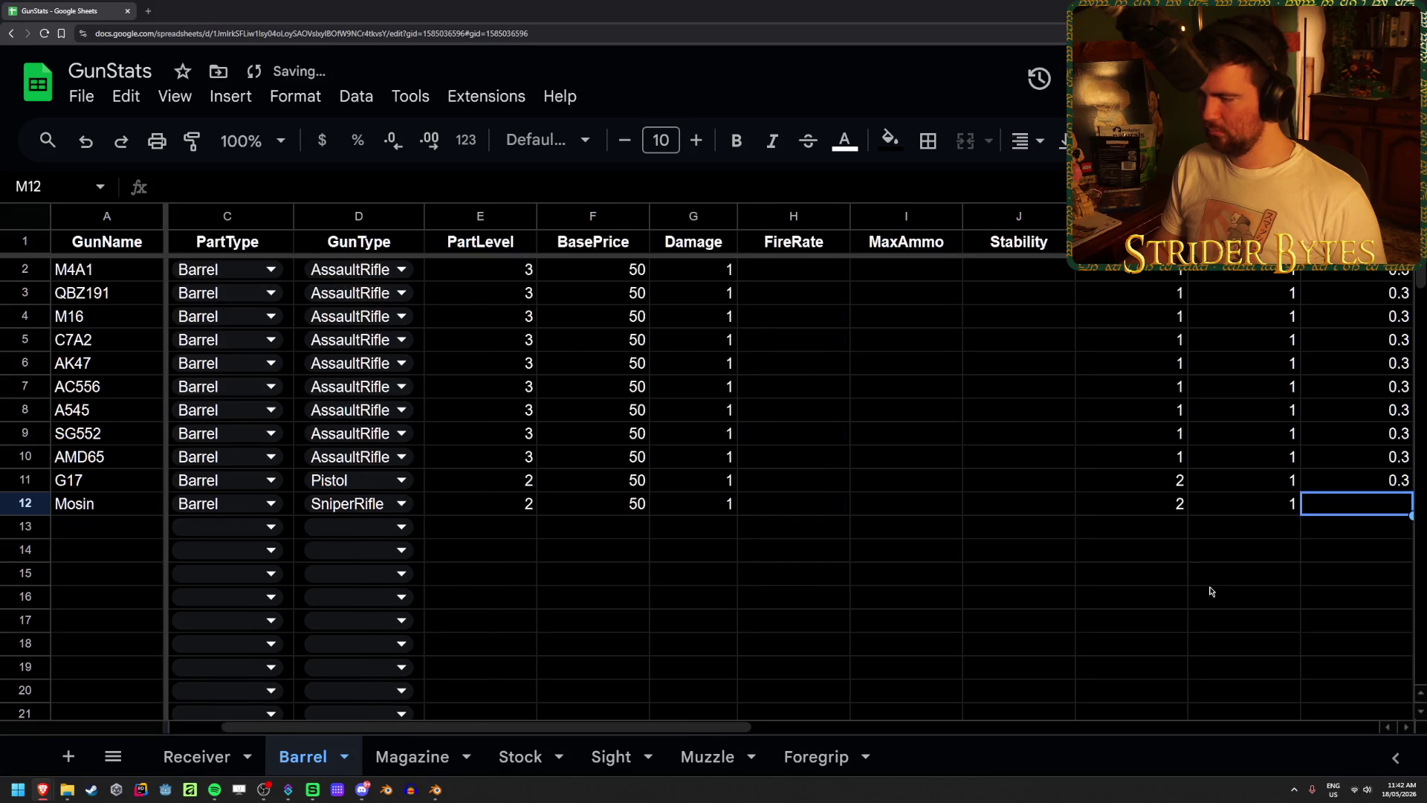
pyautogui.write('0.3')
pyautogui.press('Tab')
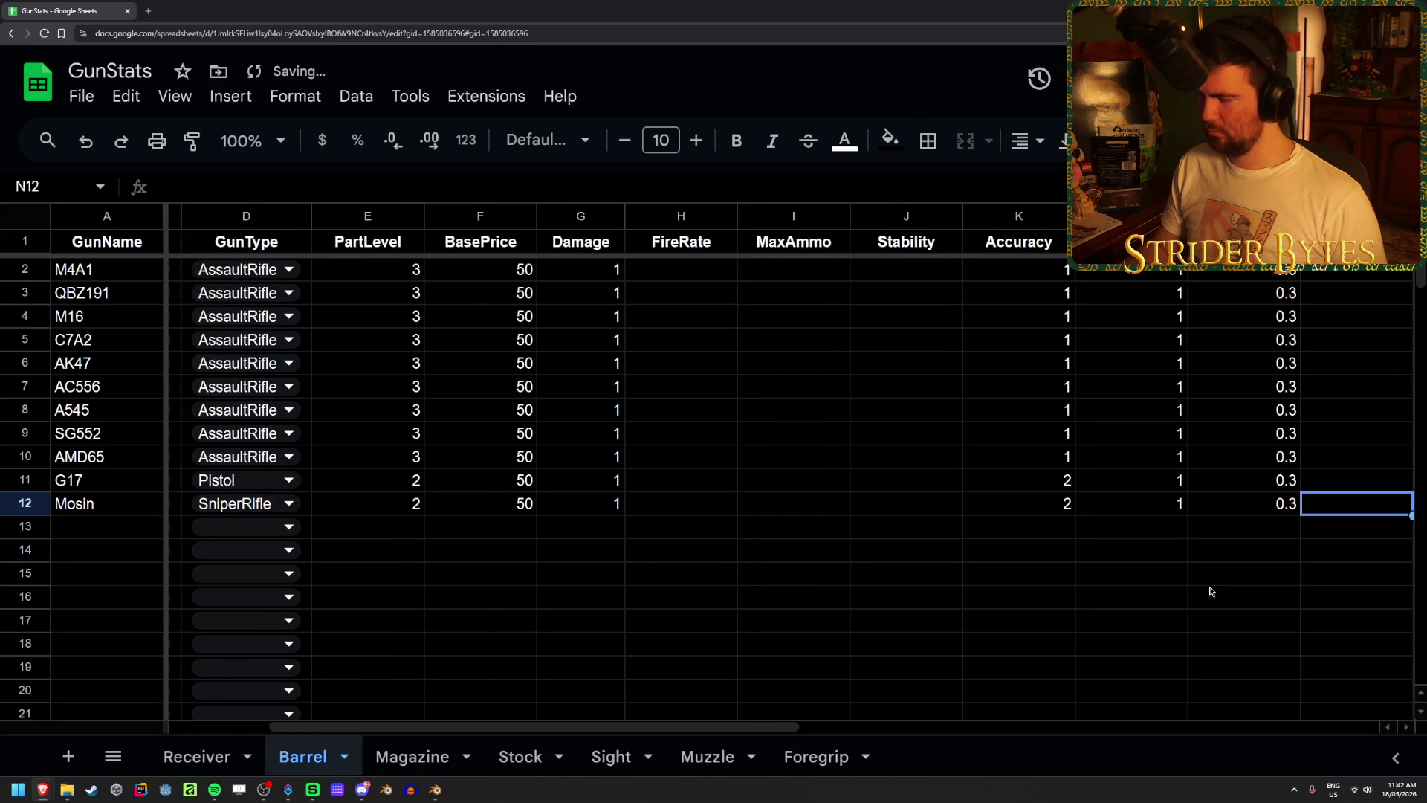
pyautogui.hotkey('ctrl', 'shift', 'pageup')
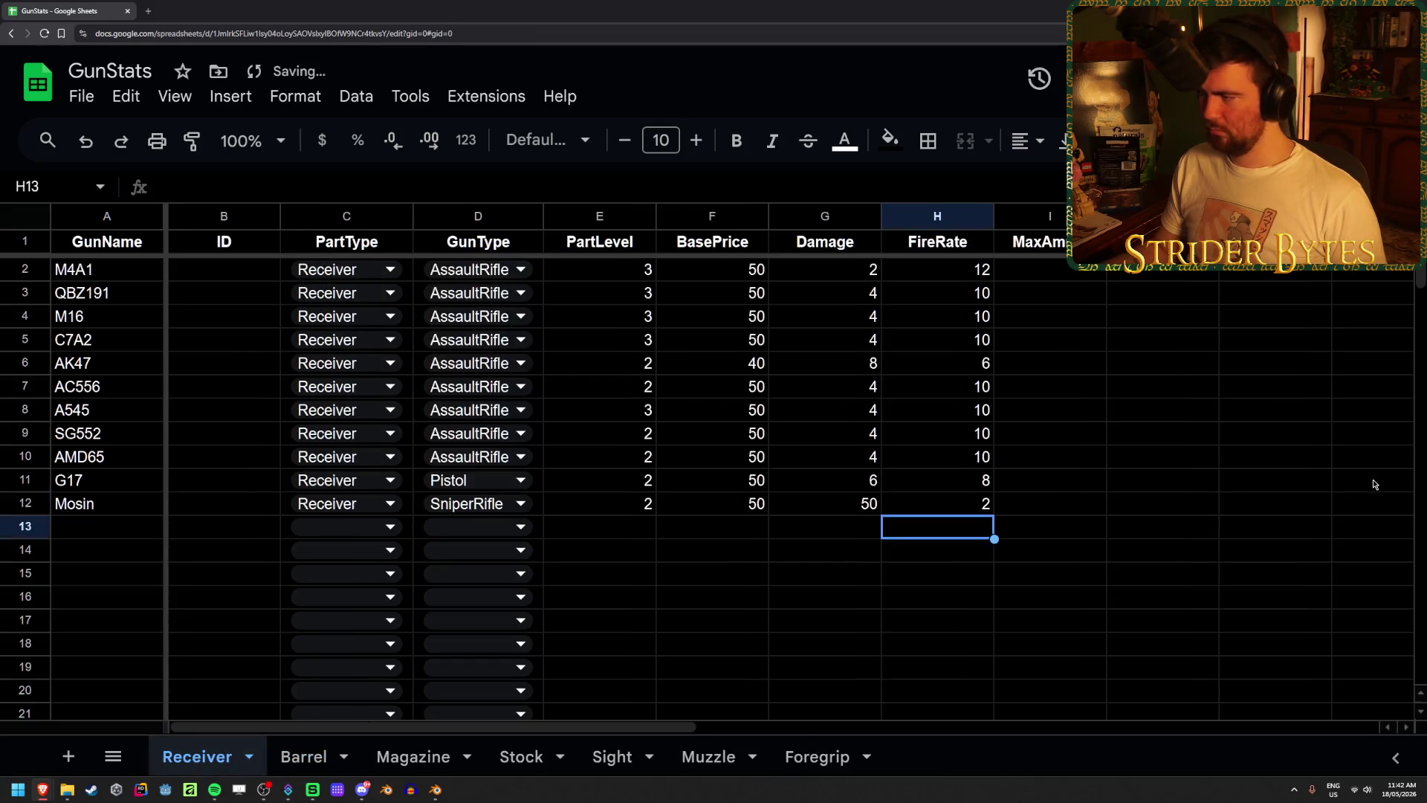
# - Set the Mosin's fire type to Action on the Receiver sheet
pyautogui.click(1373, 484)
pyautogui.press('Right')
pyautogui.press('Right')
pyautogui.press('Right')
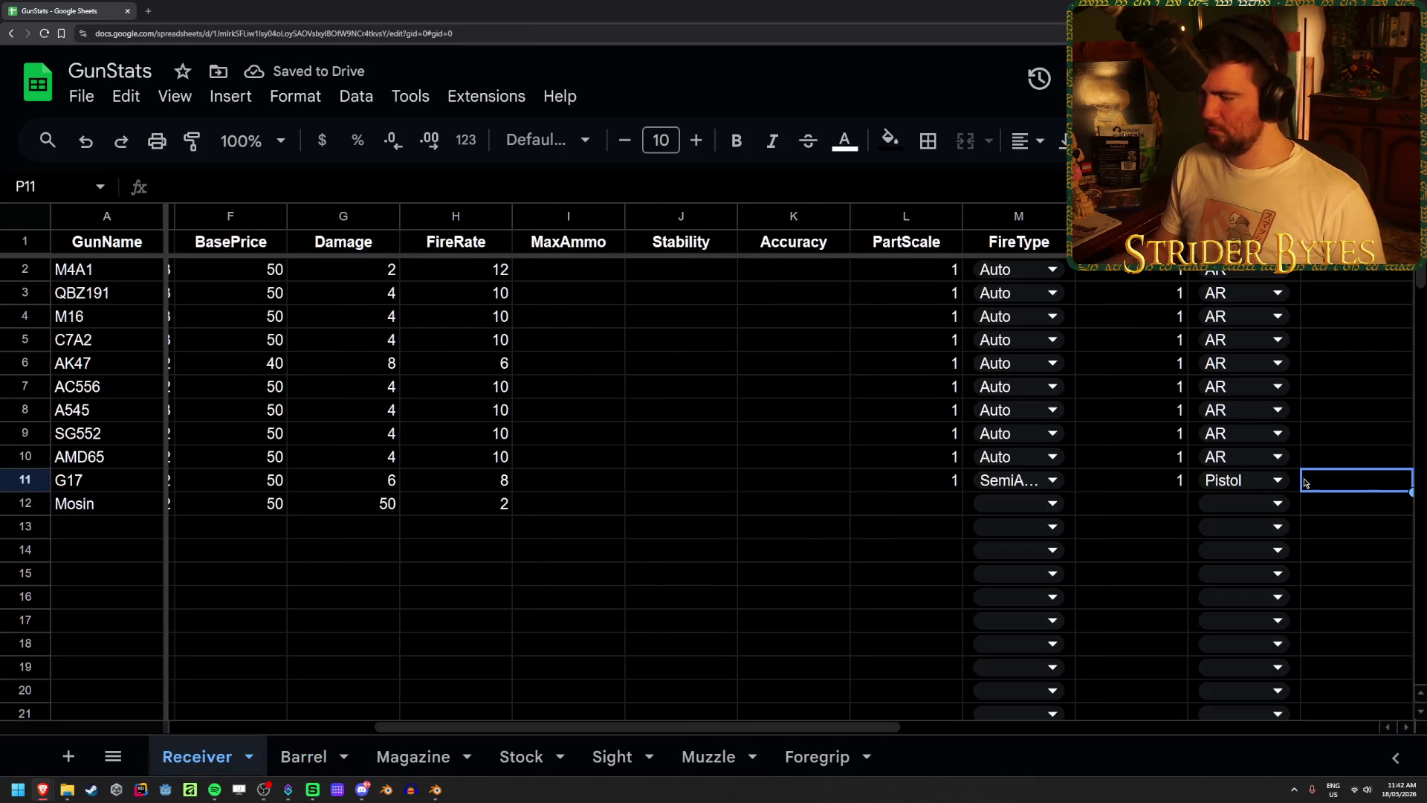
pyautogui.click(1043, 507)
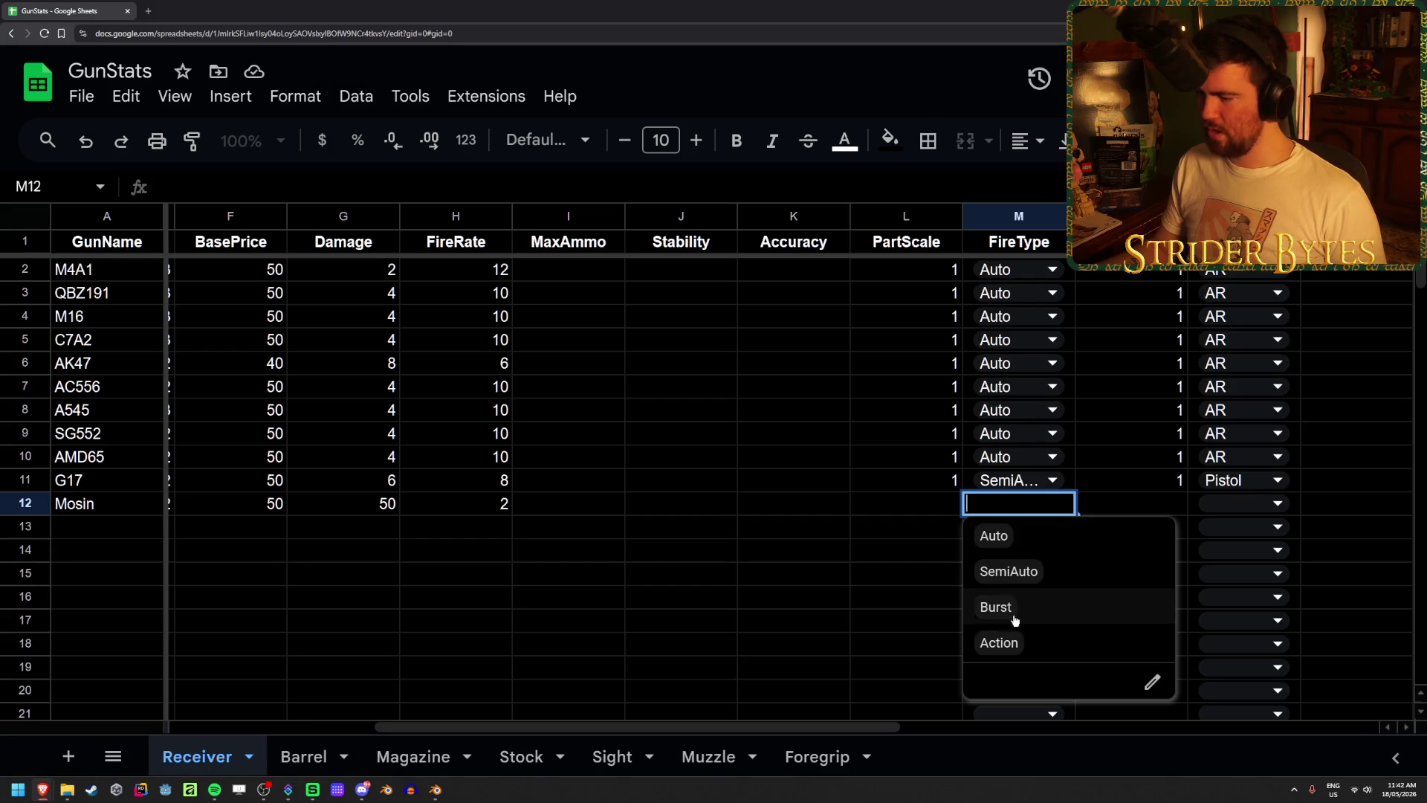
pyautogui.click(996, 640)
# - Add Bolt as a new allowed value in column O's dropdown validation
pyautogui.doubleClick(1252, 506)
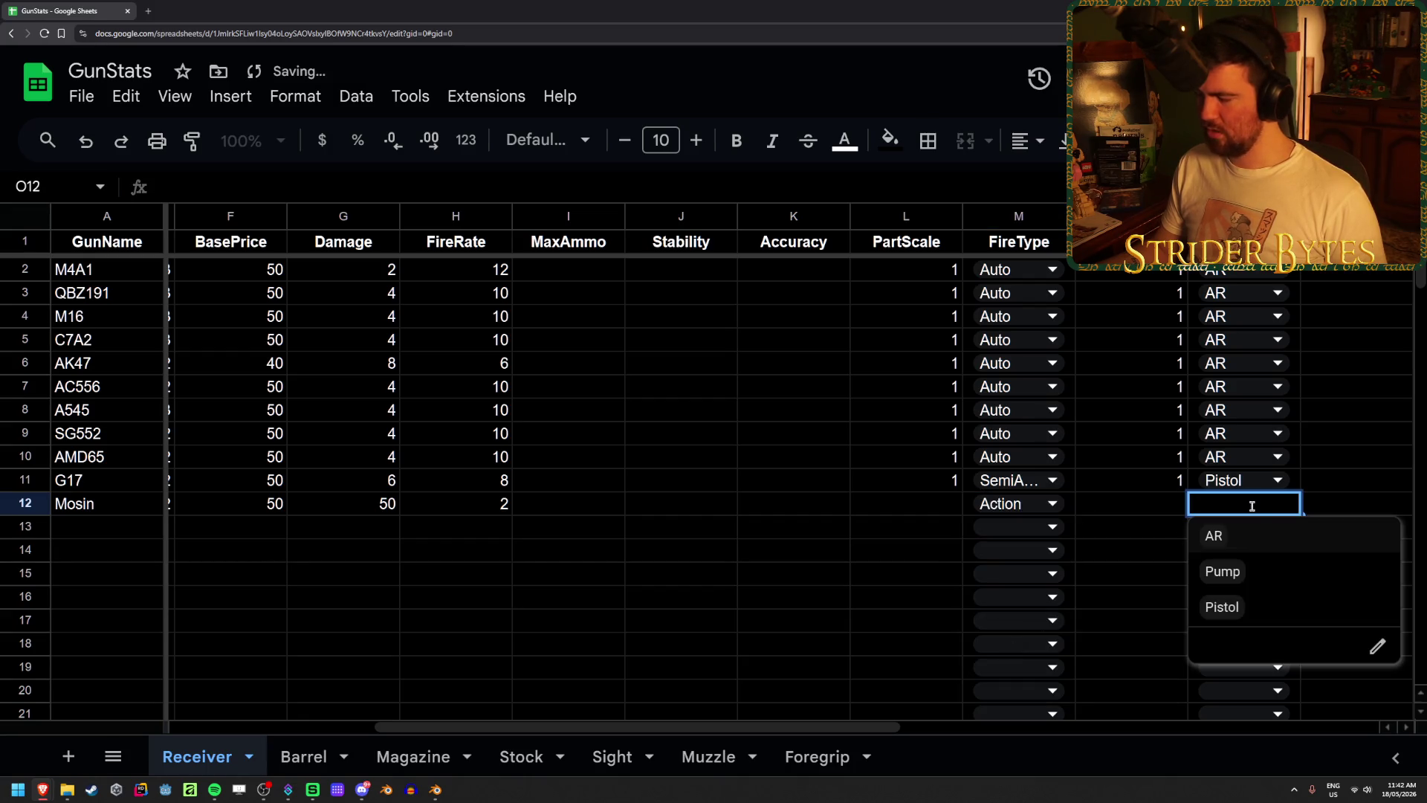
pyautogui.click(1377, 646)
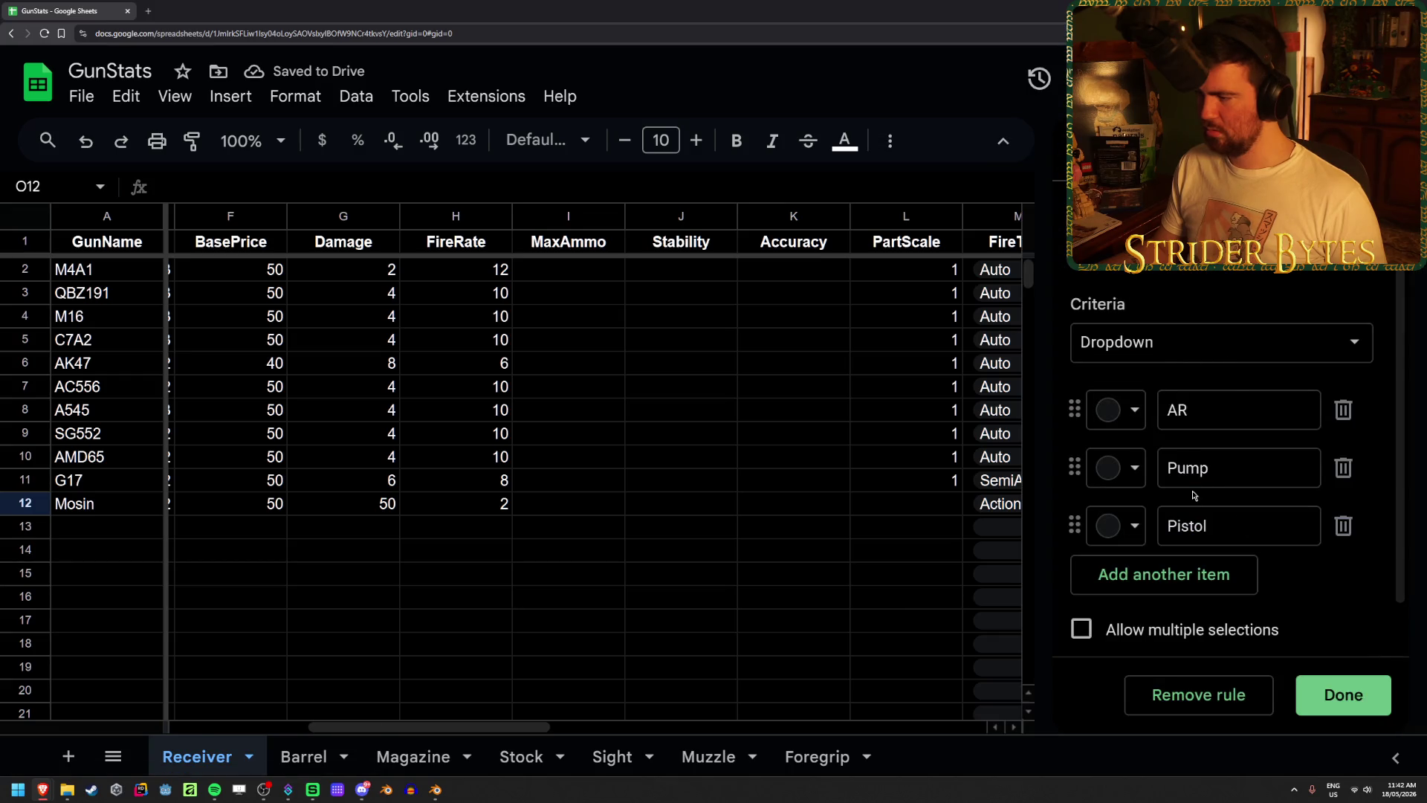
pyautogui.click(1172, 578)
pyautogui.write('Bolt')
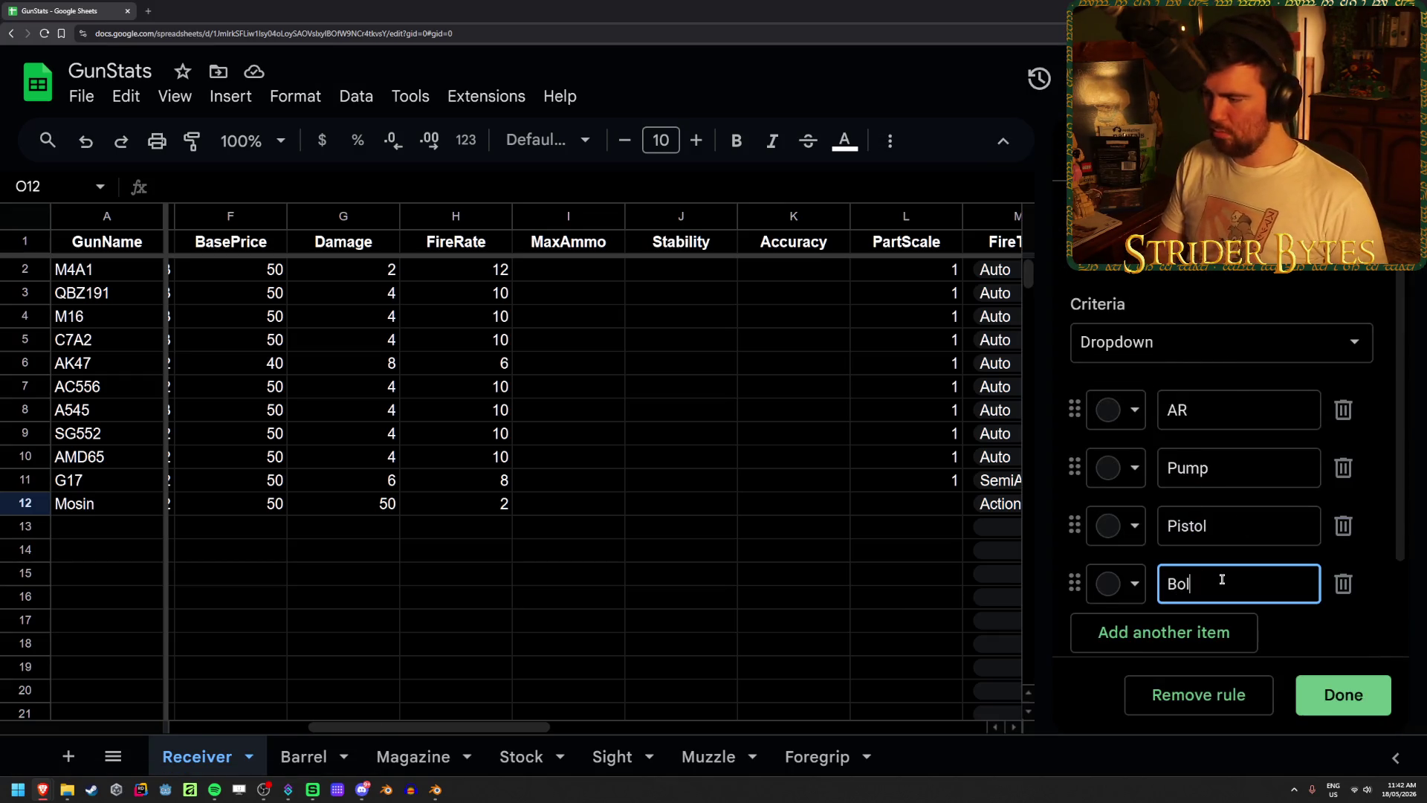
pyautogui.click(1343, 694)
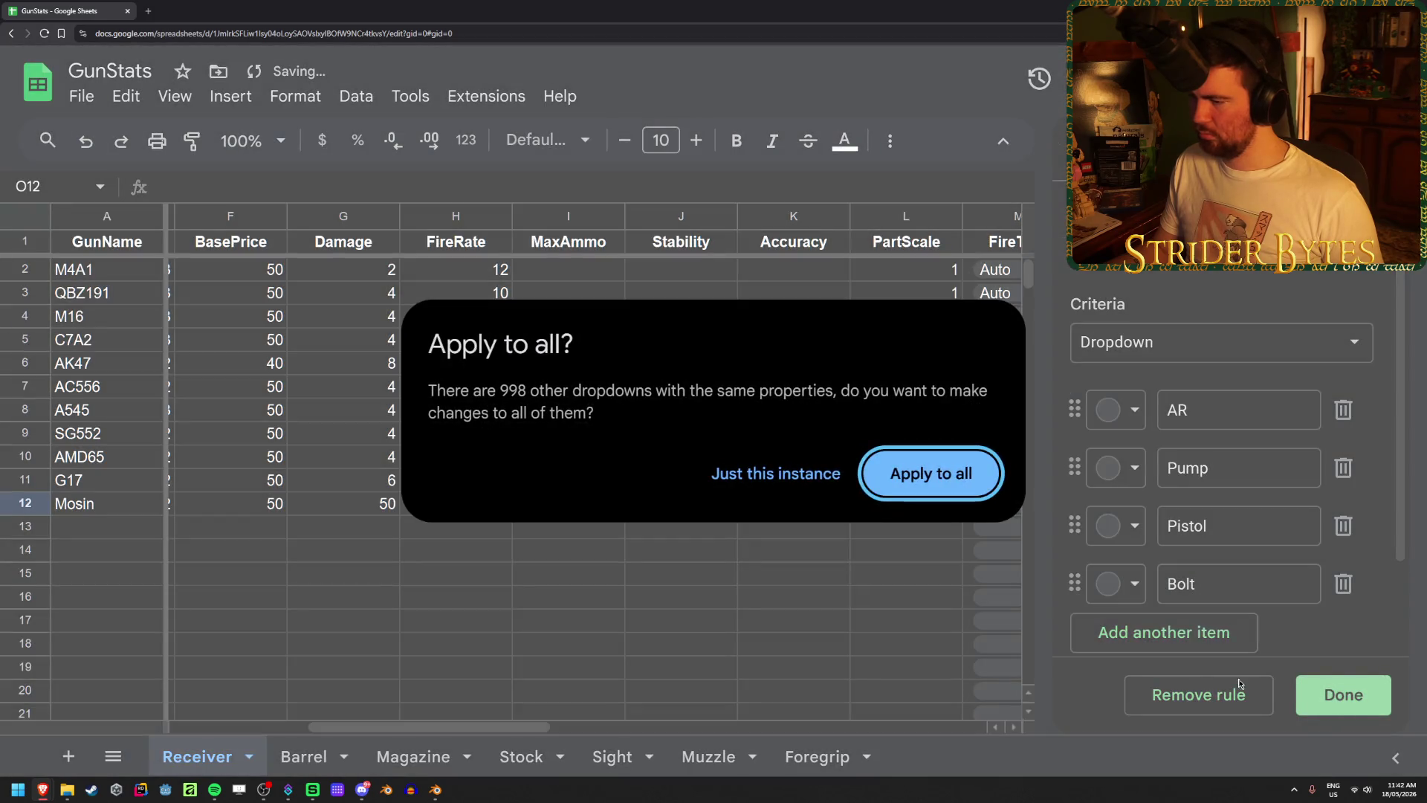
pyautogui.click(946, 483)
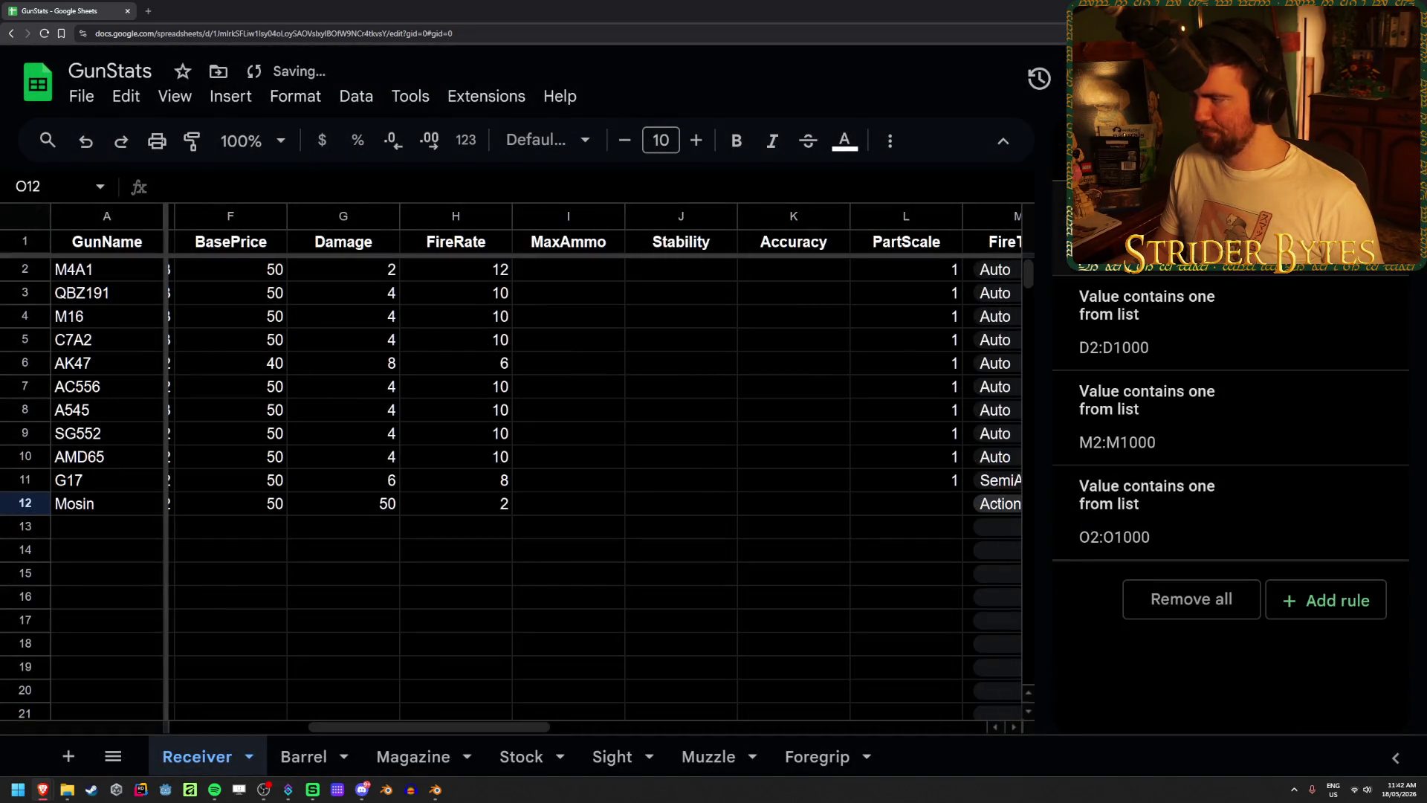
pyautogui.press('Escape')
# - Set the Mosin's O12 value to Bolt, then go to the Magazine sheet
pyautogui.doubleClick(1278, 482)
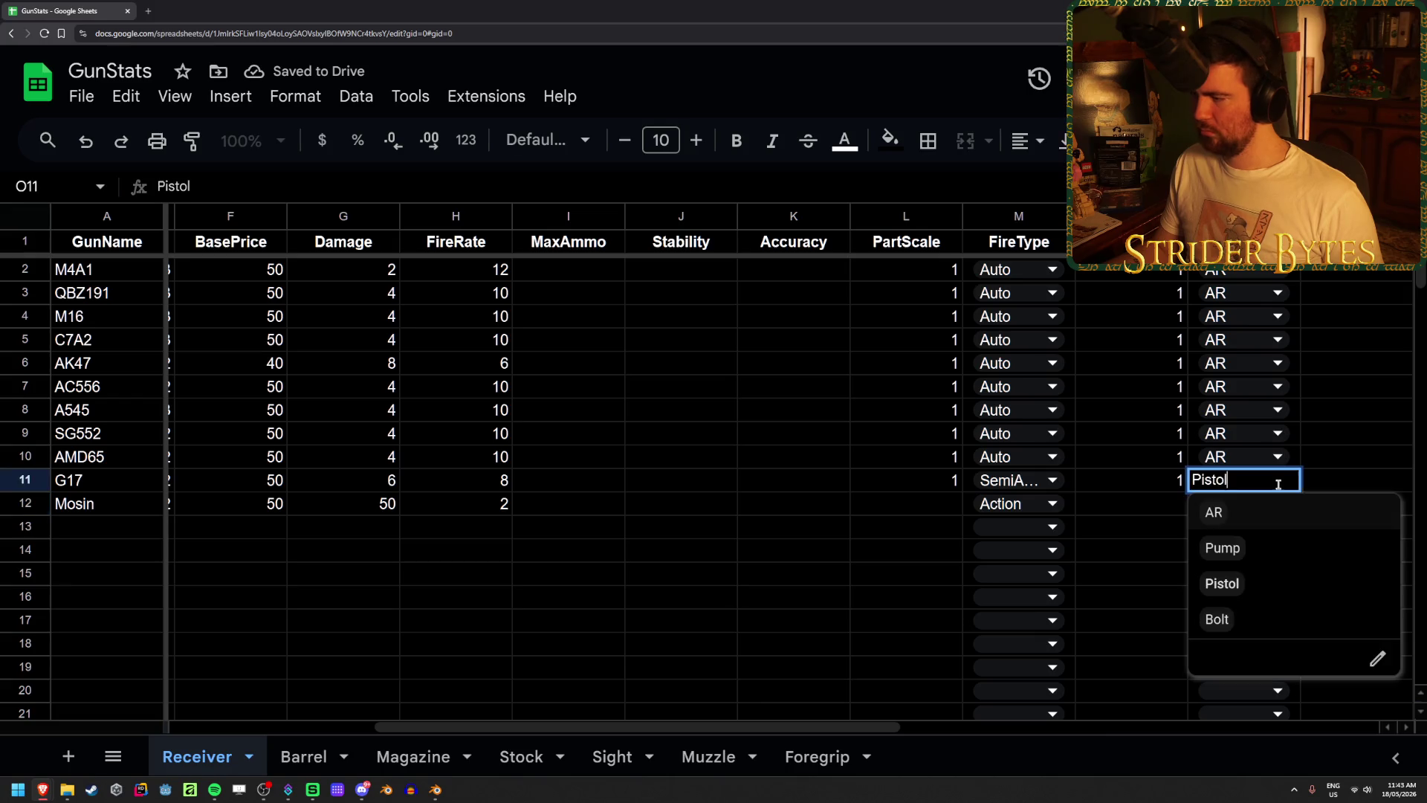
pyautogui.click(1341, 435)
pyautogui.doubleClick(1237, 503)
pyautogui.click(1219, 642)
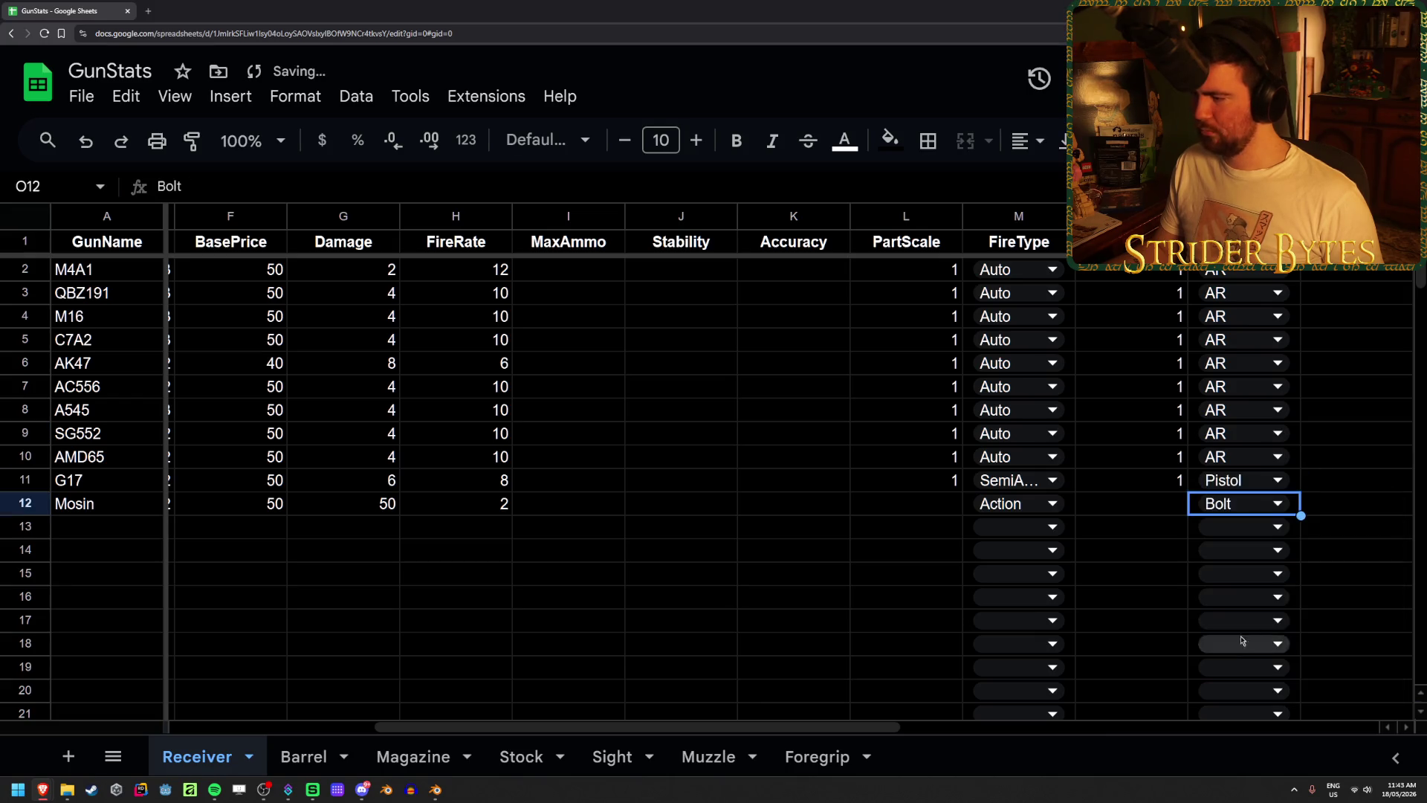
pyautogui.click(1343, 506)
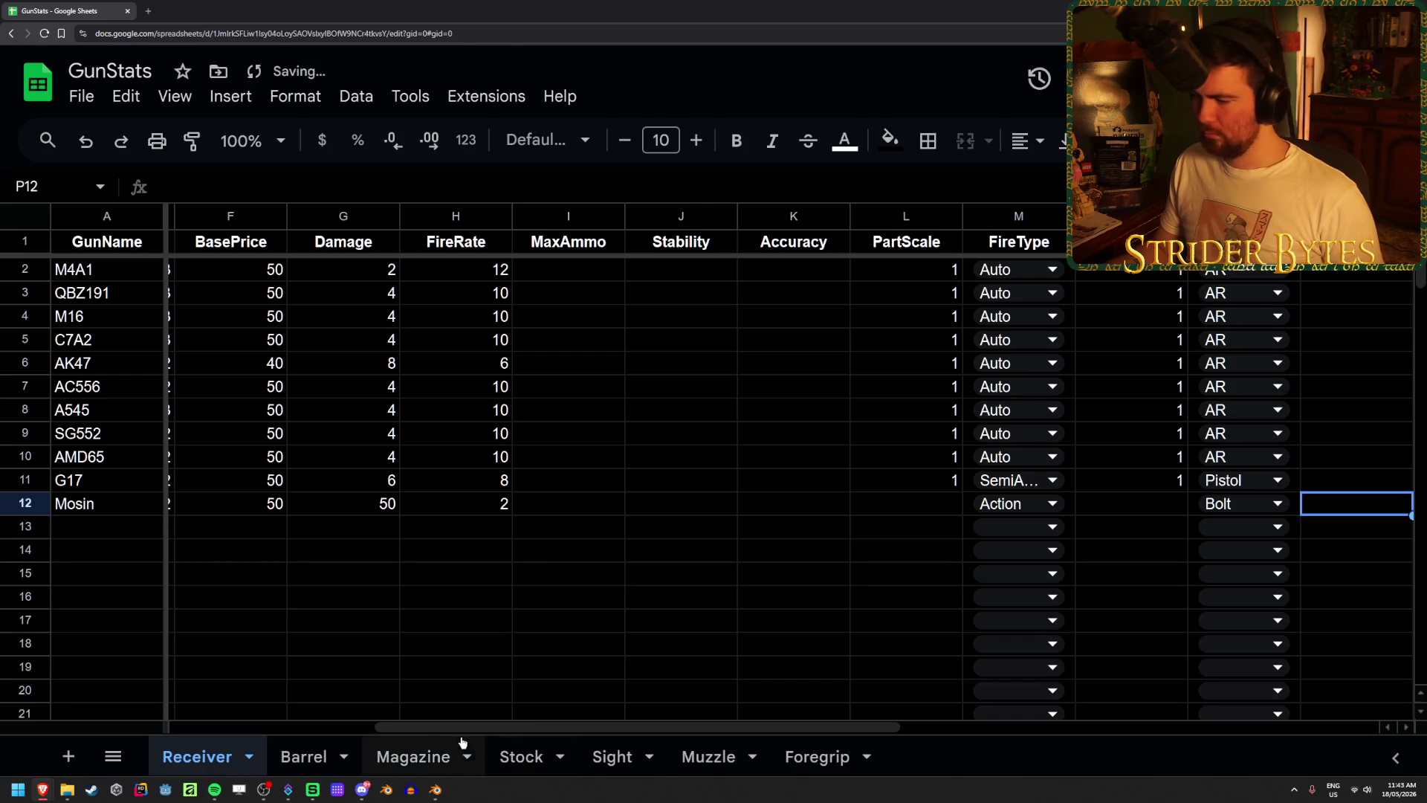
pyautogui.click(420, 758)
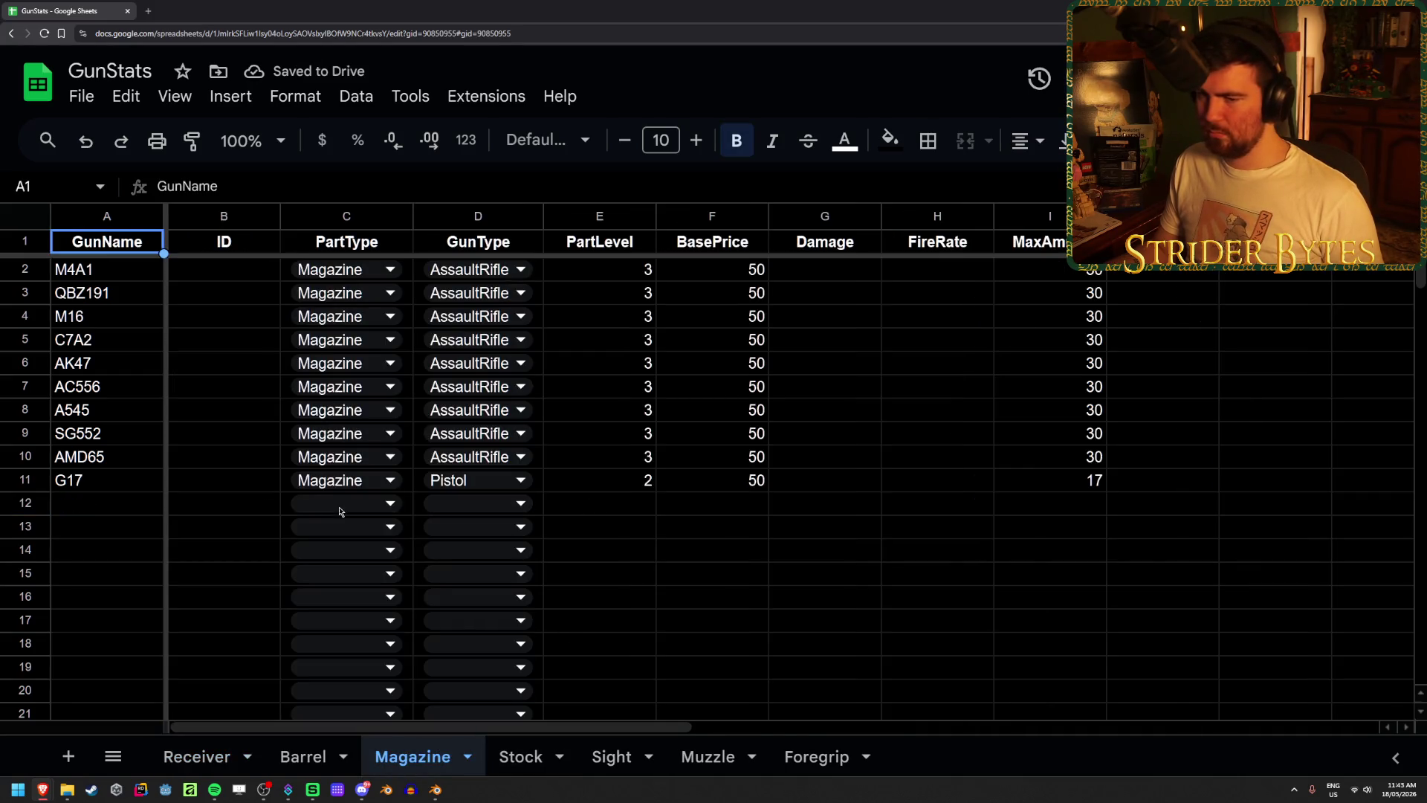
# - Add a Mosin row with PartType Magazine and GunType SniperRifle
pyautogui.click(92, 505)
pyautogui.write('Mosin')
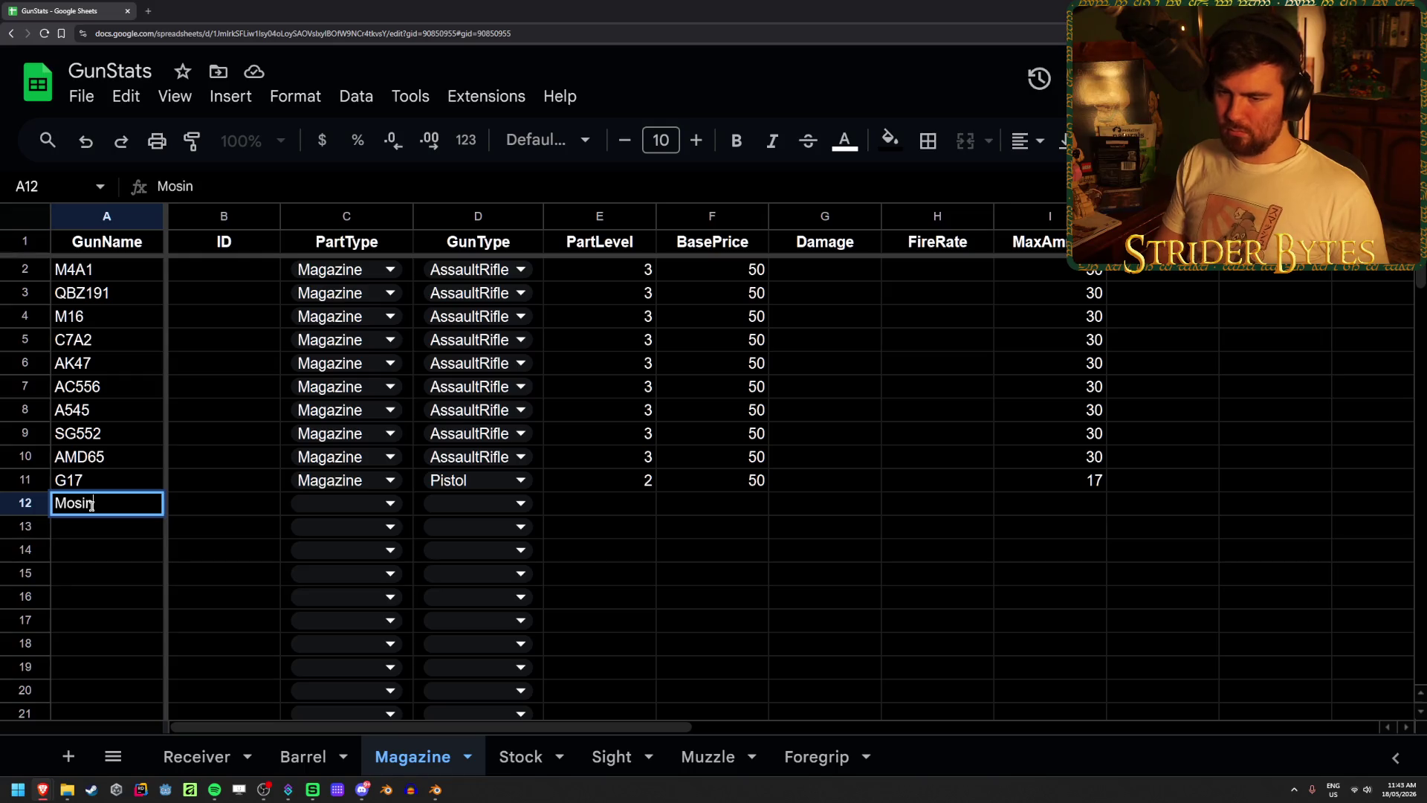
pyautogui.click(344, 503)
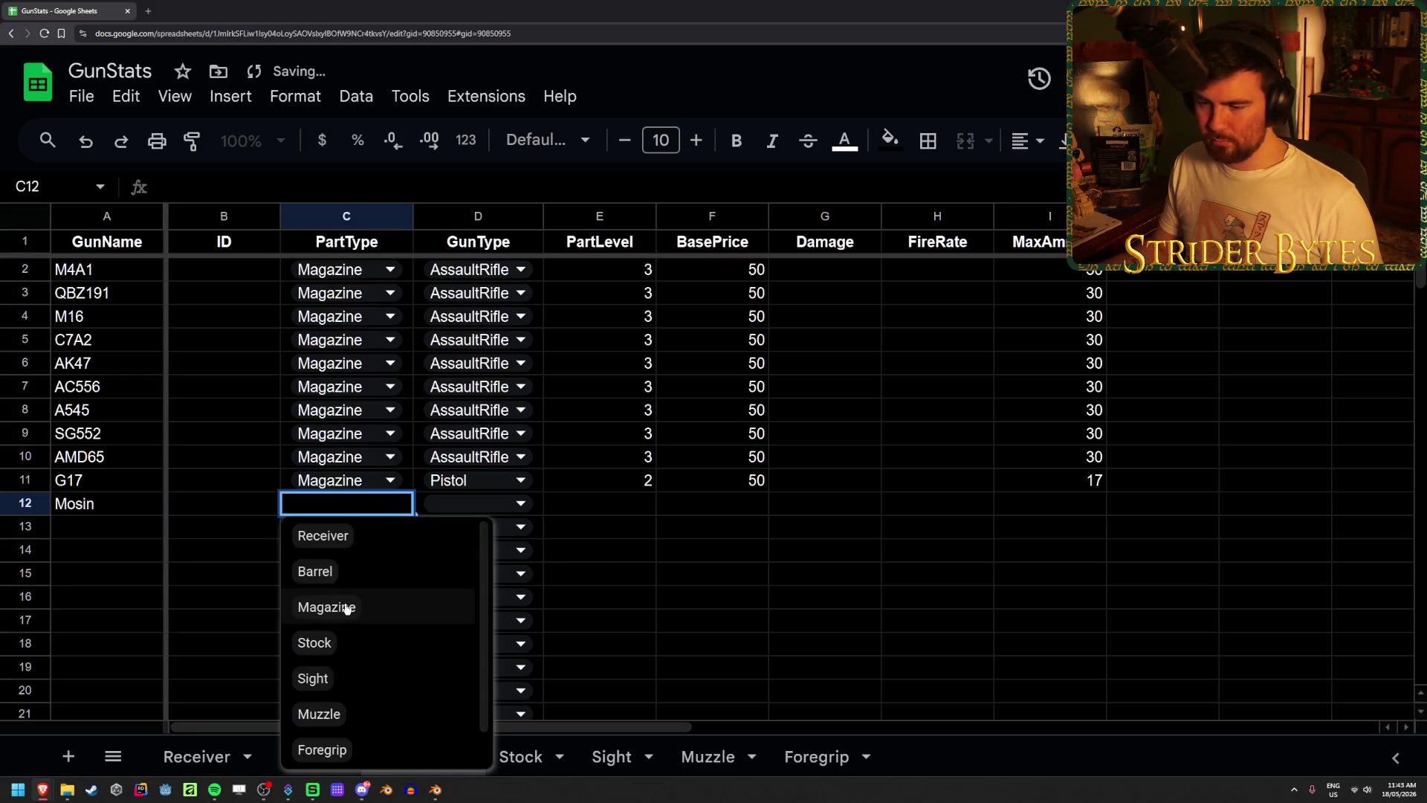
pyautogui.click(346, 608)
pyautogui.click(491, 501)
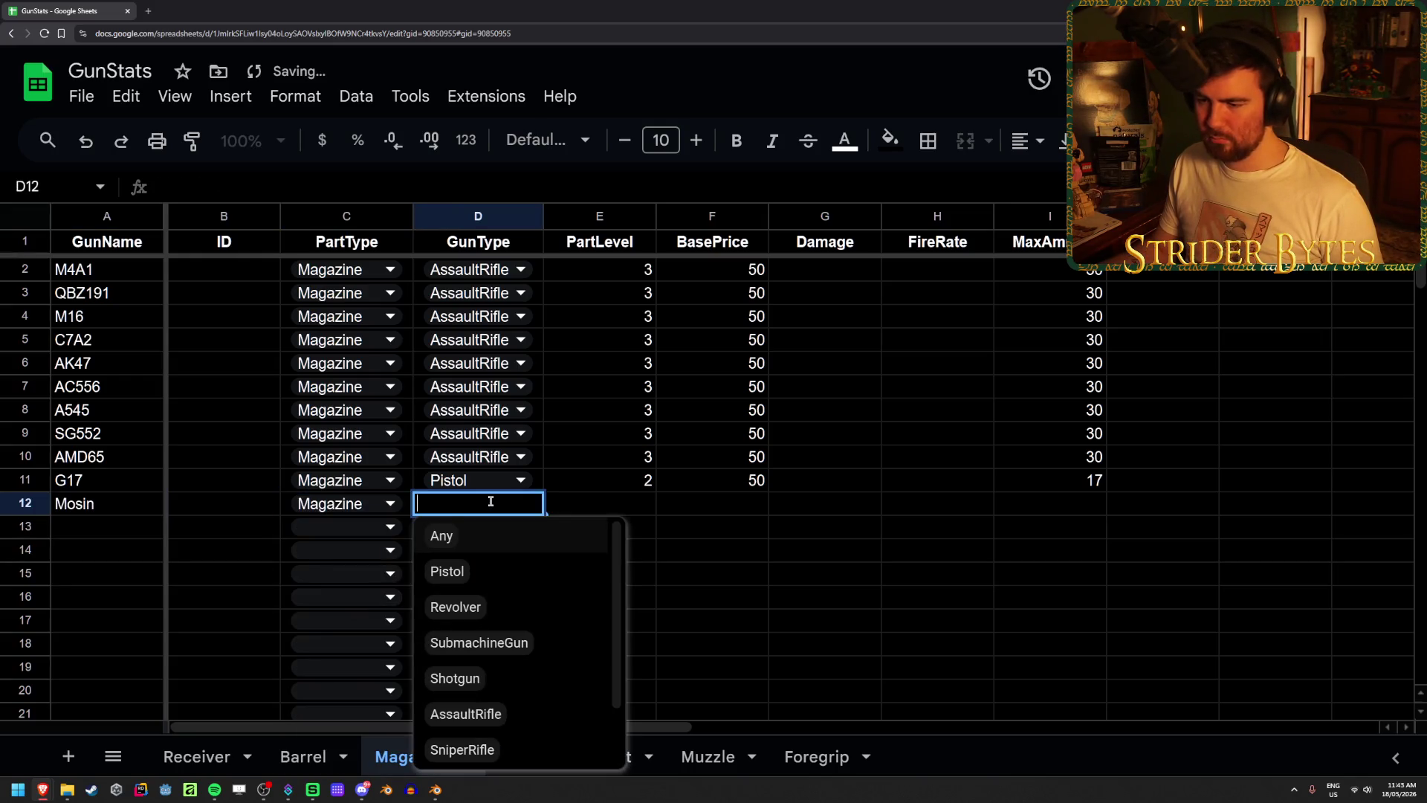
pyautogui.scroll(-1, 471, 676)
pyautogui.click(469, 677)
# - Enter part level 2, price 50 and max ammo 5 for the Mosin magazine
pyautogui.click(611, 507)
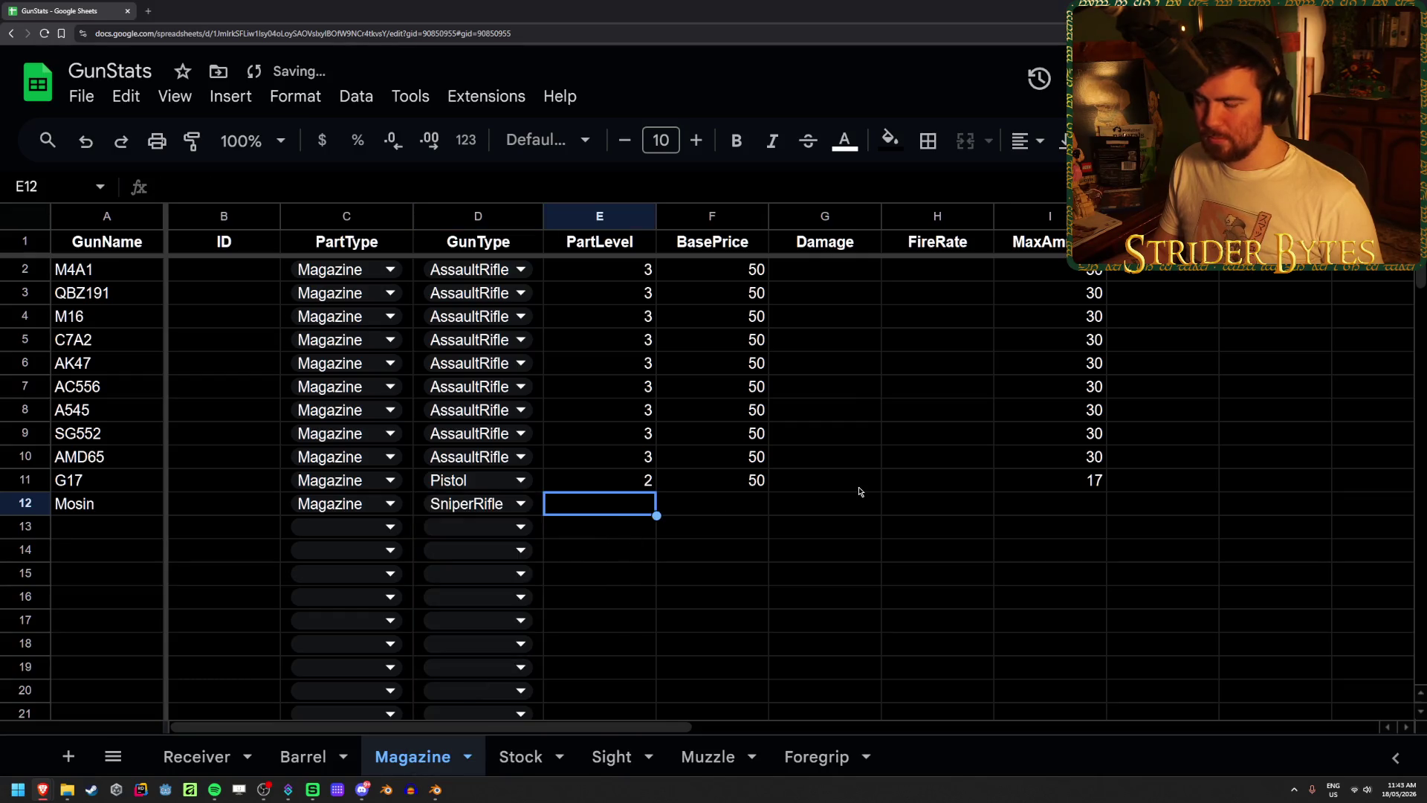
pyautogui.write('2')
pyautogui.press('Tab')
pyautogui.write('50')
pyautogui.press('Tab')
pyautogui.press('Tab')
pyautogui.press('Tab')
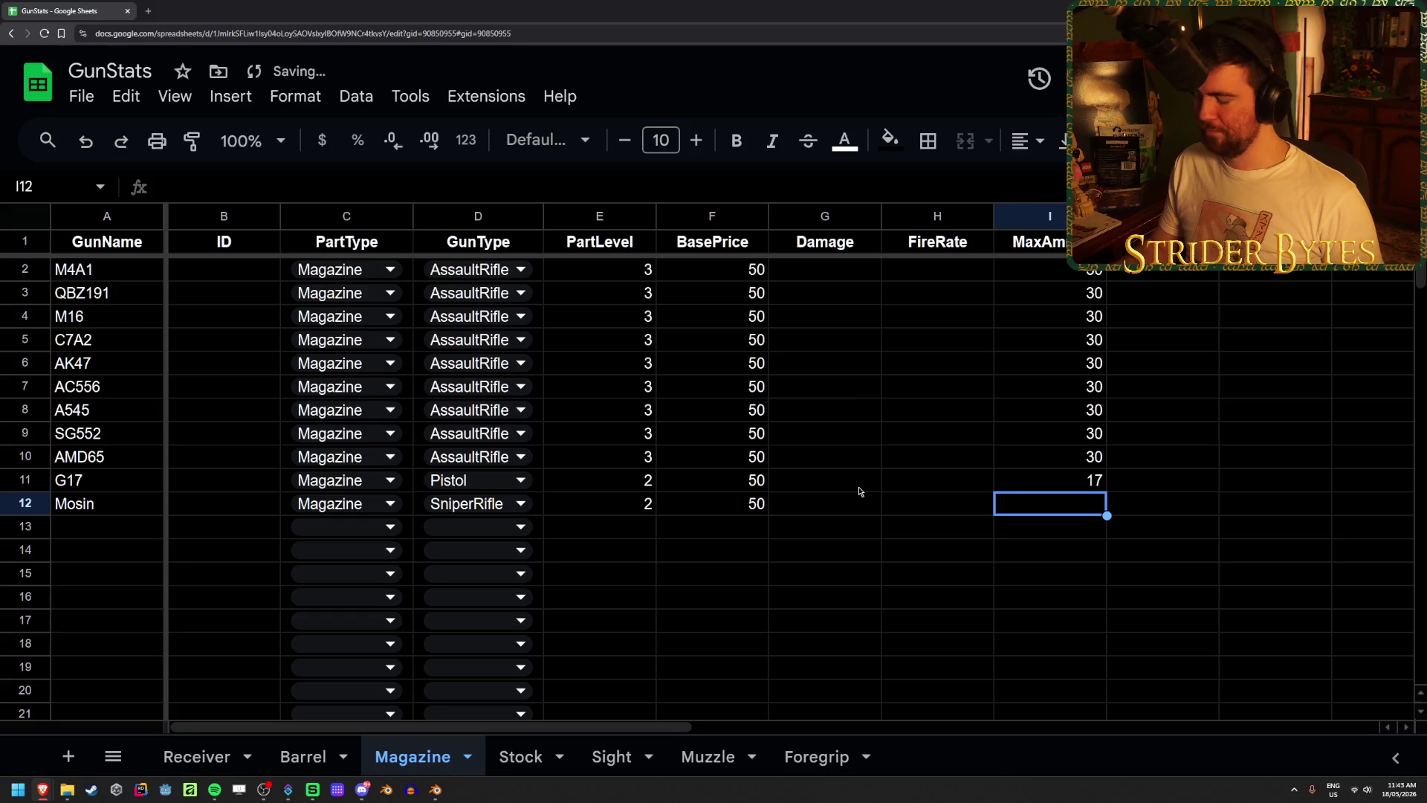
pyautogui.write('5')
pyautogui.press('Tab')
# - Enter 1 in L12, set M12 to SingleStack, and switch to the Stock sheet
pyautogui.press('Tab')
pyautogui.press('Tab')
pyautogui.press('Tab')
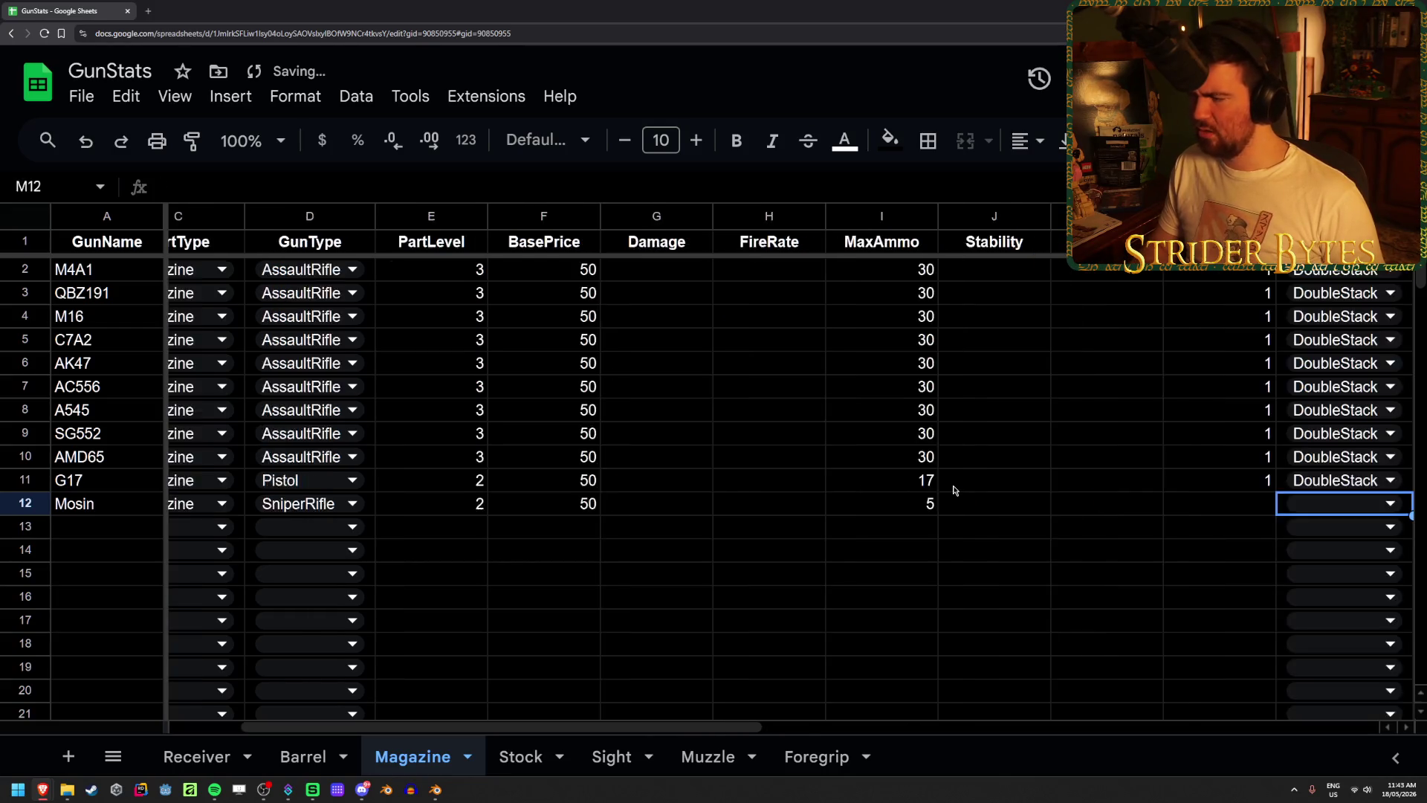
pyautogui.hotkey('shift', 'Tab')
pyautogui.write('1')
pyautogui.press('Tab')
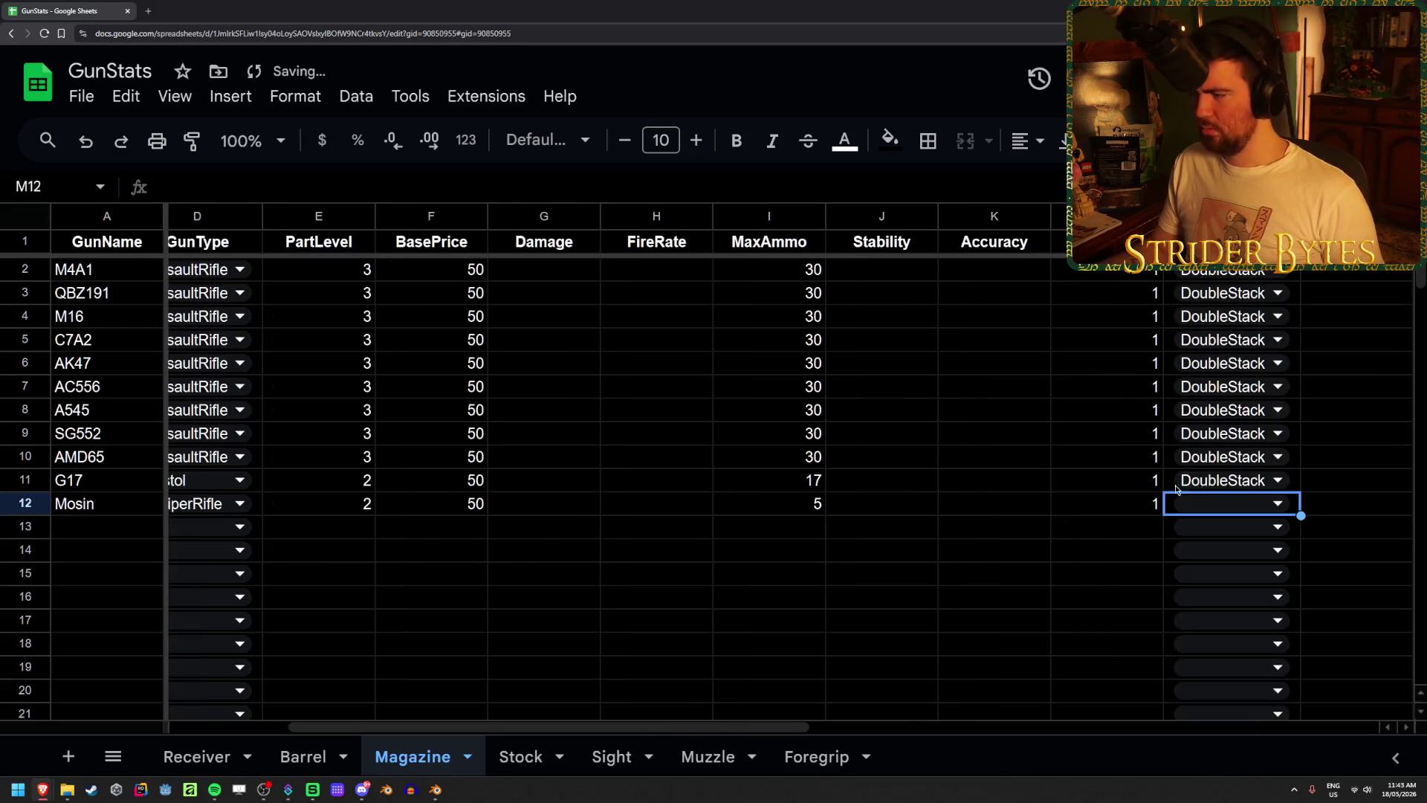
pyautogui.click(1270, 503)
pyautogui.click(1263, 535)
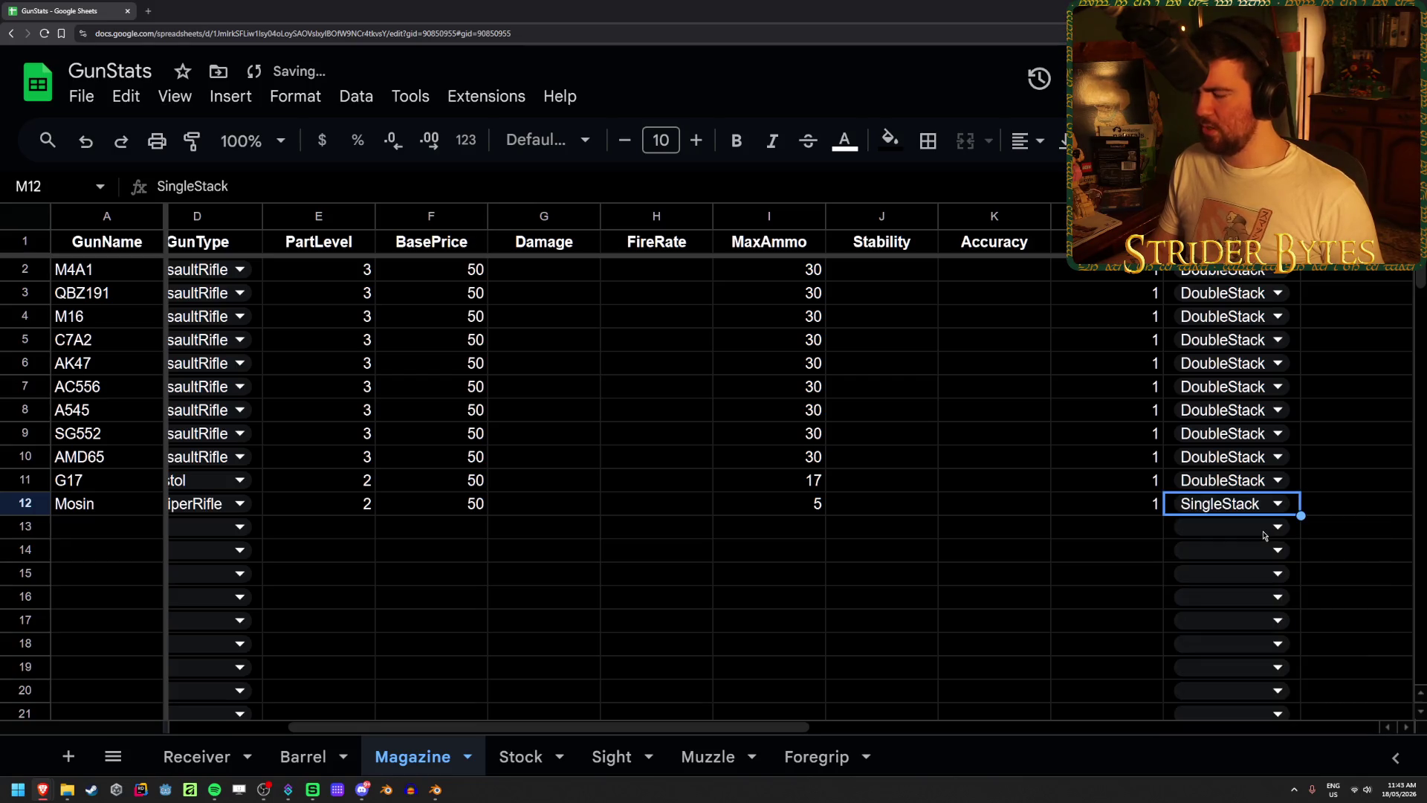
pyautogui.click(512, 752)
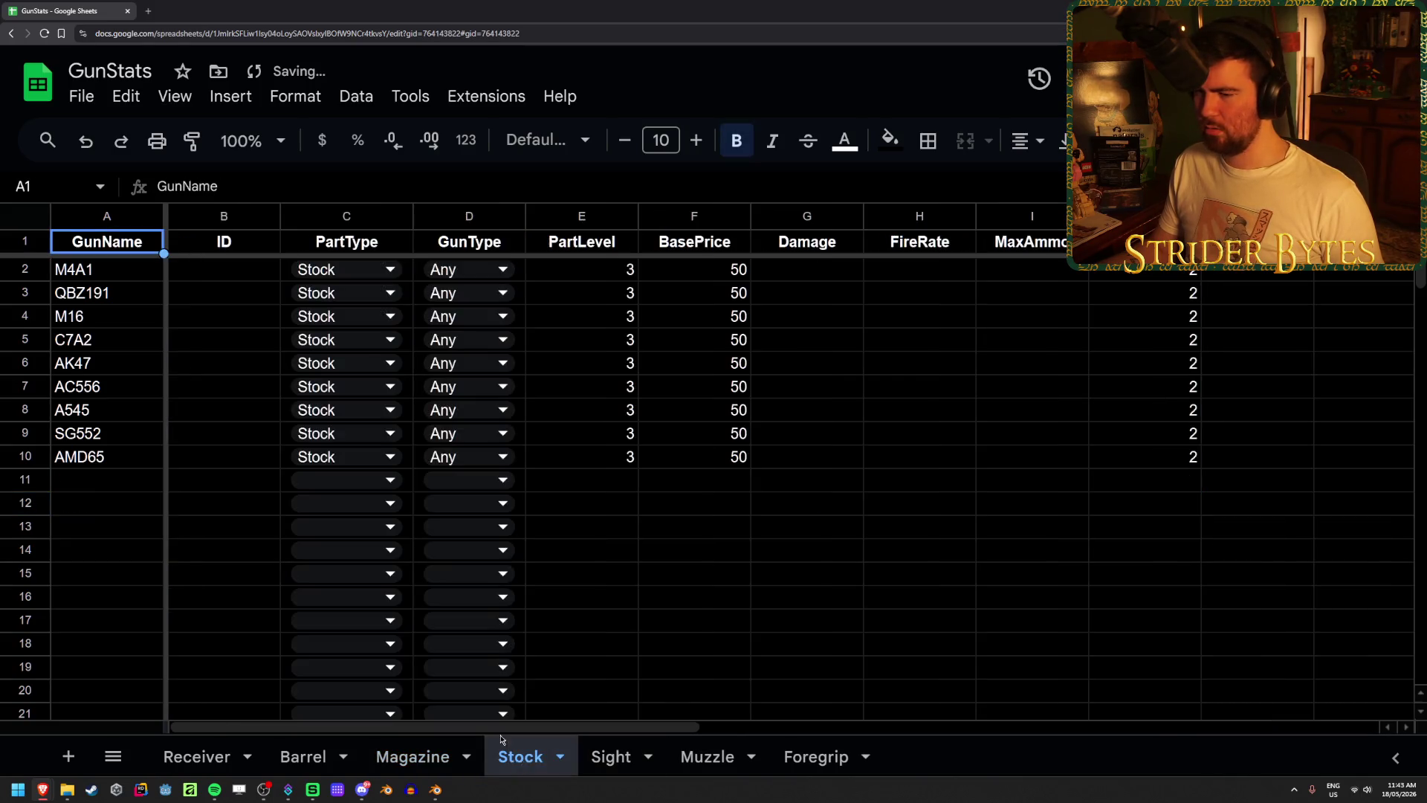
# - Start a Mosin row in A11 with part type Stock and gun type Any
pyautogui.click(111, 481)
pyautogui.write('Mosin')
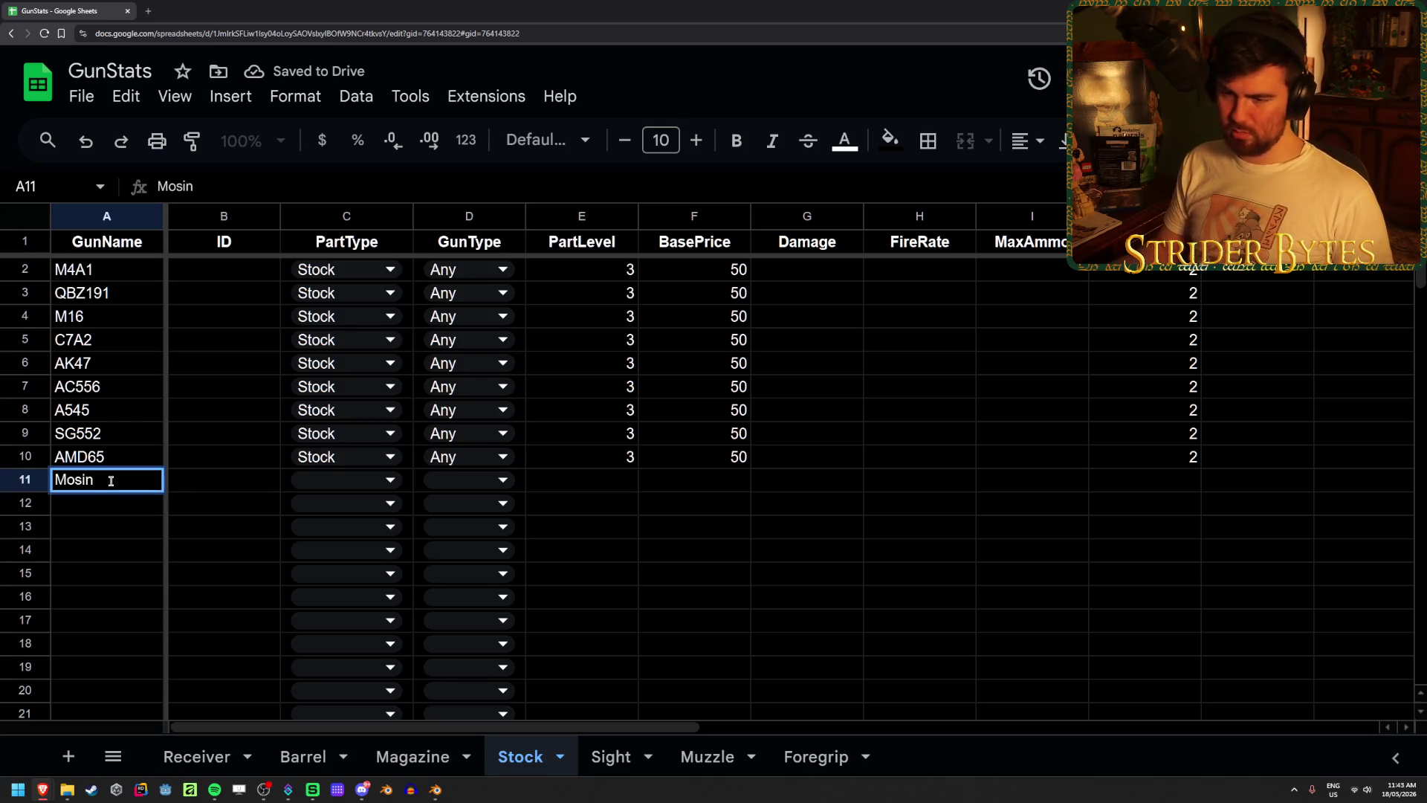
pyautogui.click(388, 481)
pyautogui.click(359, 610)
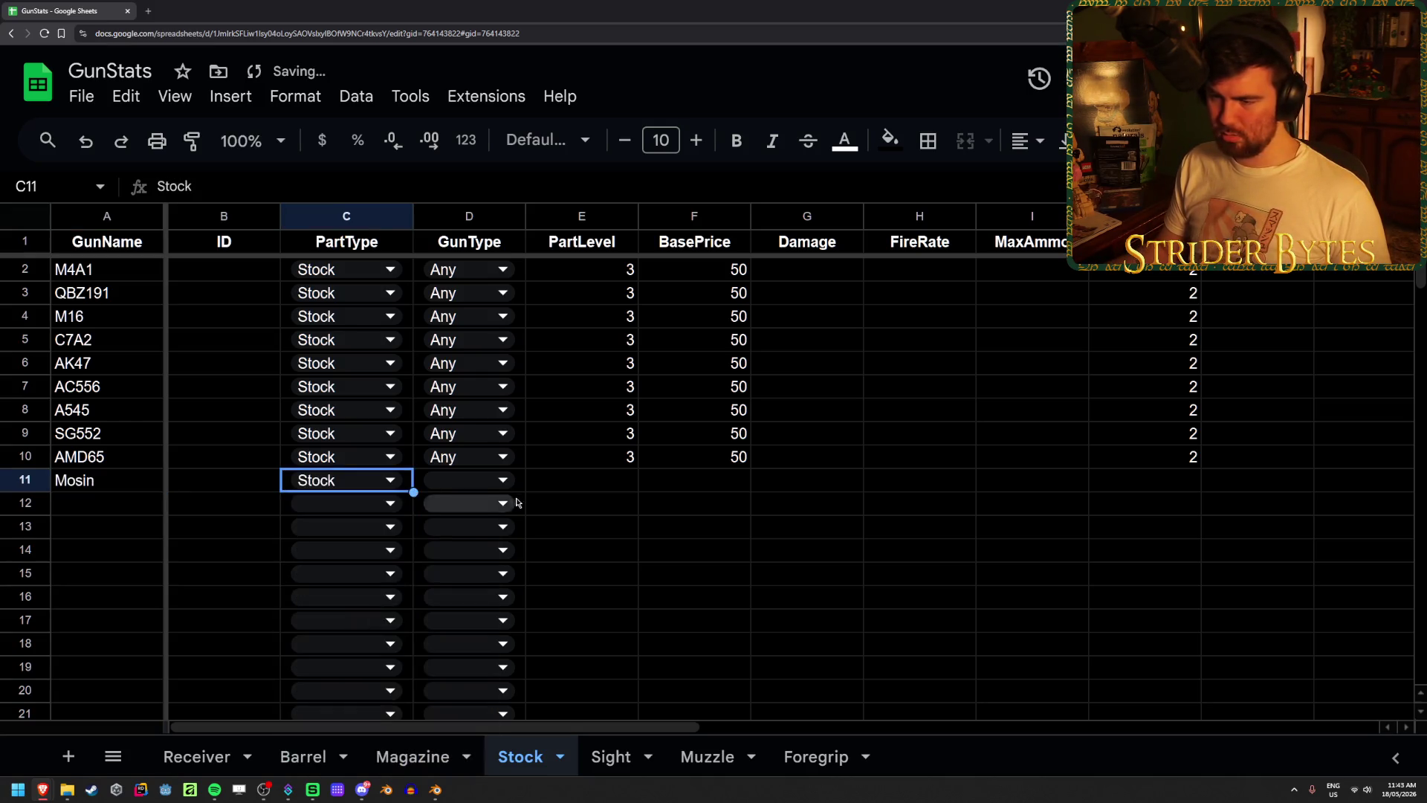
pyautogui.click(478, 481)
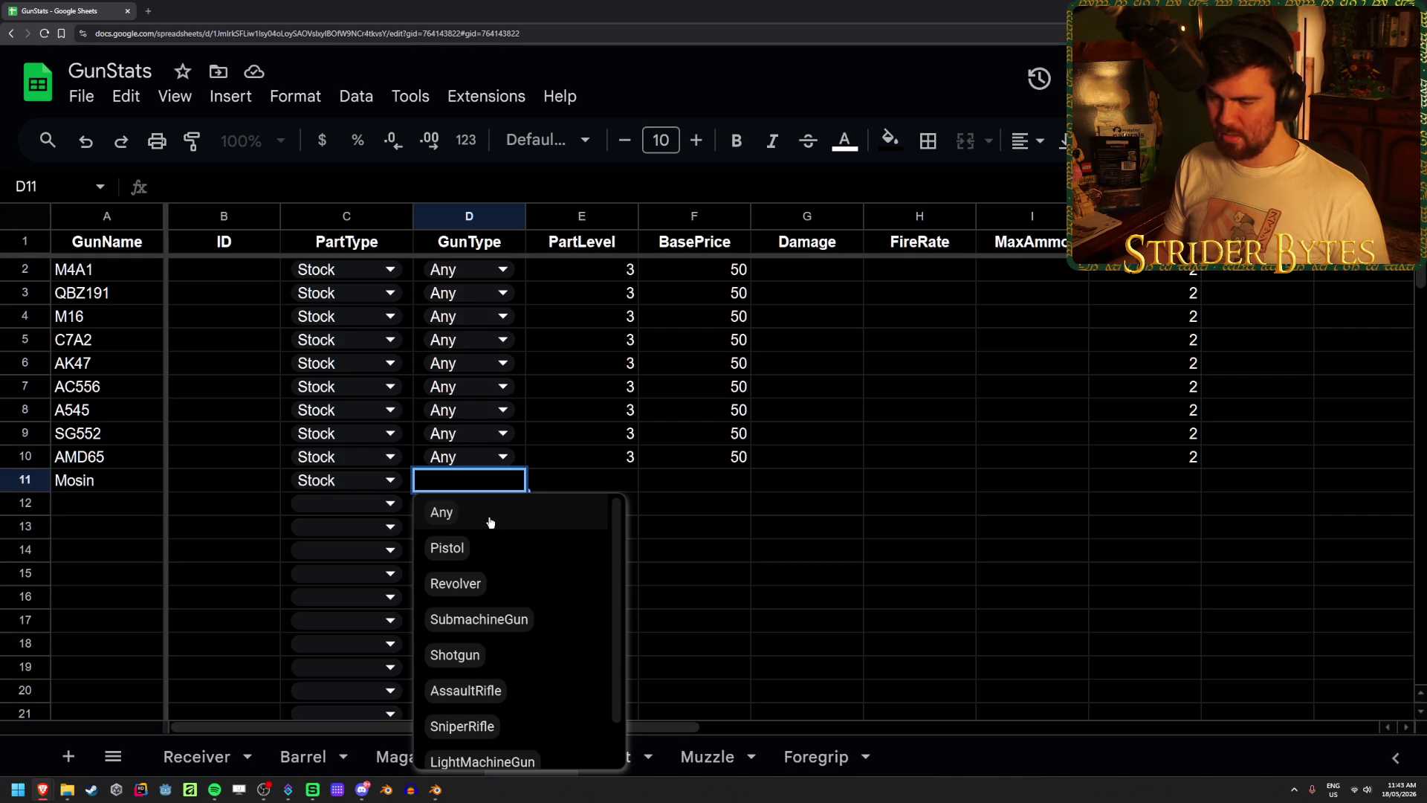
pyautogui.click(490, 522)
# - Fill the Mosin row with level 2, price 50, stability 3 and 1 in L11
pyautogui.moveTo(611, 456); pyautogui.dragTo(611, 486)
pyautogui.click(610, 486)
pyautogui.write('2')
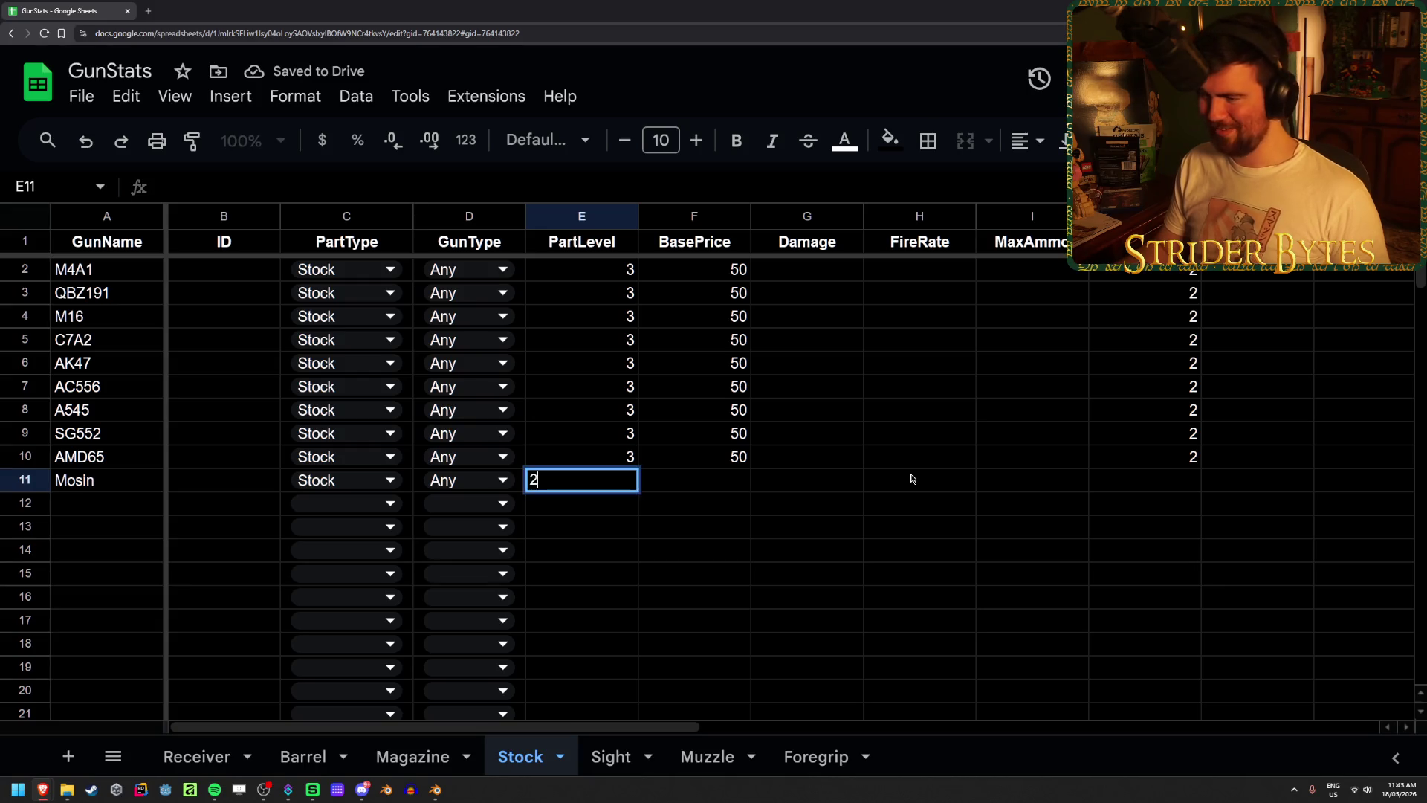
pyautogui.press('Tab')
pyautogui.write('50')
pyautogui.press('Tab')
pyautogui.press('Tab')
pyautogui.press('Tab')
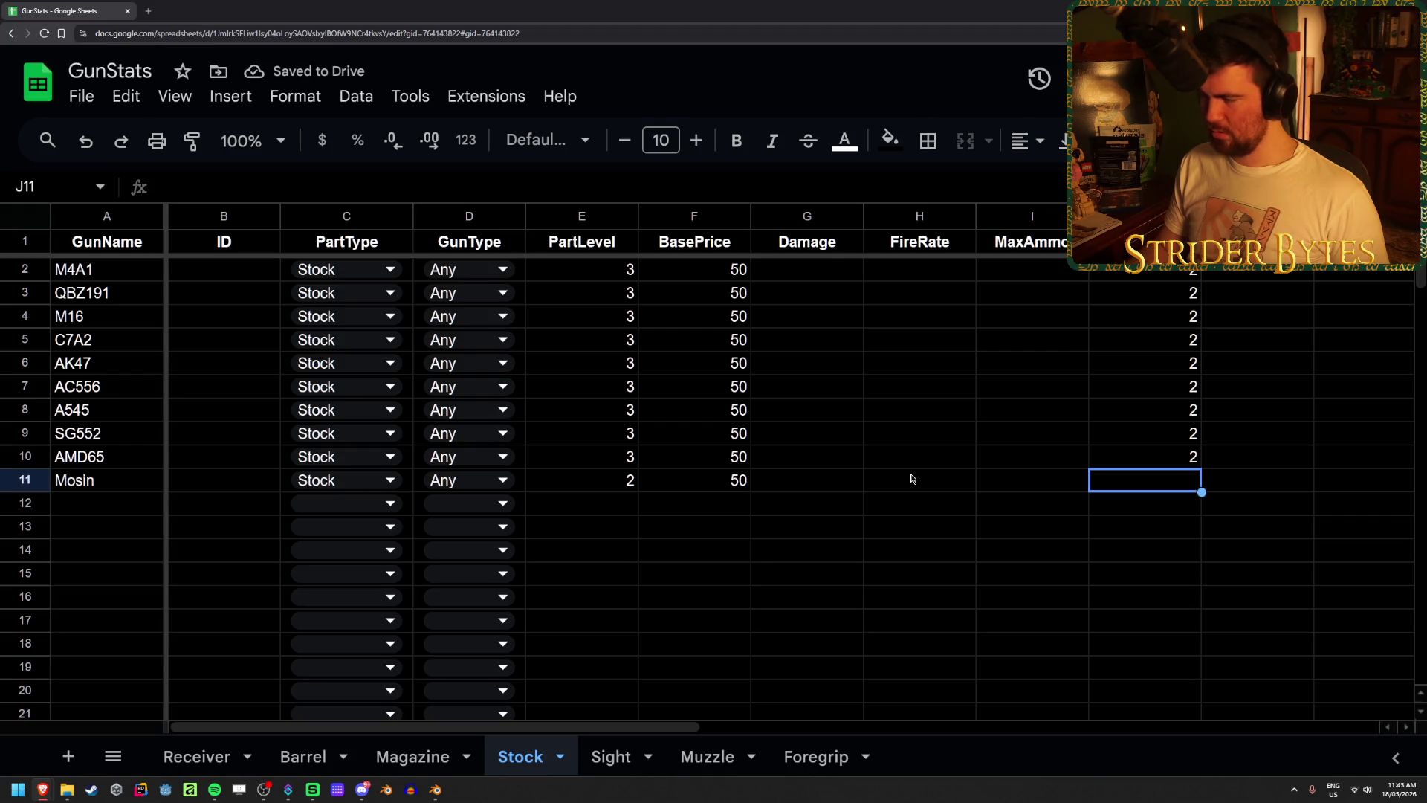
pyautogui.write('3')
pyautogui.press('Tab')
pyautogui.press('Tab')
pyautogui.press('Tab')
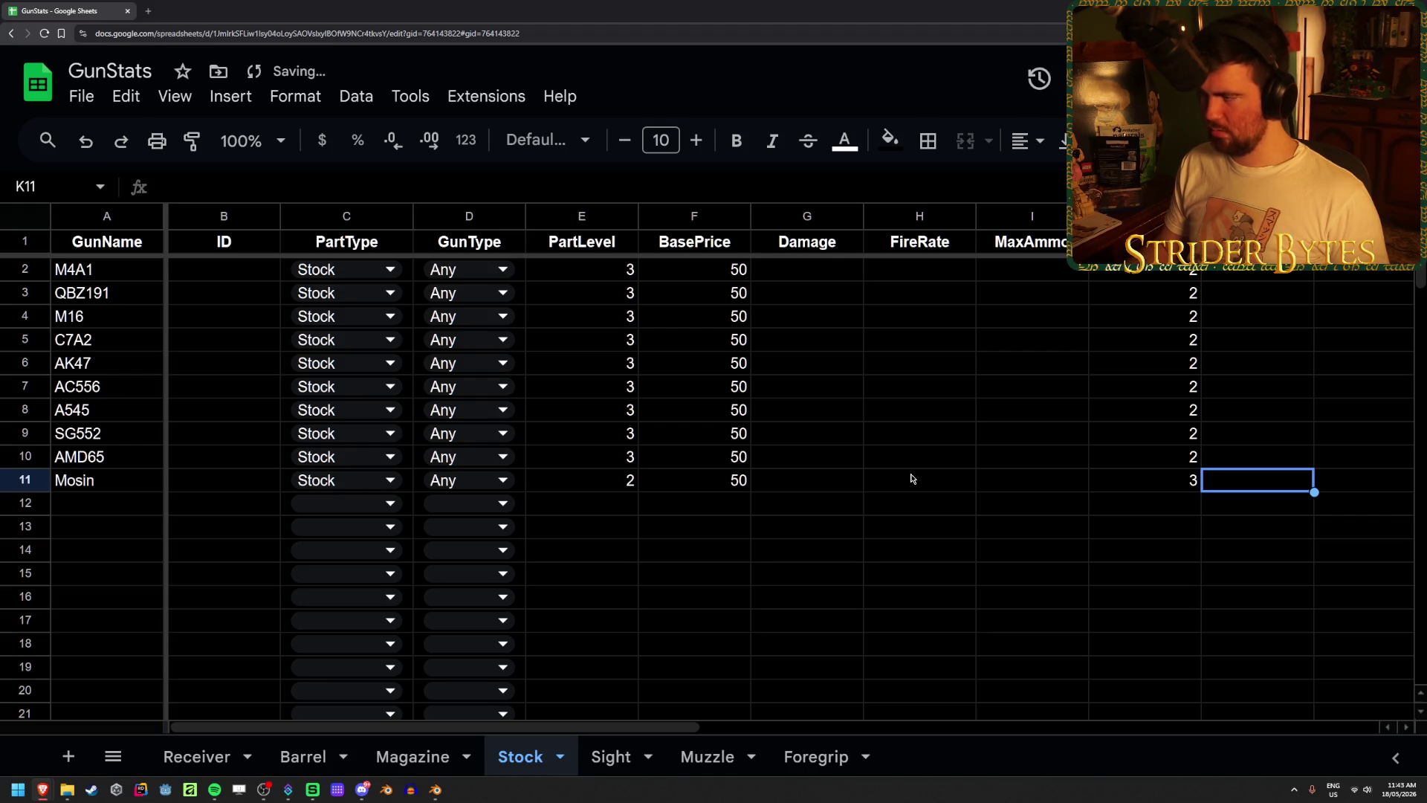
pyautogui.hotkey('shift', 'Tab')
pyautogui.write('1')
pyautogui.press('Tab')
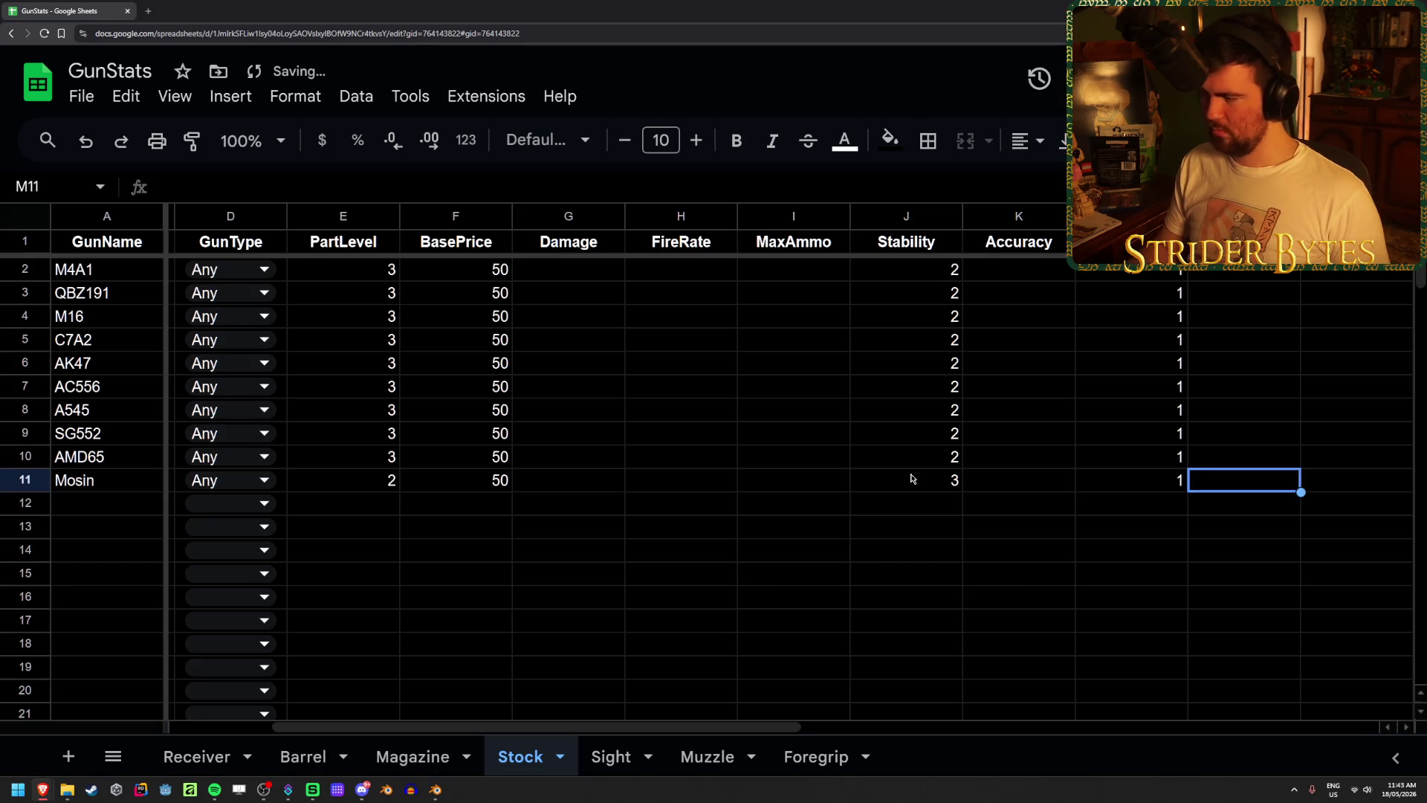
# - Move through the Magazine sheet to the Barrel sheet
pyautogui.click(431, 747)
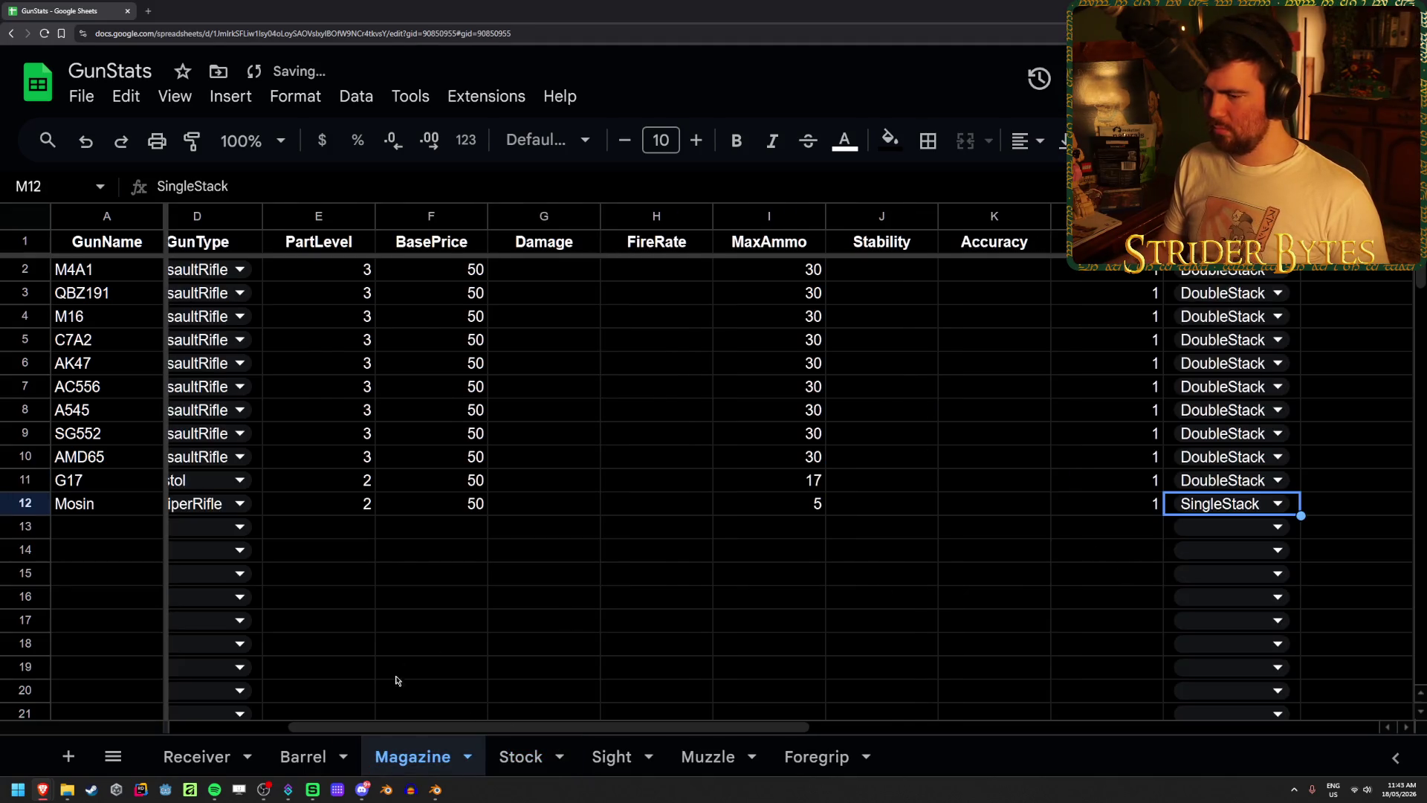
pyautogui.click(295, 758)
pyautogui.click(657, 575)
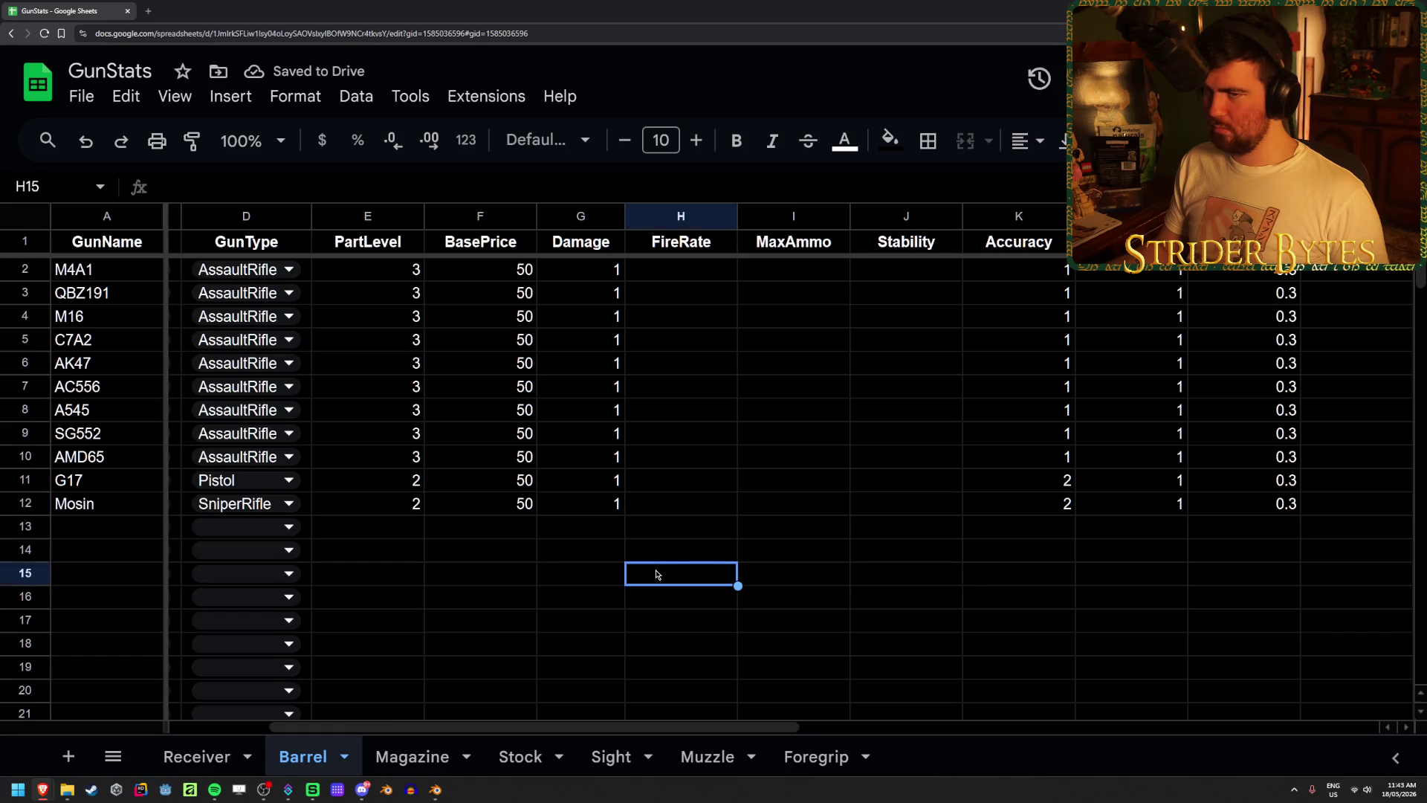
# - Export all sheets as JSON from the Export Sheet Data sidebar
pyautogui.click(505, 104)
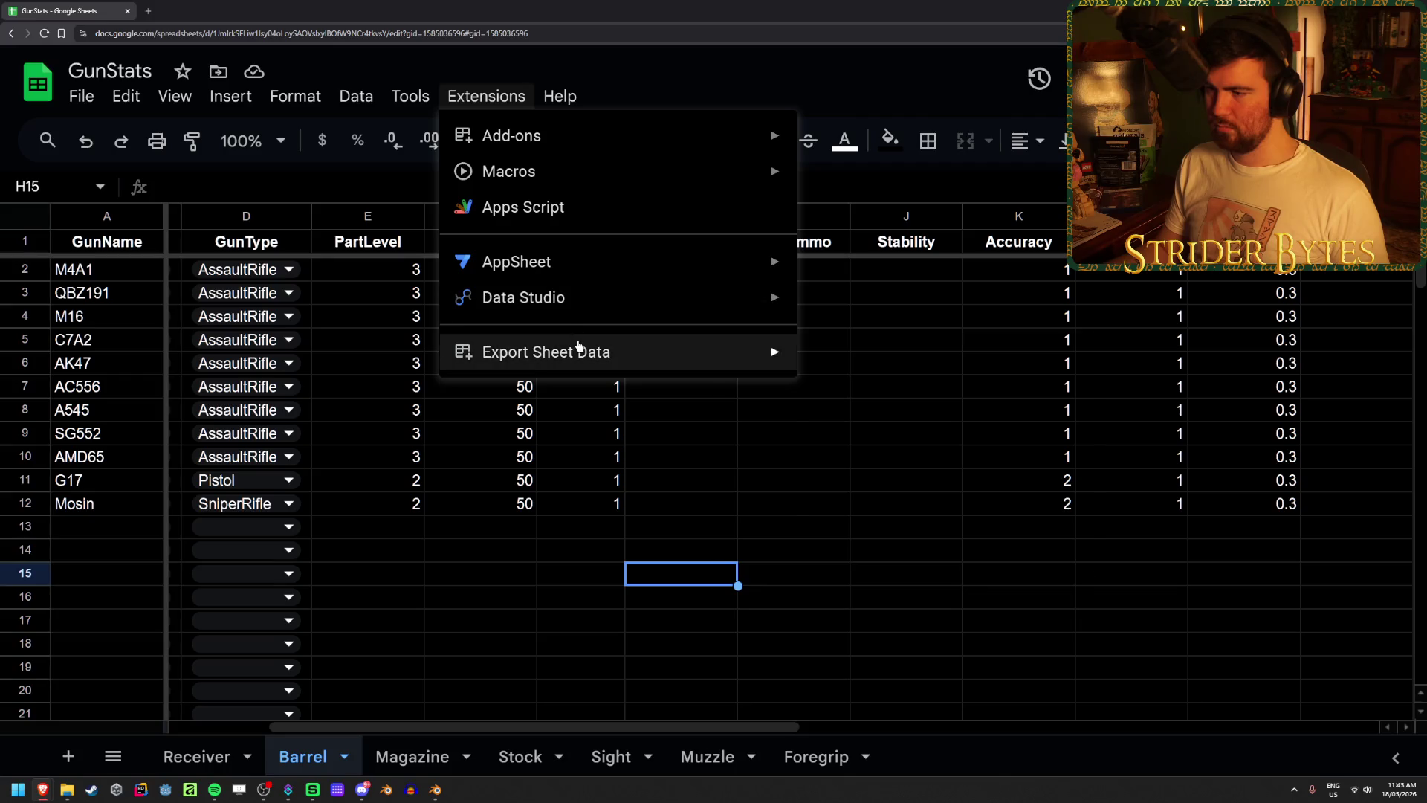
pyautogui.moveTo(581, 351)
pyautogui.click(899, 359)
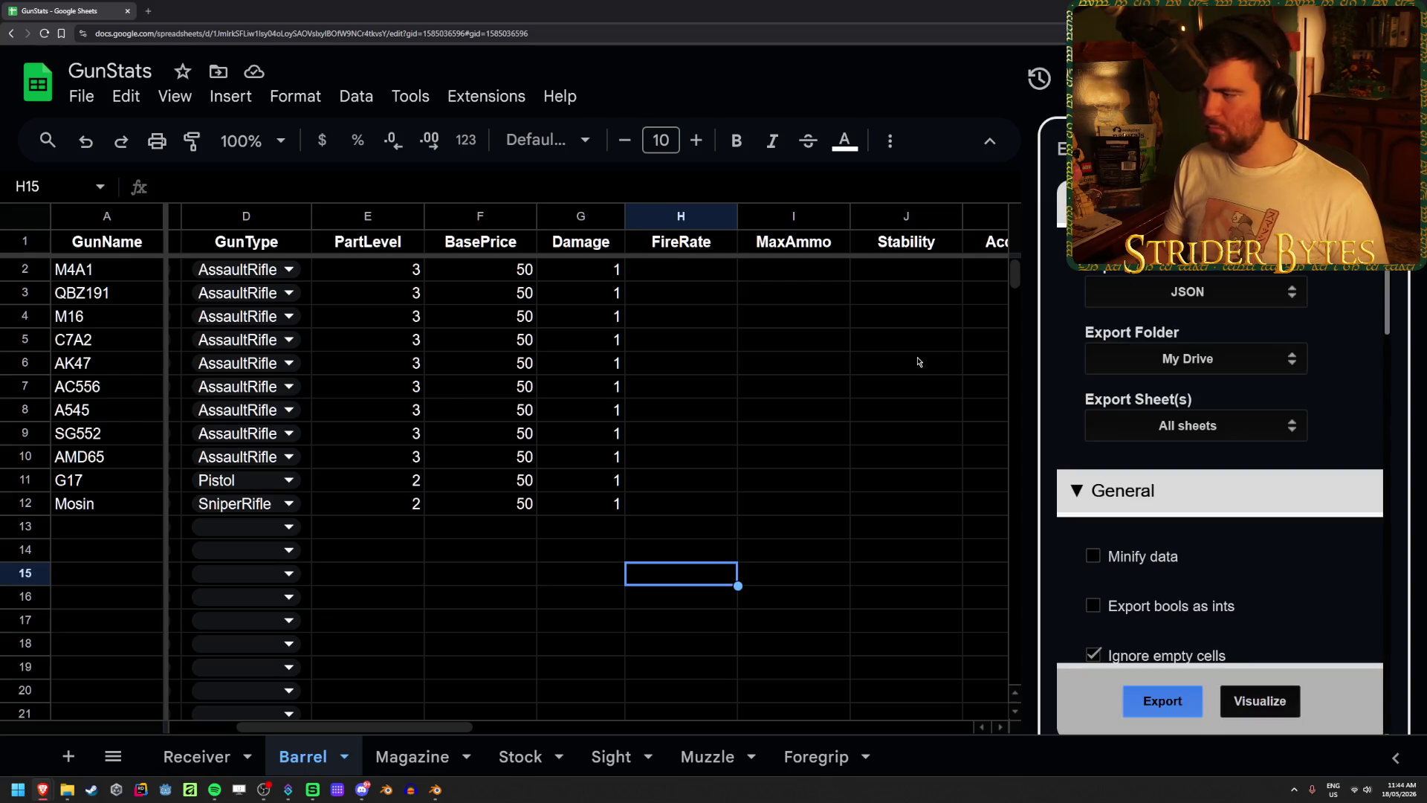
pyautogui.click(1174, 705)
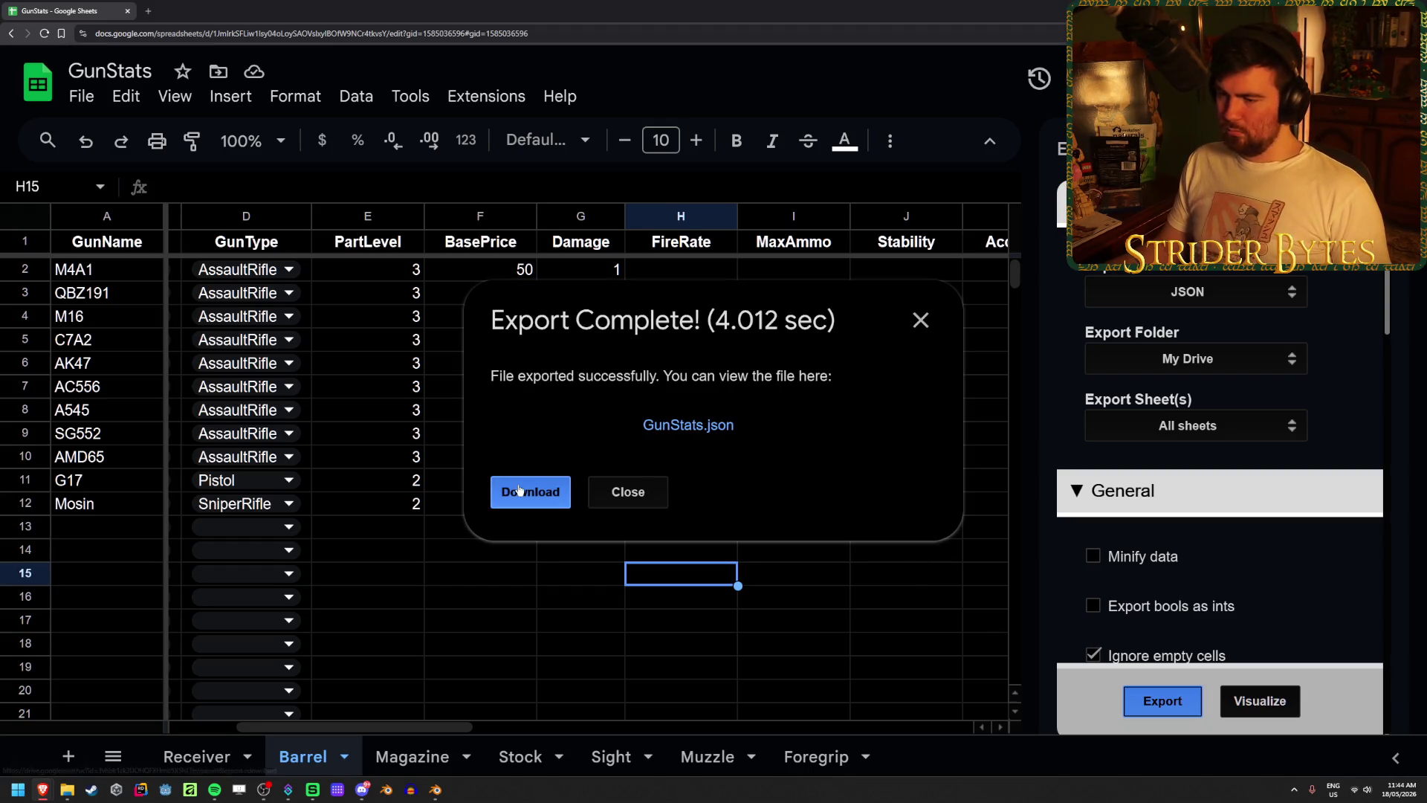
# - Save GunStats.json into Gungineer's Data folder, replacing the existing copy, and return to Blender
pyautogui.click(520, 490)
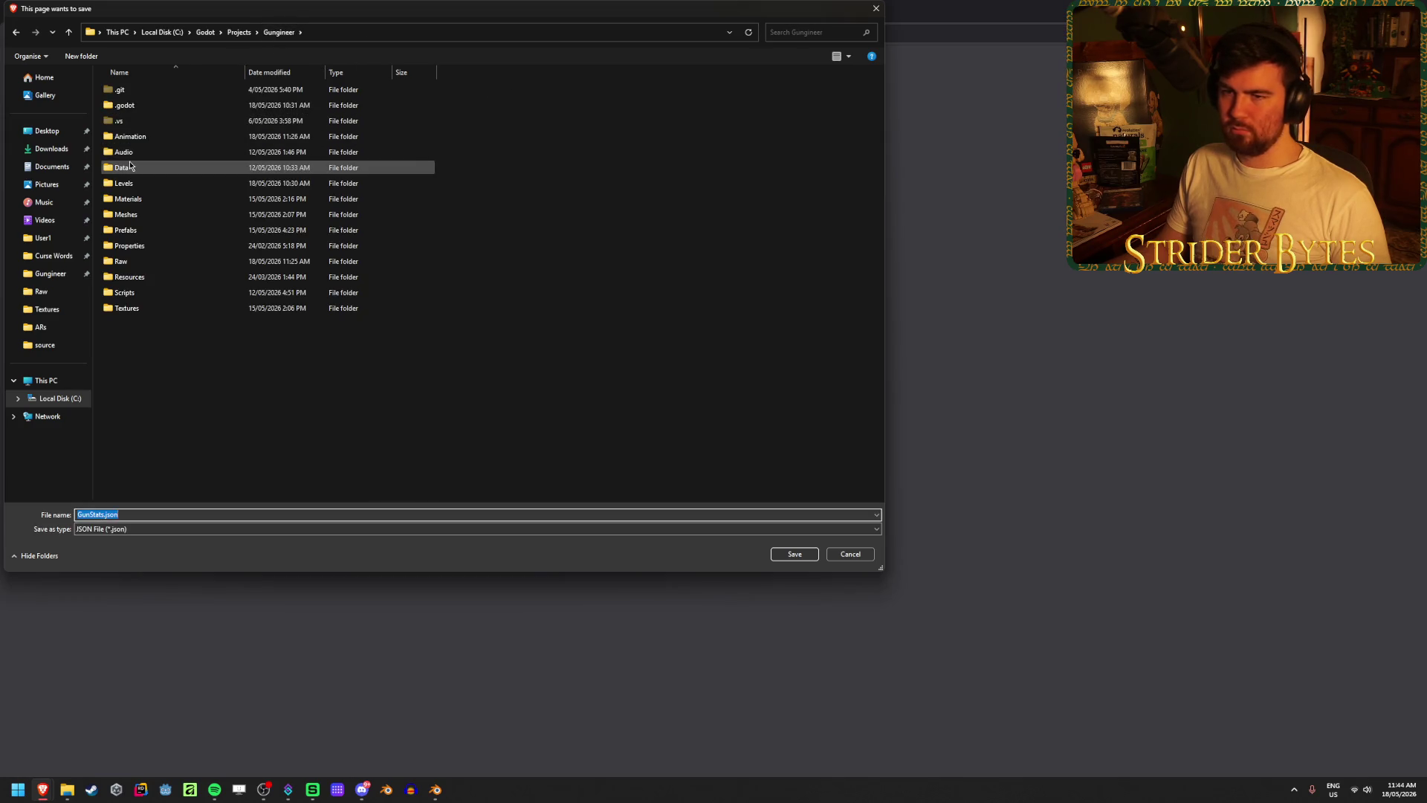
pyautogui.doubleClick(128, 167)
pyautogui.click(792, 551)
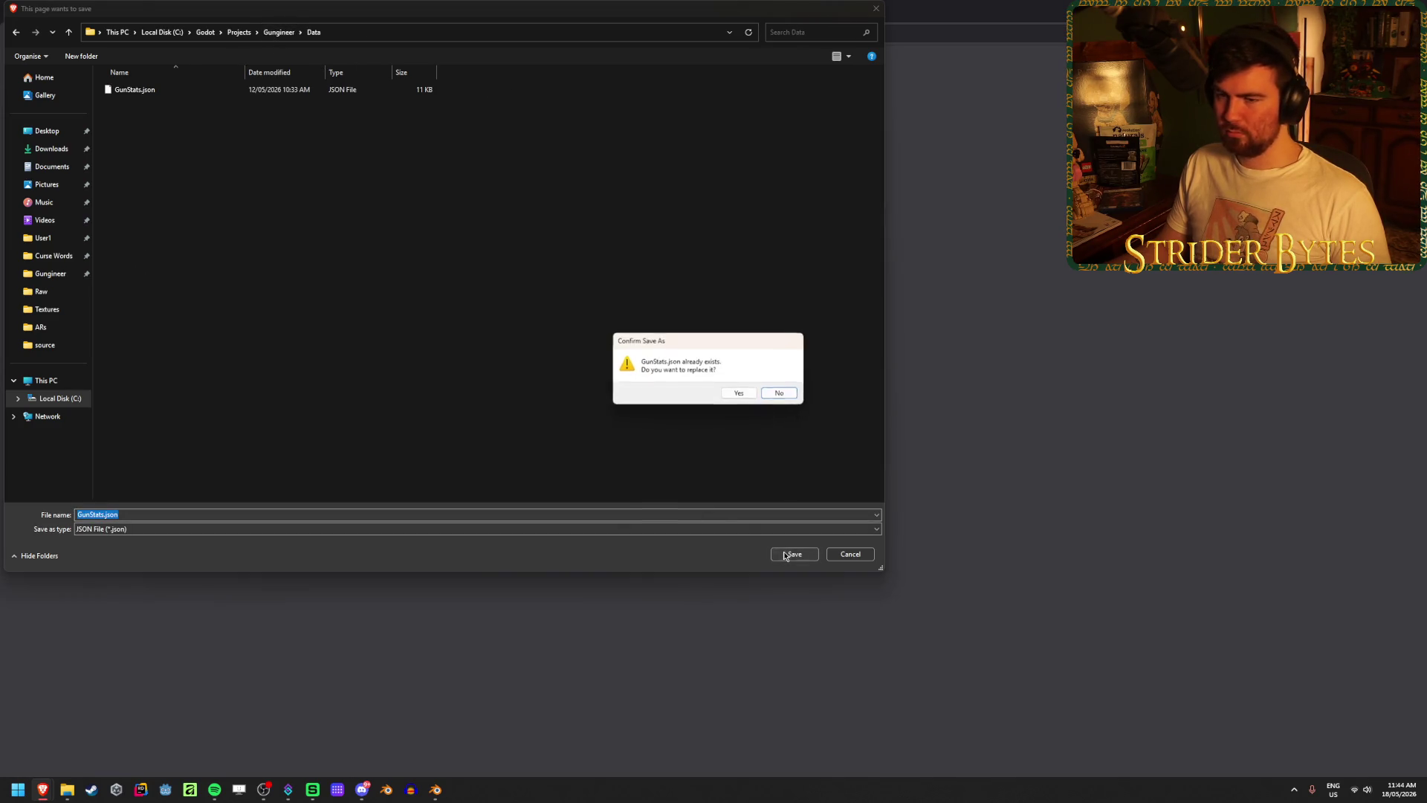
pyautogui.click(741, 395)
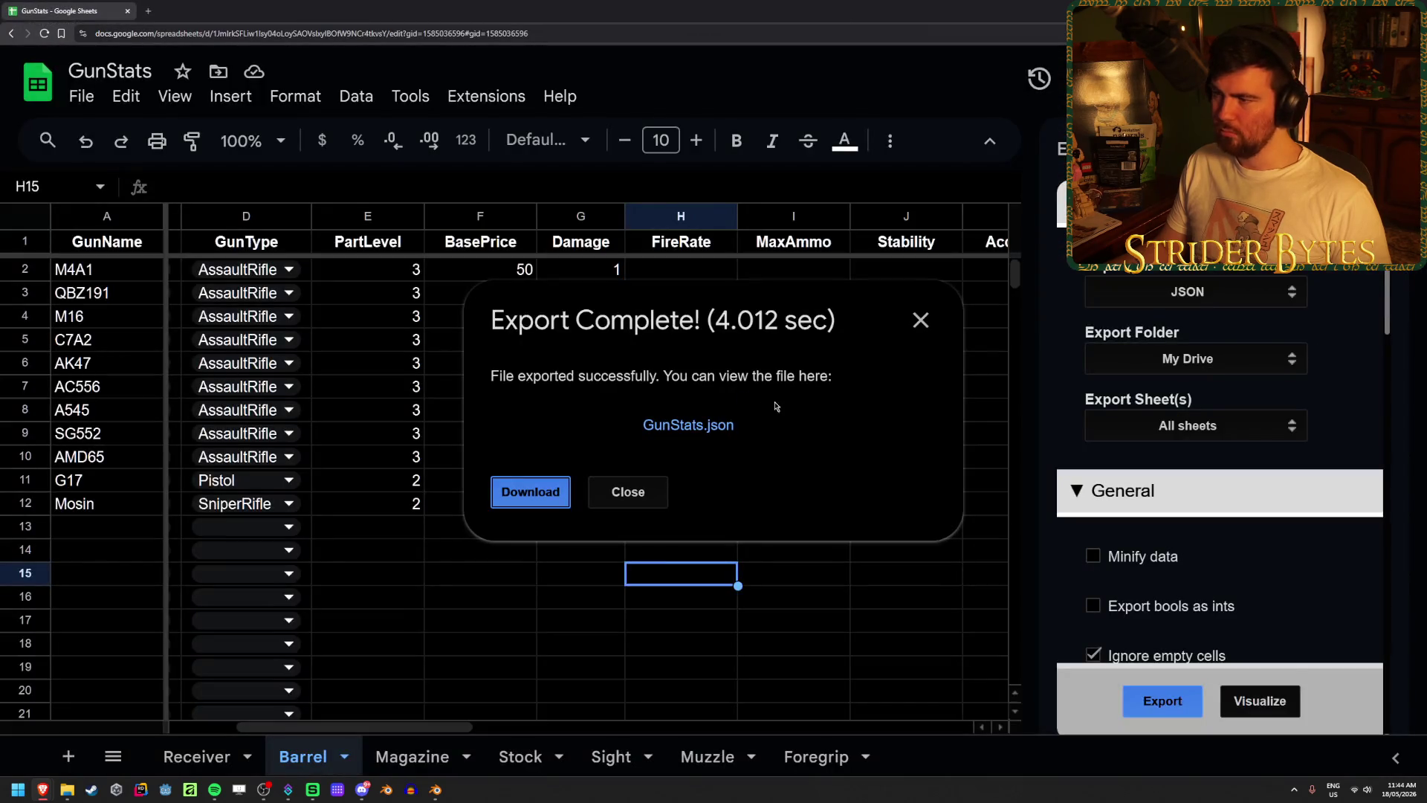
pyautogui.click(920, 320)
pyautogui.hotkey('alt', 'Tab')
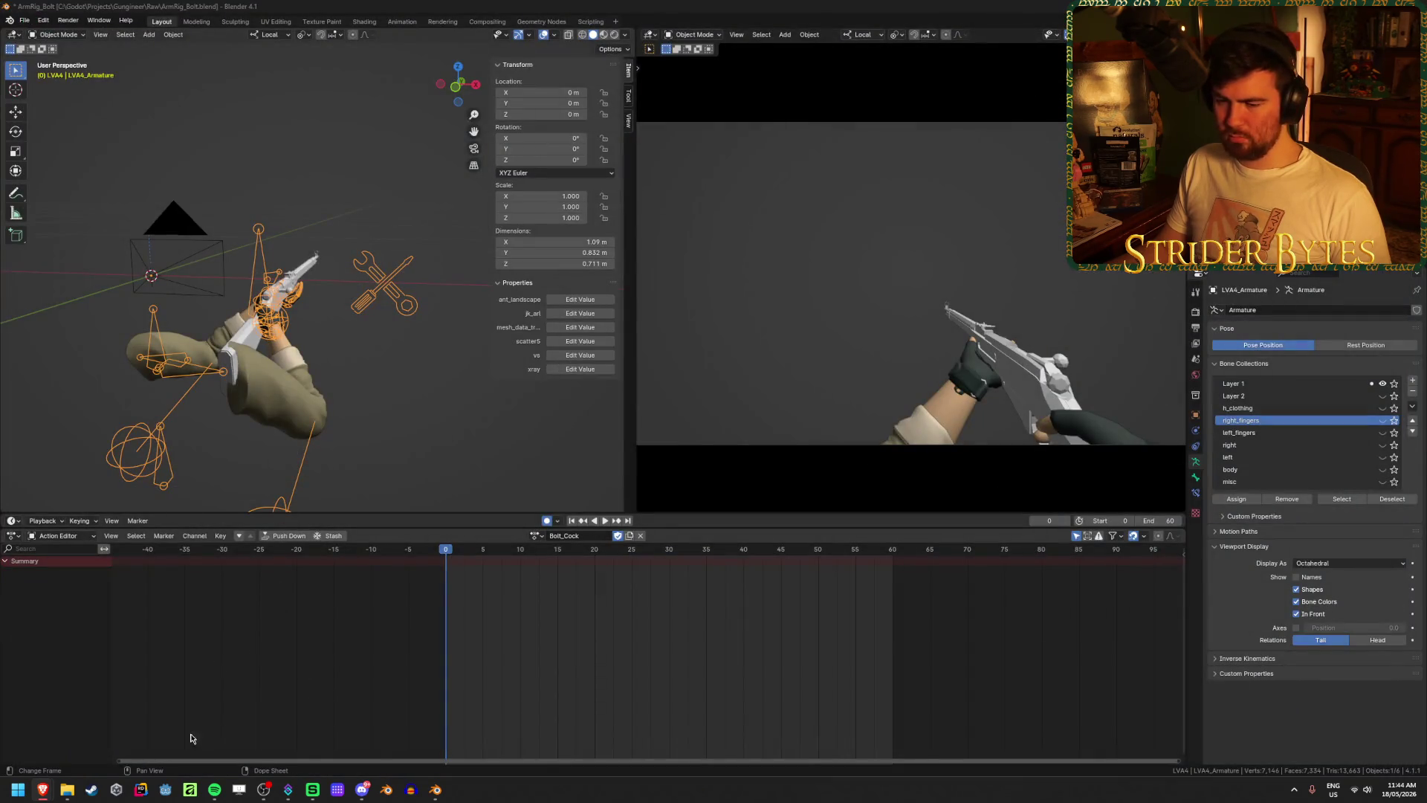
# - Launch Godot and open Gungineer from the Project Manager
pyautogui.click(168, 792)
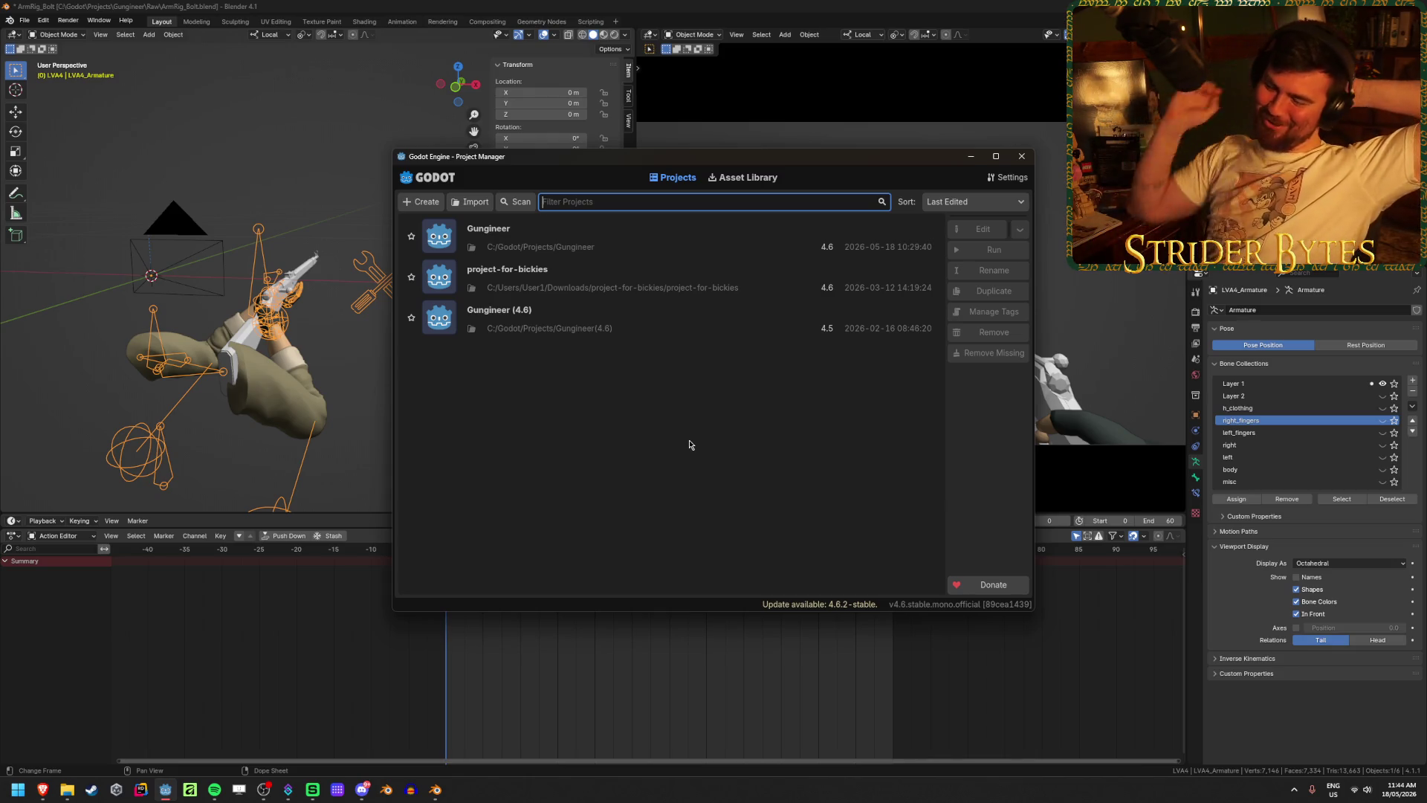
pyautogui.doubleClick(652, 242)
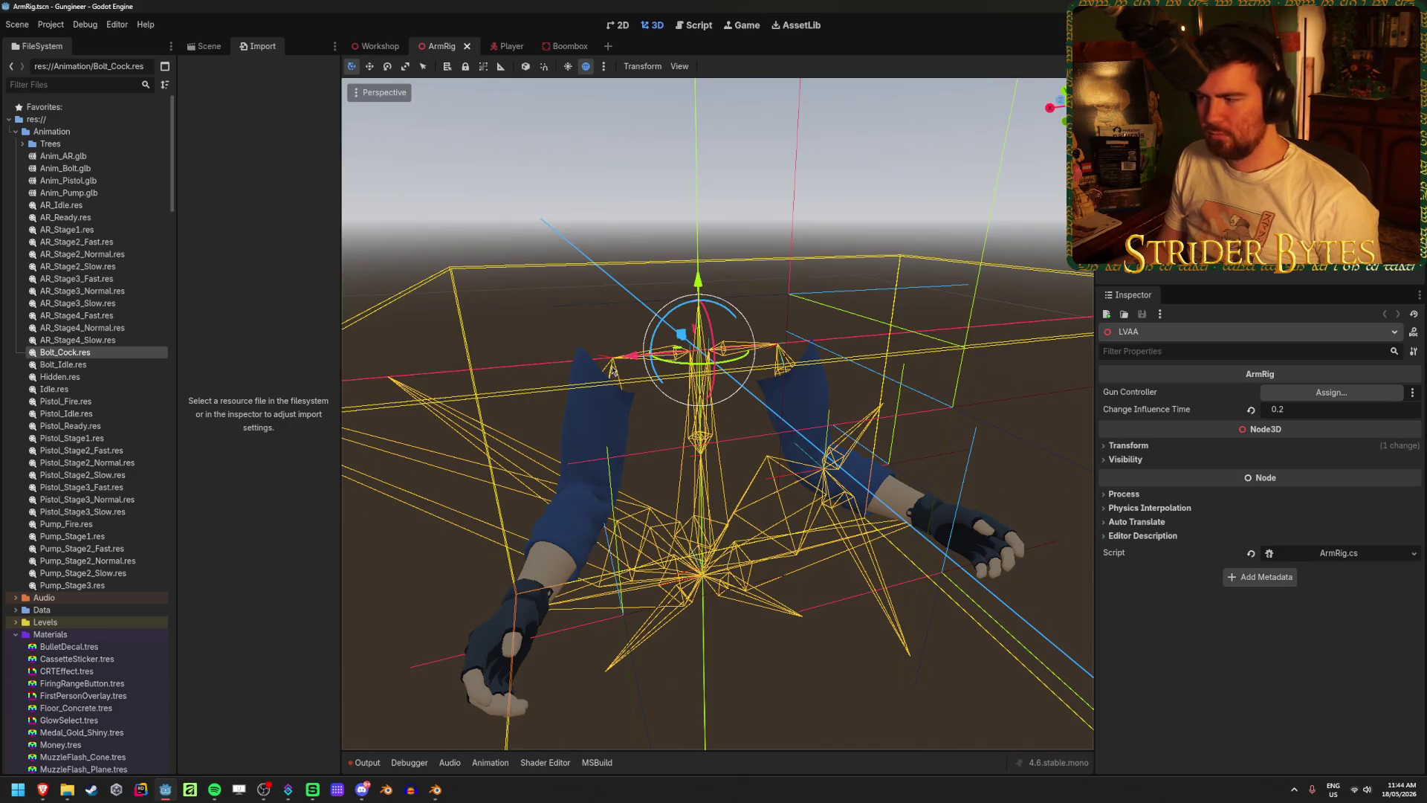
# - Select Barrel_Mosin.glb through Stock_Mosin.glb in Meshes/GunParts/Snipers to show their shared import settings
pyautogui.moveTo(614, 372); pyautogui.dragTo(572, 401, button='right')
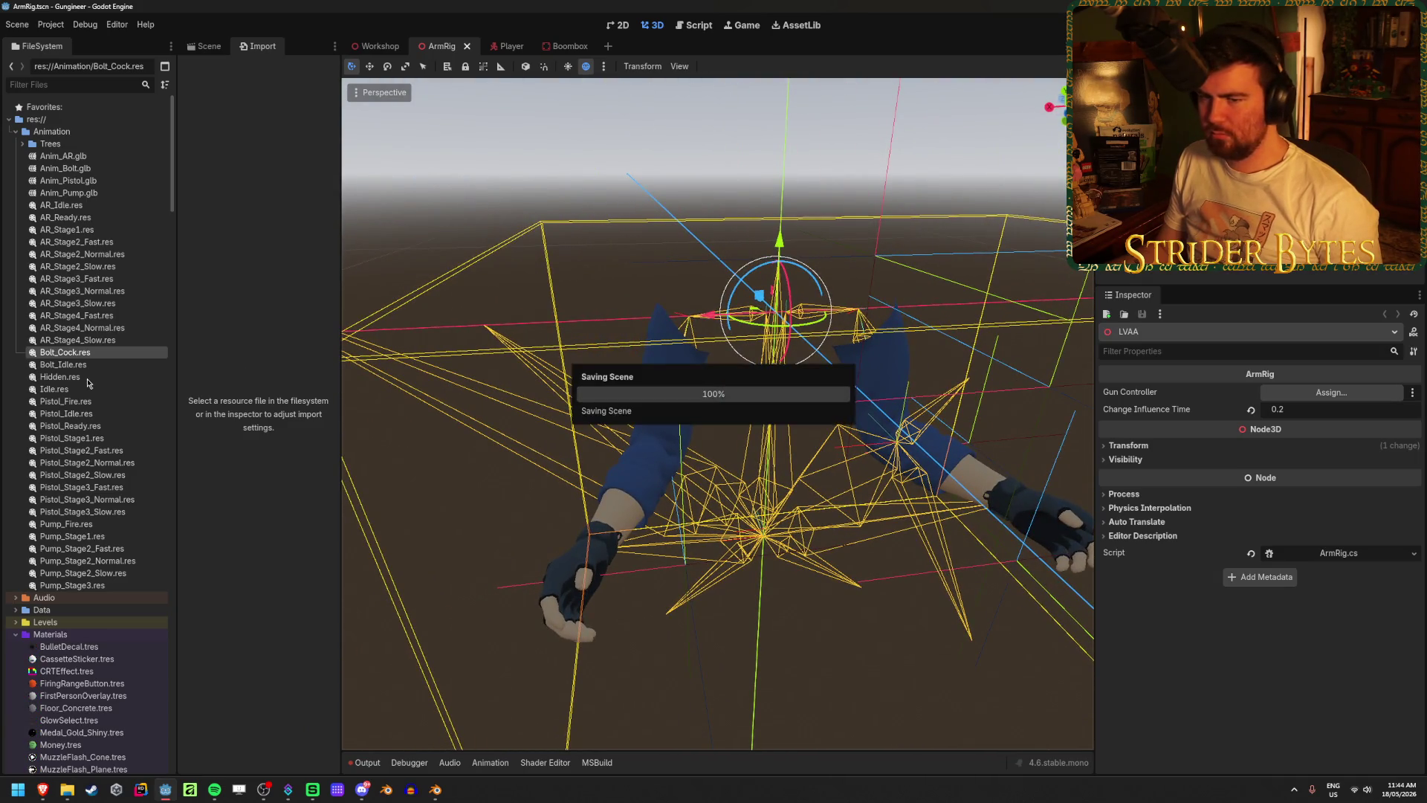
pyautogui.scroll(-5, 97, 371)
pyautogui.scroll(-5, 97, 372)
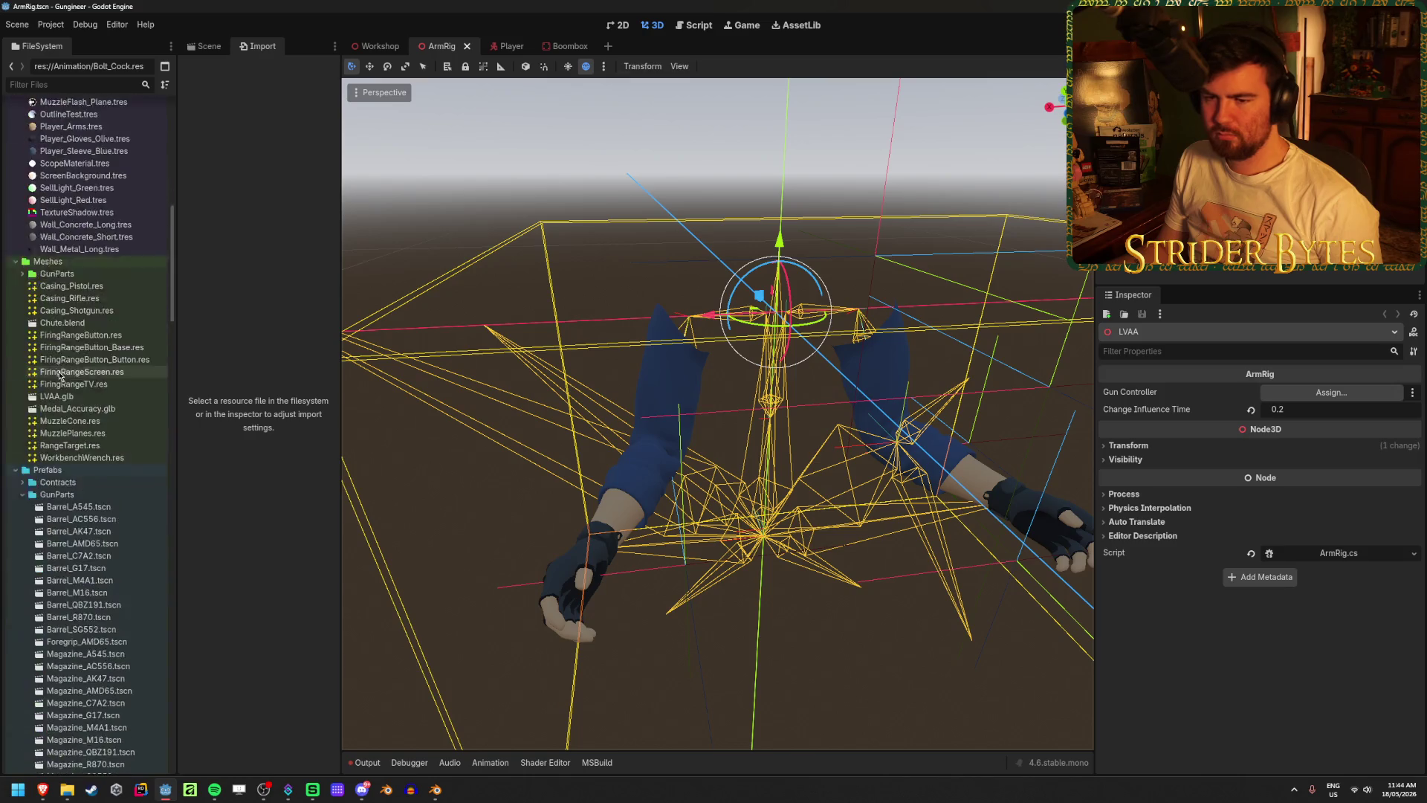
pyautogui.scroll(4, 74, 446)
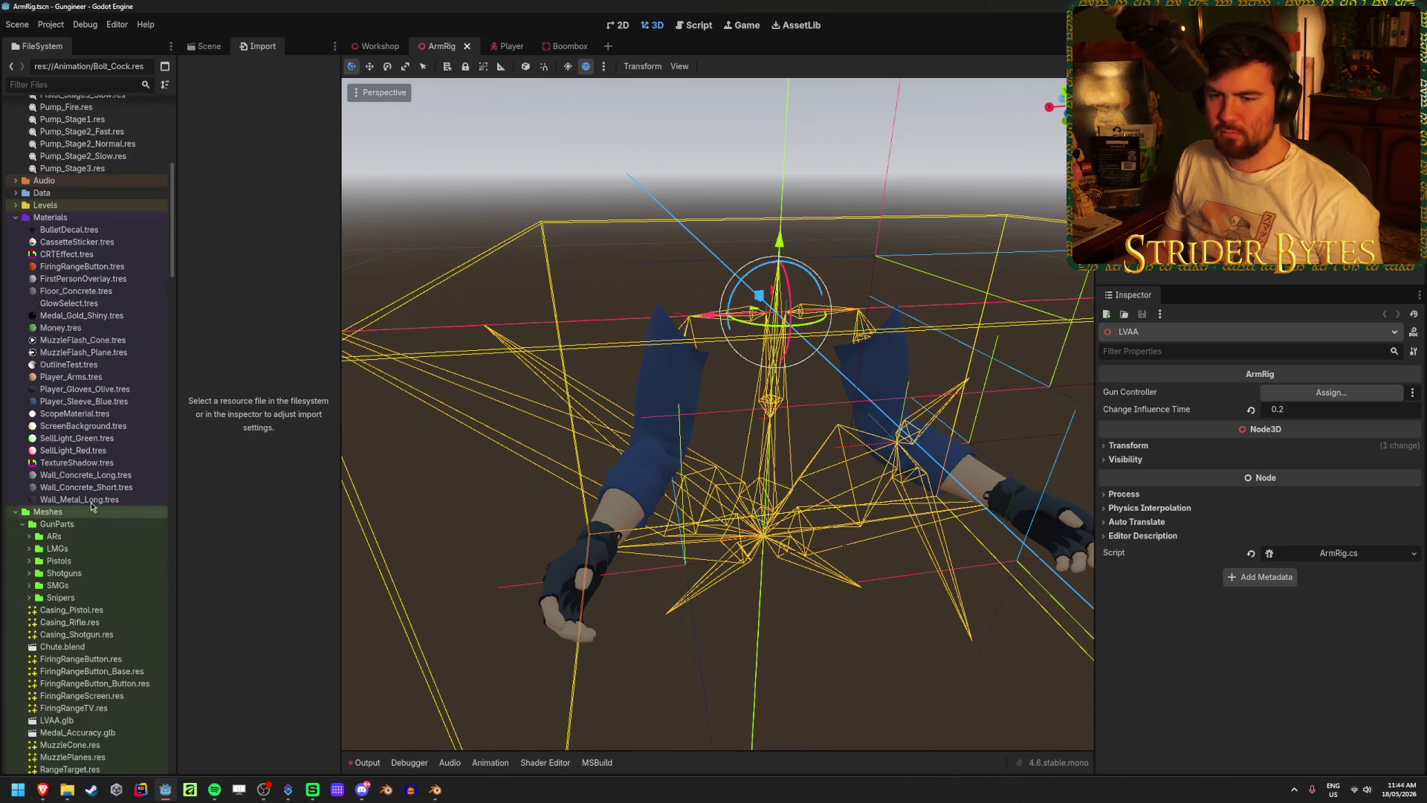
pyautogui.click(22, 524)
pyautogui.scroll(-2, 23, 524)
pyautogui.click(30, 431)
pyautogui.click(83, 443)
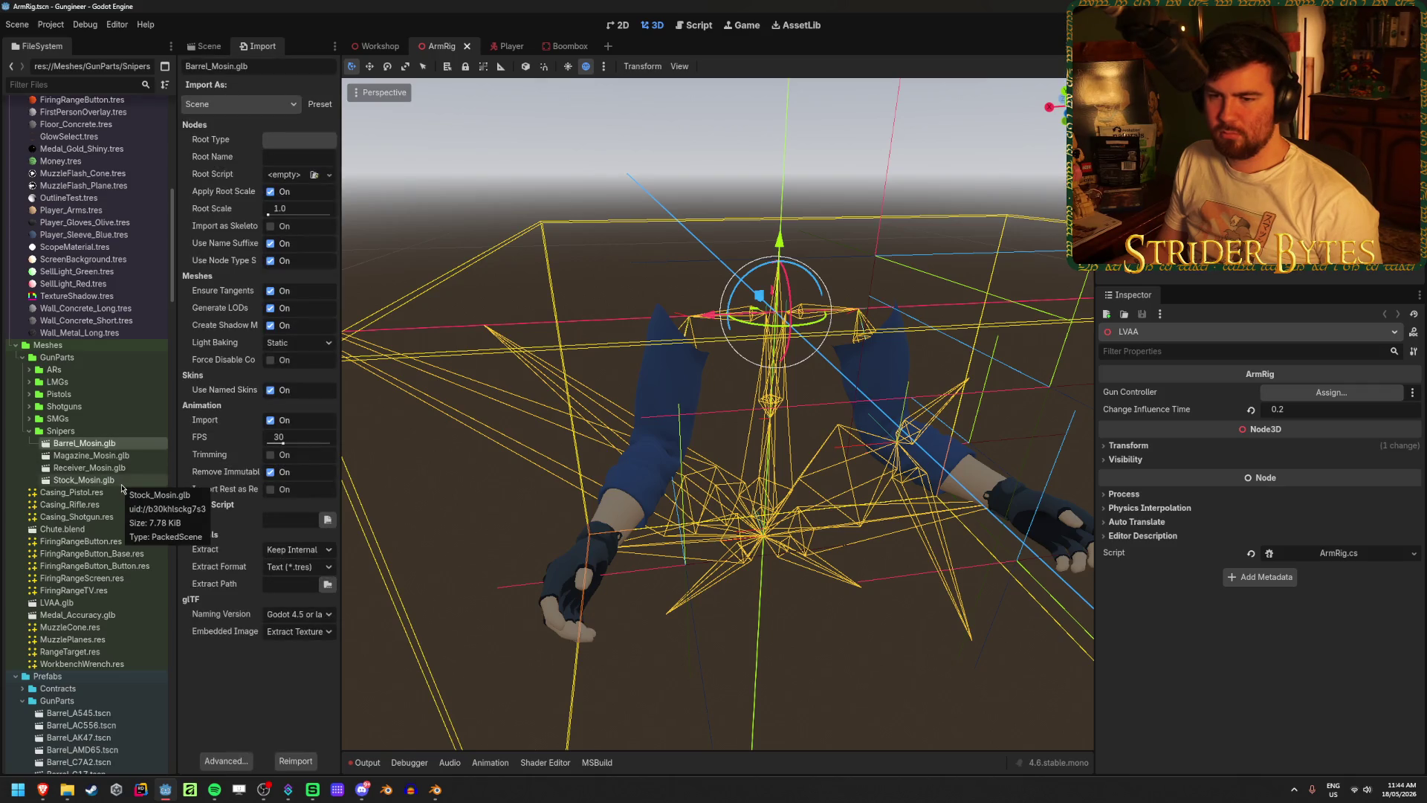
pyautogui.keyDown('shift'); pyautogui.click(122, 481); pyautogui.keyUp('shift')
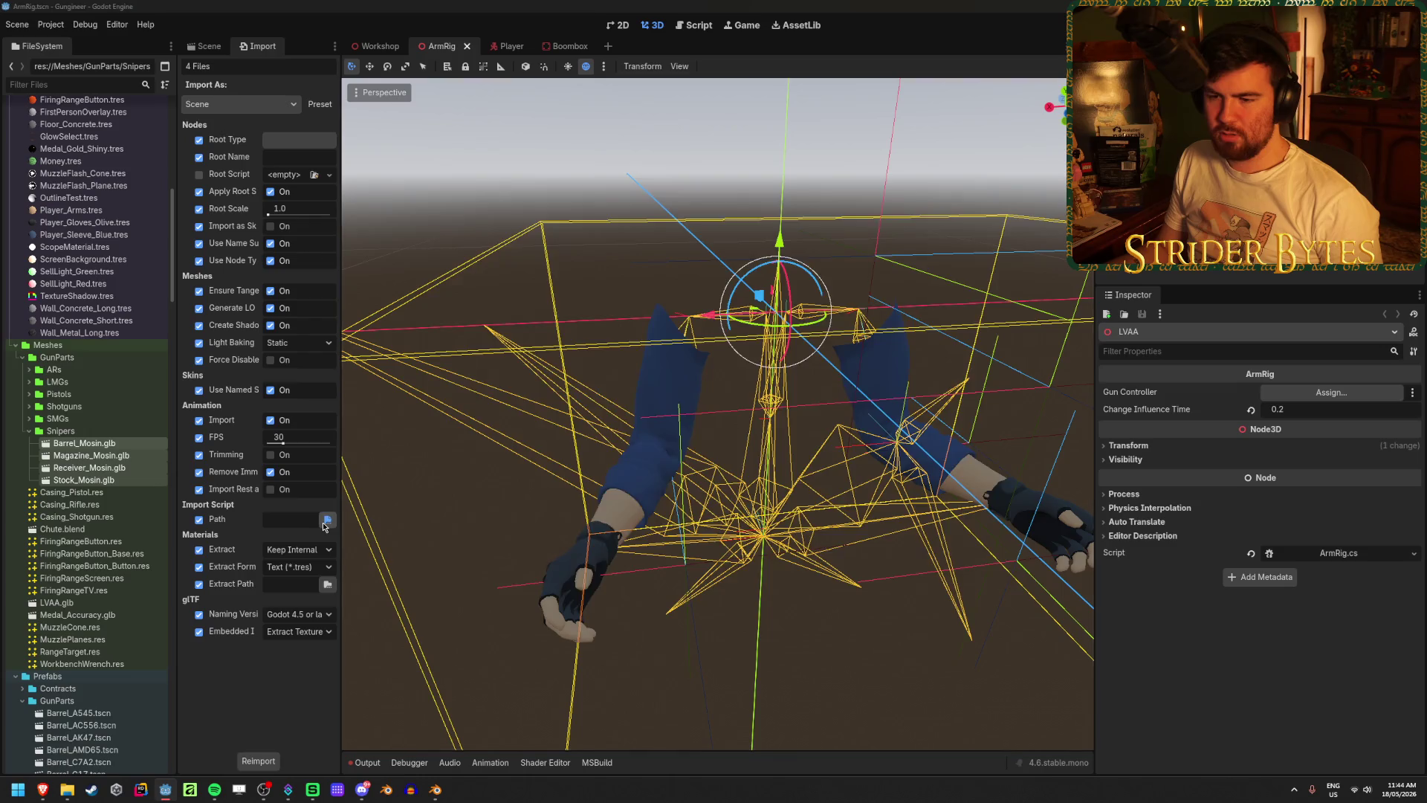
# - Set the Utilities importer script as post-import script, reimport the Mosin files, and dismiss the errors
pyautogui.click(327, 519)
pyautogui.doubleClick(656, 338)
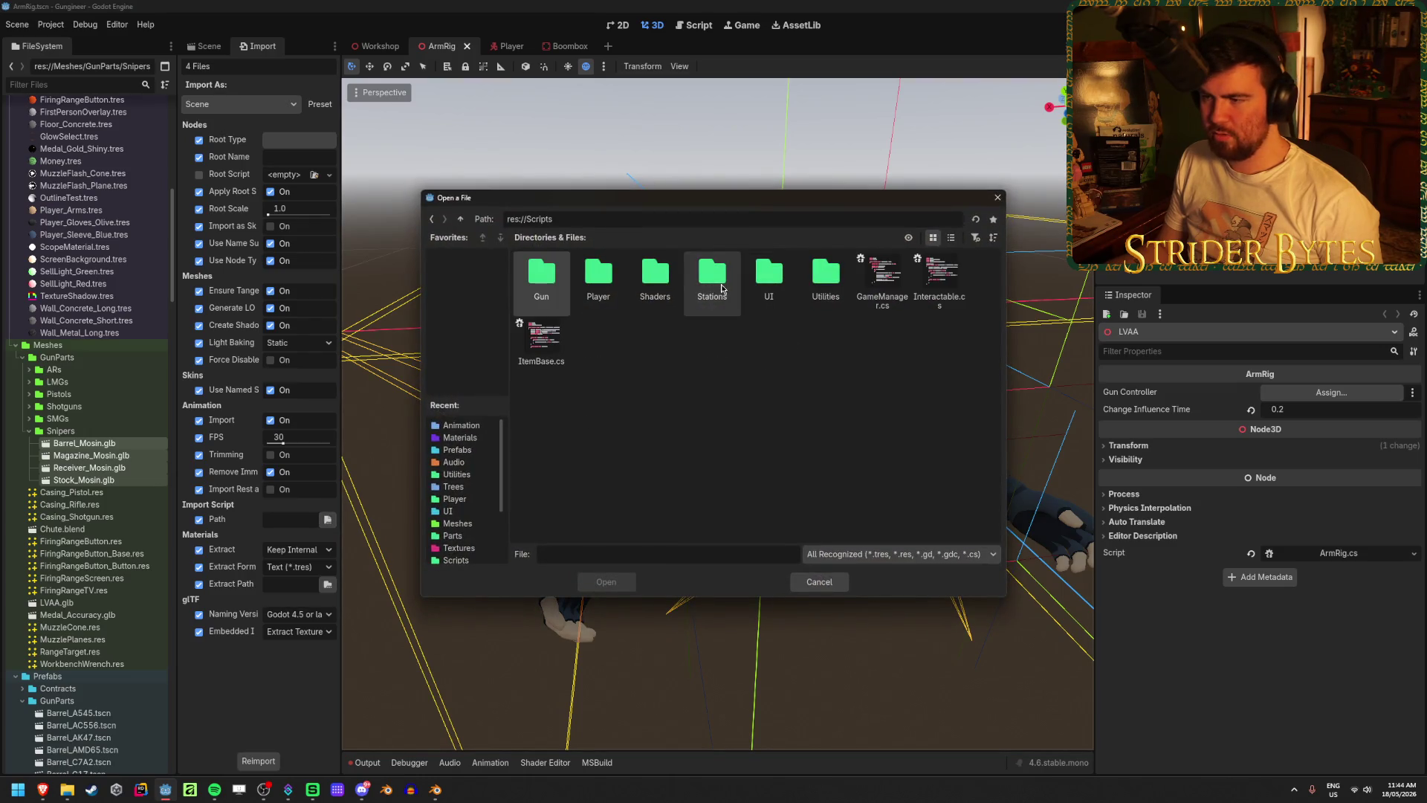
pyautogui.doubleClick(825, 279)
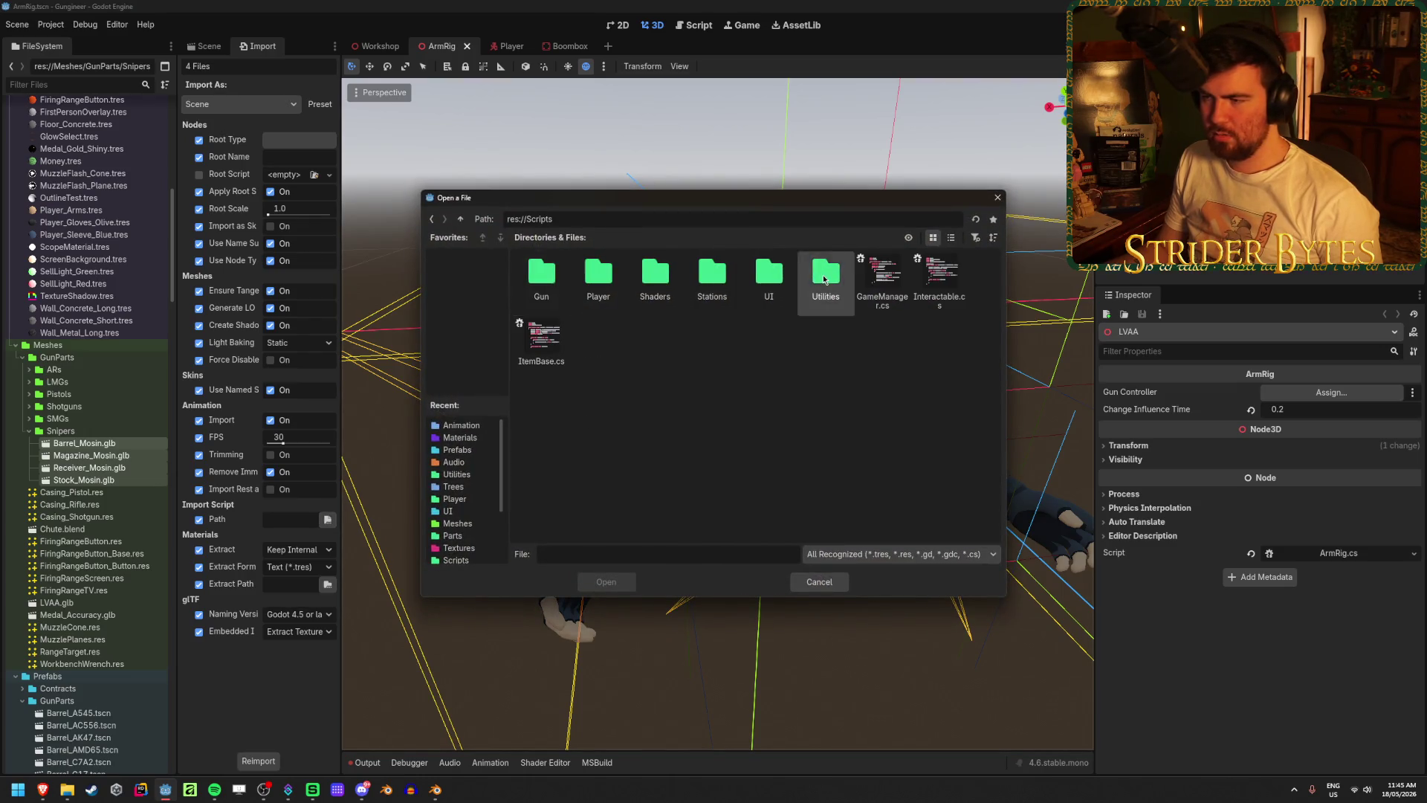
pyautogui.doubleClick(777, 280)
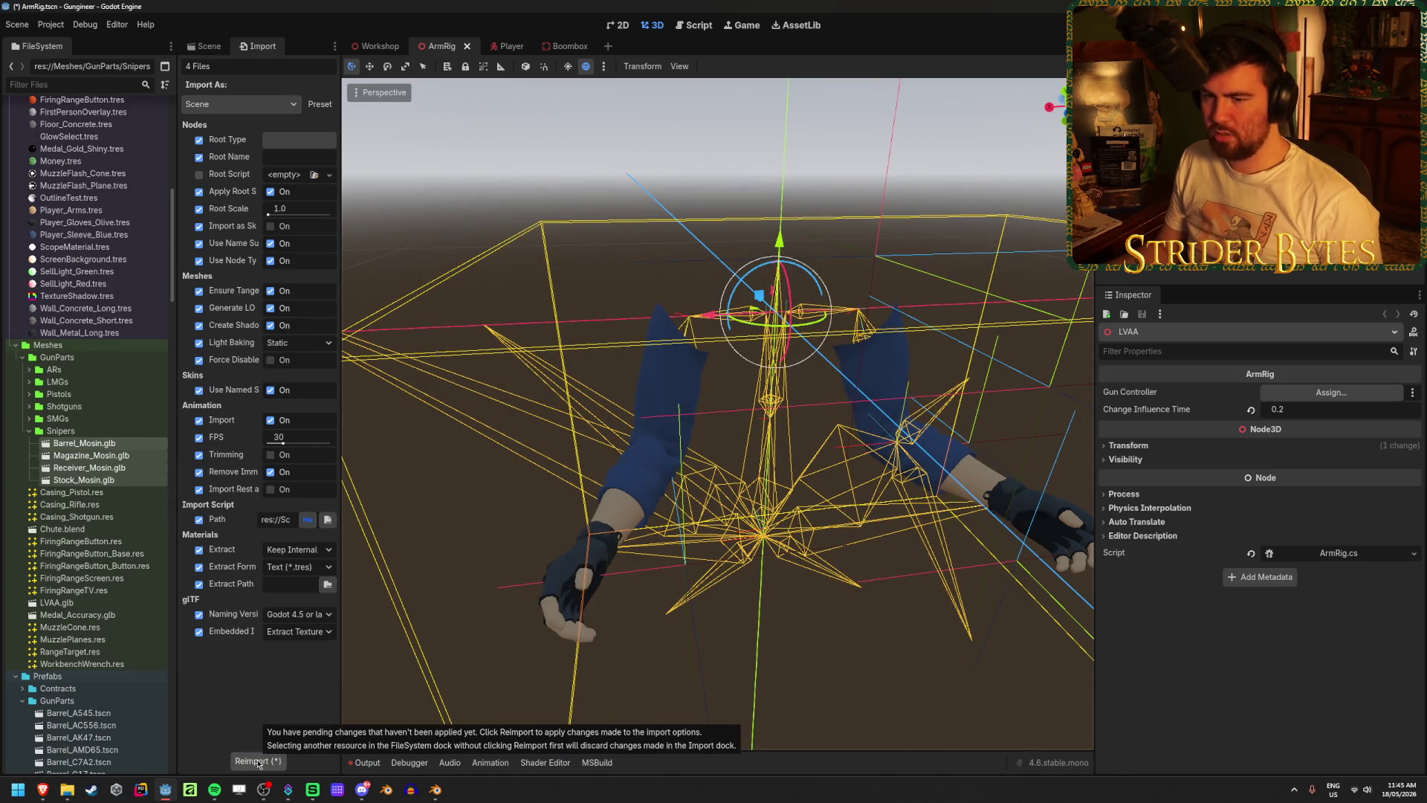
pyautogui.click(257, 761)
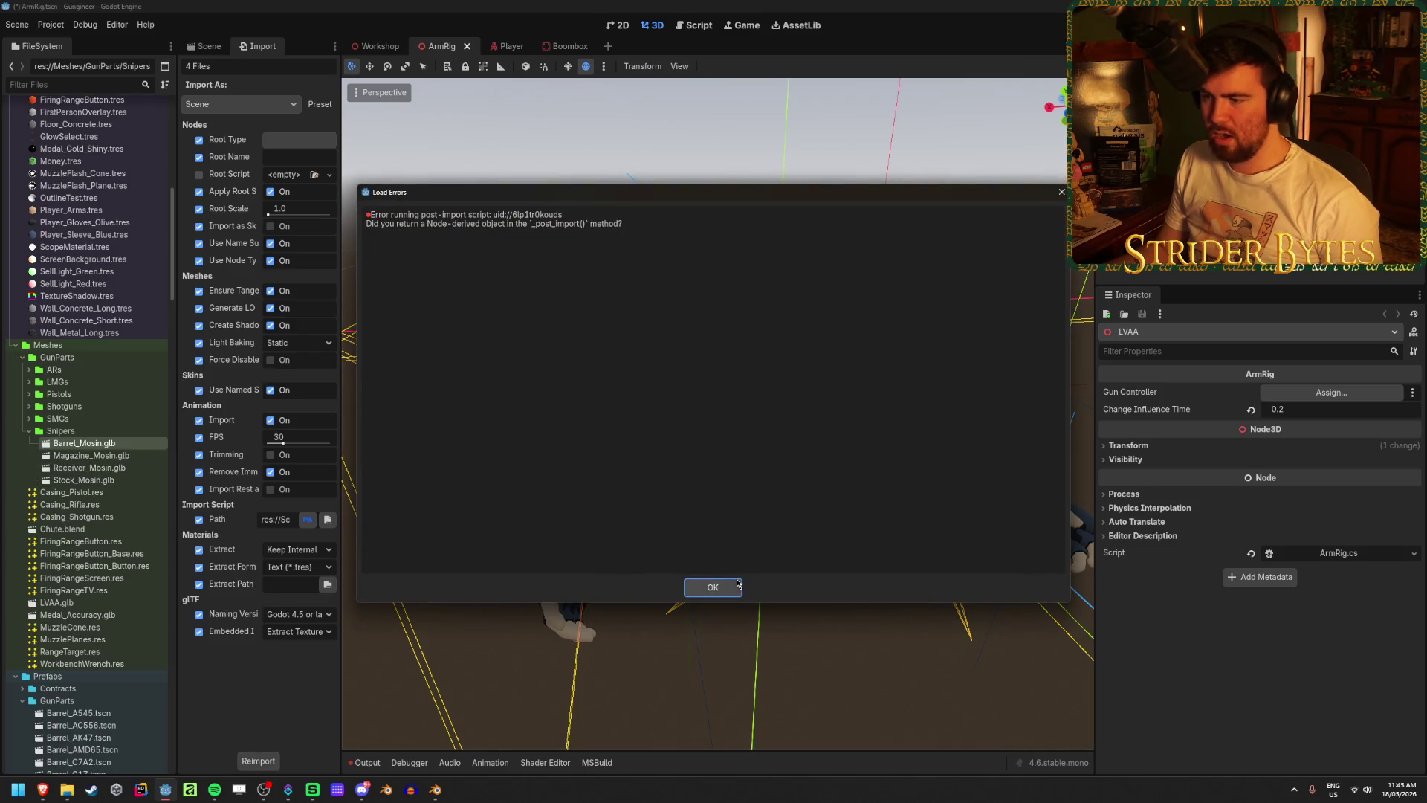
pyautogui.click(730, 590)
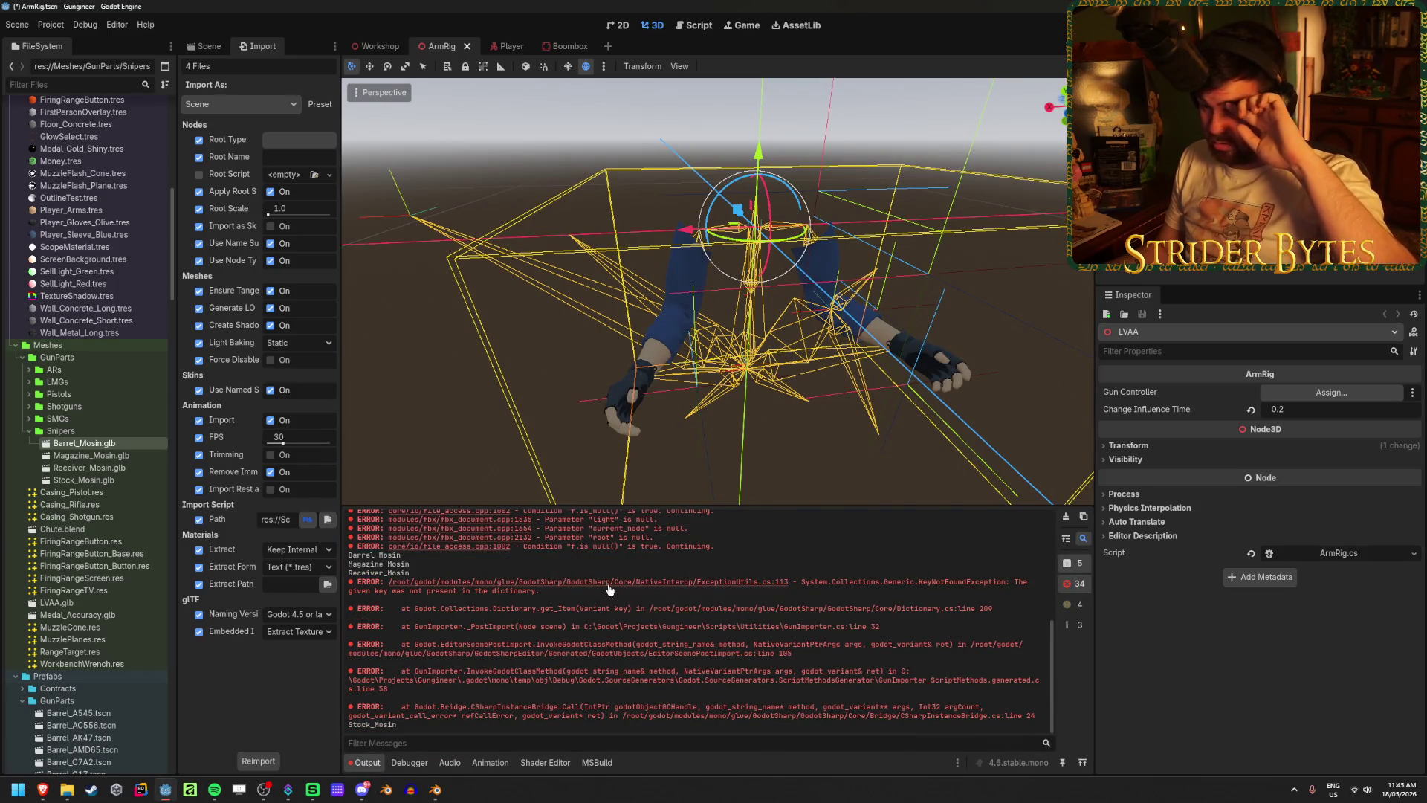
# - Launch Visual Studio by searching for 'visual'
pyautogui.click(18, 789)
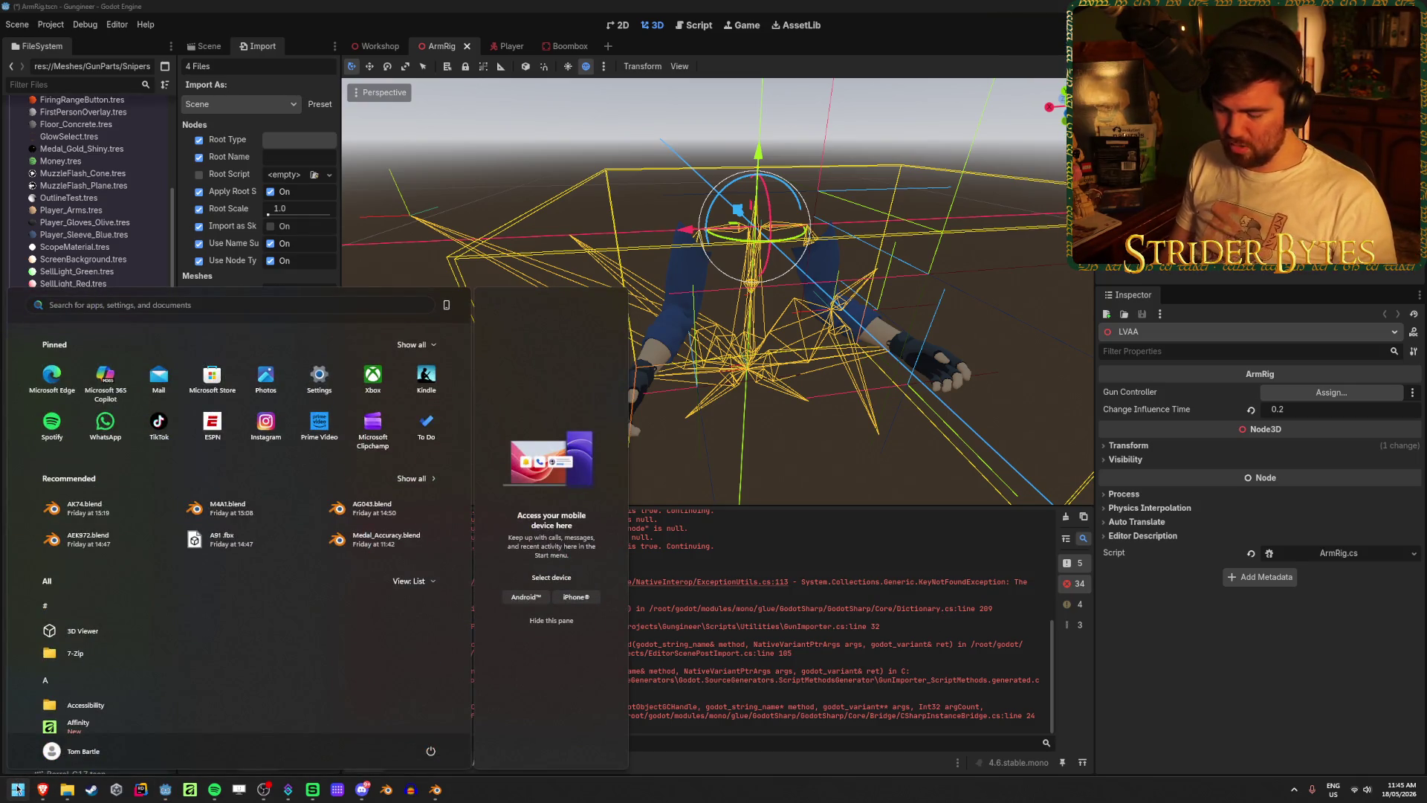
pyautogui.write('visual')
pyautogui.press('Return')
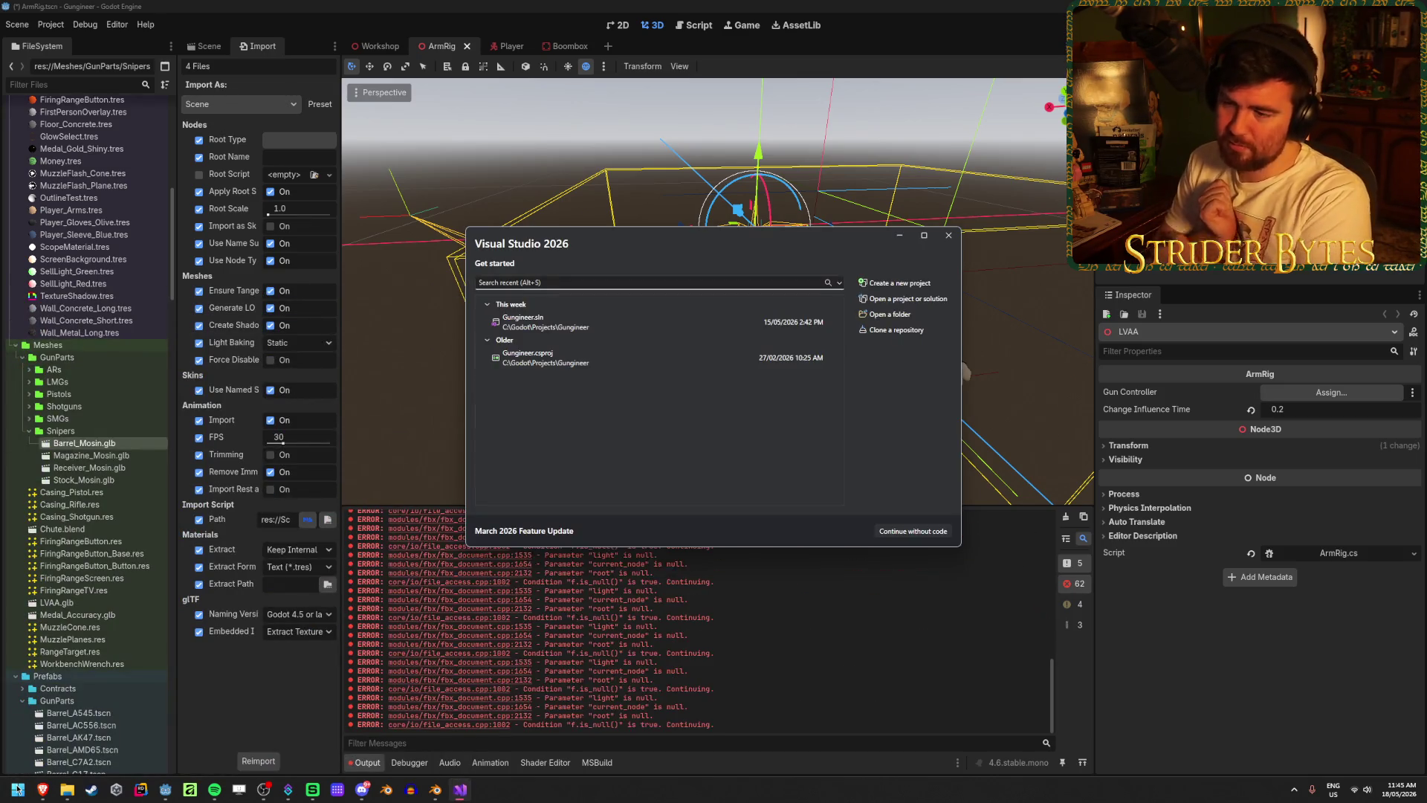
# - Open Gungineer.sln and the GunImporter.cs script in Visual Studio
pyautogui.click(640, 330)
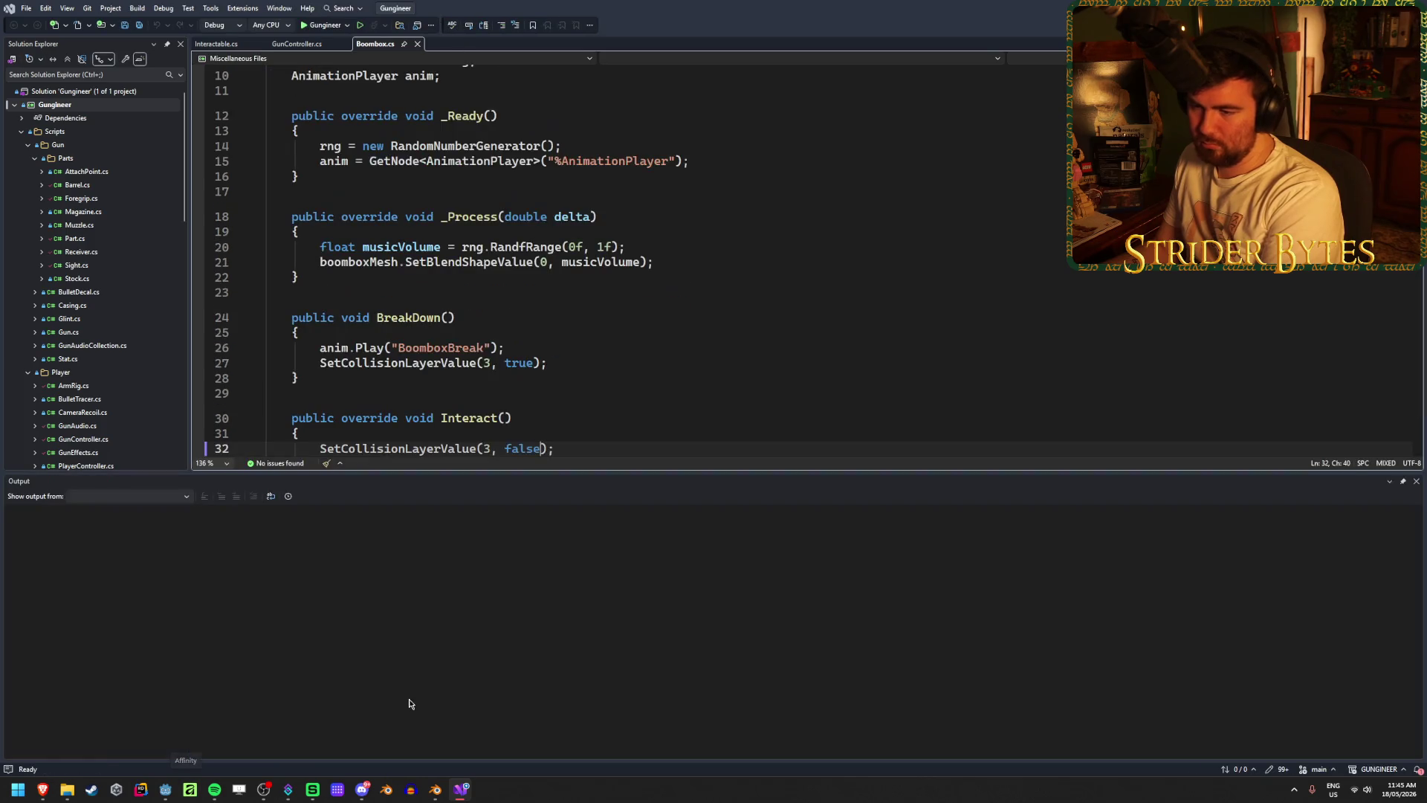
pyautogui.click(1415, 482)
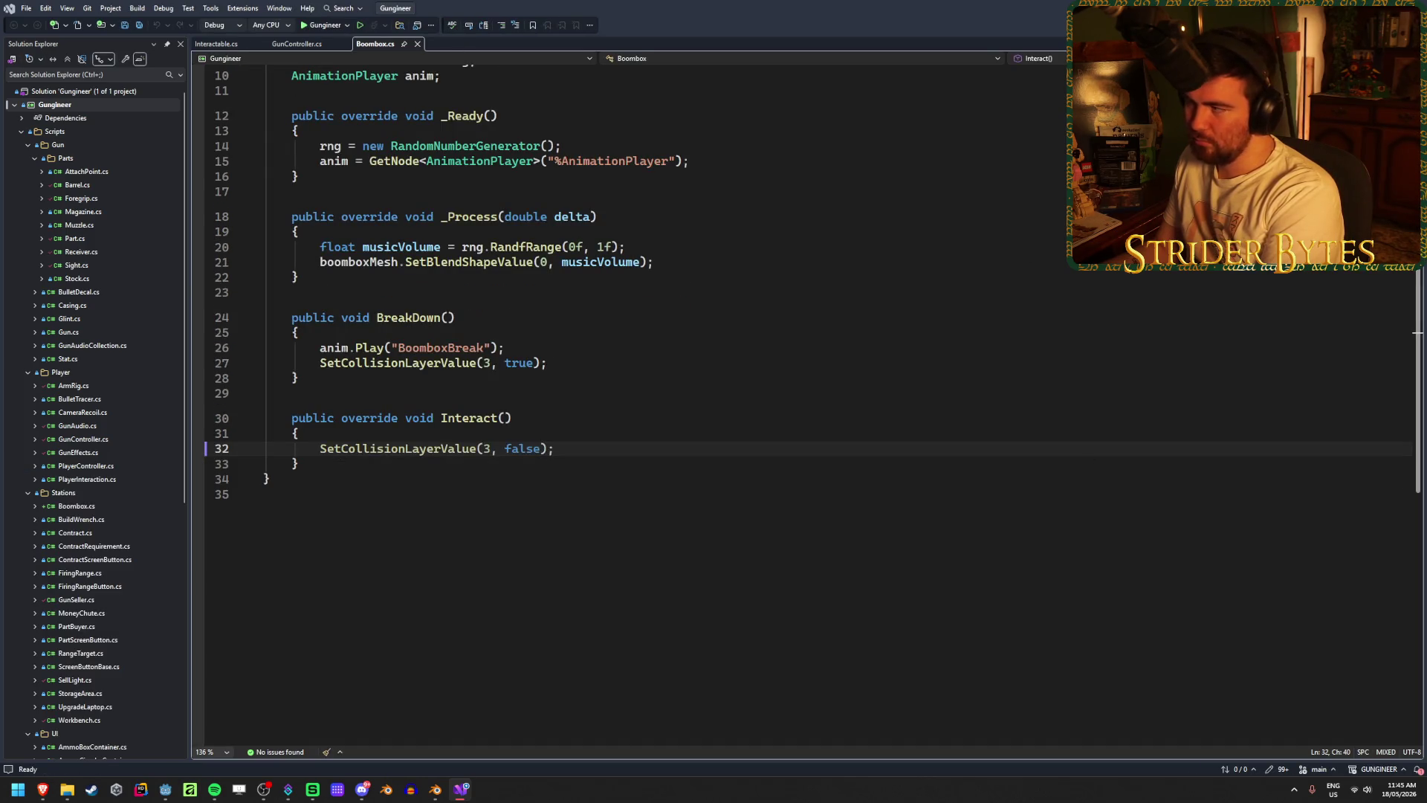
pyautogui.hotkey('alt', 'Tab')
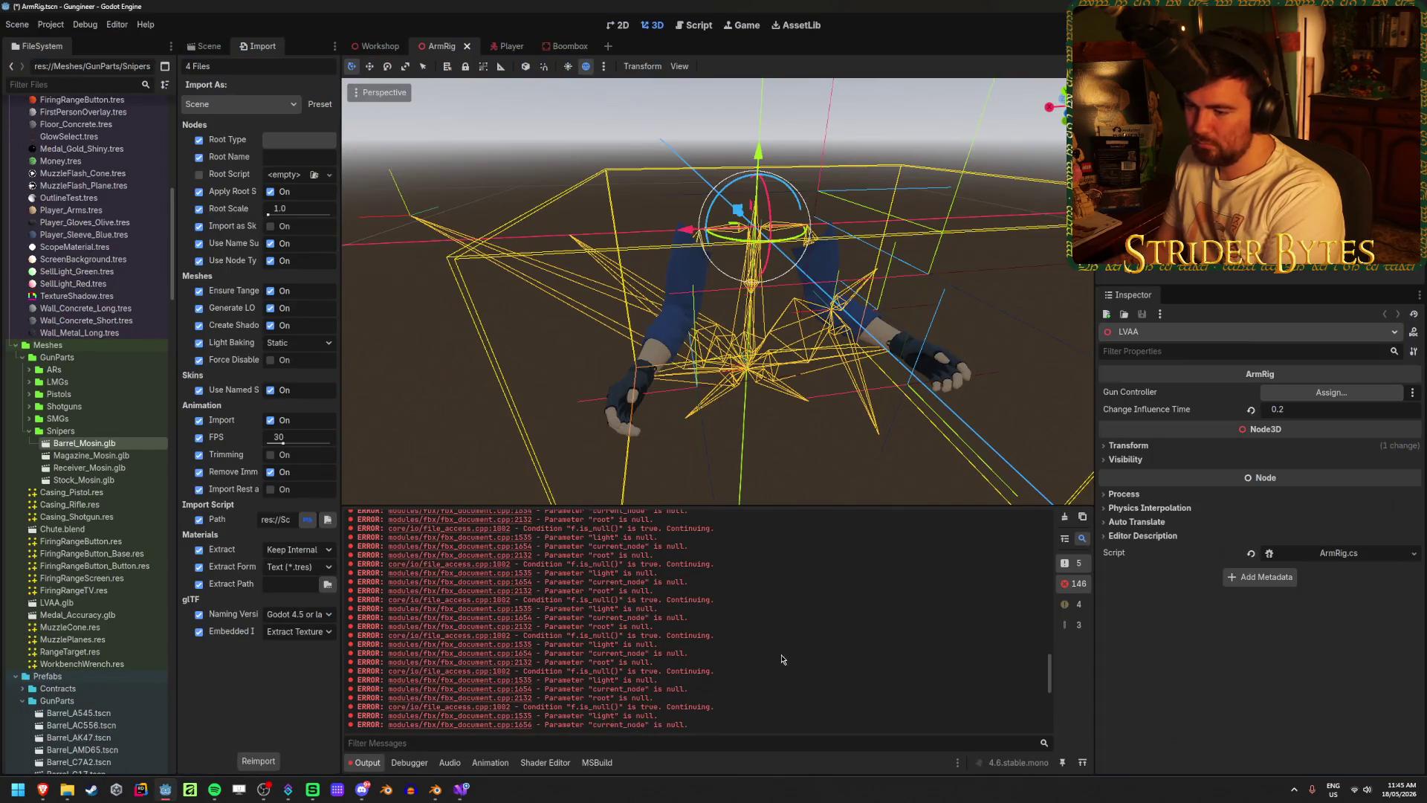
pyautogui.scroll(15, 781, 659)
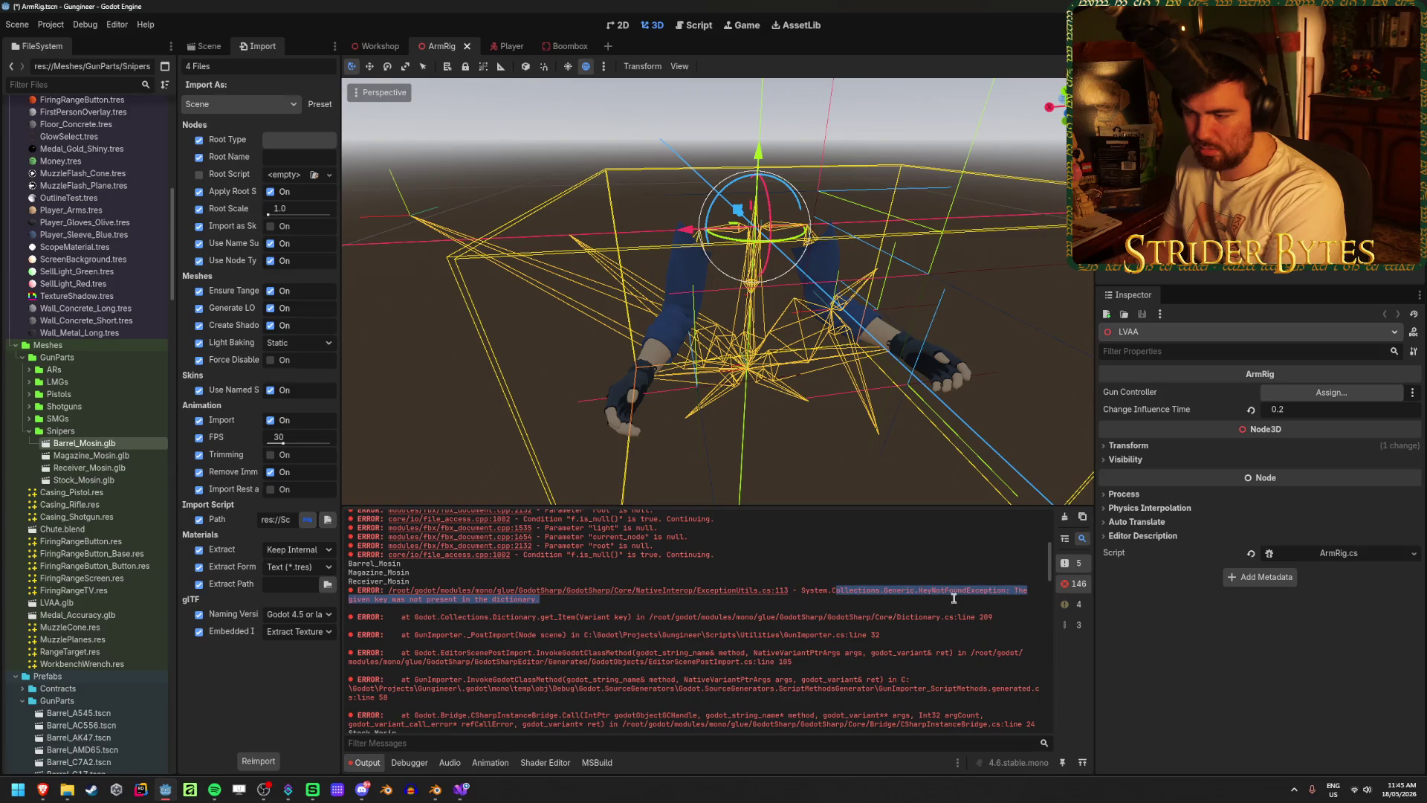
pyautogui.click(461, 797)
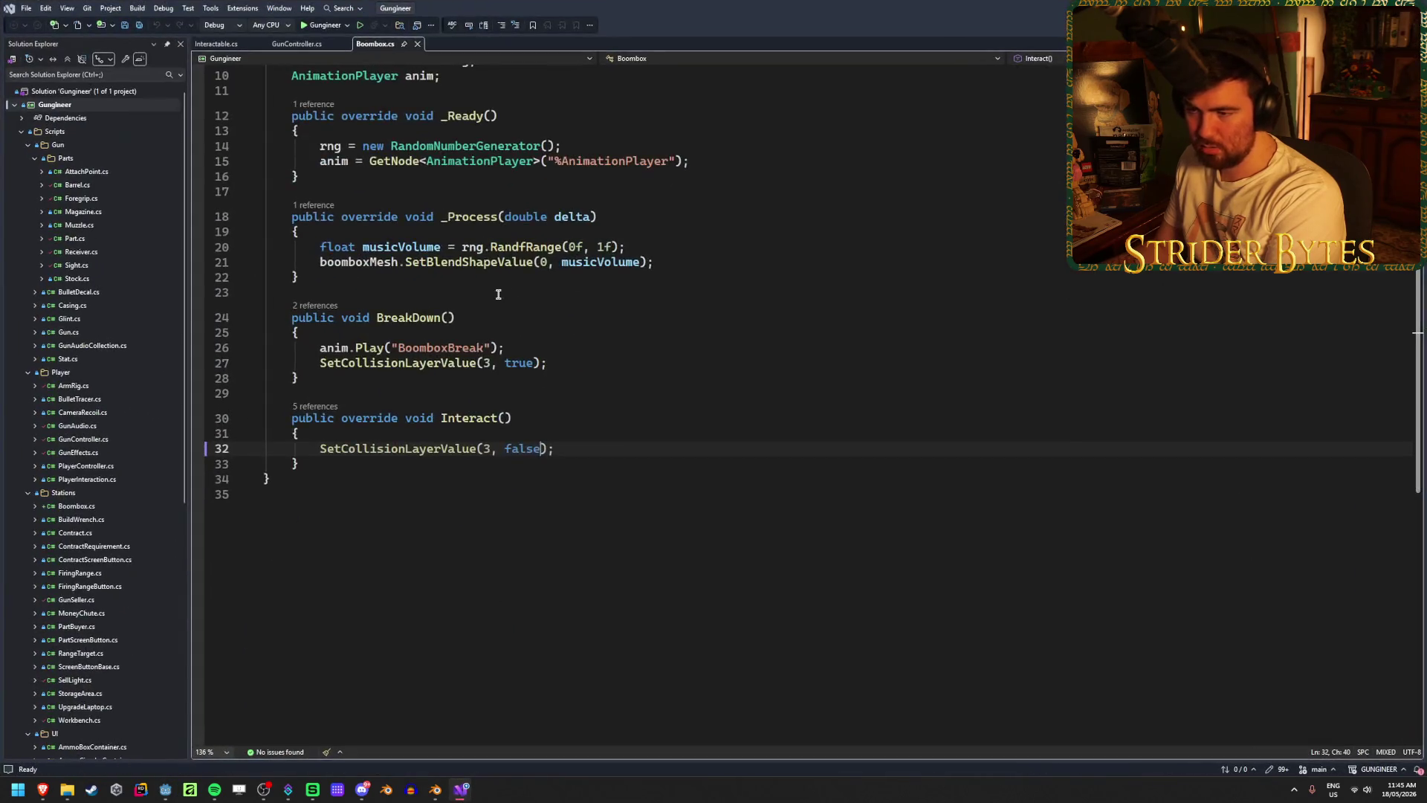
pyautogui.scroll(-10, 97, 421)
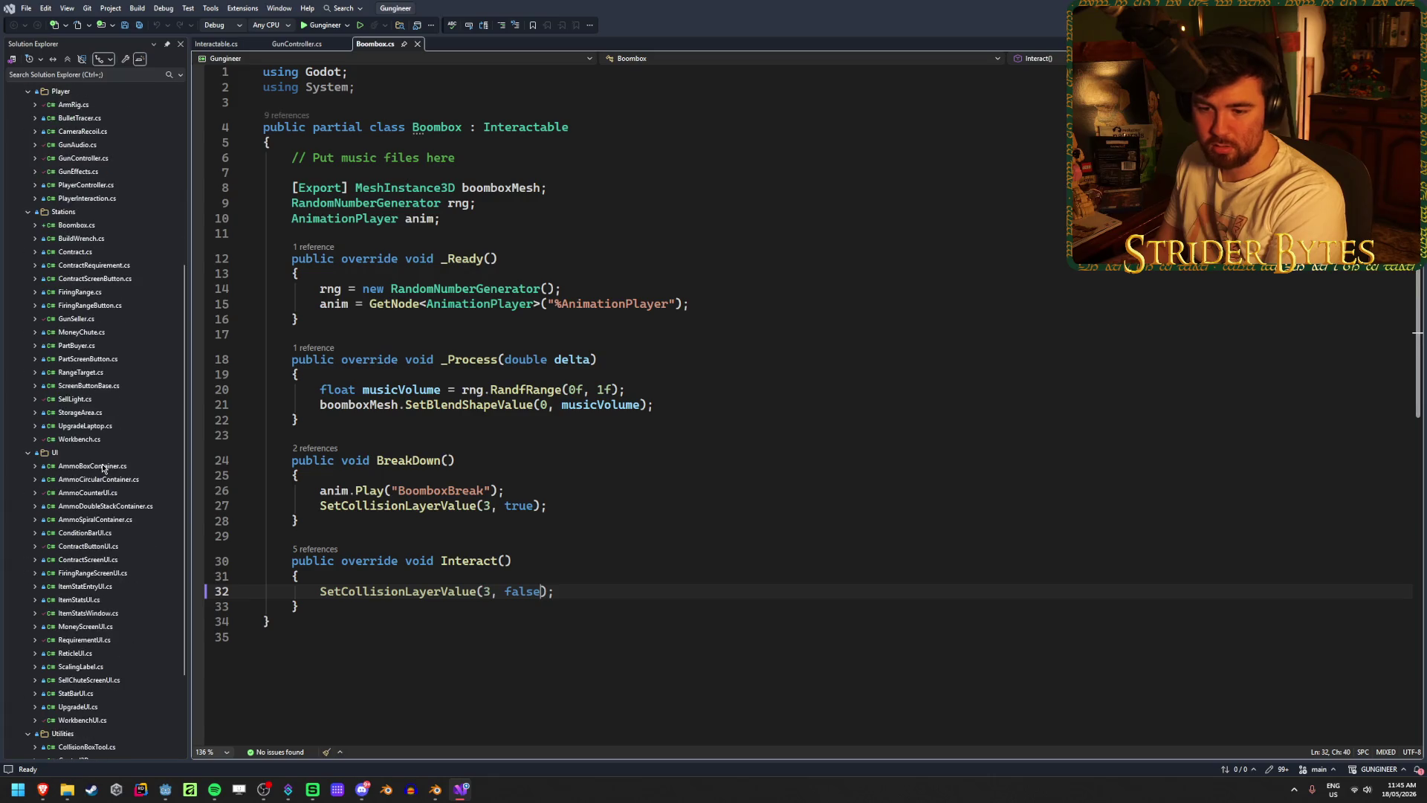
pyautogui.doubleClick(83, 680)
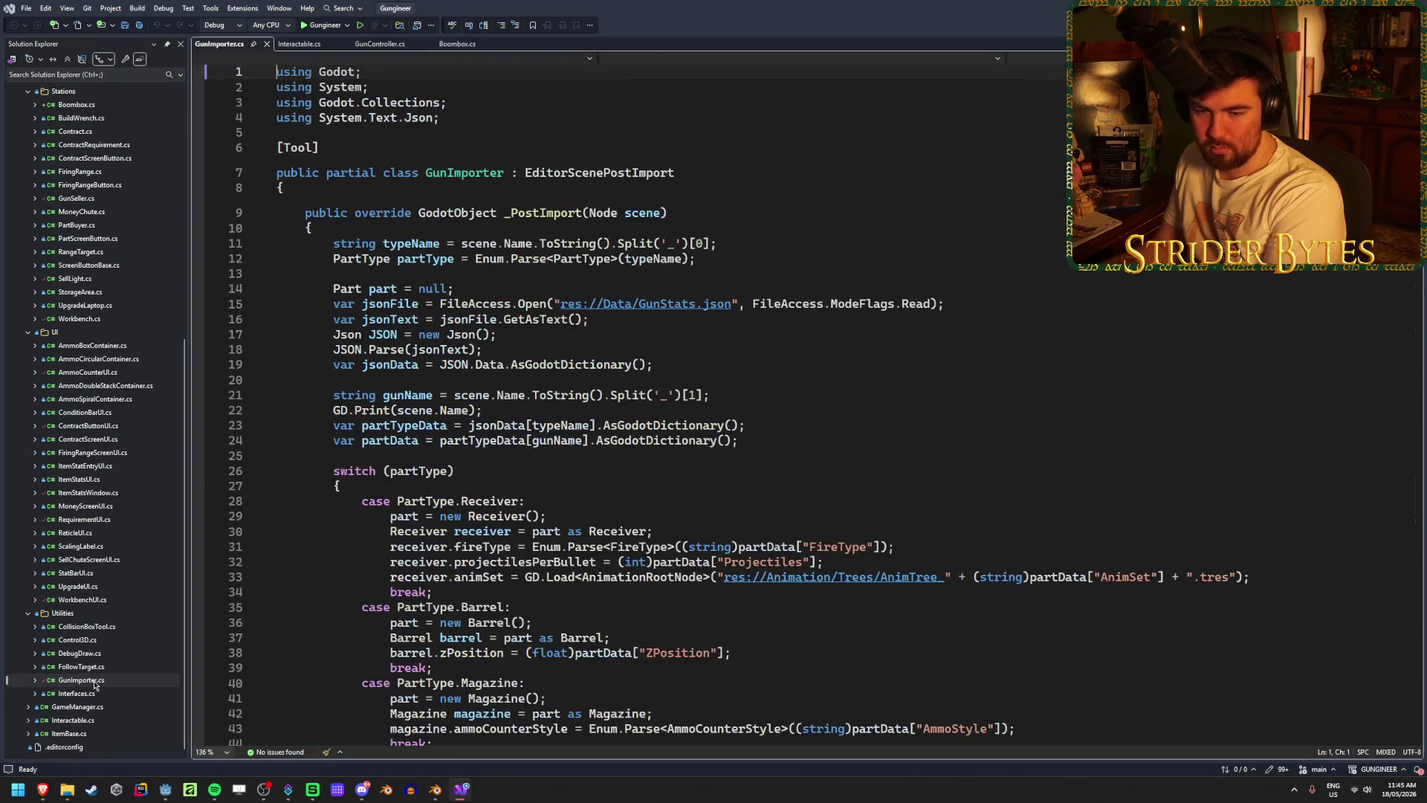
pyautogui.click(1291, 574)
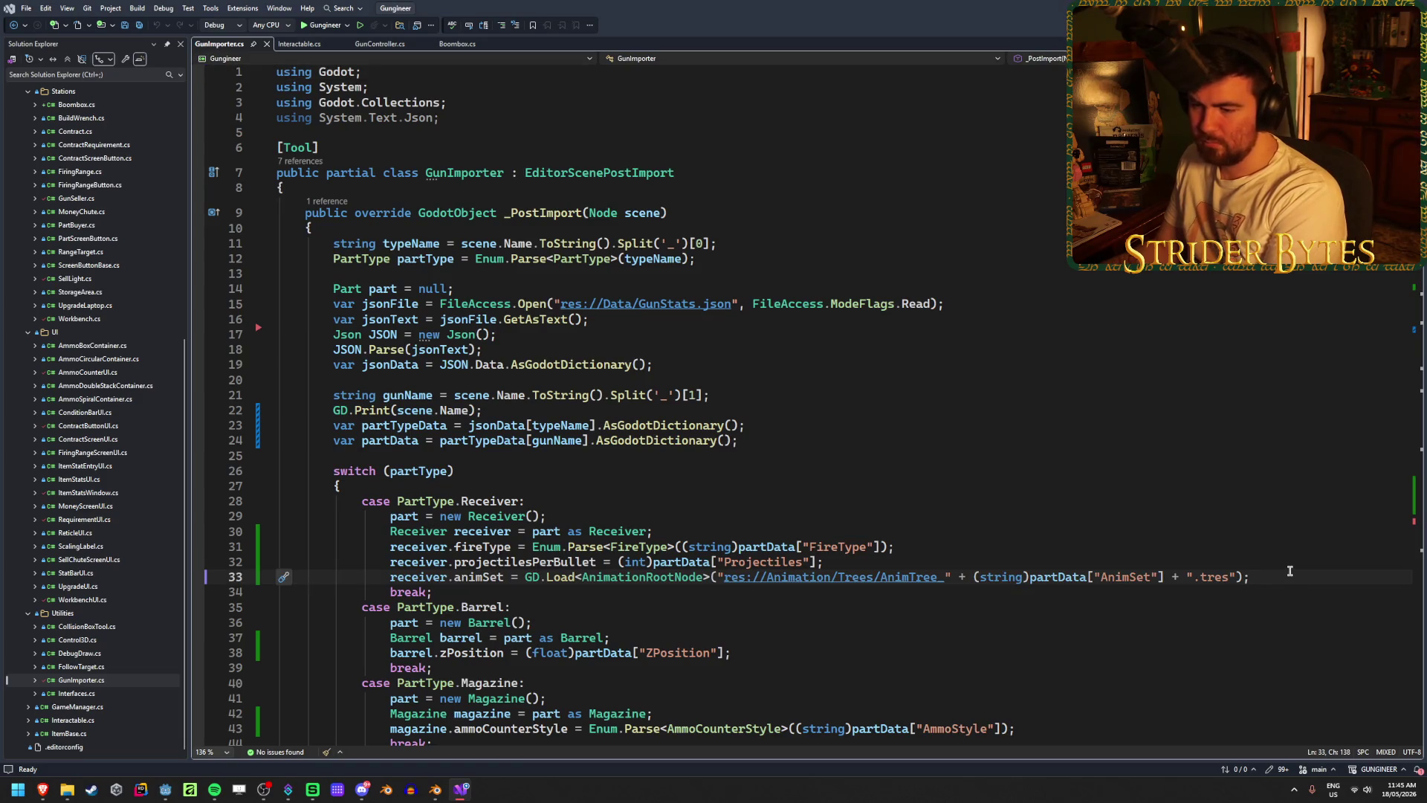
pyautogui.scroll(-20, 1290, 570)
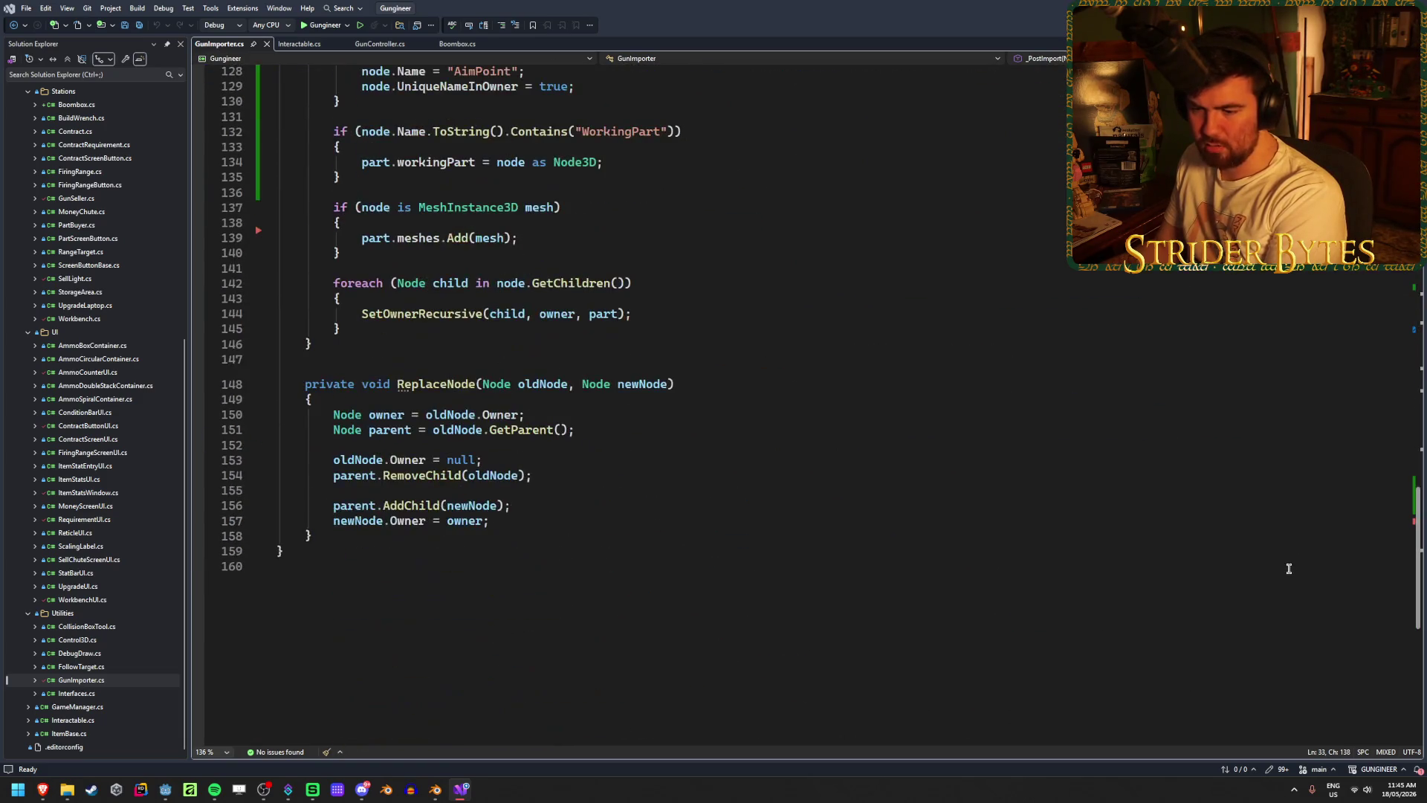
# - Match Godot's GunImporter error to the Projectiles assignment on line 32, then close Godot
pyautogui.hotkey('alt', 'Tab')
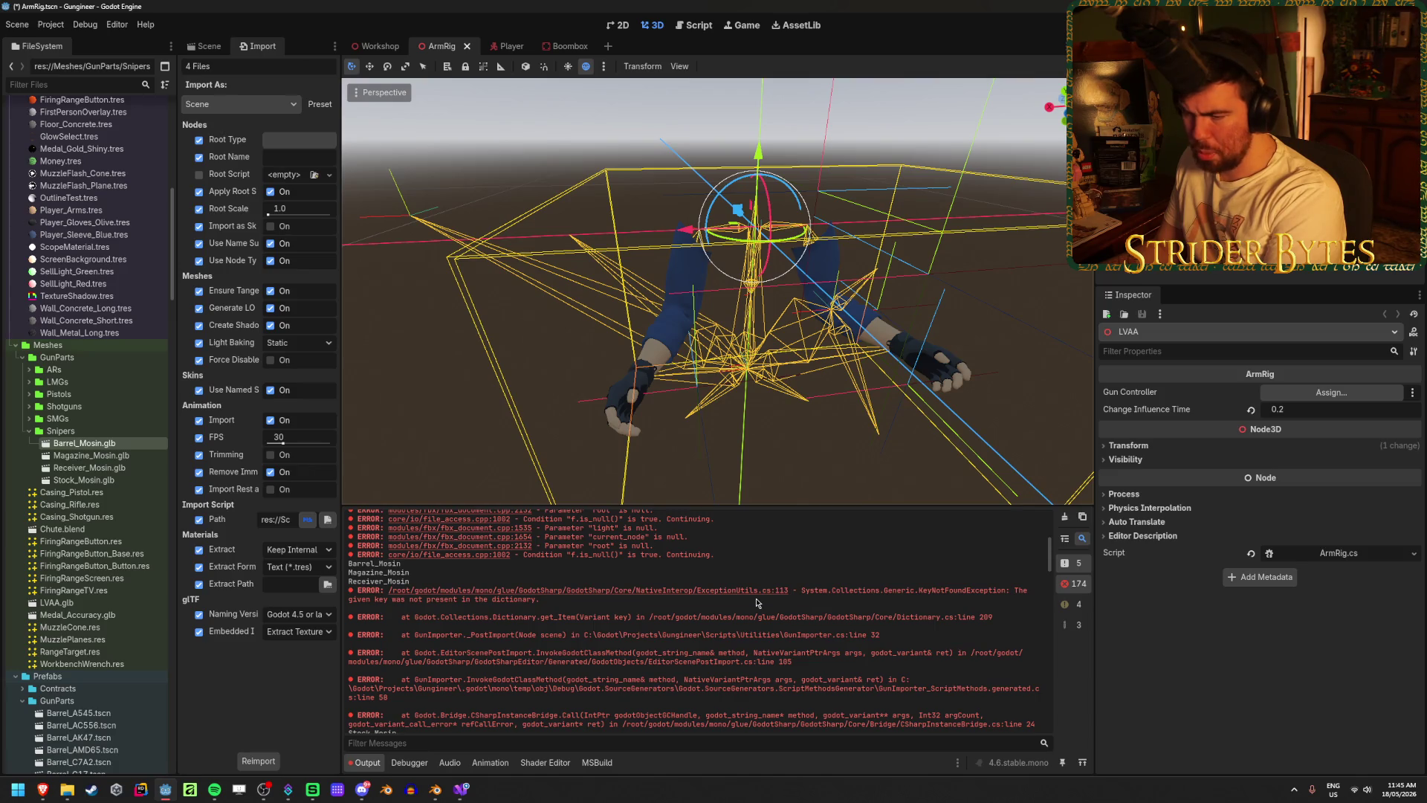
pyautogui.moveTo(449, 637); pyautogui.dragTo(852, 634)
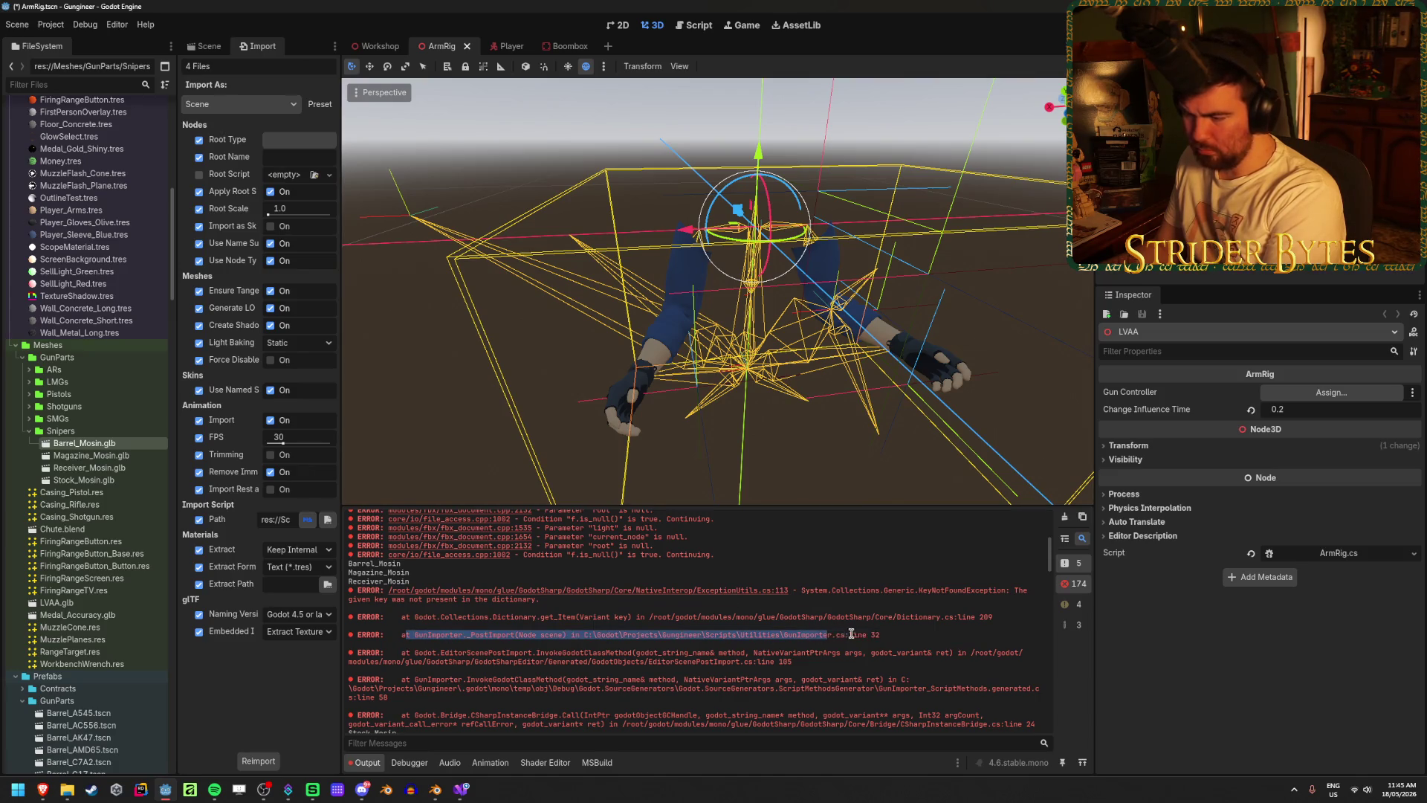
pyautogui.hotkey('alt', 'Tab')
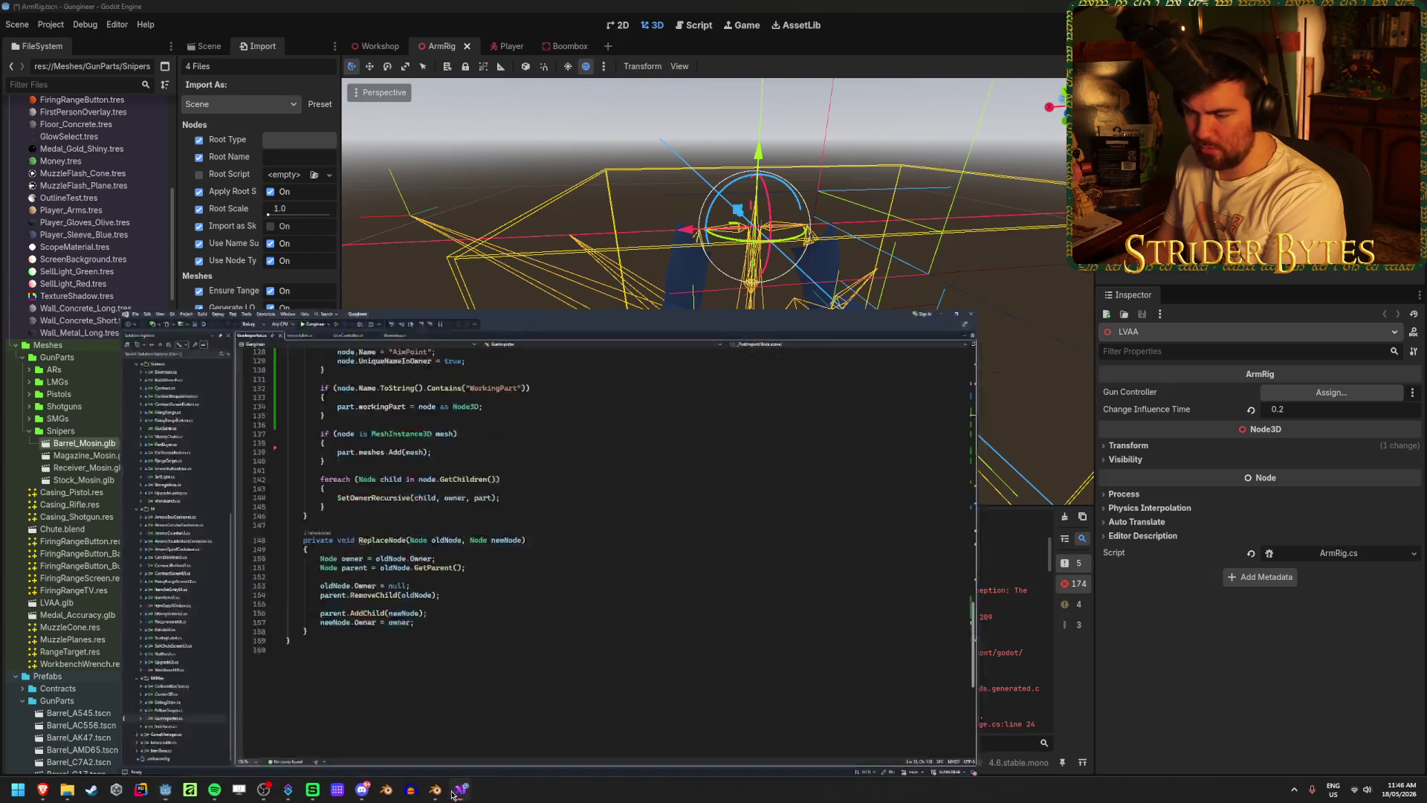
pyautogui.scroll(20, 442, 505)
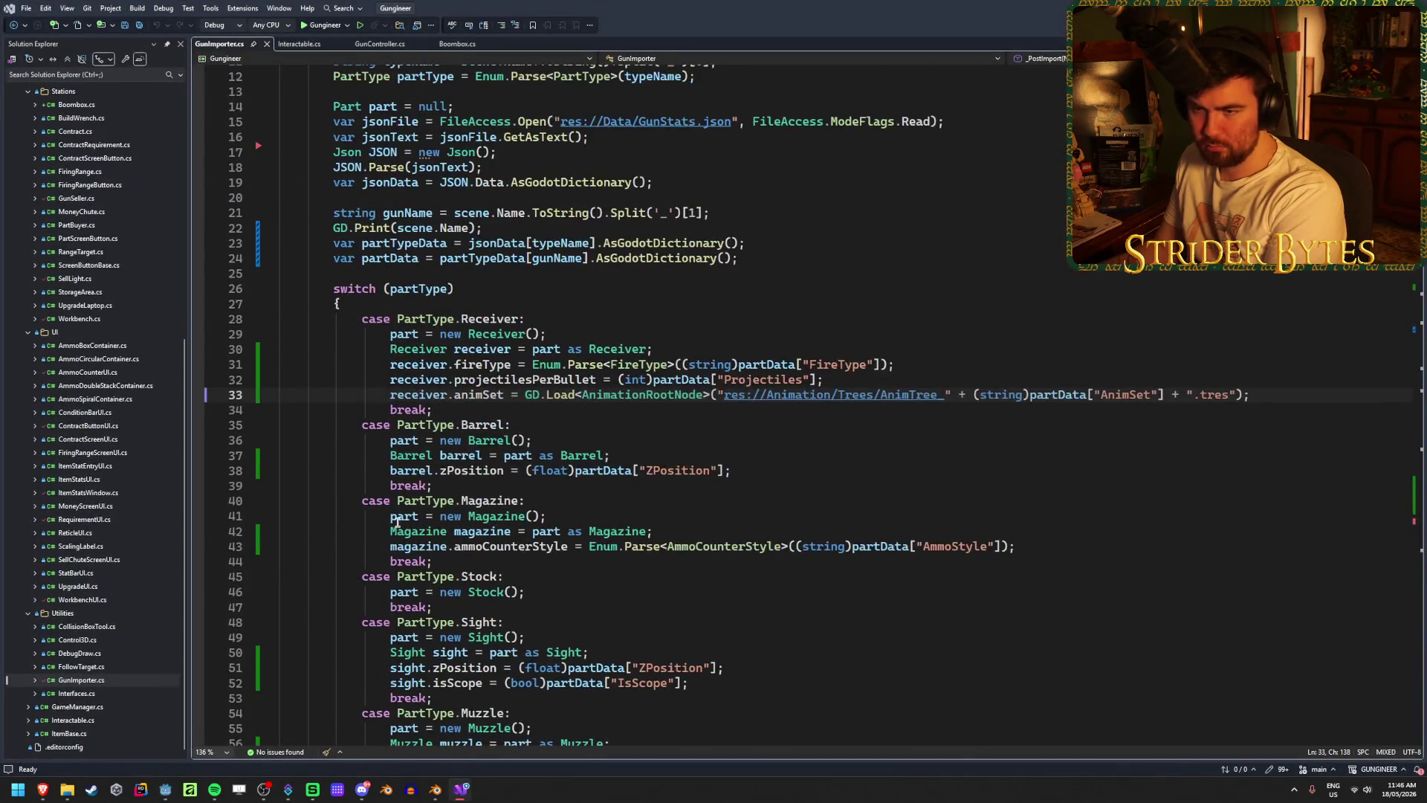
pyautogui.moveTo(454, 381); pyautogui.dragTo(823, 380)
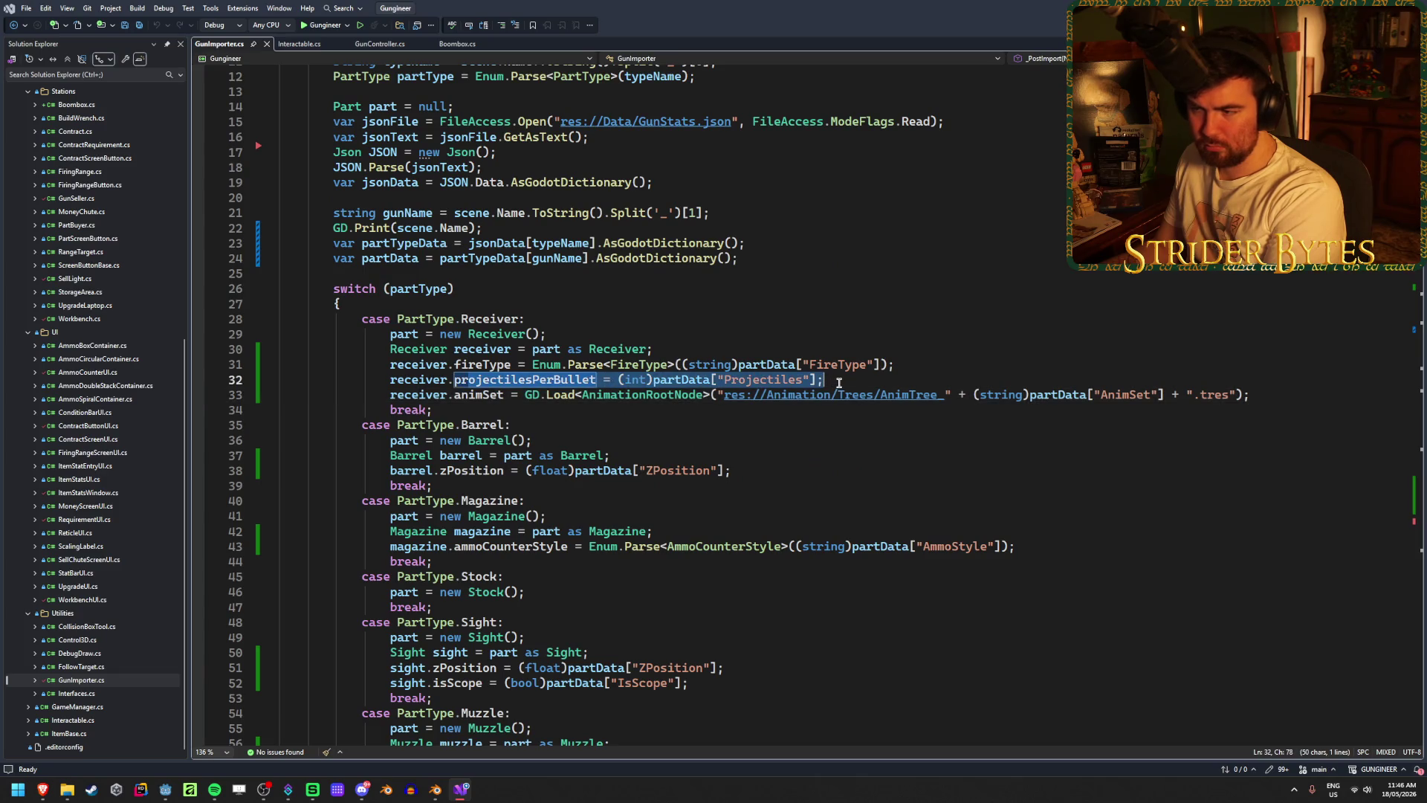
pyautogui.click(823, 381)
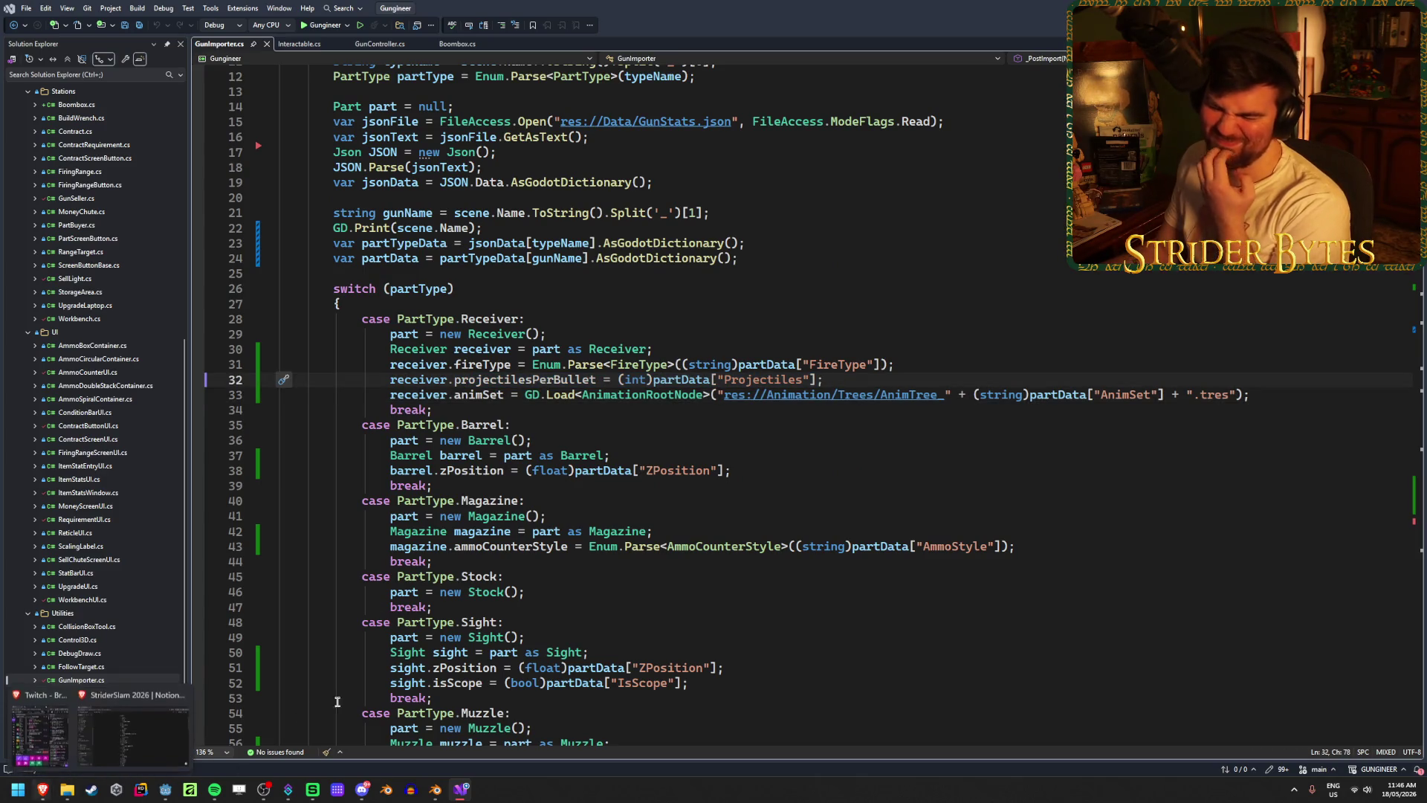
pyautogui.click(165, 789)
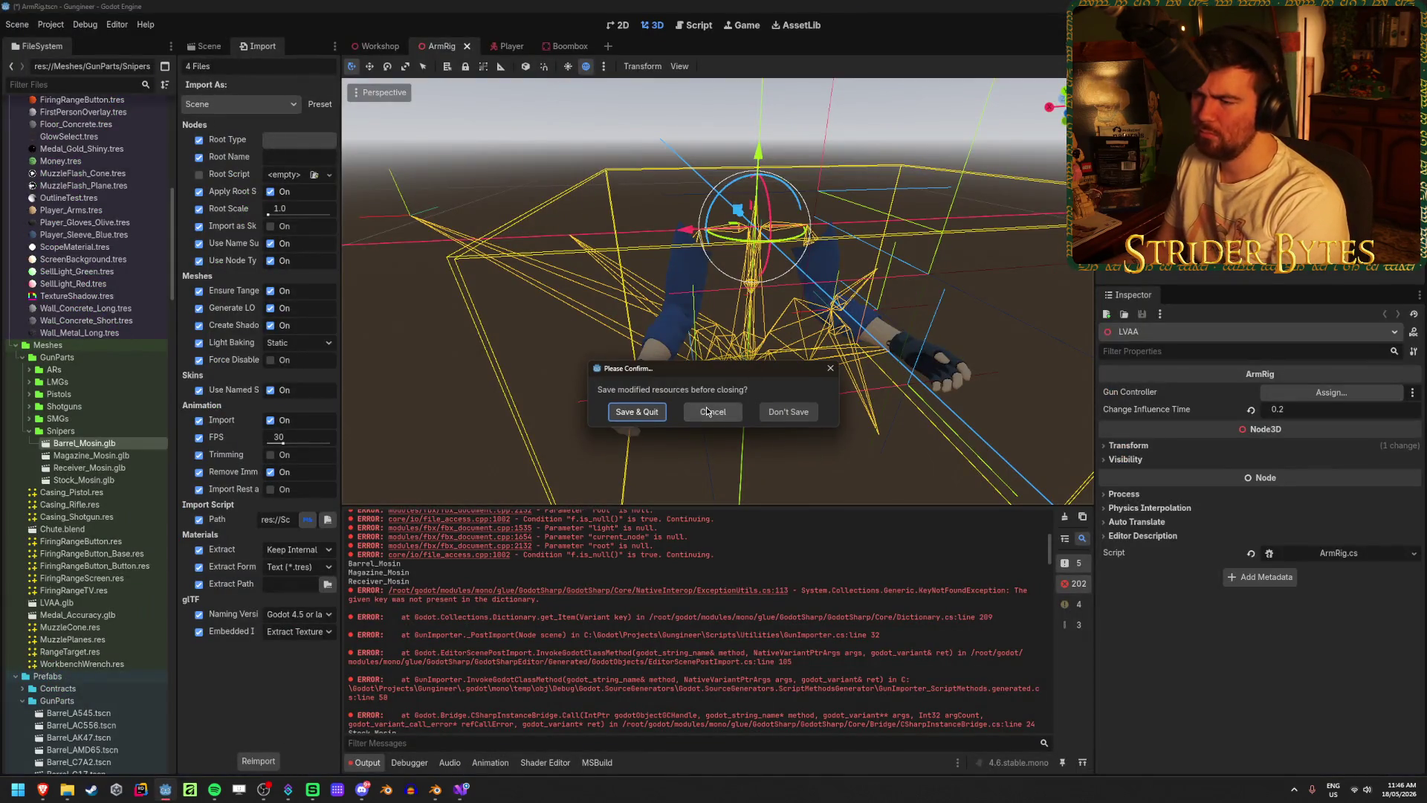
# - Choose Save & Quit in Godot, then return to the GunStats Google Sheet
pyautogui.click(636, 414)
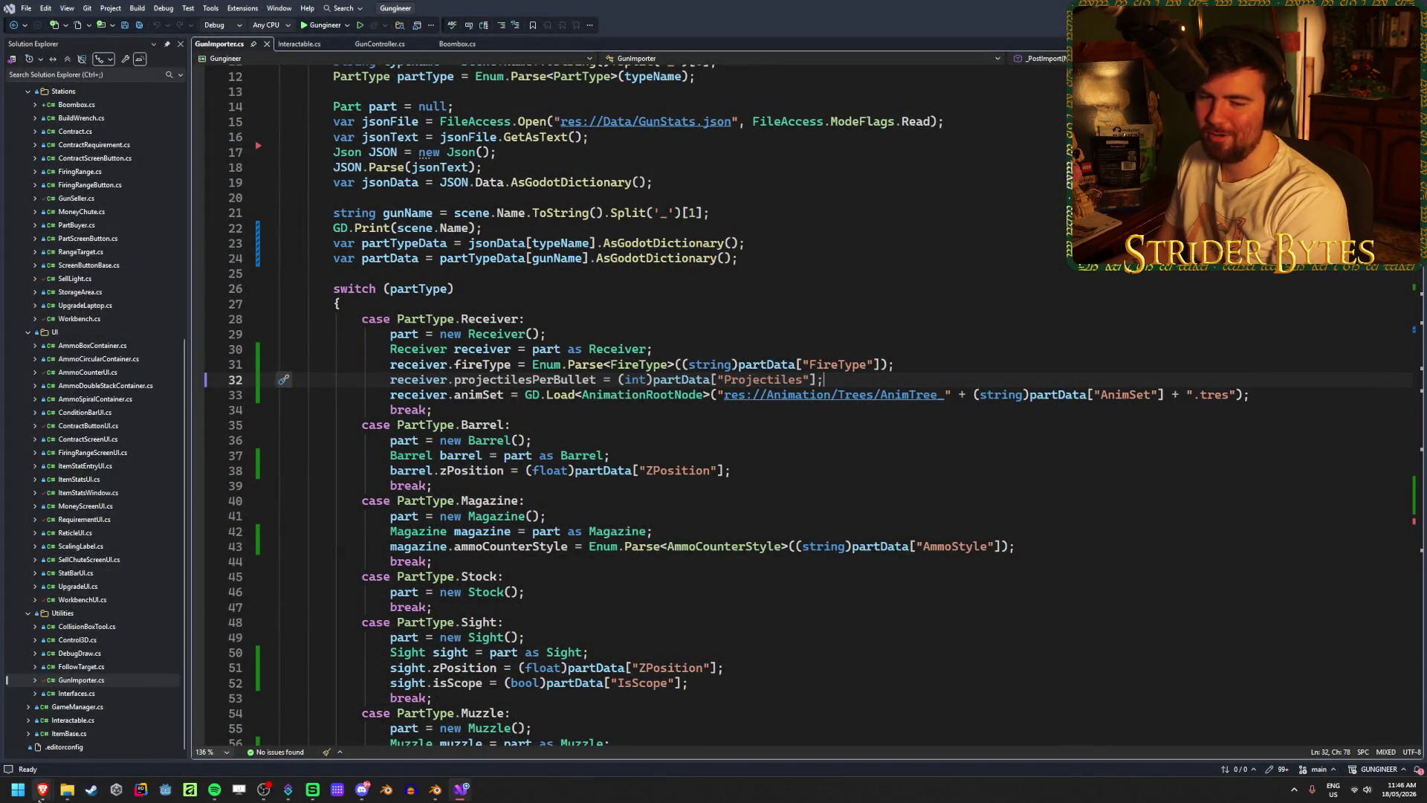
pyautogui.moveTo(40, 799)
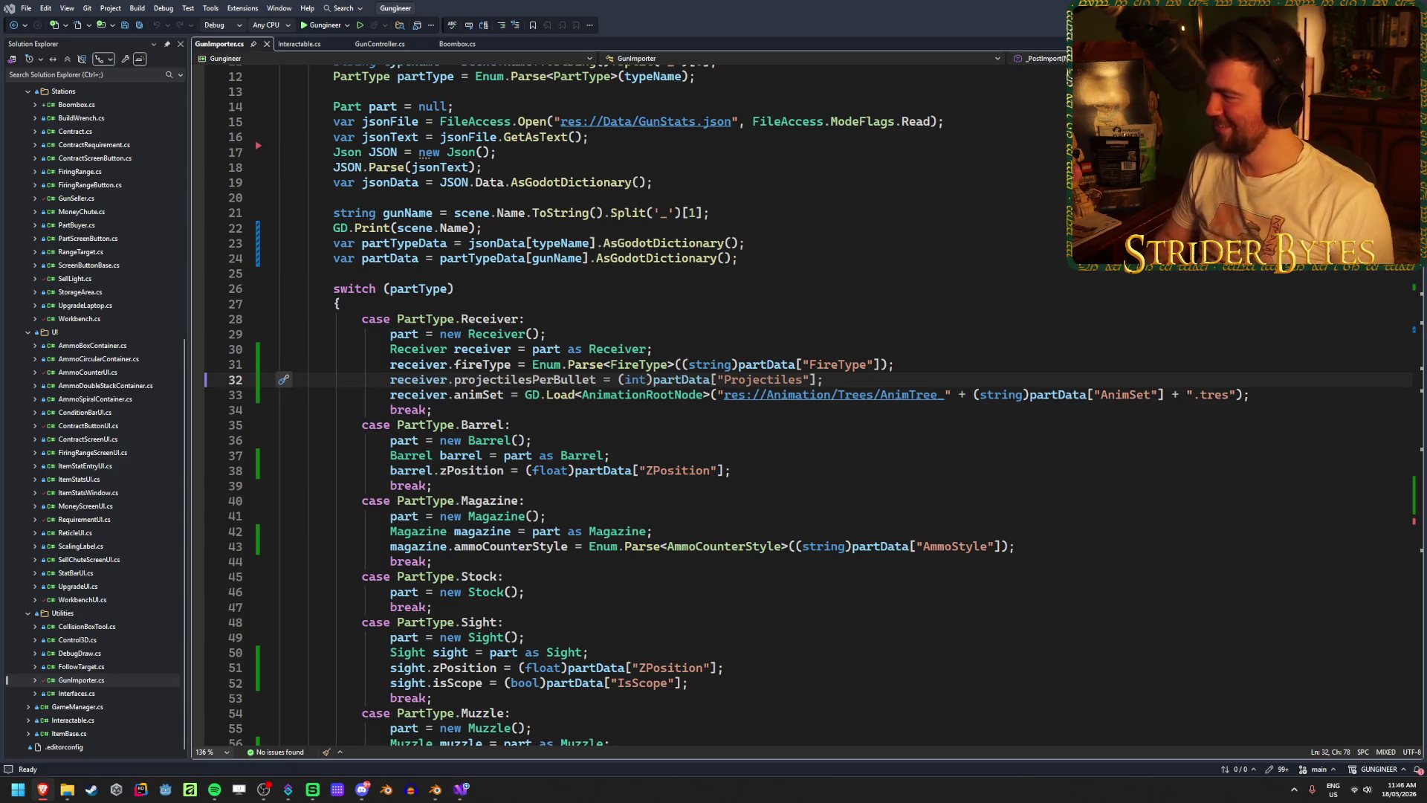
pyautogui.hotkey('alt', 'Tab')
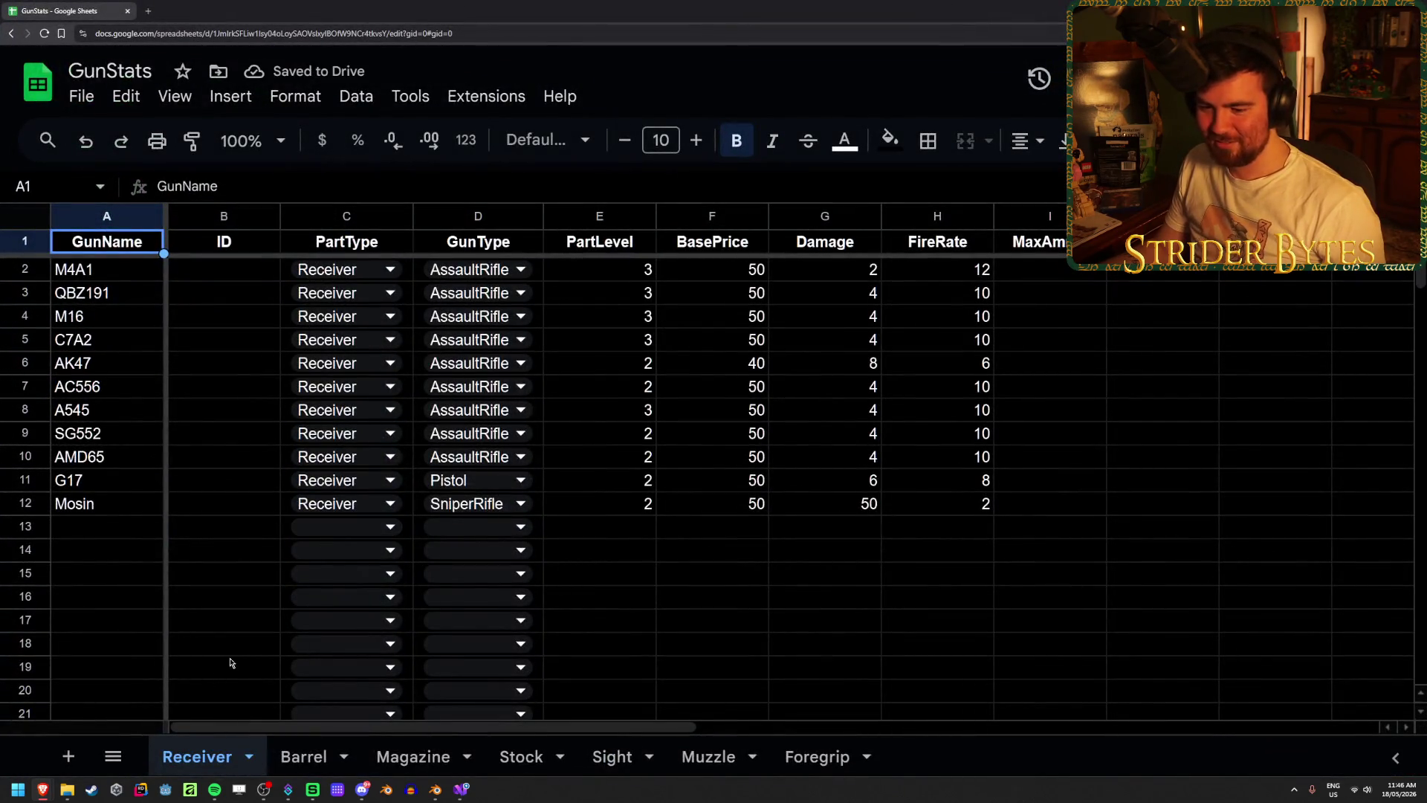
# - Enter 1 in the Mosin row's PartScale cell and in column N
pyautogui.click(1050, 513)
pyautogui.press('Right')
pyautogui.press('Right')
pyautogui.press('Right')
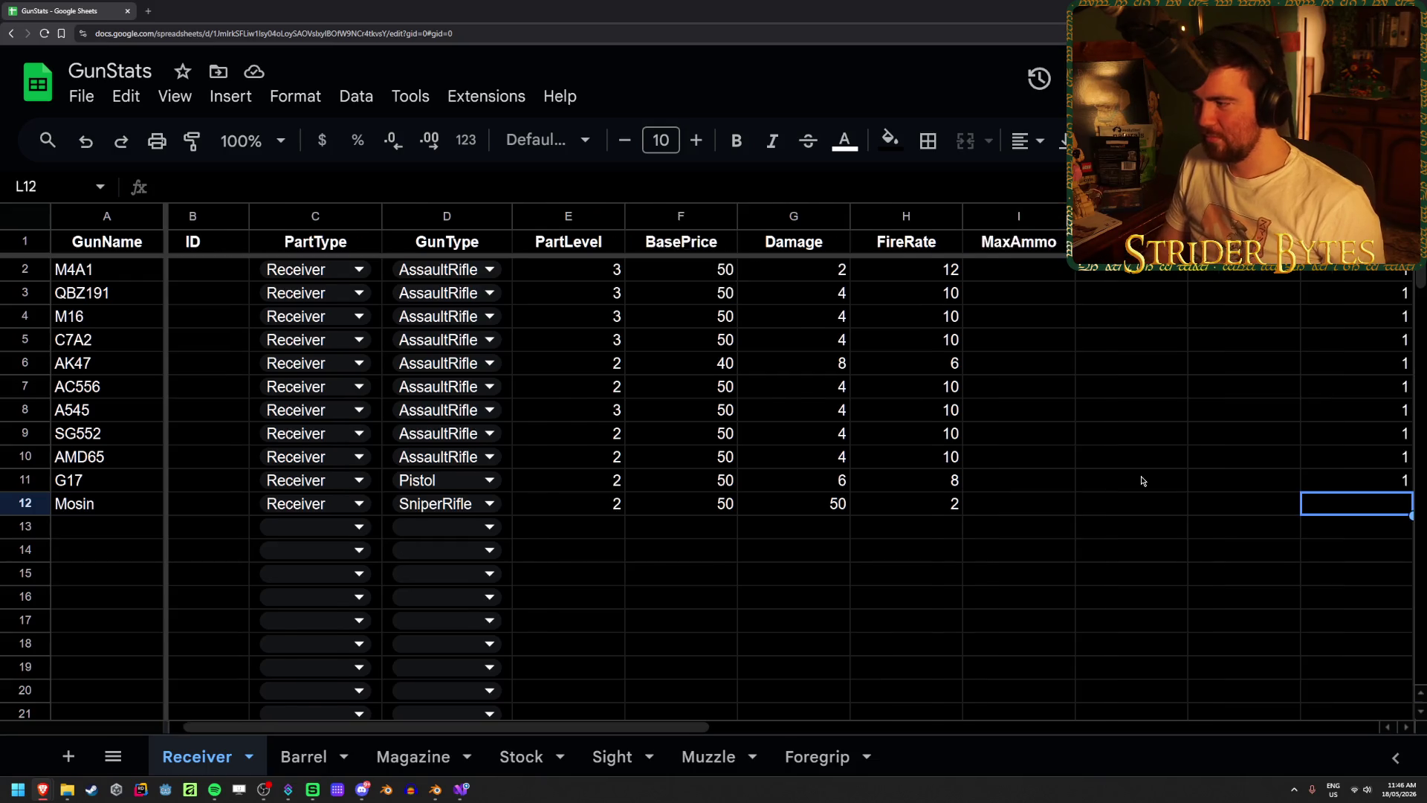
pyautogui.press('Left')
pyautogui.press('Left')
pyautogui.write('1')
pyautogui.press('Right')
pyautogui.press('Right')
pyautogui.press('Right')
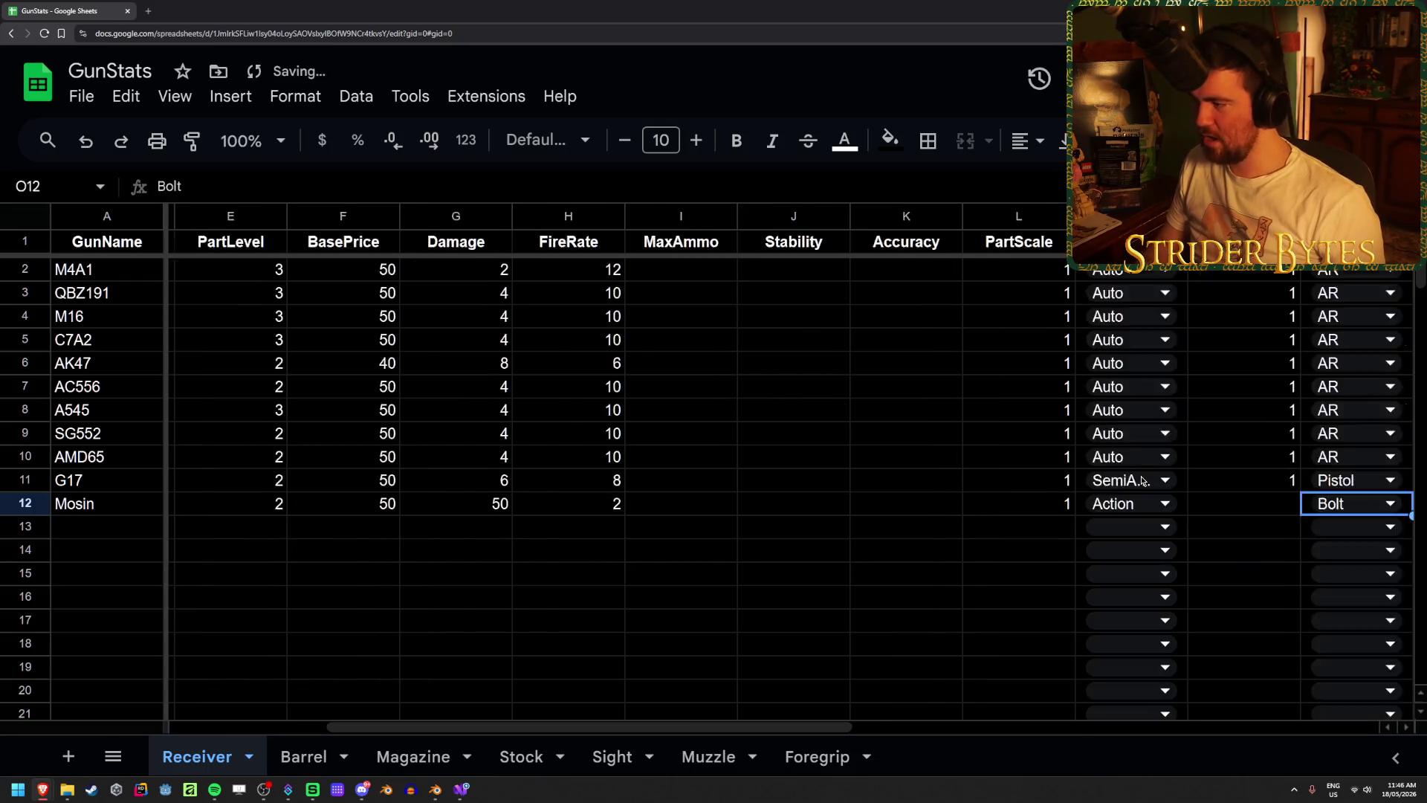
pyautogui.press('Left')
pyautogui.write('1')
pyautogui.press('Return')
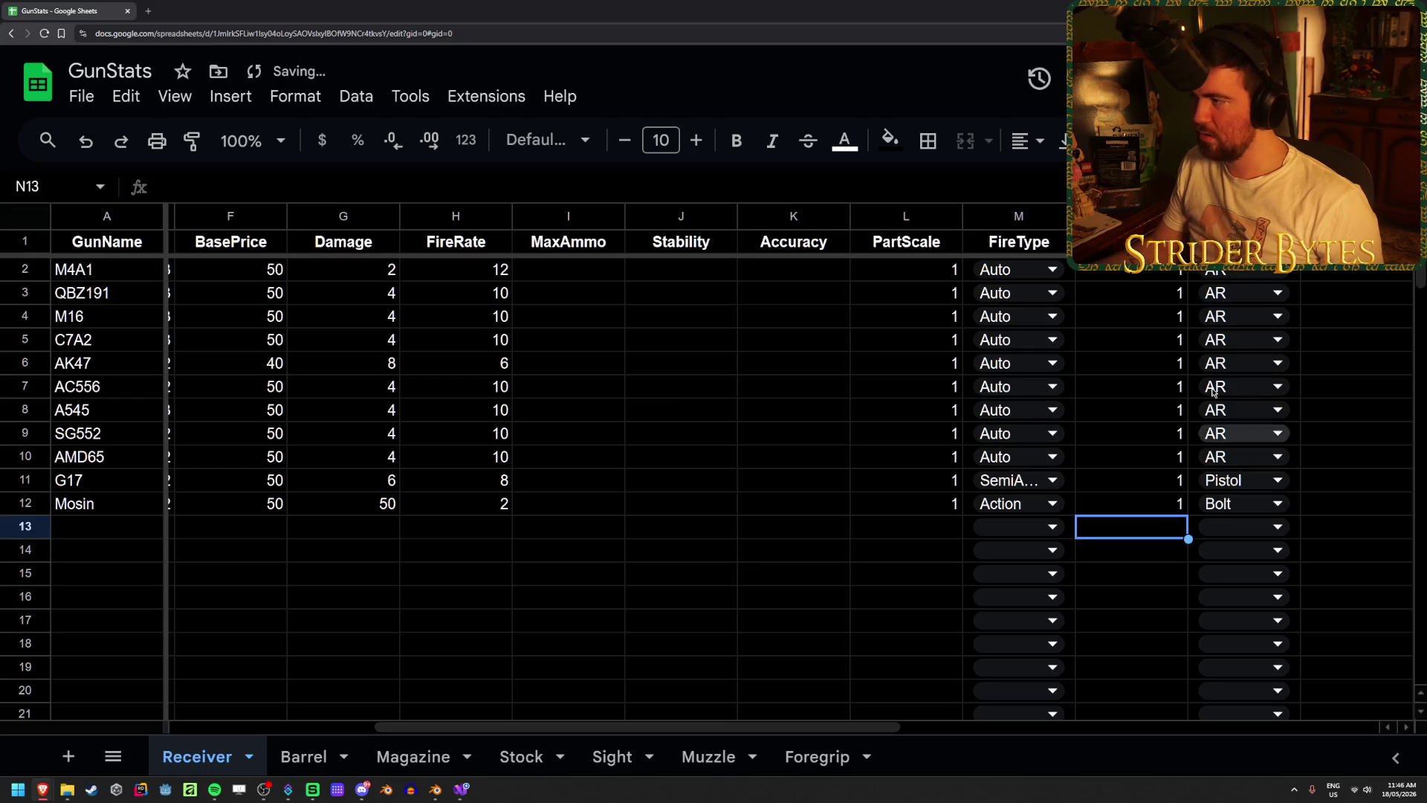
# - Export all sheets as JSON from the Export Sheet Data sidebar
pyautogui.click(477, 103)
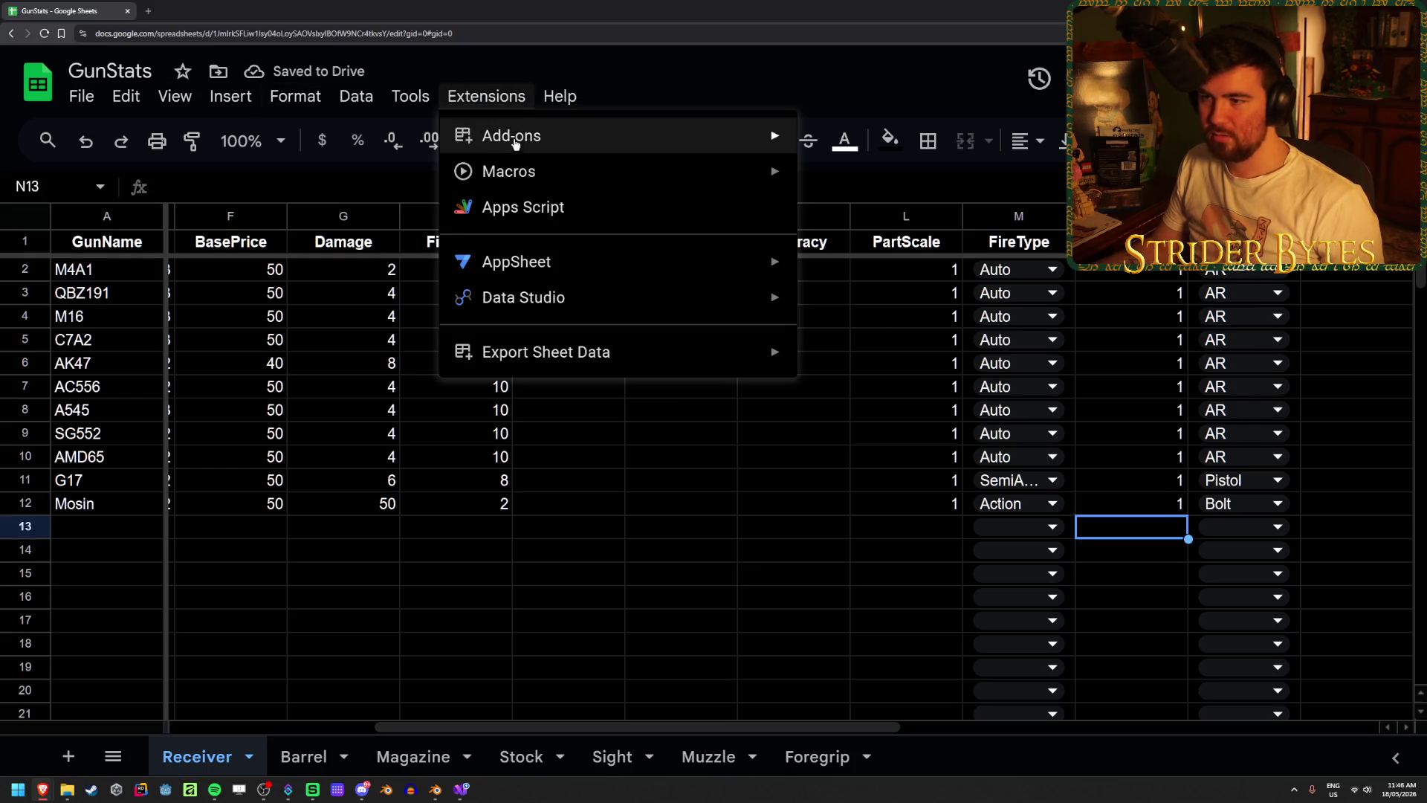
pyautogui.moveTo(801, 349)
pyautogui.click(876, 362)
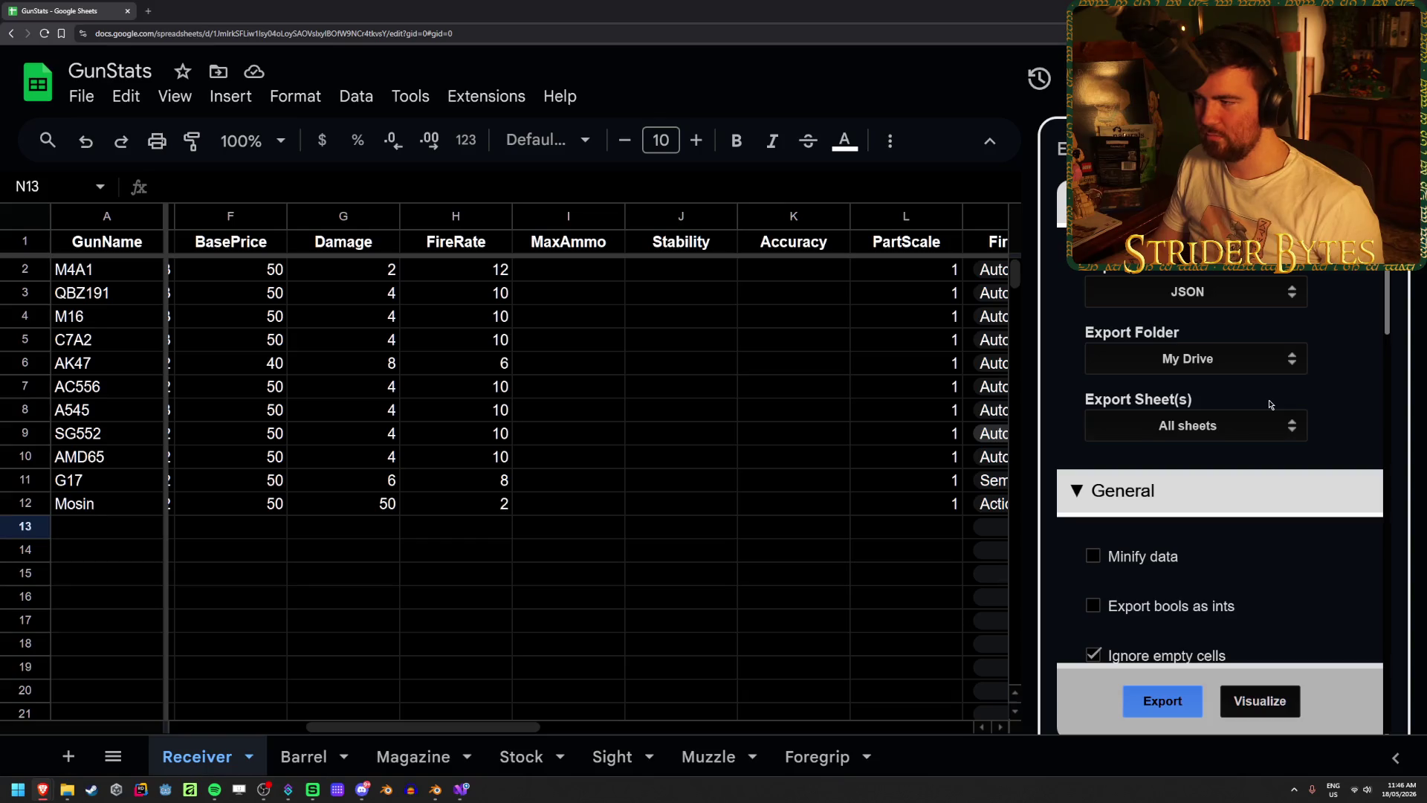
pyautogui.click(1165, 700)
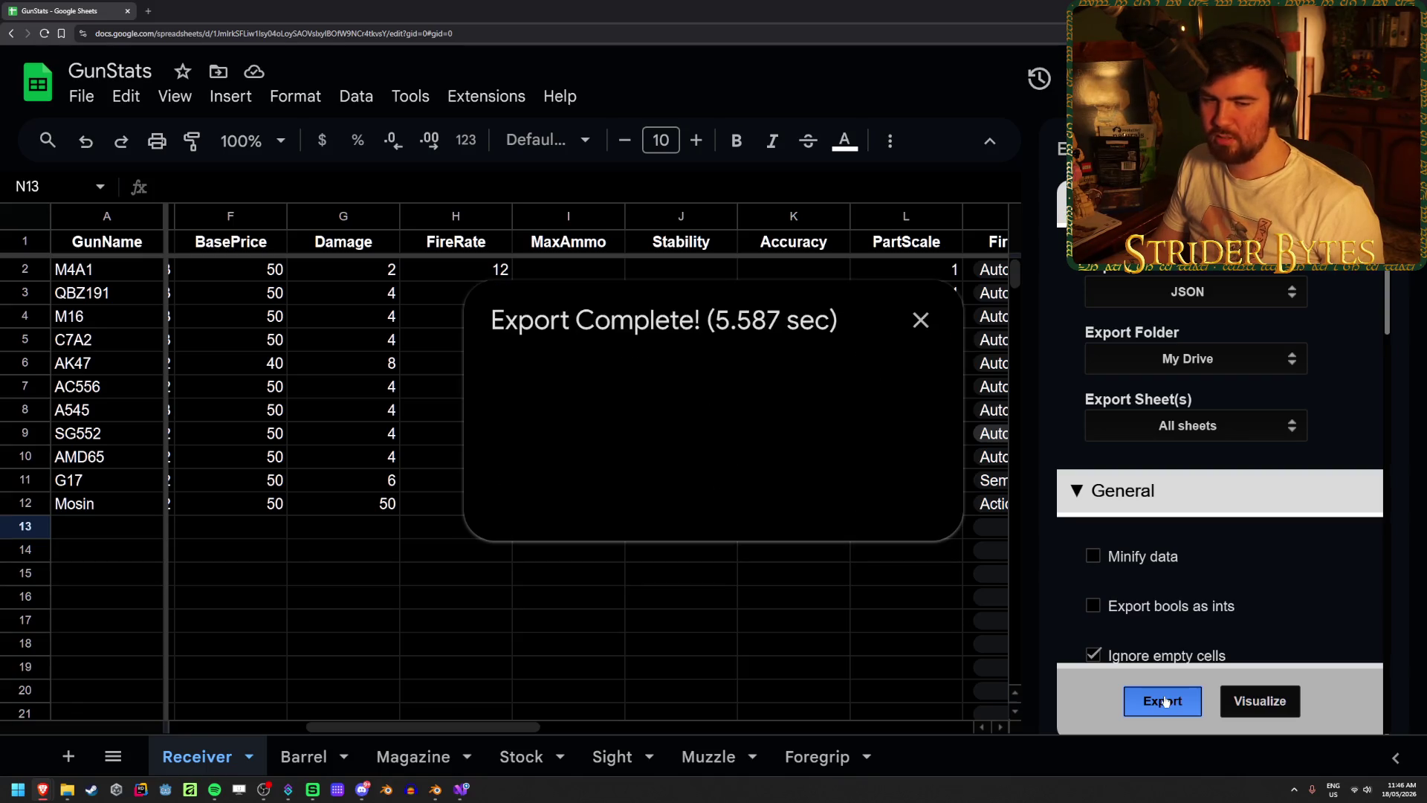
# - Download GunStats.json over the existing copy in the project Data folder
pyautogui.click(546, 505)
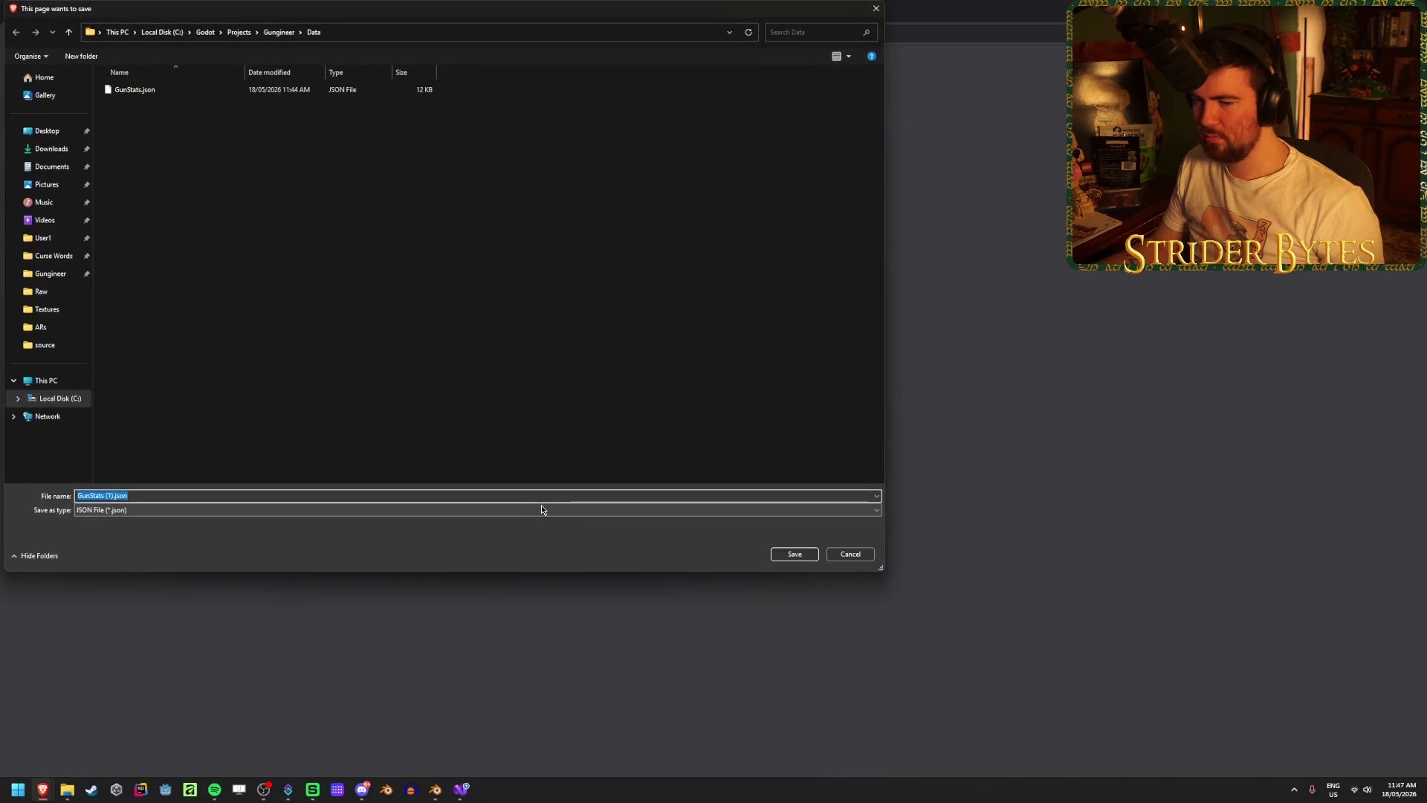
pyautogui.click(206, 91)
pyautogui.click(795, 554)
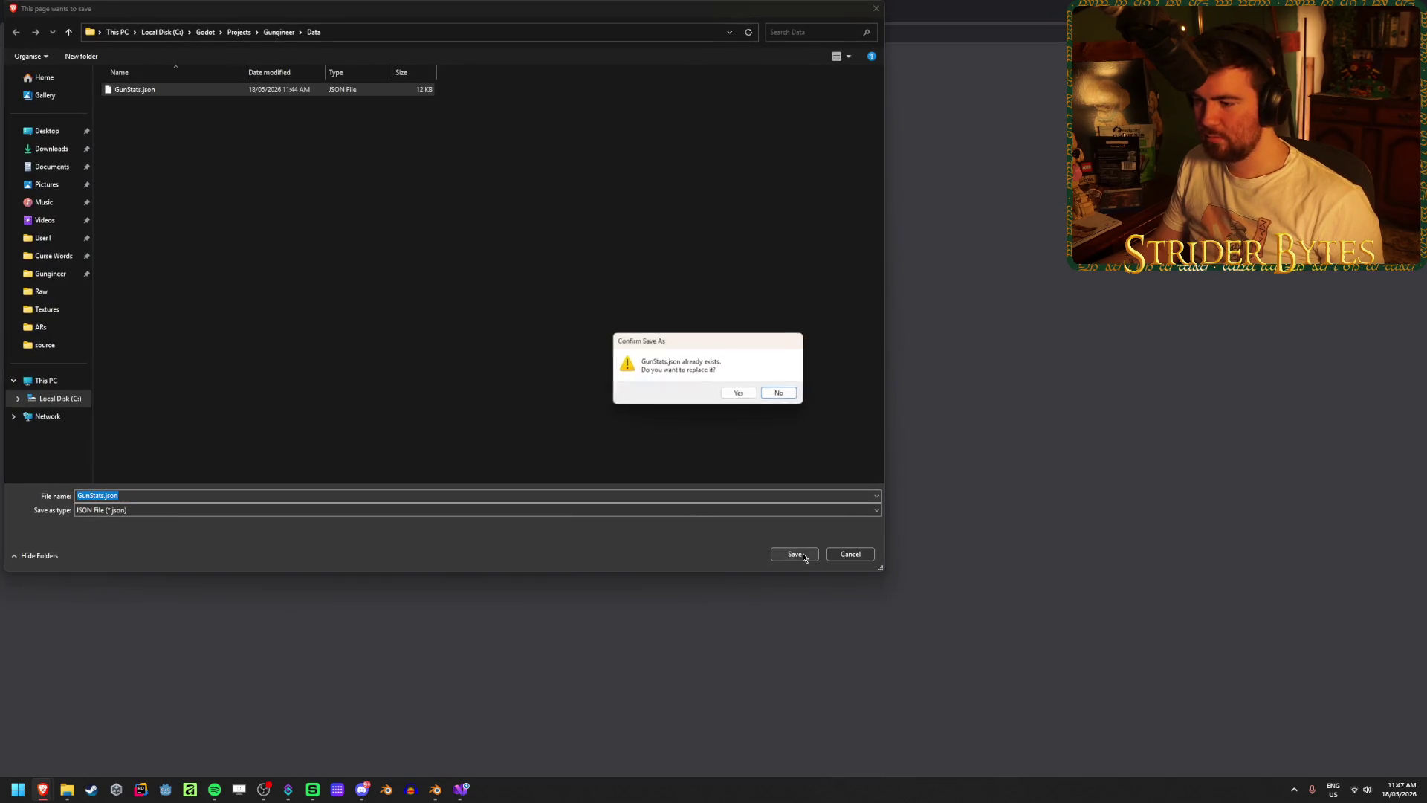
pyautogui.click(739, 392)
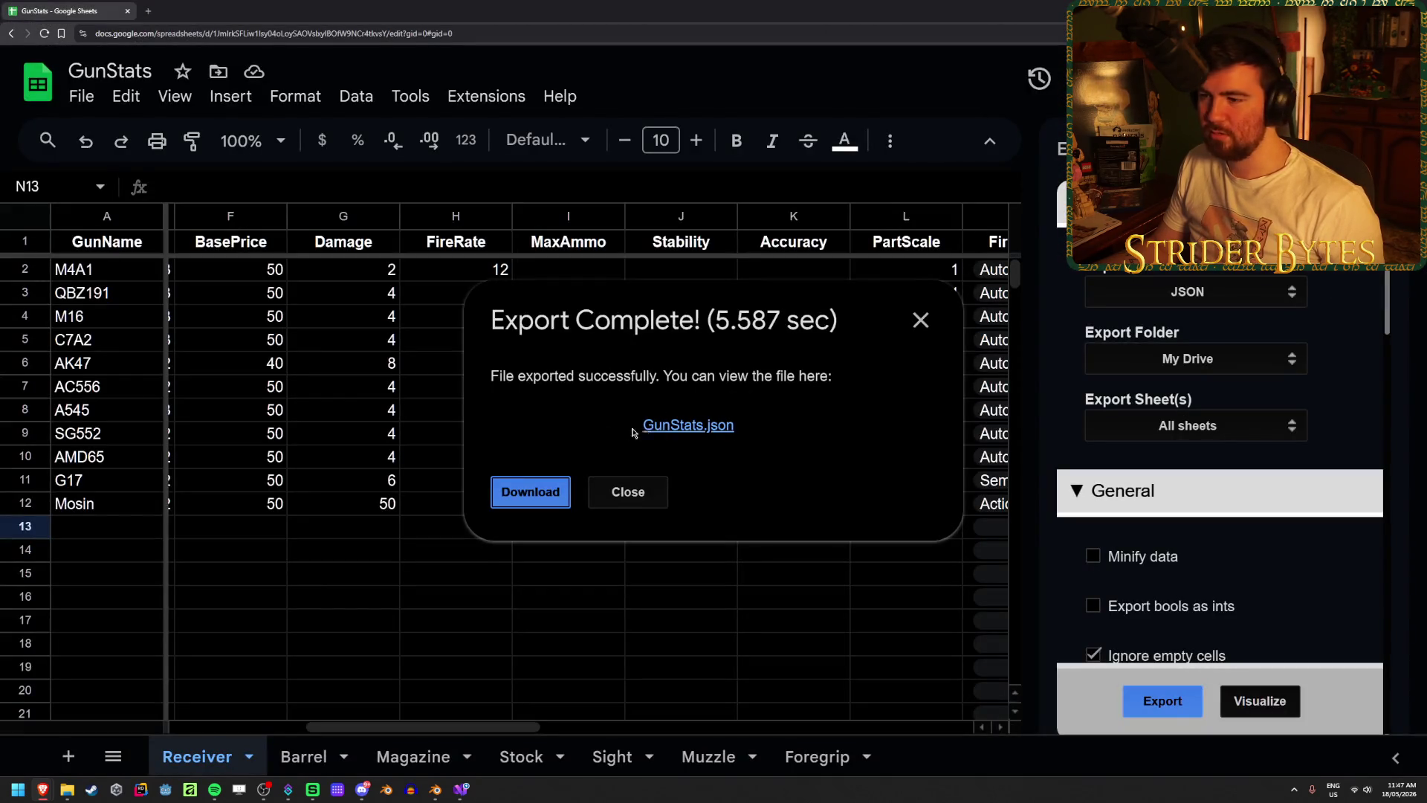
pyautogui.click(645, 505)
pyautogui.click(460, 788)
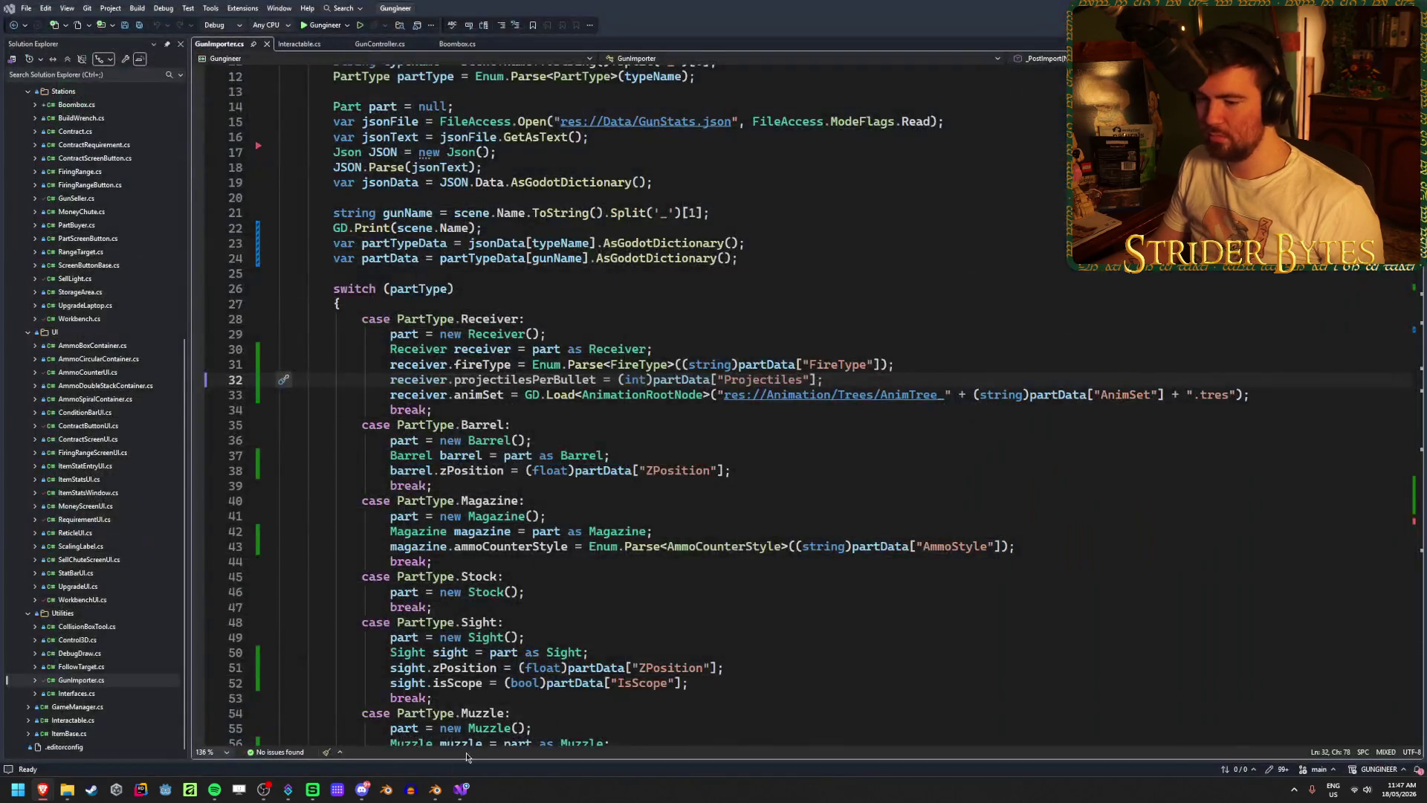
# - Reopen Gungineer in Godot and reimport the four Mosin models
pyautogui.click(167, 789)
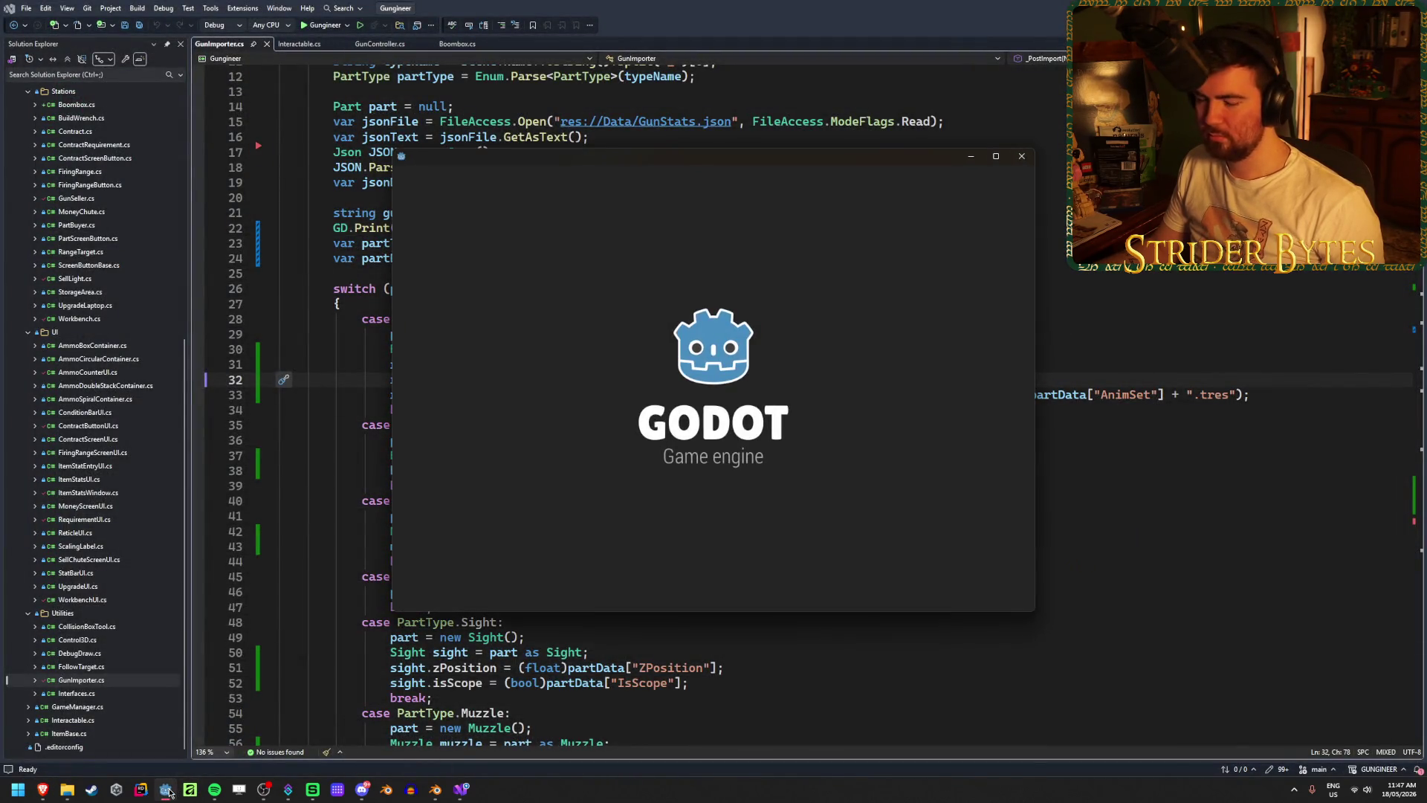
pyautogui.doubleClick(599, 240)
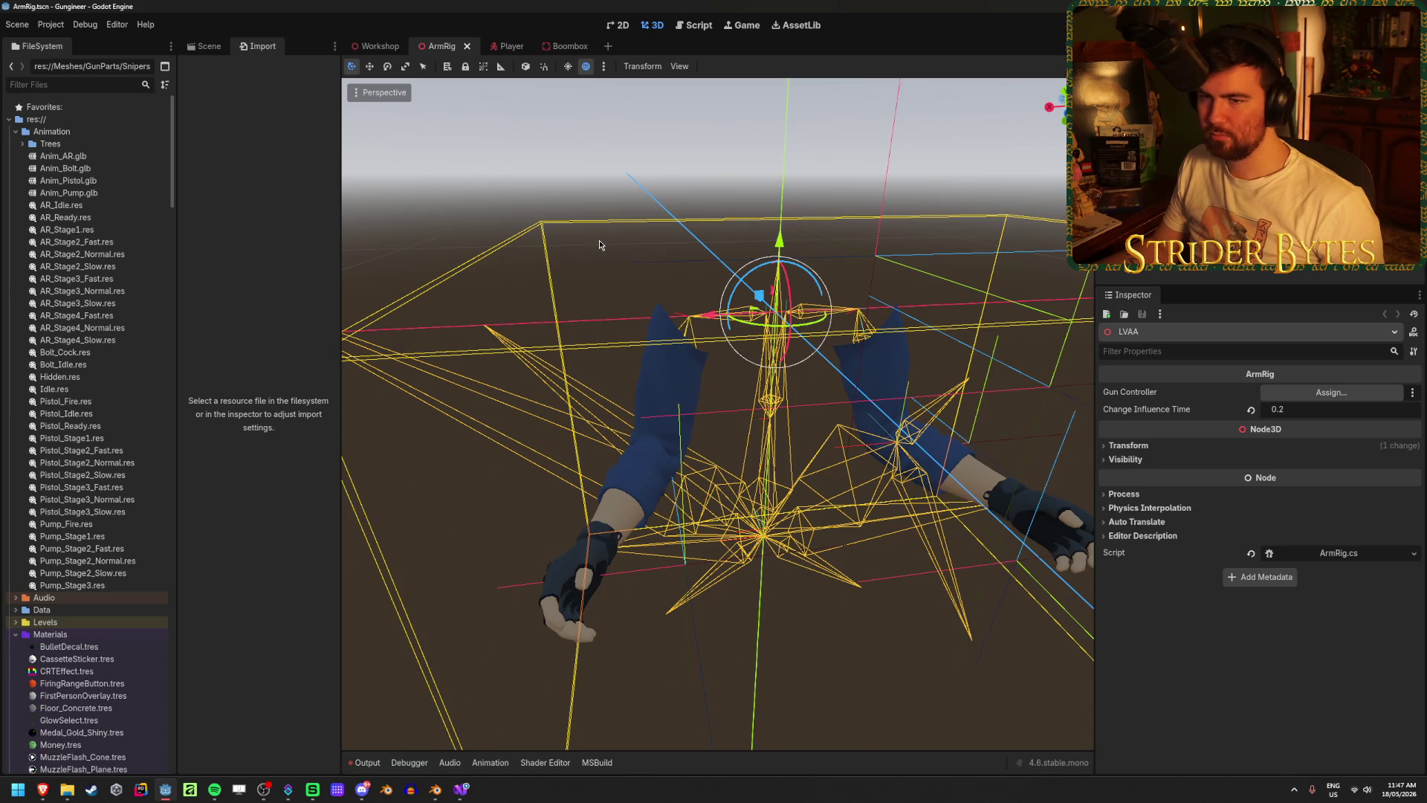
pyautogui.scroll(-10, 89, 451)
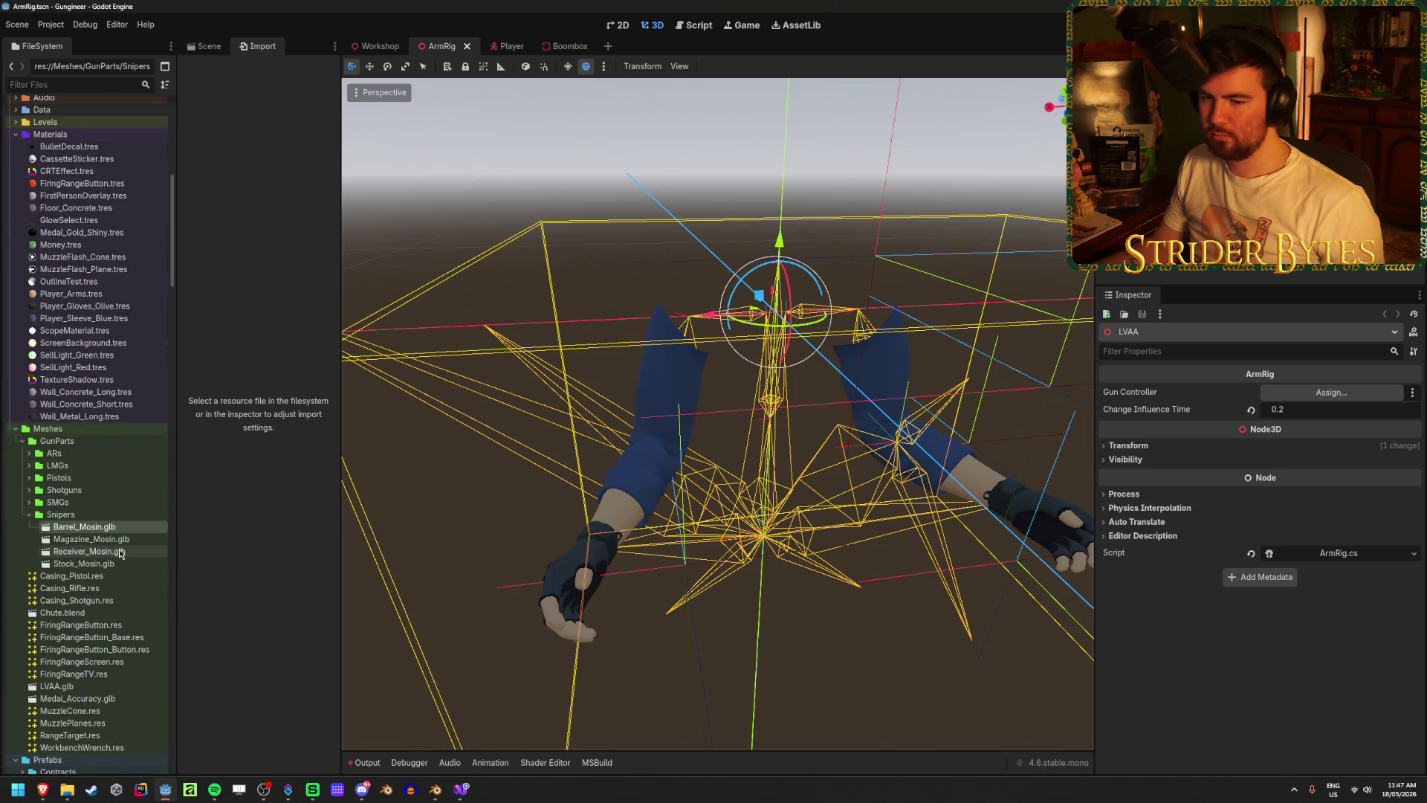
pyautogui.click(113, 540)
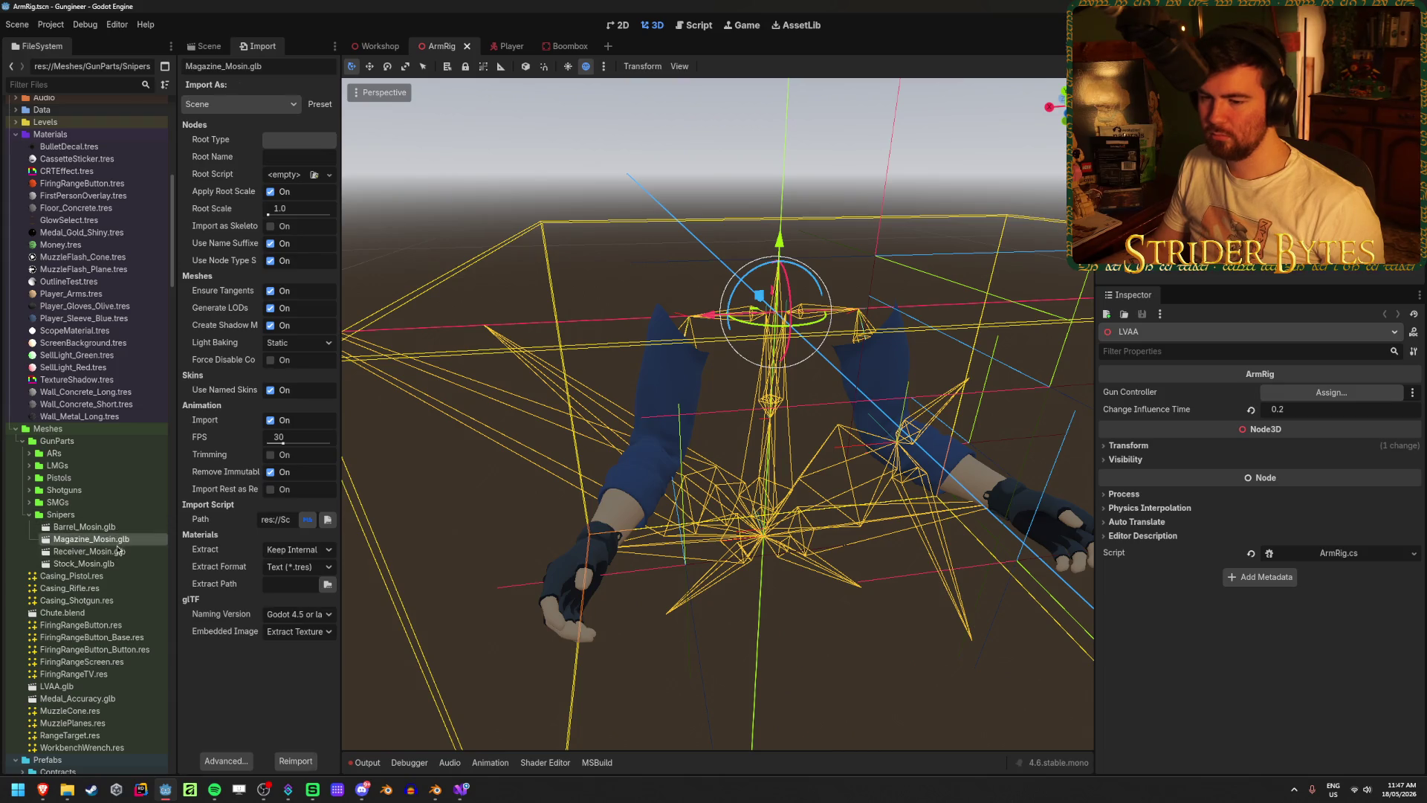
pyautogui.keyDown('shift'); pyautogui.click(112, 563); pyautogui.keyUp('shift')
pyautogui.keyDown('shift'); pyautogui.click(113, 528); pyautogui.keyUp('shift')
pyautogui.click(272, 762)
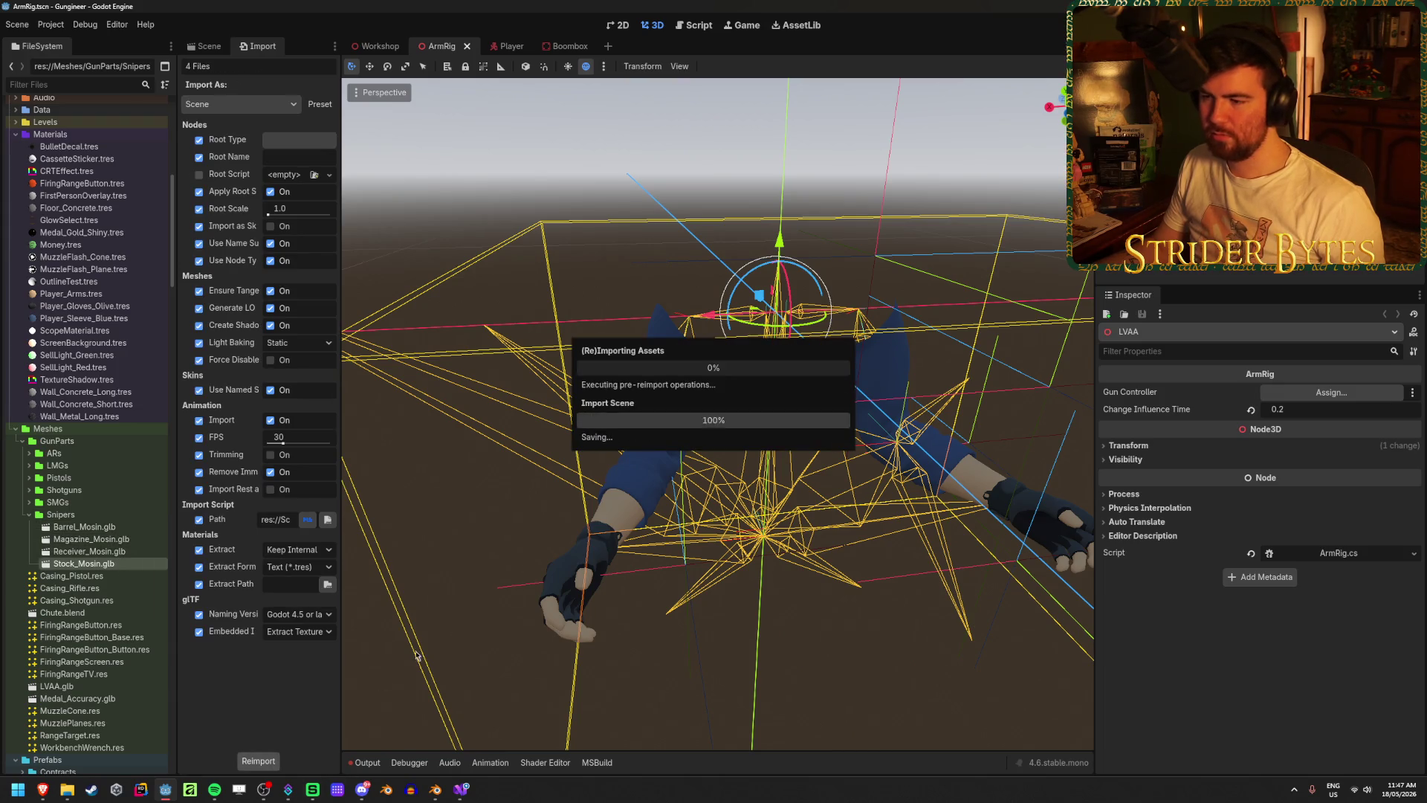
# - Open the Receiver_Mosin scene and select its root node from a side-on view
pyautogui.scroll(-10, 84, 572)
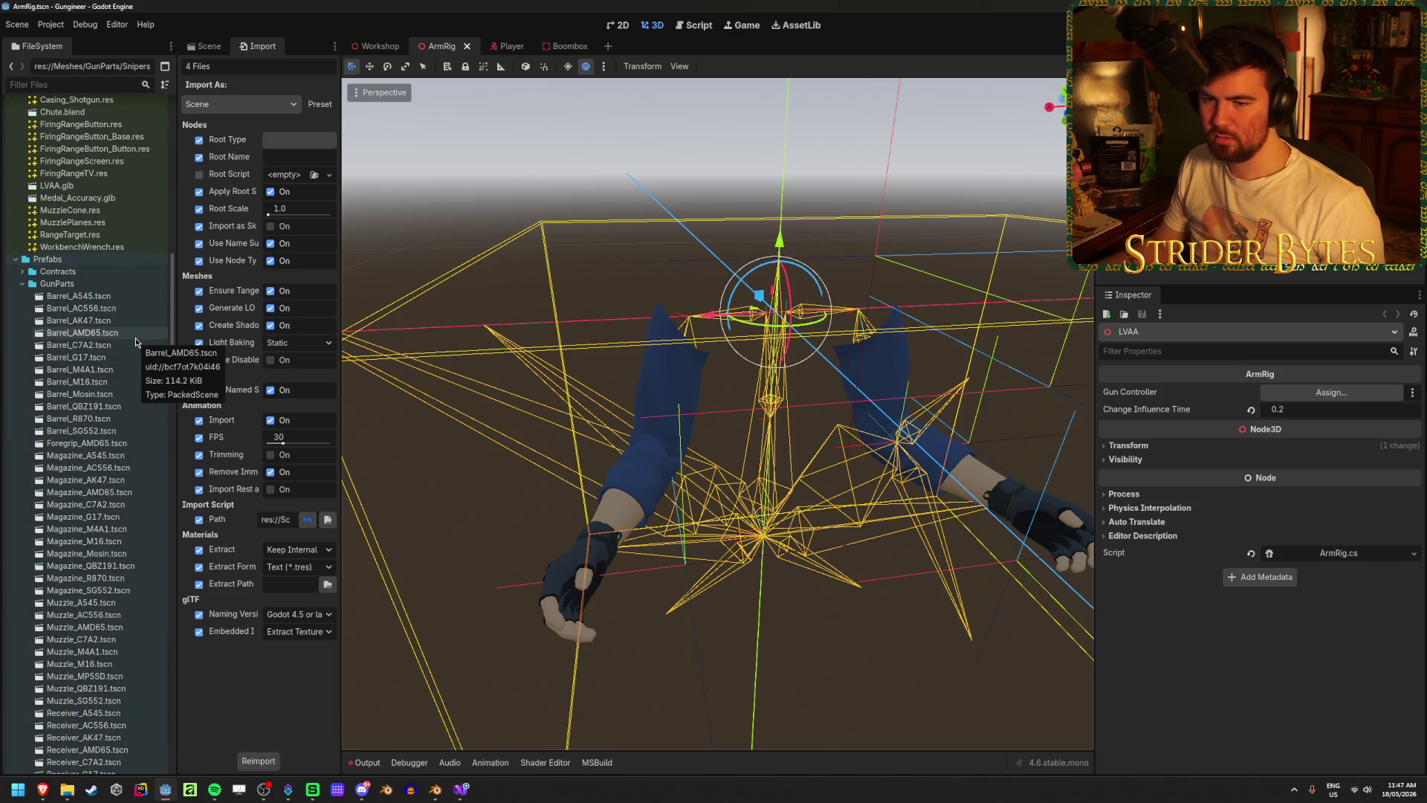
pyautogui.scroll(-2, 140, 431)
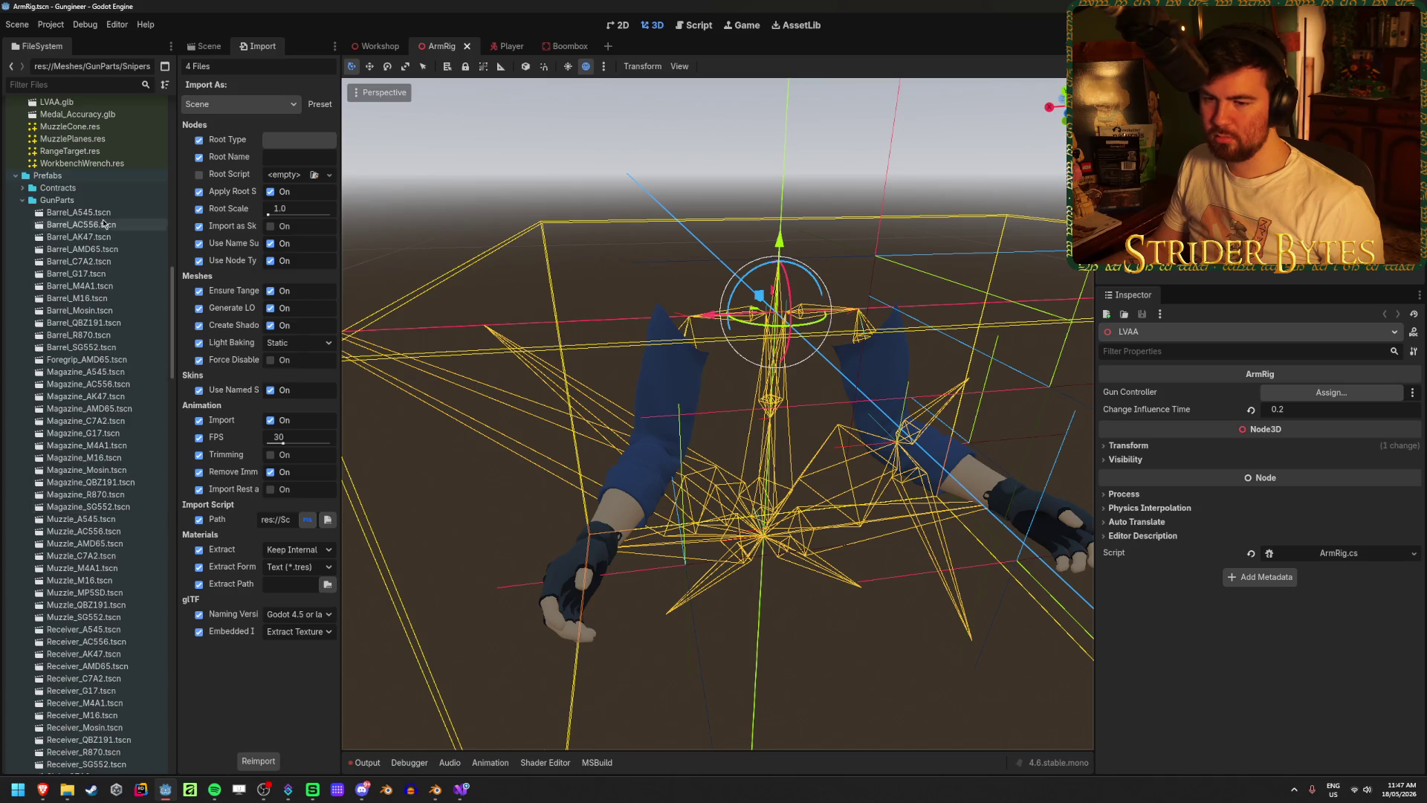
pyautogui.scroll(-5, 123, 498)
pyautogui.doubleClick(112, 481)
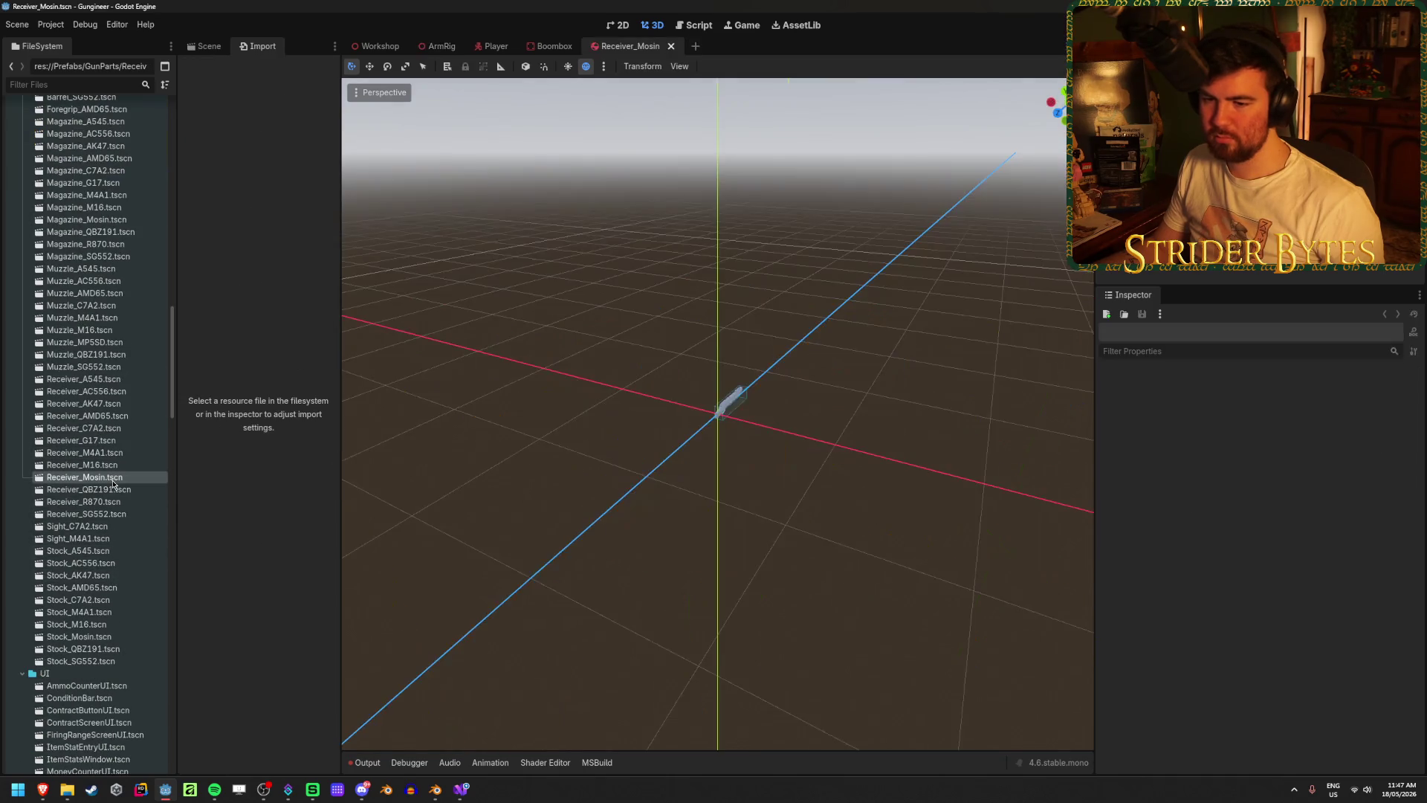
pyautogui.scroll(5, 720, 441)
pyautogui.moveTo(792, 452)
pyautogui.mouseDown(button='middle')
pyautogui.moveTo(844, 412)
pyautogui.moveTo(801, 426)
pyautogui.mouseUp(button='middle')
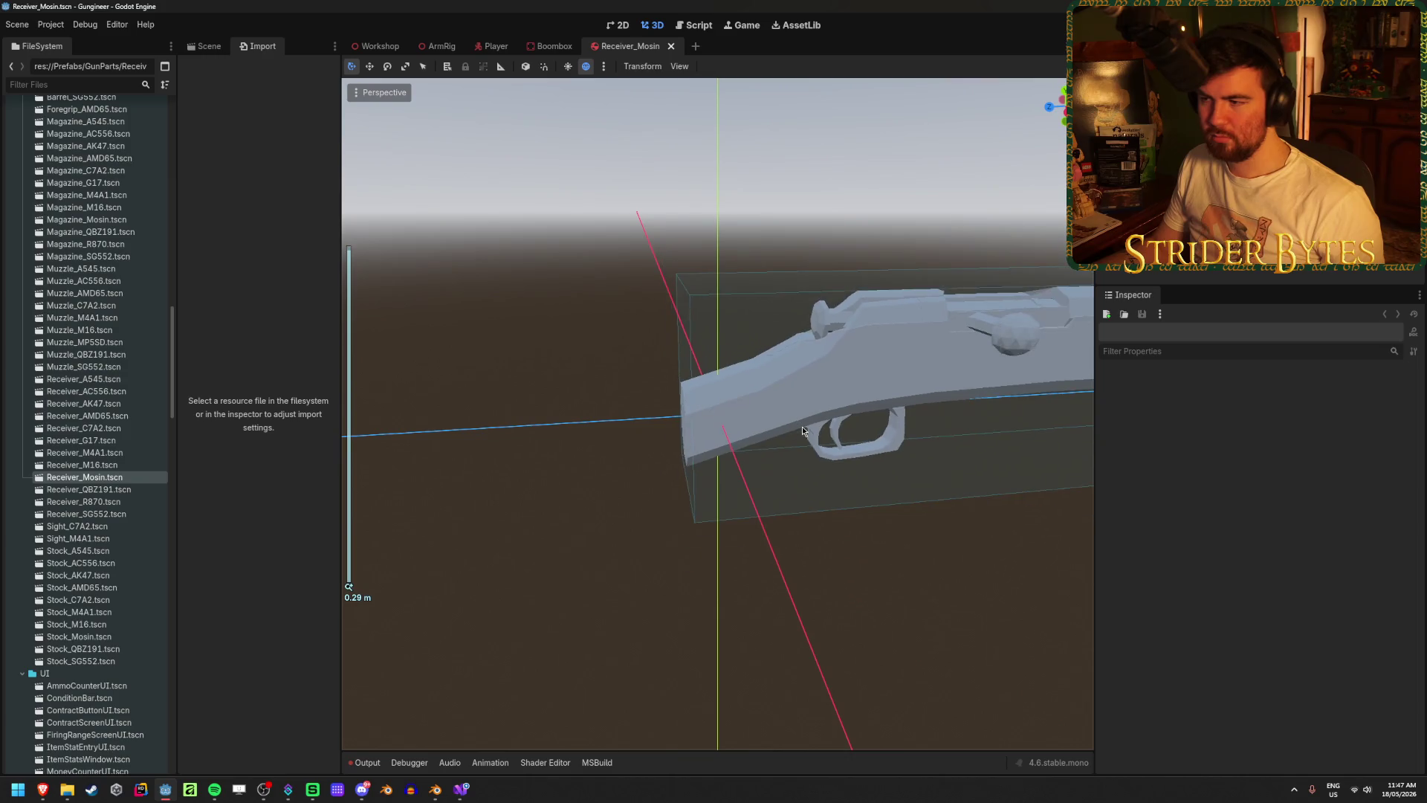
pyautogui.moveTo(920, 434)
pyautogui.mouseDown(button='middle')
pyautogui.moveTo(854, 401)
pyautogui.moveTo(892, 404)
pyautogui.moveTo(877, 401)
pyautogui.moveTo(689, 410)
pyautogui.mouseUp(button='middle')
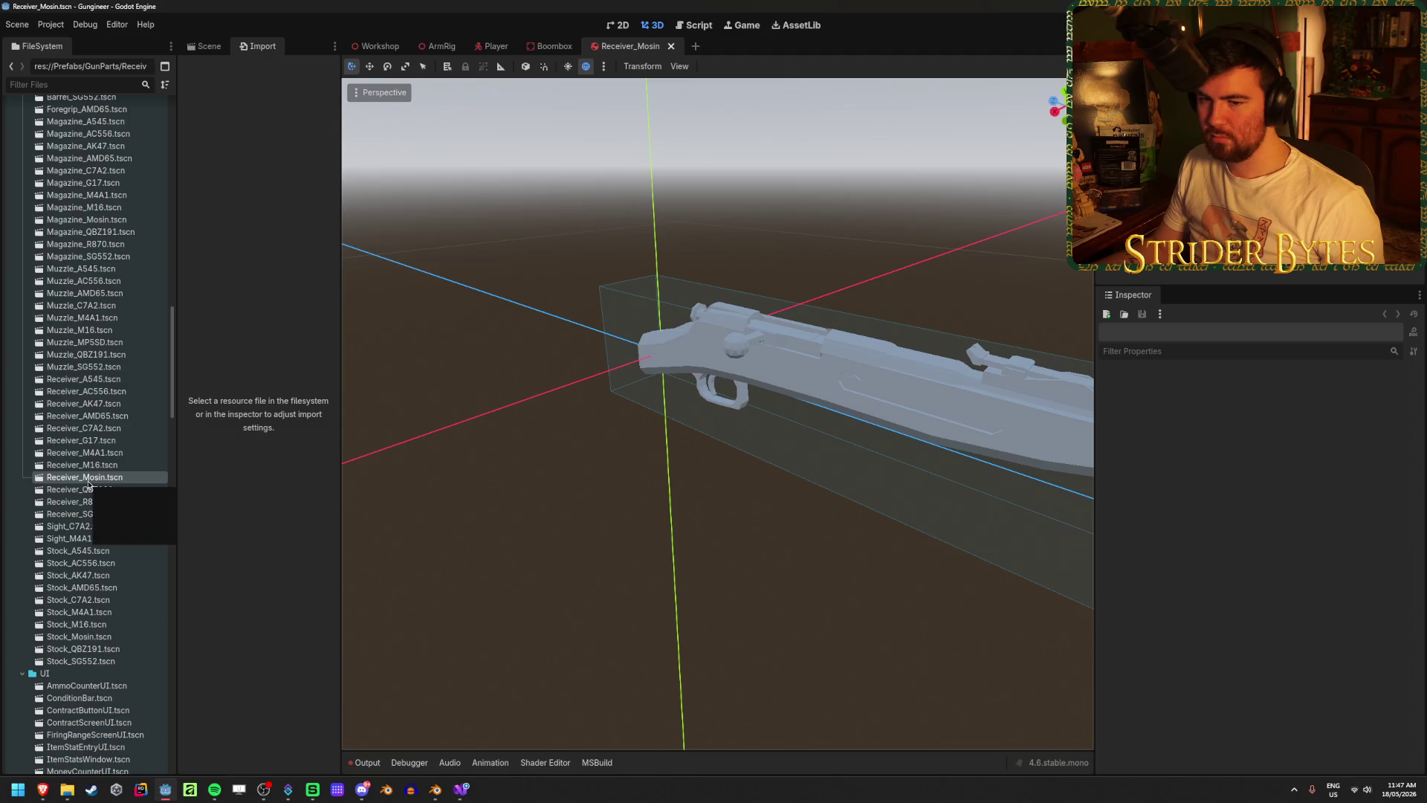
pyautogui.click(204, 46)
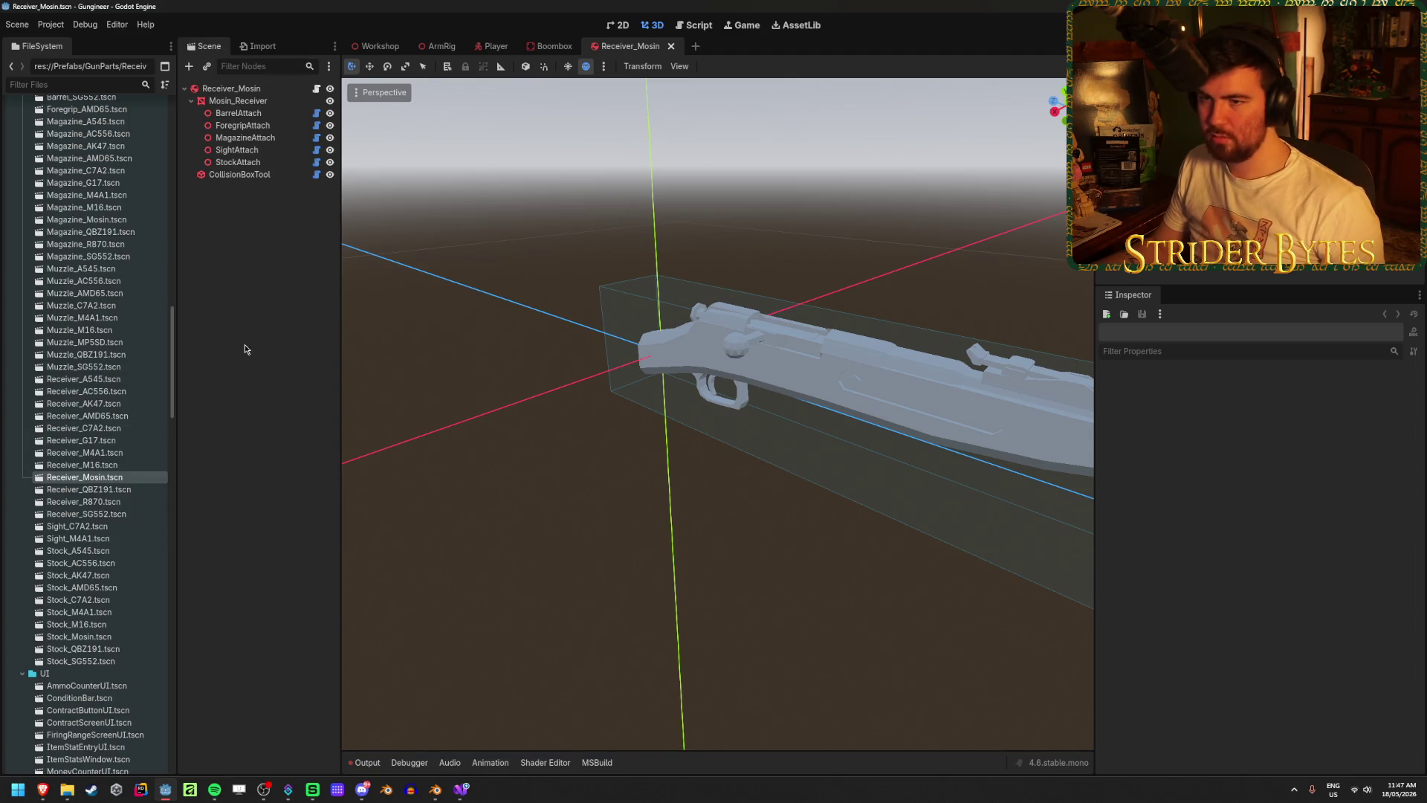
pyautogui.click(231, 89)
pyautogui.moveTo(668, 416)
pyautogui.mouseDown(button='middle')
pyautogui.moveTo(774, 429)
pyautogui.moveTo(713, 433)
pyautogui.mouseUp(button='middle')
pyautogui.click(223, 351)
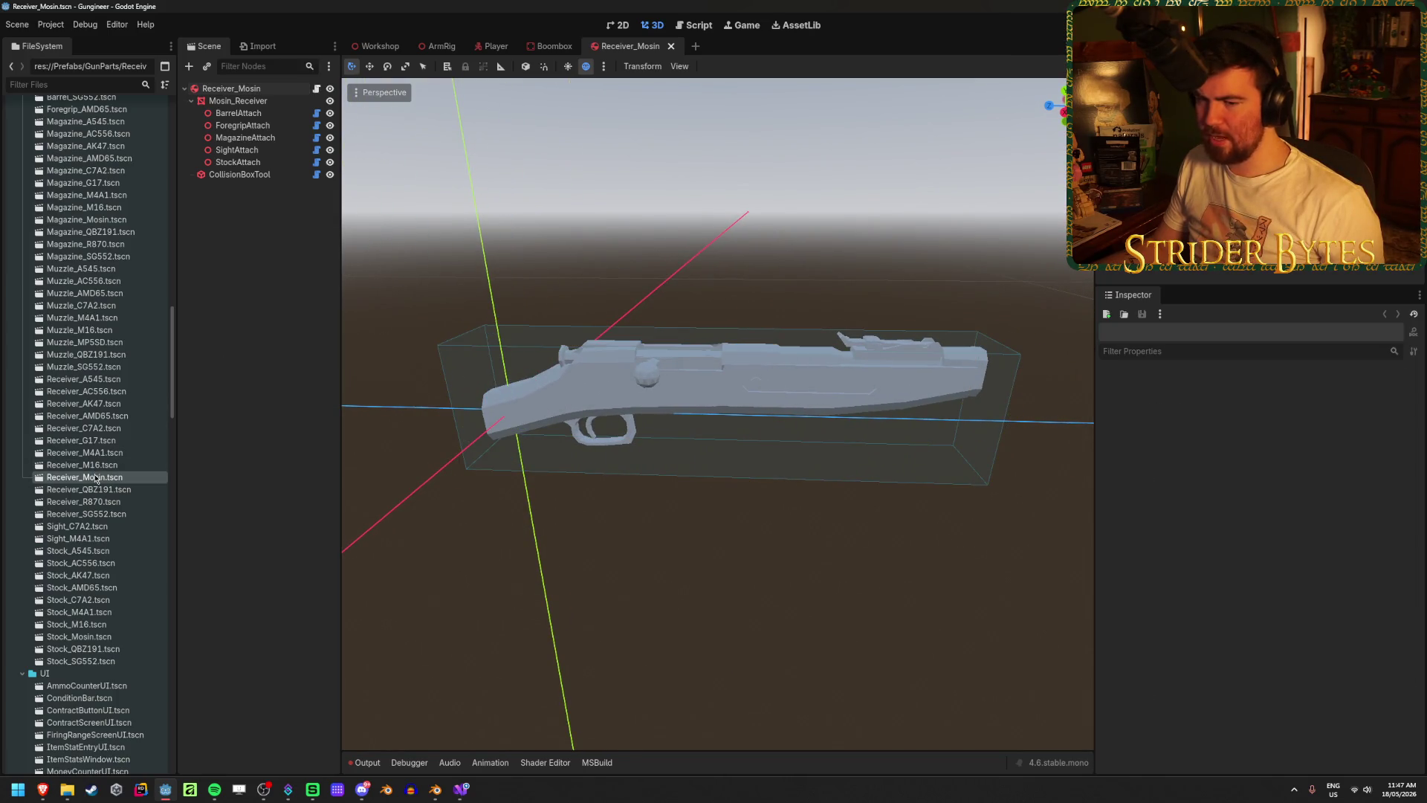
pyautogui.click(735, 397)
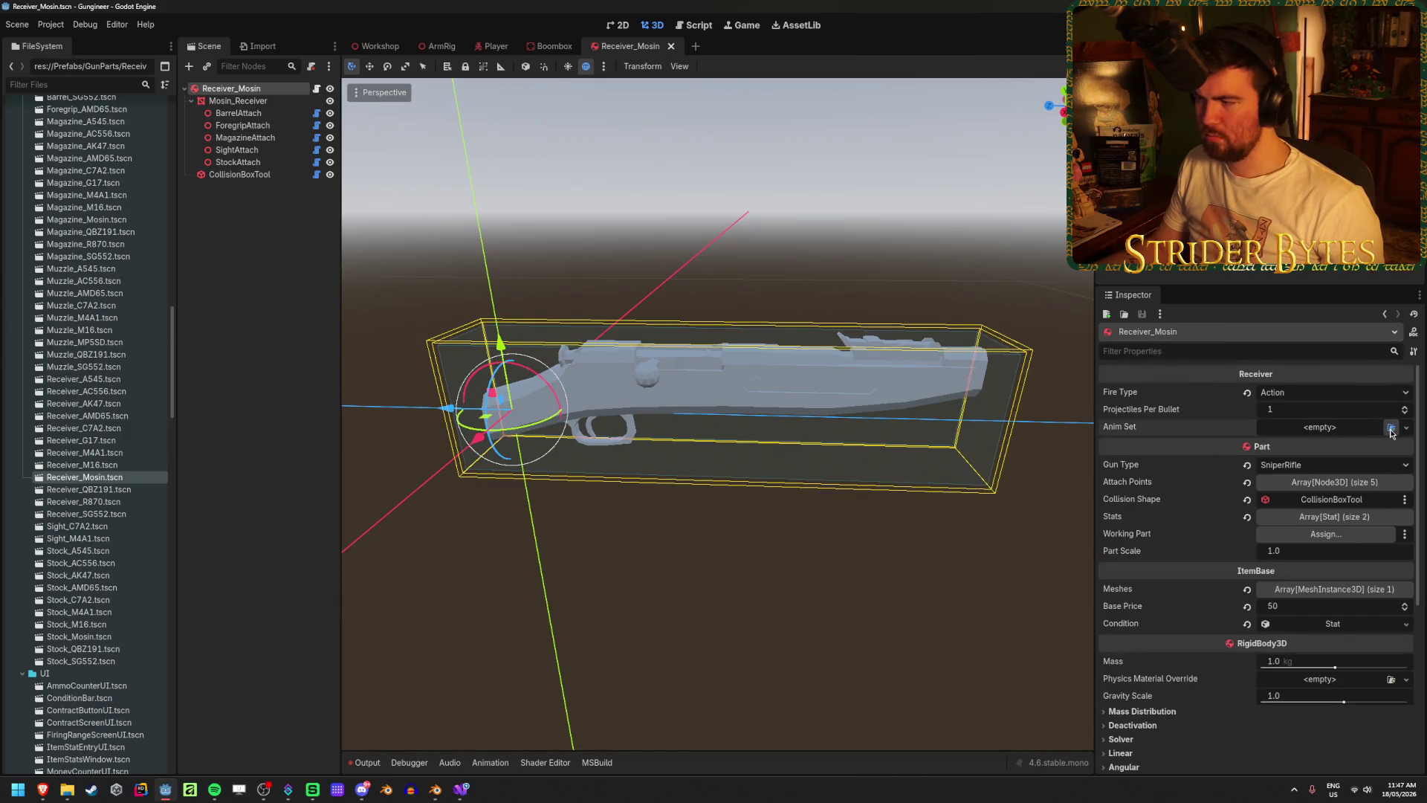
# - Browse animation trees for the receiver's Anim Set without assigning one, then select the Mosin_Receiver mesh
pyautogui.click(1390, 428)
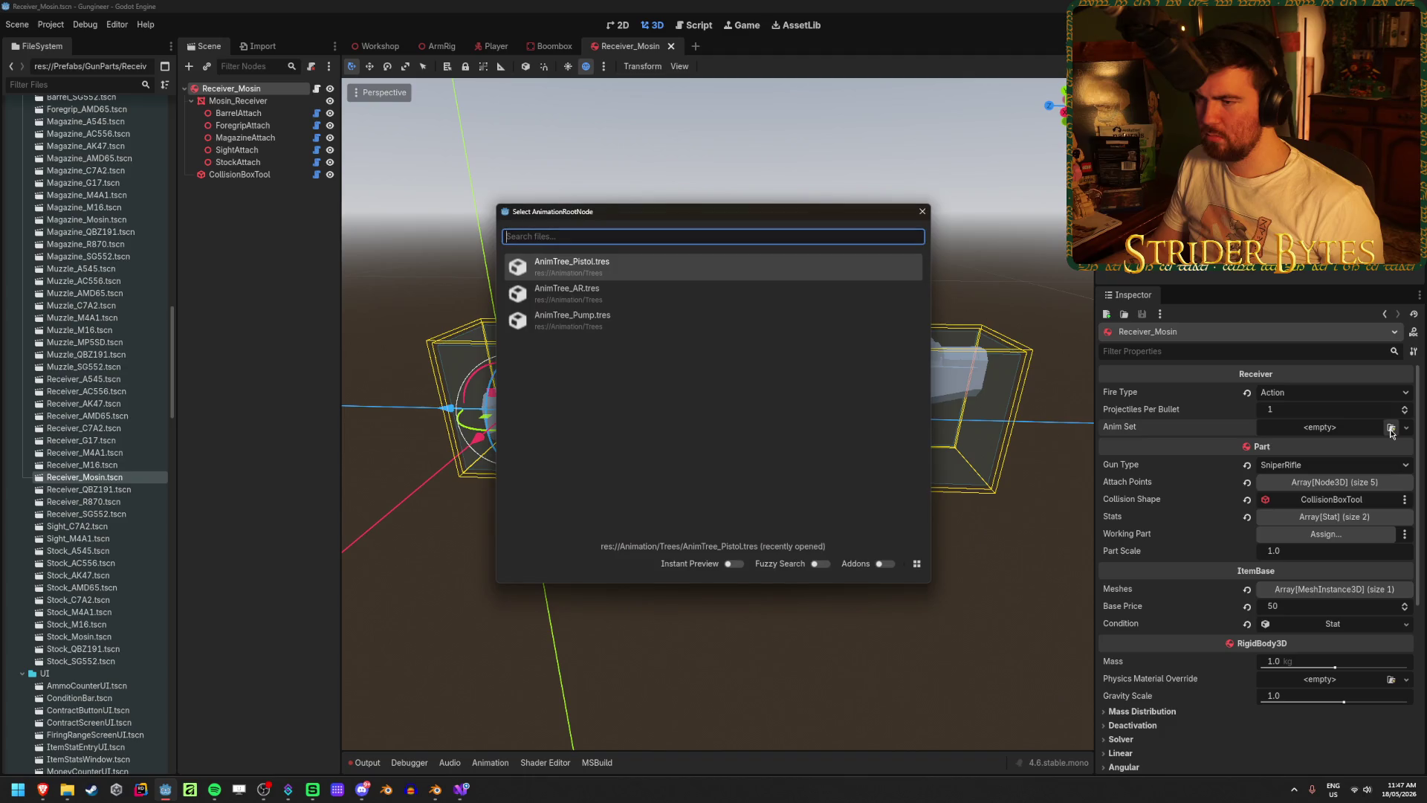
pyautogui.click(921, 213)
pyautogui.scroll(15, 89, 440)
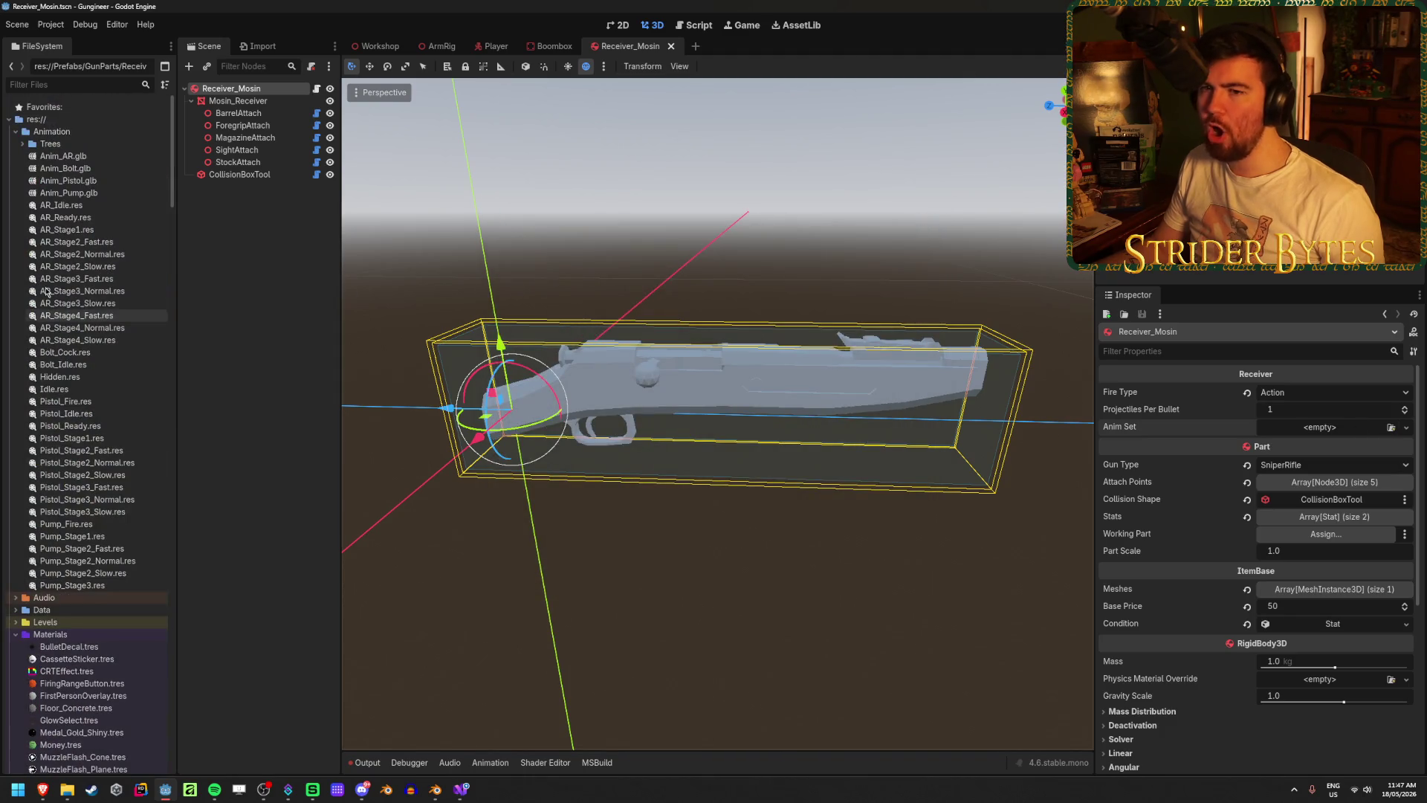
pyautogui.click(22, 144)
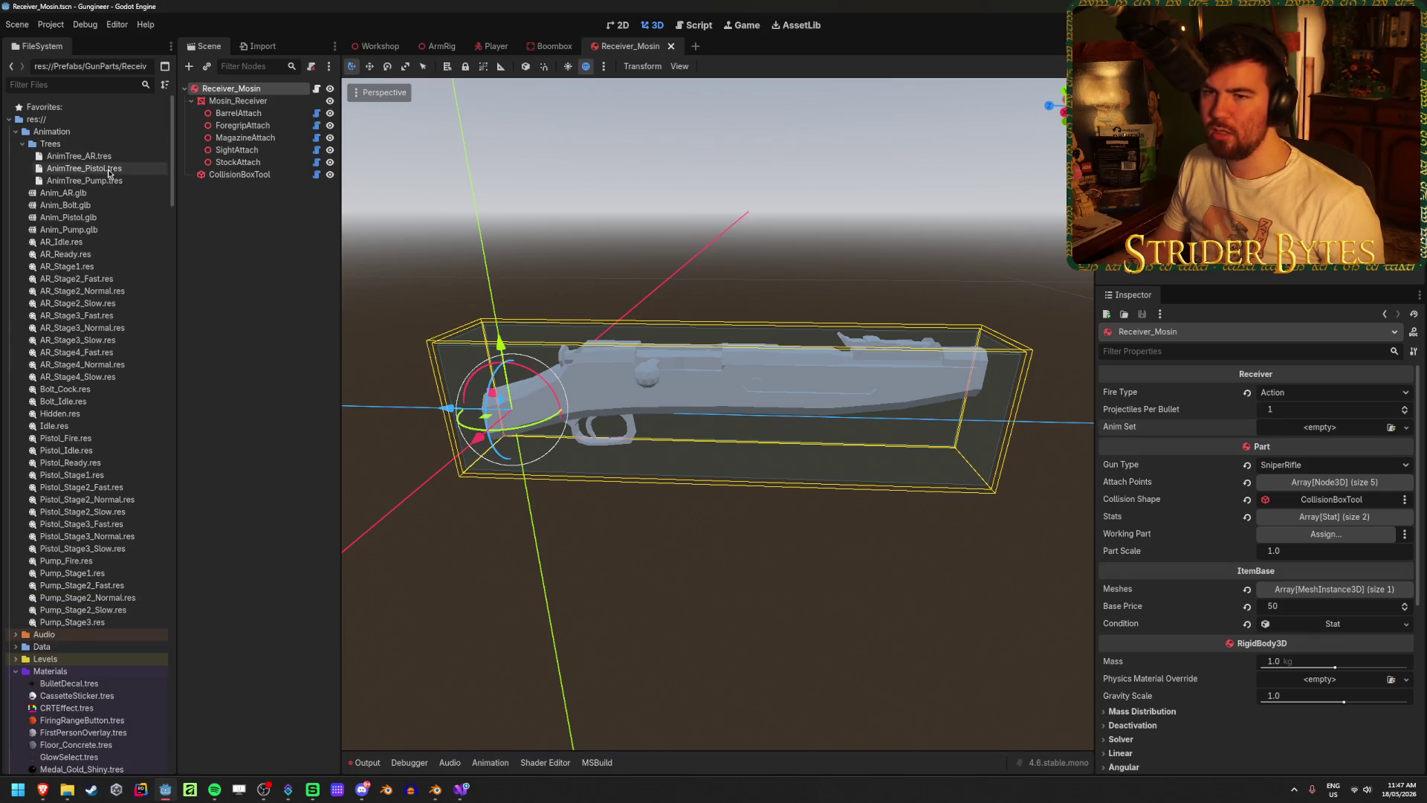
pyautogui.click(237, 275)
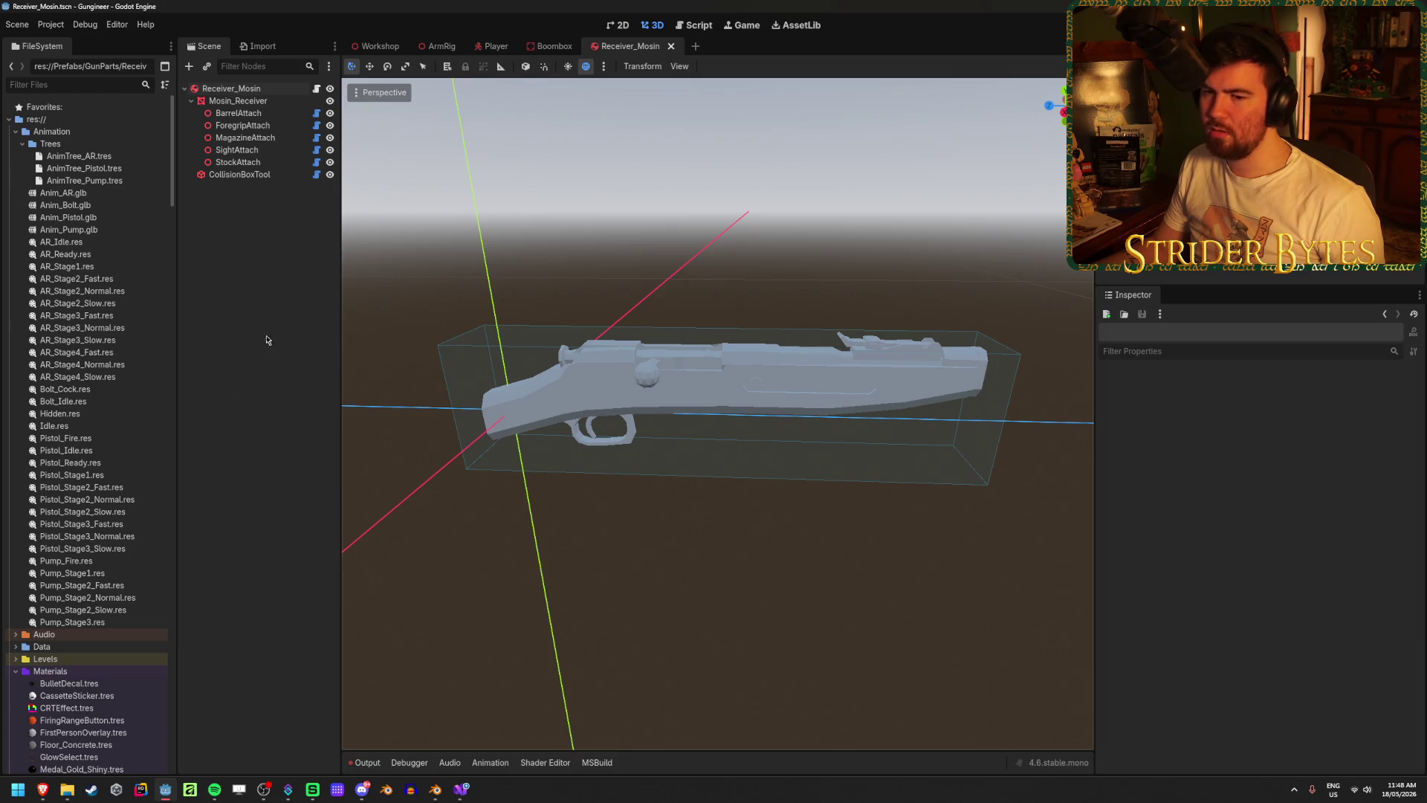
pyautogui.scroll(-10, 119, 484)
pyautogui.scroll(-15, 119, 485)
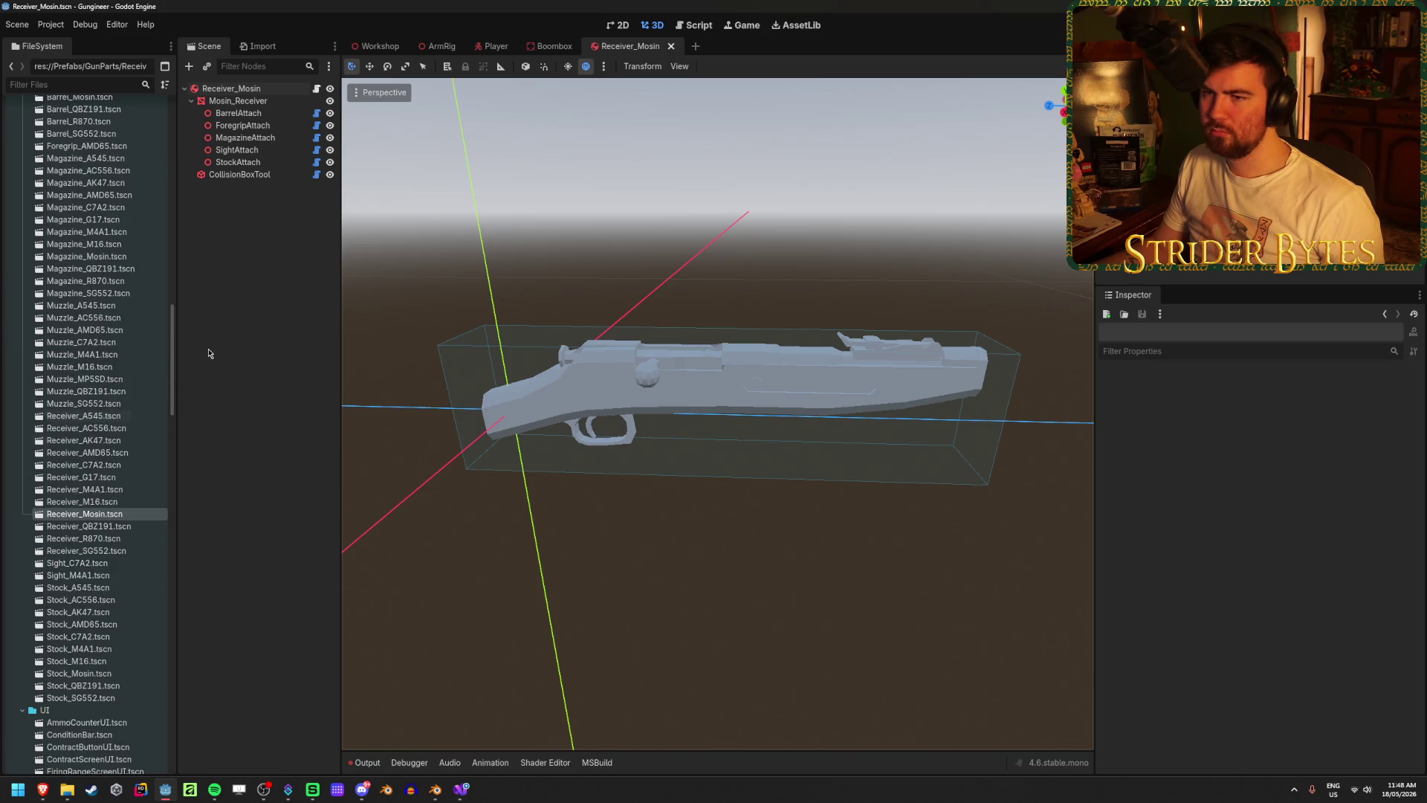
pyautogui.click(680, 387)
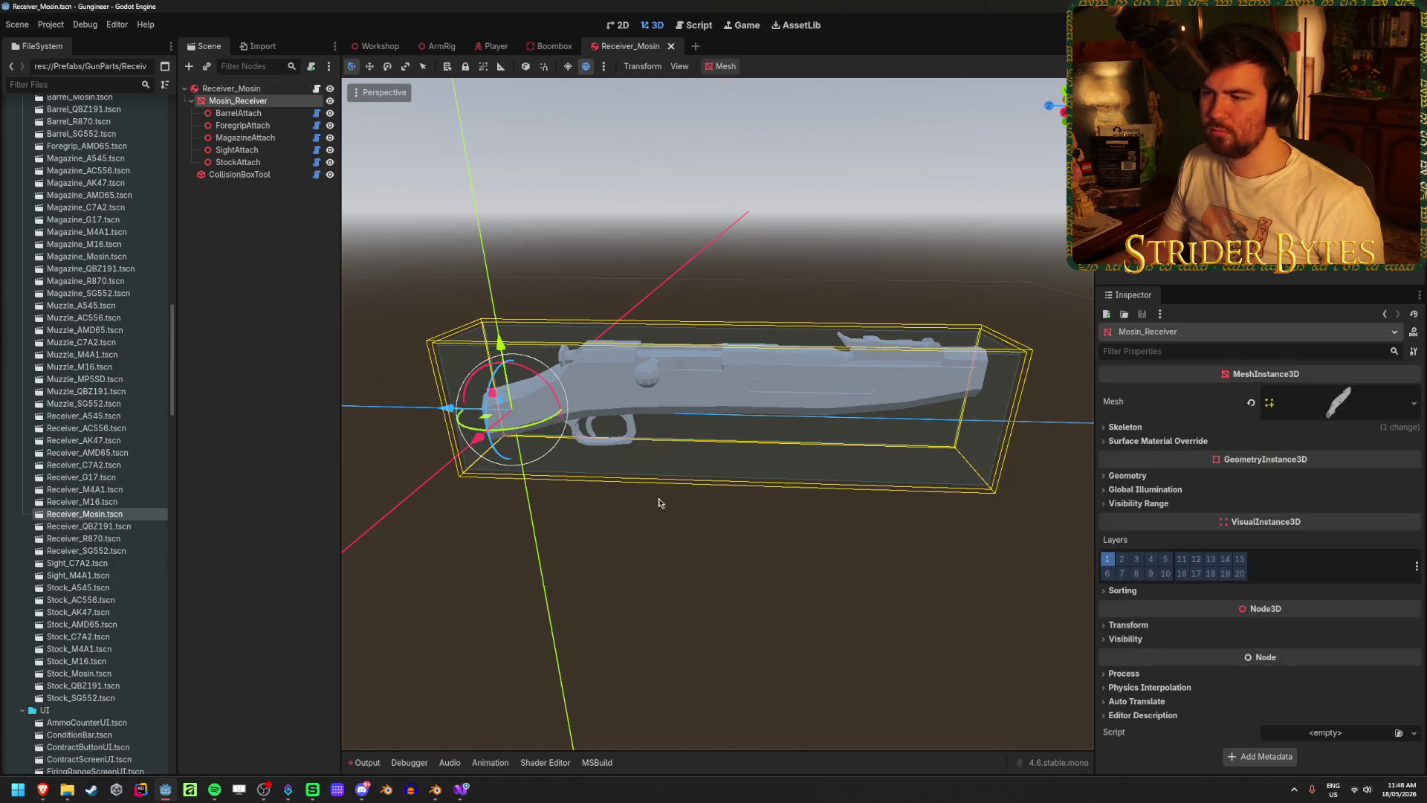
pyautogui.click(659, 500)
pyautogui.moveTo(567, 564)
pyautogui.mouseDown(button='middle')
pyautogui.moveTo(584, 607)
pyautogui.moveTo(577, 678)
pyautogui.moveTo(557, 593)
pyautogui.moveTo(574, 448)
pyautogui.moveTo(583, 595)
pyautogui.mouseUp(button='middle')
# - Glance at the importer code, then bring up Blender's recent files list
pyautogui.click(467, 796)
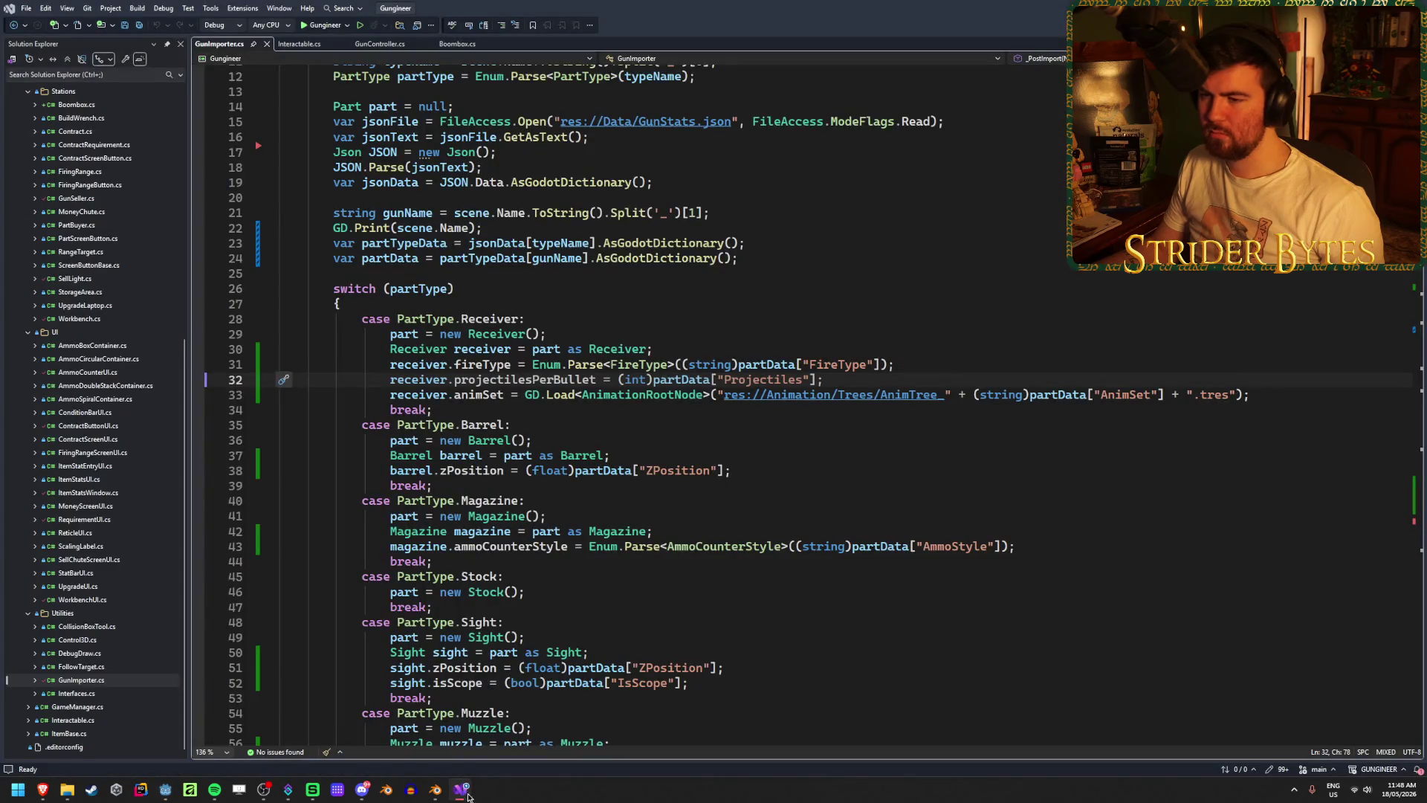
pyautogui.hotkey('alt', 'Tab')
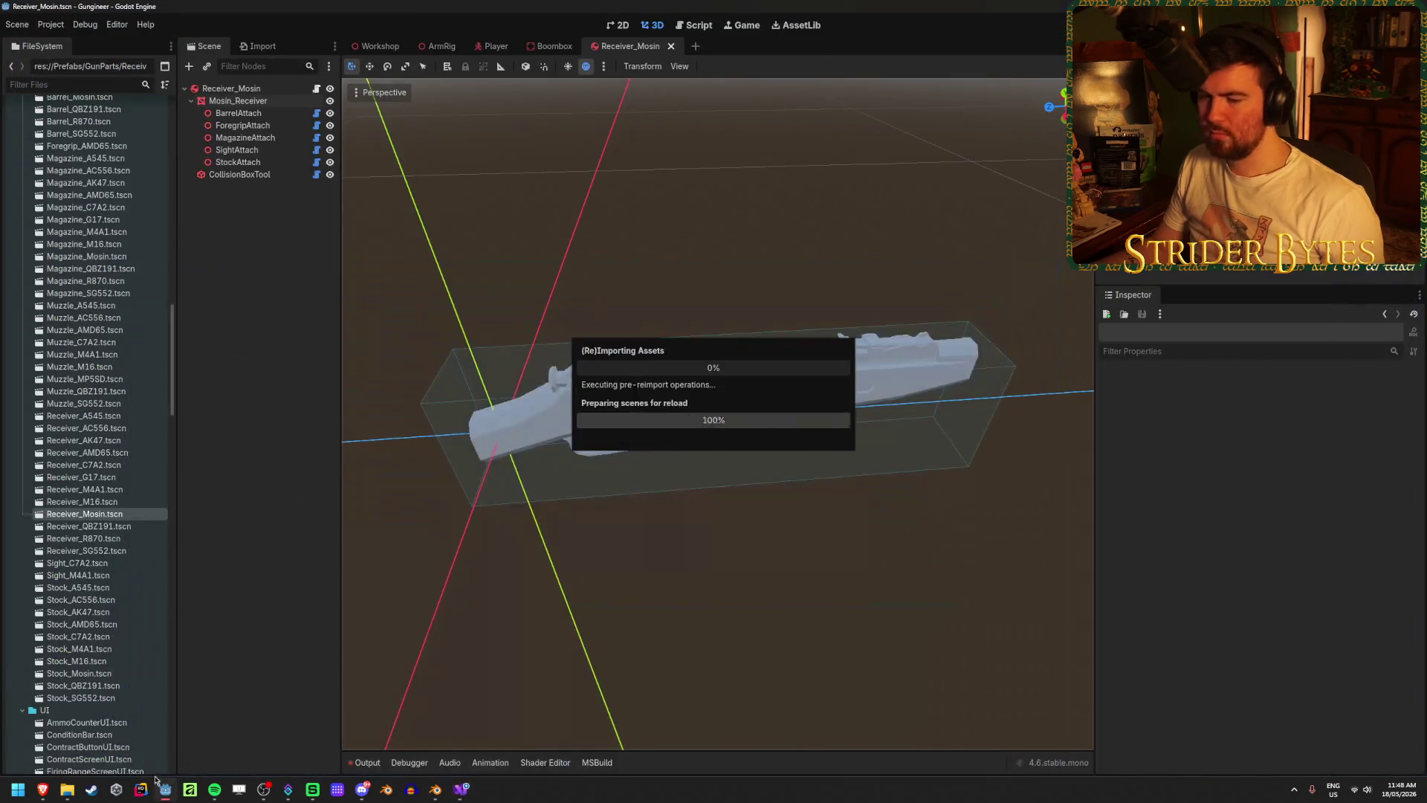
pyautogui.click(436, 788)
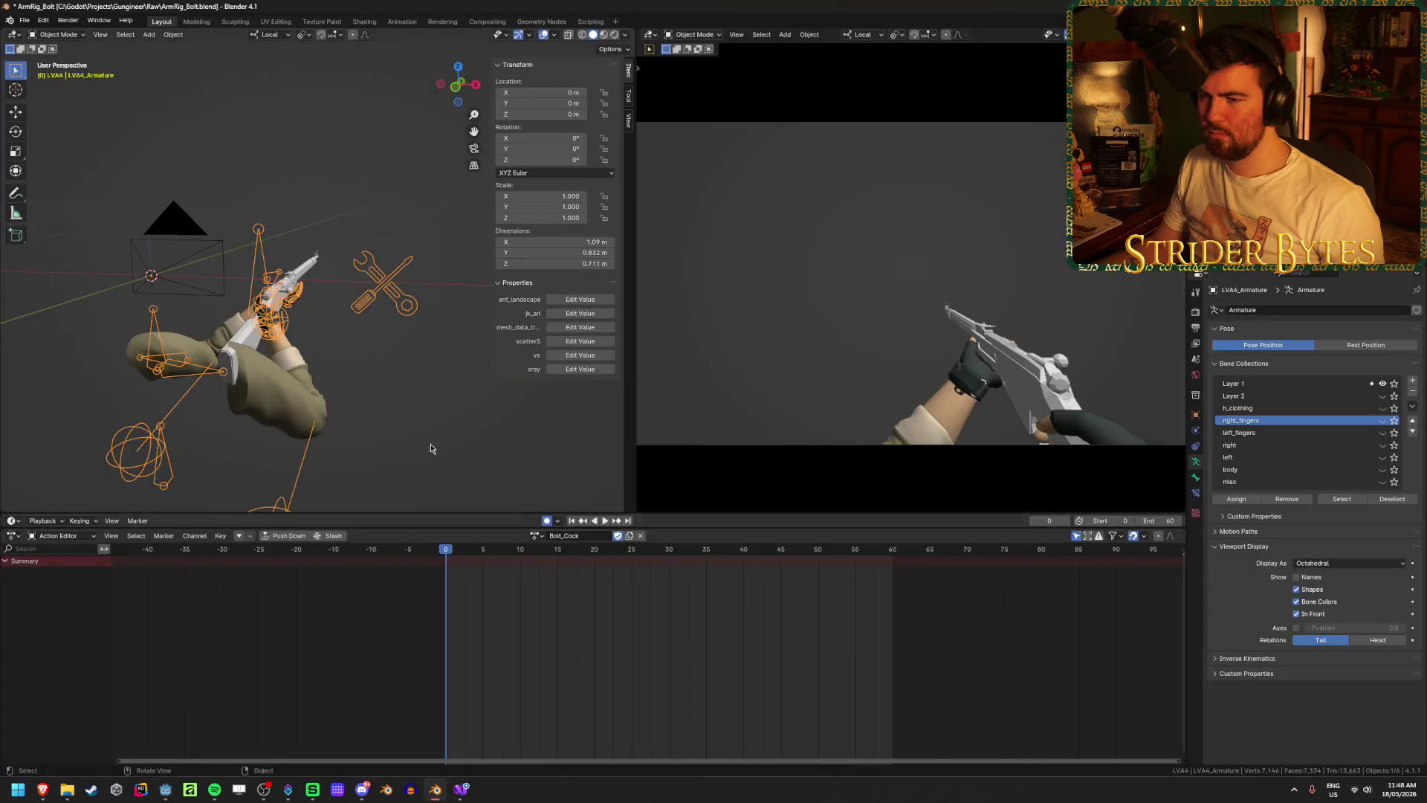
pyautogui.rightClick(438, 796)
# - Open Mosin Nagant.blend and enter Edit Mode on Mosin_Receiver
pyautogui.click(422, 493)
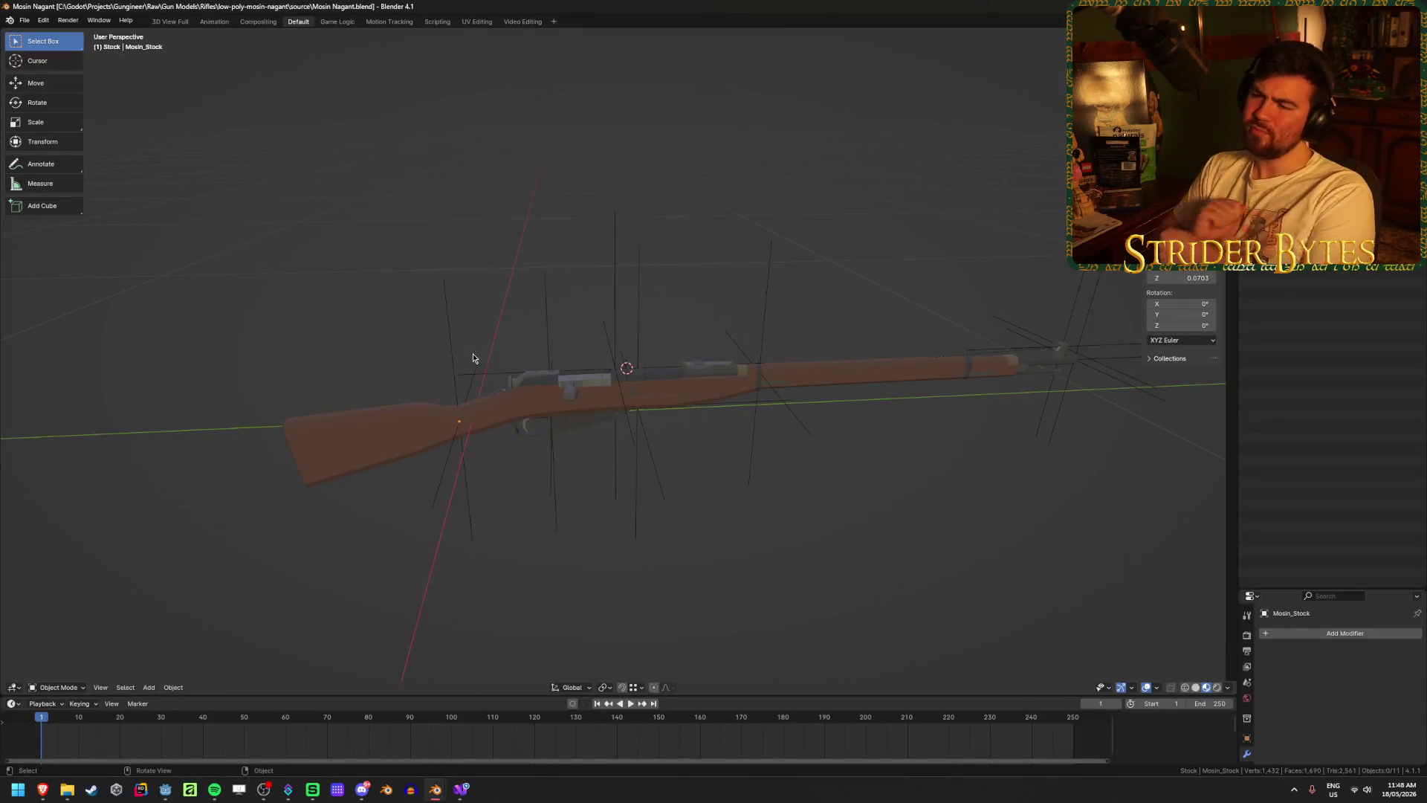
pyautogui.scroll(5, 569, 487)
pyautogui.click(513, 477)
pyautogui.press('Tab')
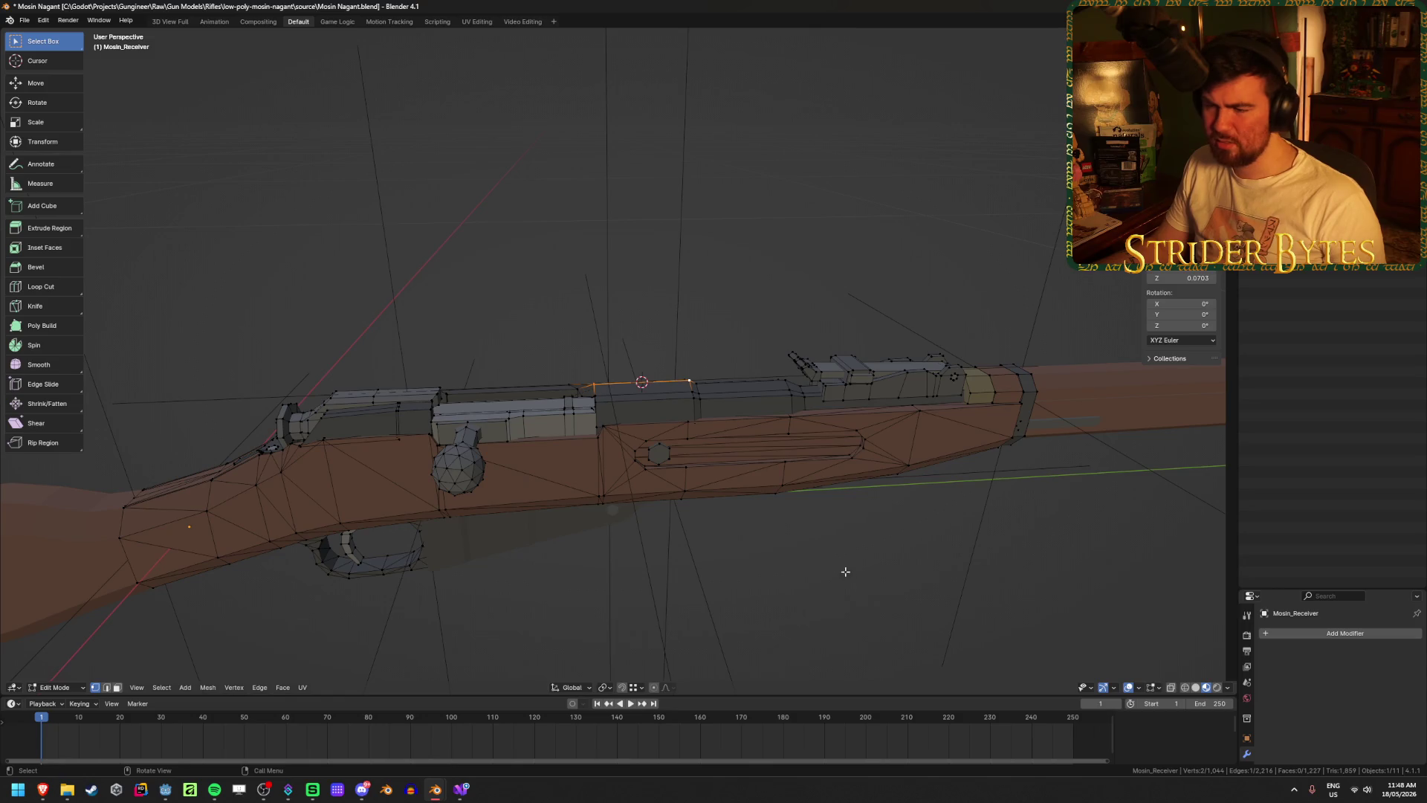
# - Link-select the bolt knob, bolt blocks and rear knob within the receiver mesh
pyautogui.press('l')
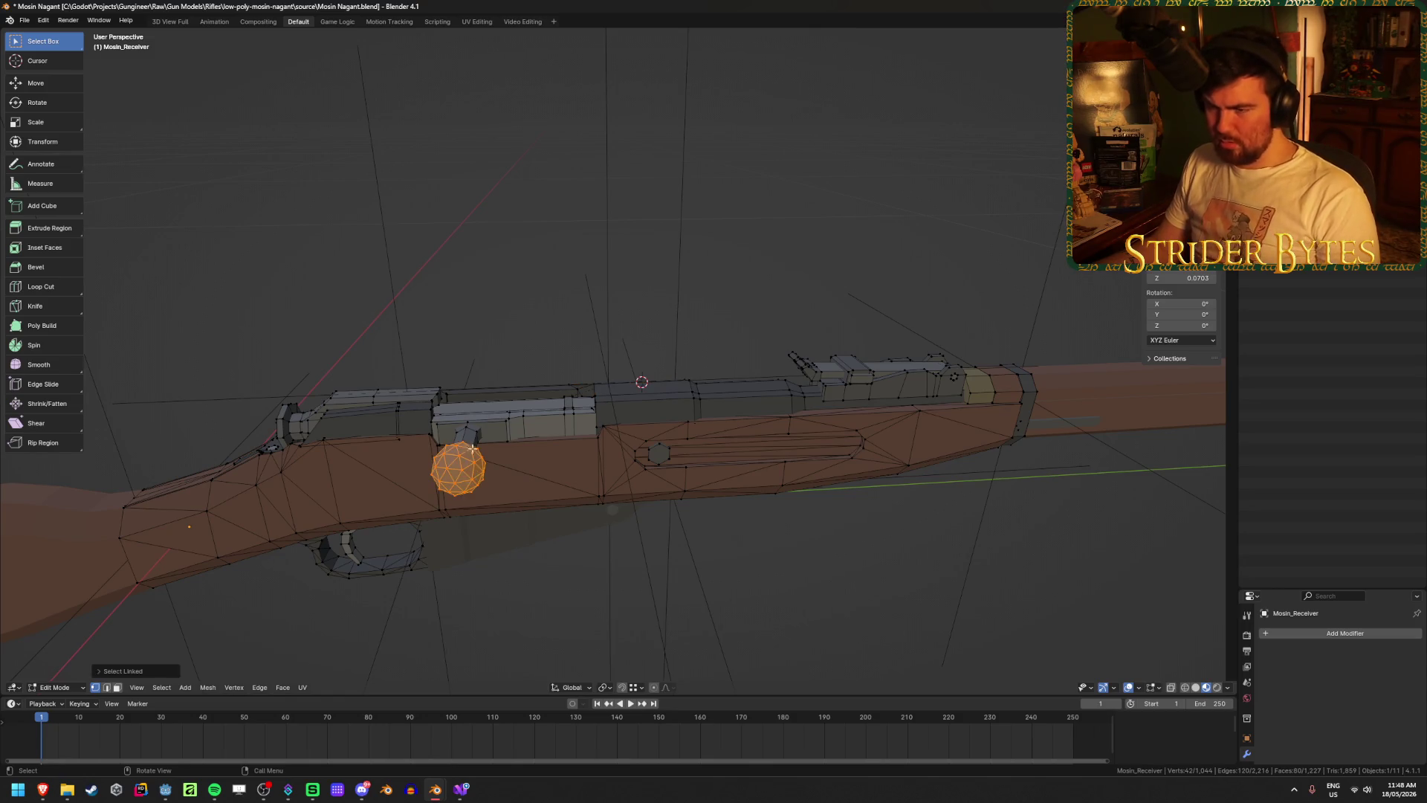
pyautogui.press('l')
pyautogui.press('l')
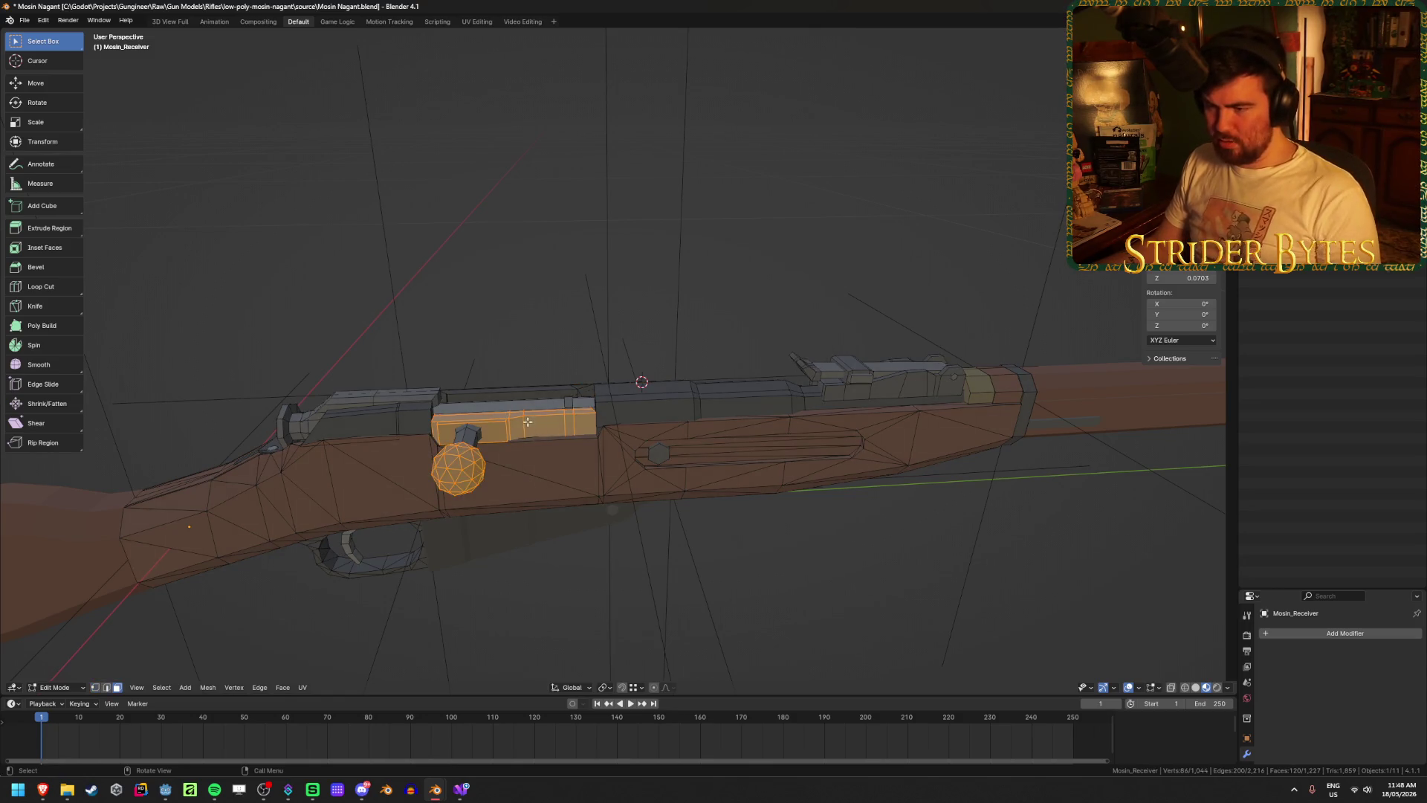
pyautogui.scroll(4, 523, 408)
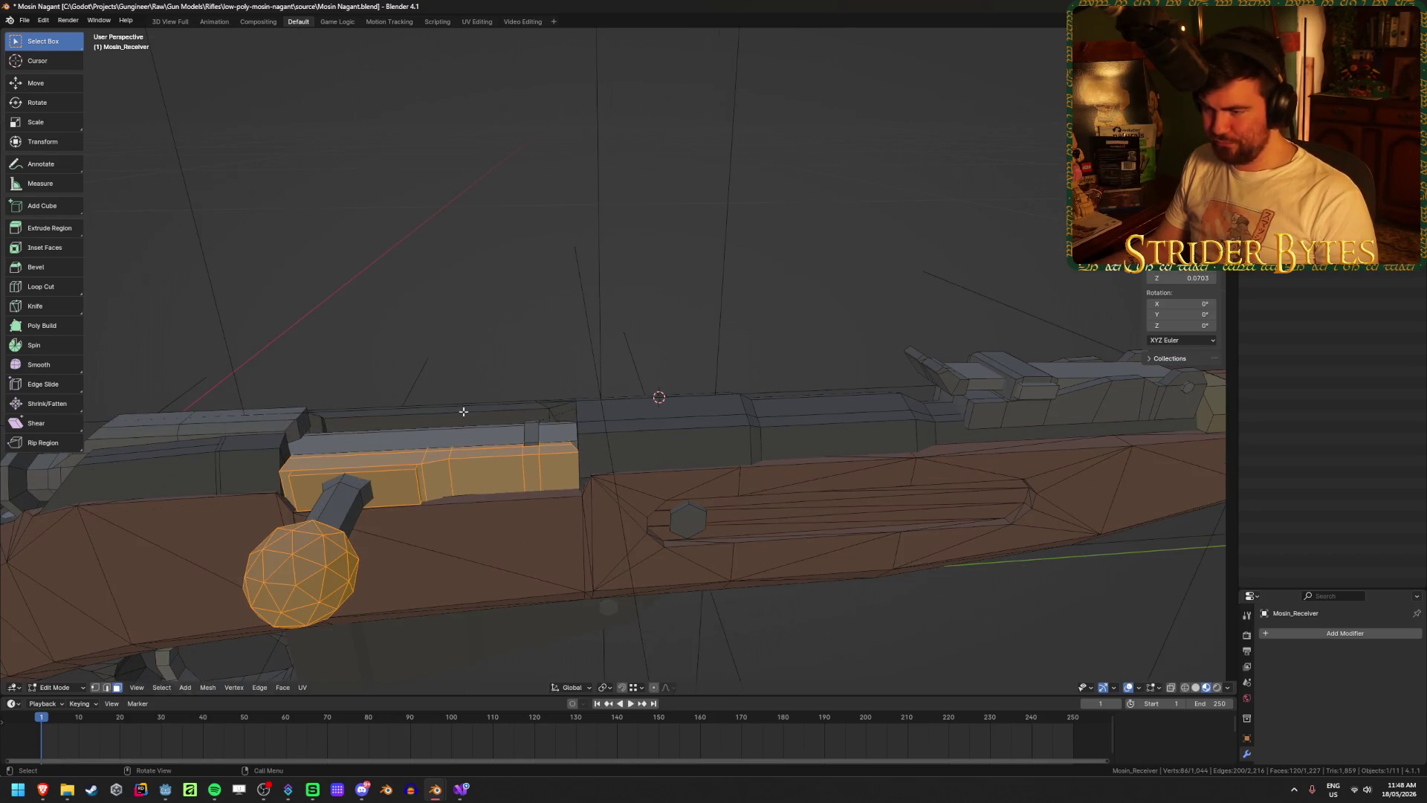
pyautogui.press('l')
pyautogui.moveTo(472, 442)
pyautogui.mouseDown(button='middle')
pyautogui.moveTo(460, 449)
pyautogui.moveTo(567, 433)
pyautogui.mouseUp(button='middle')
pyautogui.press('l')
pyautogui.press('l')
pyautogui.moveTo(393, 542); pyautogui.dragTo(339, 524, button='middle')
# - Check the bolt selection by hiding and restoring it, then view the bolt up close
pyautogui.moveTo(308, 478)
pyautogui.mouseDown(button='middle')
pyautogui.moveTo(592, 483)
pyautogui.moveTo(542, 453)
pyautogui.moveTo(584, 512)
pyautogui.moveTo(638, 480)
pyautogui.moveTo(687, 494)
pyautogui.mouseUp(button='middle')
pyautogui.press('h')
pyautogui.hotkey('ctrl', 'z')
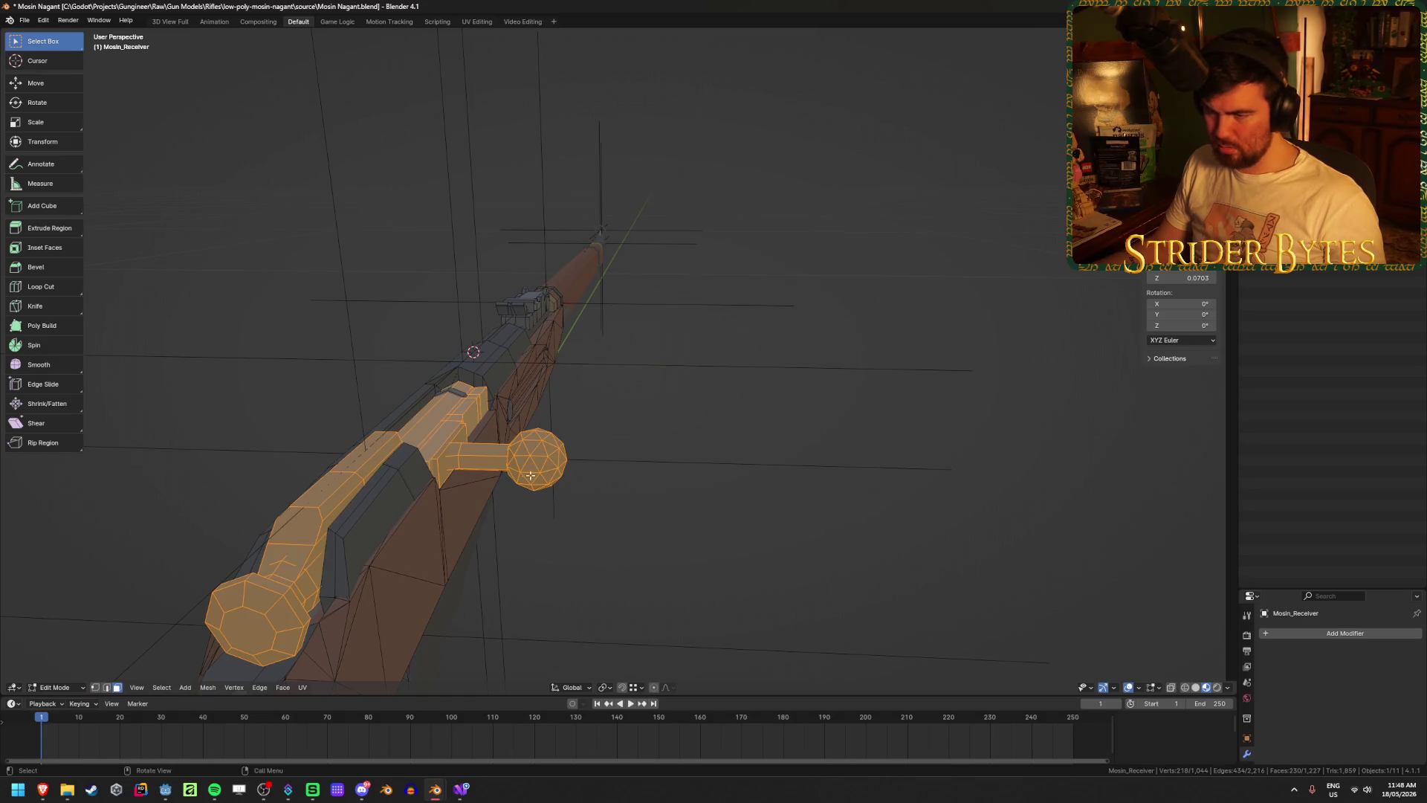
pyautogui.moveTo(531, 475)
pyautogui.mouseDown(button='middle')
pyautogui.moveTo(738, 403)
pyautogui.moveTo(573, 430)
pyautogui.moveTo(671, 420)
pyautogui.mouseUp(button='middle')
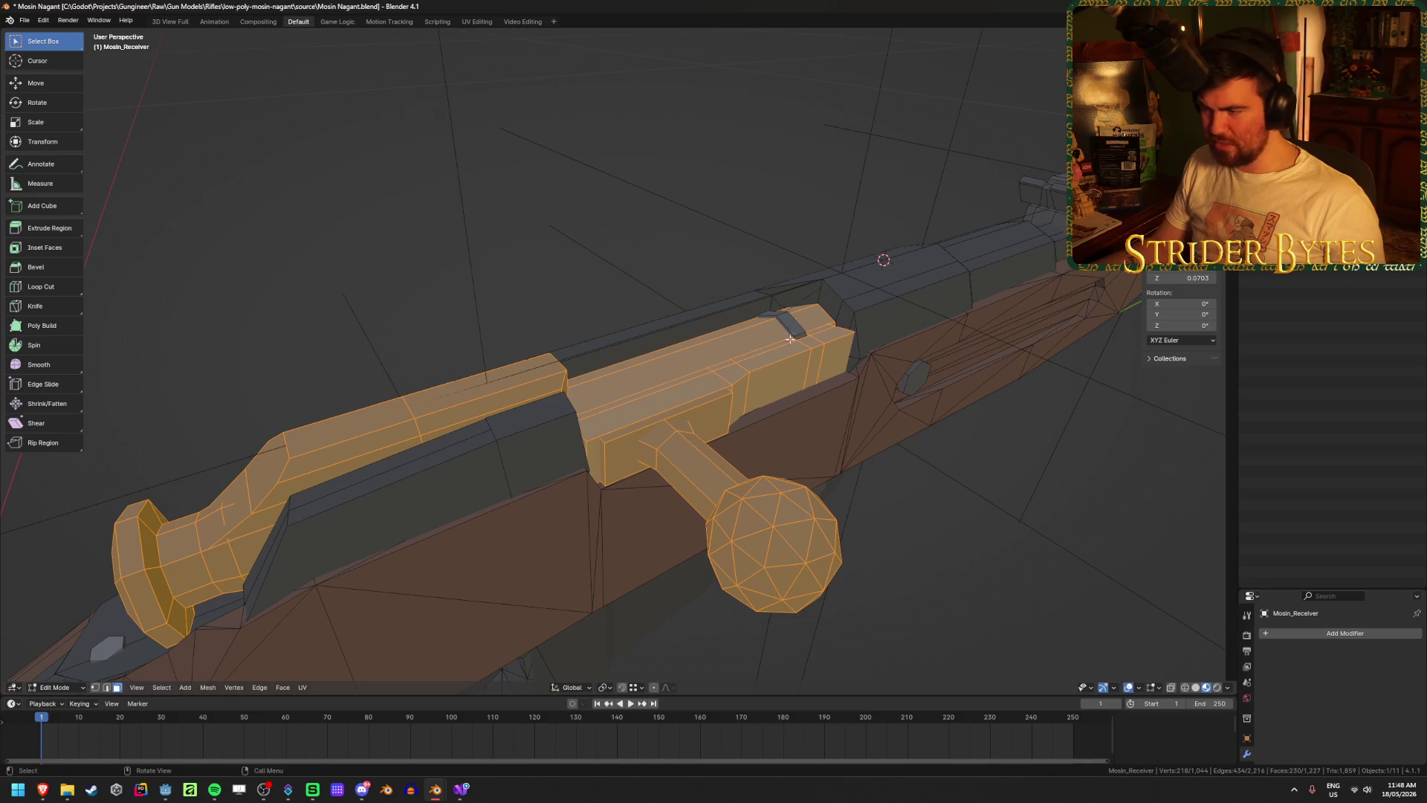
pyautogui.moveTo(793, 330)
pyautogui.mouseDown(button='middle')
pyautogui.moveTo(792, 516)
pyautogui.moveTo(763, 397)
pyautogui.mouseUp(button='middle')
pyautogui.scroll(-2, 764, 397)
# - Separate the selected bolt into its own object, Mosin_Receiver.001, and try a Y rotation, then cancel
pyautogui.press('p')
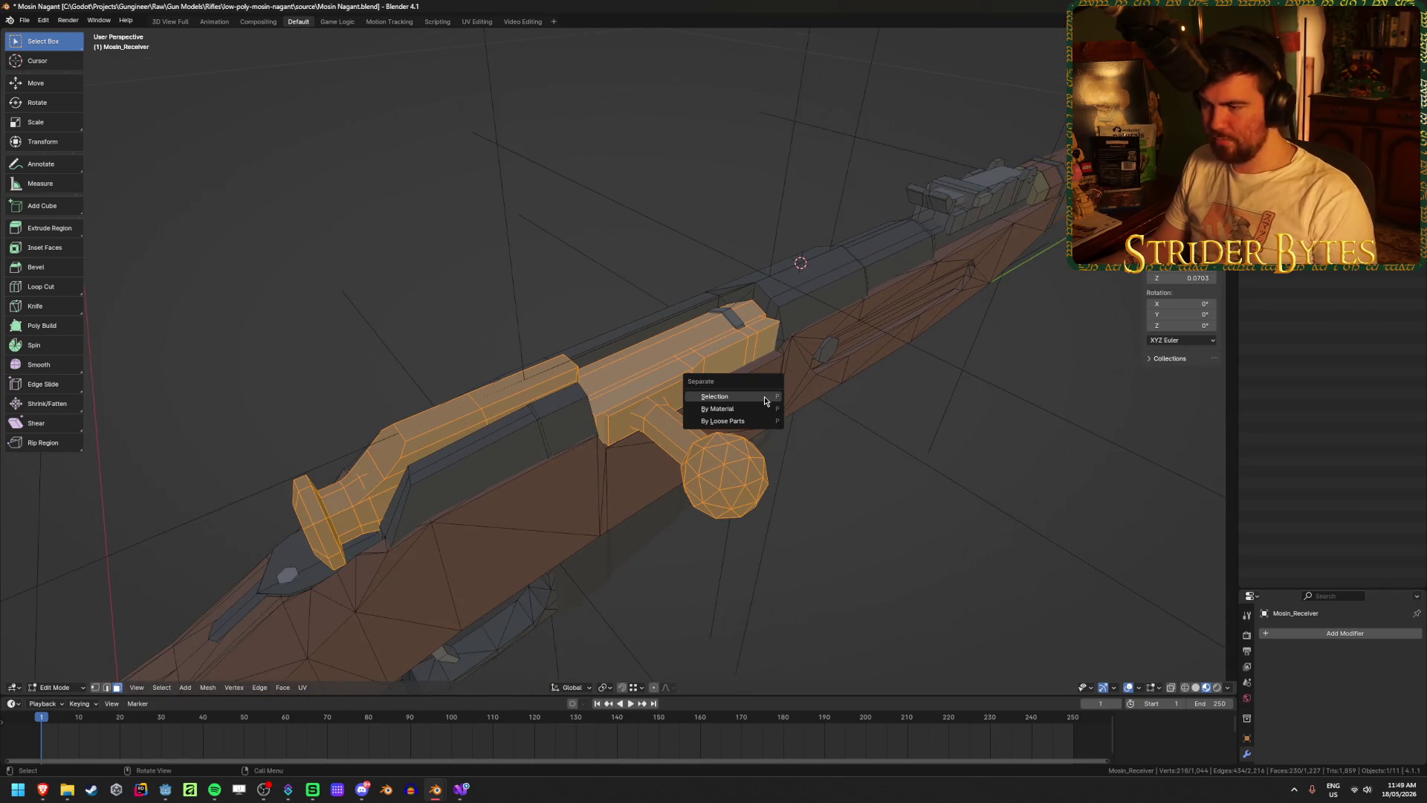
pyautogui.click(743, 395)
pyautogui.press('Tab')
pyautogui.click(644, 370)
pyautogui.moveTo(631, 450); pyautogui.dragTo(788, 425, button='middle')
pyautogui.press('r')
pyautogui.press('y')
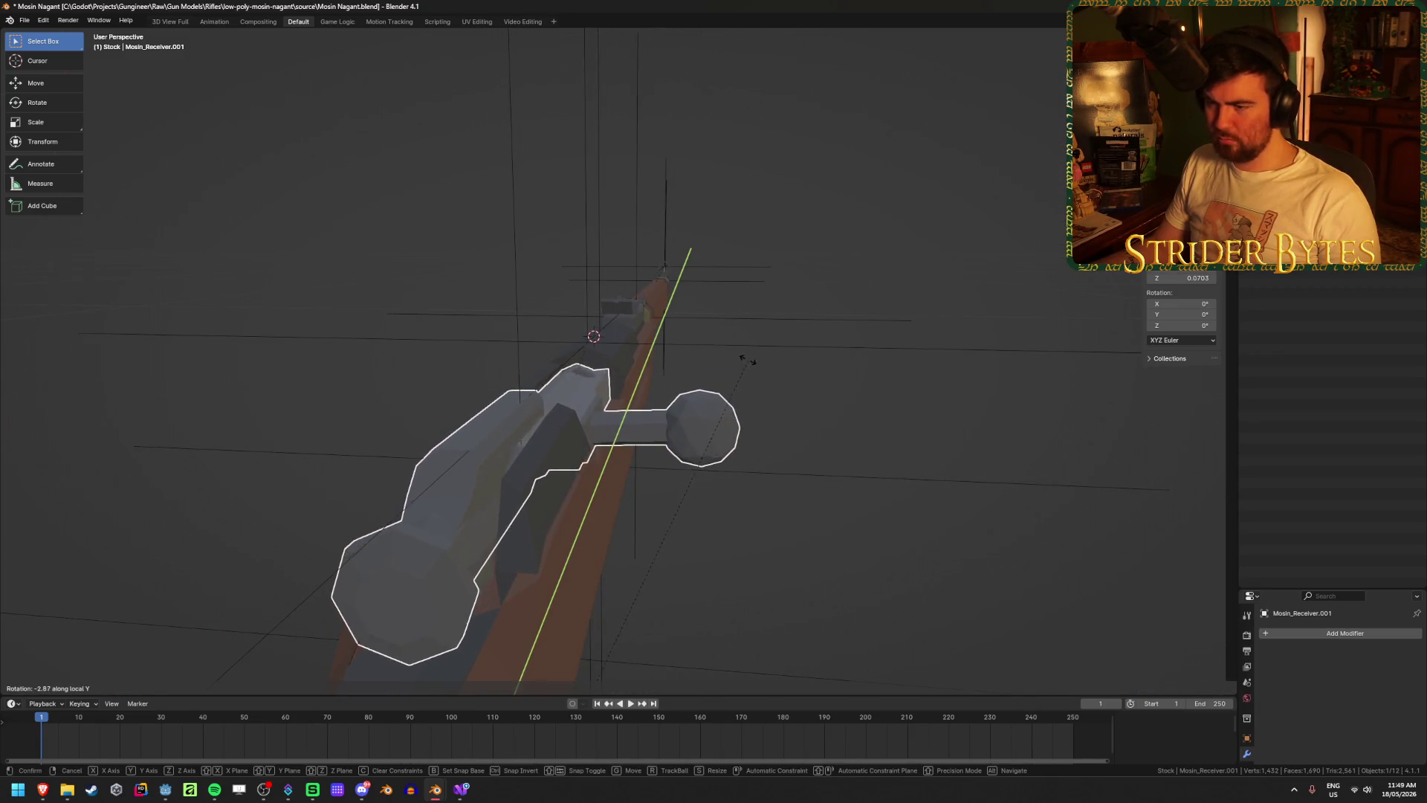
pyautogui.rightClick(673, 431)
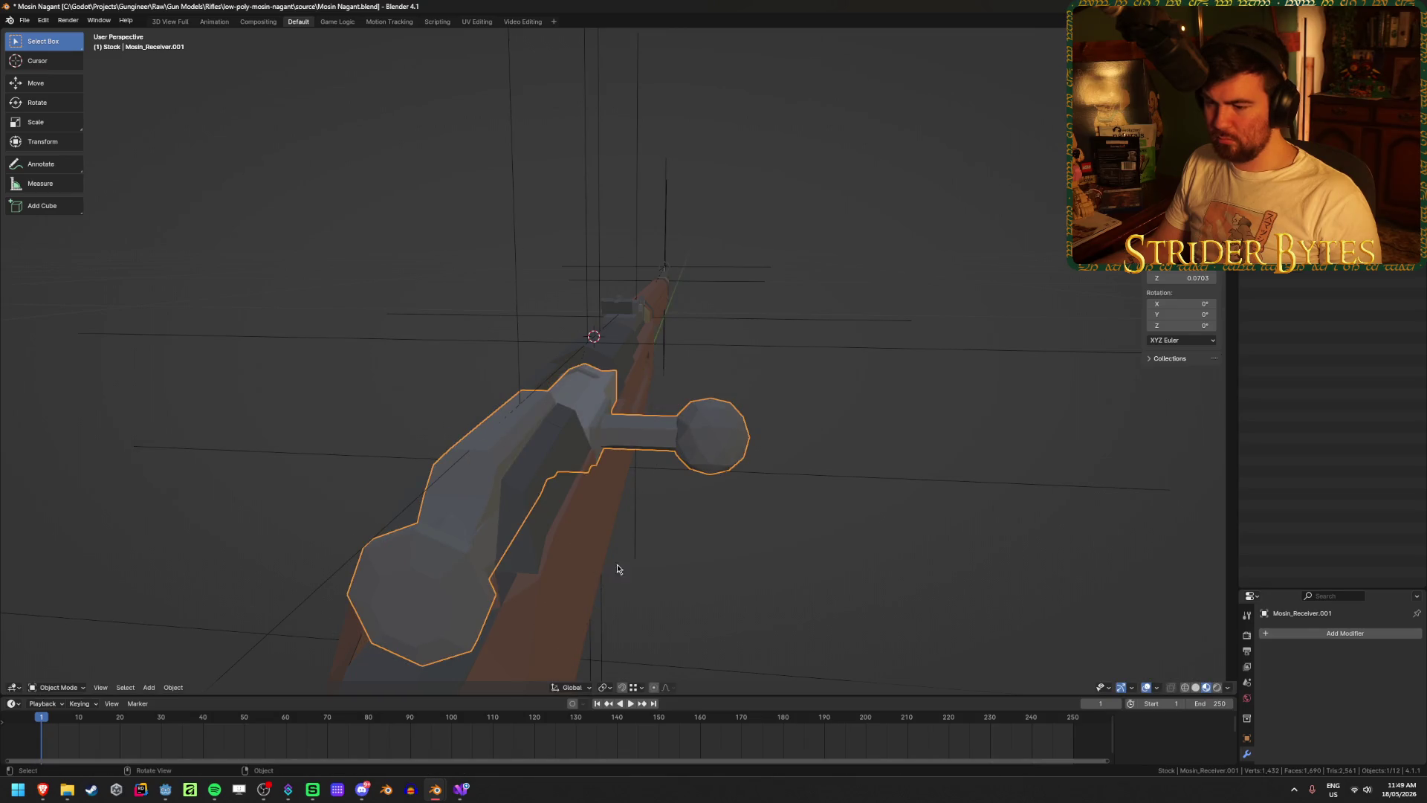
# - Set the pivot to Active Element and rotate the whole bolt mesh about its local Y axis
pyautogui.click(605, 687)
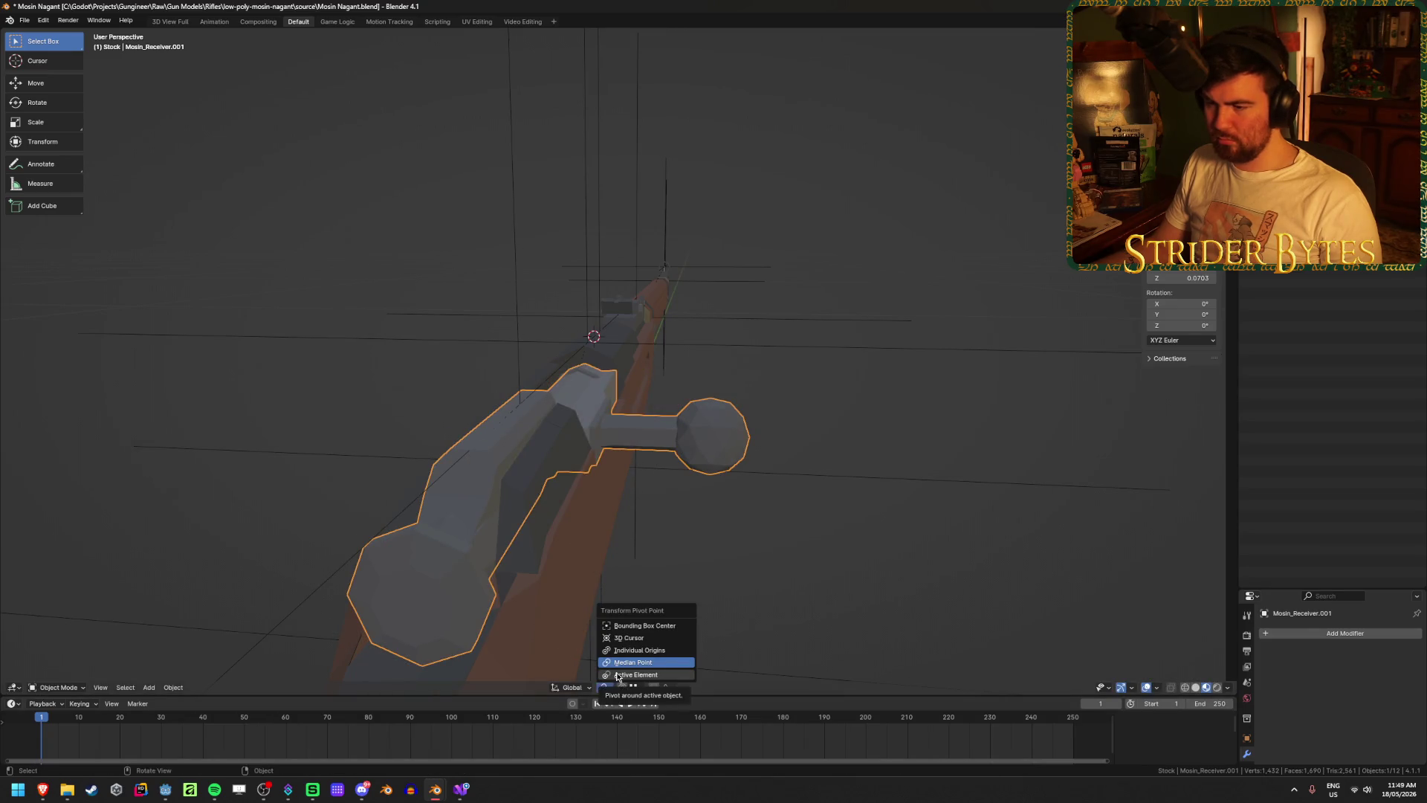
pyautogui.click(617, 675)
pyautogui.press('Tab')
pyautogui.press('a')
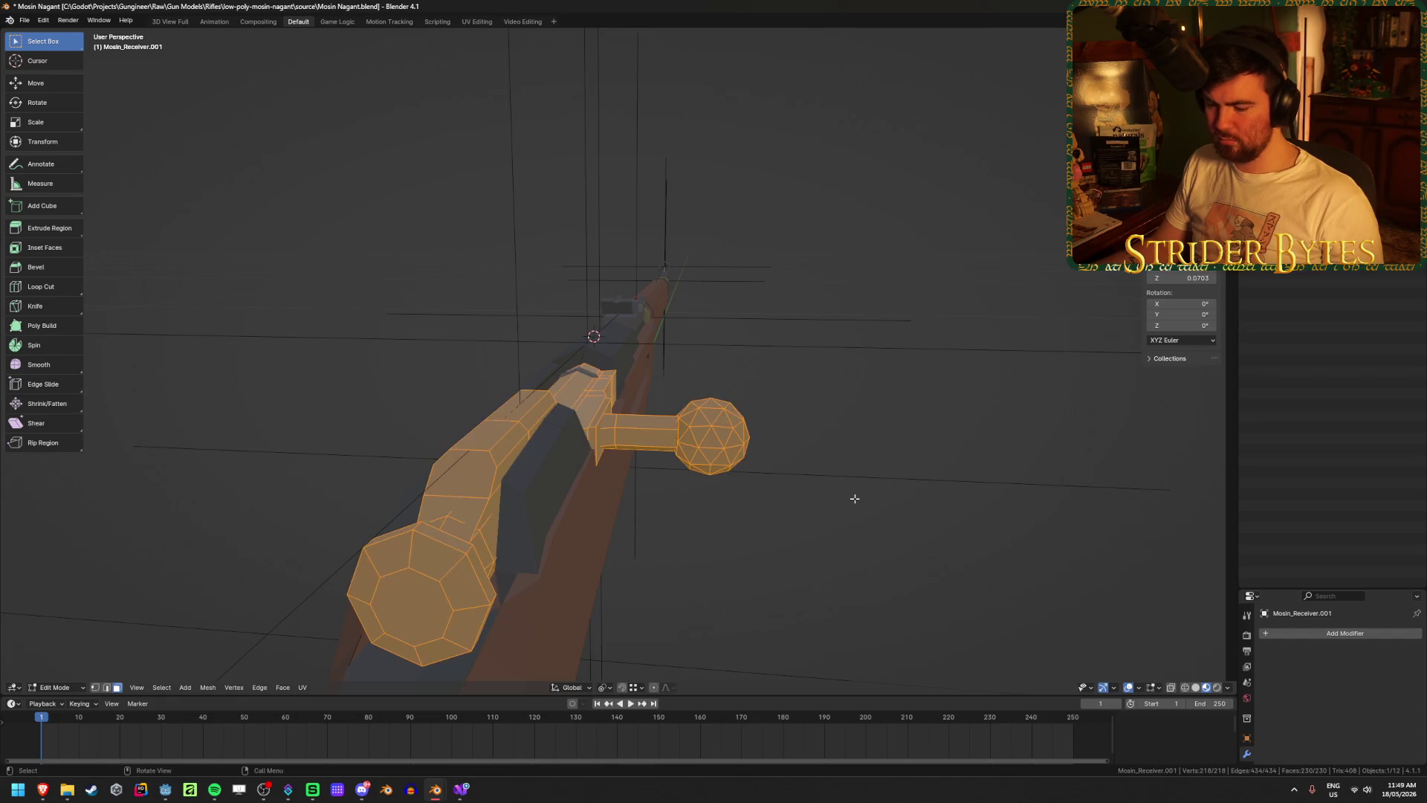
pyautogui.press('r')
pyautogui.press('y')
pyautogui.press('y')
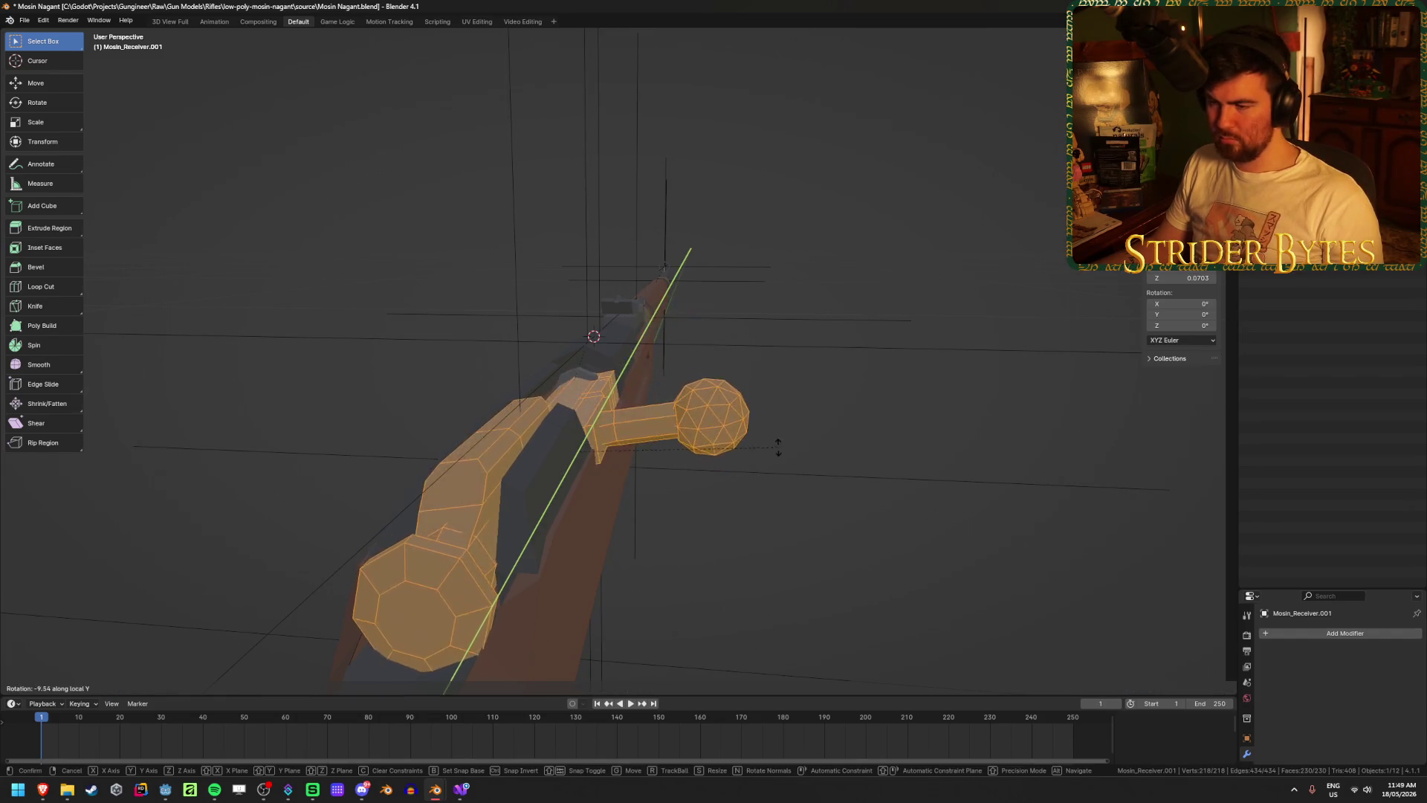
pyautogui.click(788, 469)
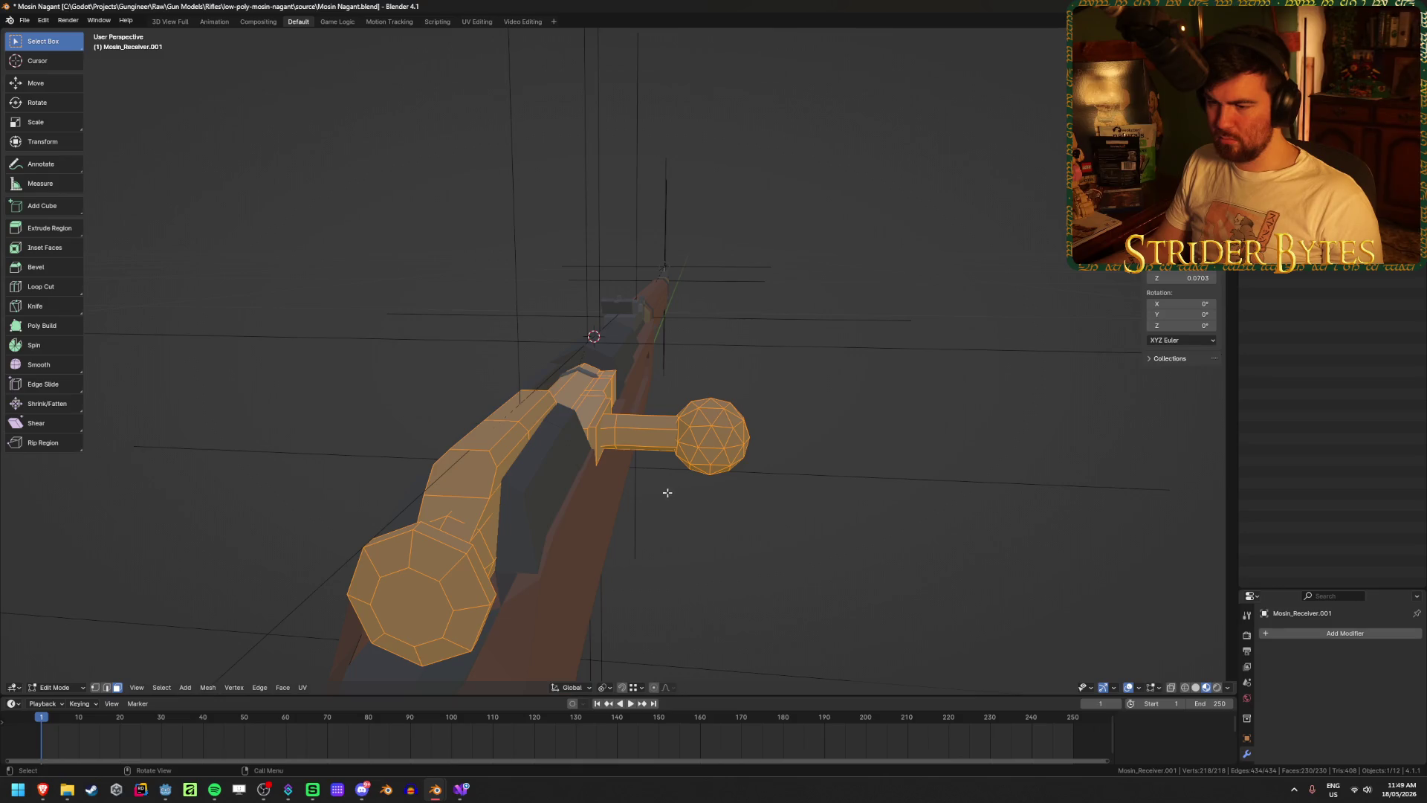
# - Inspect the bolt side-on in X-ray, select an edge loop, then return to Object Mode
pyautogui.moveTo(667, 492)
pyautogui.mouseDown(button='middle')
pyautogui.moveTo(728, 495)
pyautogui.moveTo(587, 542)
pyautogui.mouseUp(button='middle')
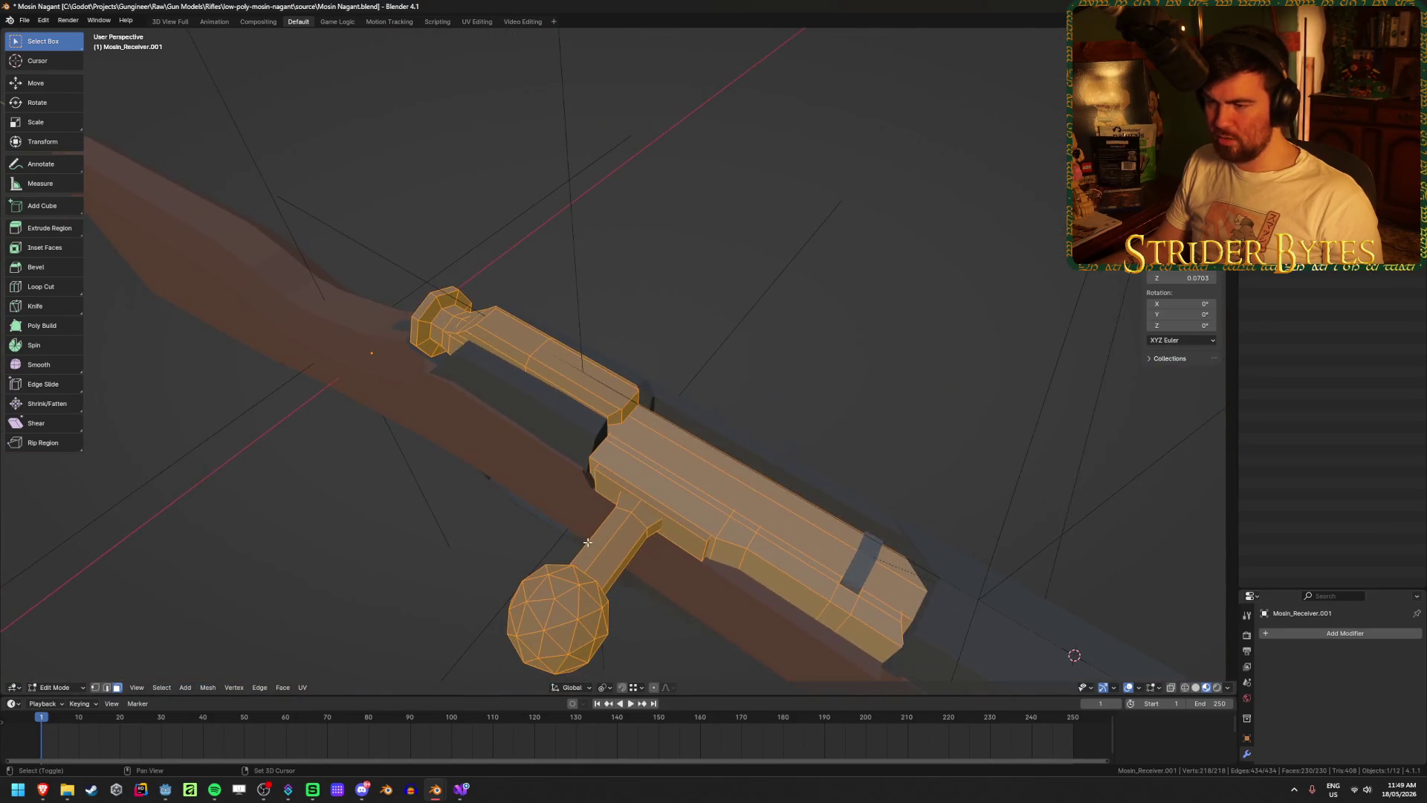
pyautogui.hotkey('alt', 'z')
pyautogui.moveTo(509, 500); pyautogui.dragTo(540, 469, button='middle')
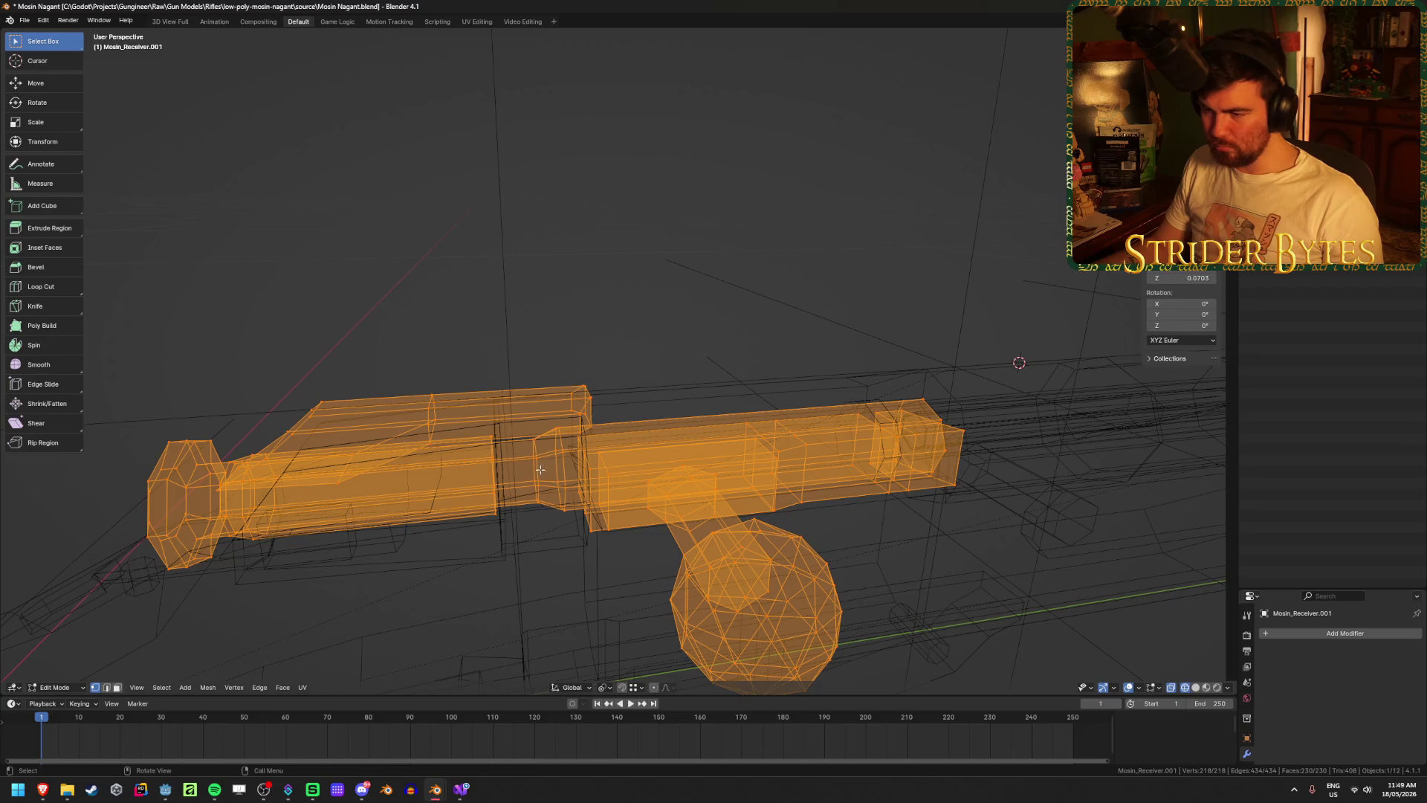
pyautogui.keyDown('alt'); pyautogui.click(536, 471); pyautogui.keyUp('alt')
pyautogui.hotkey('ctrl', 'Tab')
pyautogui.click(634, 546)
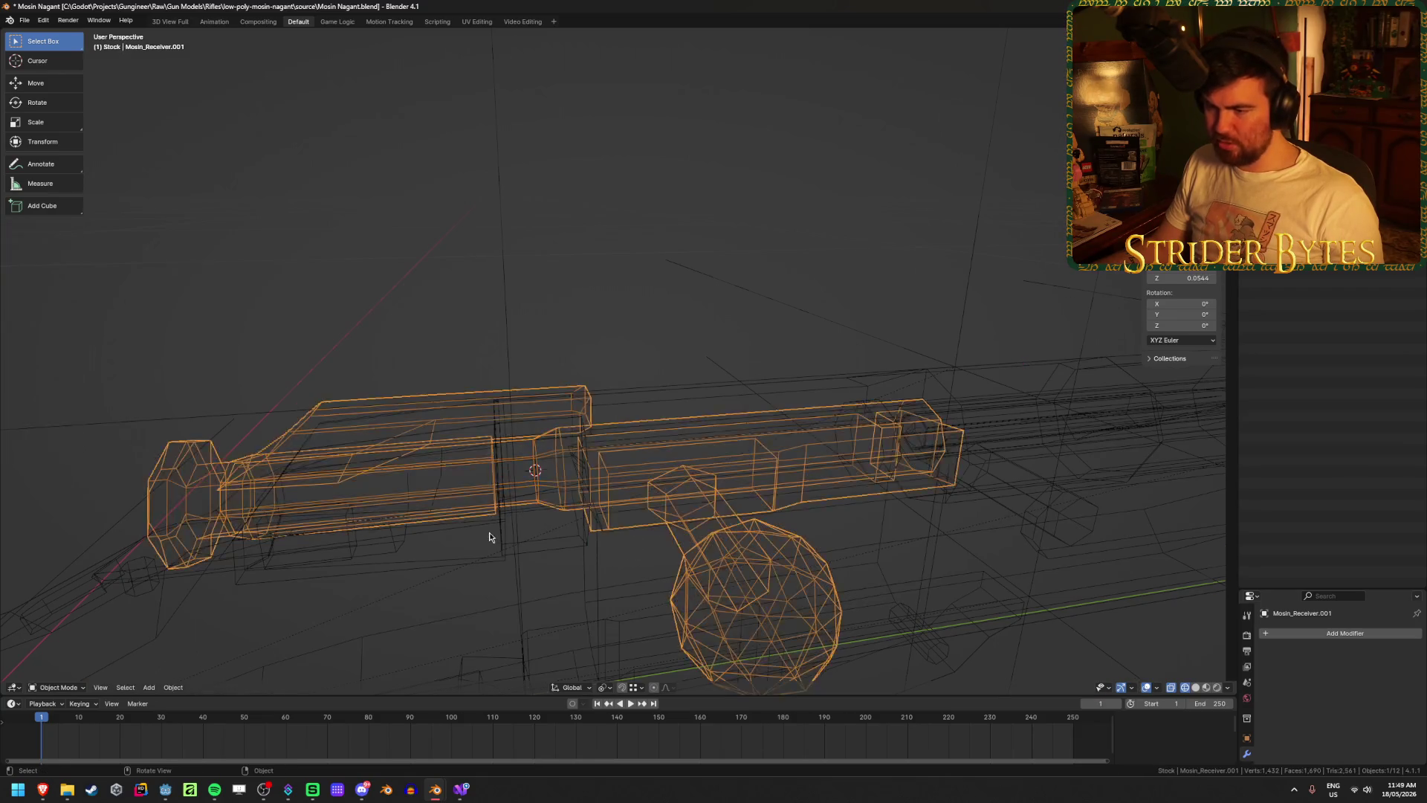
pyautogui.hotkey('alt', 'z')
pyautogui.moveTo(483, 529); pyautogui.dragTo(580, 517, button='middle')
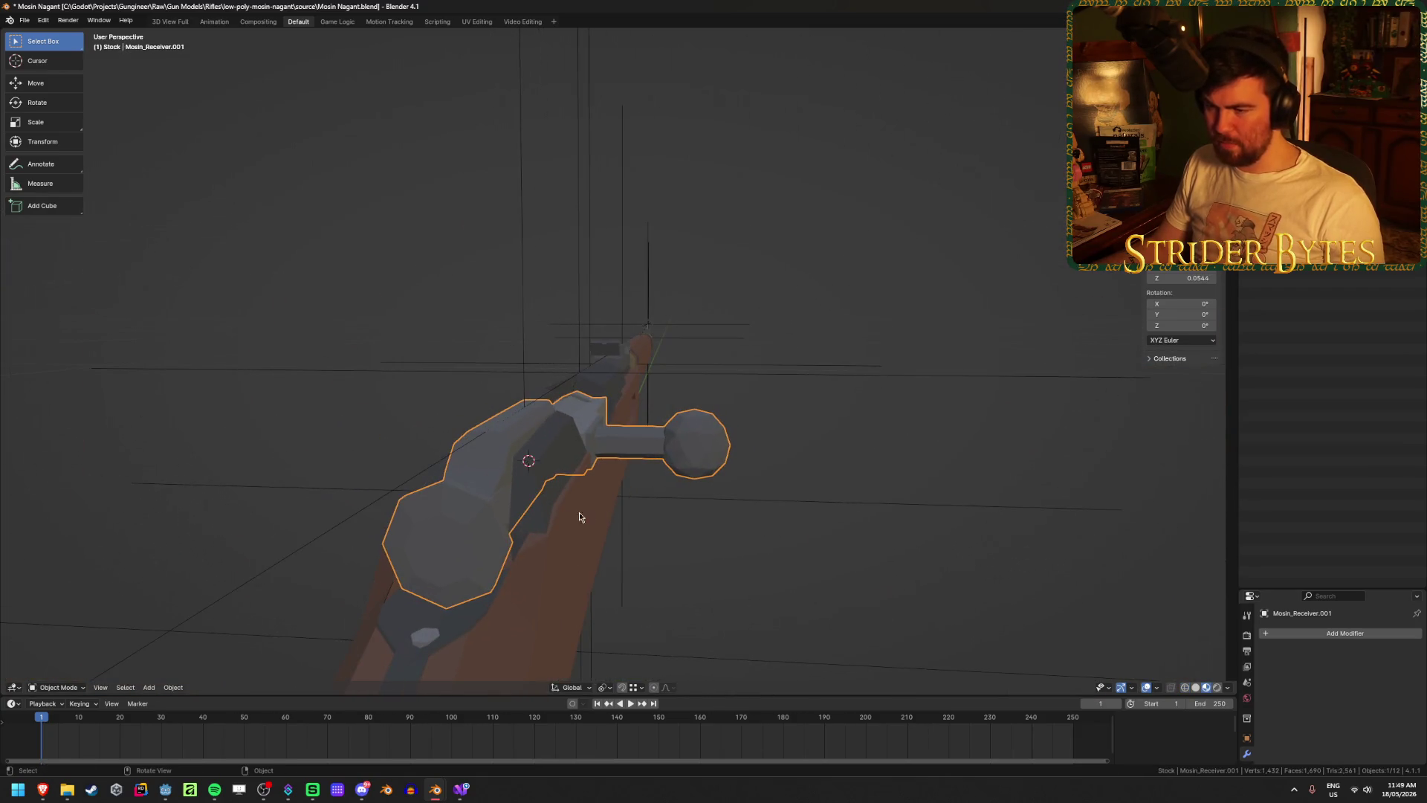
# - Change the pivot and rotate the bolt on global Y so its handle rises upright, then start moving it along Y
pyautogui.click(598, 686)
pyautogui.click(634, 635)
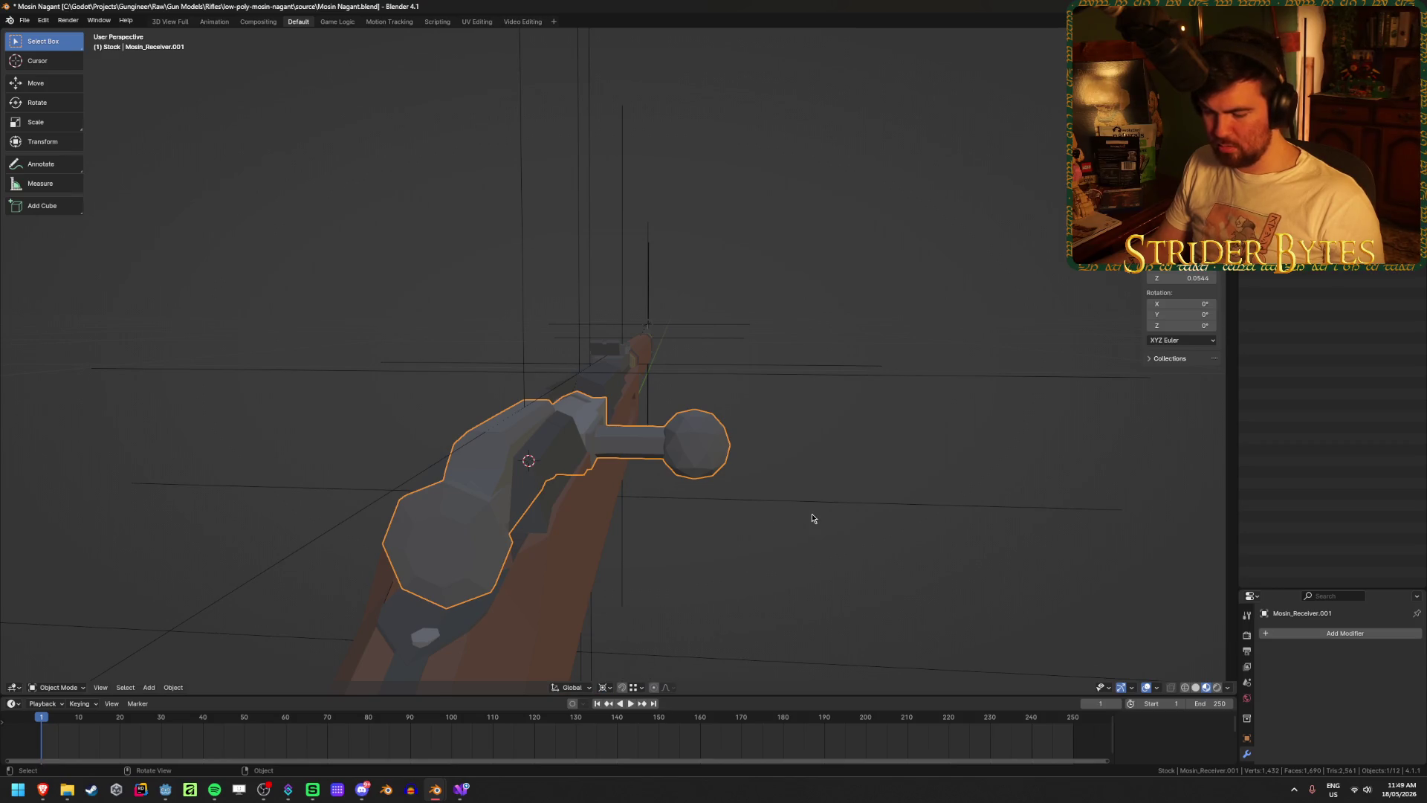
pyautogui.press('r')
pyautogui.press('y')
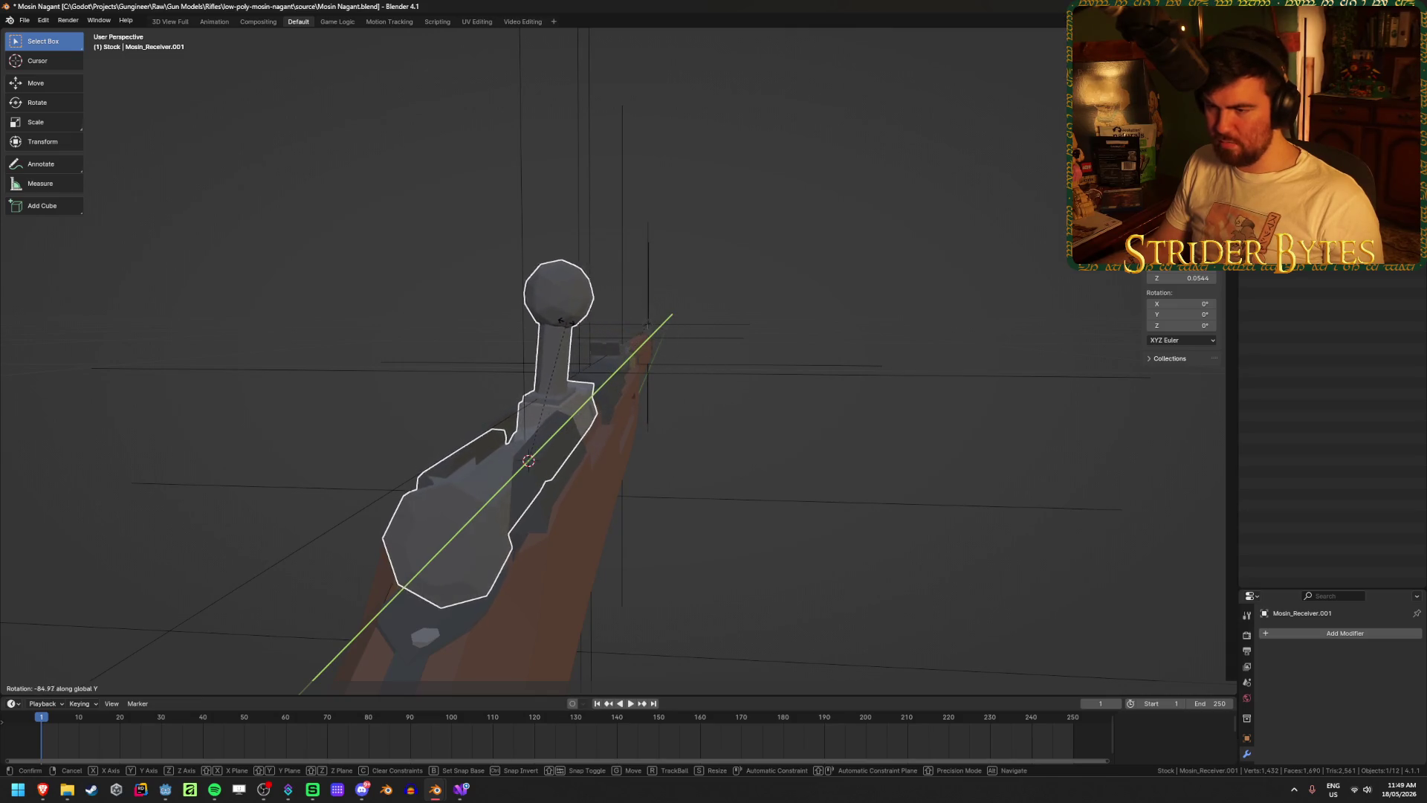
pyautogui.click(571, 295)
pyautogui.moveTo(571, 295)
pyautogui.mouseDown(button='middle')
pyautogui.moveTo(681, 383)
pyautogui.moveTo(703, 372)
pyautogui.moveTo(666, 376)
pyautogui.moveTo(729, 449)
pyautogui.moveTo(788, 469)
pyautogui.mouseUp(button='middle')
pyautogui.press('g')
pyautogui.press('y')
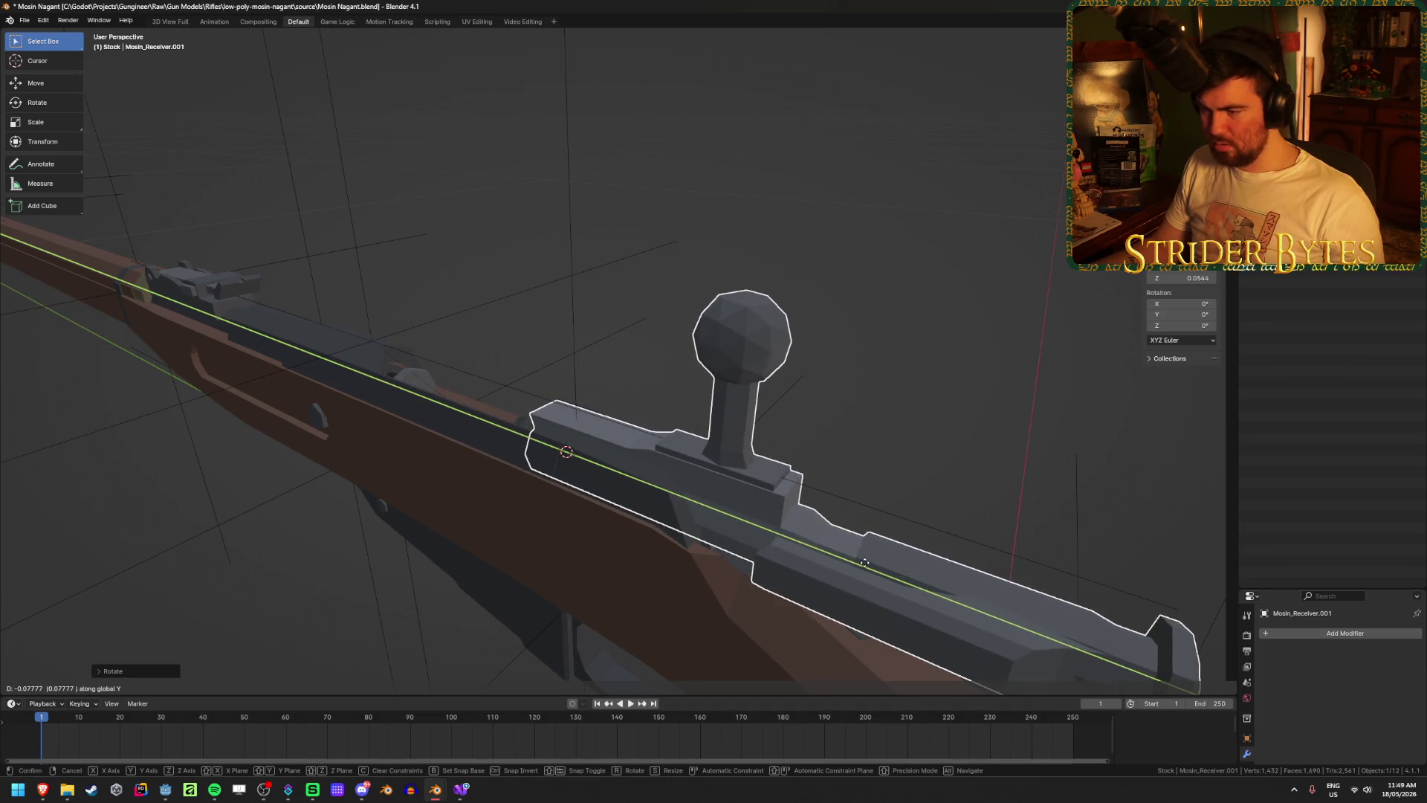
# - Confirm the bolt's new position, then try a global Y rotation and cancel it
pyautogui.click(864, 562)
pyautogui.moveTo(863, 562)
pyautogui.mouseDown(button='middle')
pyautogui.moveTo(832, 542)
pyautogui.moveTo(812, 577)
pyautogui.moveTo(771, 593)
pyautogui.moveTo(577, 561)
pyautogui.moveTo(773, 532)
pyautogui.moveTo(772, 569)
pyautogui.moveTo(769, 526)
pyautogui.moveTo(631, 530)
pyautogui.moveTo(604, 481)
pyautogui.moveTo(738, 546)
pyautogui.moveTo(671, 425)
pyautogui.mouseUp(button='middle')
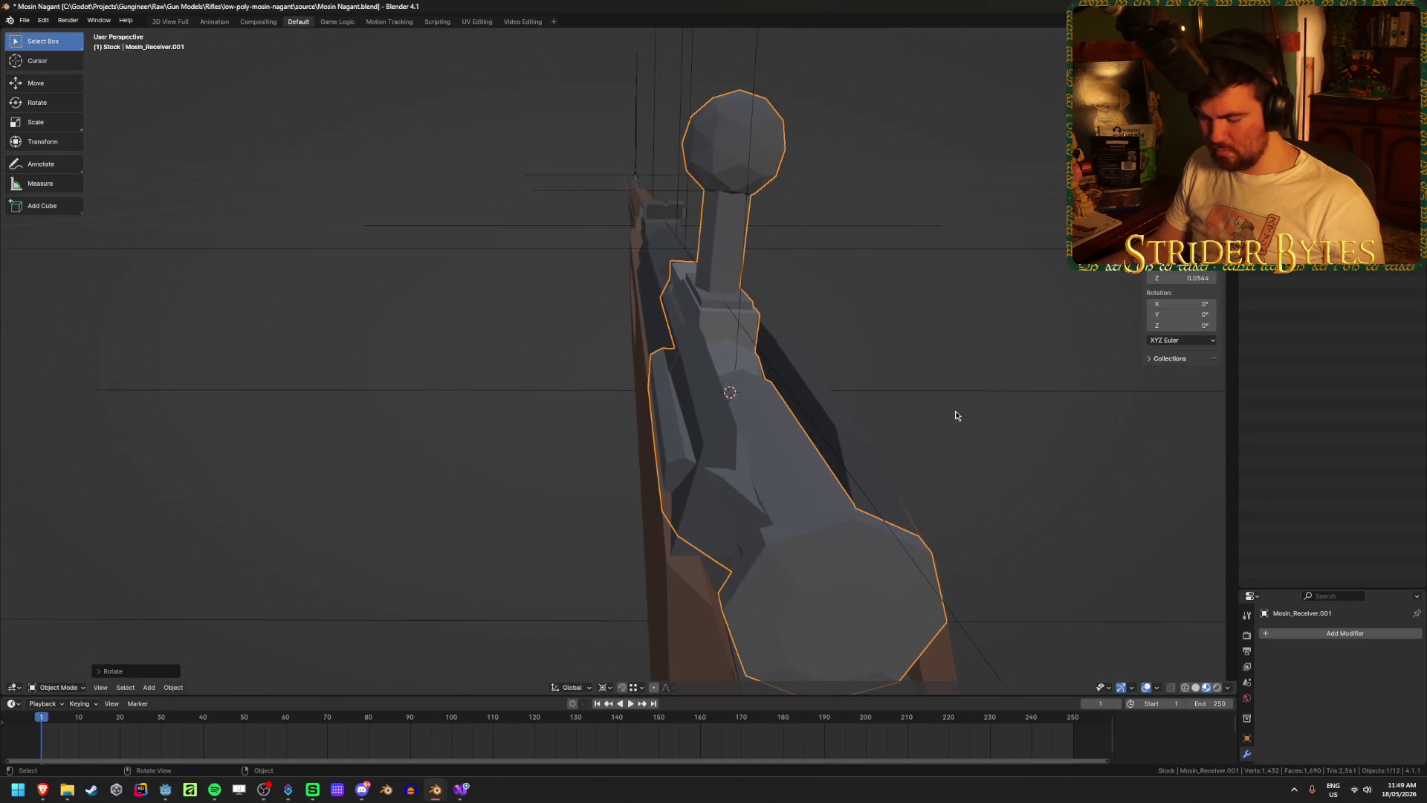
pyautogui.press('r')
pyautogui.press('y')
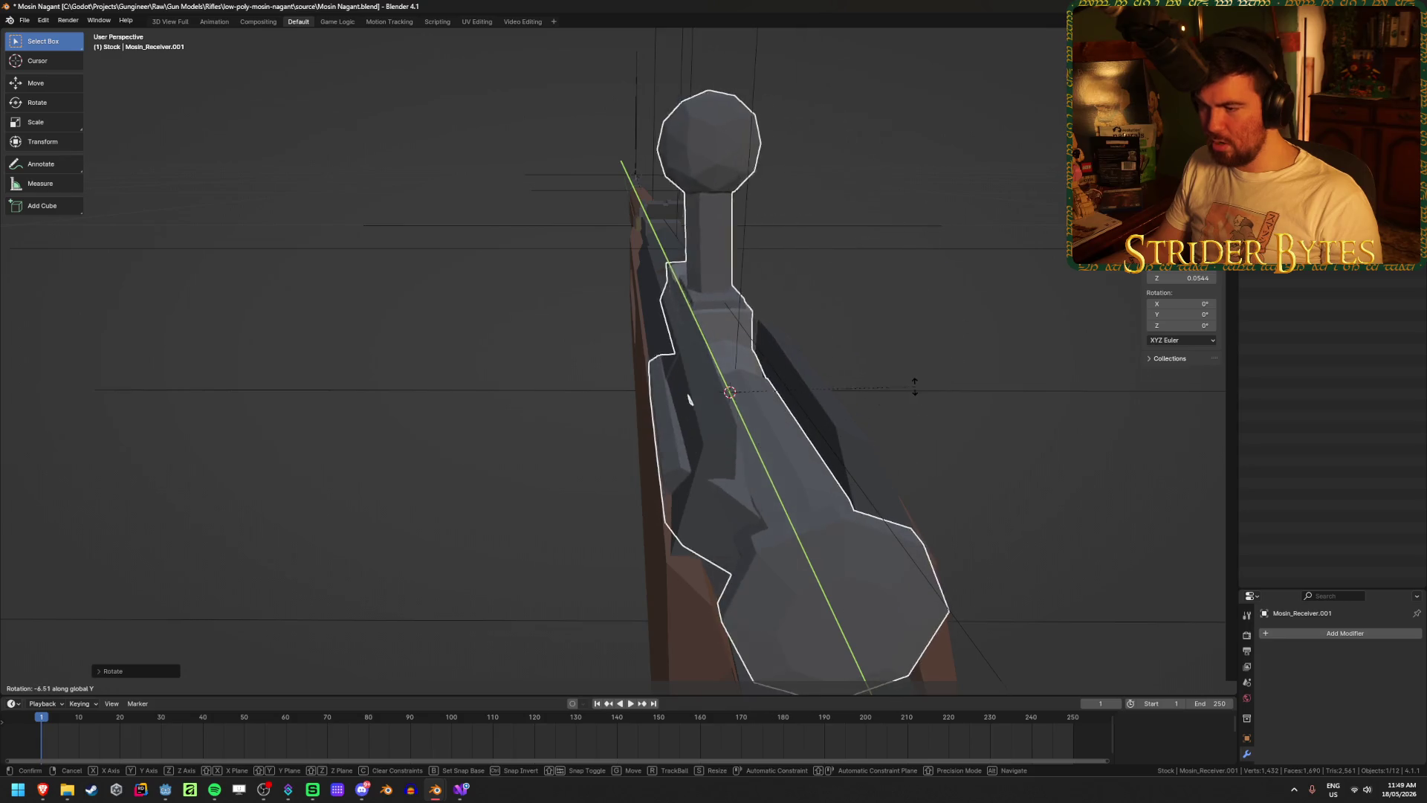
pyautogui.rightClick(876, 358)
pyautogui.moveTo(882, 556)
pyautogui.mouseDown(button='middle')
pyautogui.moveTo(1024, 471)
pyautogui.moveTo(984, 468)
pyautogui.mouseUp(button='middle')
pyautogui.moveTo(528, 312)
pyautogui.mouseDown(button='middle')
pyautogui.moveTo(520, 283)
pyautogui.moveTo(479, 350)
pyautogui.mouseUp(button='middle')
# - In face-select Edit Mode, select the linked bolt knob, handle and upper body geometry
pyautogui.press('Tab')
pyautogui.press('3')
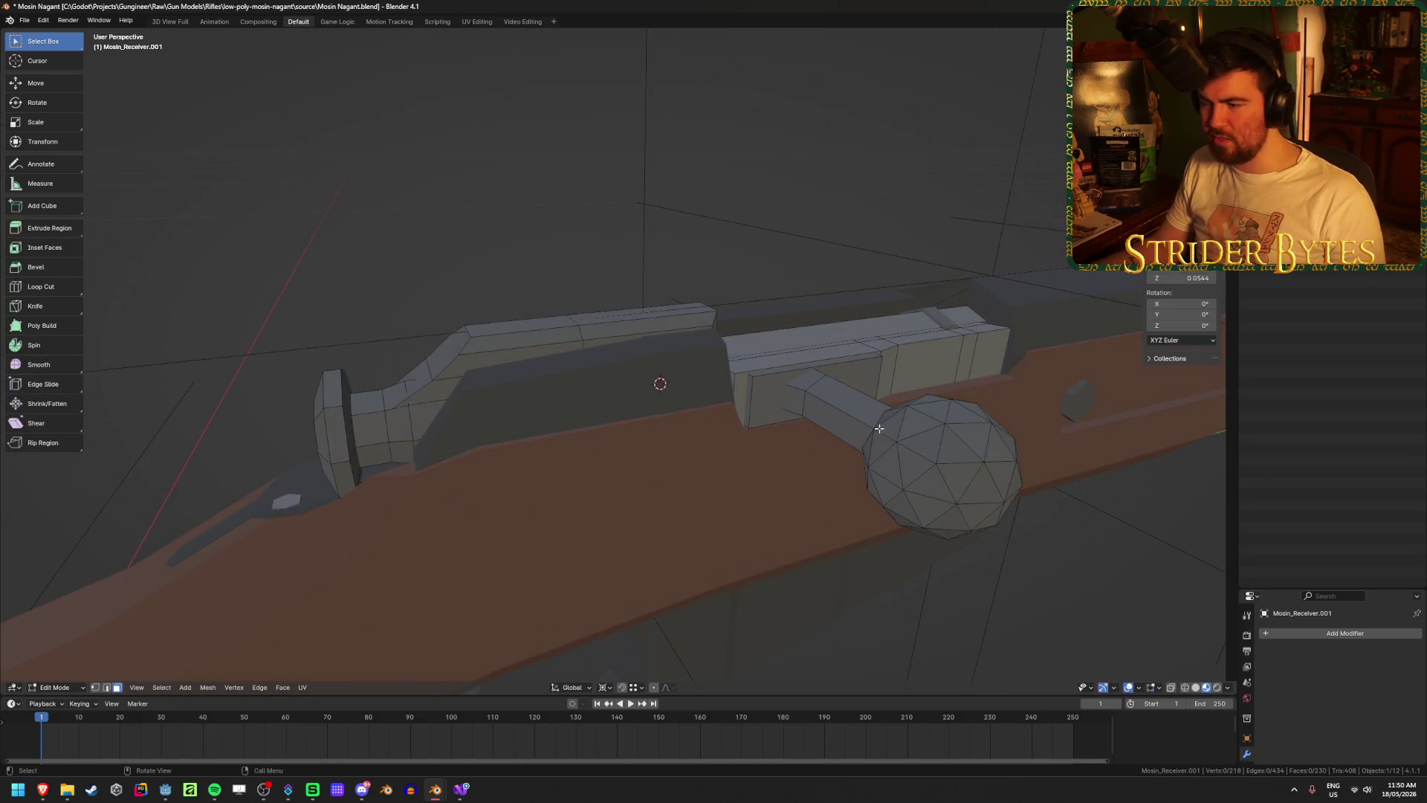
pyautogui.hotkey('shift', 'z')
pyautogui.hotkey('shift', 'z')
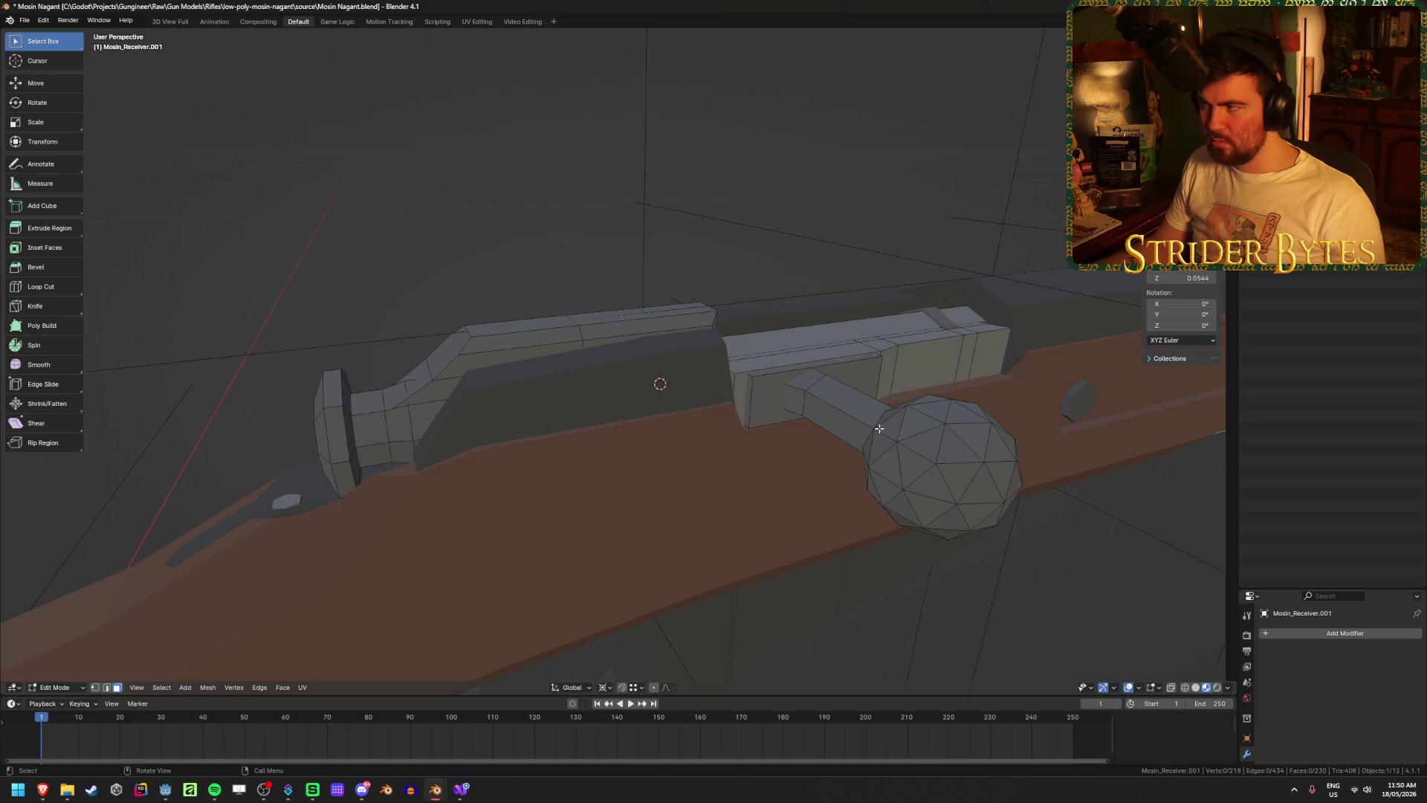
pyautogui.moveTo(879, 429); pyautogui.dragTo(814, 494, button='middle')
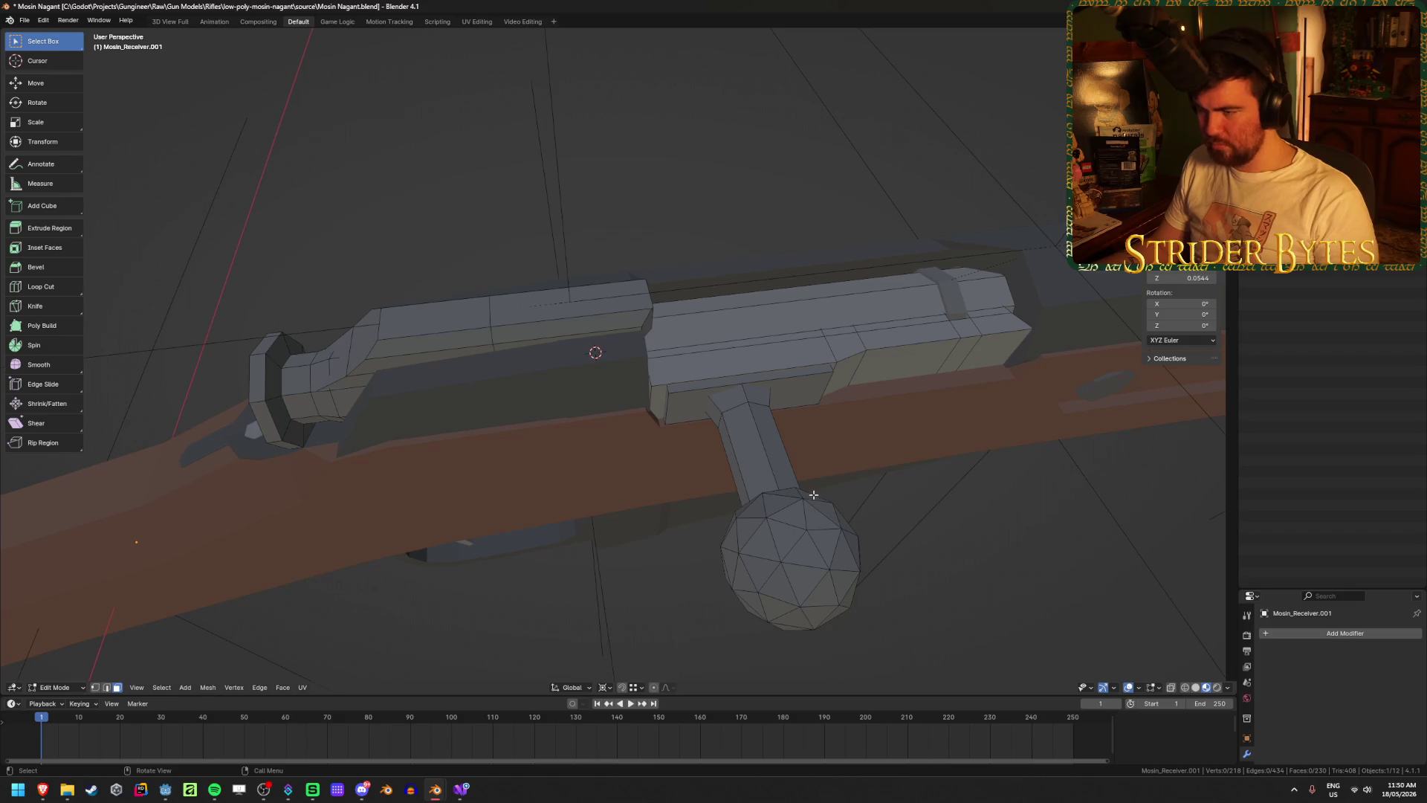
pyautogui.press('l')
pyautogui.press('l')
pyautogui.press('l')
pyautogui.press('l')
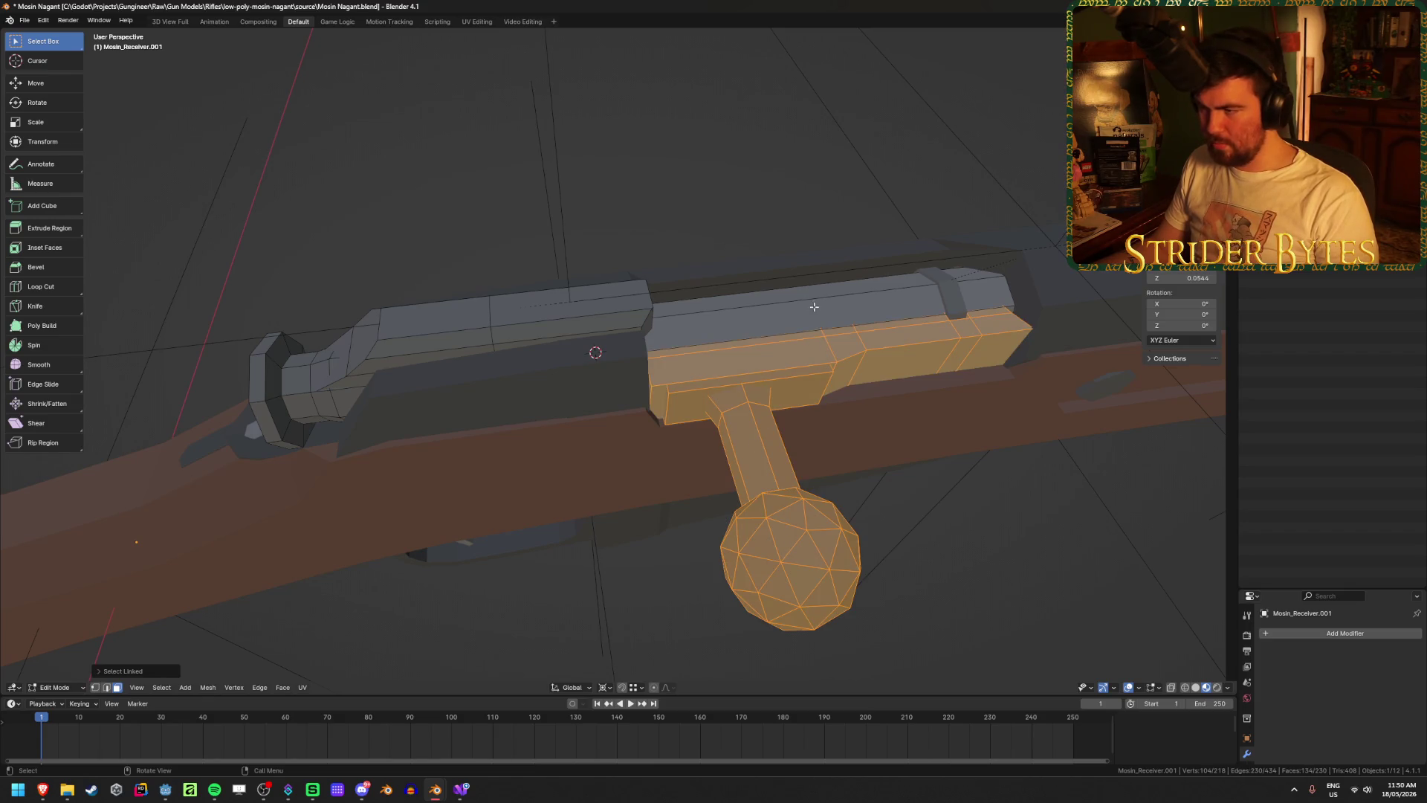
pyautogui.press('l')
pyautogui.moveTo(814, 307)
pyautogui.mouseDown(button='middle')
pyautogui.moveTo(690, 294)
pyautogui.moveTo(714, 303)
pyautogui.mouseUp(button='middle')
# - Rotate the selected bolt faces about global Y, inspect the result, then undo it
pyautogui.press('r')
pyautogui.press('y')
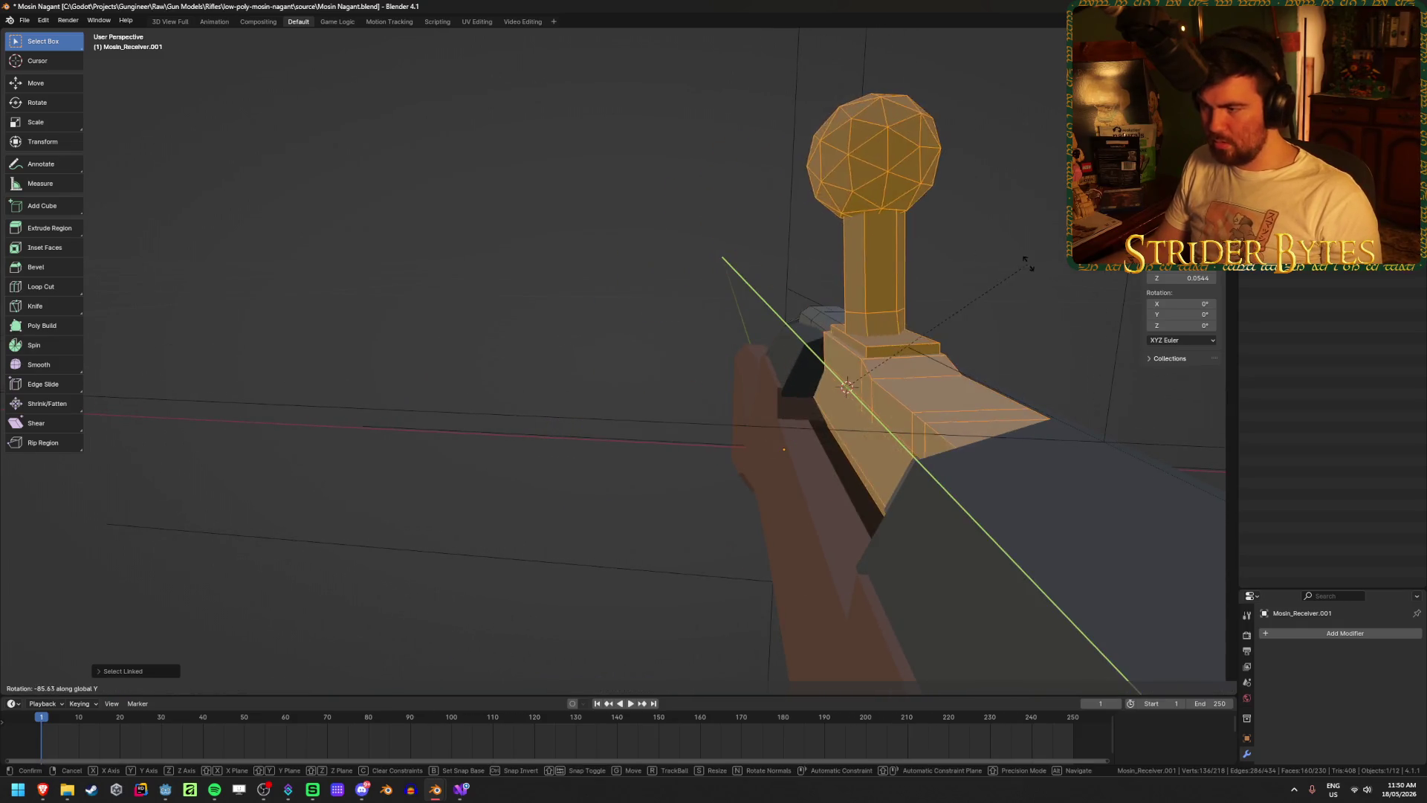
pyautogui.click(996, 297)
pyautogui.moveTo(996, 297)
pyautogui.mouseDown(button='middle')
pyautogui.moveTo(914, 374)
pyautogui.moveTo(983, 436)
pyautogui.moveTo(986, 388)
pyautogui.mouseUp(button='middle')
pyautogui.hotkey('ctrl', 'z')
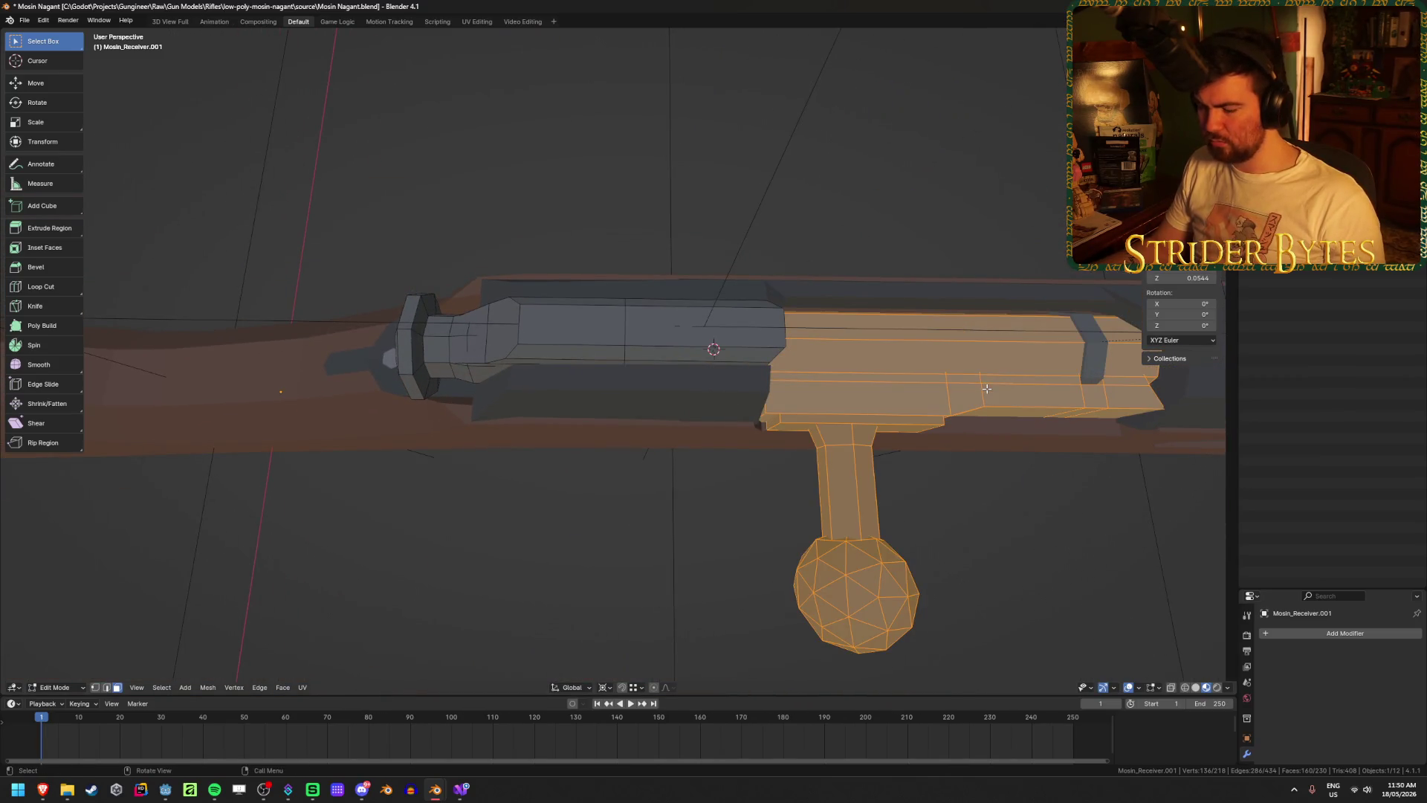
# - Separate the selected bolt and handle faces into a new object and select it
pyautogui.press('p')
pyautogui.click(987, 388)
pyautogui.press('Tab')
pyautogui.click(853, 509)
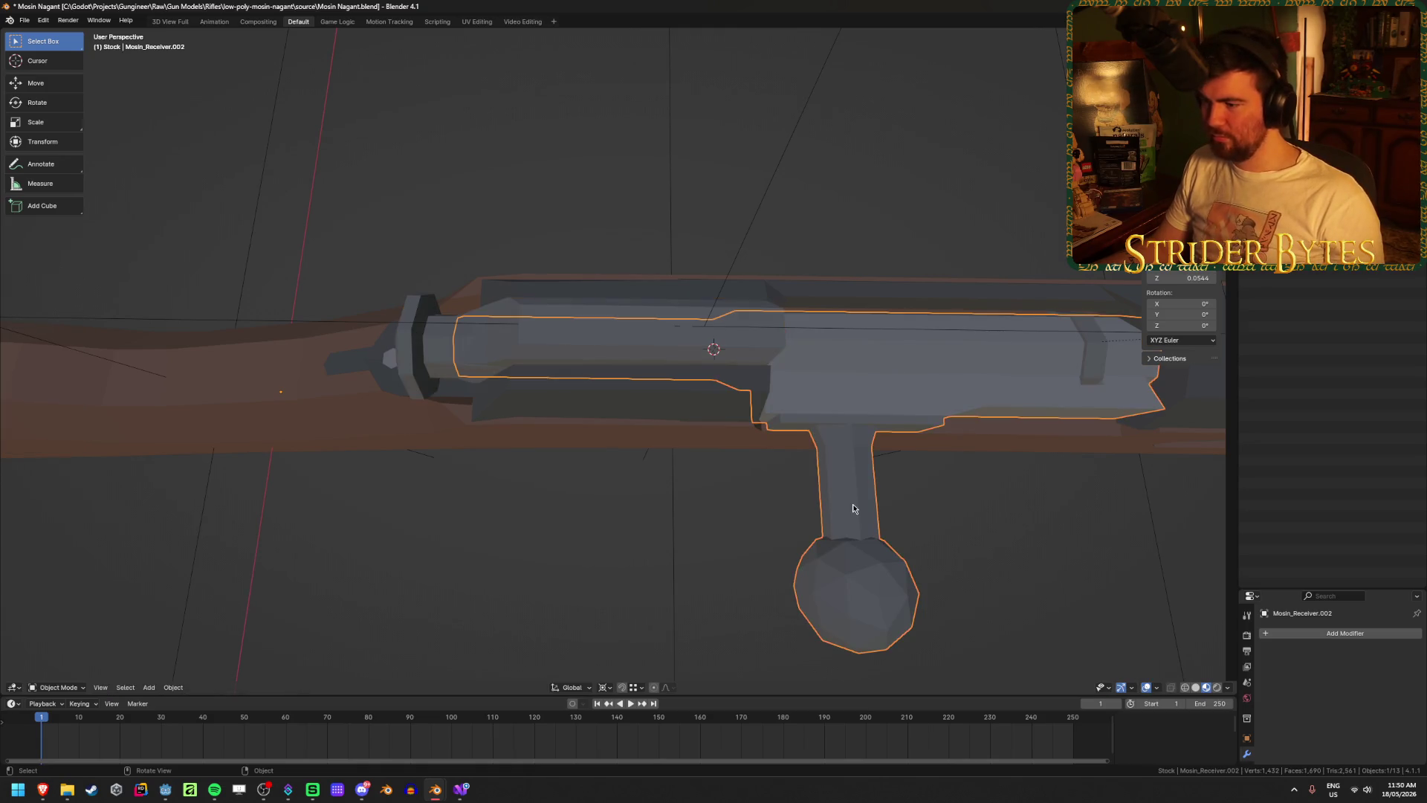
pyautogui.moveTo(848, 518); pyautogui.dragTo(891, 426, button='middle')
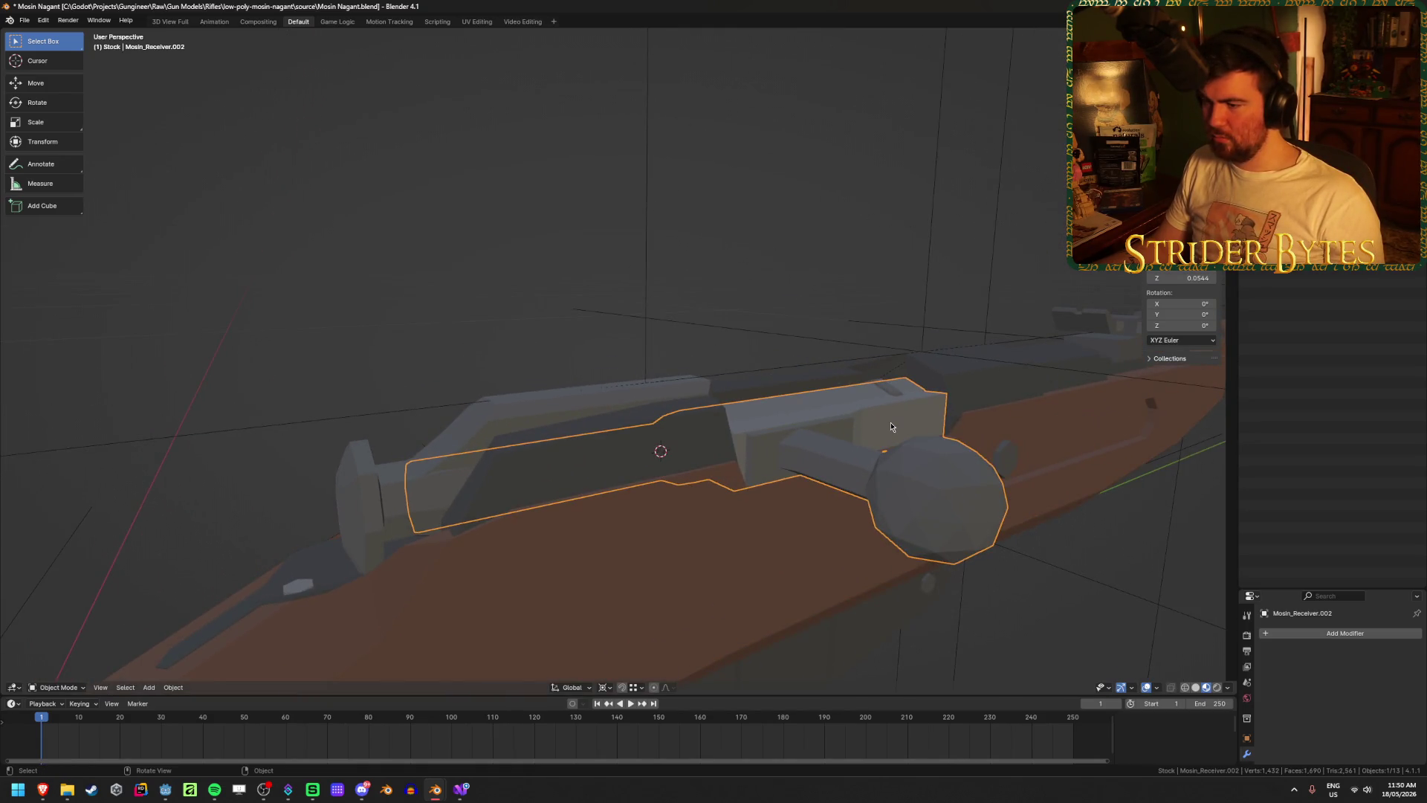
pyautogui.hotkey('ctrl', 'z')
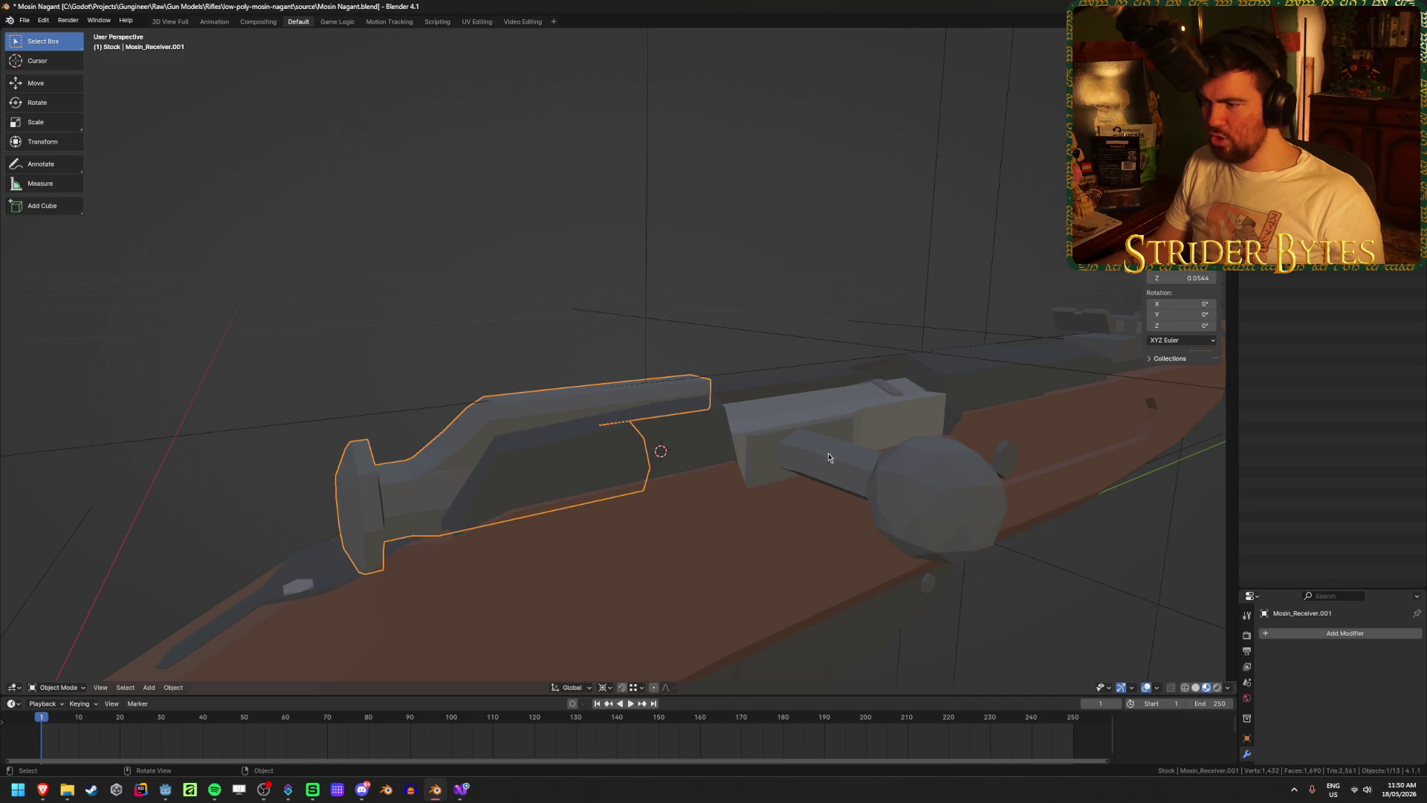
pyautogui.hotkey('ctrl', 'shift', 'z')
# - Parent the new bolt object to the rear bolt piece
pyautogui.keyDown('shift'); pyautogui.click(527, 420); pyautogui.keyUp('shift')
pyautogui.hotkey('ctrl', 'p')
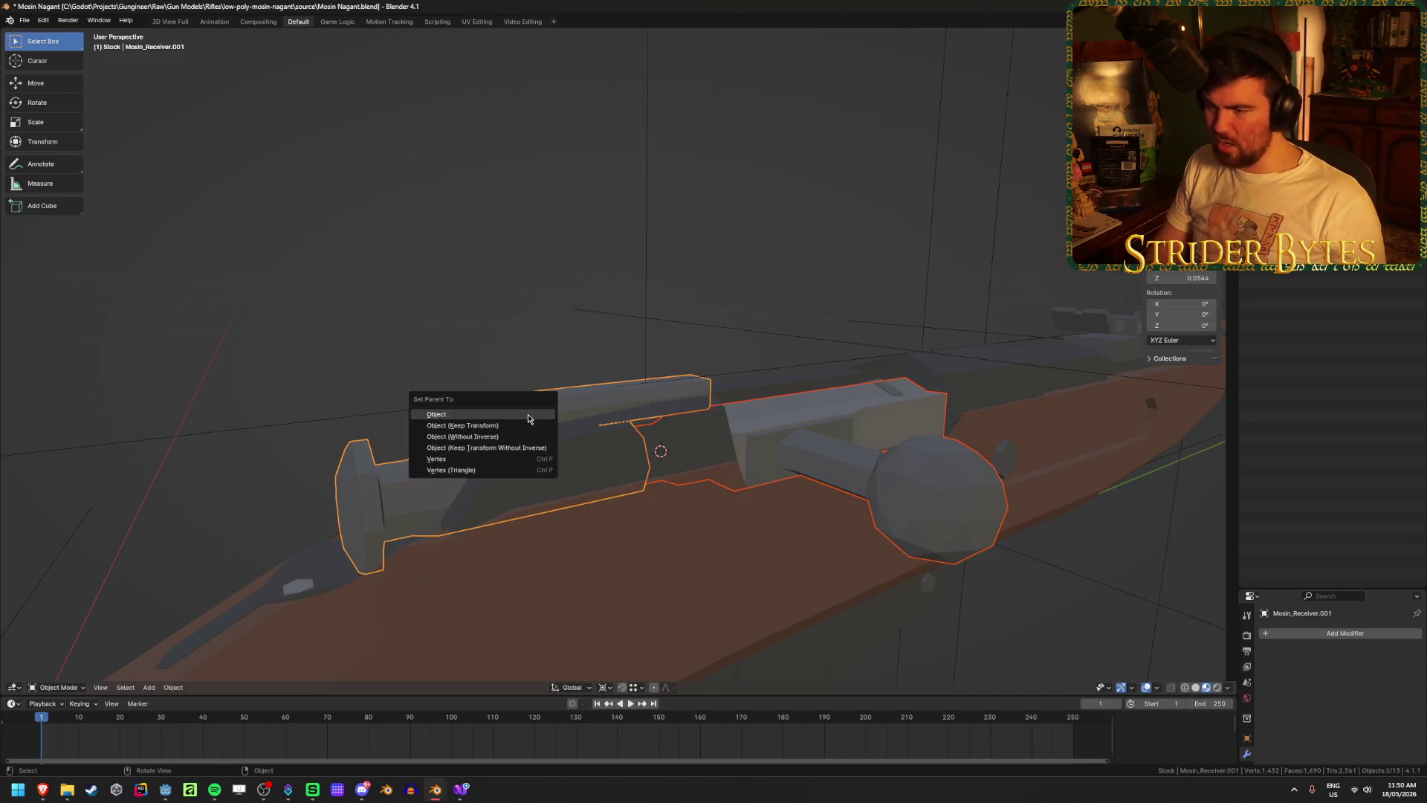
pyautogui.click(528, 419)
# - Rotate the bolt about global Y by -90 degrees so its handle stands upright
pyautogui.click(902, 510)
pyautogui.moveTo(906, 513); pyautogui.dragTo(926, 540, button='middle')
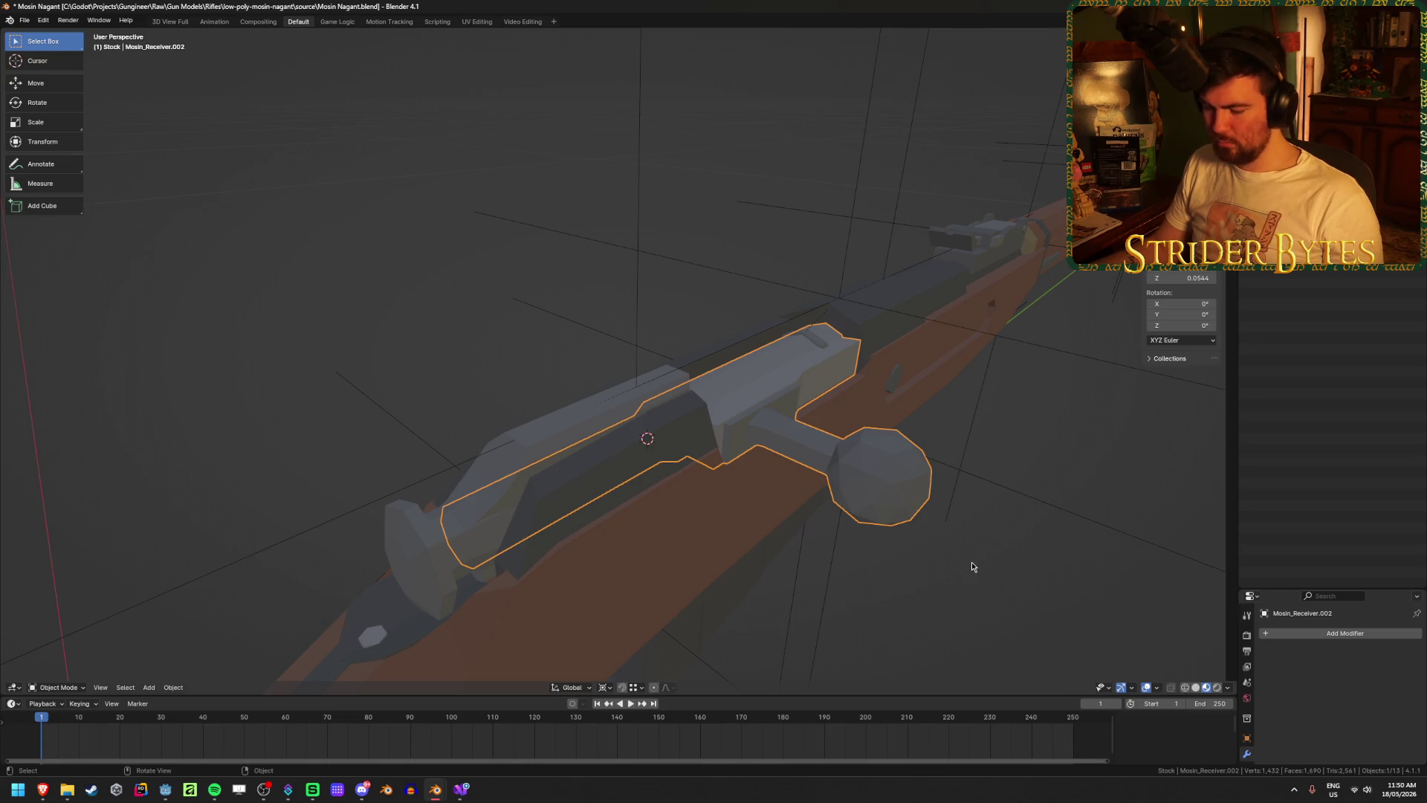
pyautogui.press('r')
pyautogui.press('y')
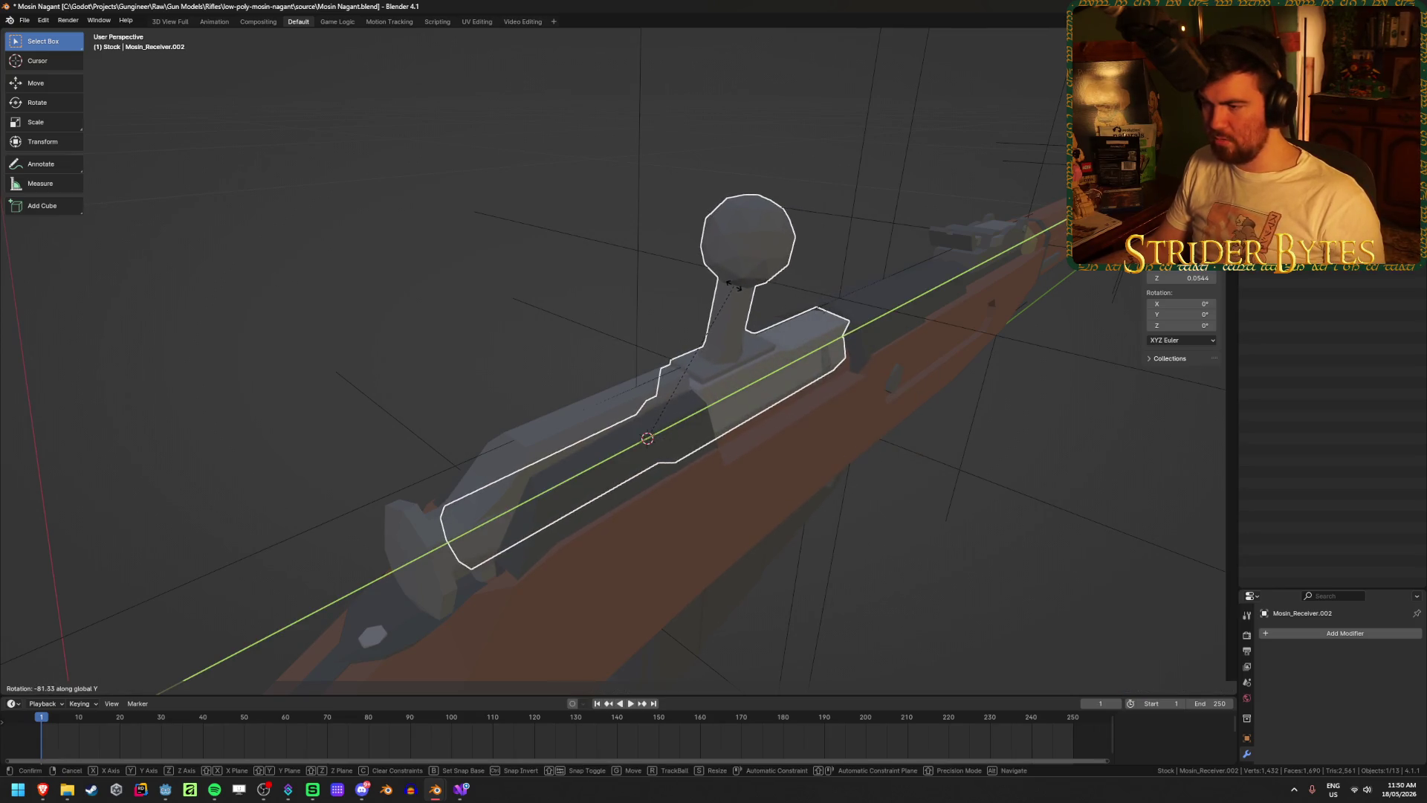
pyautogui.click(734, 287)
pyautogui.moveTo(734, 287)
pyautogui.mouseDown(button='middle')
pyautogui.moveTo(741, 348)
pyautogui.moveTo(730, 348)
pyautogui.mouseUp(button='middle')
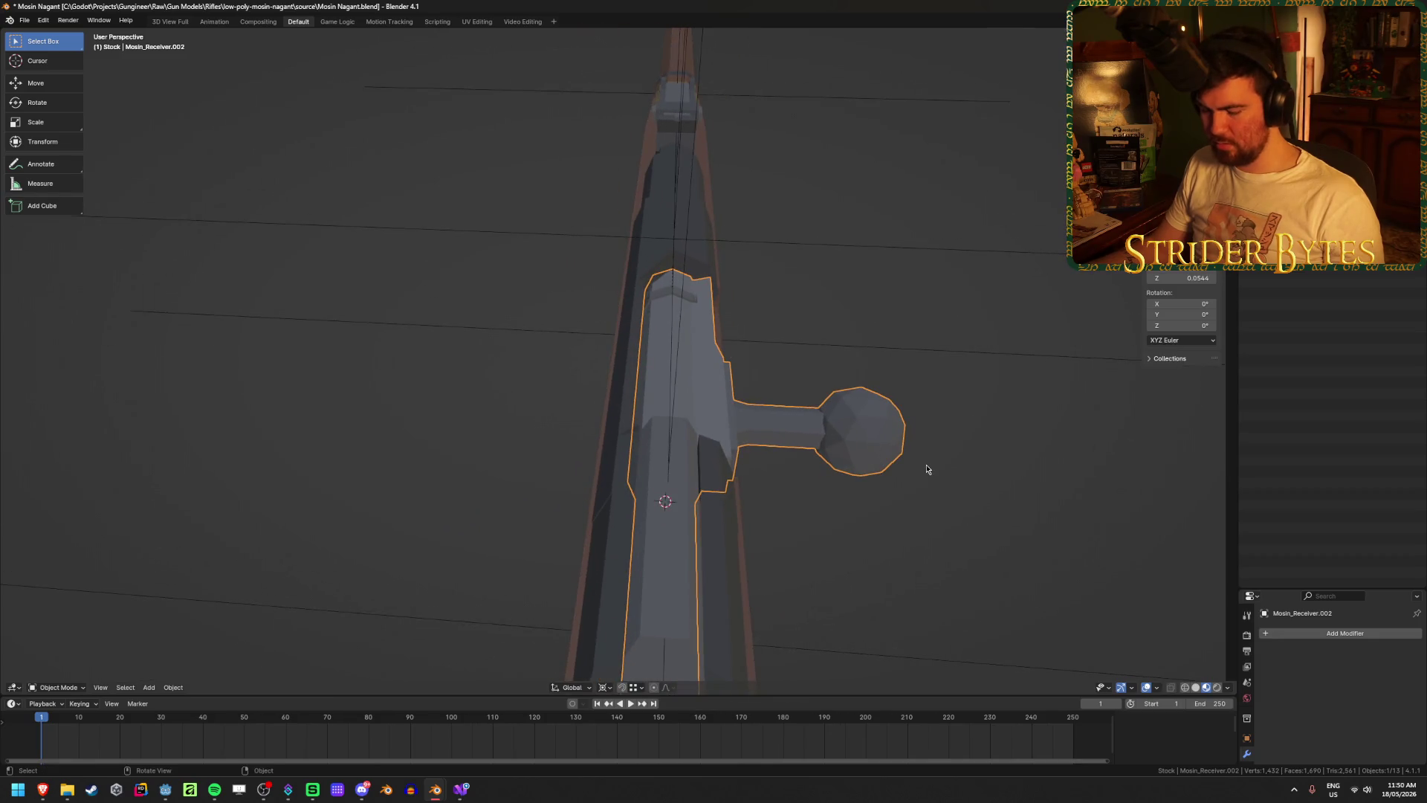
pyautogui.press('r')
pyautogui.press('y')
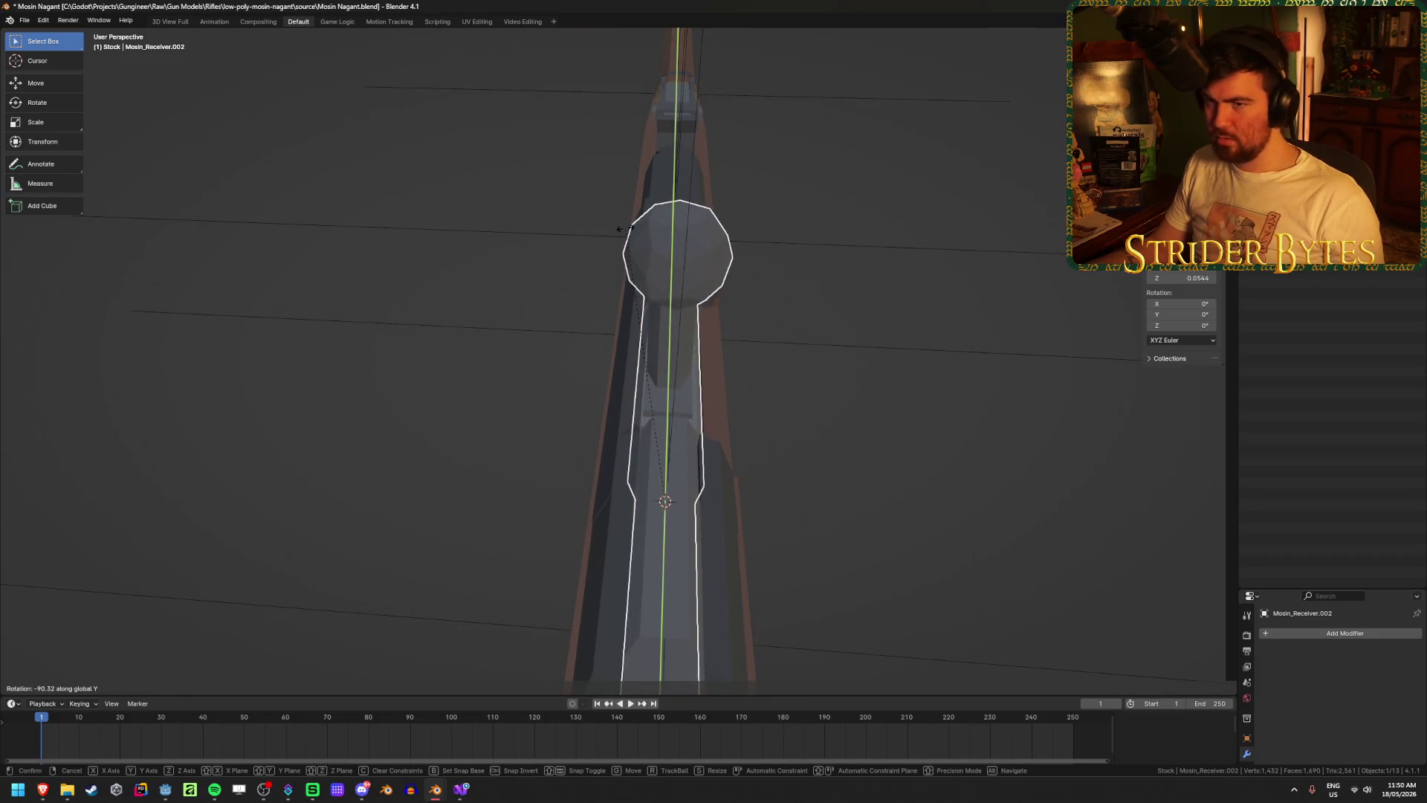
pyautogui.write('-90')
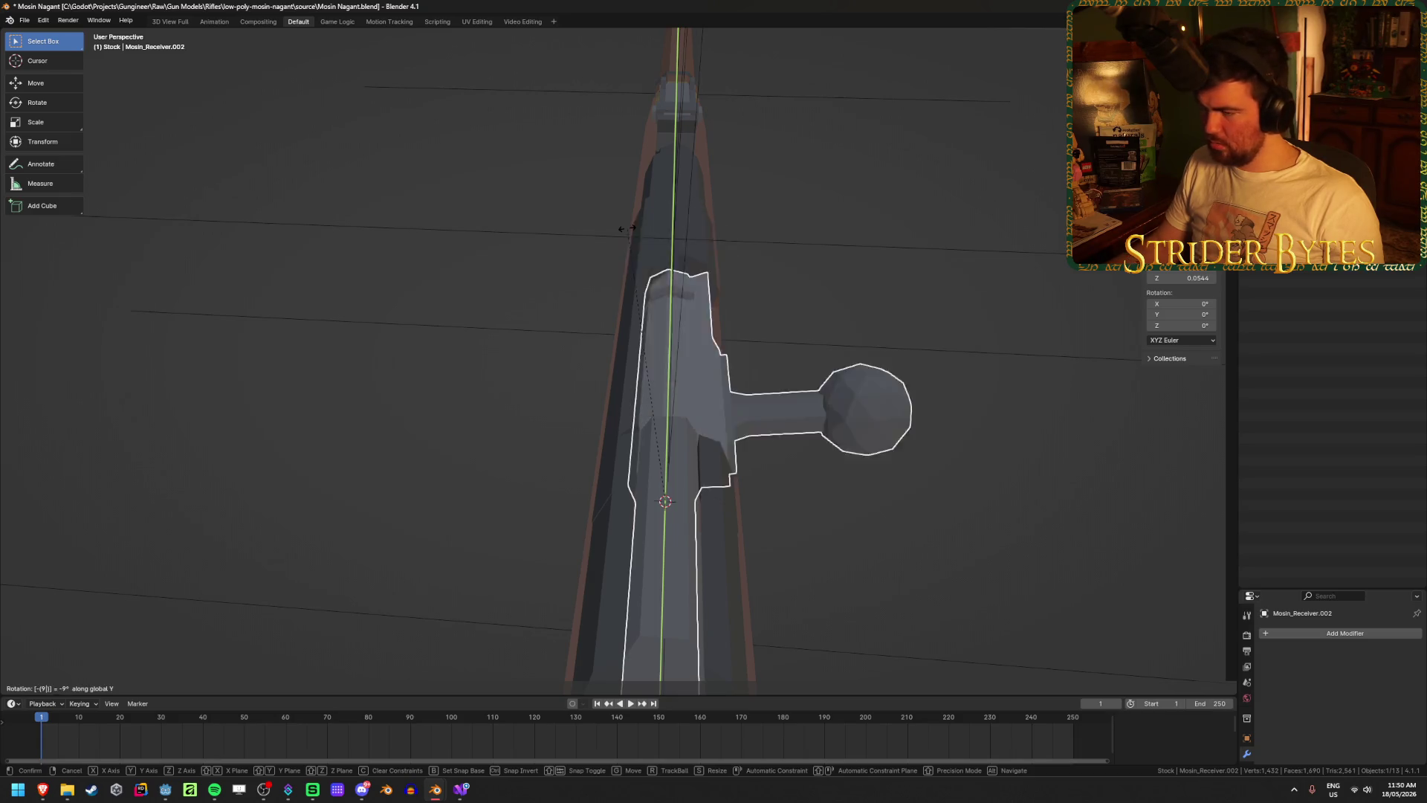
pyautogui.press('Return')
# - Slide Mosin_Receiver.001 along Y back to its seated spot, then enter Edit Mode on Mosin_Receiver
pyautogui.moveTo(850, 615)
pyautogui.mouseDown(button='middle')
pyautogui.moveTo(764, 427)
pyautogui.moveTo(688, 416)
pyautogui.mouseUp(button='middle')
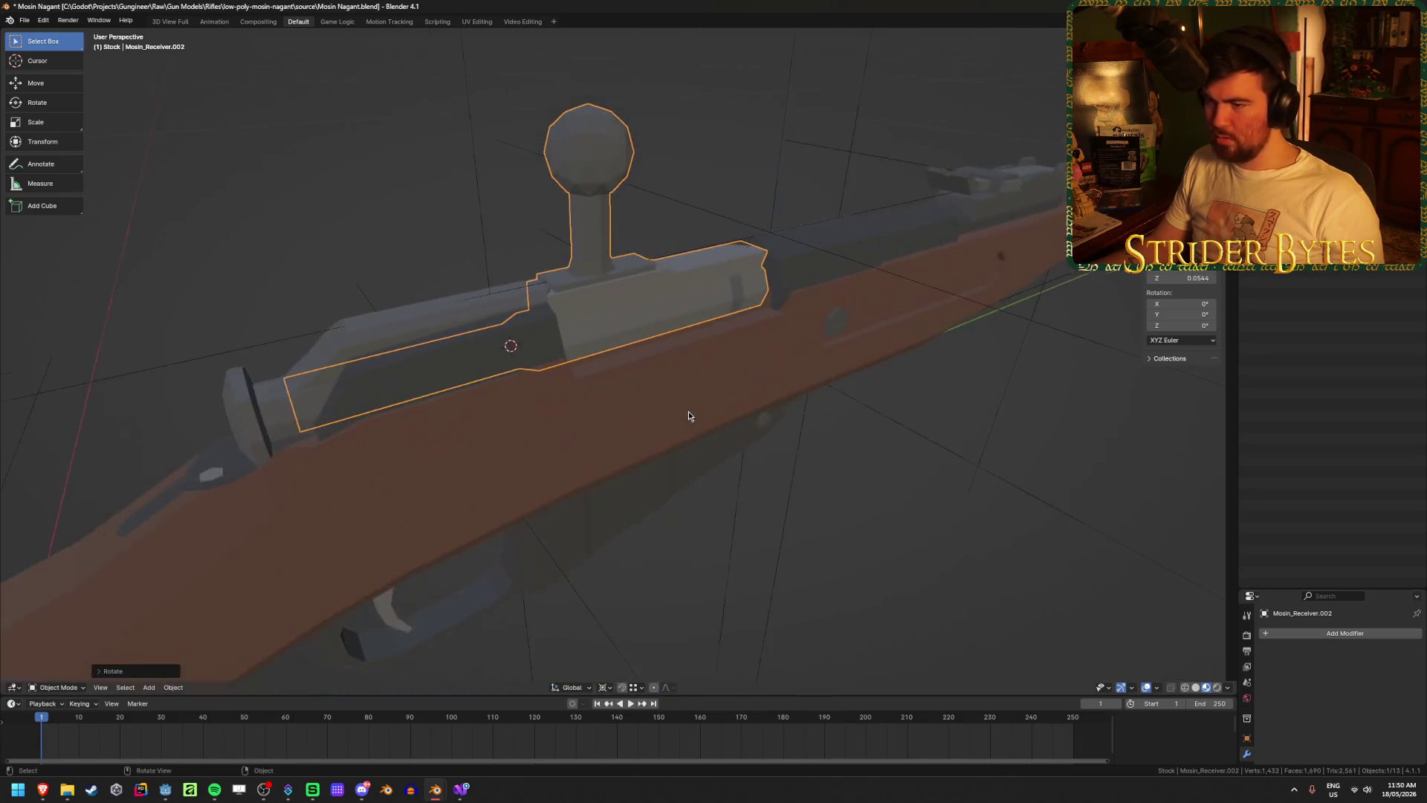
pyautogui.click(375, 335)
pyautogui.press('g')
pyautogui.press('y')
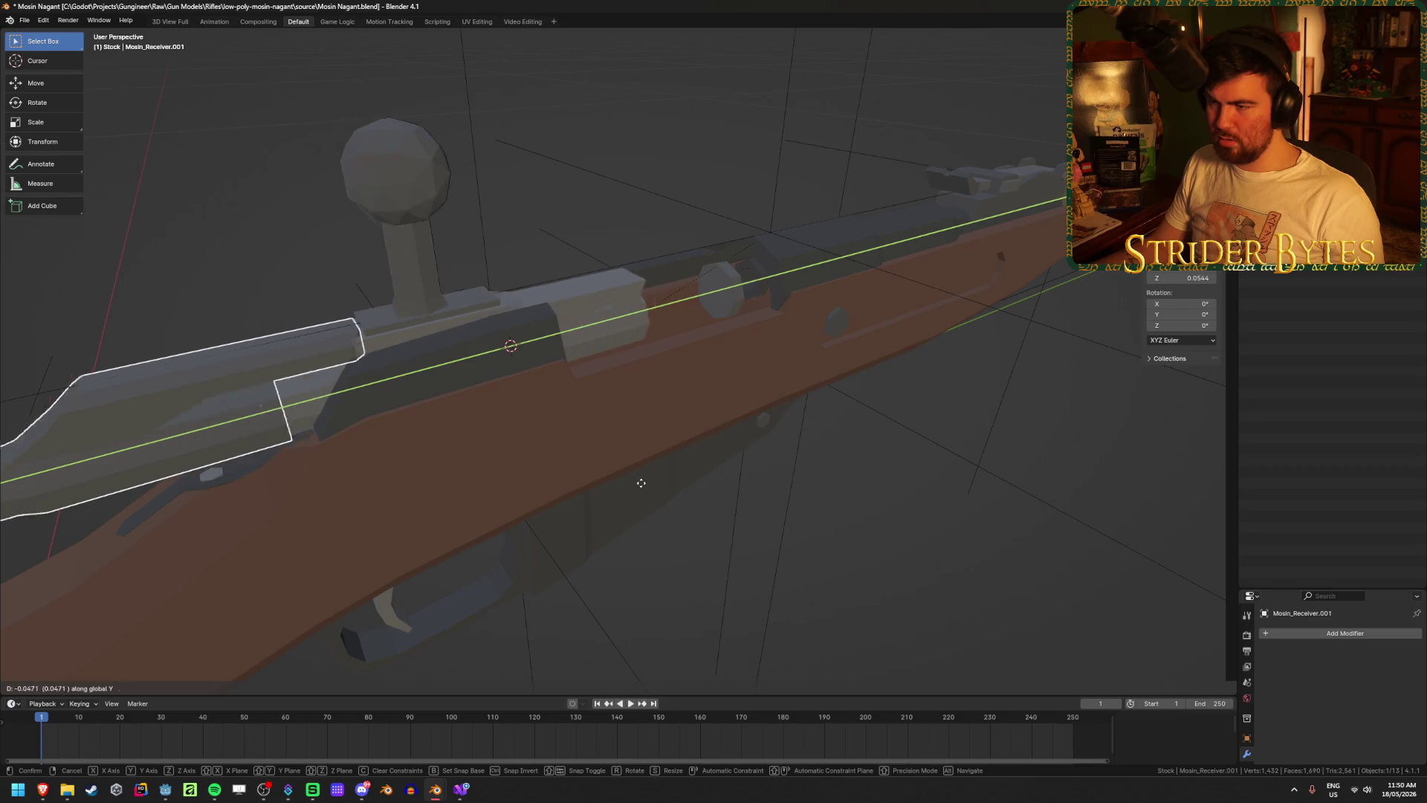
pyautogui.click(790, 458)
pyautogui.moveTo(762, 550); pyautogui.dragTo(703, 513, button='middle')
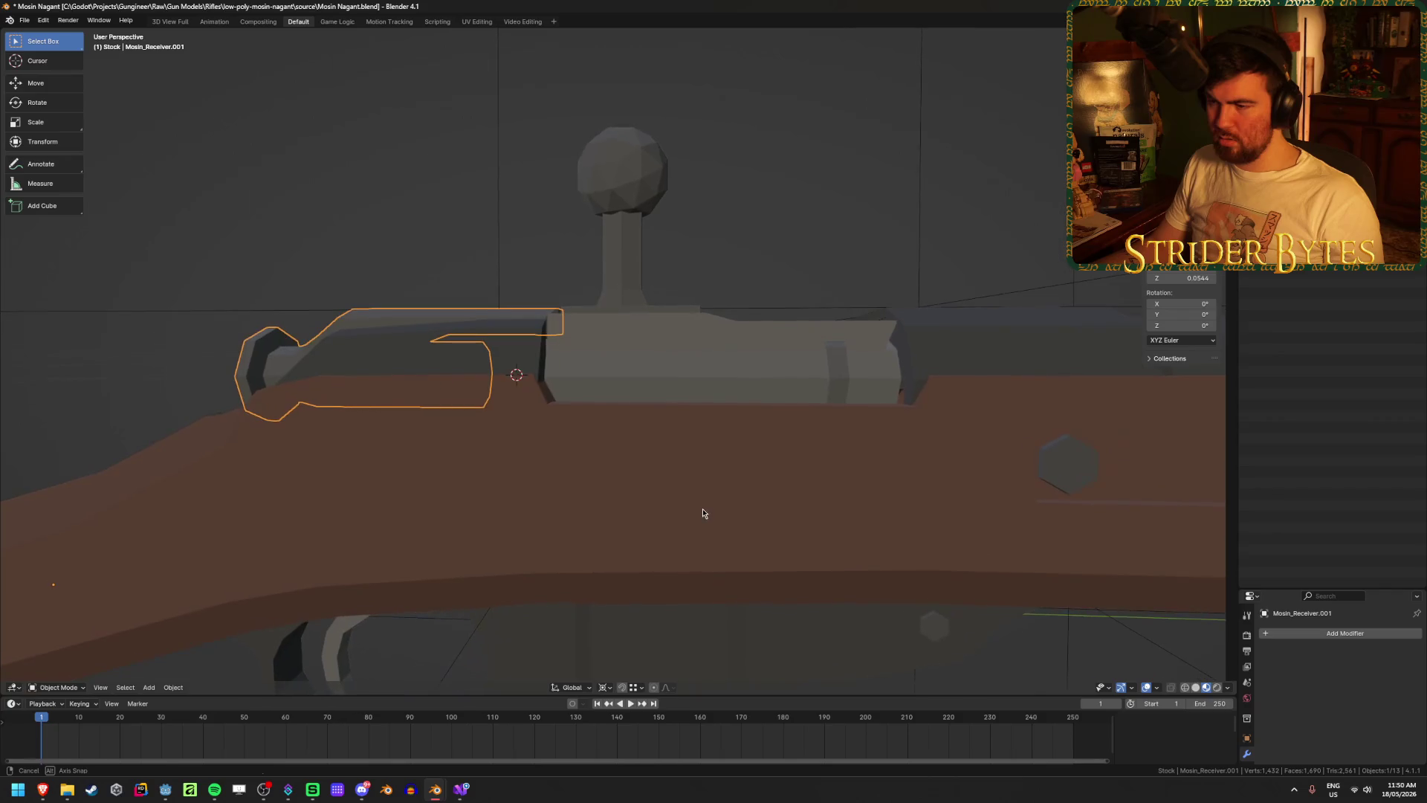
pyautogui.click(843, 380)
pyautogui.press('Tab')
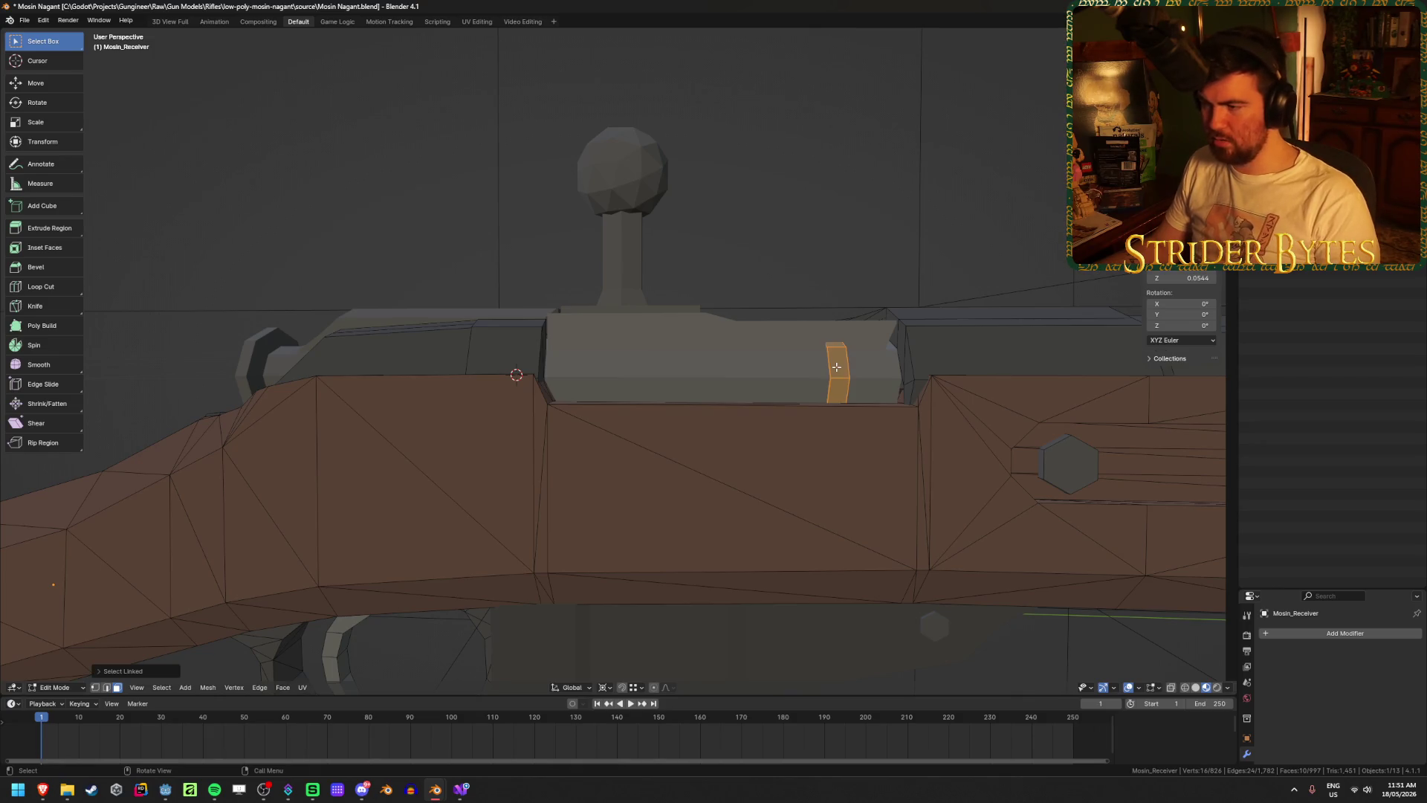
# - Separate the selected ring into its own object, Mosin_Receiver.002, and select it
pyautogui.press('p')
pyautogui.click(837, 367)
pyautogui.press('Tab')
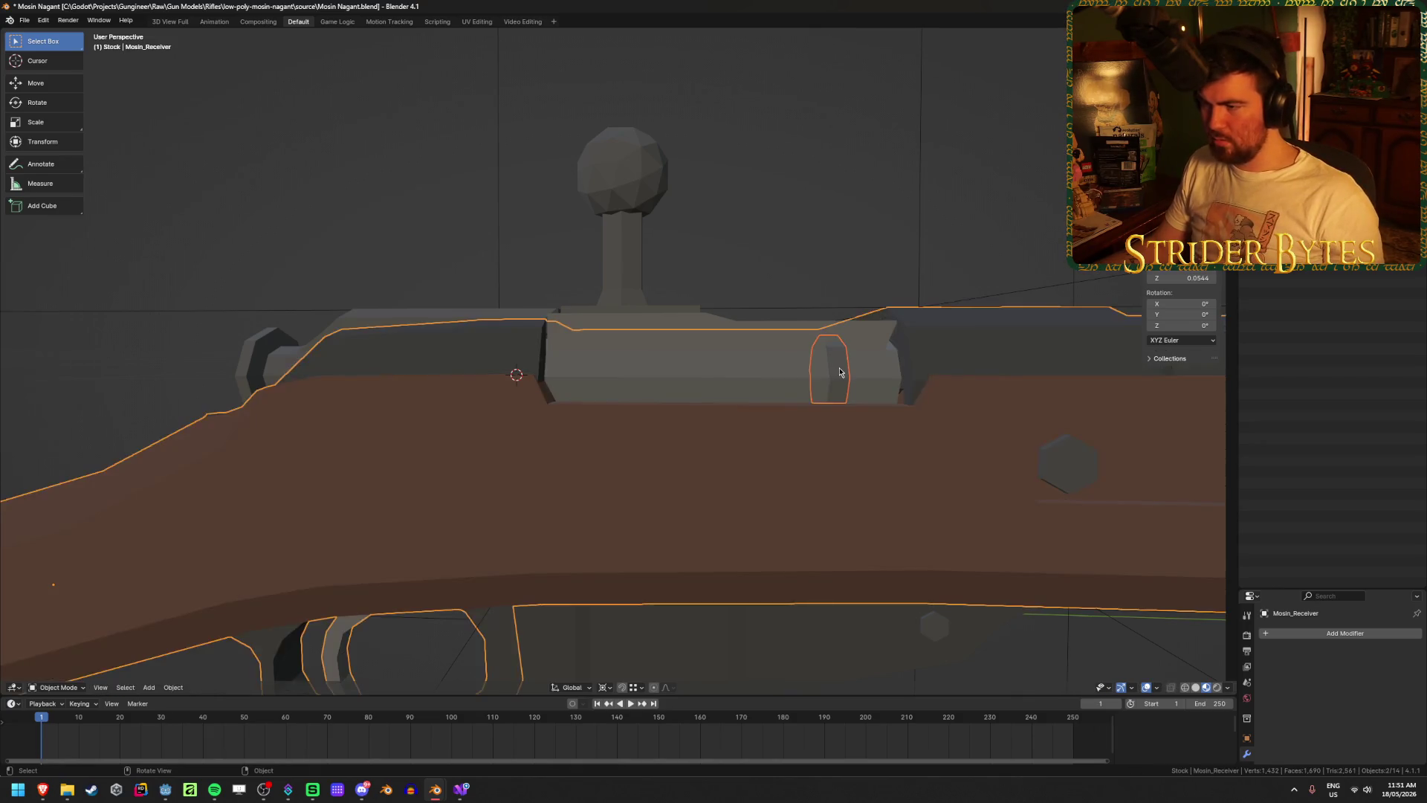
pyautogui.click(828, 376)
pyautogui.click(423, 353)
pyautogui.moveTo(430, 344); pyautogui.dragTo(494, 401, button='middle')
pyautogui.click(859, 392)
# - Try moving the ring and rear bolt piece together along Y, then cancel
pyautogui.keyDown('shift'); pyautogui.click(347, 351); pyautogui.keyUp('shift')
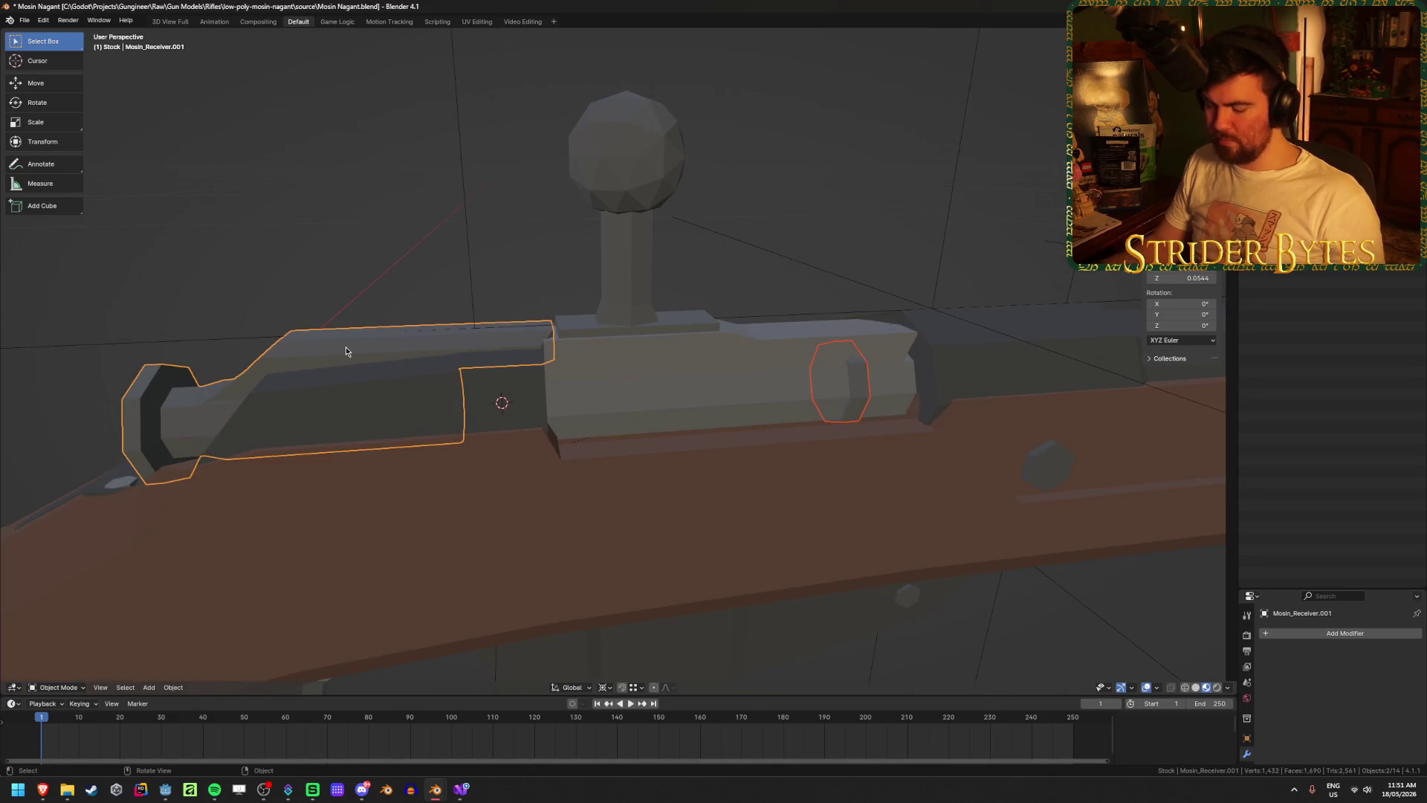
pyautogui.press('g')
pyautogui.press('y')
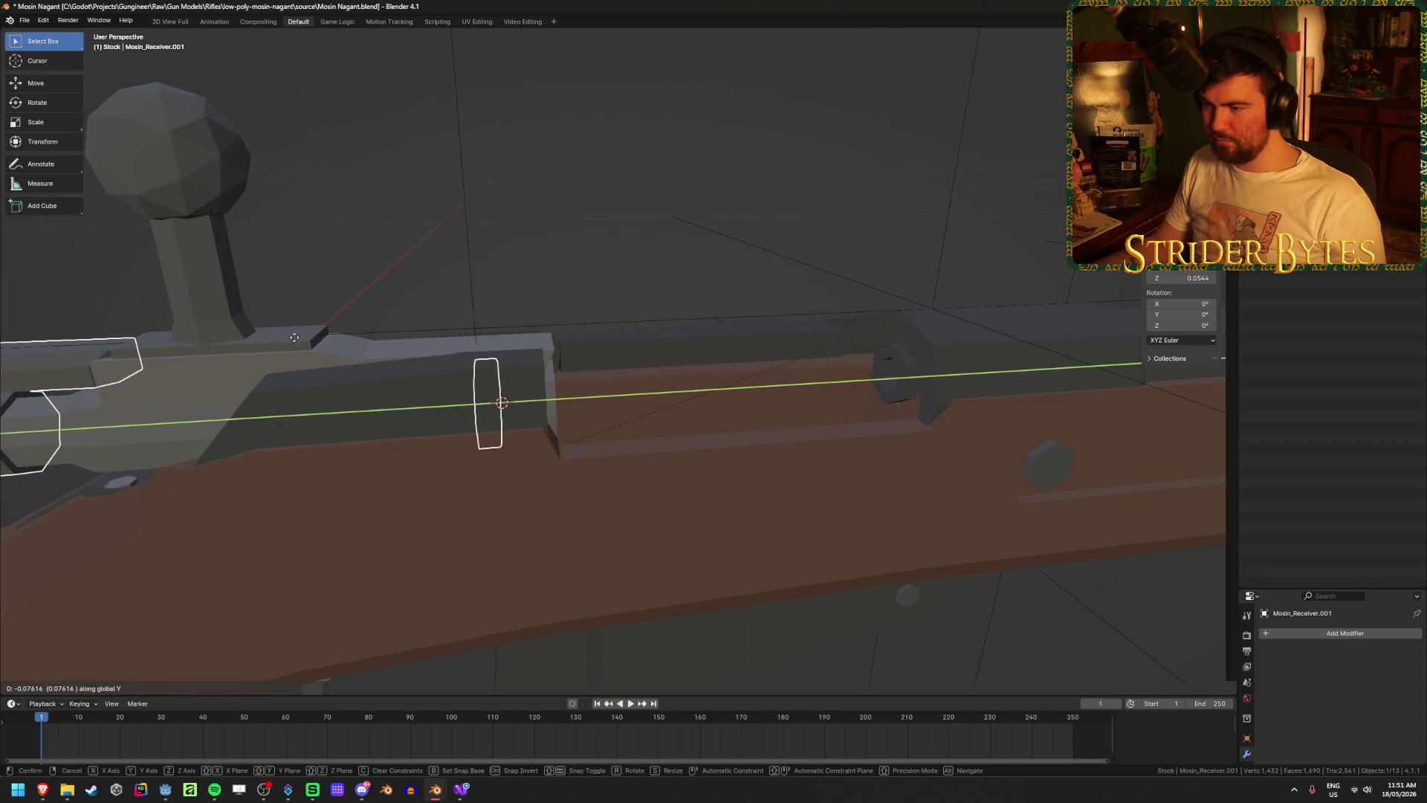
pyautogui.press('Escape')
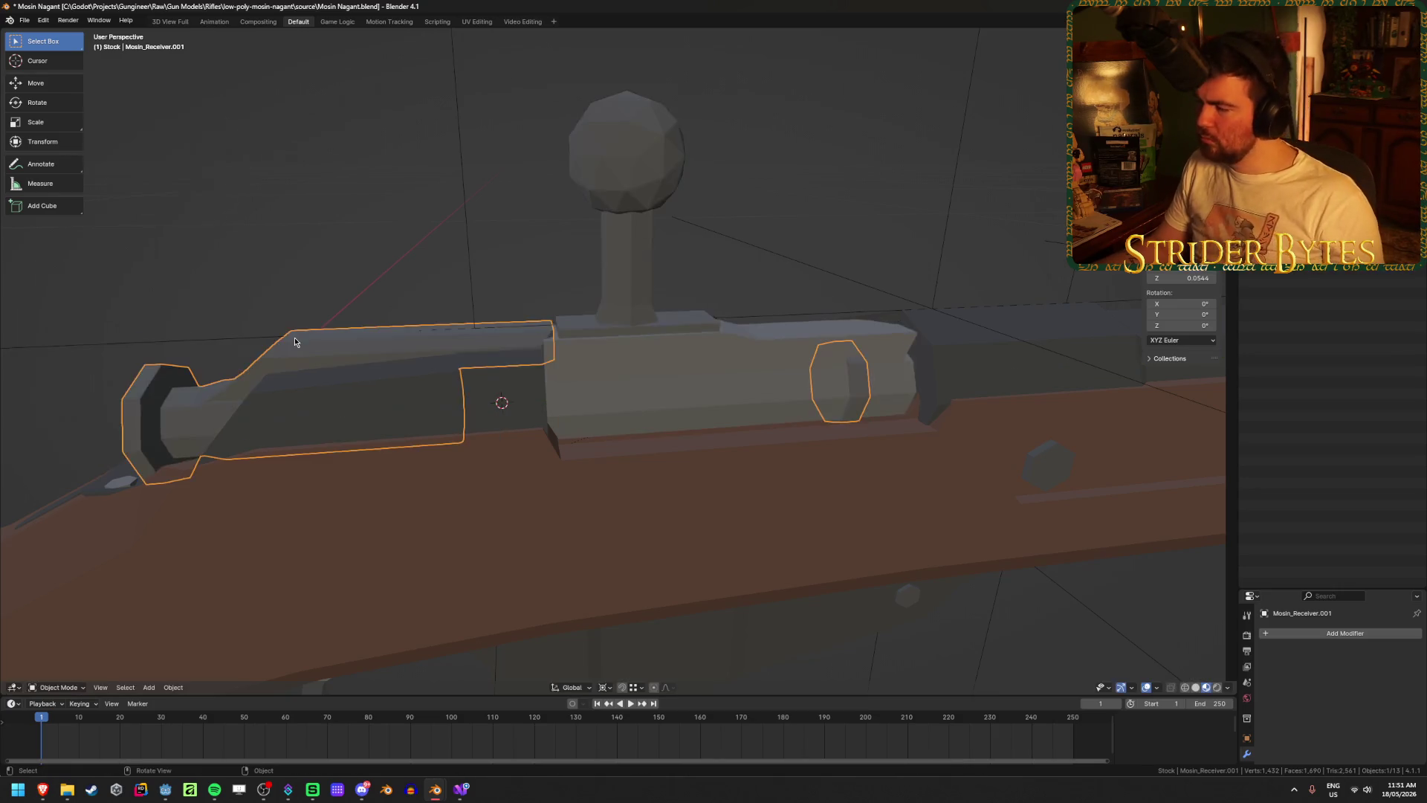
# - Reset the handle bolt's rotation with Alt+R, check the whole rifle, then undo the reset
pyautogui.click(632, 277)
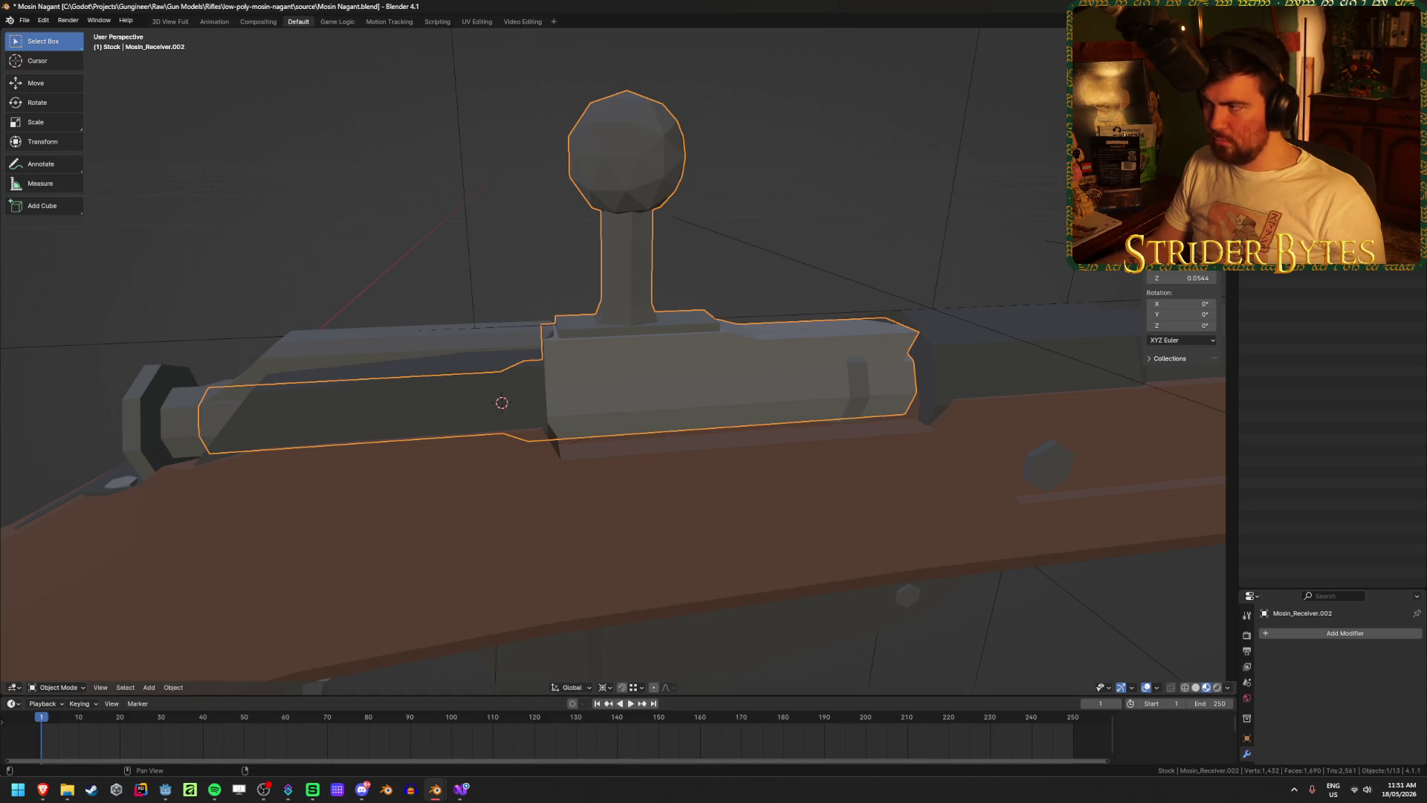
pyautogui.press('n')
pyautogui.hotkey('alt', 'r')
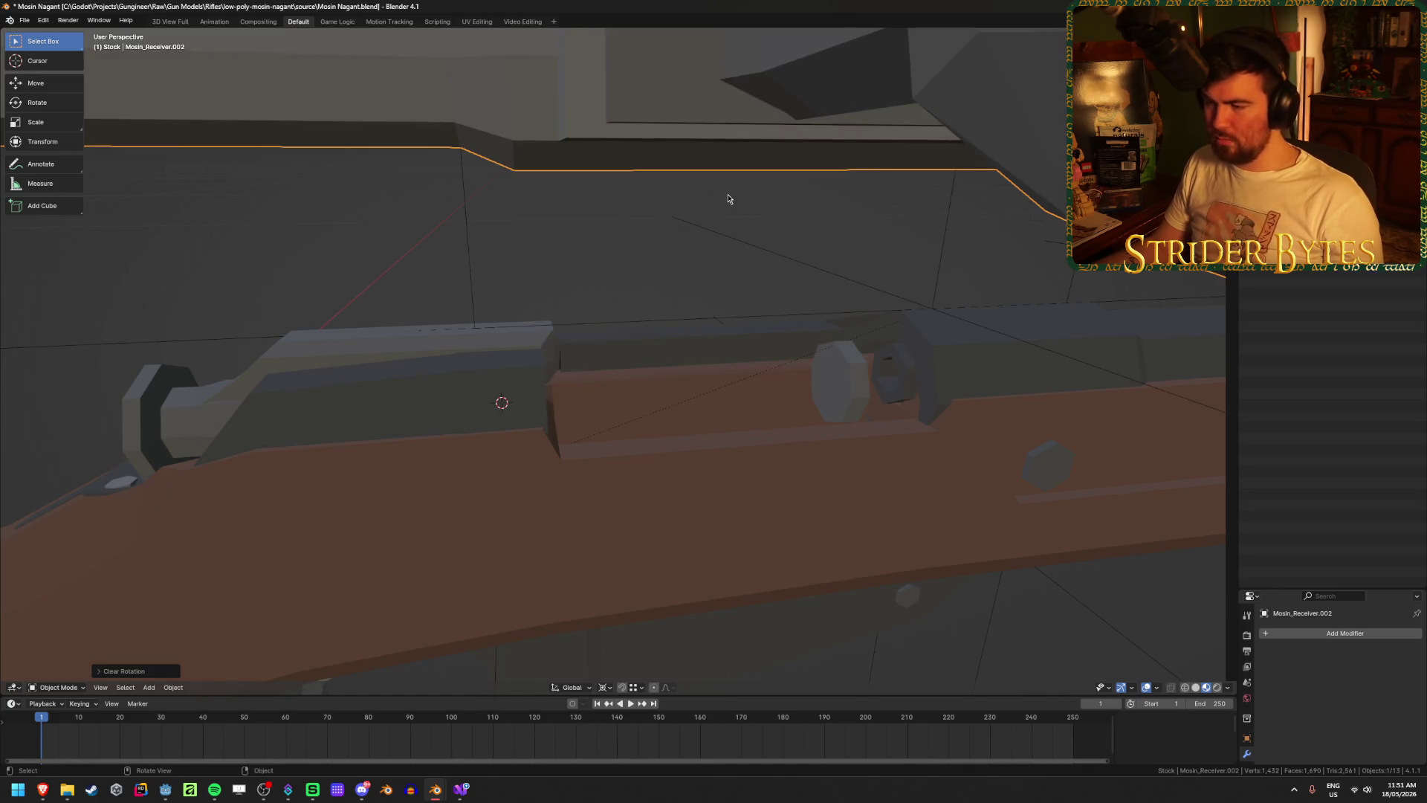
pyautogui.hotkey('ctrl', 'z')
pyautogui.hotkey('alt', 'r')
pyautogui.scroll(-4, 641, 277)
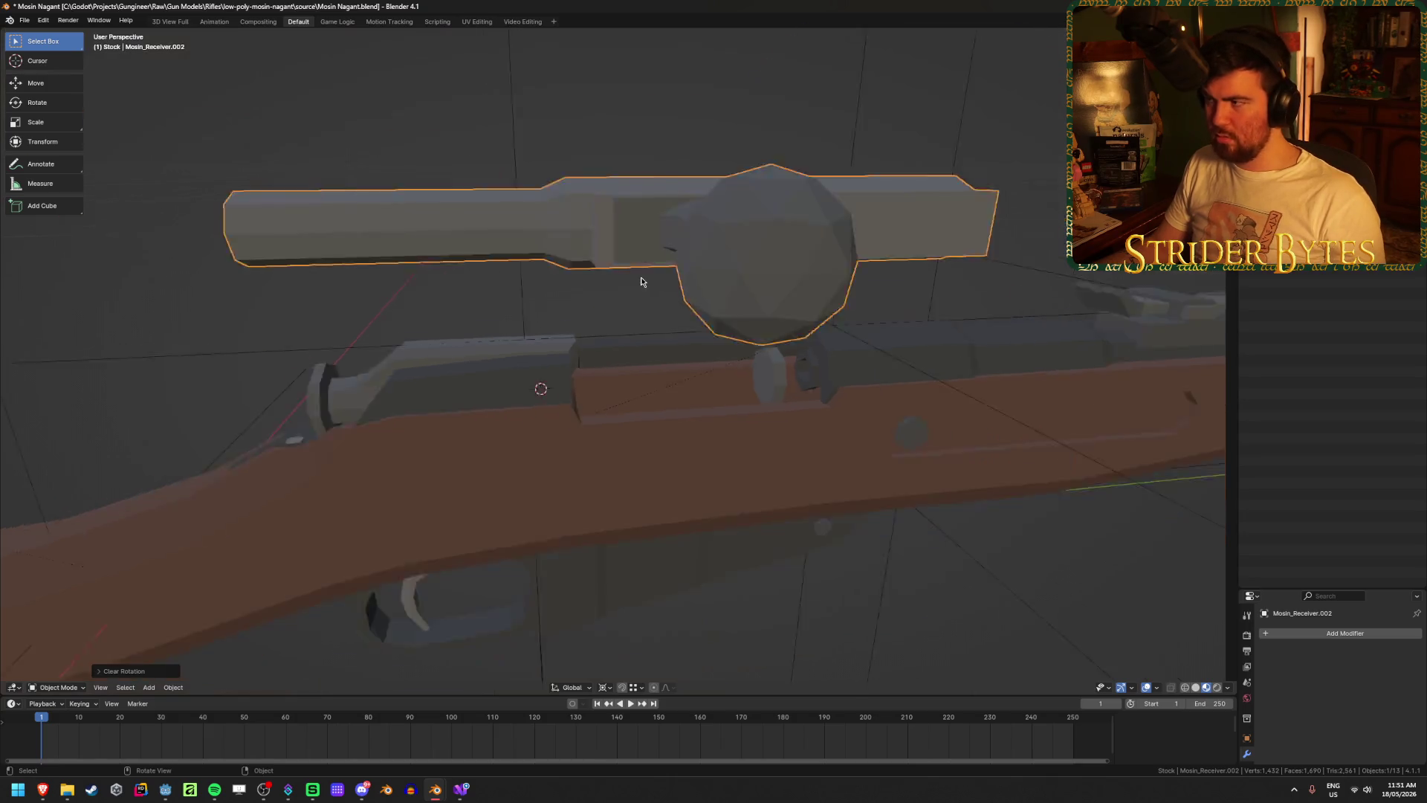
pyautogui.moveTo(640, 277); pyautogui.dragTo(760, 274, button='middle')
pyautogui.hotkey('ctrl', 'z')
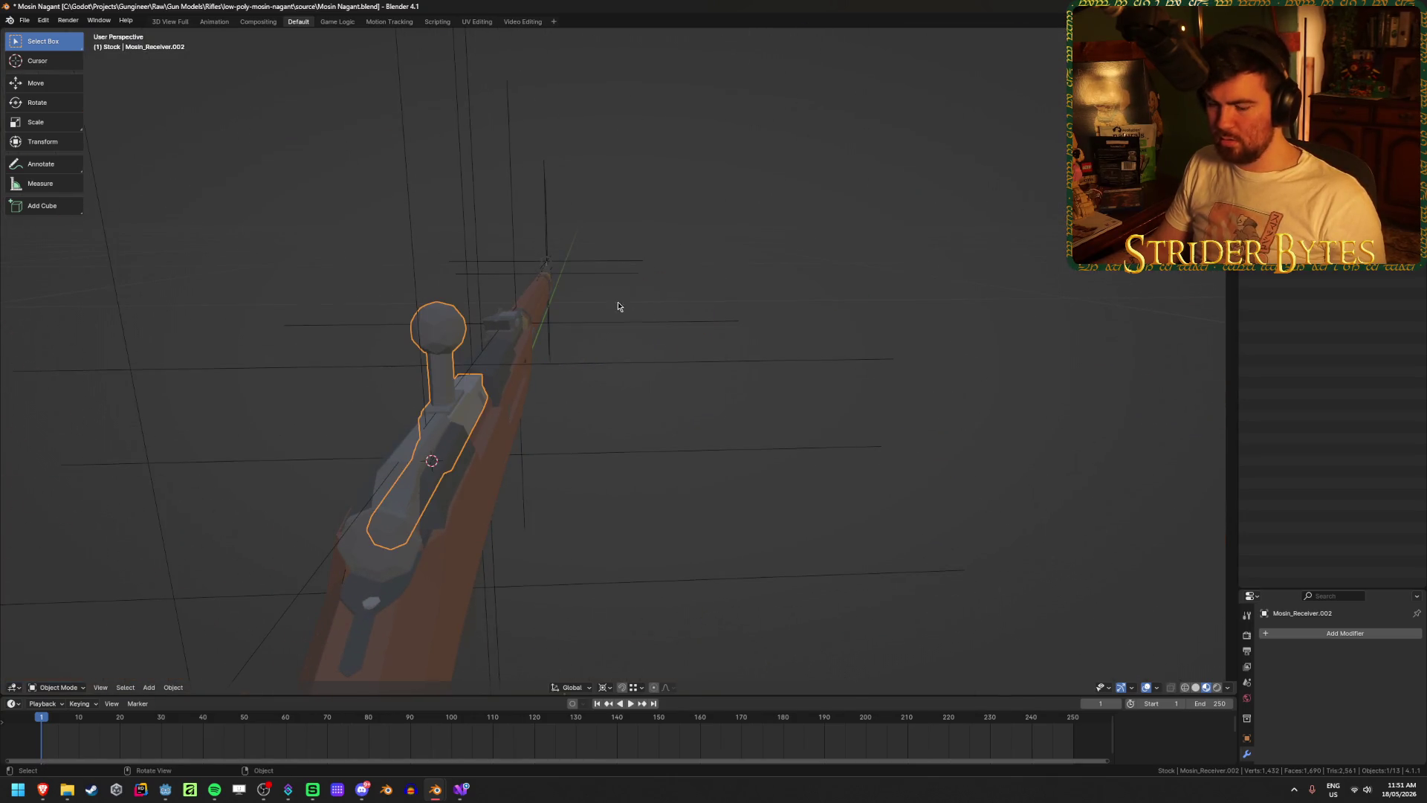
# - Rotate the bolt about global Y and save the Mosin Nagant file
pyautogui.press('r')
pyautogui.press('y')
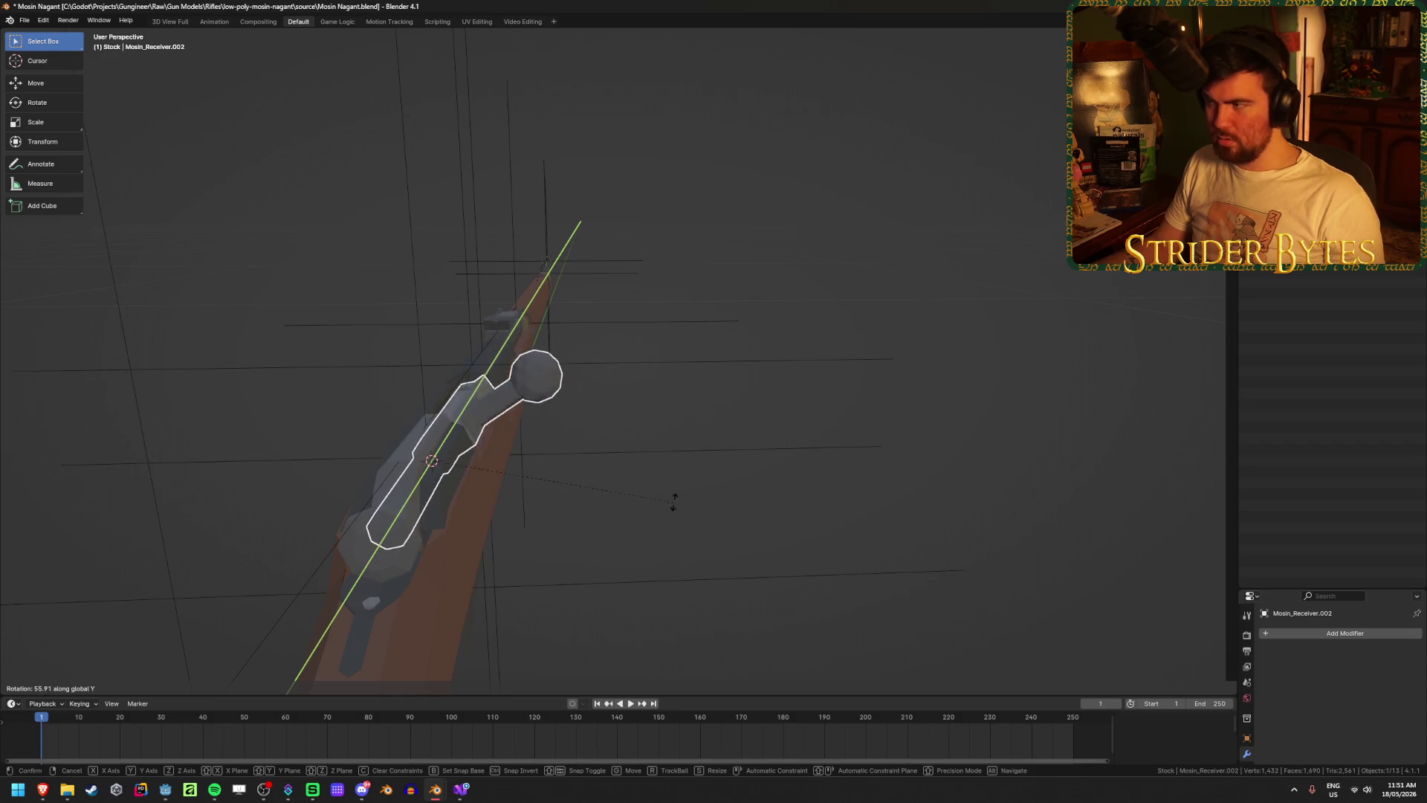
pyautogui.click(602, 556)
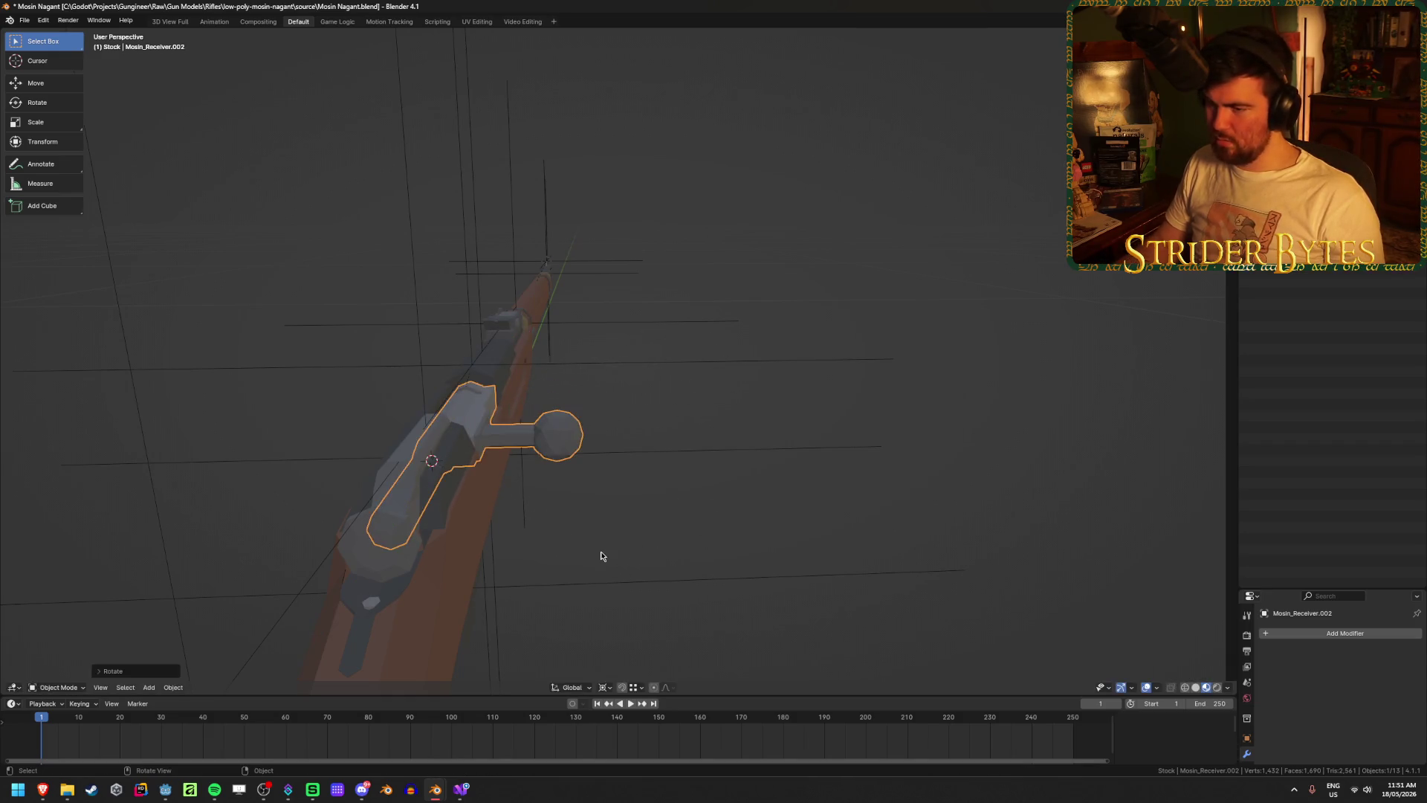
pyautogui.moveTo(688, 462)
pyautogui.mouseDown(button='middle')
pyautogui.moveTo(659, 543)
pyautogui.moveTo(673, 525)
pyautogui.moveTo(609, 602)
pyautogui.moveTo(478, 550)
pyautogui.moveTo(376, 554)
pyautogui.moveTo(388, 510)
pyautogui.moveTo(421, 489)
pyautogui.moveTo(621, 522)
pyautogui.mouseUp(button='middle')
pyautogui.hotkey('ctrl', 's')
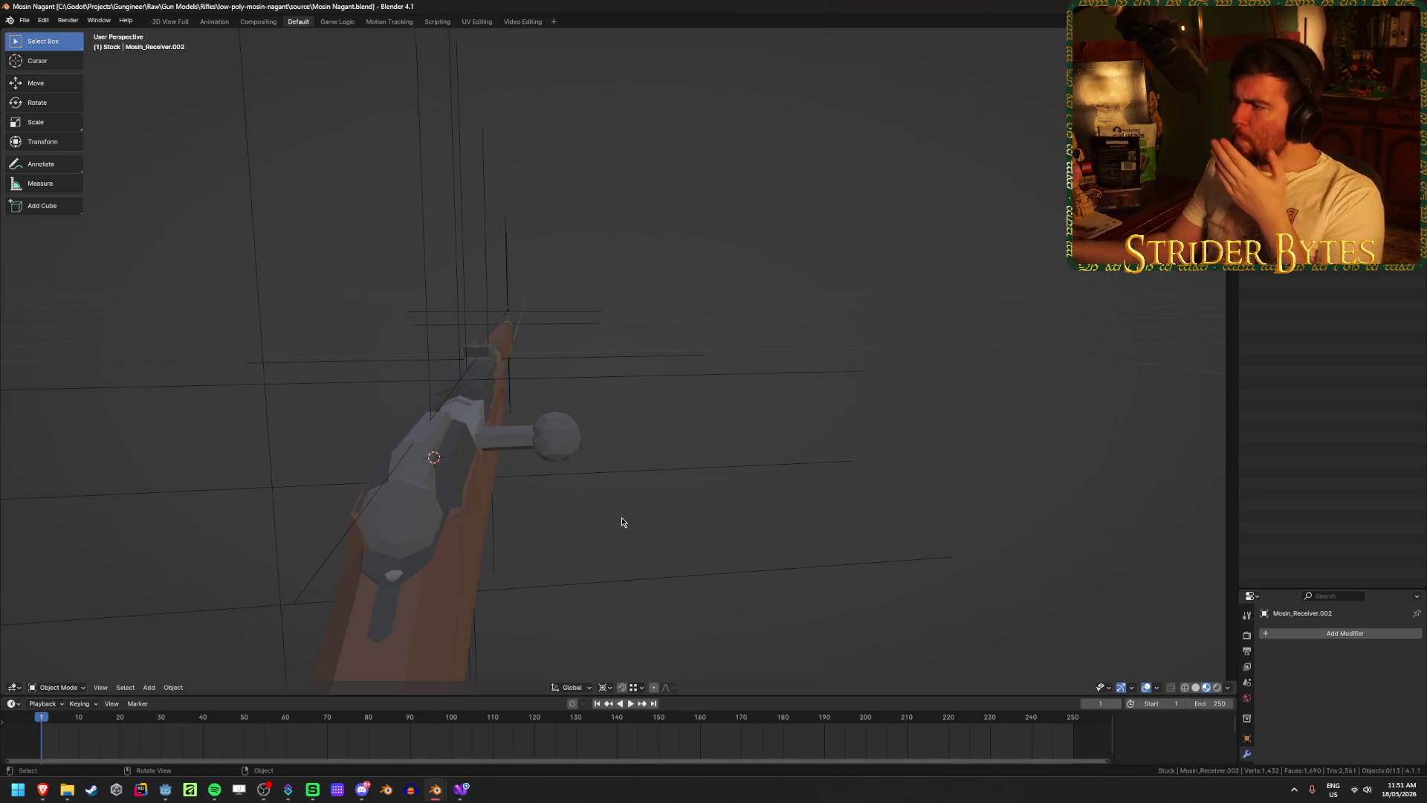
# - Rotate the handle bolt about global Y so the handle points up, then inspect the receiver
pyautogui.moveTo(622, 522); pyautogui.dragTo(563, 529, button='middle')
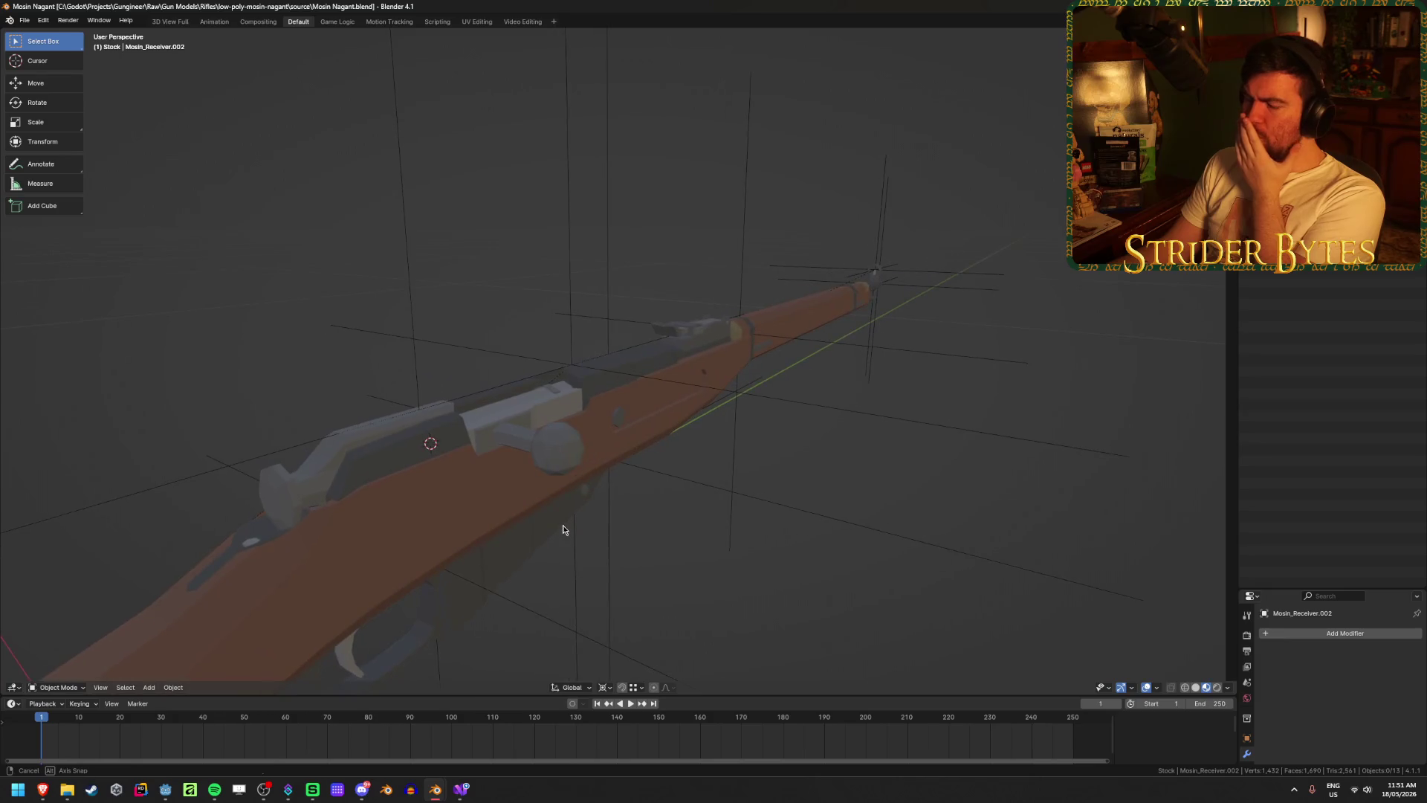
pyautogui.click(311, 483)
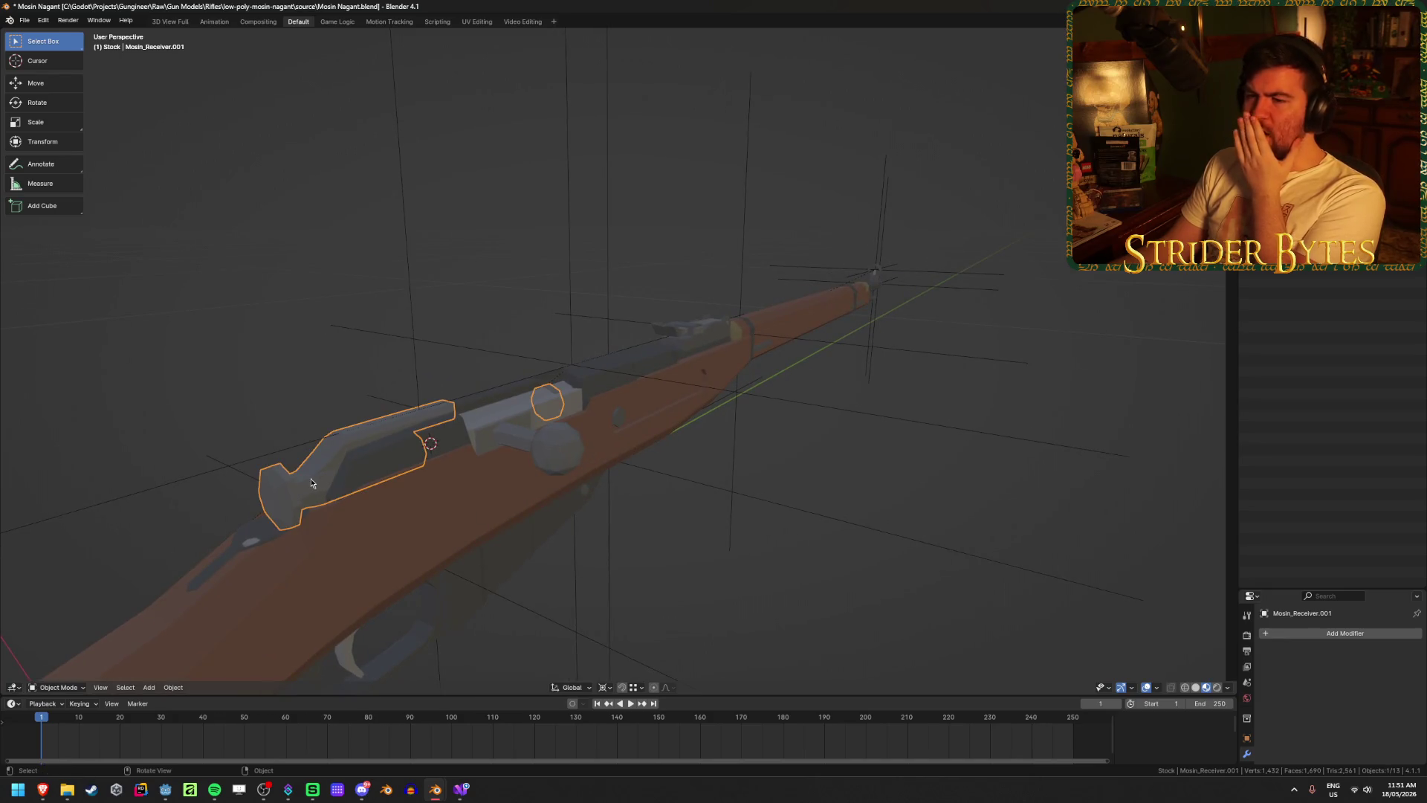
pyautogui.moveTo(494, 399); pyautogui.dragTo(399, 452, button='middle')
pyautogui.press('Escape')
pyautogui.click(551, 459)
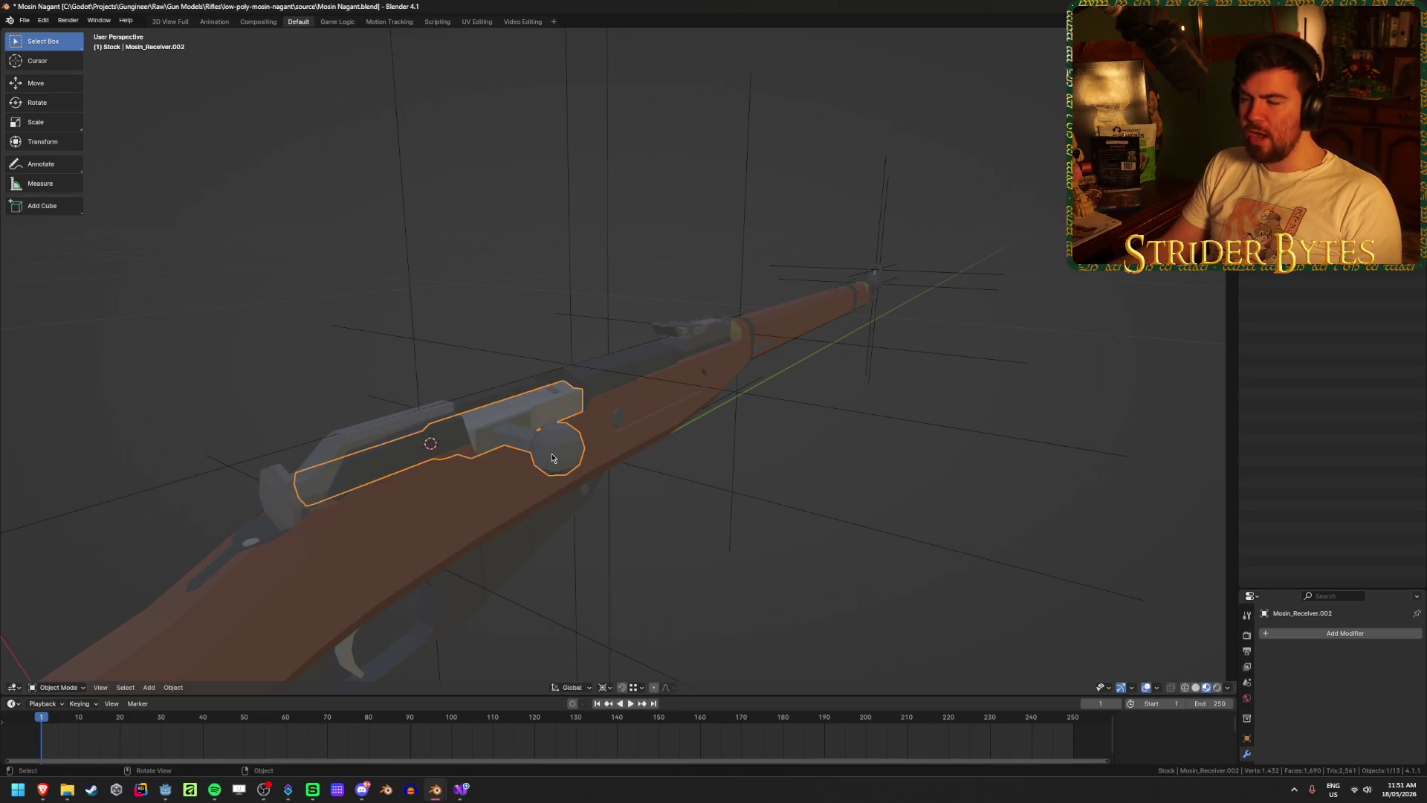
pyautogui.press('r')
pyautogui.press('y')
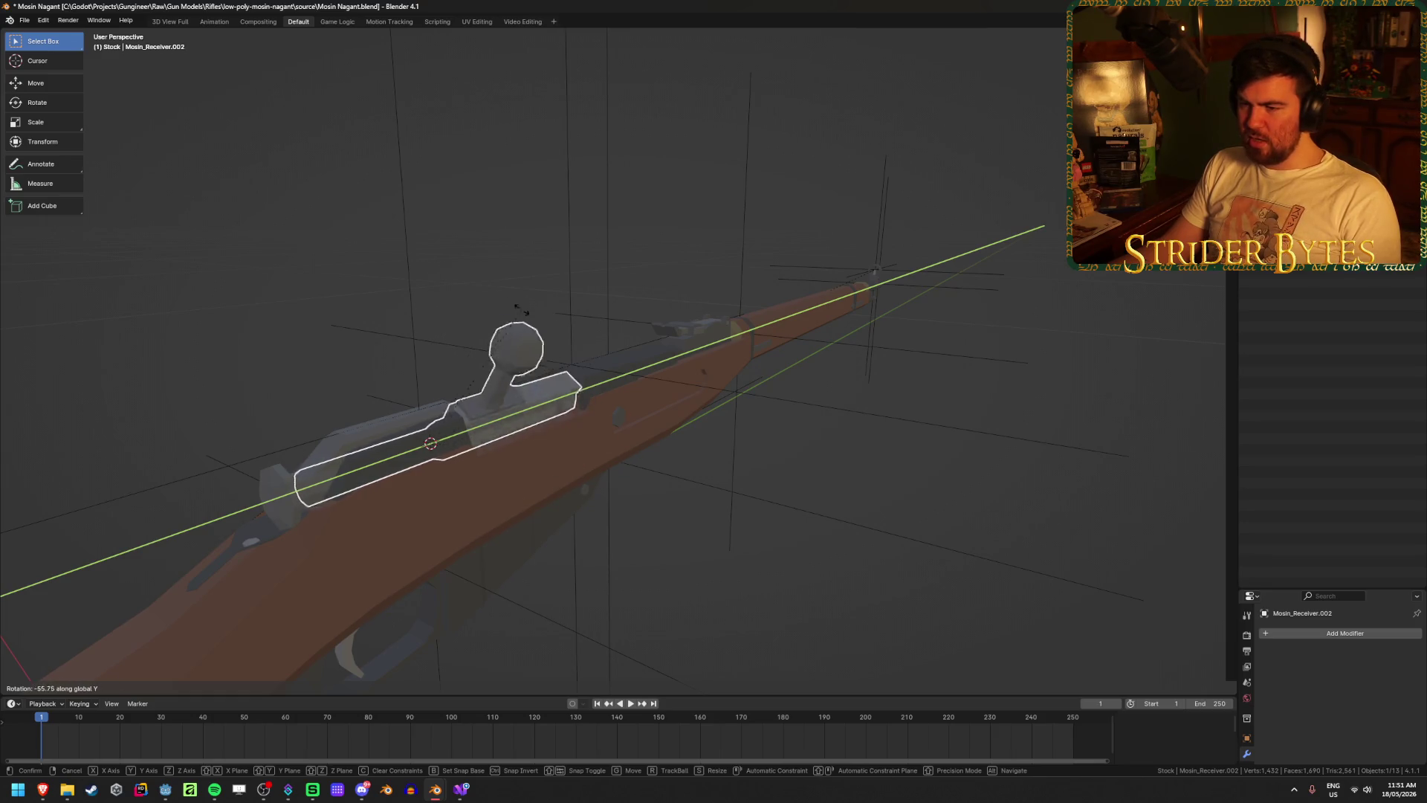
pyautogui.click(366, 170)
pyautogui.moveTo(367, 170); pyautogui.dragTo(643, 405, button='middle')
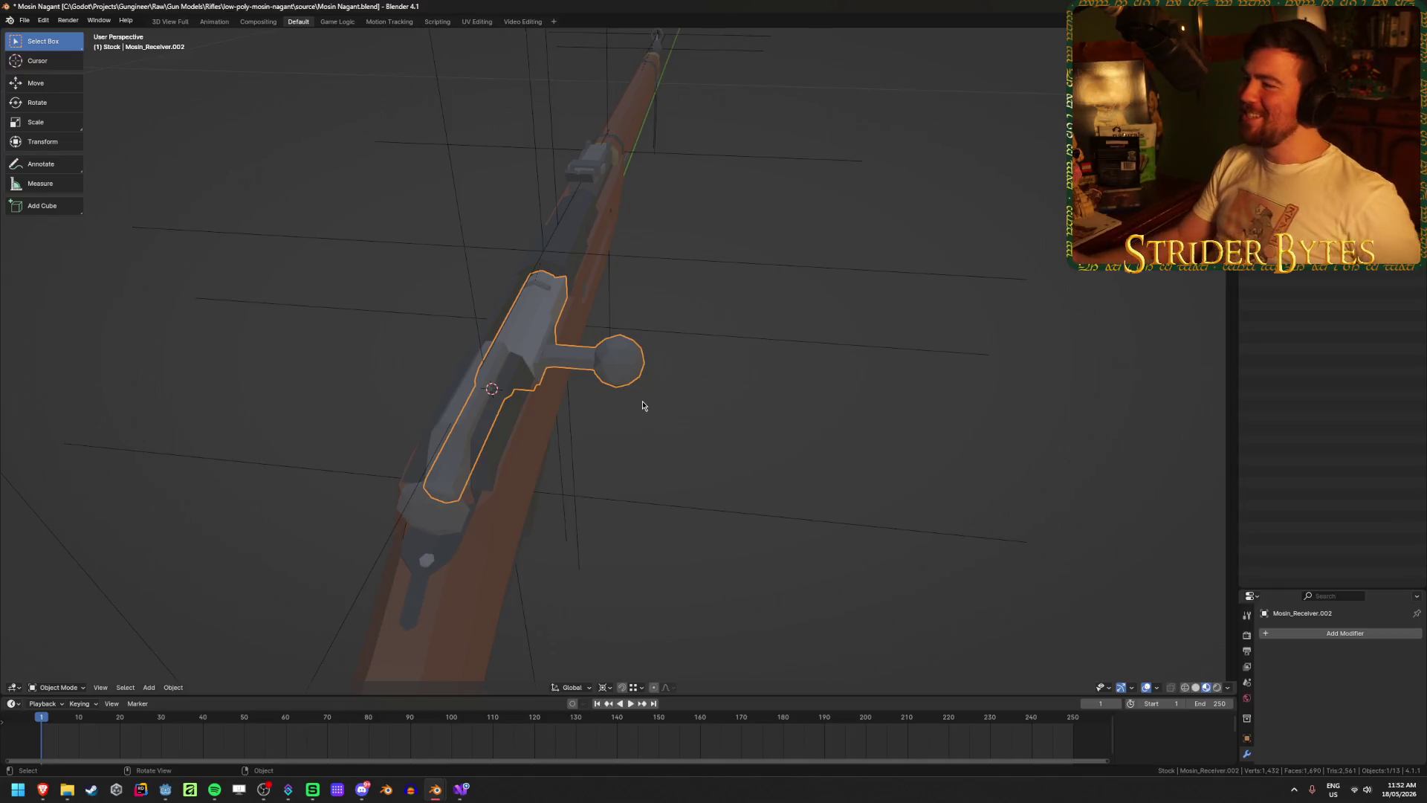
pyautogui.click(476, 394)
pyautogui.moveTo(608, 355)
pyautogui.mouseDown(button='middle')
pyautogui.moveTo(669, 335)
pyautogui.moveTo(729, 358)
pyautogui.mouseUp(button='middle')
# - Rename the separated pieces to WorkingPart and Bolt, and save the blend file
pyautogui.press('F2')
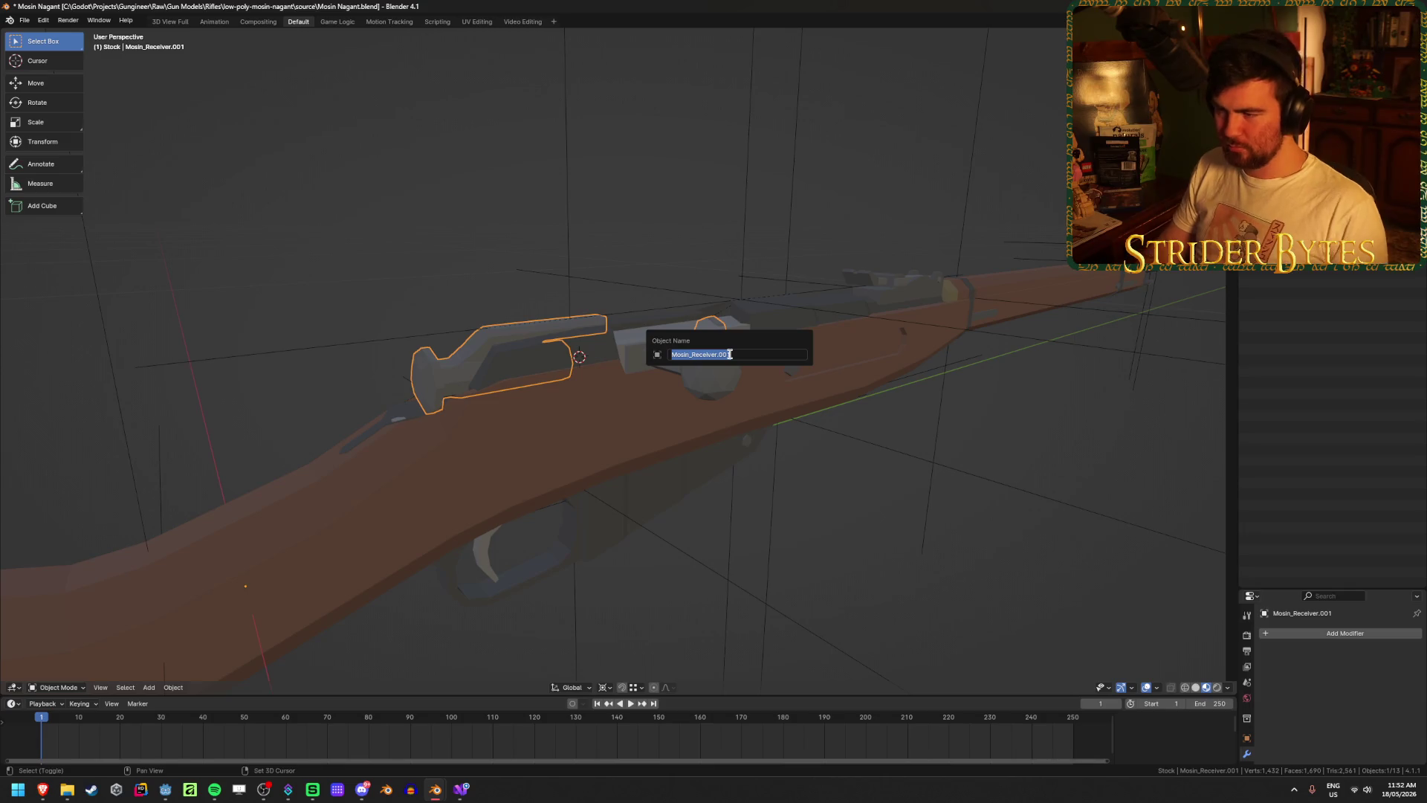
pyautogui.write('w')
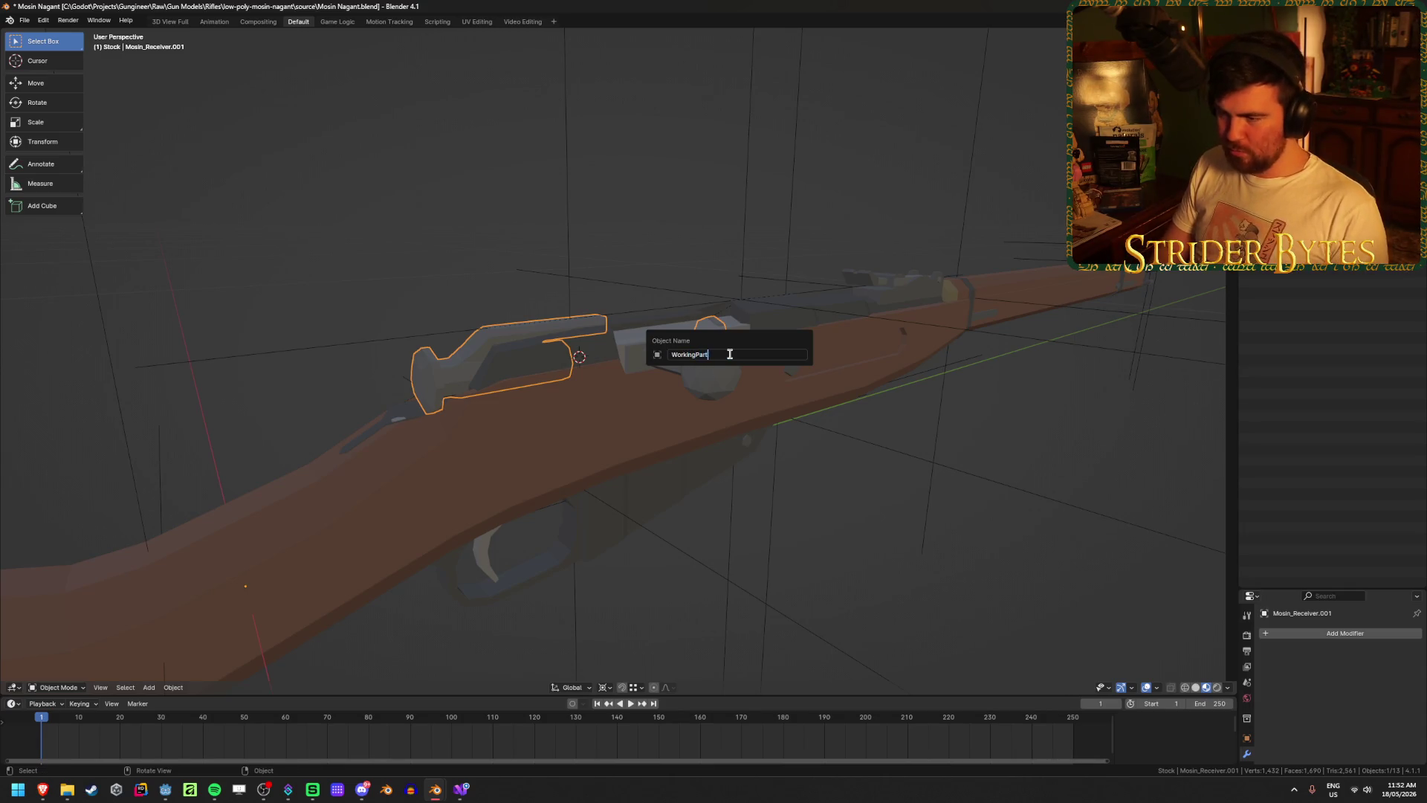
pyautogui.press('Return')
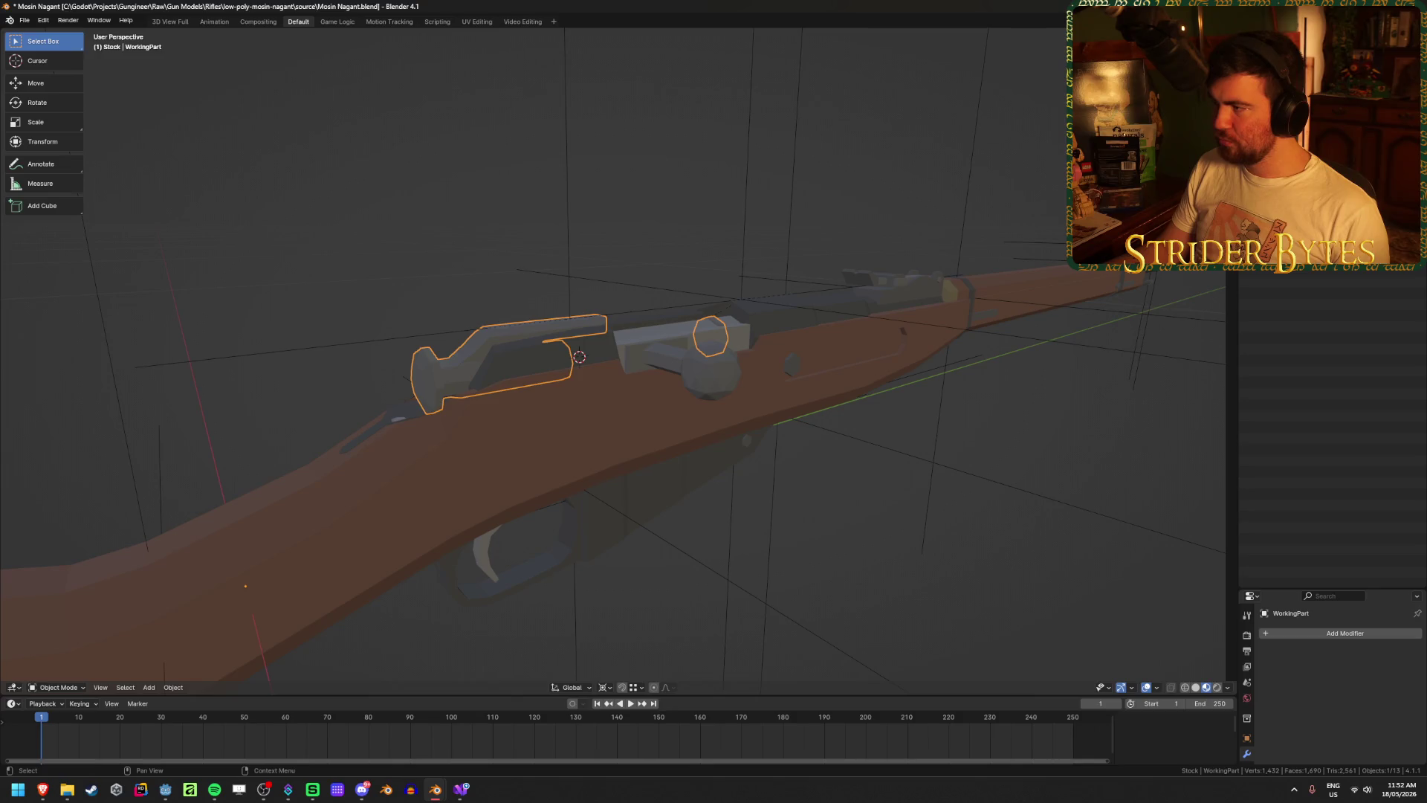
pyautogui.click(654, 349)
pyautogui.press('F2')
pyautogui.write('Bolt')
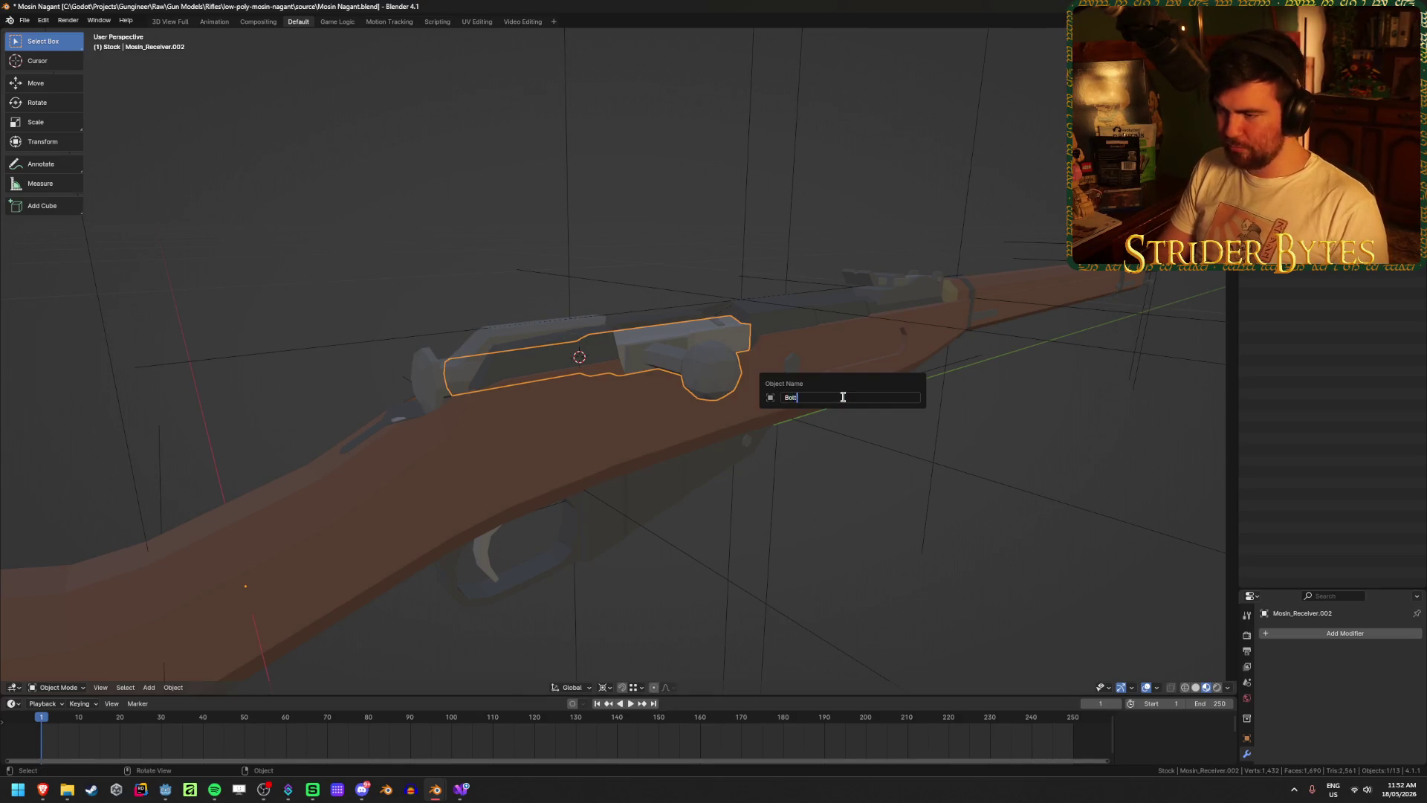
pyautogui.press('Return')
pyautogui.hotkey('ctrl', 's')
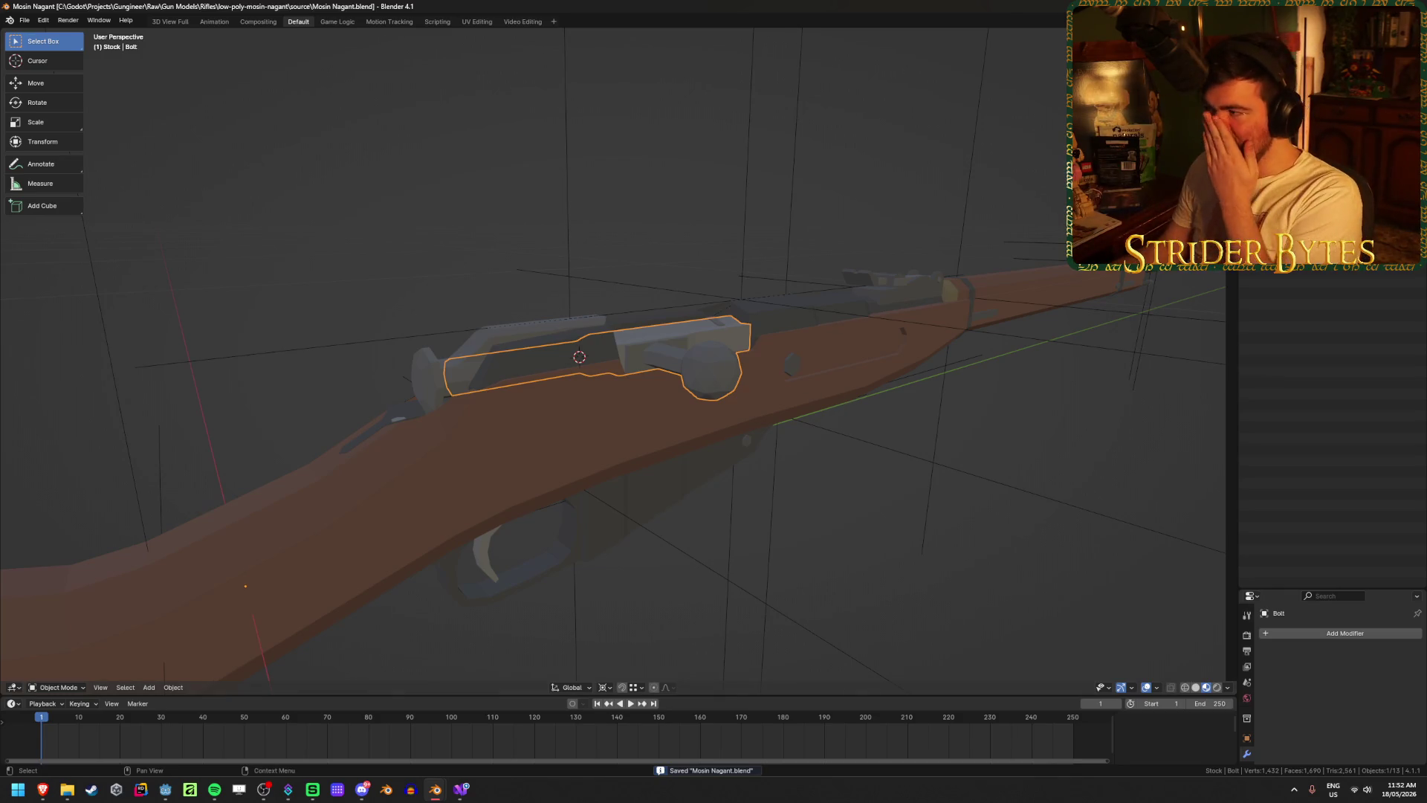
# - Parent WorkingPart to the stock and receiver, then save
pyautogui.click(702, 323)
pyautogui.keyDown('shift'); pyautogui.click(618, 415); pyautogui.keyUp('shift')
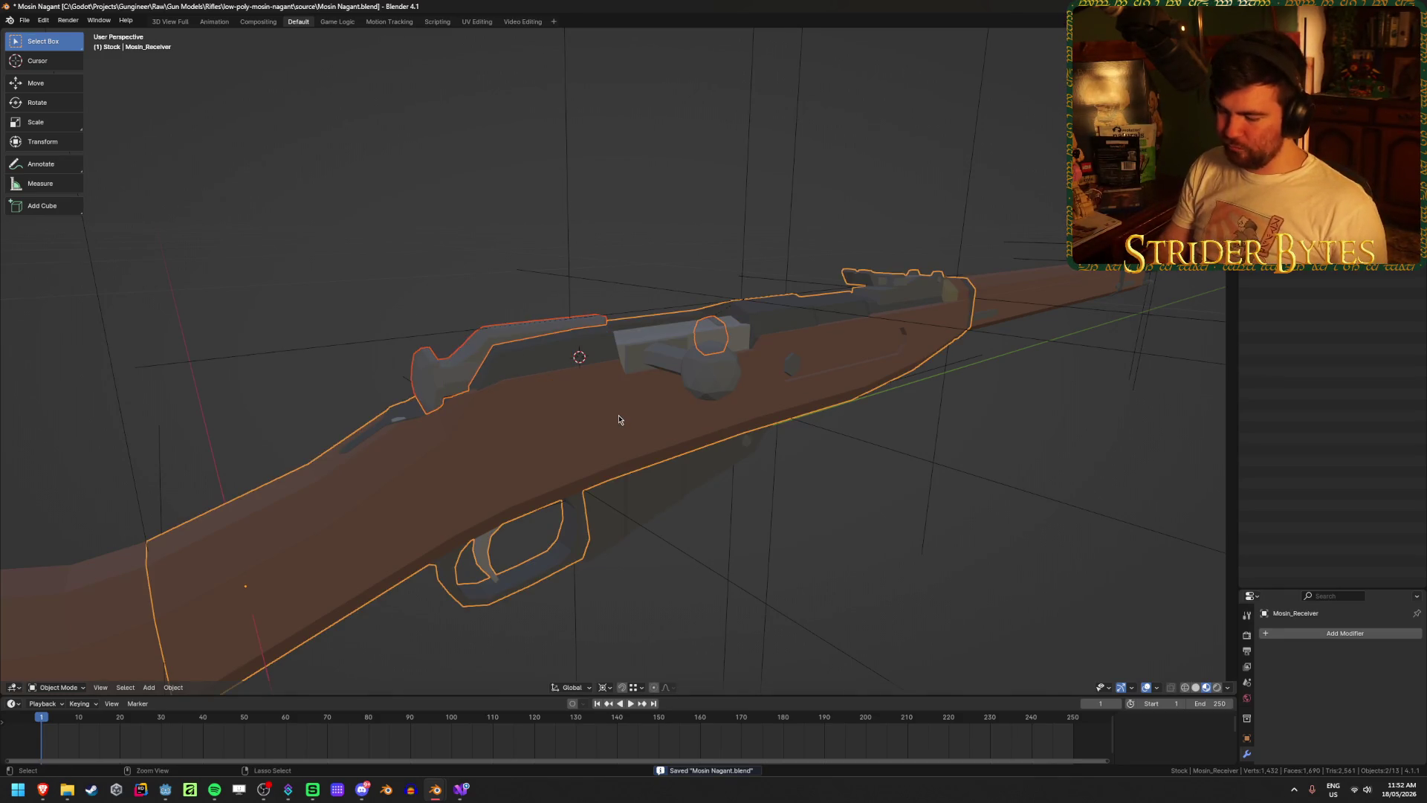
pyautogui.hotkey('ctrl', 'p')
pyautogui.click(618, 415)
pyautogui.hotkey('ctrl', 's')
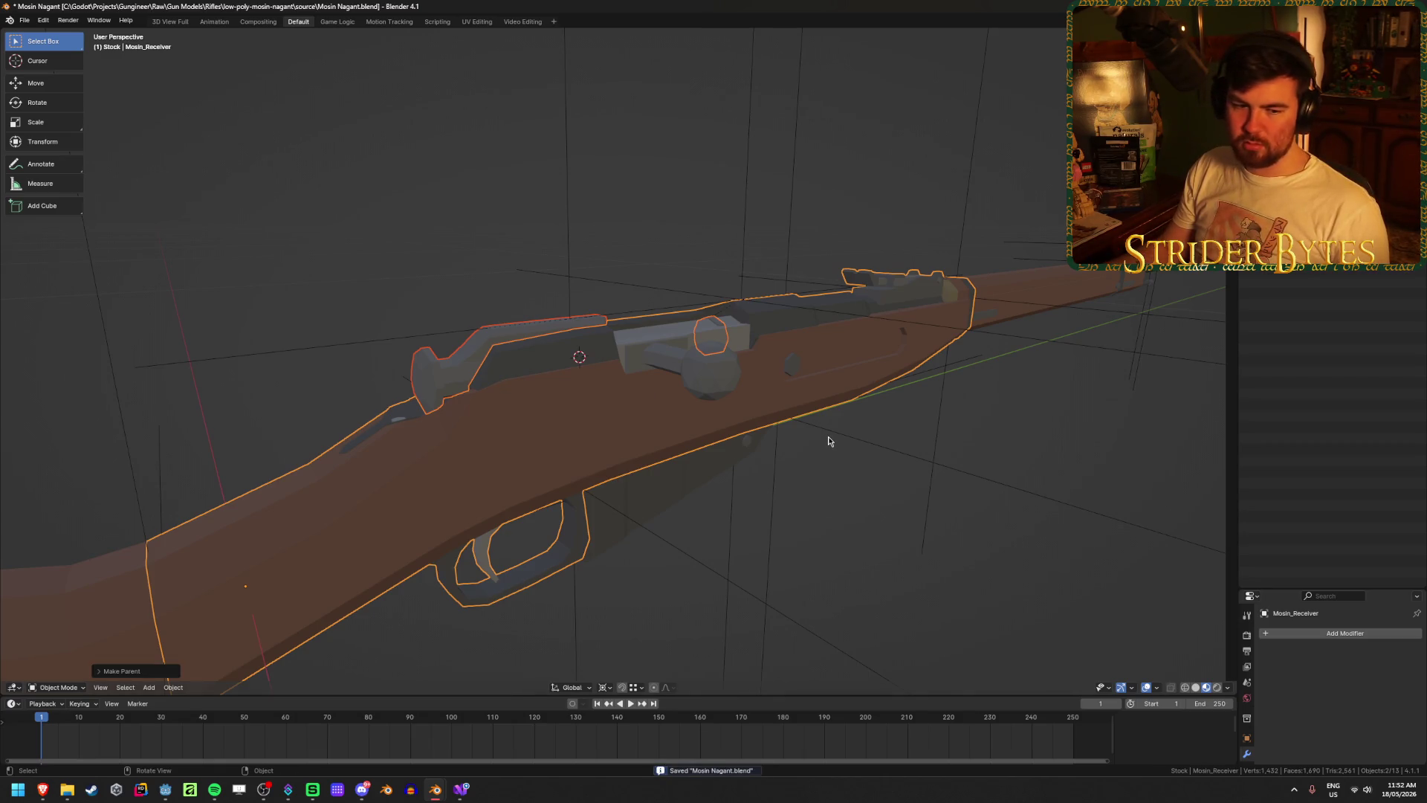
# - Isolate the Bolt and test-move it to check it moves independently, then cancel
pyautogui.click(748, 431)
pyautogui.click(687, 363)
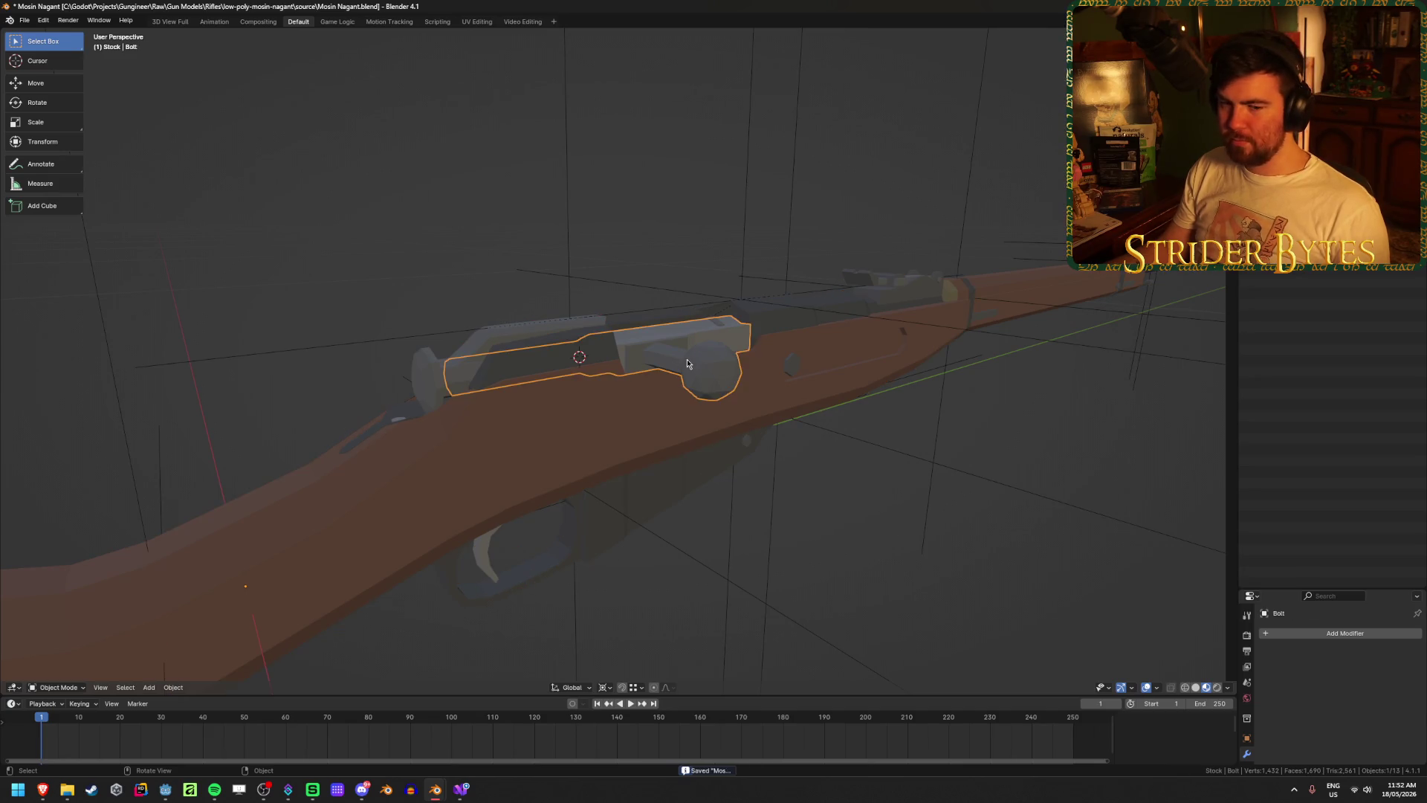
pyautogui.moveTo(687, 363); pyautogui.dragTo(744, 387, button='middle')
pyautogui.click(889, 559)
pyautogui.click(723, 383)
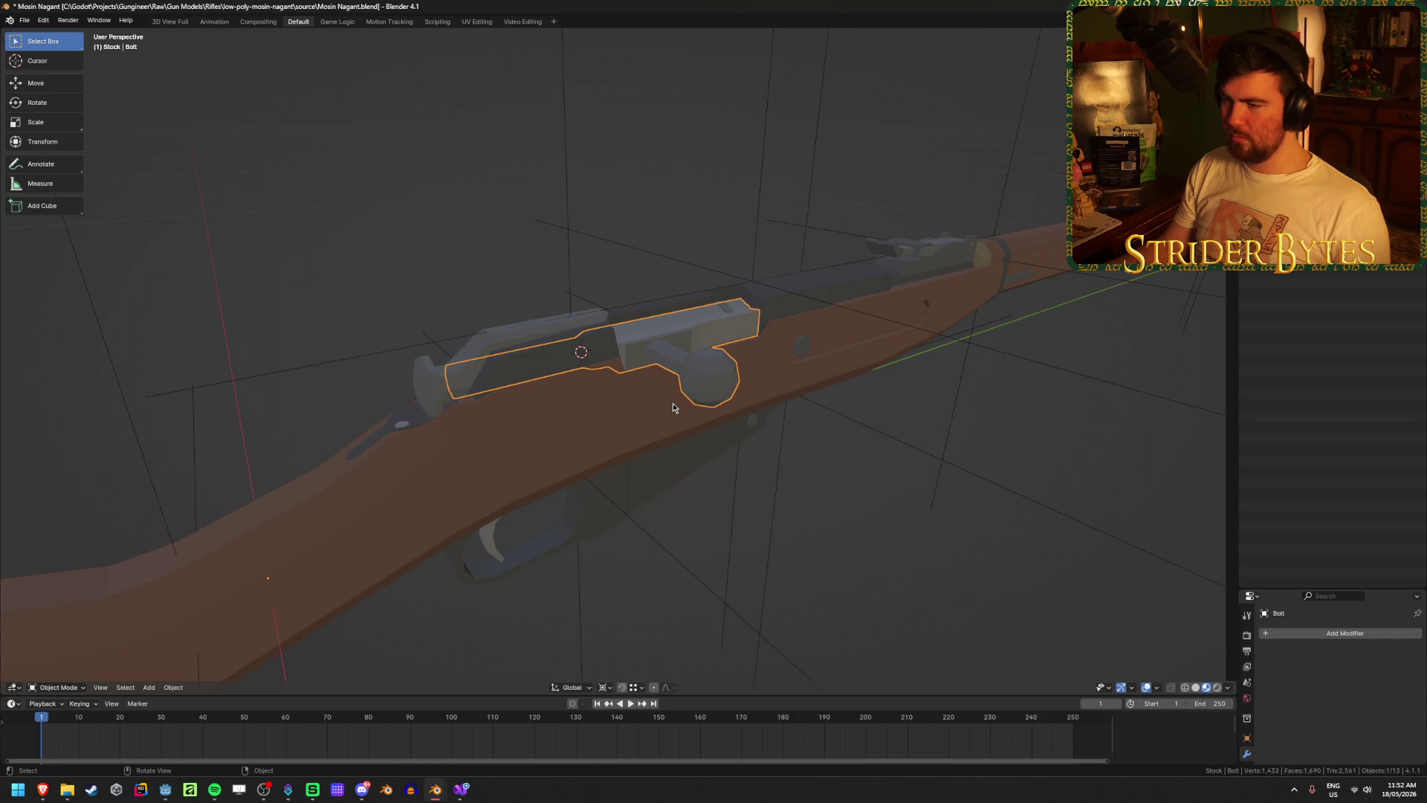
pyautogui.click(949, 603)
pyautogui.hotkey('ctrl', 's')
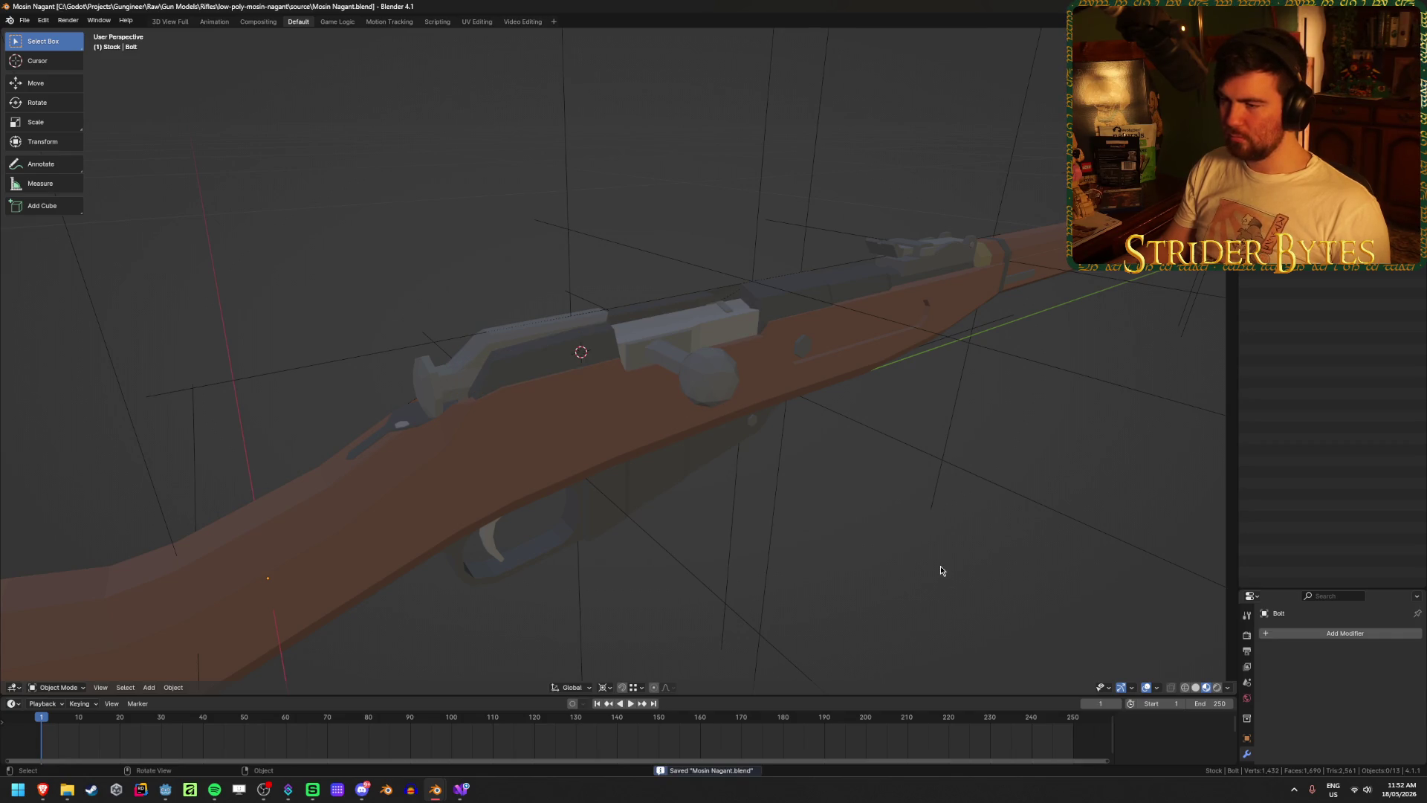
pyautogui.click(743, 376)
pyautogui.press('g')
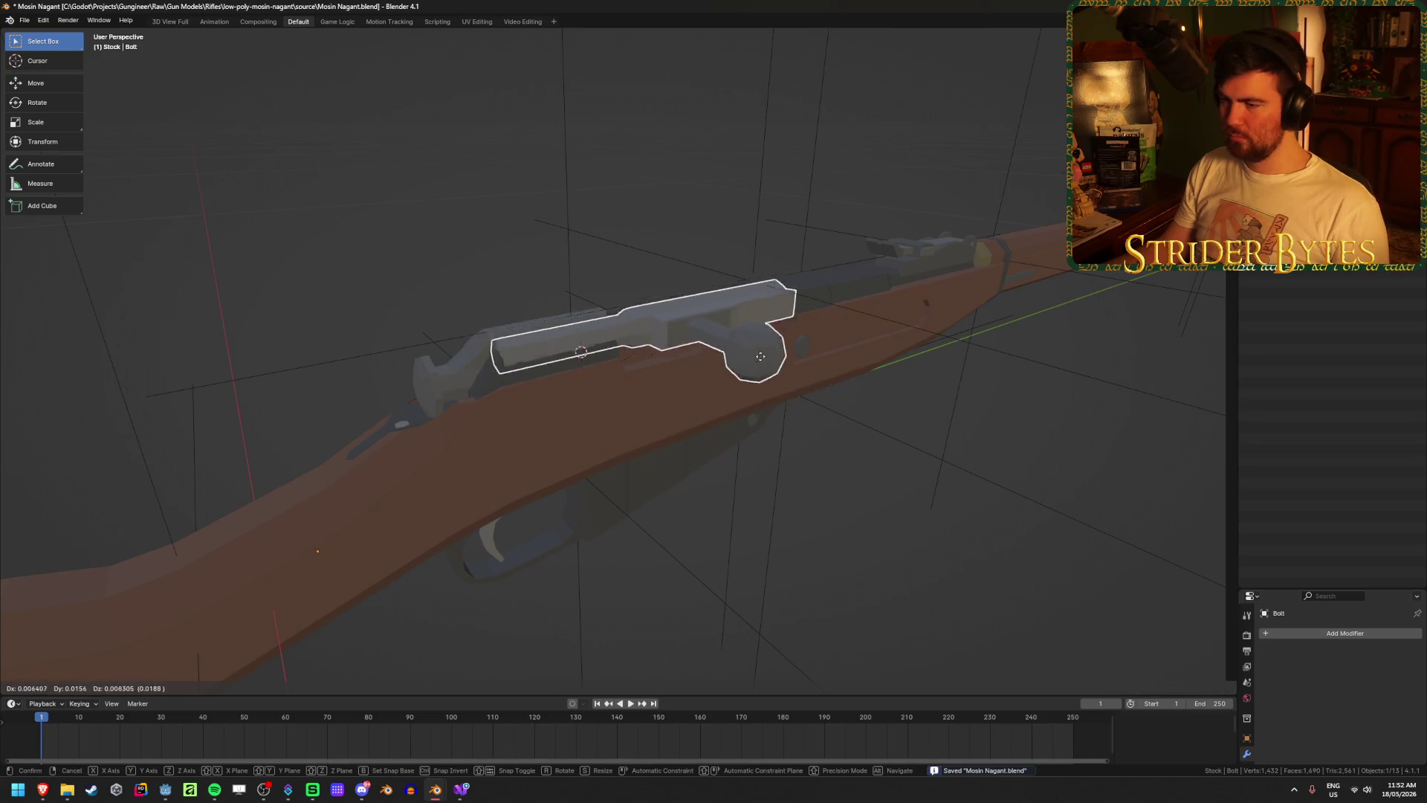
pyautogui.rightClick(744, 378)
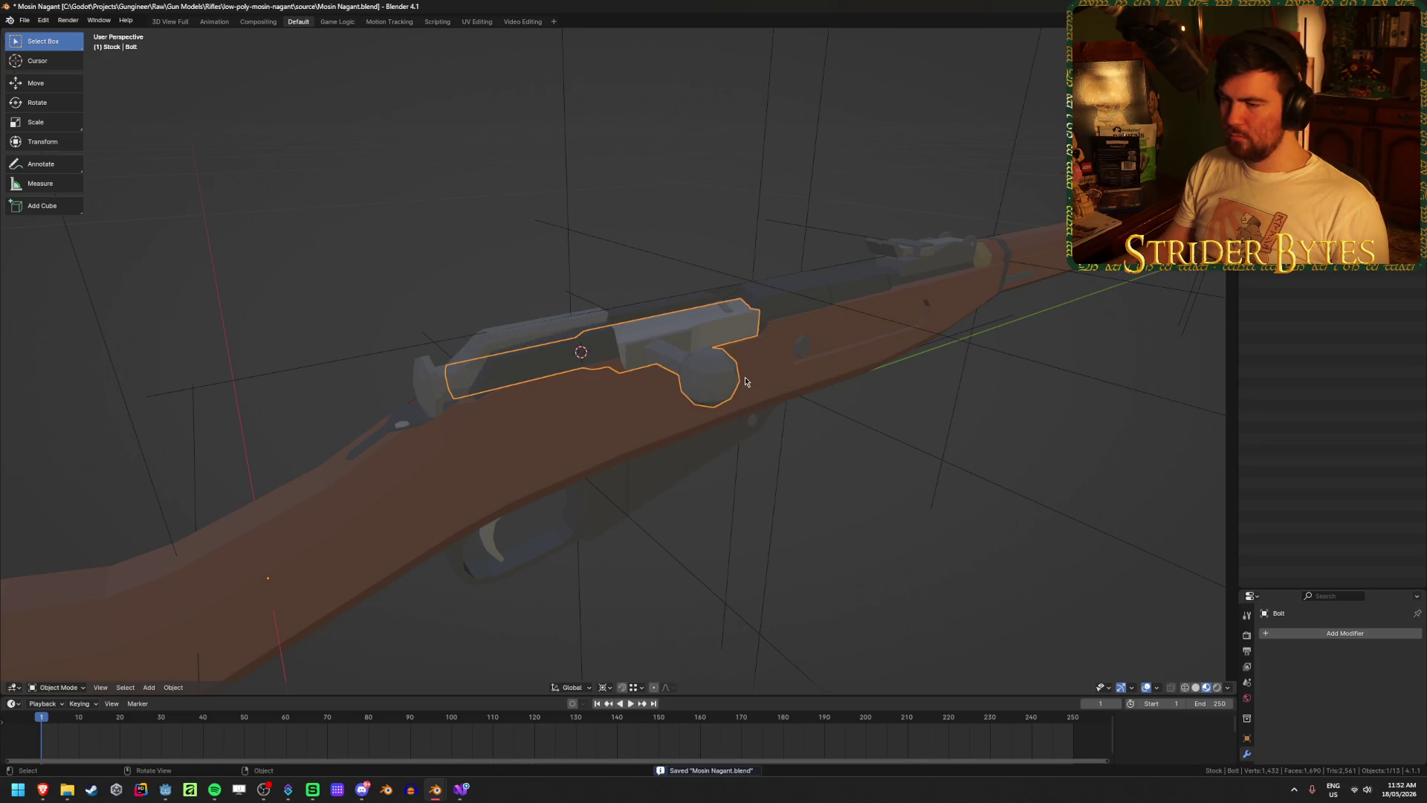
# - Set the Bolt's origin point through its object context menu and save
pyautogui.rightClick(745, 382)
pyautogui.moveTo(736, 414)
pyautogui.click(837, 454)
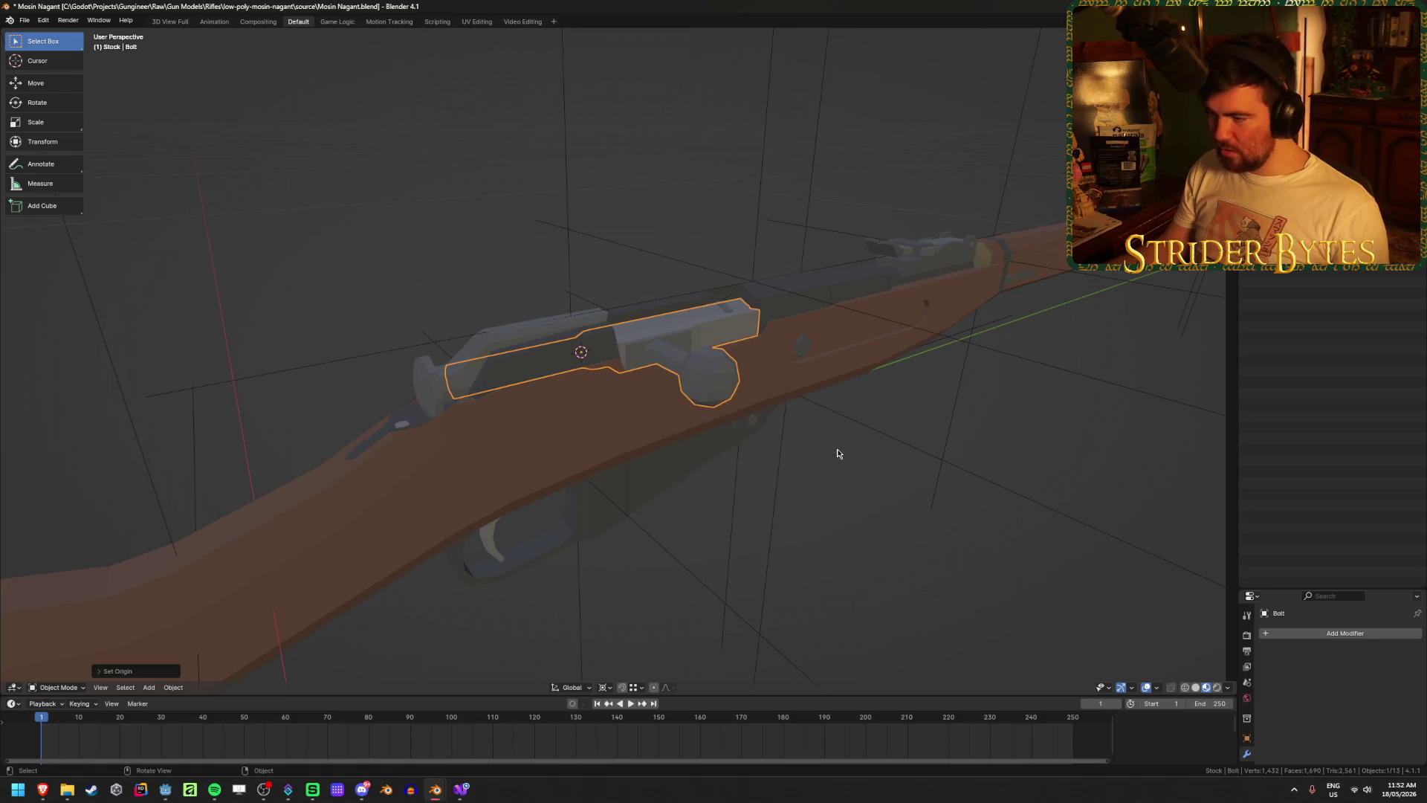
pyautogui.click(838, 453)
pyautogui.hotkey('ctrl', 's')
# - Change the pivot point and test-rotate the Bolt around the Y axis, then save
pyautogui.click(482, 349)
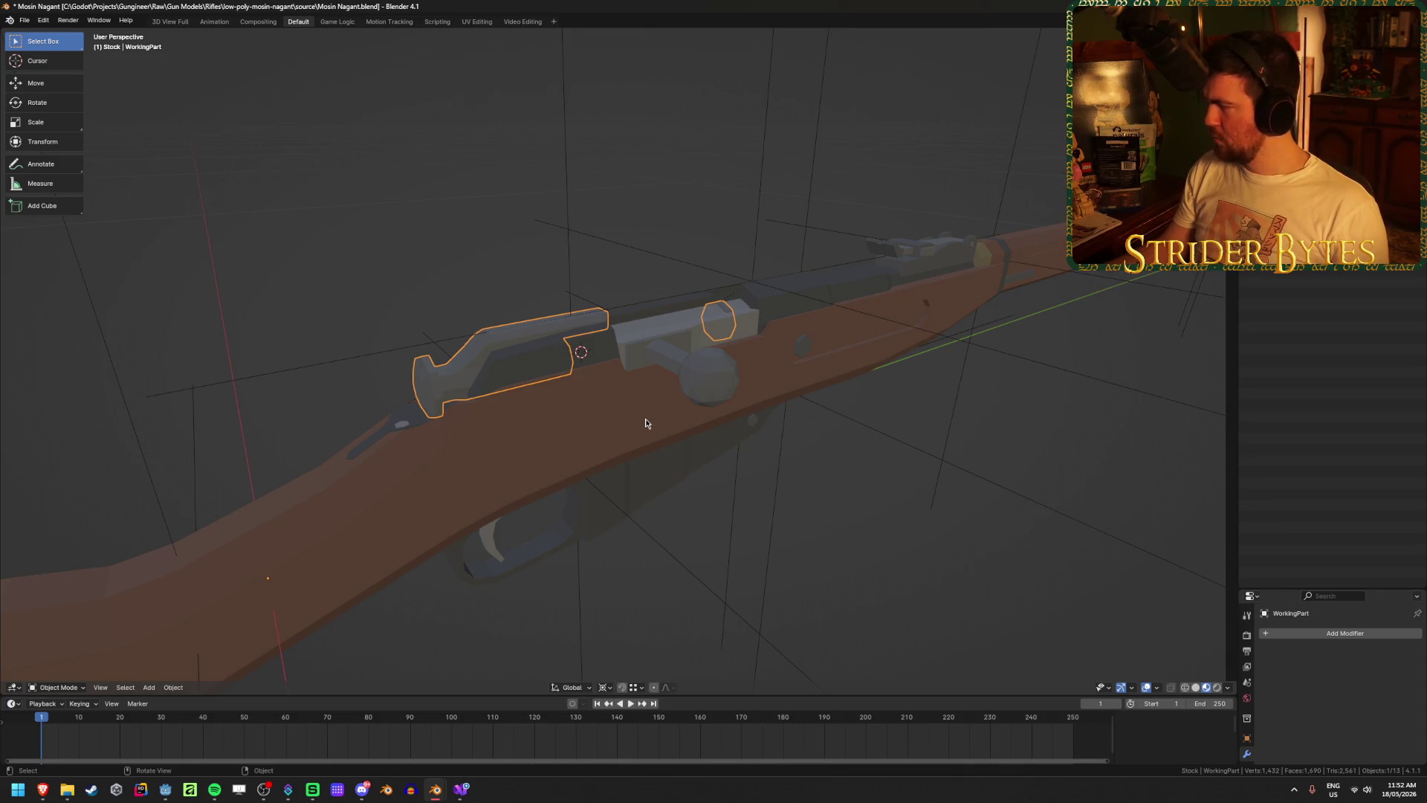
pyautogui.click(685, 369)
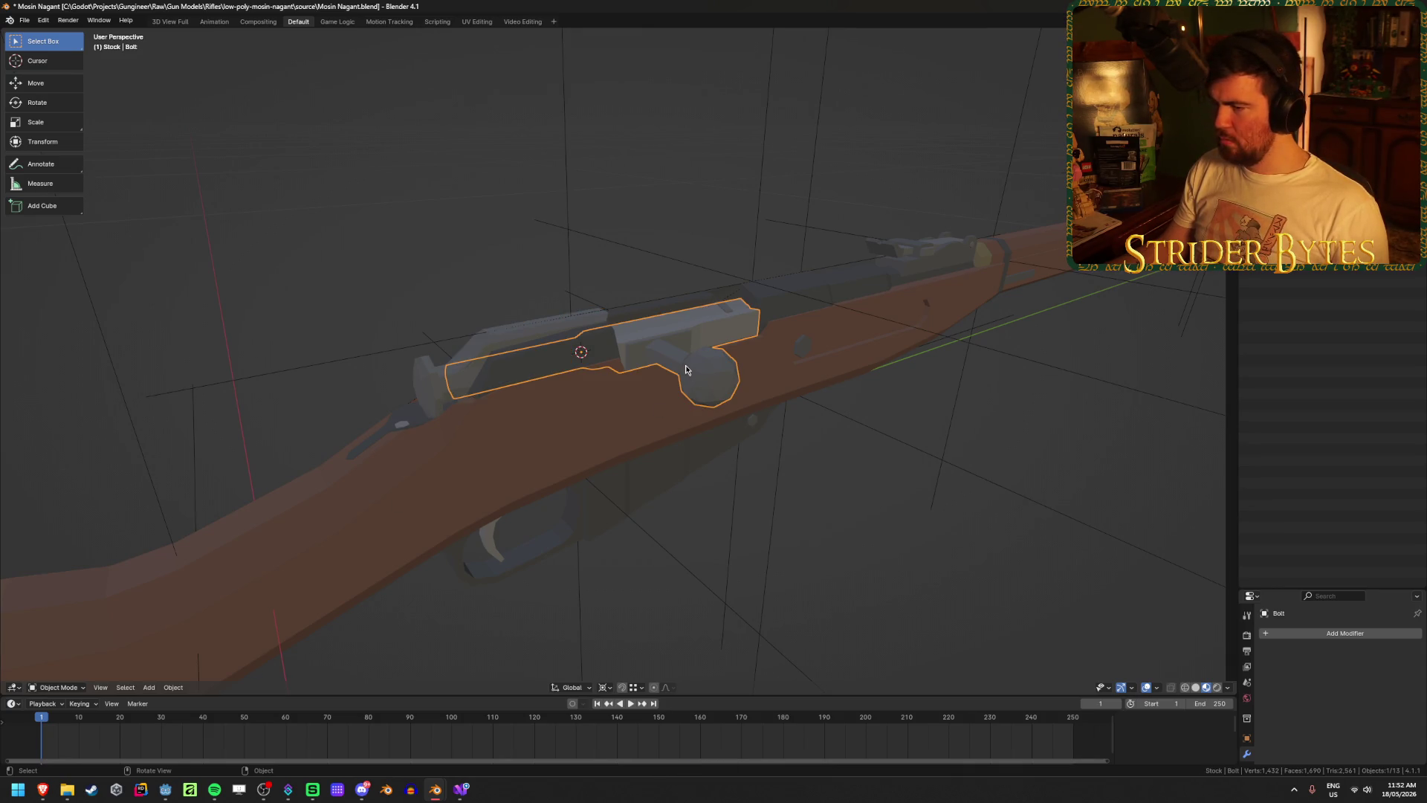
pyautogui.click(615, 693)
pyautogui.click(642, 663)
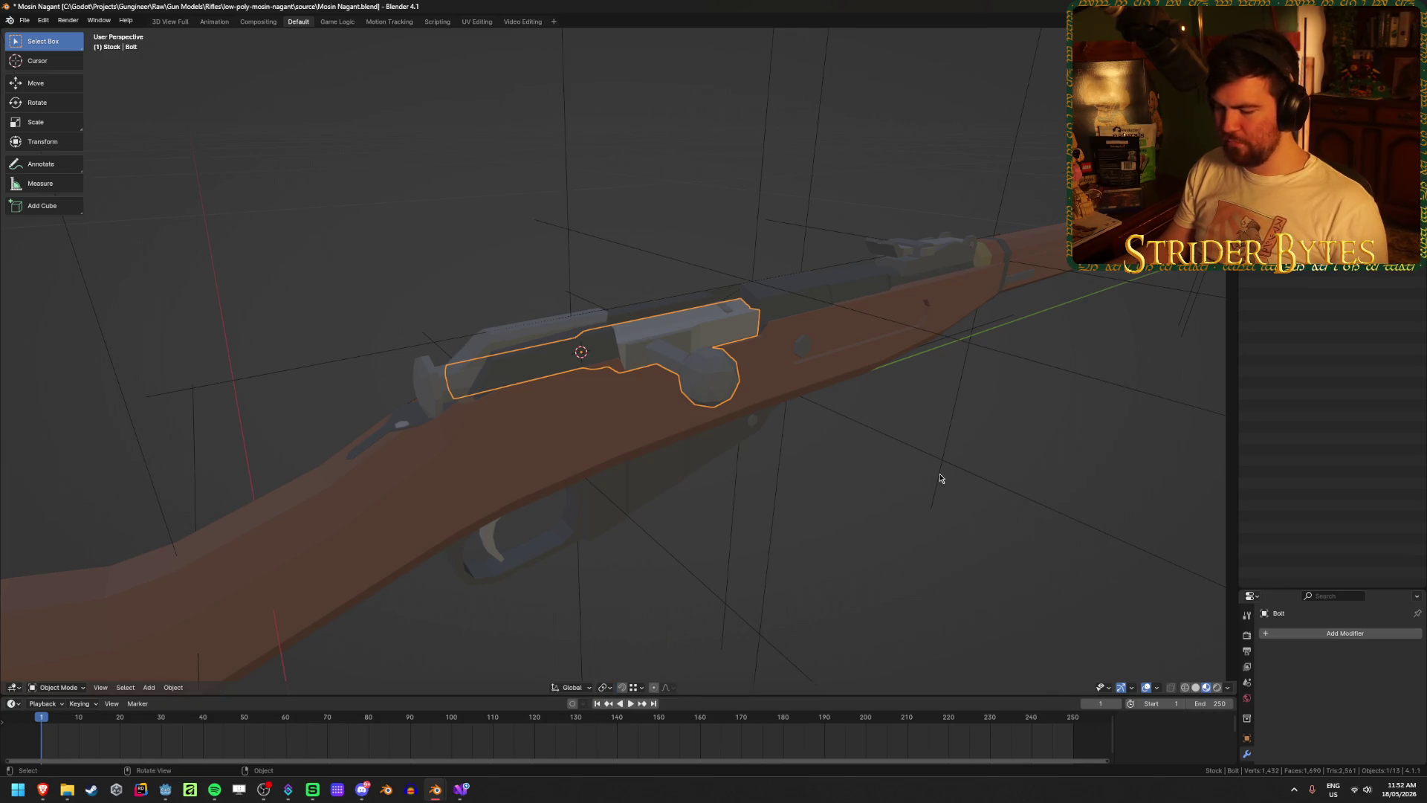
pyautogui.press('r')
pyautogui.press('y')
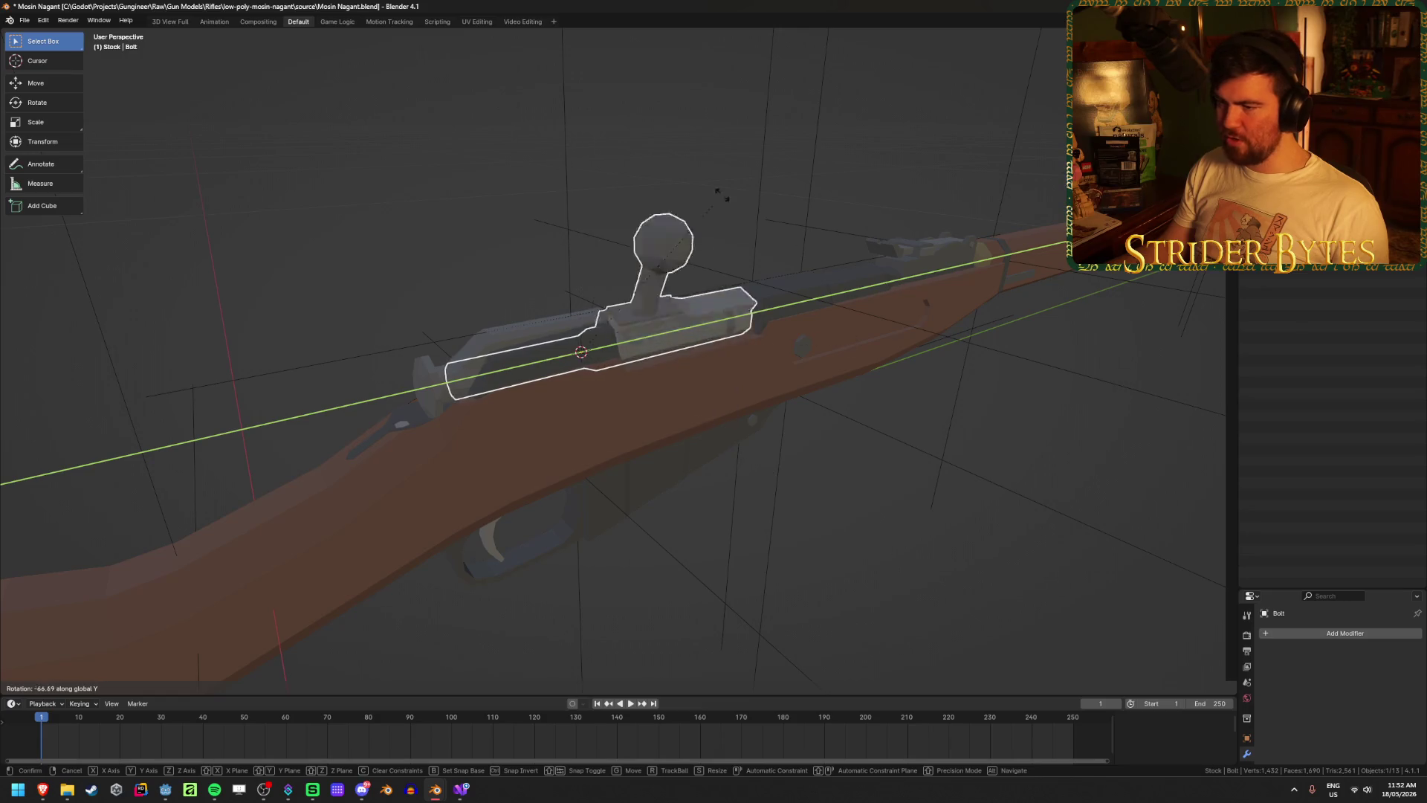
pyautogui.rightClick(692, 107)
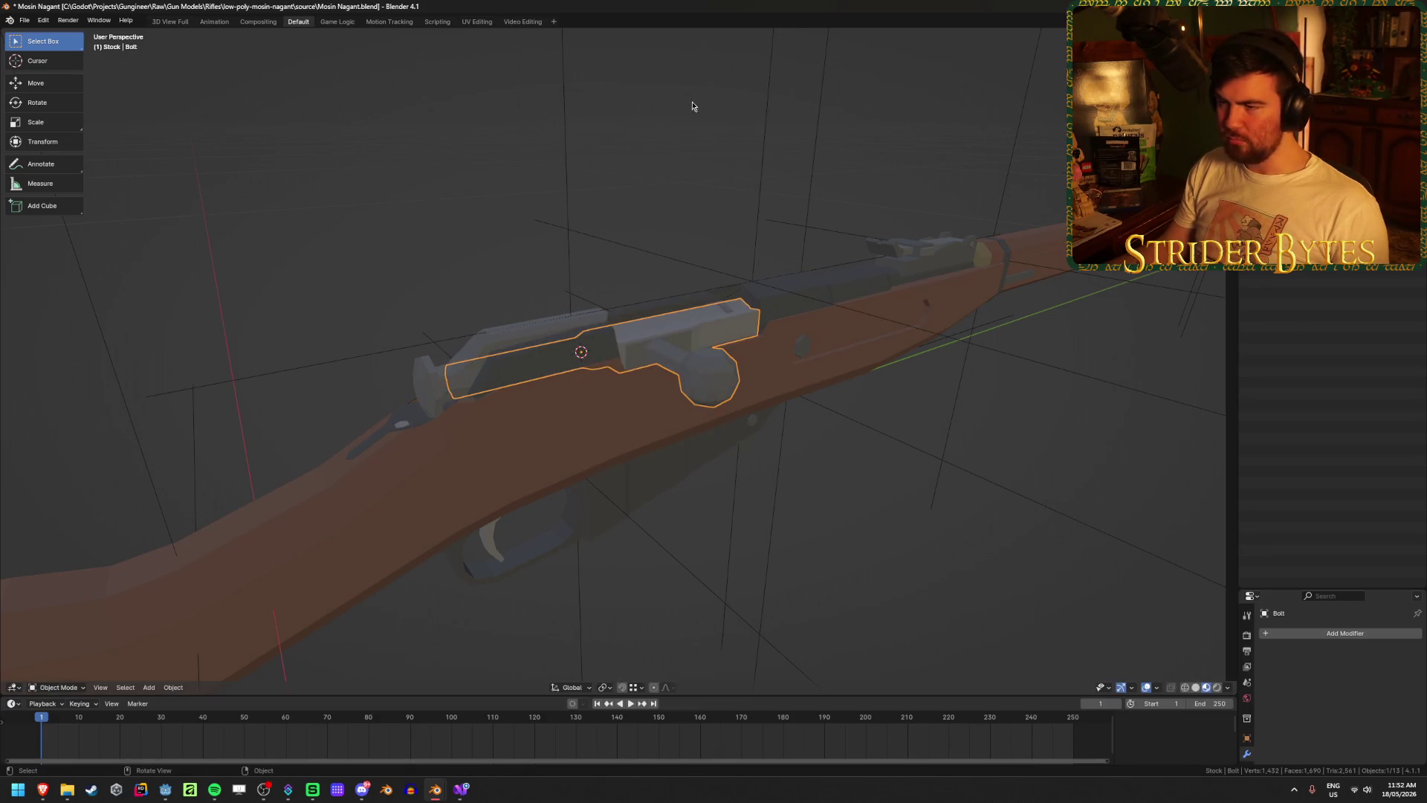
pyautogui.hotkey('ctrl', 's')
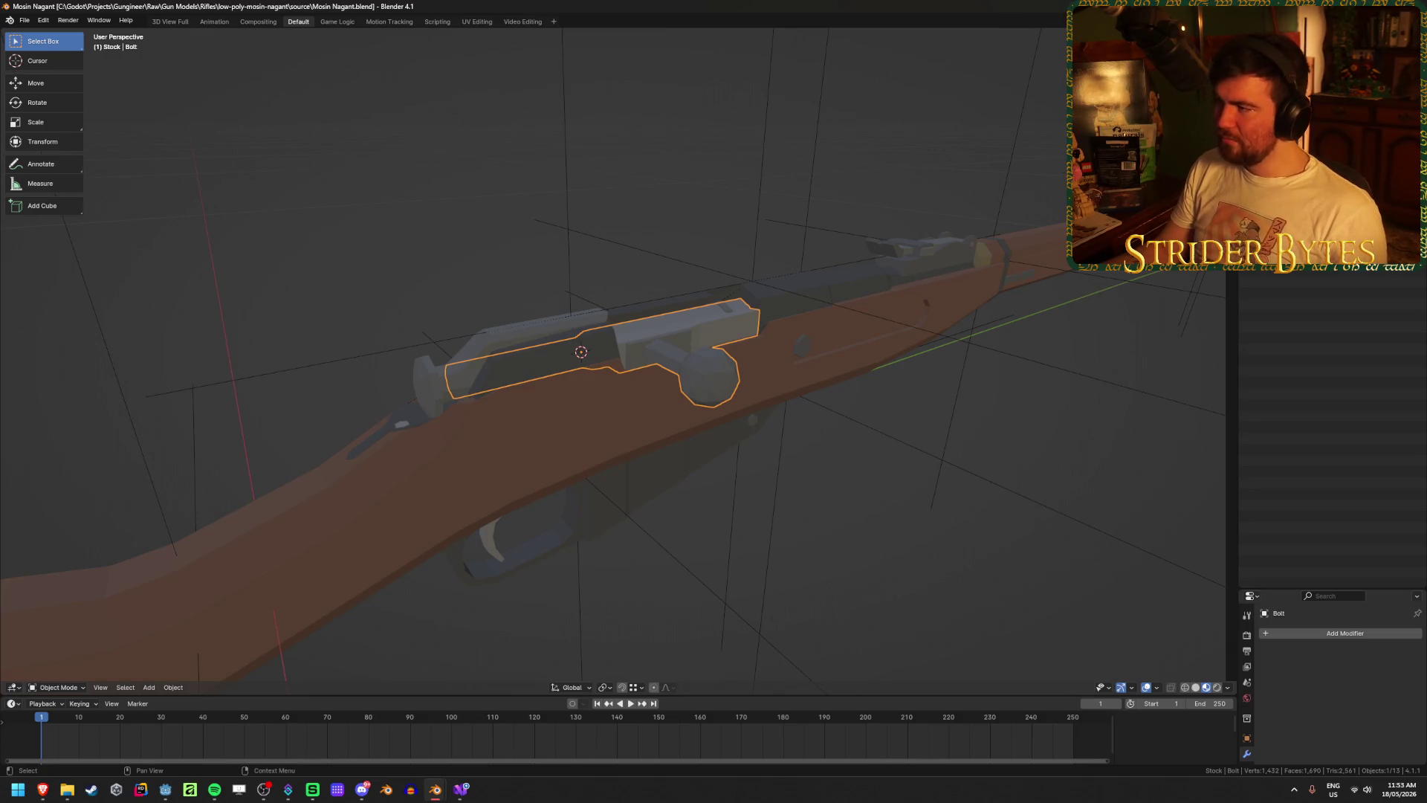
pyautogui.click(1035, 424)
# - Start the glTF export and apply the saved GunPart export preset
pyautogui.hotkey('ctrl', 'shift', 'e')
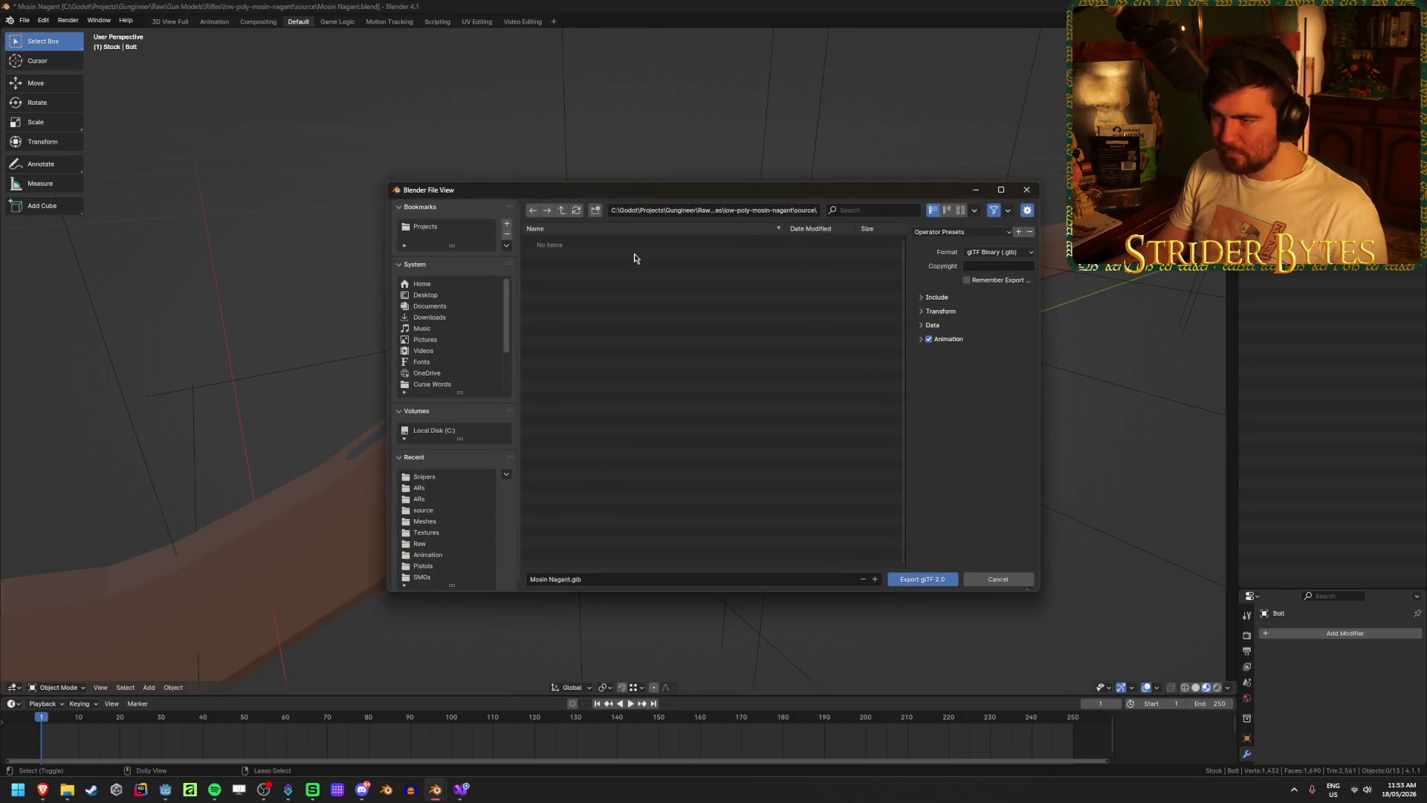
pyautogui.doubleClick(562, 210)
pyautogui.click(562, 209)
pyautogui.click(964, 232)
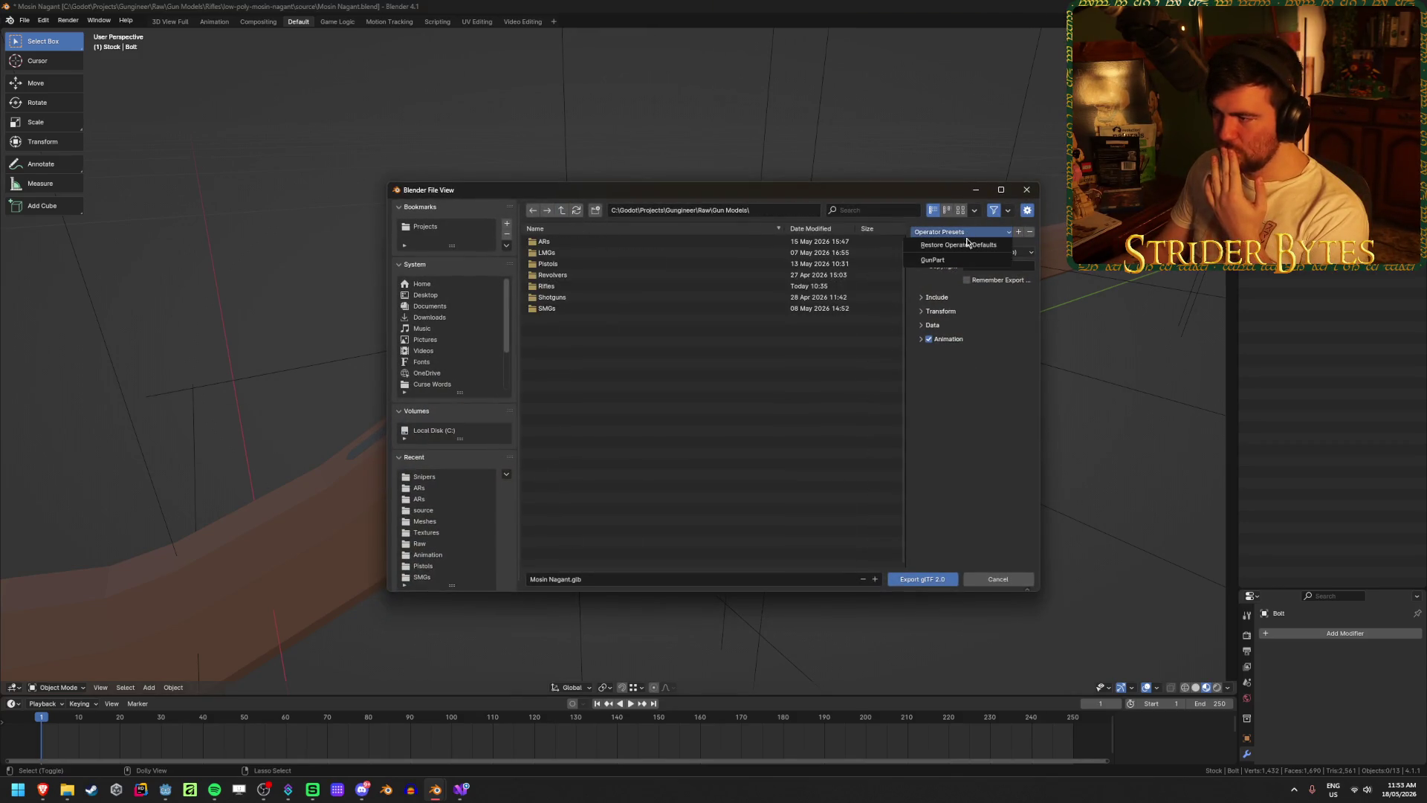
pyautogui.click(957, 260)
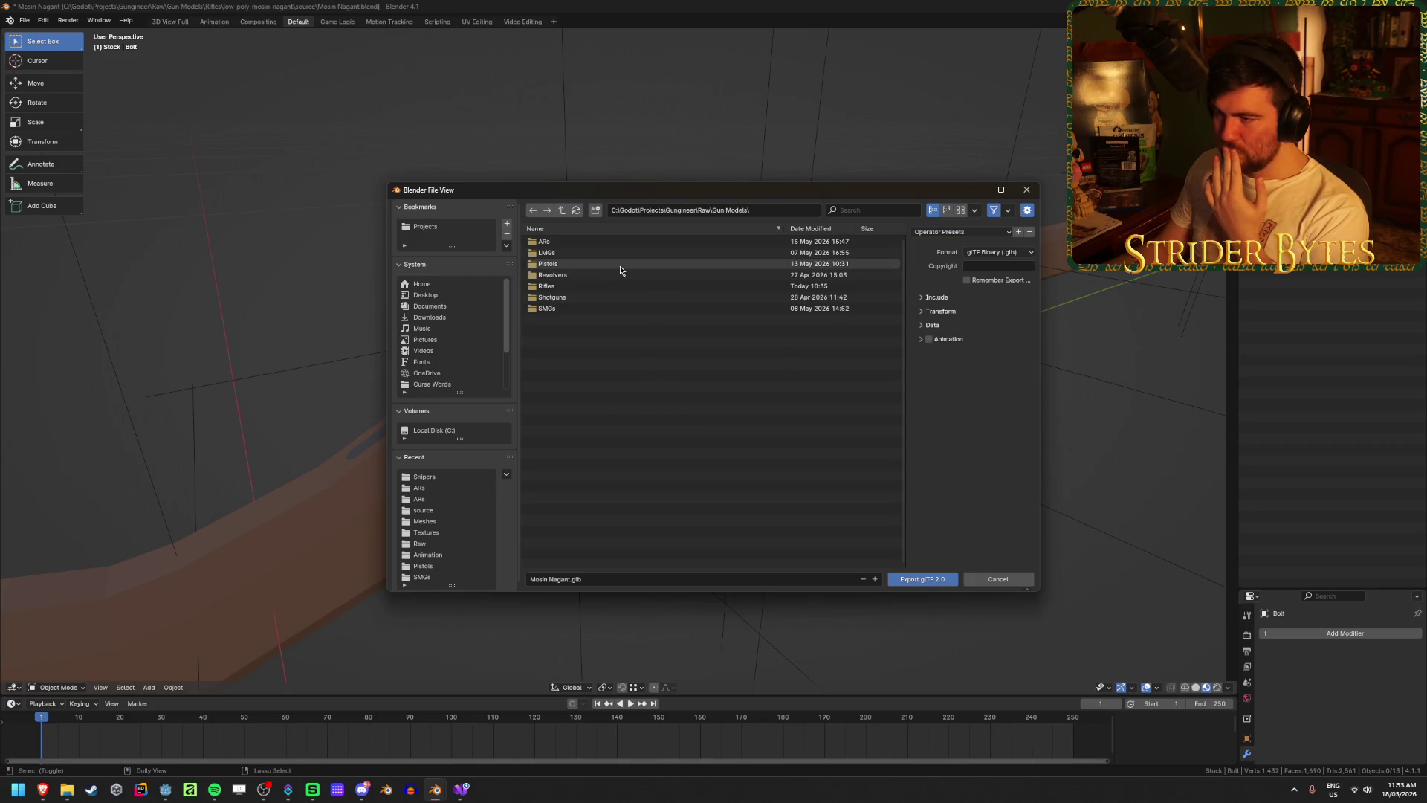
# - Browse the export location to the Gungineer project's Meshes\GunParts folder
pyautogui.doubleClick(561, 210)
pyautogui.click(561, 332)
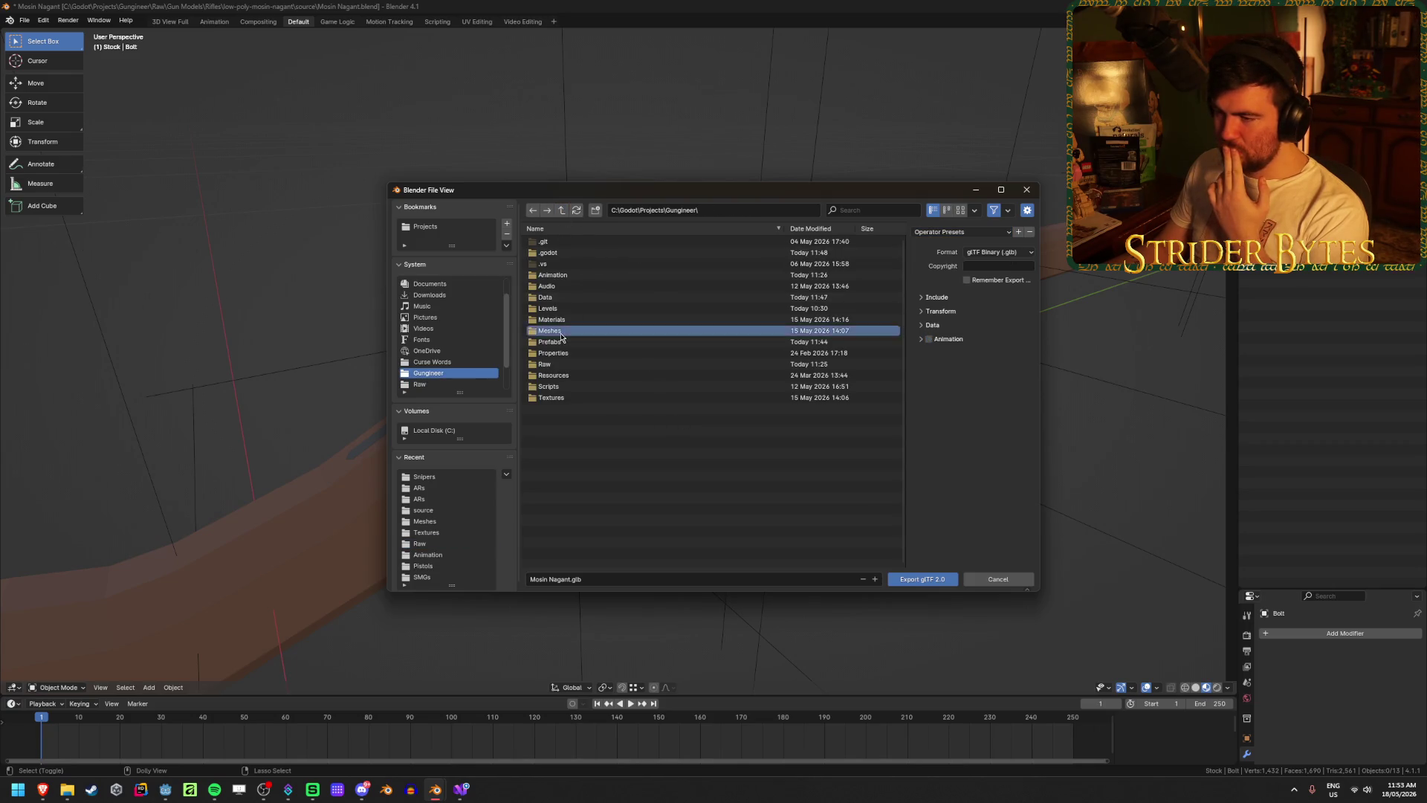
pyautogui.doubleClick(561, 332)
pyautogui.doubleClick(563, 253)
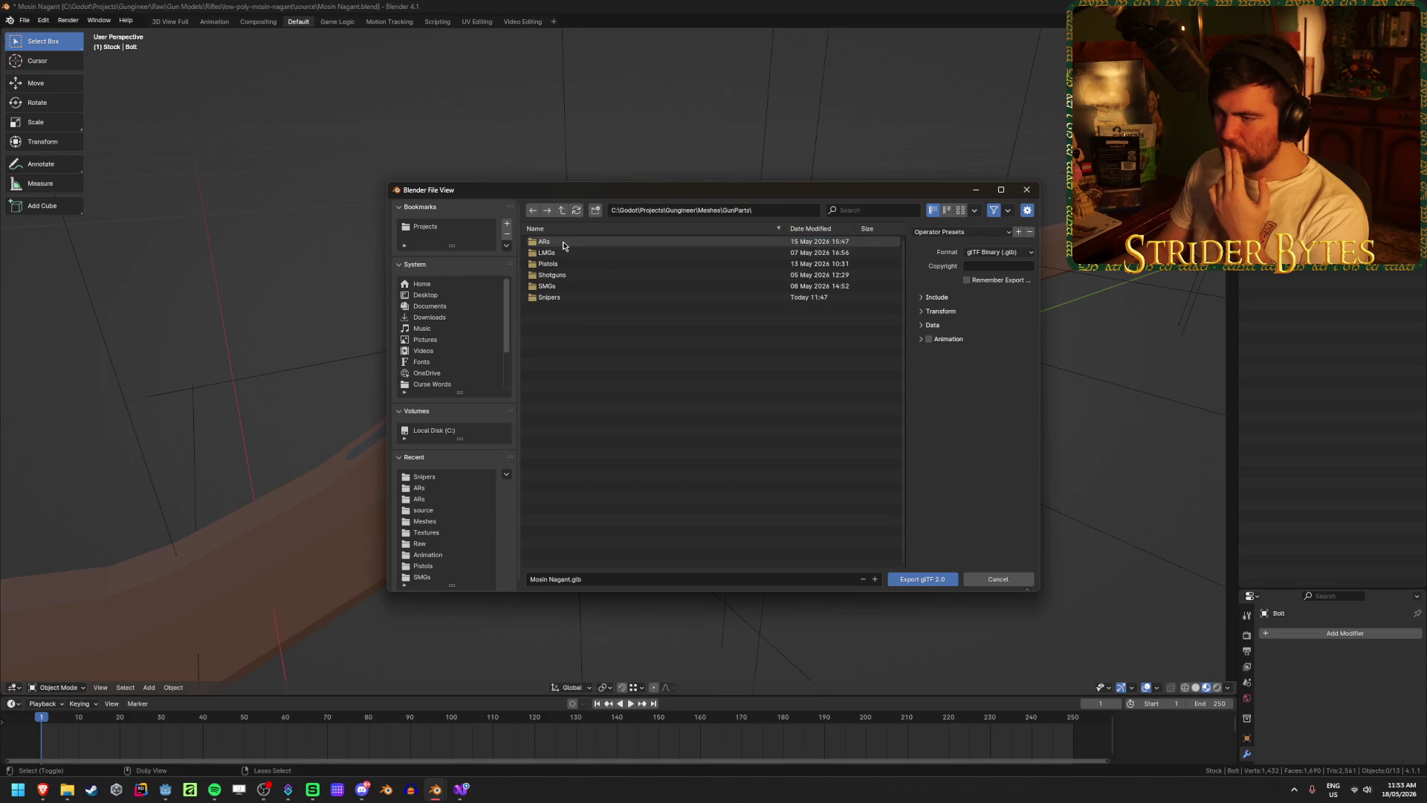
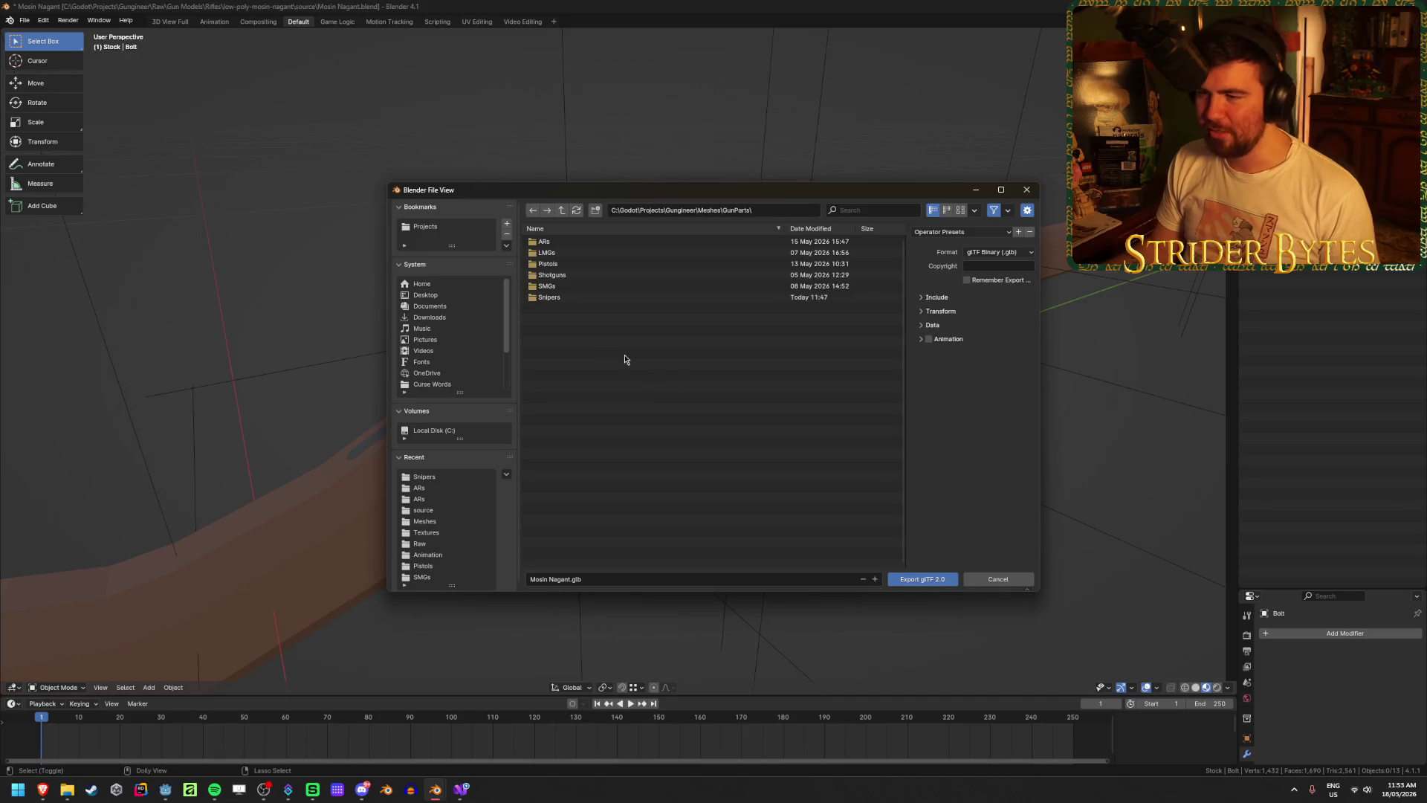
# - Export the rifle over Receiver_Mosin.glb in the Snipers folder, then switch windows toward Godot
pyautogui.click(582, 298)
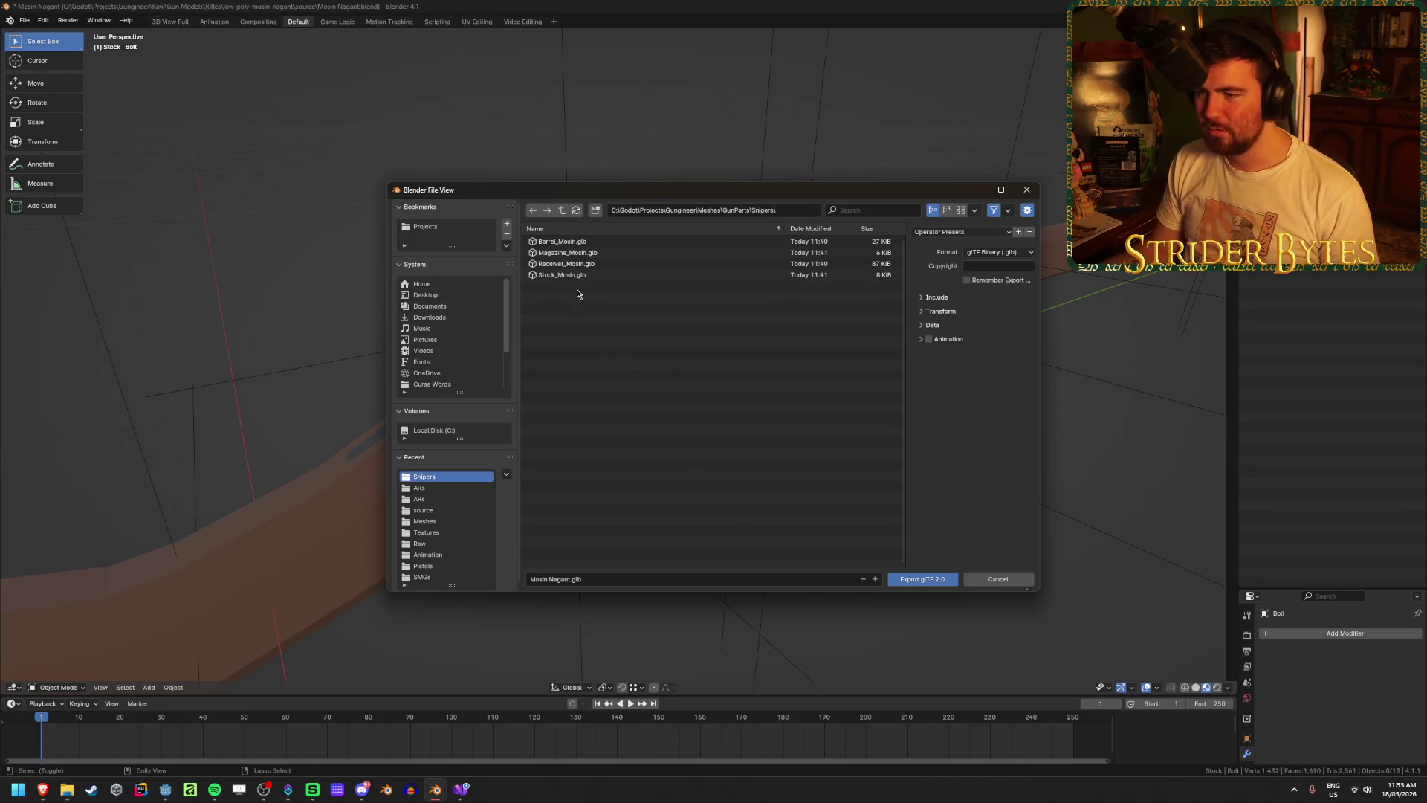
pyautogui.click(582, 266)
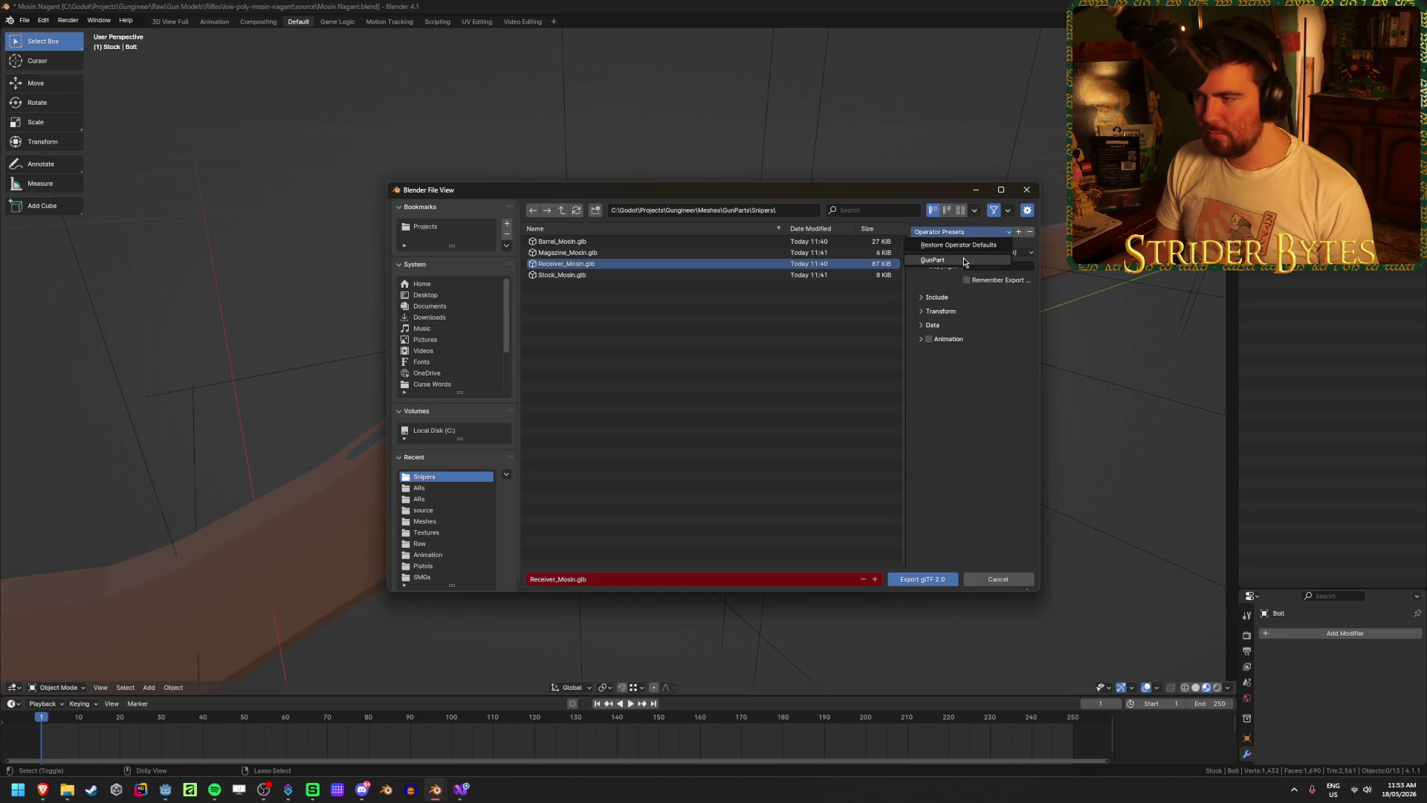
pyautogui.click(930, 578)
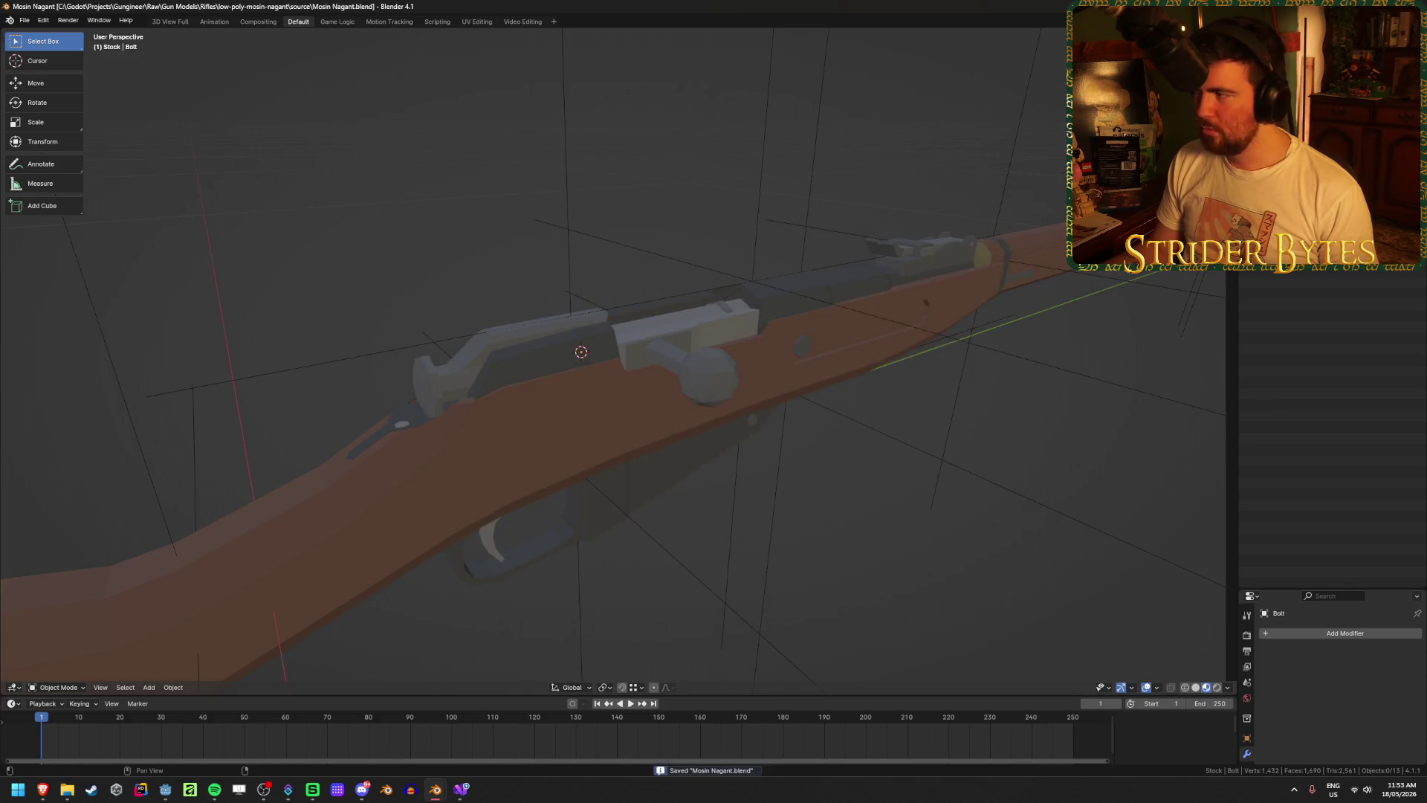
pyautogui.hotkey('alt', 'Tab')
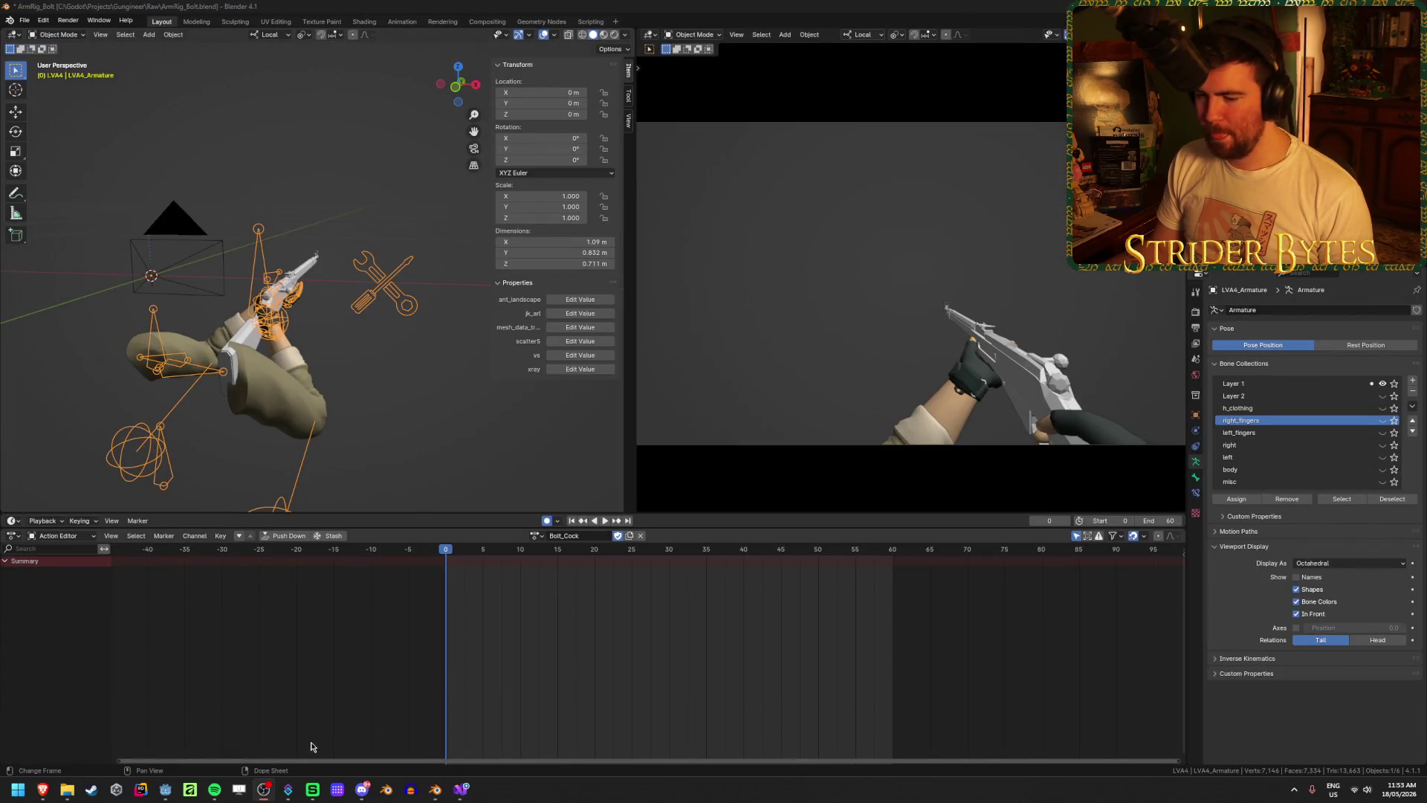
pyautogui.click(165, 792)
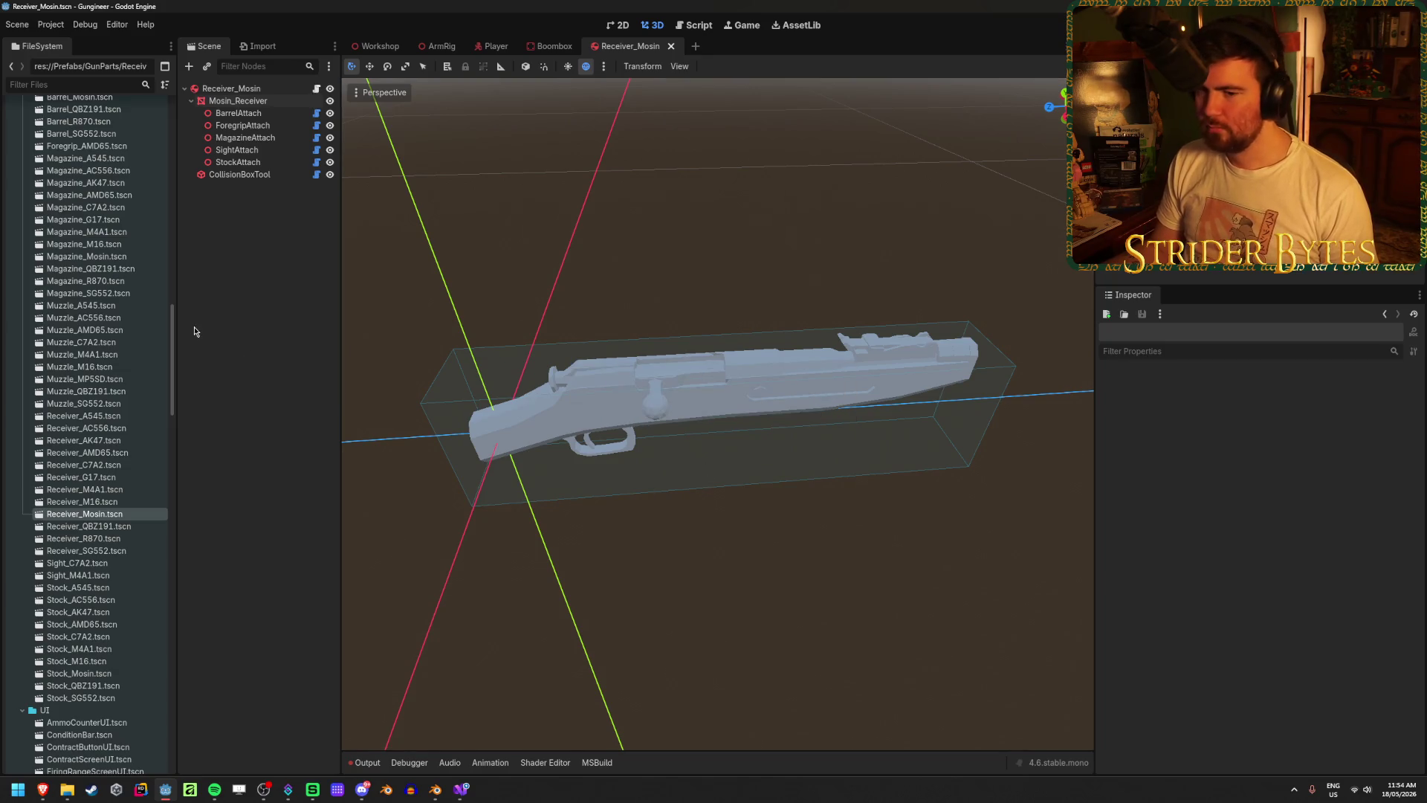
# - Inspect the reimported Receiver_Mosin root node, then return to the Mosin Nagant Blender file
pyautogui.scroll(15, 111, 416)
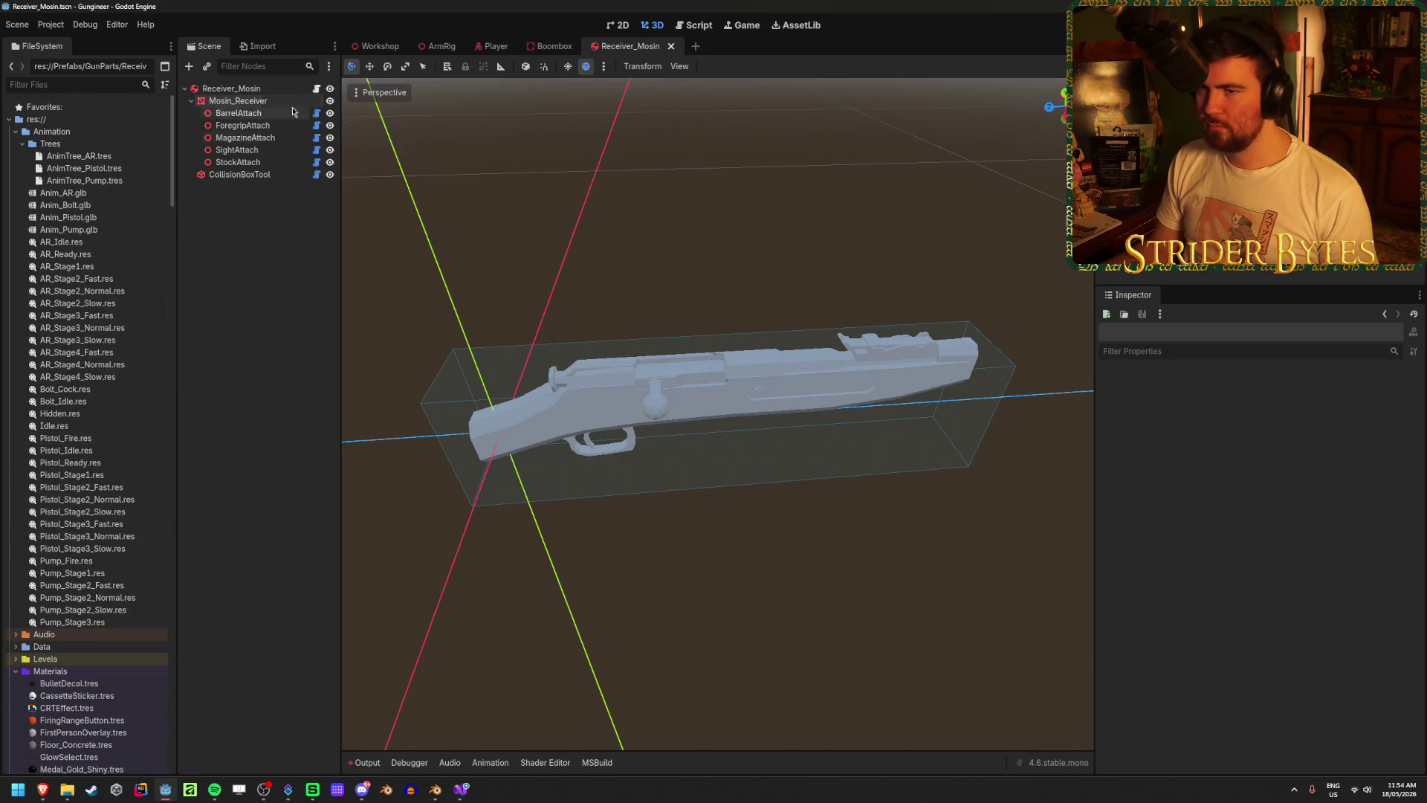
pyautogui.click(272, 89)
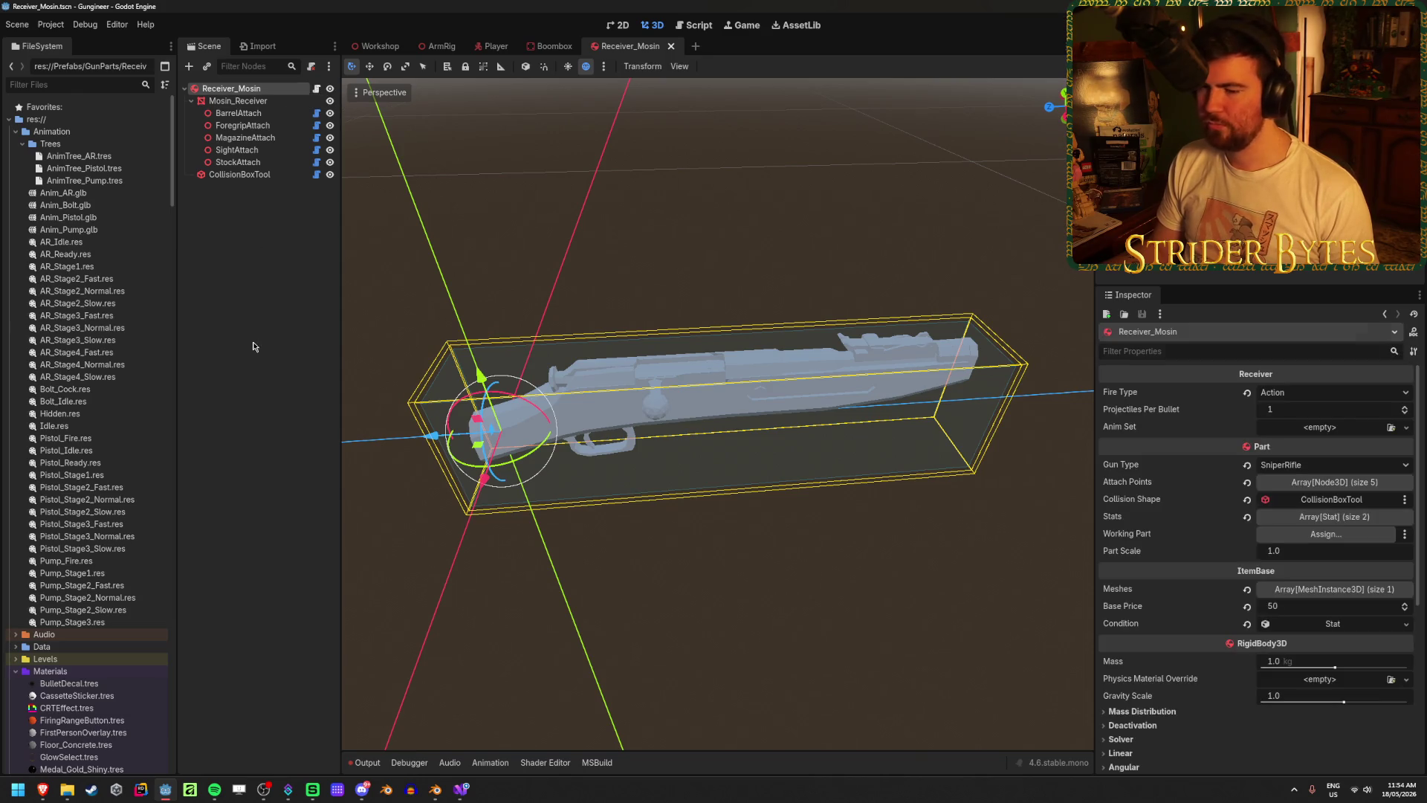
pyautogui.click(312, 297)
pyautogui.moveTo(430, 796)
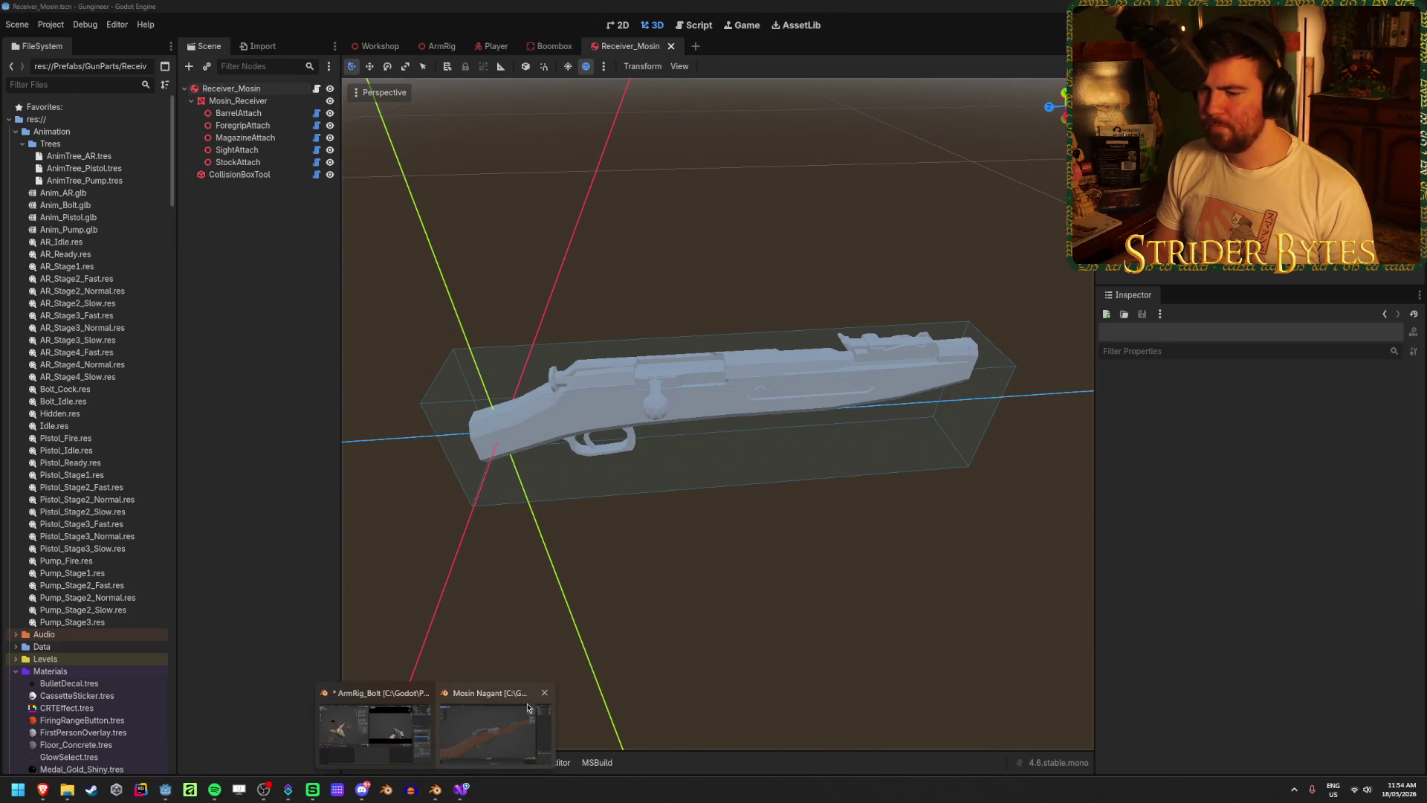
pyautogui.click(494, 732)
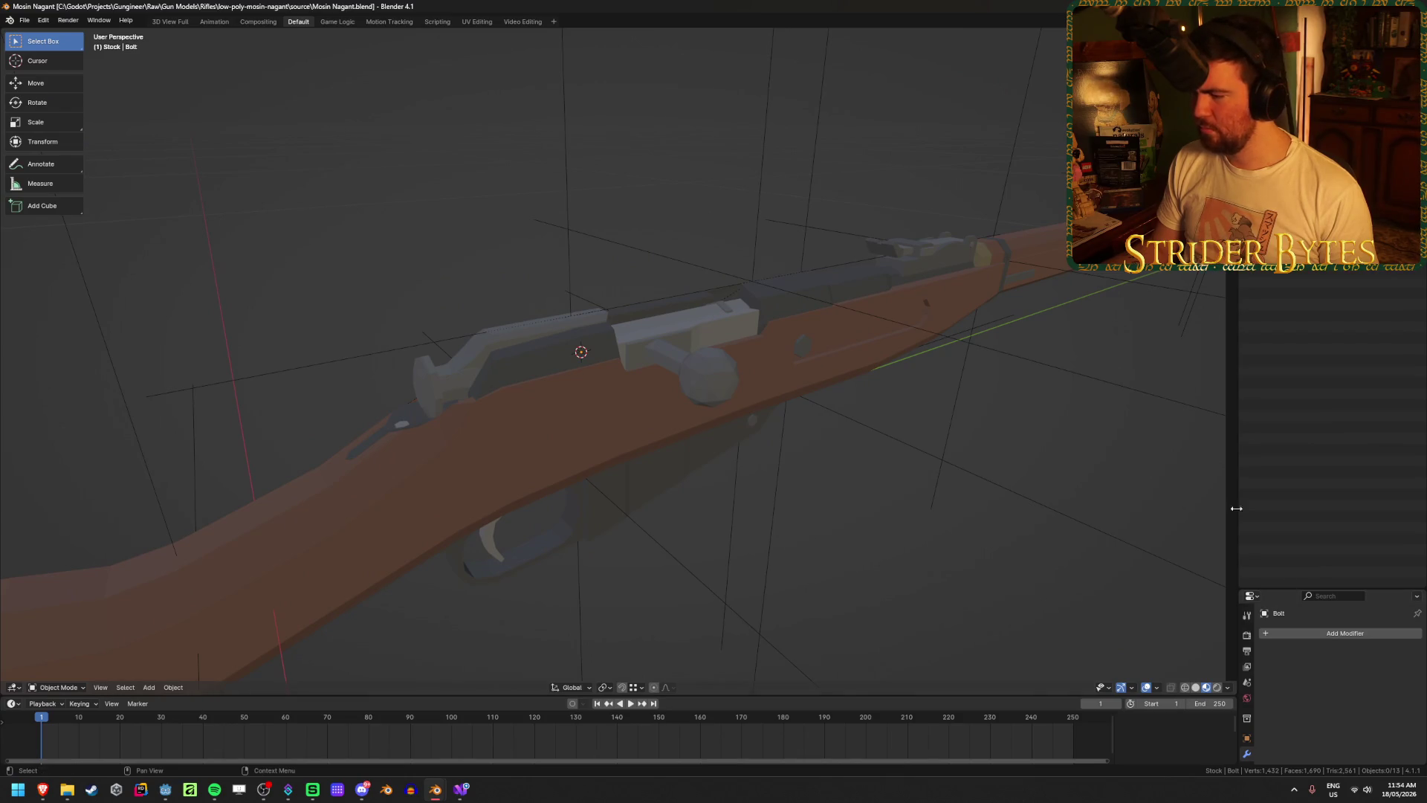
# - Widen and heighten Blender's Properties area so the Material list shows all eight bolt slots
pyautogui.moveTo(1239, 495)
pyautogui.mouseDown()
pyautogui.moveTo(1081, 495)
pyautogui.moveTo(1121, 495)
pyautogui.mouseUp()
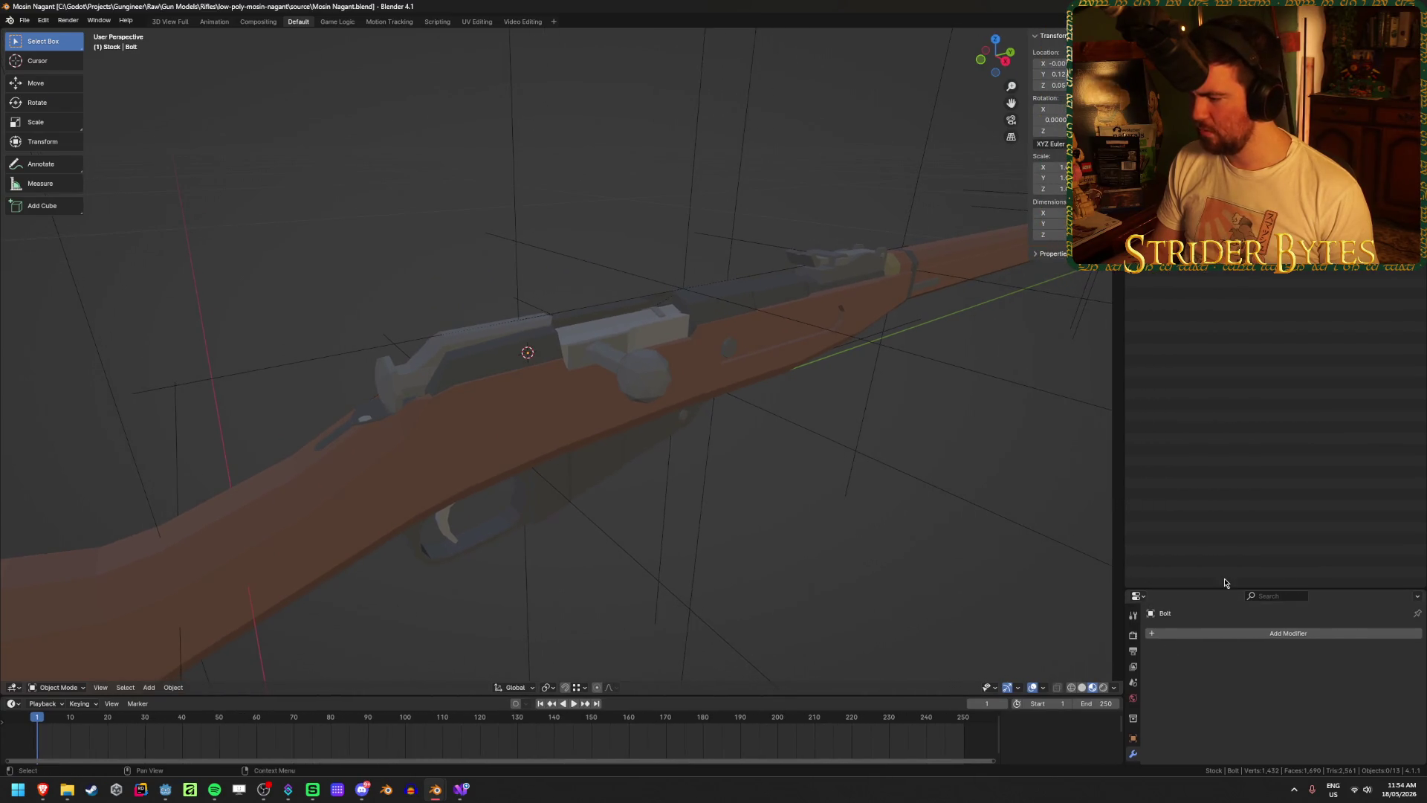
pyautogui.moveTo(1224, 587); pyautogui.dragTo(1229, 308)
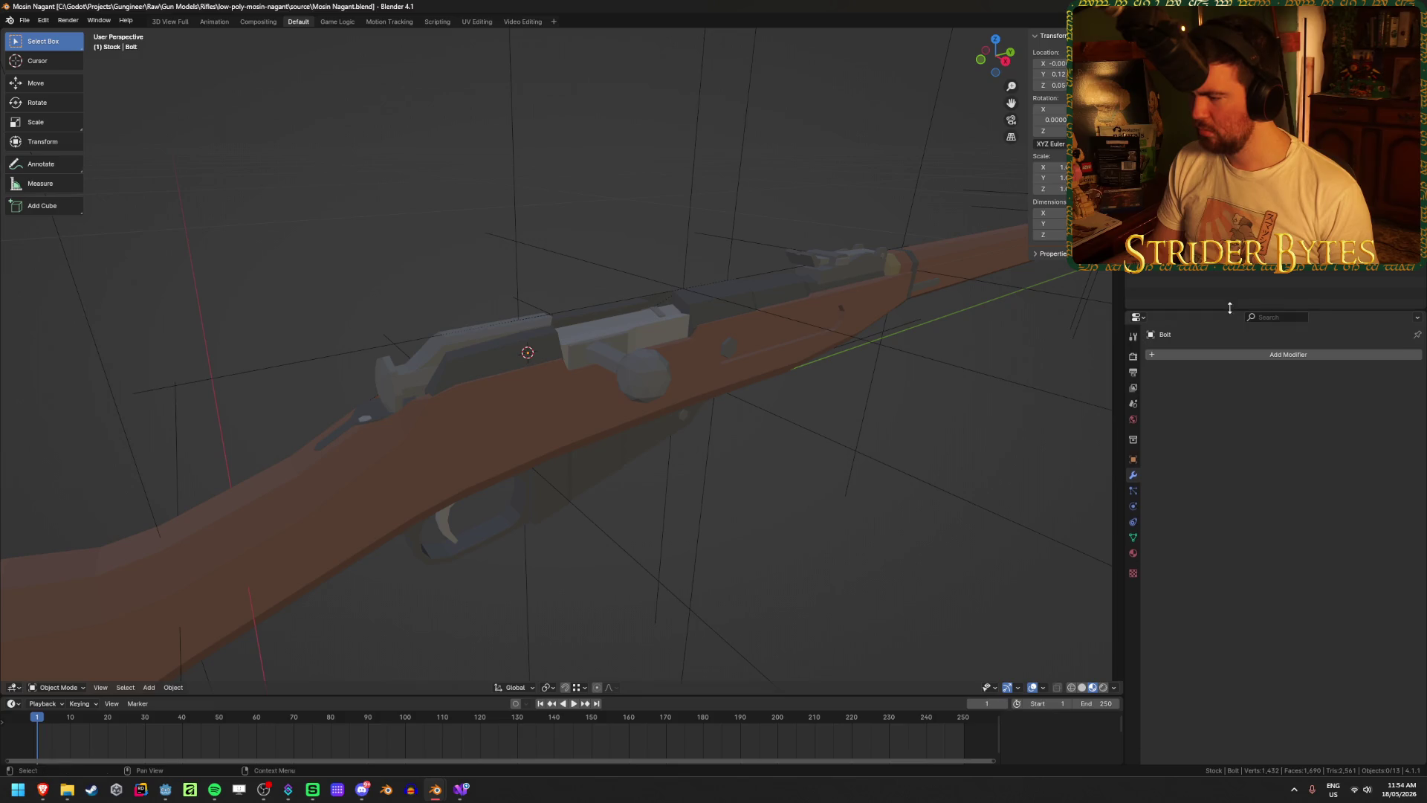
pyautogui.click(1134, 553)
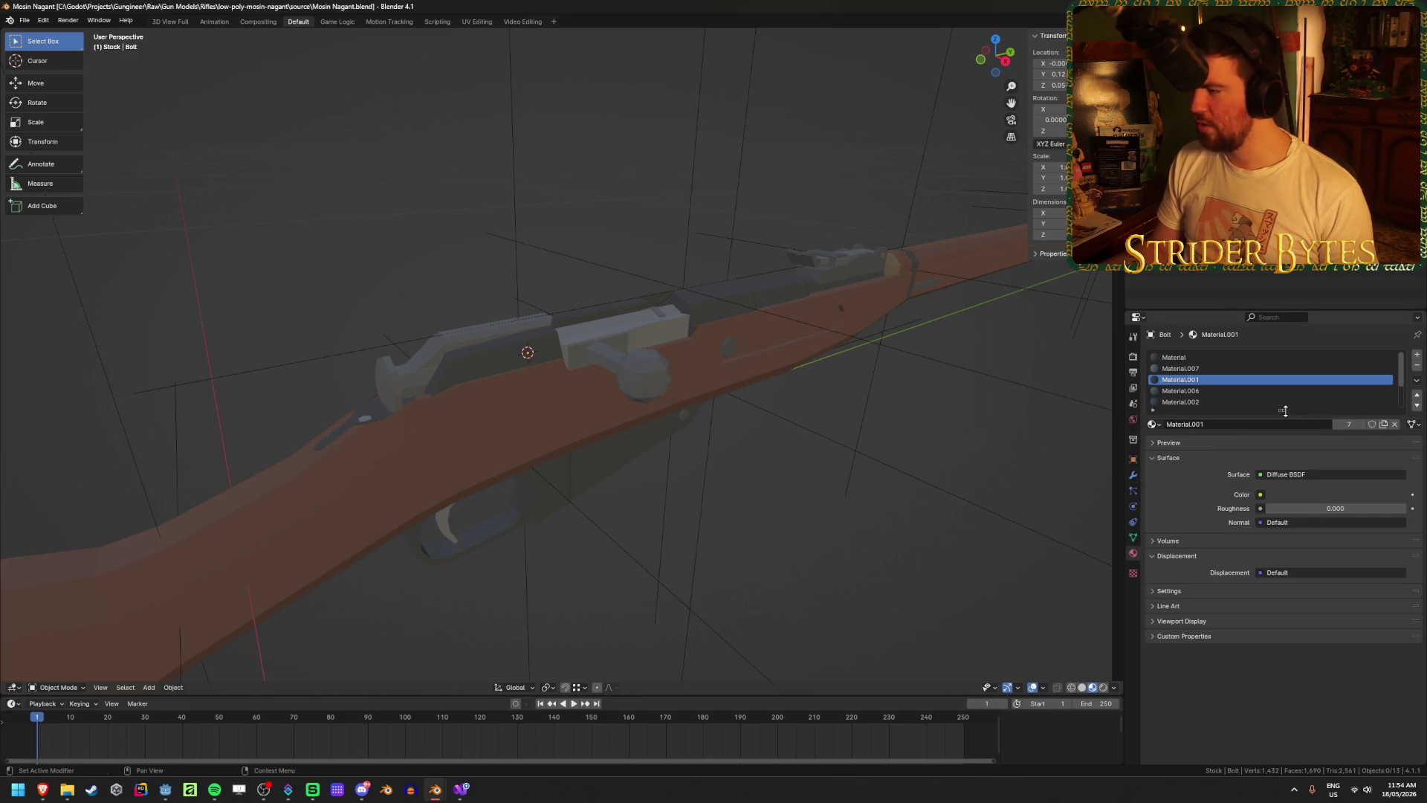
pyautogui.moveTo(1284, 410)
pyautogui.mouseDown()
pyautogui.moveTo(1283, 550)
pyautogui.moveTo(1282, 487)
pyautogui.mouseUp()
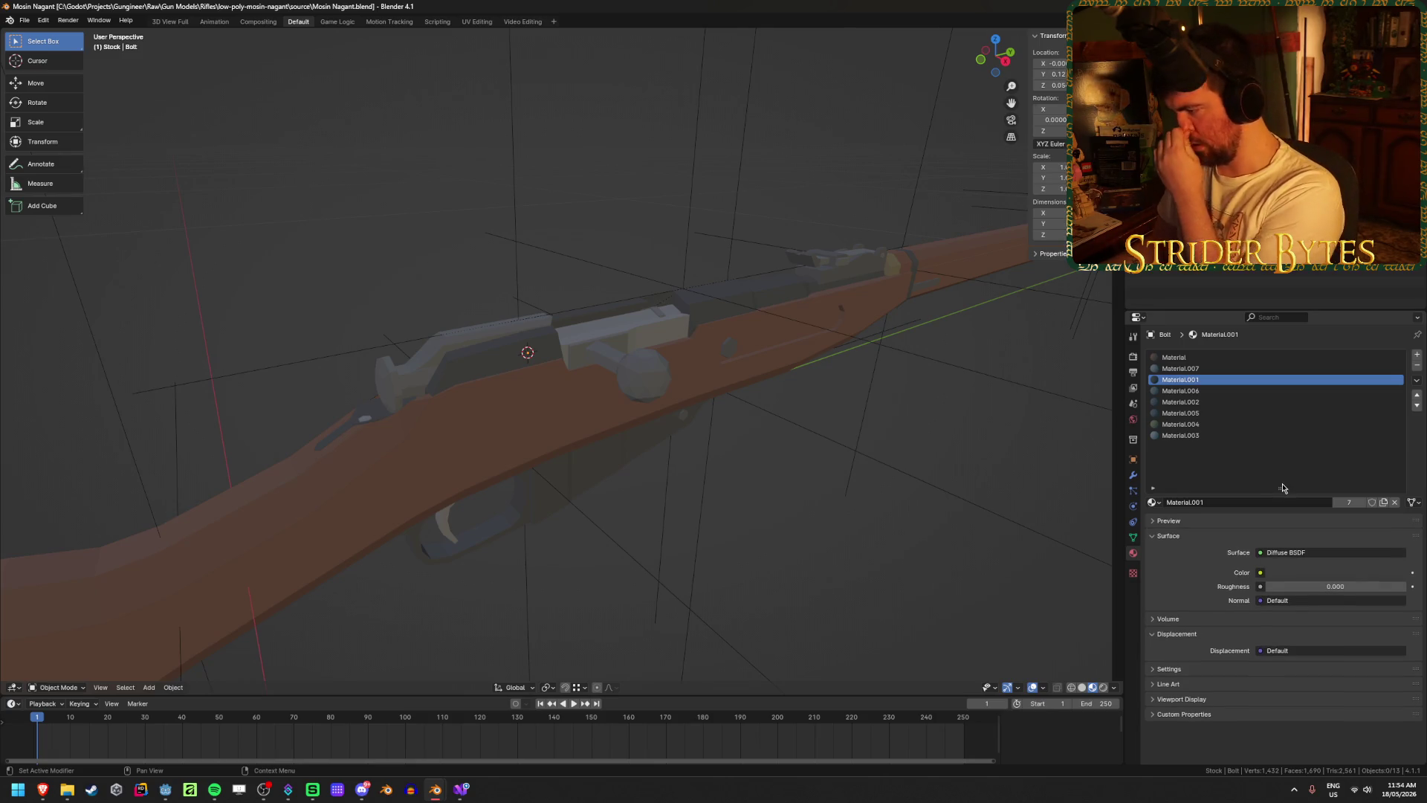
pyautogui.scroll(-2, 844, 446)
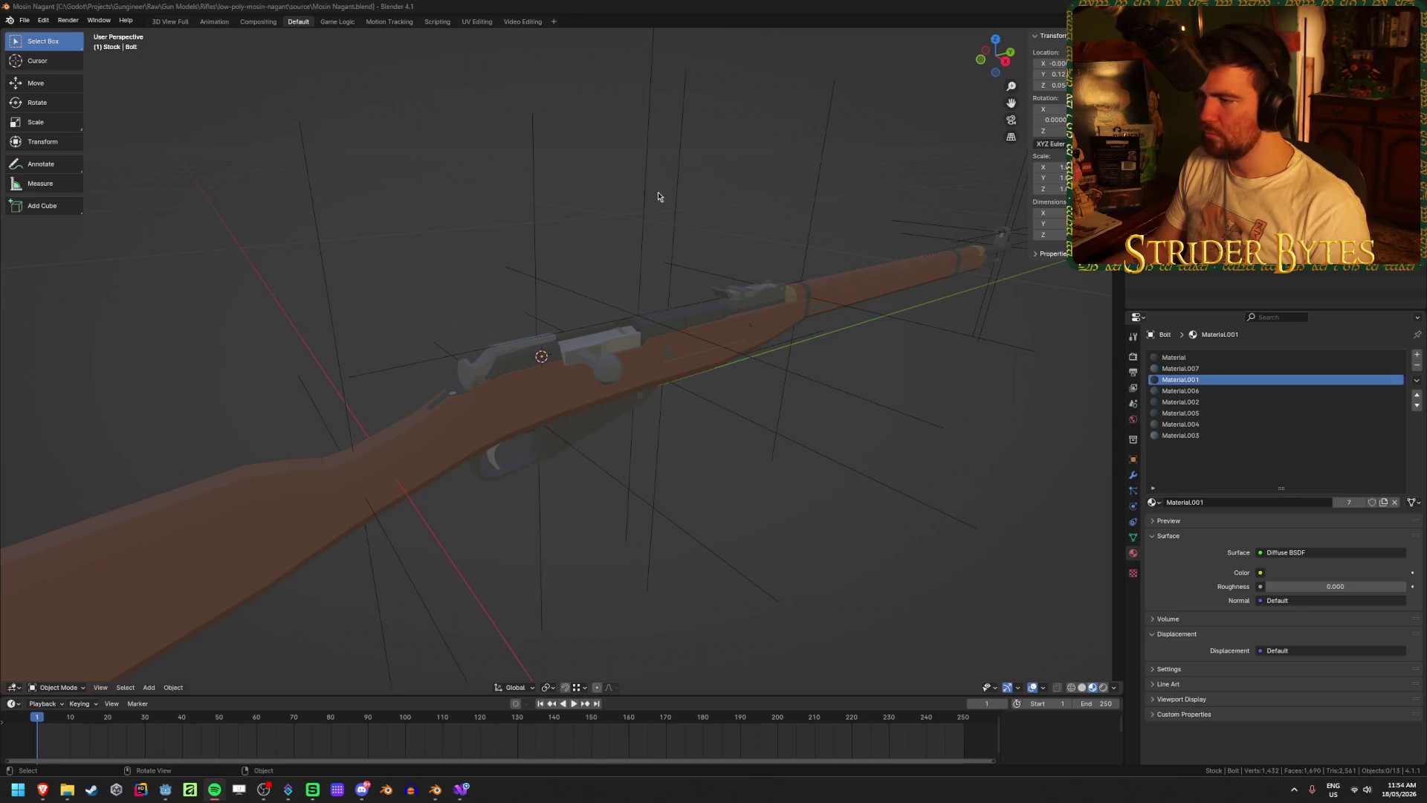
pyautogui.click(738, 182)
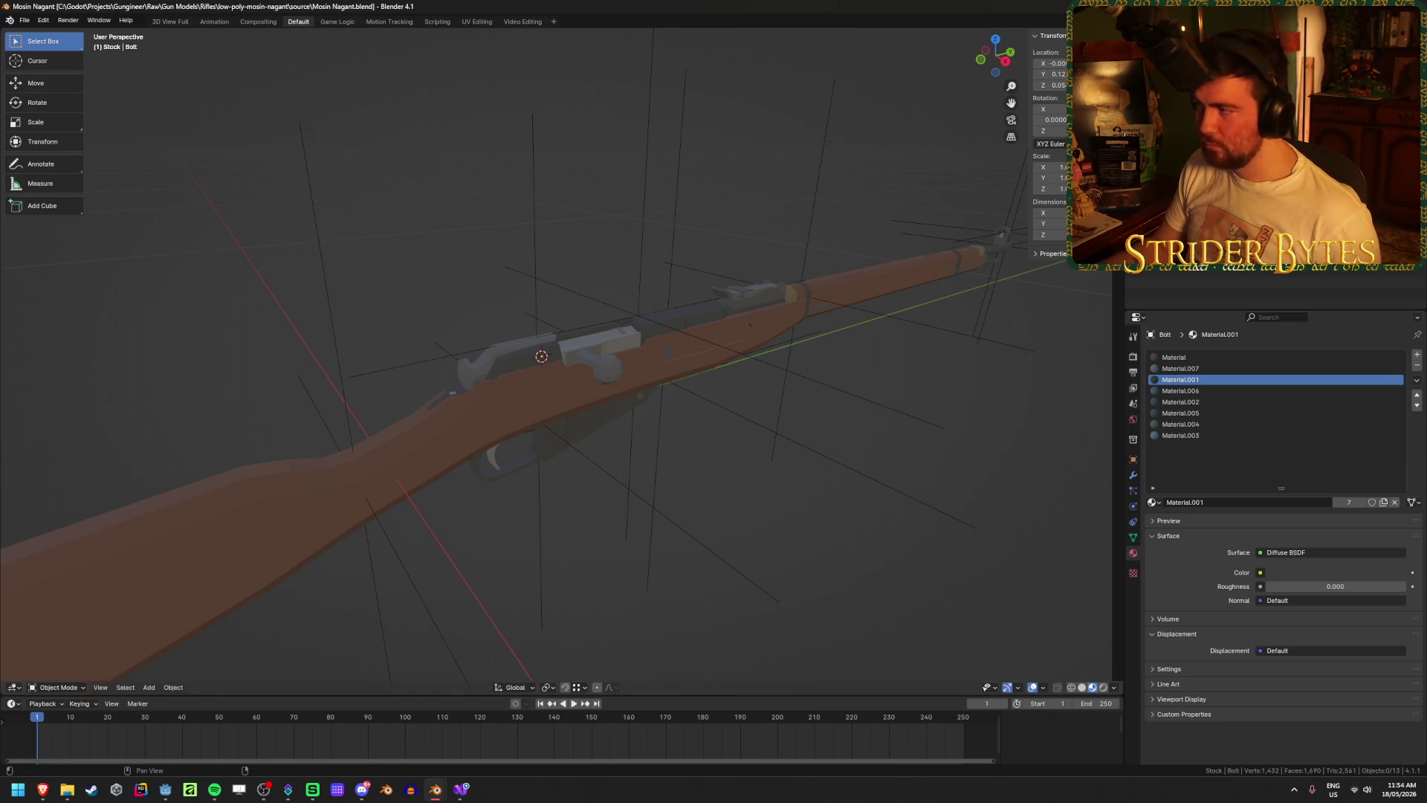
pyautogui.hotkey('alt', 'Tab')
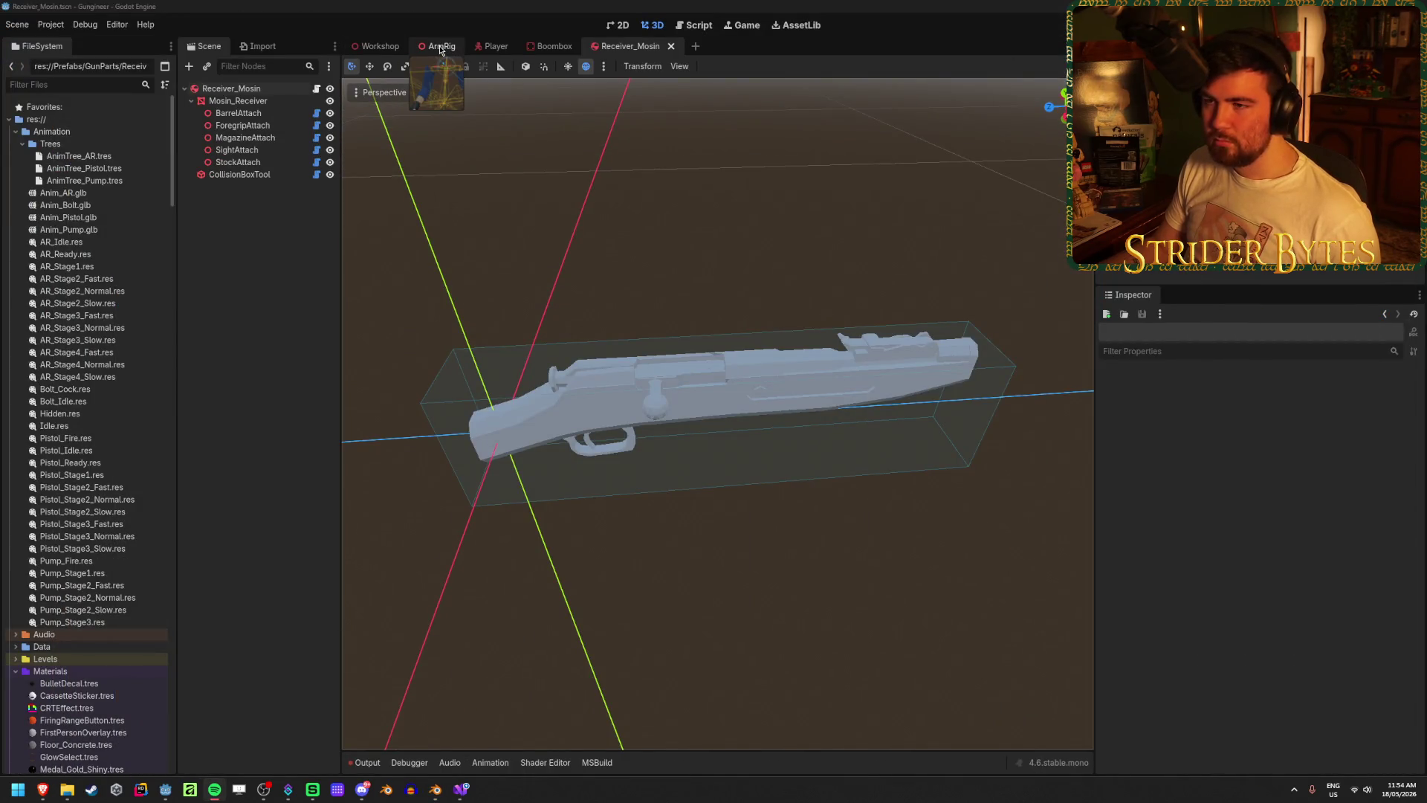
# - Reimport Receiver_Mosin.glb from its Advanced Import Settings, then open the ArmRig scene
pyautogui.scroll(-10, 113, 473)
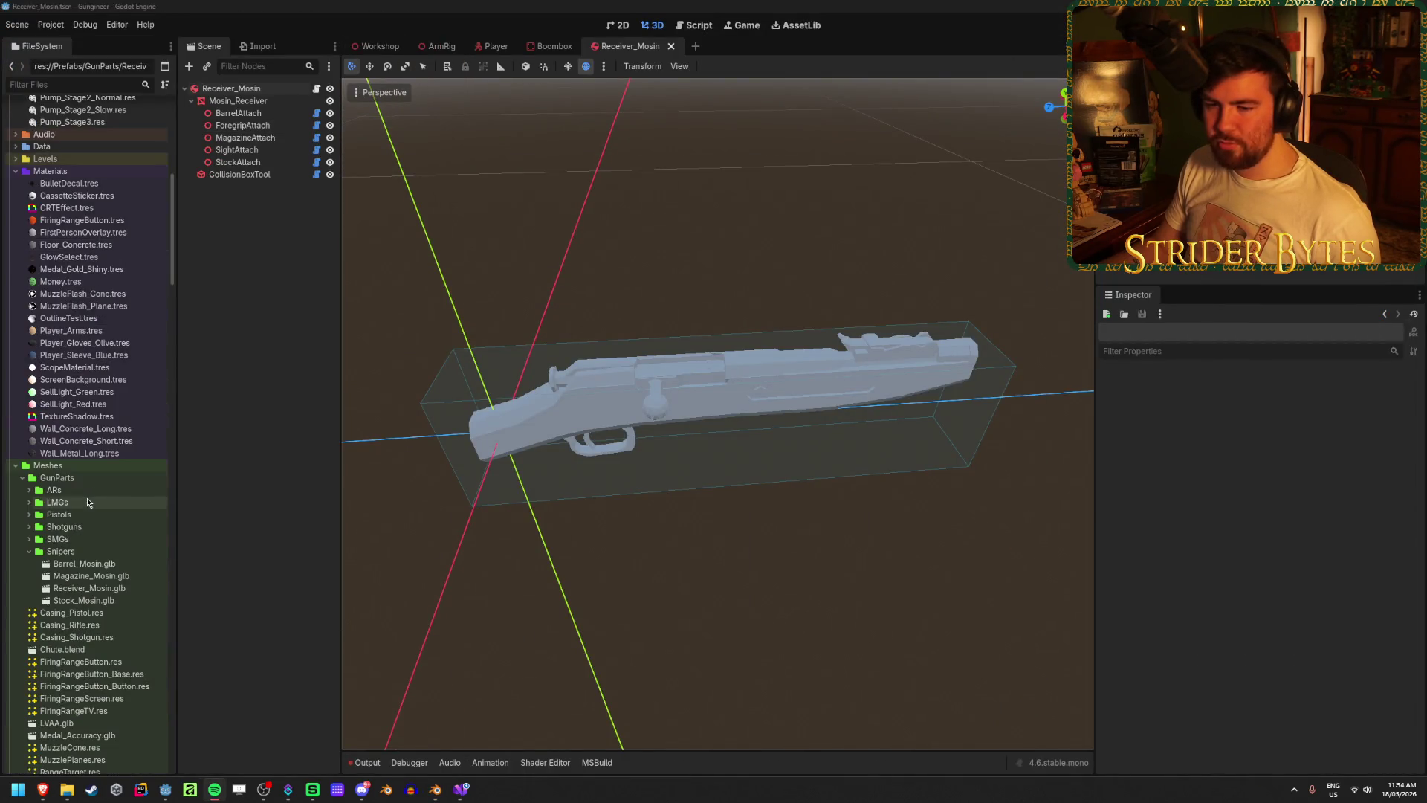
pyautogui.doubleClick(97, 421)
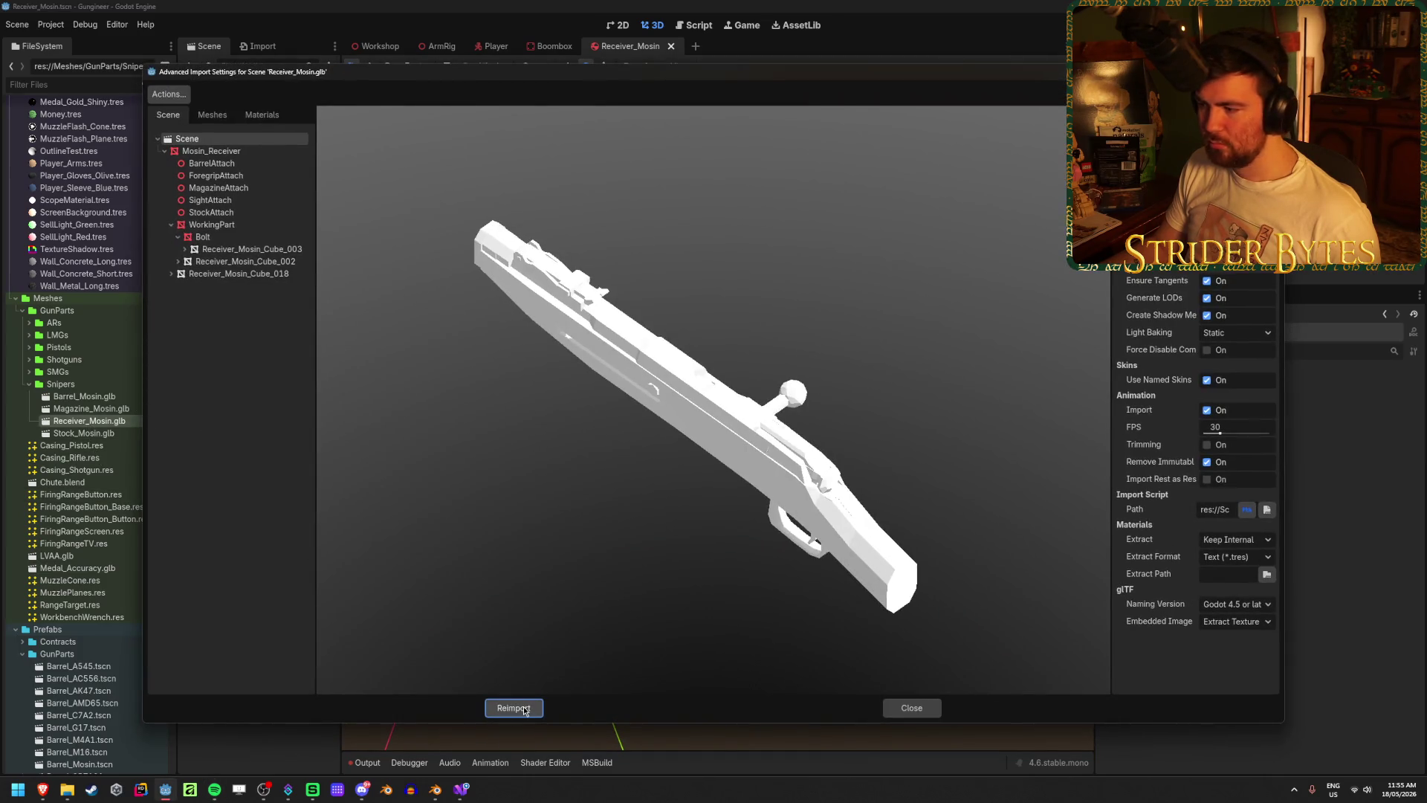
pyautogui.click(524, 708)
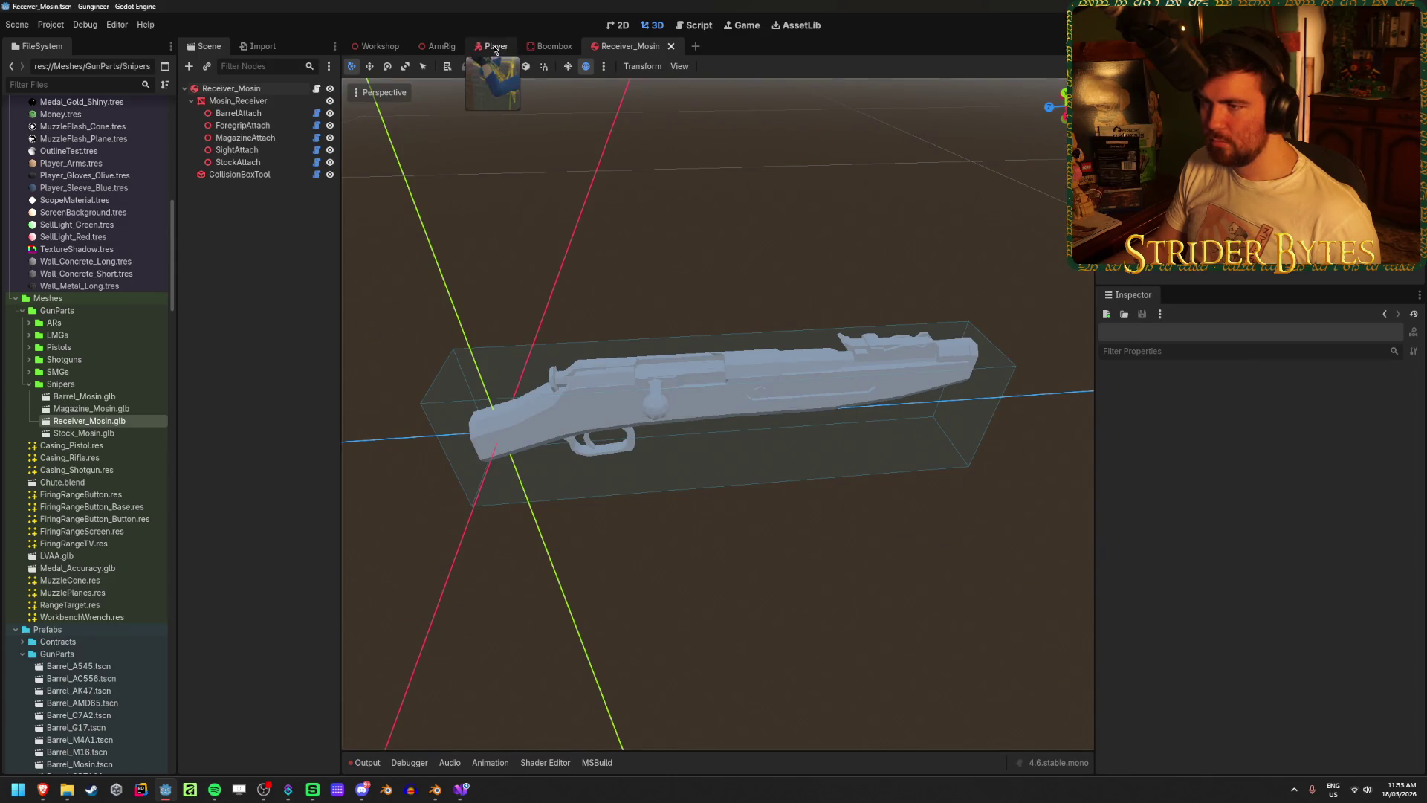
pyautogui.click(437, 46)
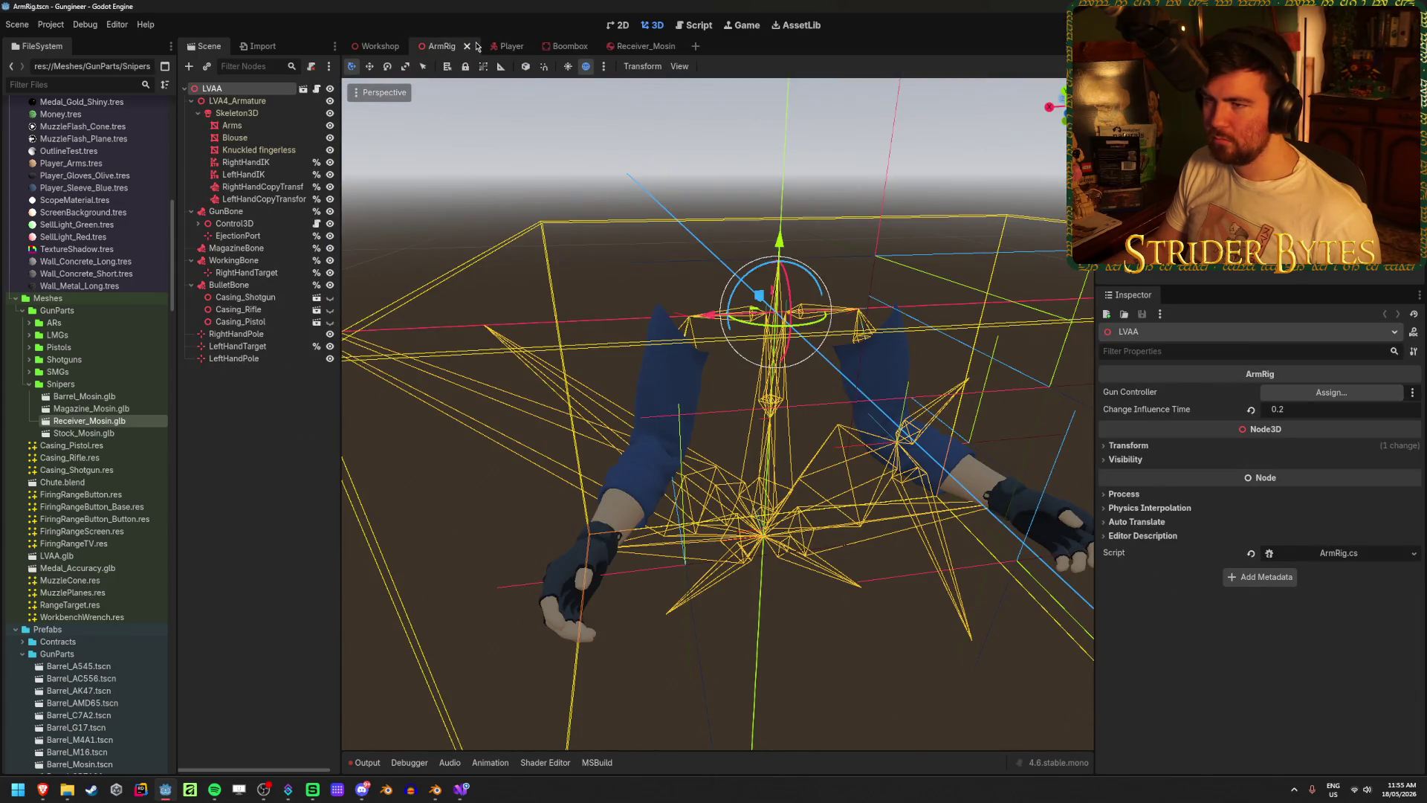
# - Open the Player scene, move its tab right after Workshop, and select the AnimationTree node
pyautogui.click(498, 47)
pyautogui.moveTo(463, 49); pyautogui.dragTo(434, 50)
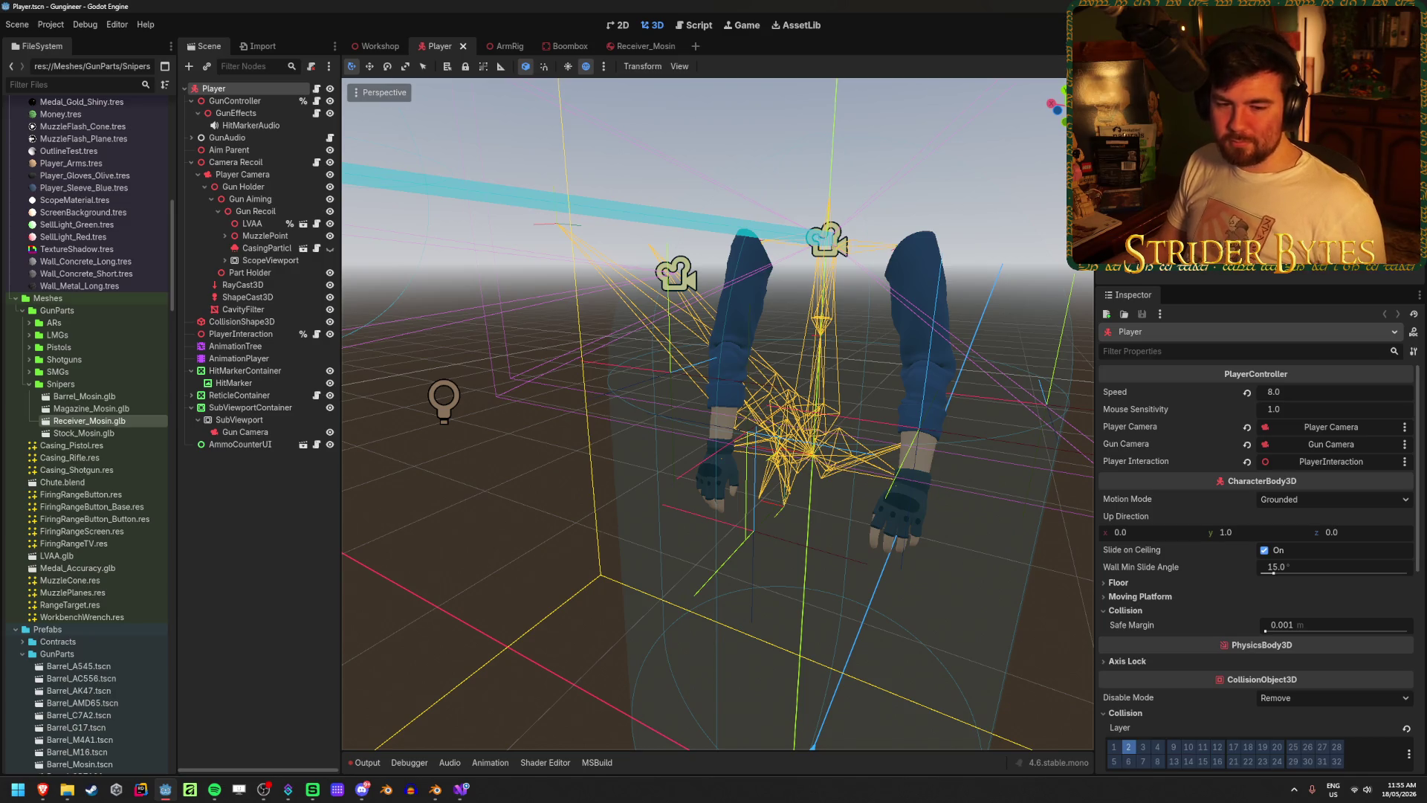
pyautogui.click(232, 510)
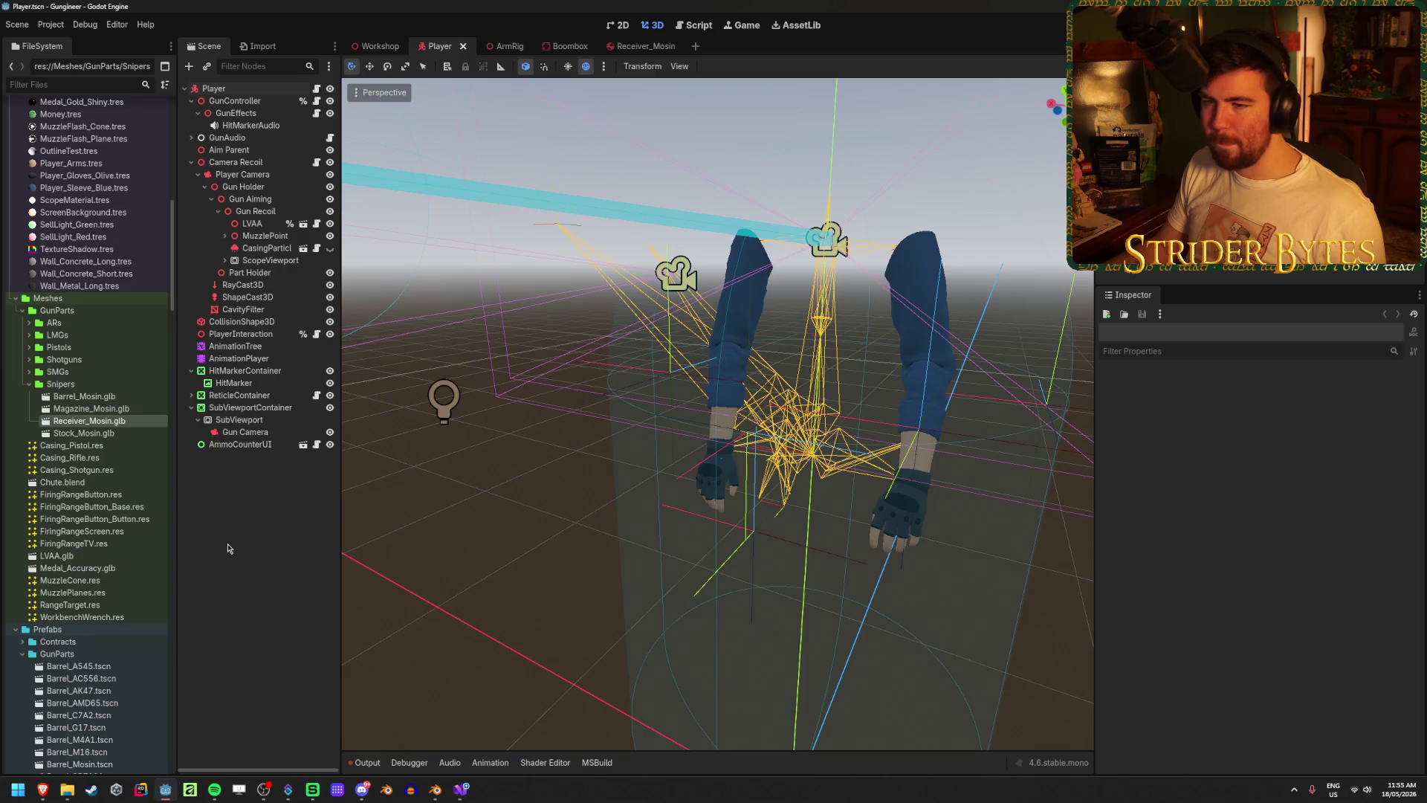
pyautogui.click(239, 347)
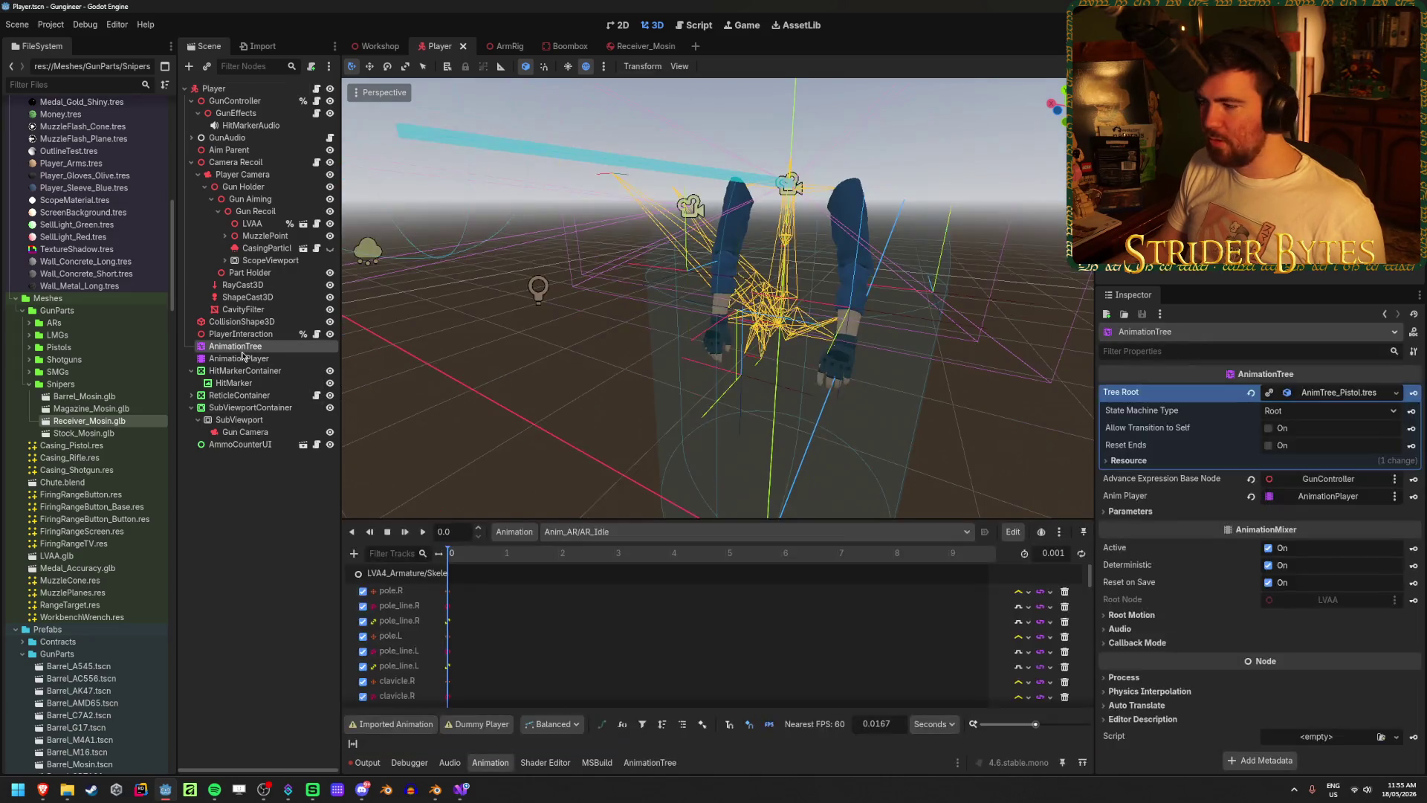
# - Replace the AnimationTree's tree root with a new empty state machine
pyautogui.click(649, 762)
pyautogui.click(1251, 394)
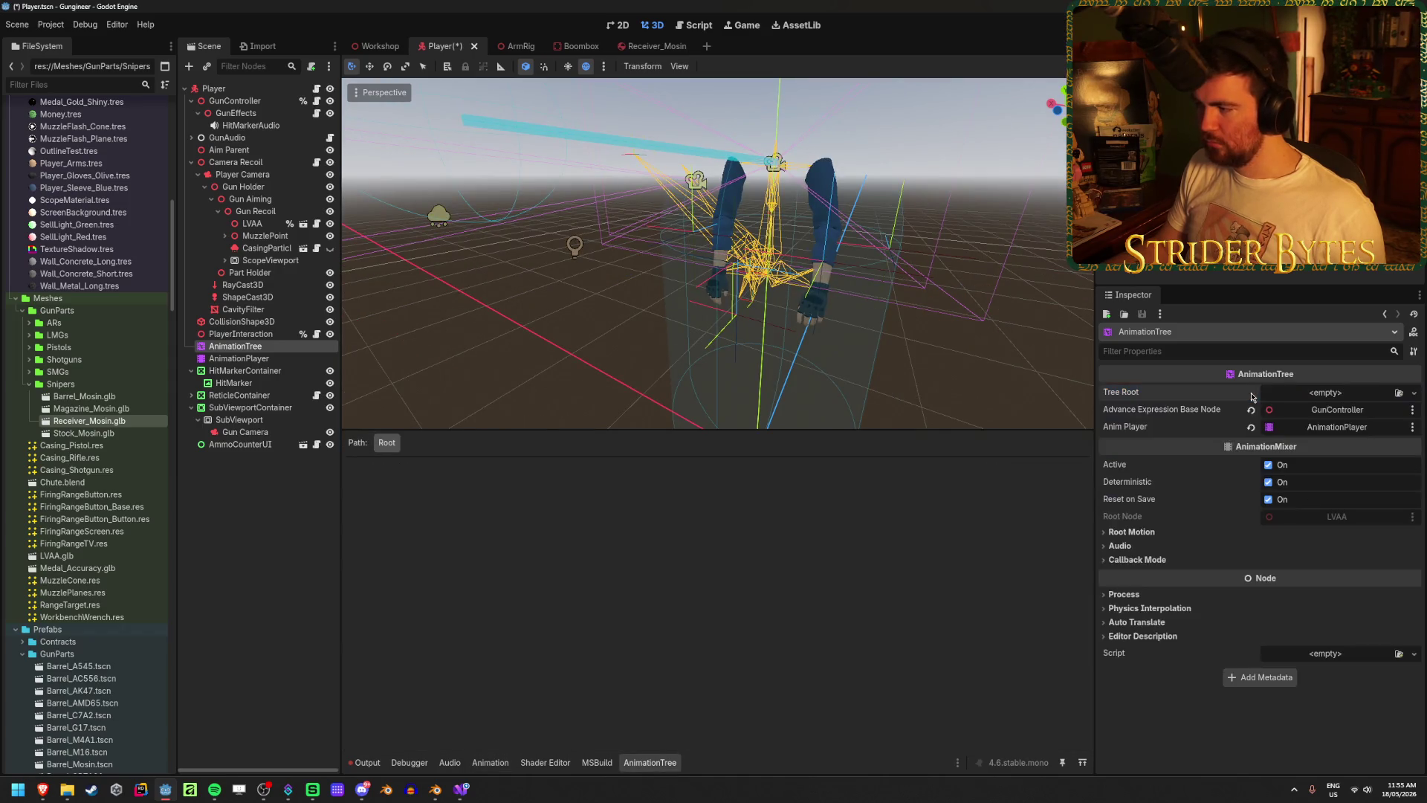
pyautogui.click(1413, 394)
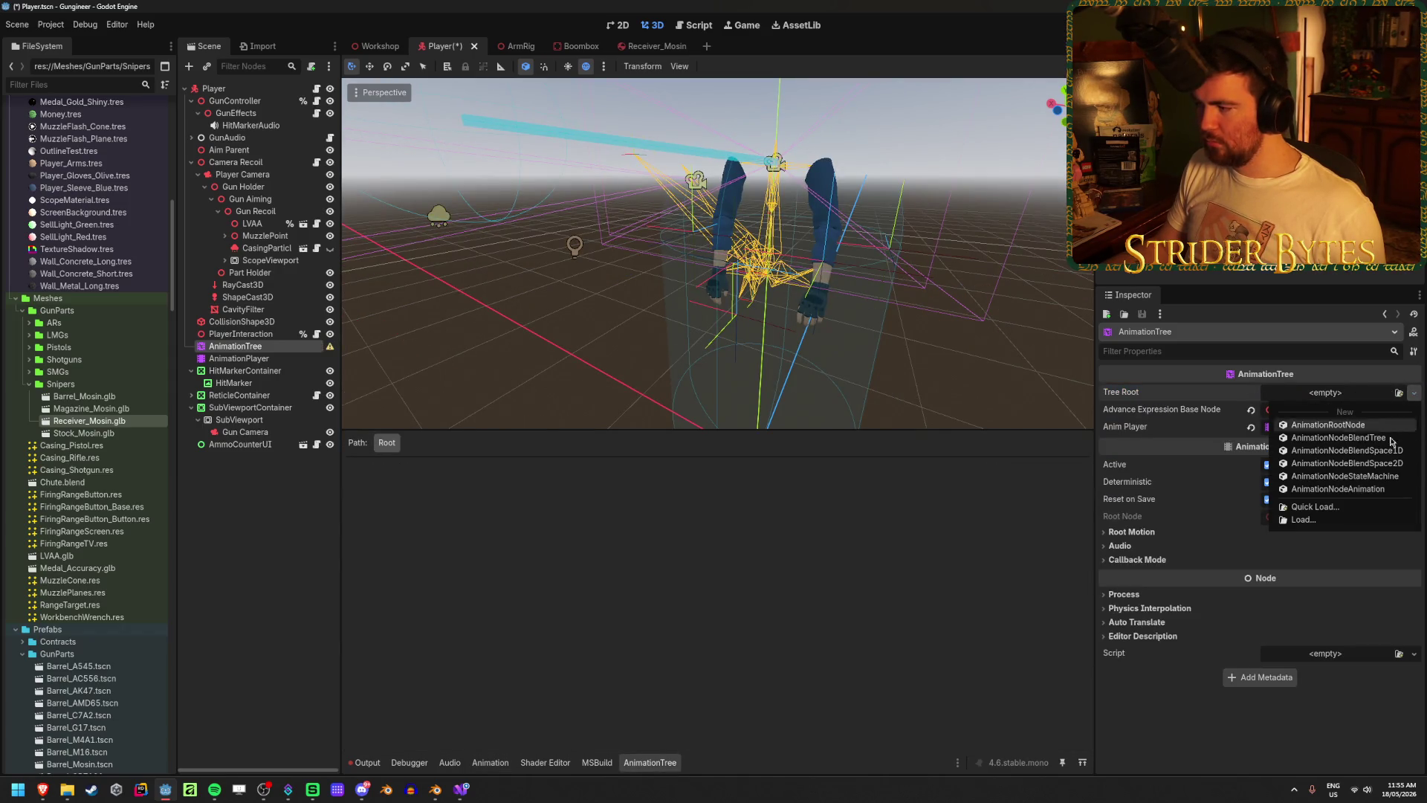
pyautogui.click(1344, 476)
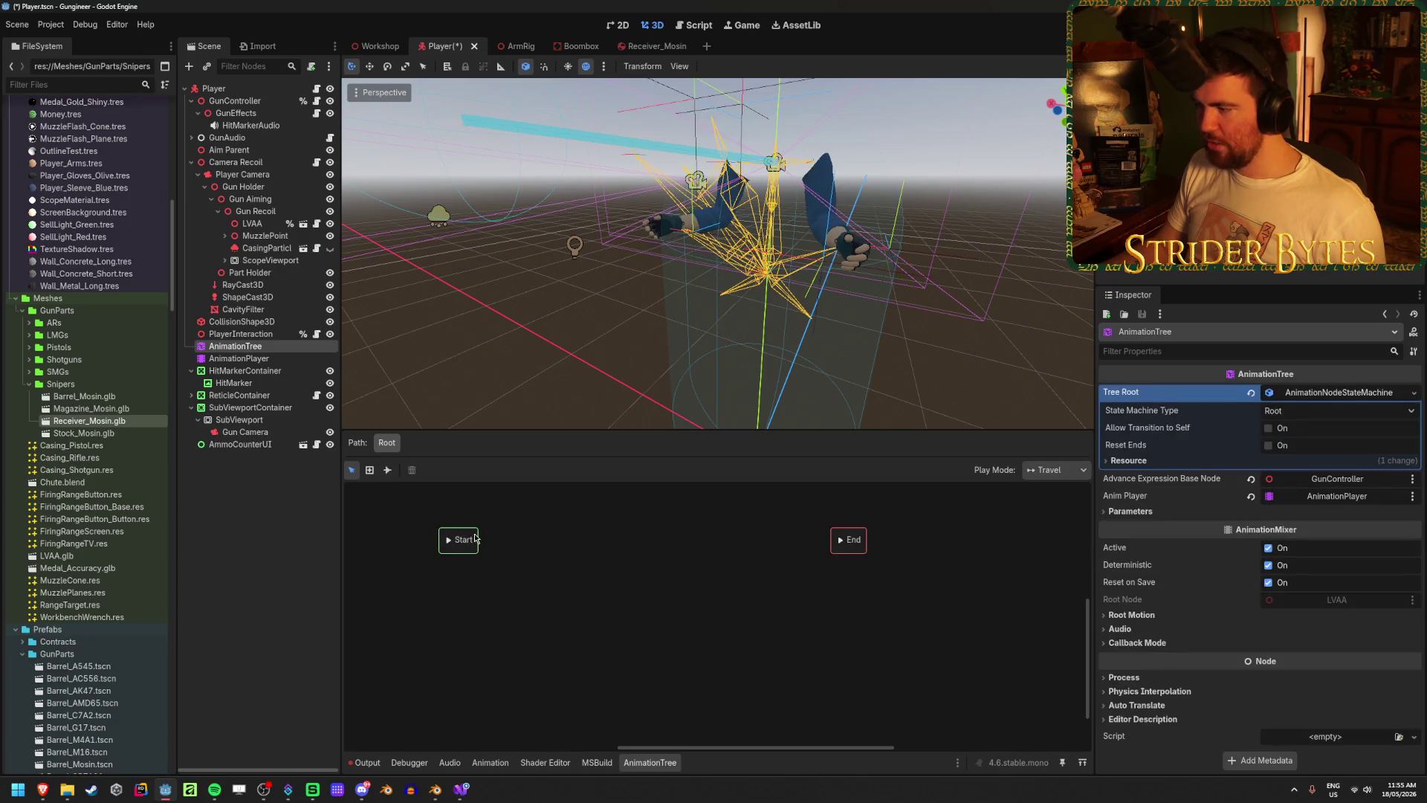
# - Save the new state machine as AnimTree_Bolt.tres in Animation/Trees
pyautogui.click(1414, 393)
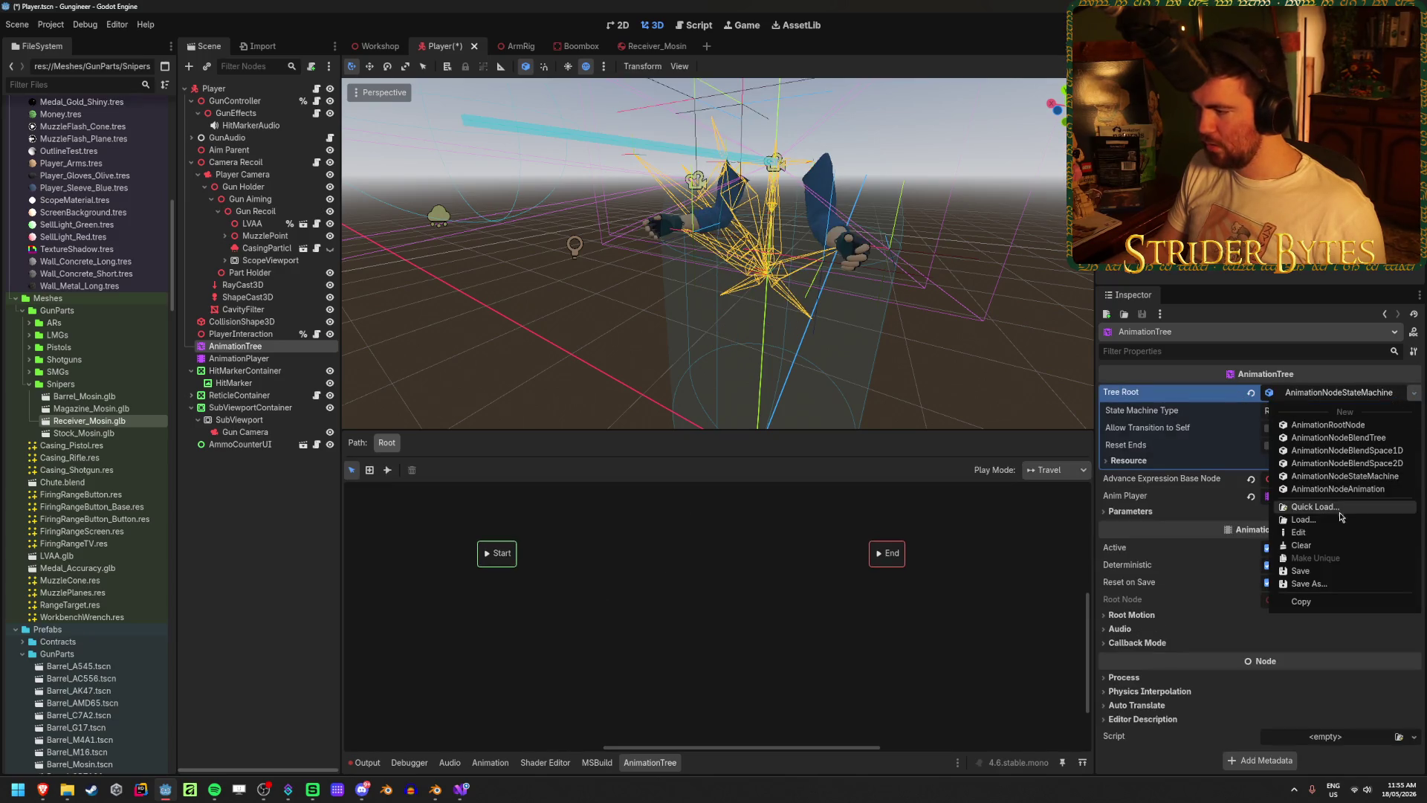
pyautogui.click(1308, 584)
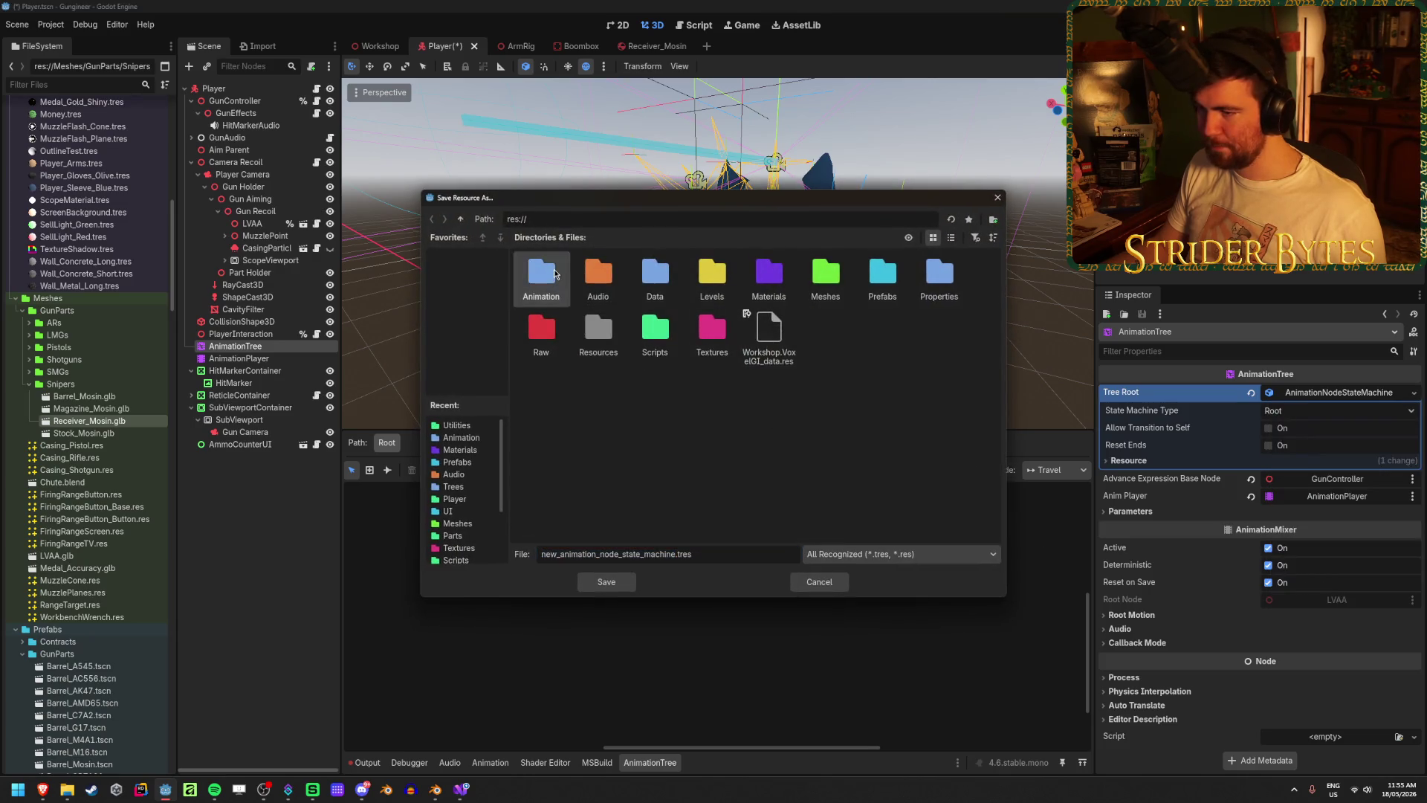
pyautogui.doubleClick(554, 273)
pyautogui.doubleClick(547, 277)
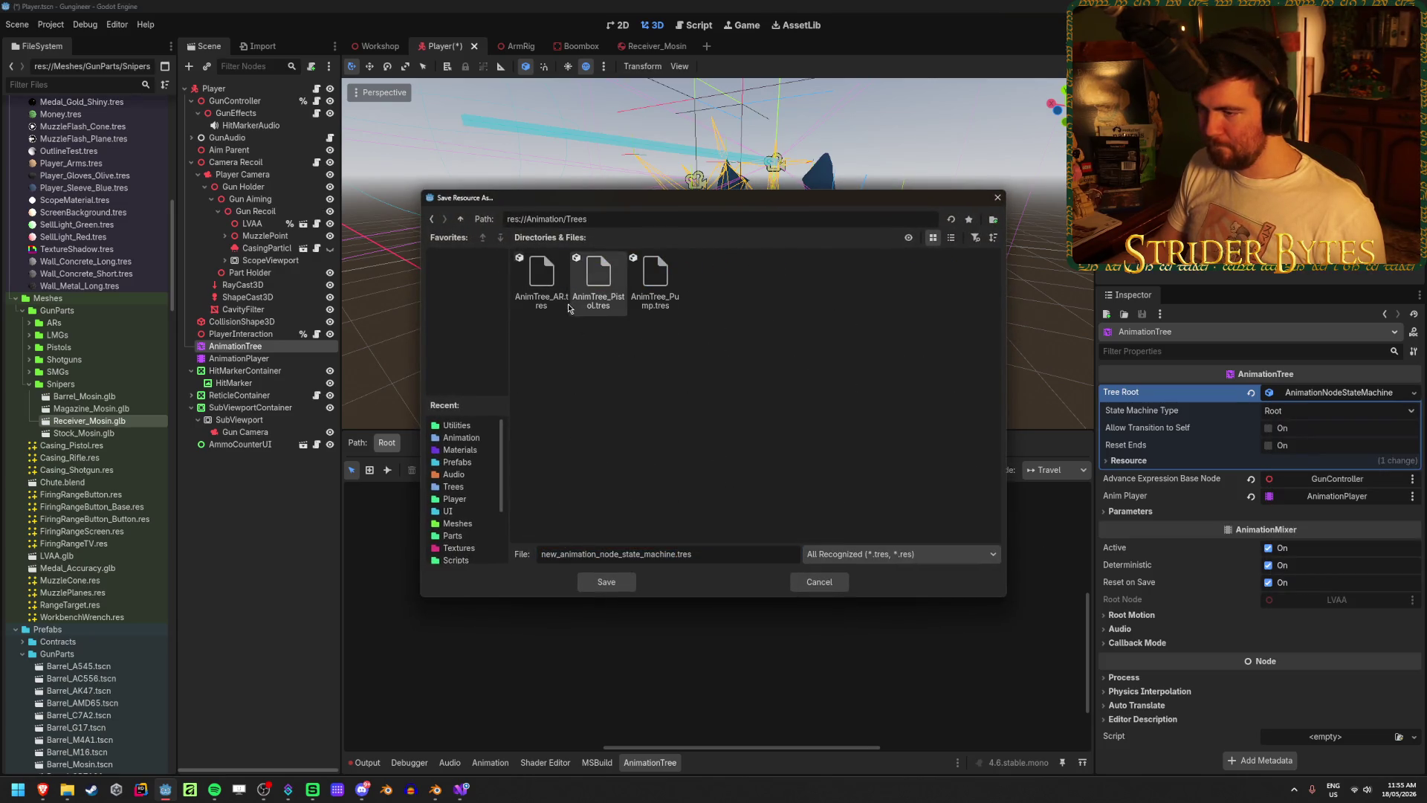
pyautogui.click(541, 279)
pyautogui.click(589, 553)
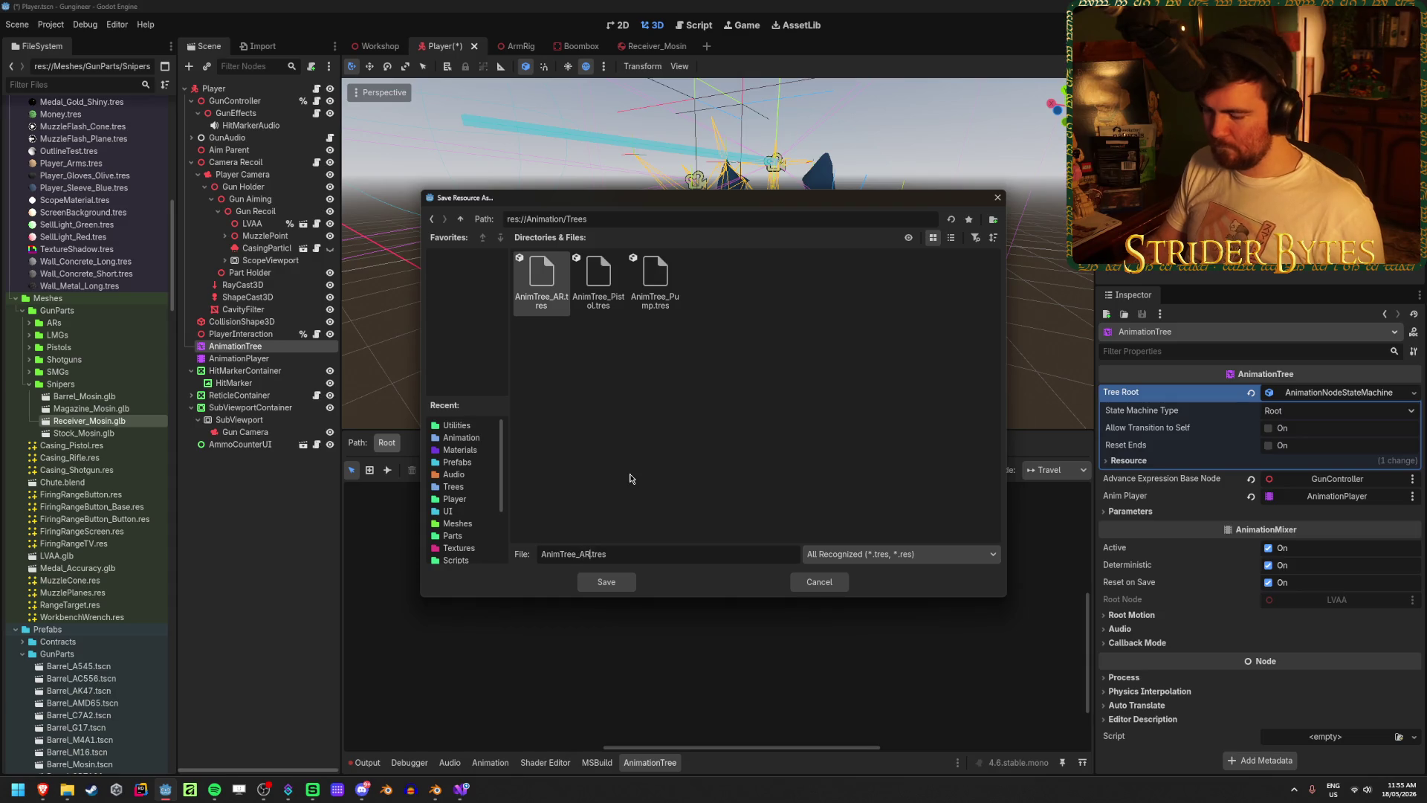
pyautogui.press('BackSpace')
pyautogui.press('BackSpace')
pyautogui.write('Bolt')
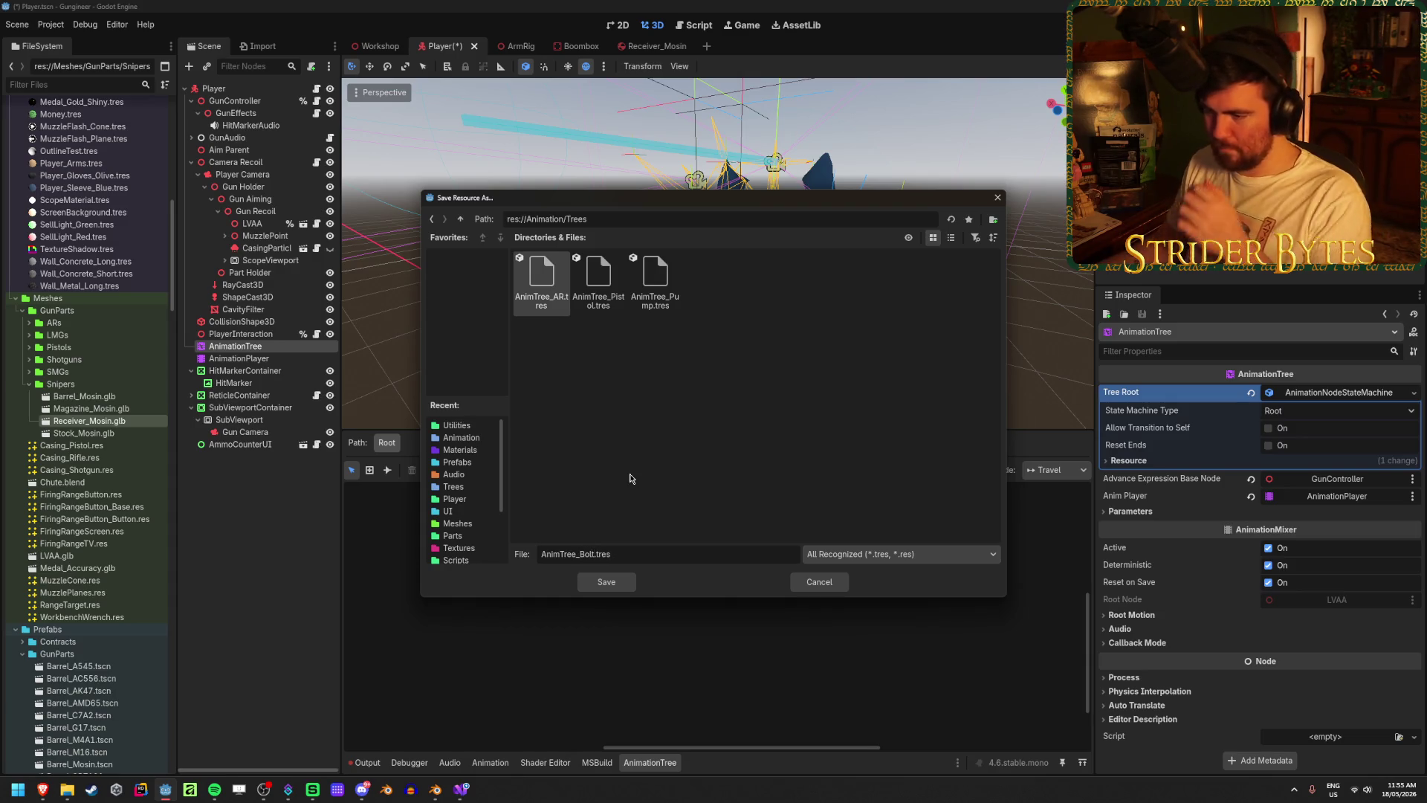
pyautogui.click(608, 583)
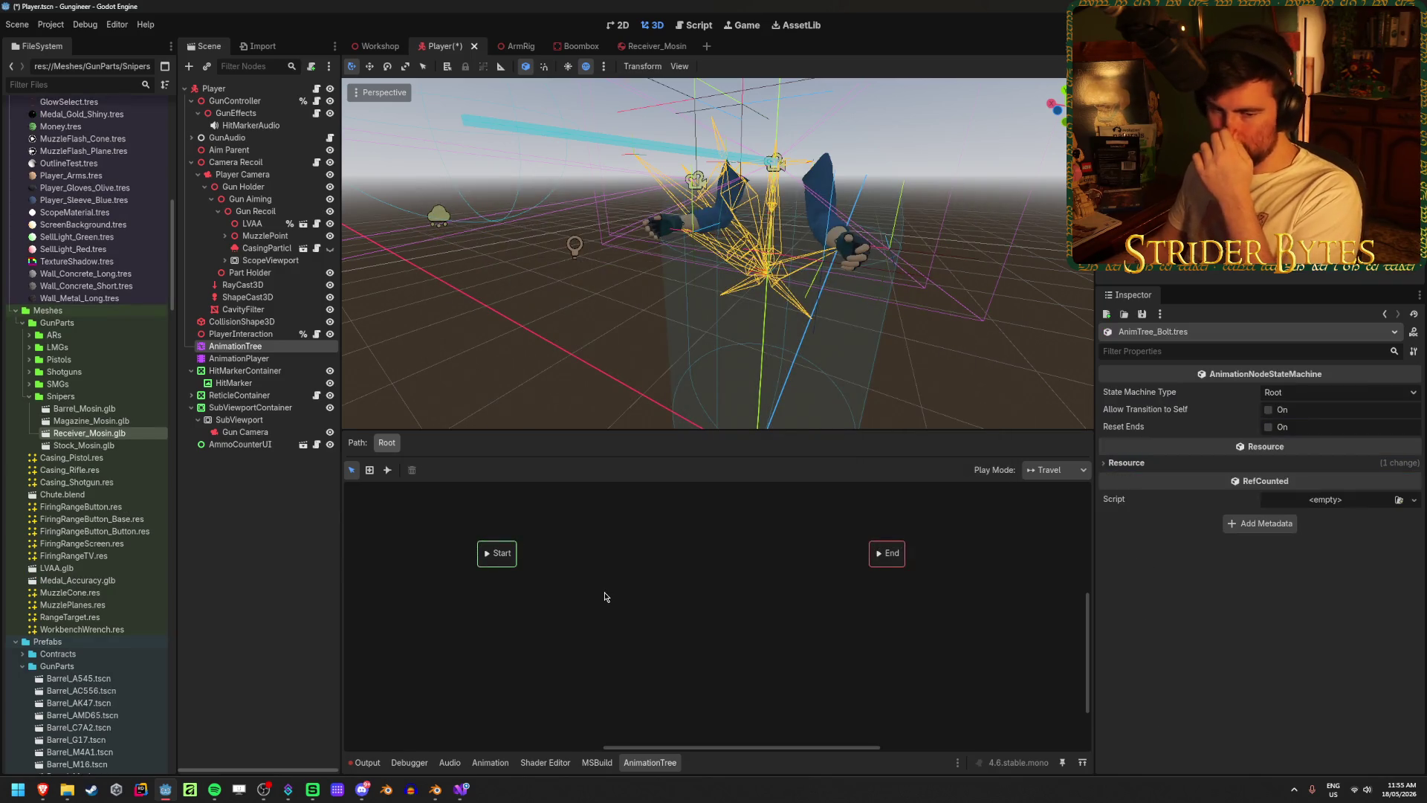
pyautogui.click(610, 589)
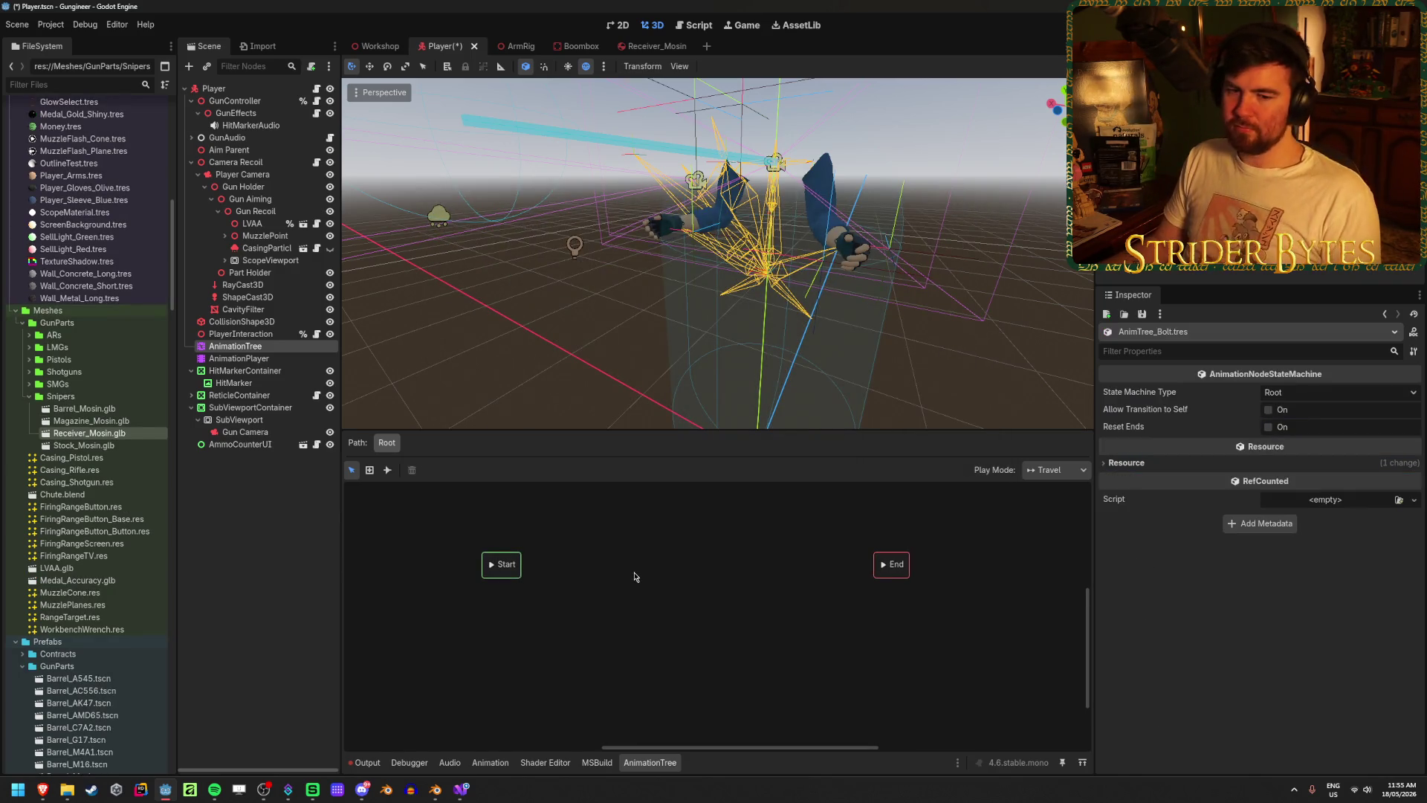
pyautogui.scroll(1, 617, 590)
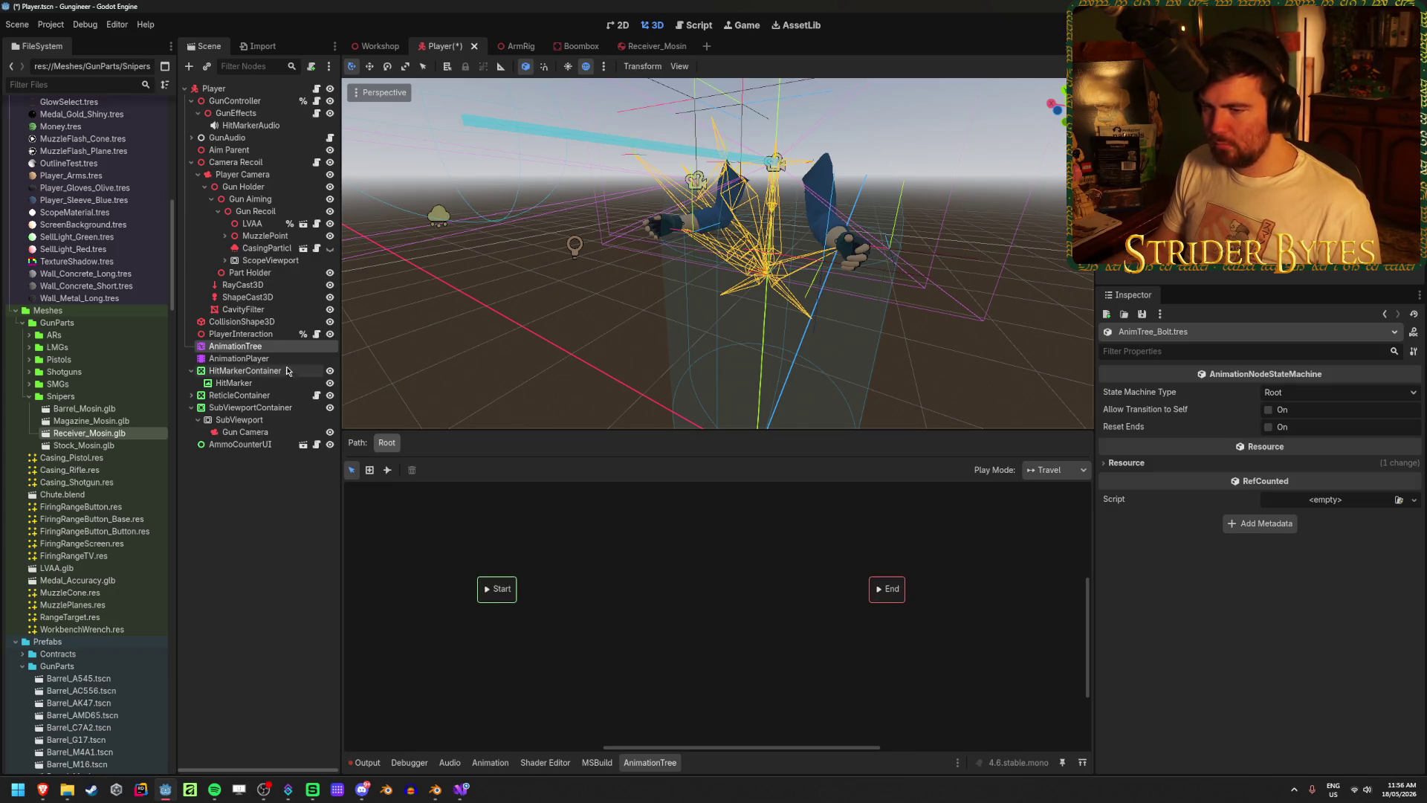
# - Load Anim_Bolt.glb as an animation library into the Player's AnimationPlayer
pyautogui.click(239, 358)
pyautogui.click(513, 531)
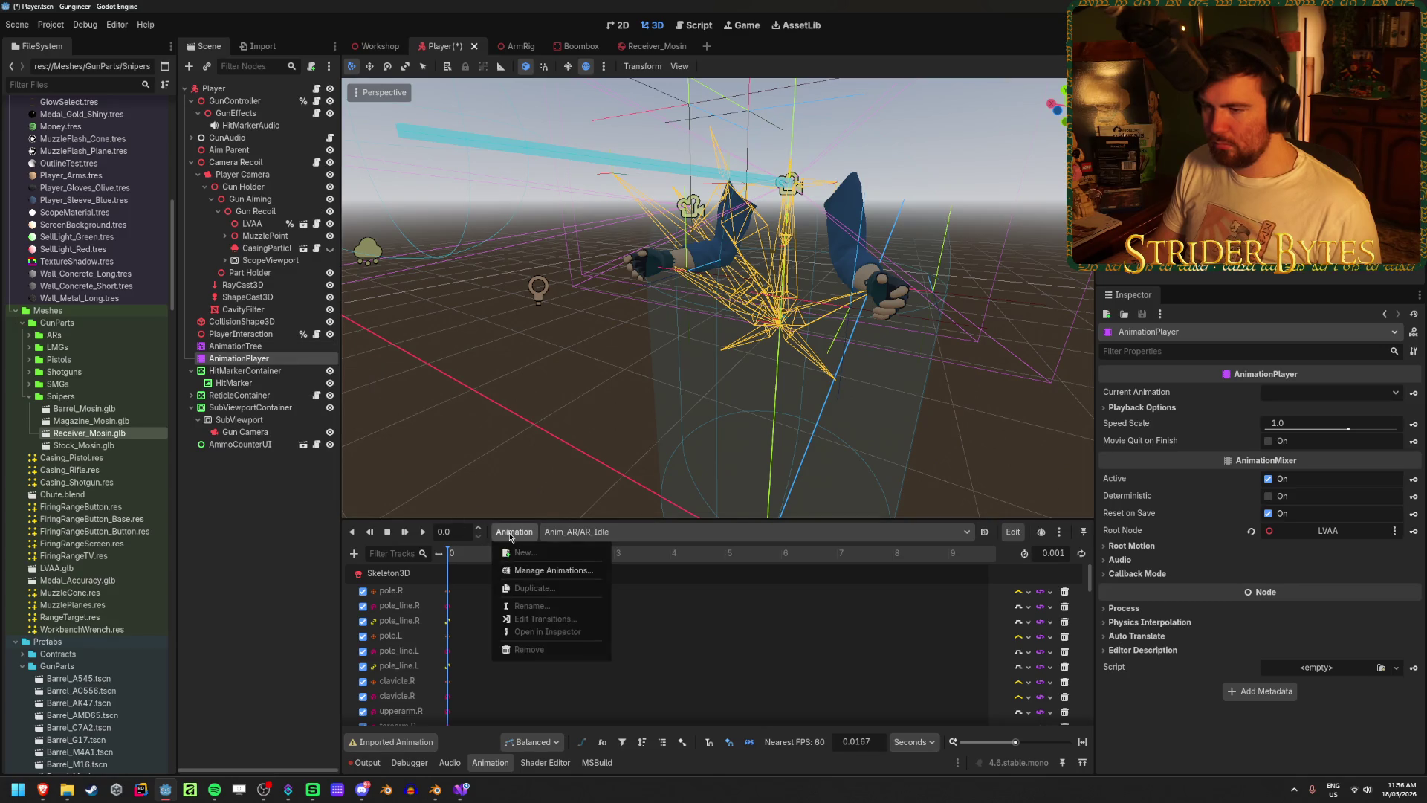
pyautogui.click(557, 574)
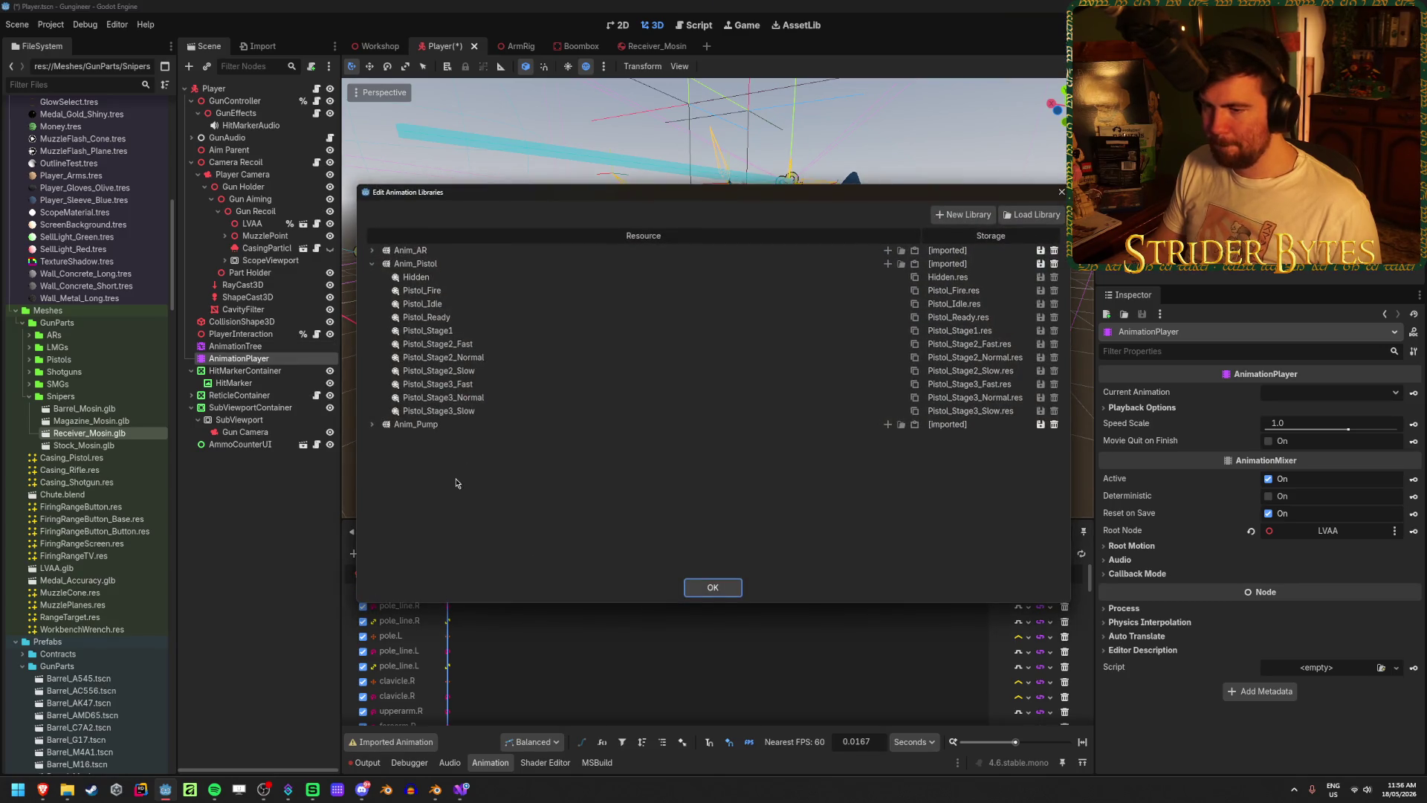
pyautogui.click(991, 216)
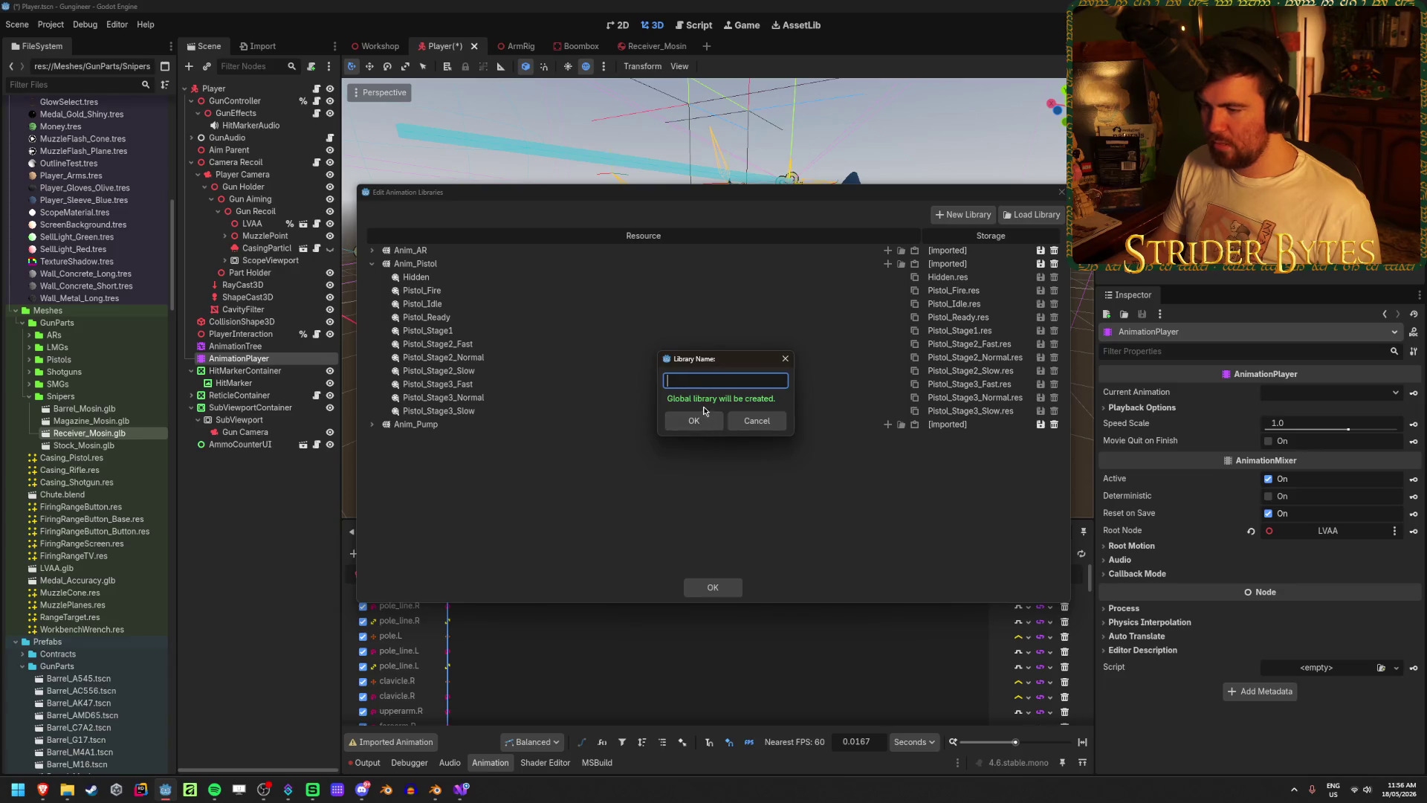
pyautogui.click(757, 421)
pyautogui.click(1032, 215)
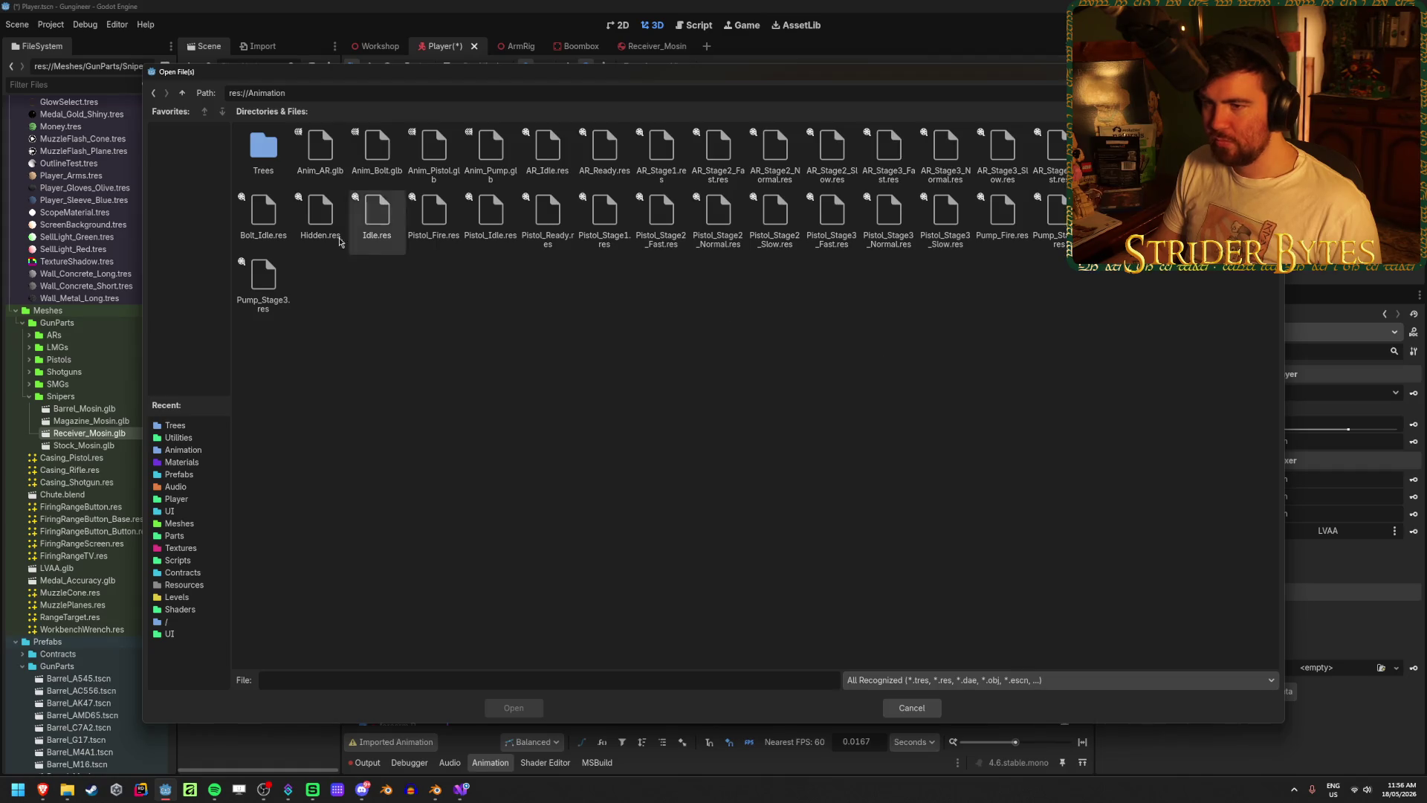
pyautogui.click(386, 141)
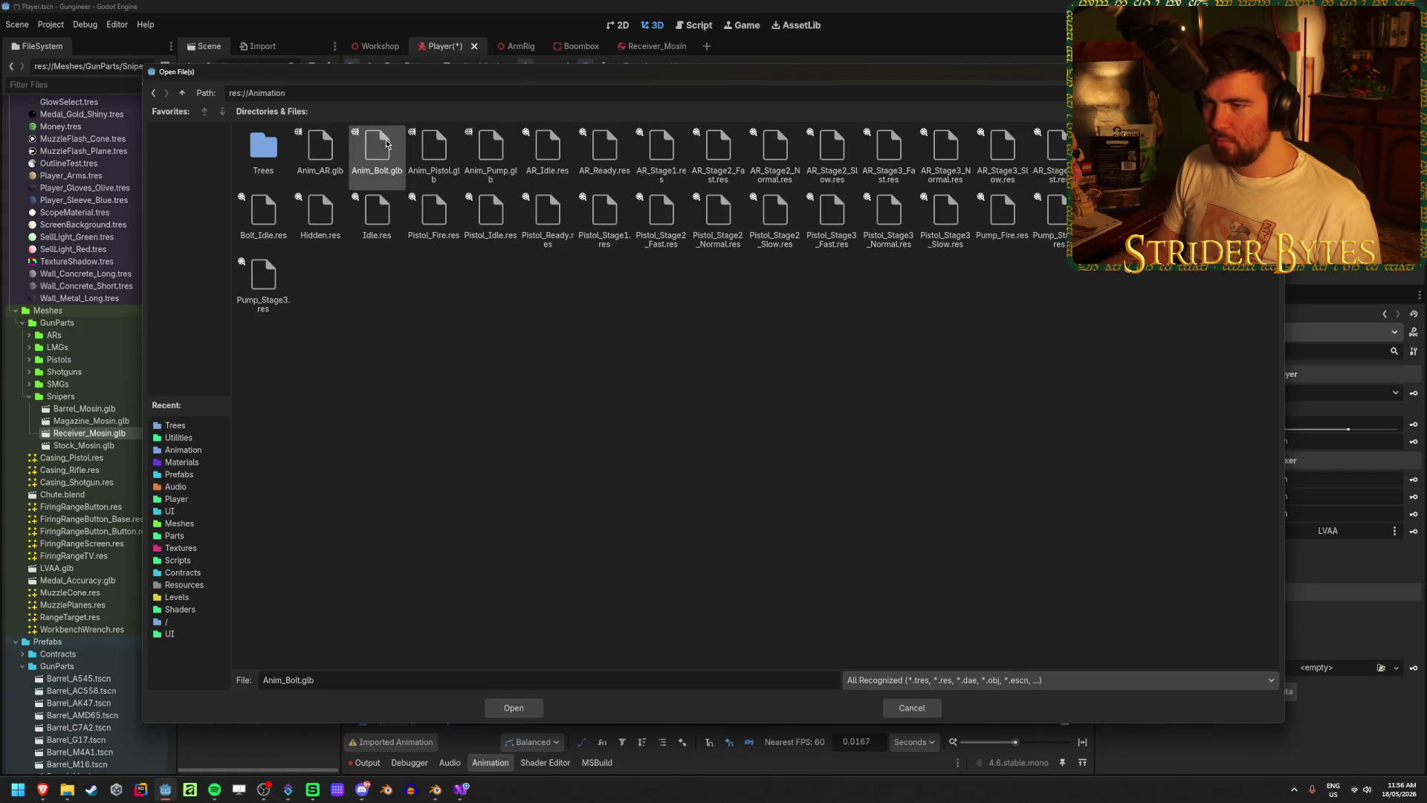
pyautogui.click(514, 707)
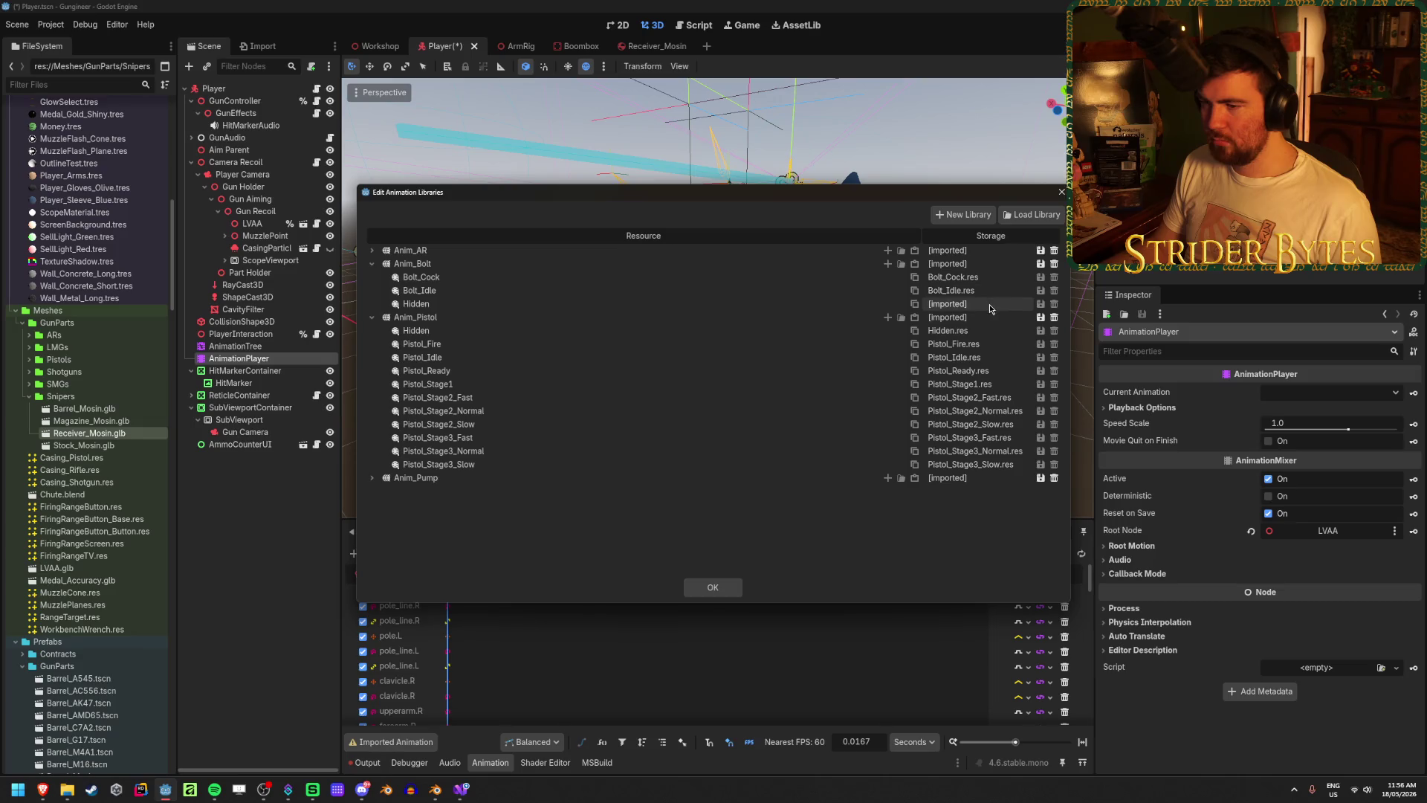
pyautogui.click(710, 588)
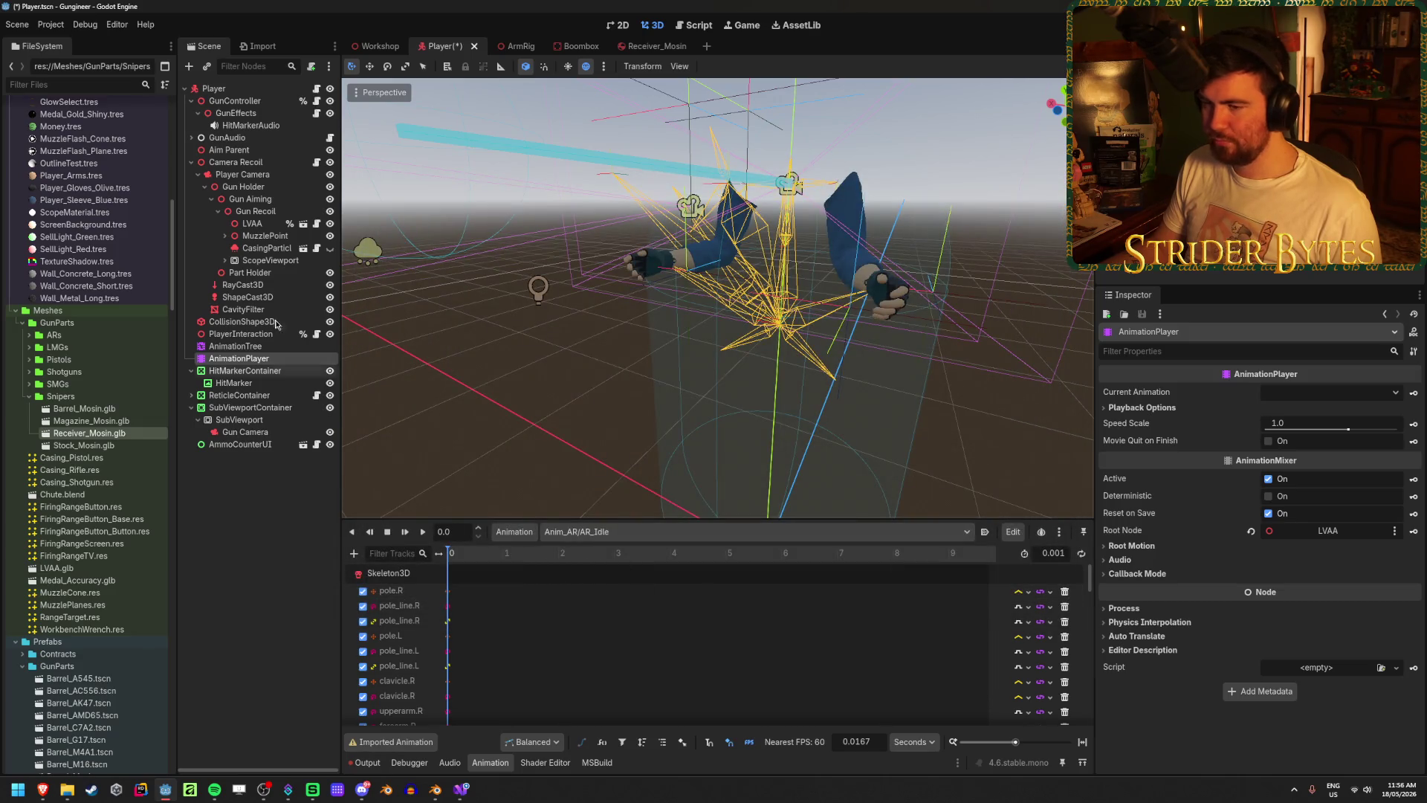
# - Add Anim_Bolt/Bolt_Idle as a state named Idle, placed right of Start
pyautogui.click(235, 346)
pyautogui.rightClick(587, 582)
pyautogui.moveTo(621, 592)
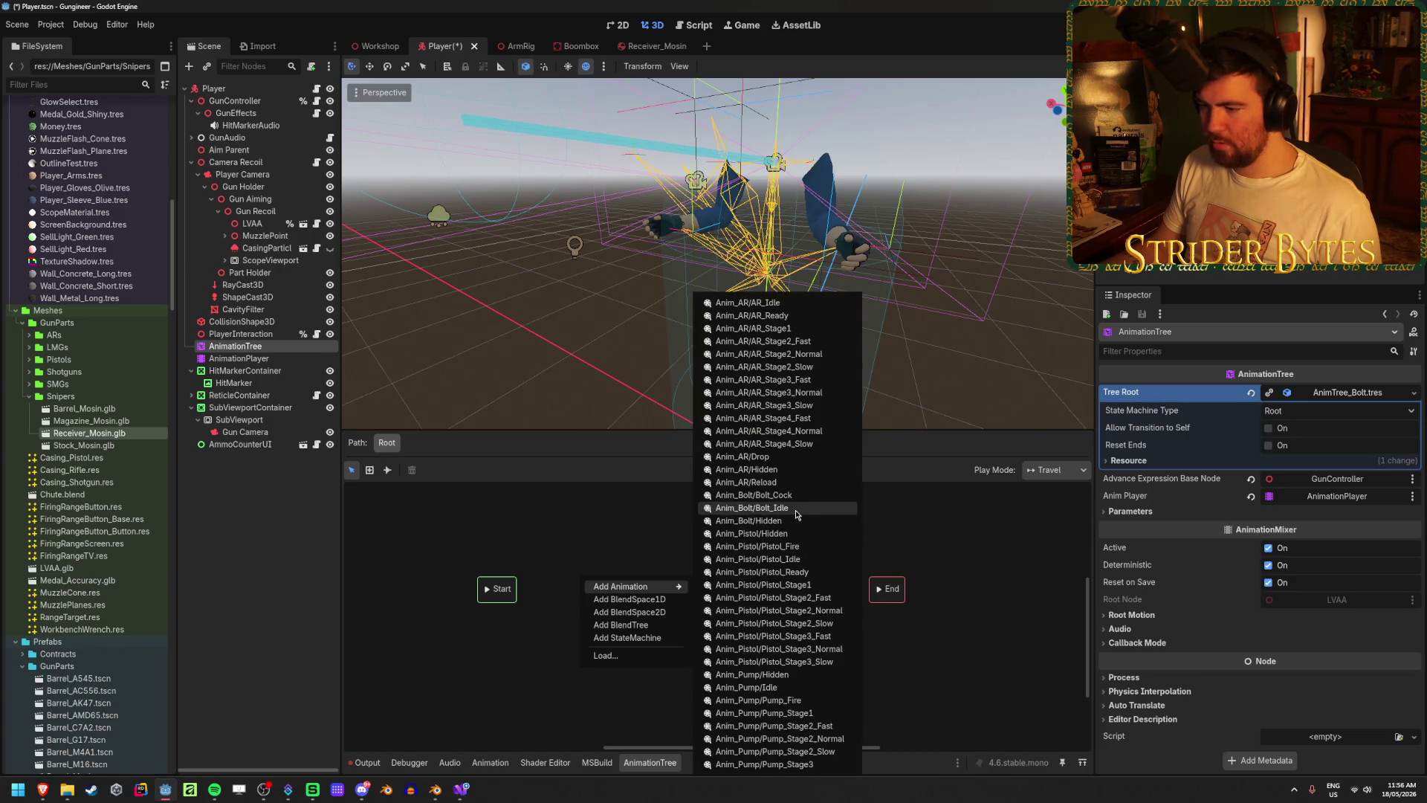
pyautogui.click(753, 508)
pyautogui.doubleClick(585, 574)
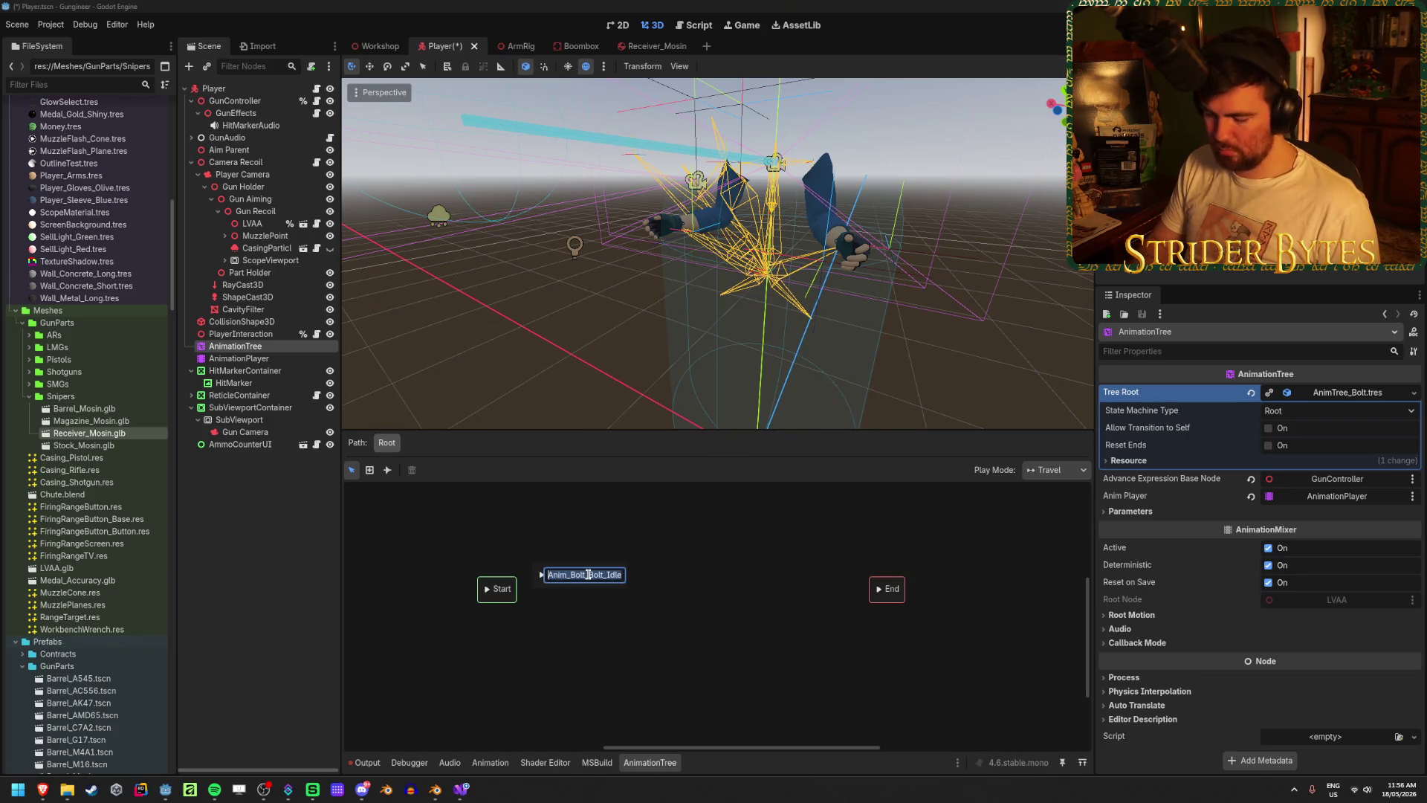
pyautogui.write('Idle')
pyautogui.click(587, 578)
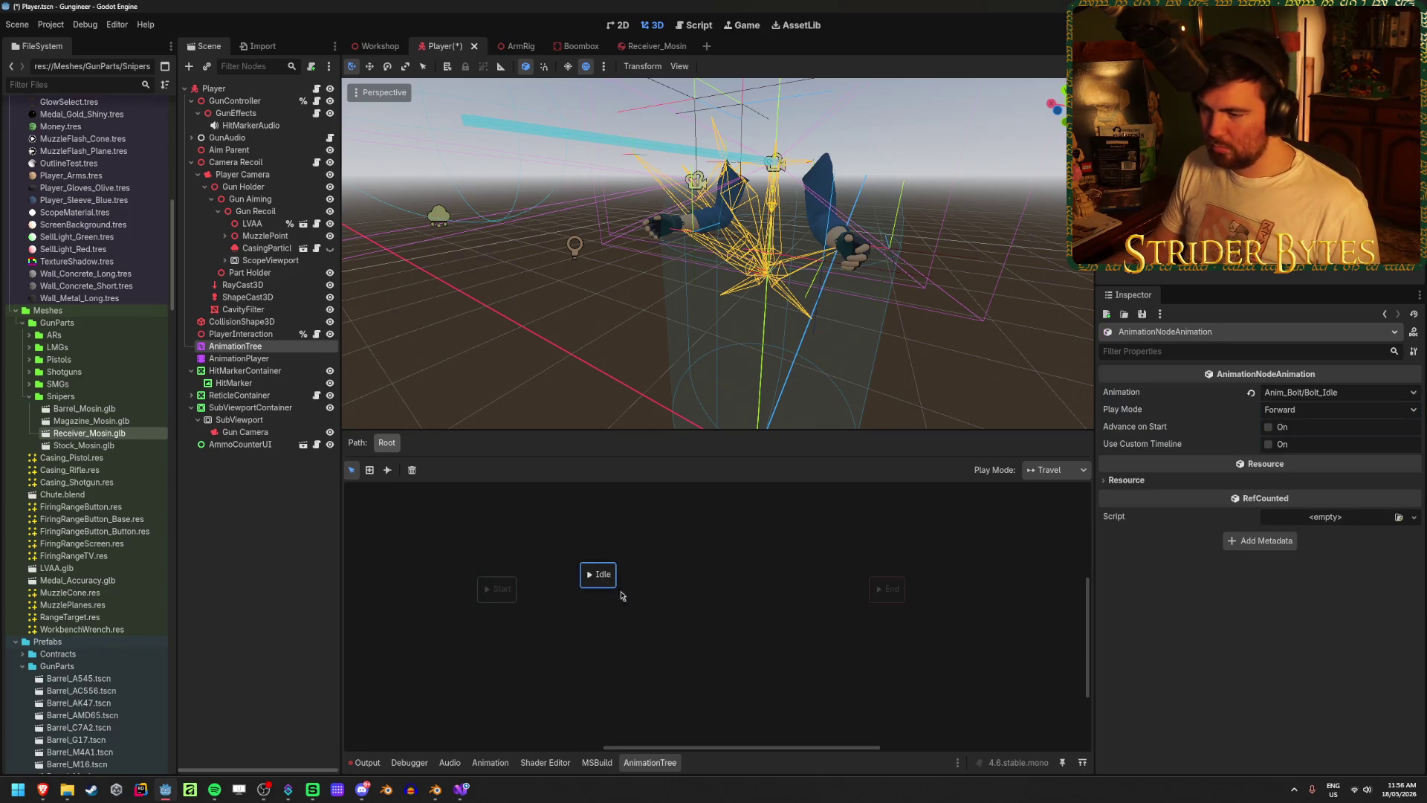
pyautogui.moveTo(587, 578); pyautogui.dragTo(654, 603)
# - Add Anim_Bolt/Bolt_Cock as a state named Cock, placed below Idle
pyautogui.rightClick(654, 604)
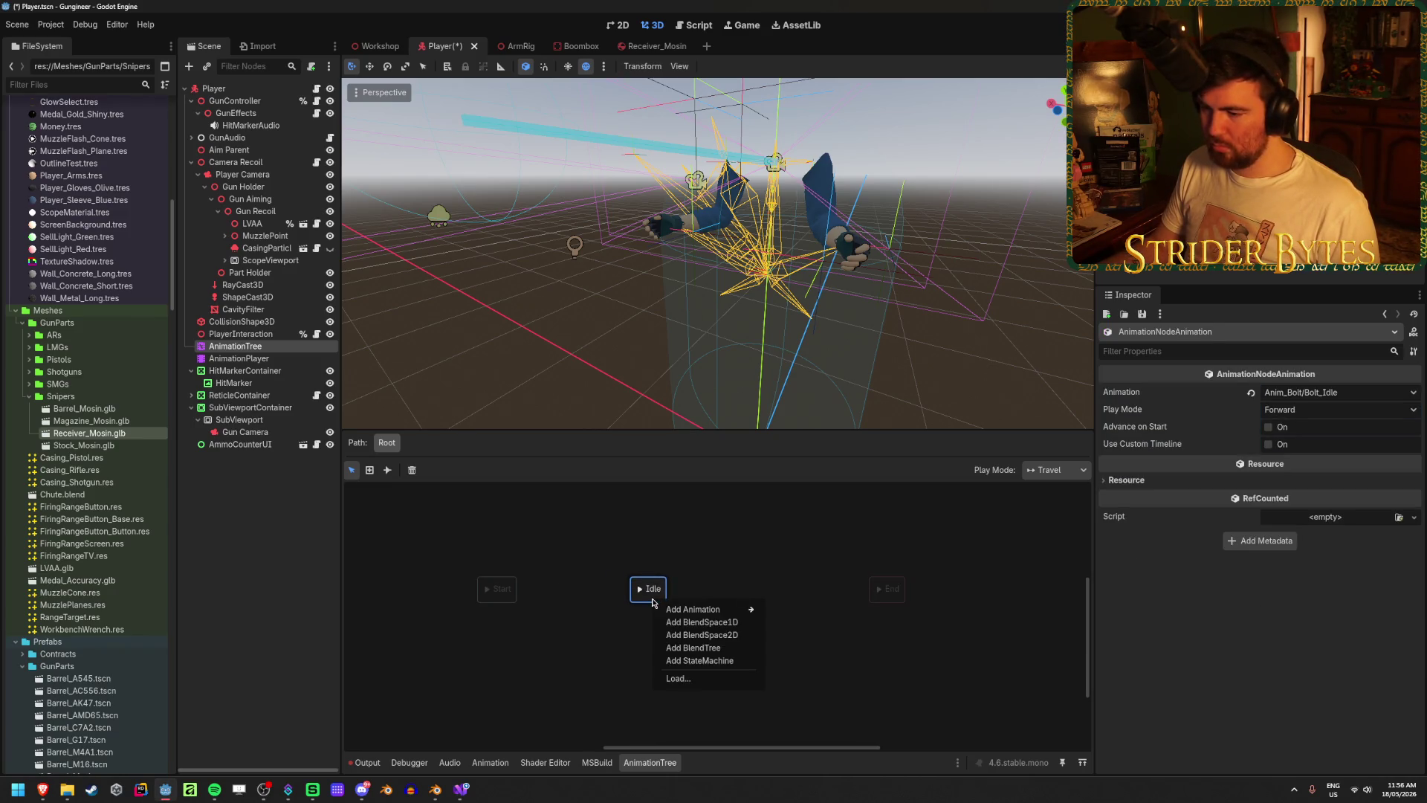
pyautogui.moveTo(691, 614)
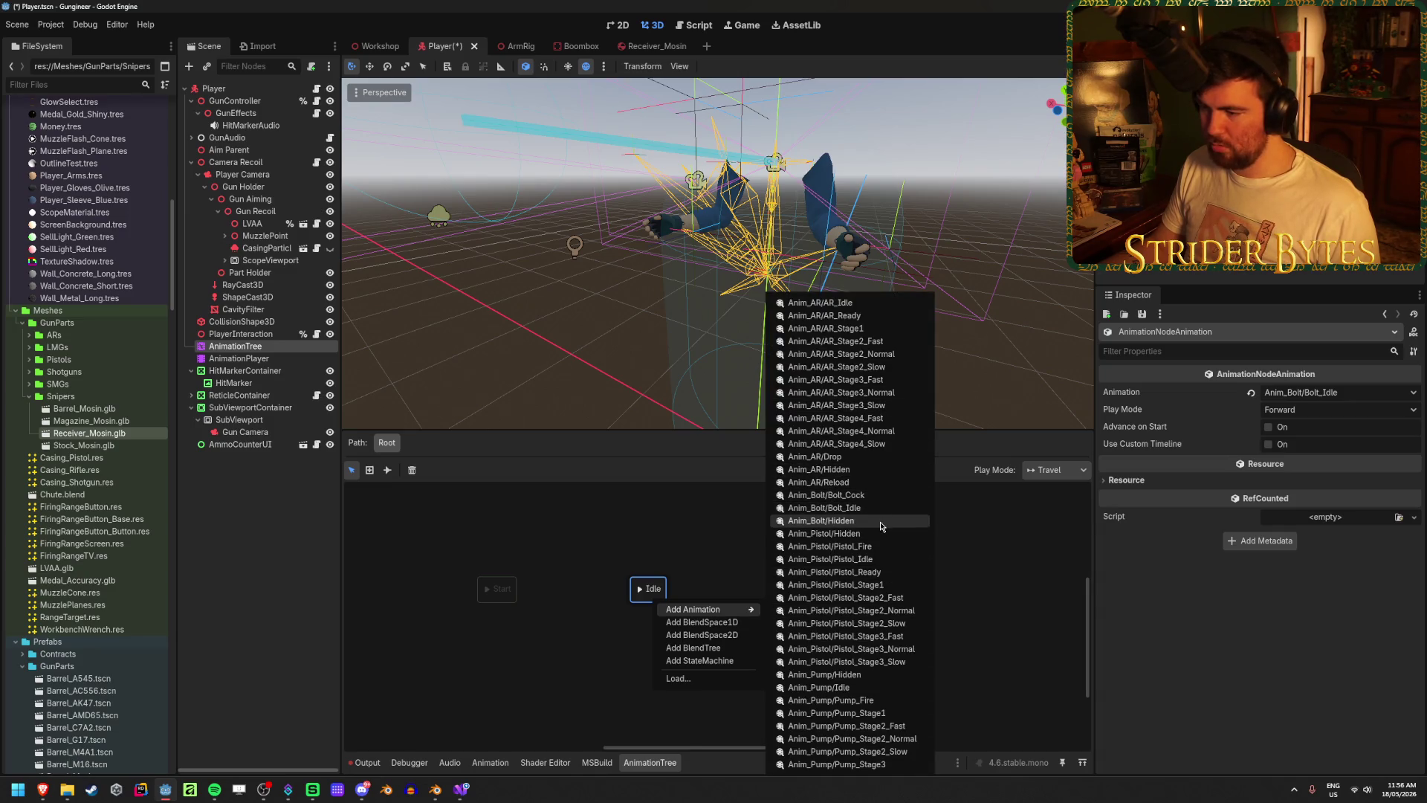
pyautogui.click(854, 494)
pyautogui.moveTo(665, 598); pyautogui.dragTo(663, 639)
pyautogui.doubleClick(664, 640)
pyautogui.write('Cock')
pyautogui.press('Return')
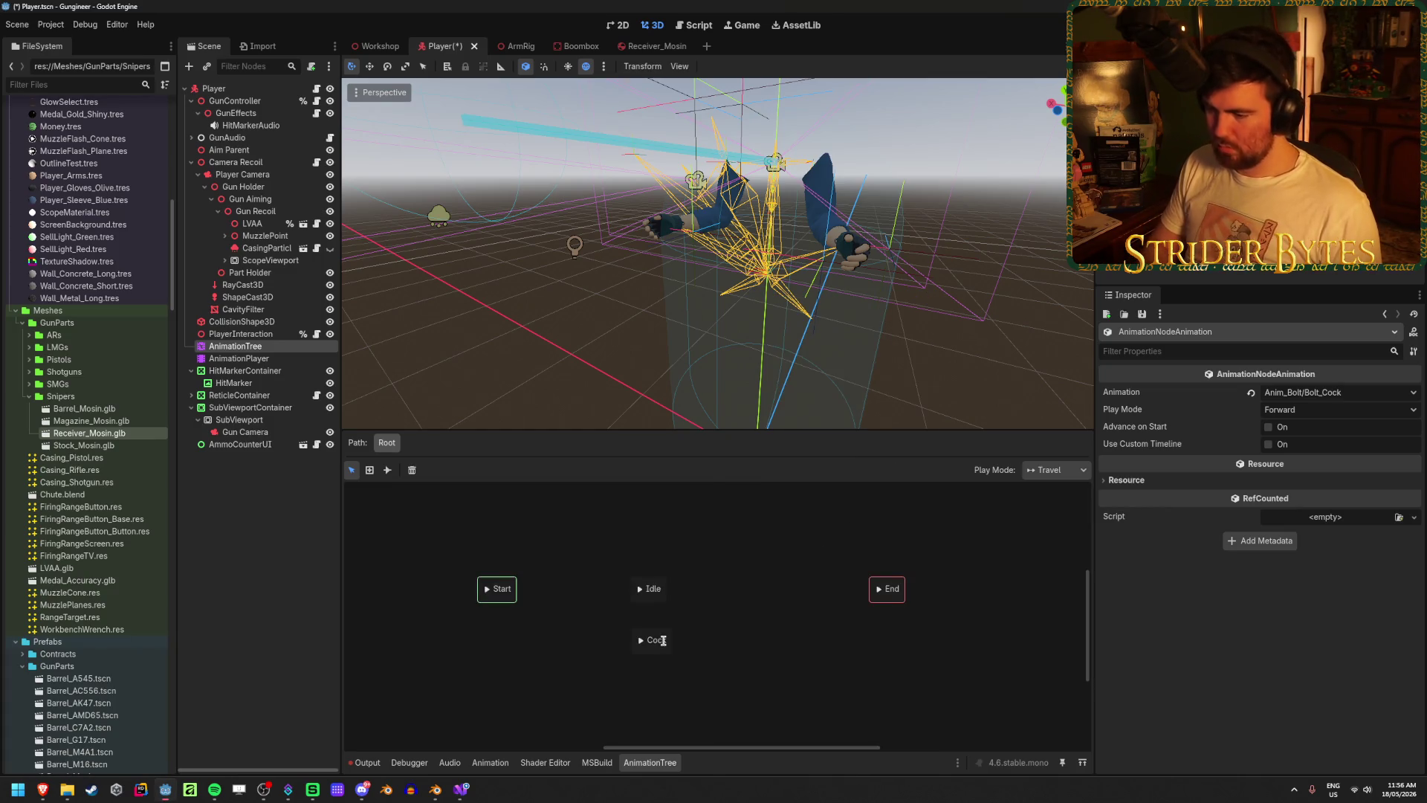
pyautogui.click(654, 659)
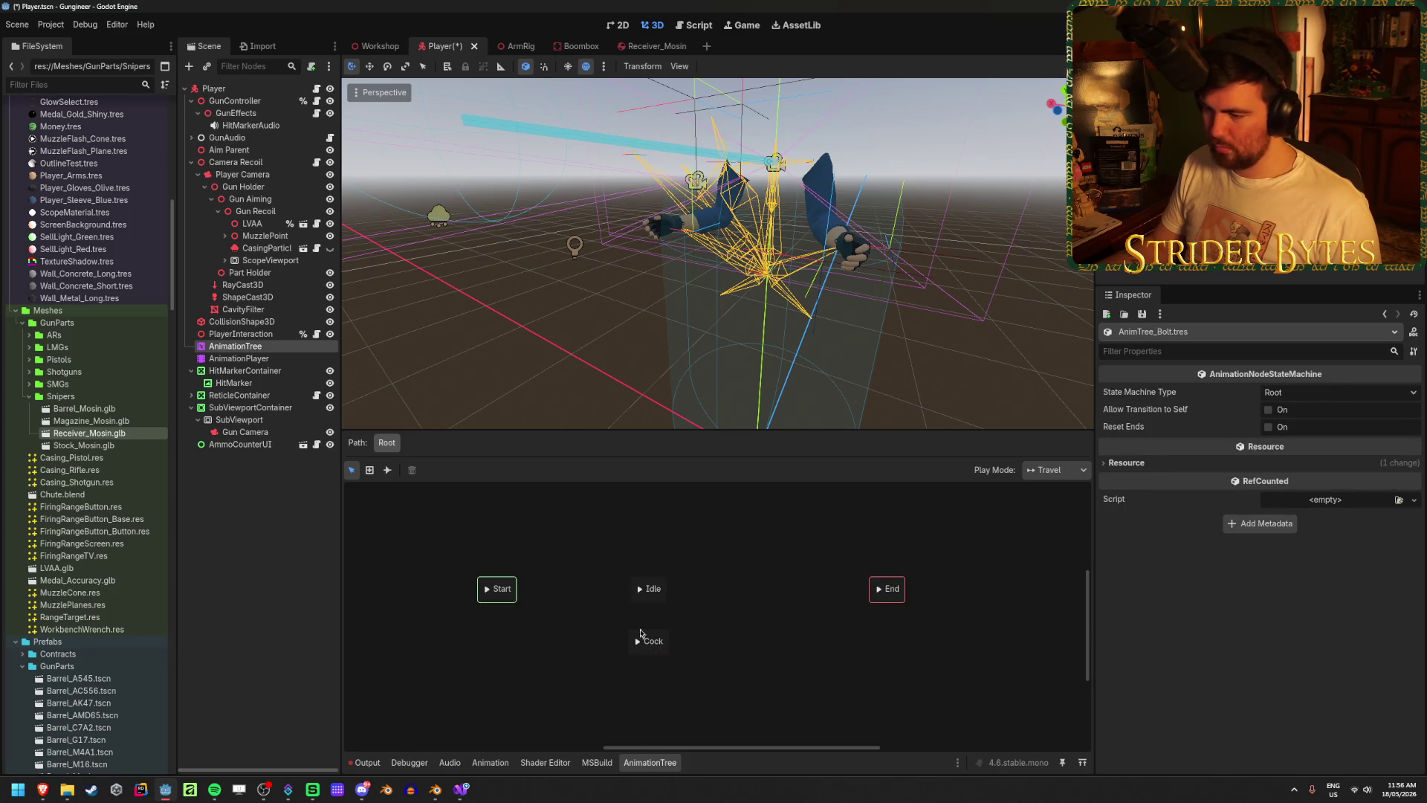
# - Add an Anim_AR/Hidden animation state beside Start
pyautogui.rightClick(551, 587)
pyautogui.moveTo(573, 599)
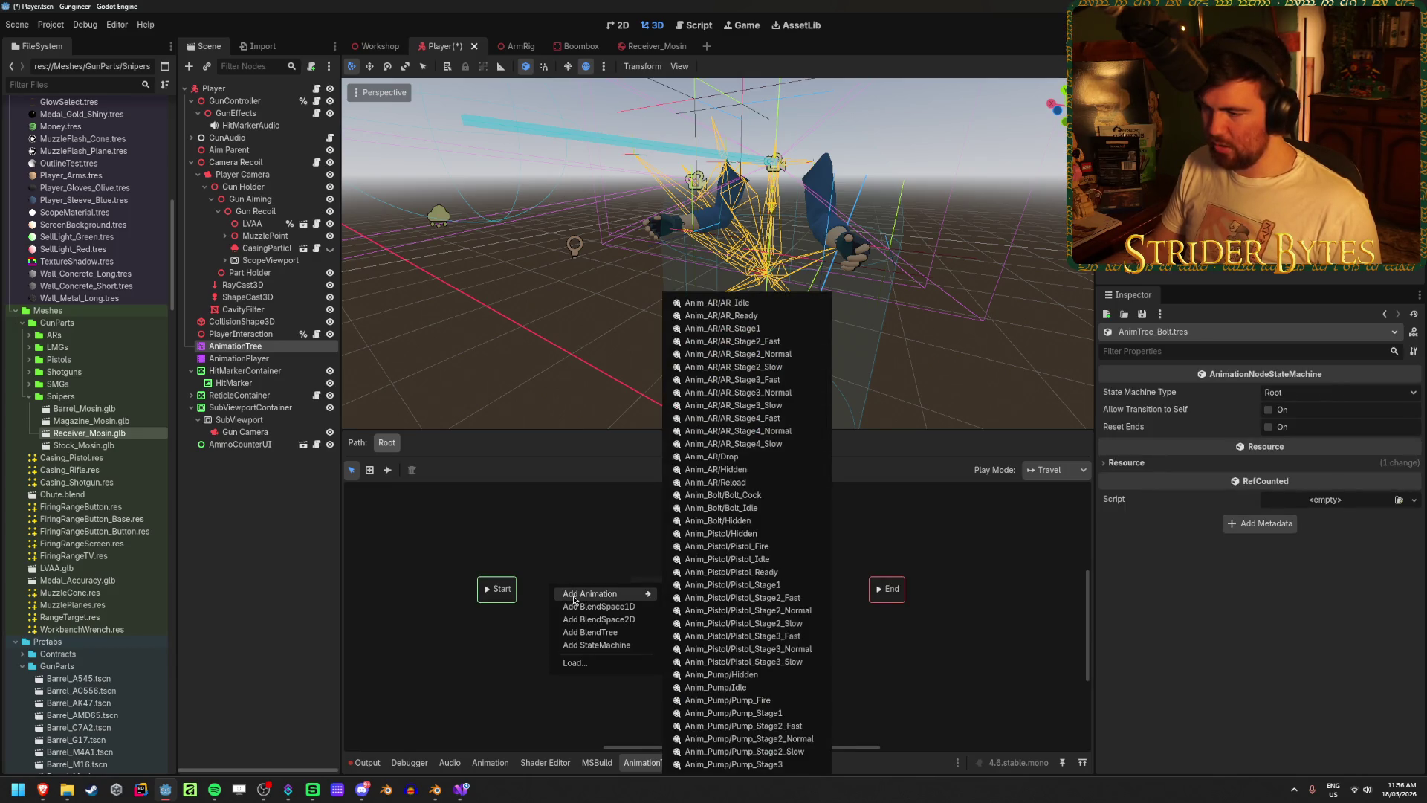
pyautogui.click(724, 468)
pyautogui.moveTo(559, 595)
pyautogui.mouseDown()
pyautogui.moveTo(563, 628)
pyautogui.moveTo(574, 602)
pyautogui.moveTo(672, 602)
pyautogui.mouseUp()
pyautogui.click(650, 675)
# - Rename the Anim_AR_Hidden state to Hidden, connect Start to it, and save
pyautogui.click(569, 591)
pyautogui.doubleClick(580, 589)
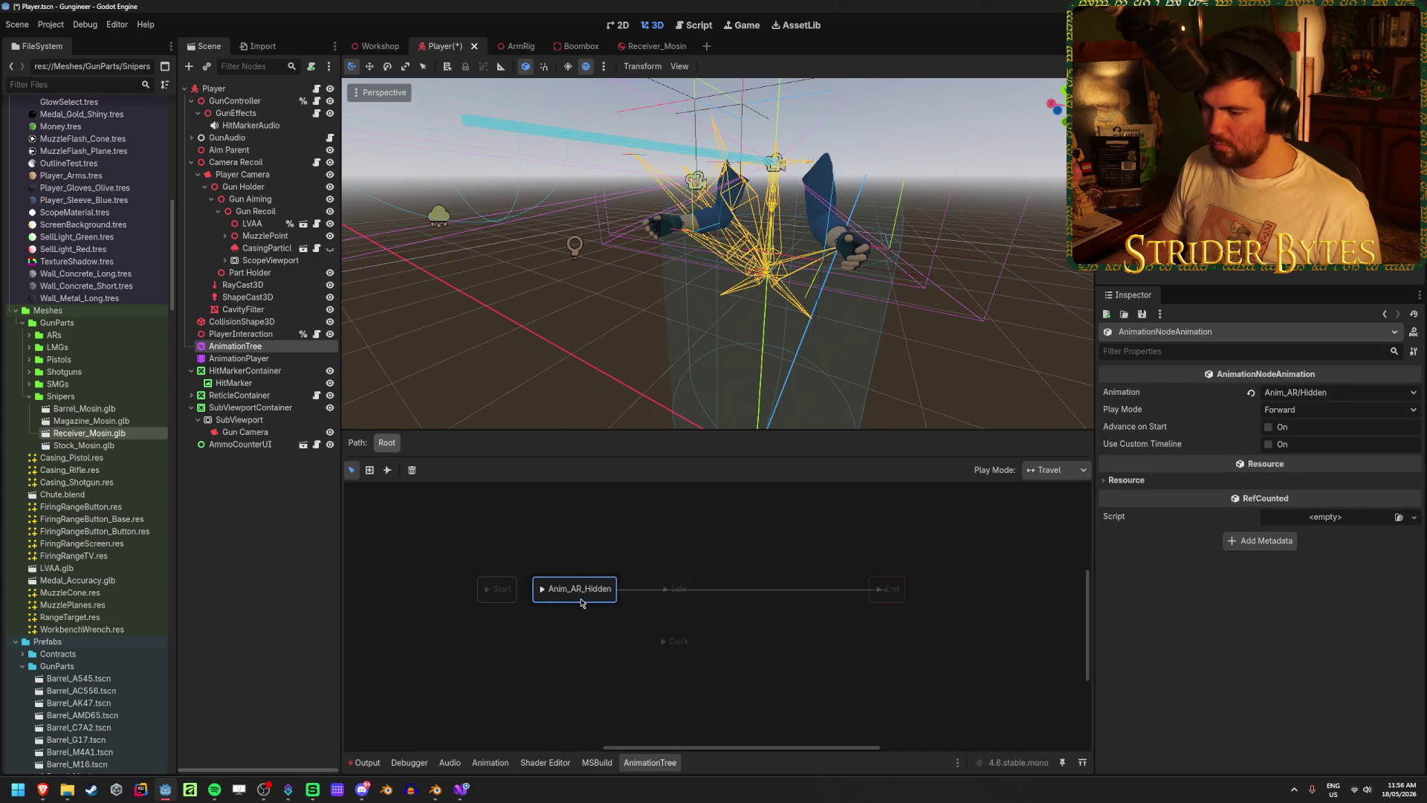
pyautogui.write('Hidden')
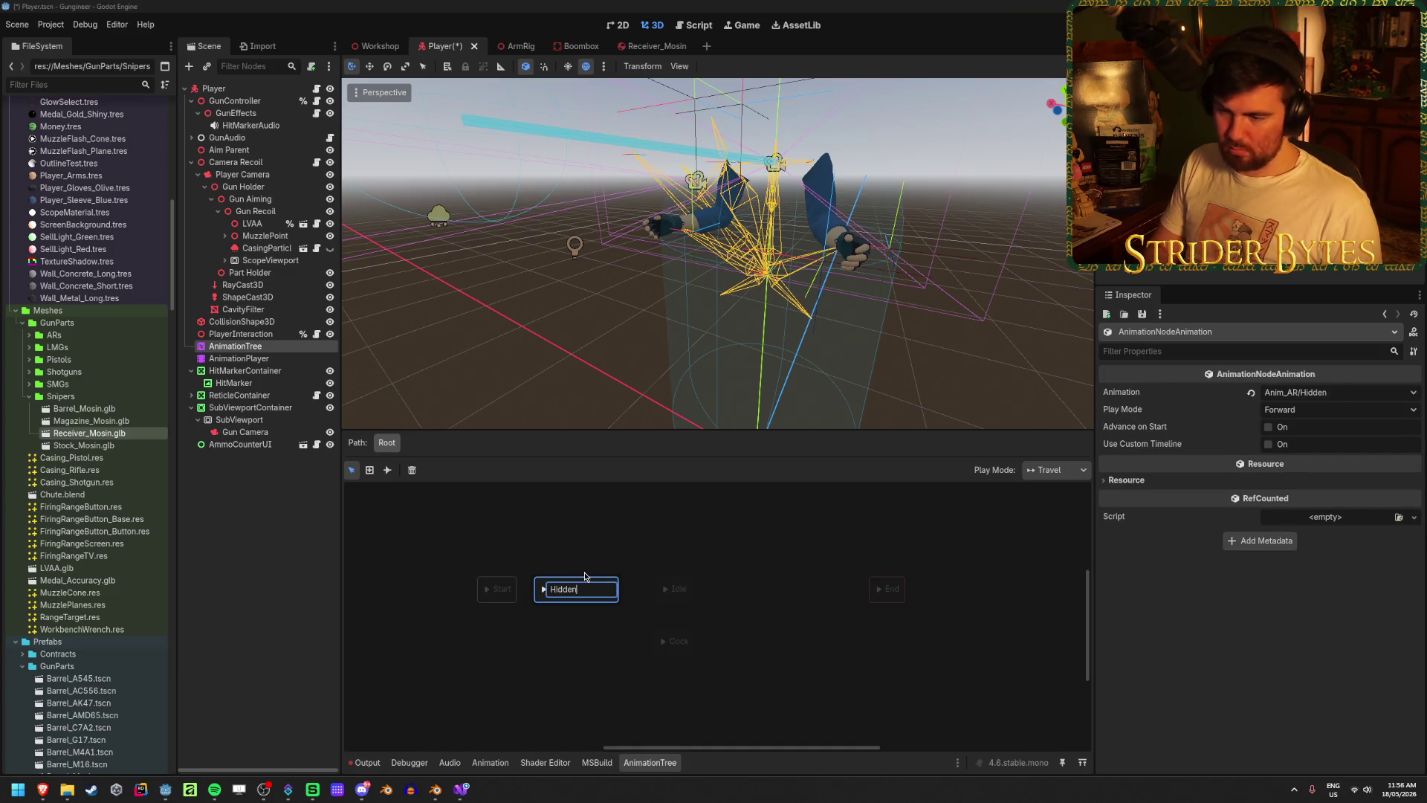
pyautogui.press('Return')
pyautogui.keyDown('shift'); pyautogui.moveTo(501, 601); pyautogui.dragTo(560, 599); pyautogui.keyUp('shift')
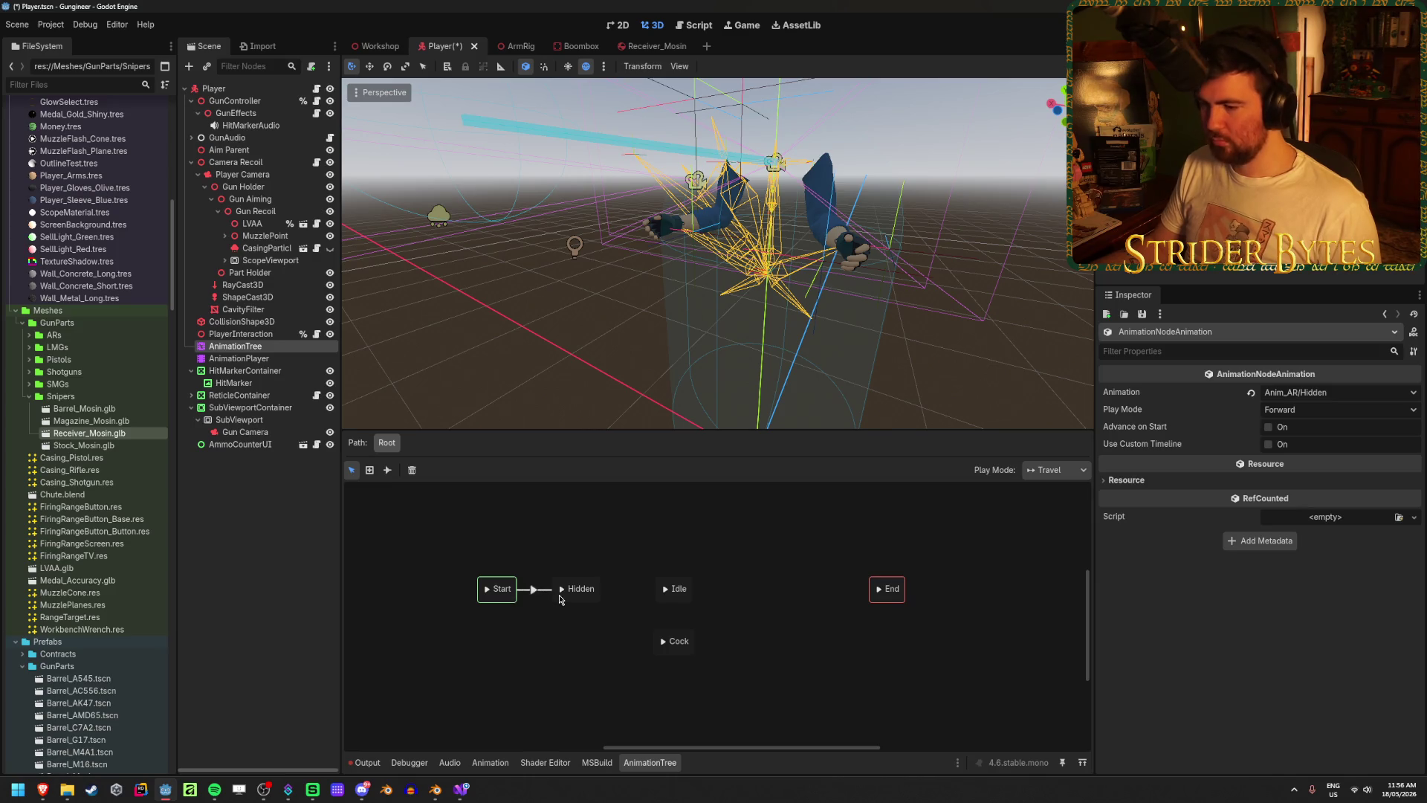
pyautogui.click(586, 639)
pyautogui.hotkey('ctrl', 's')
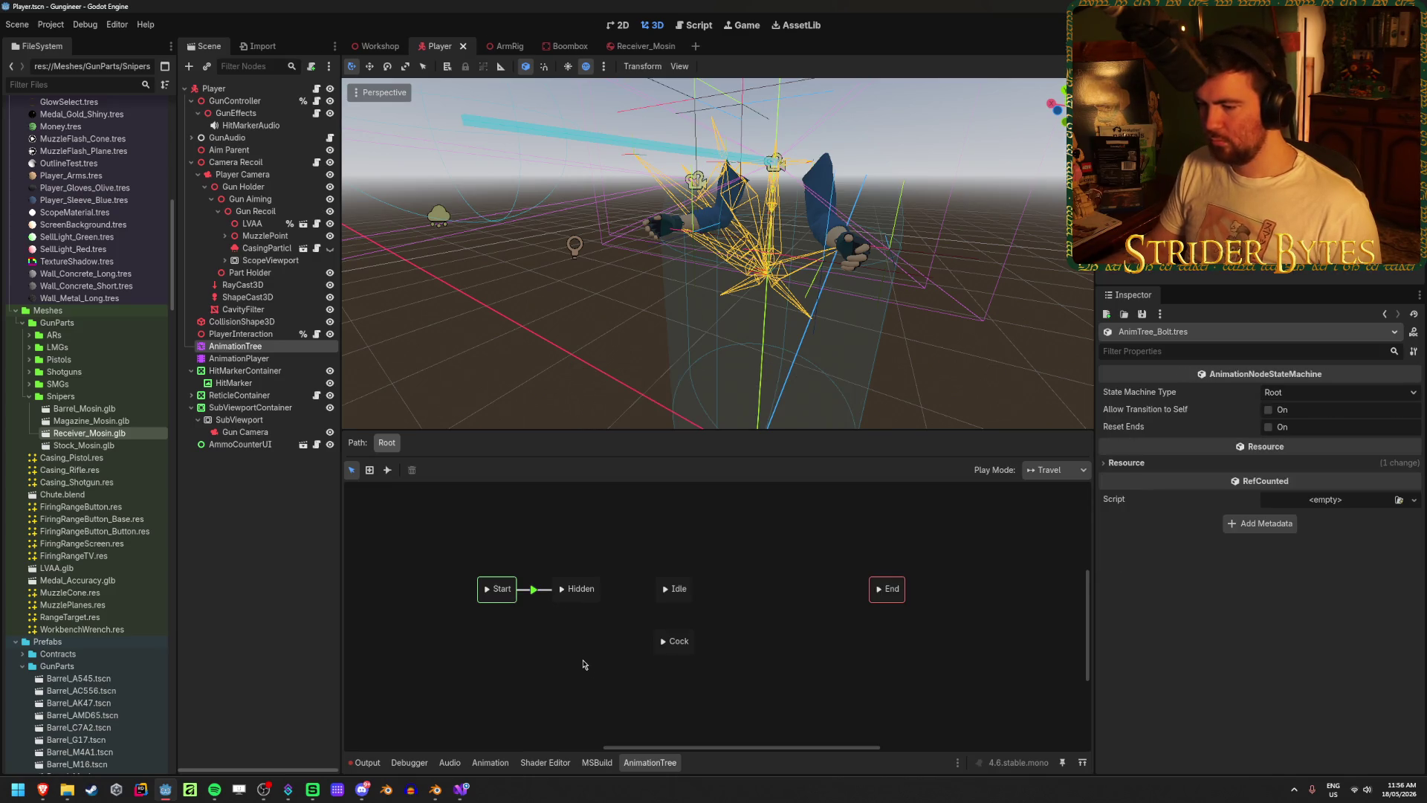
# - Add transitions from Hidden to Idle and from Idle to Cock
pyautogui.keyDown('shift'); pyautogui.moveTo(594, 605); pyautogui.dragTo(695, 599); pyautogui.keyUp('shift')
pyautogui.click(606, 643)
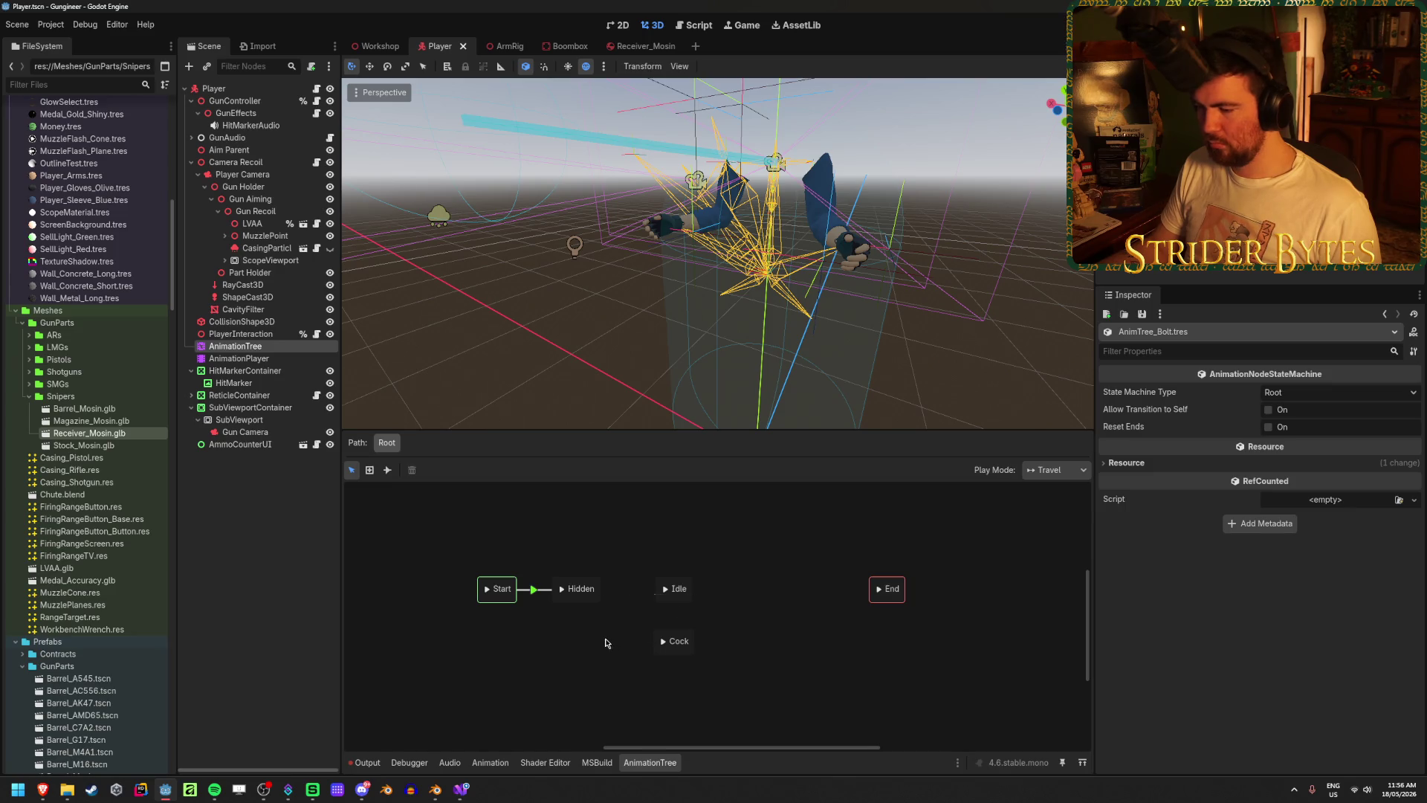
pyautogui.click(626, 588)
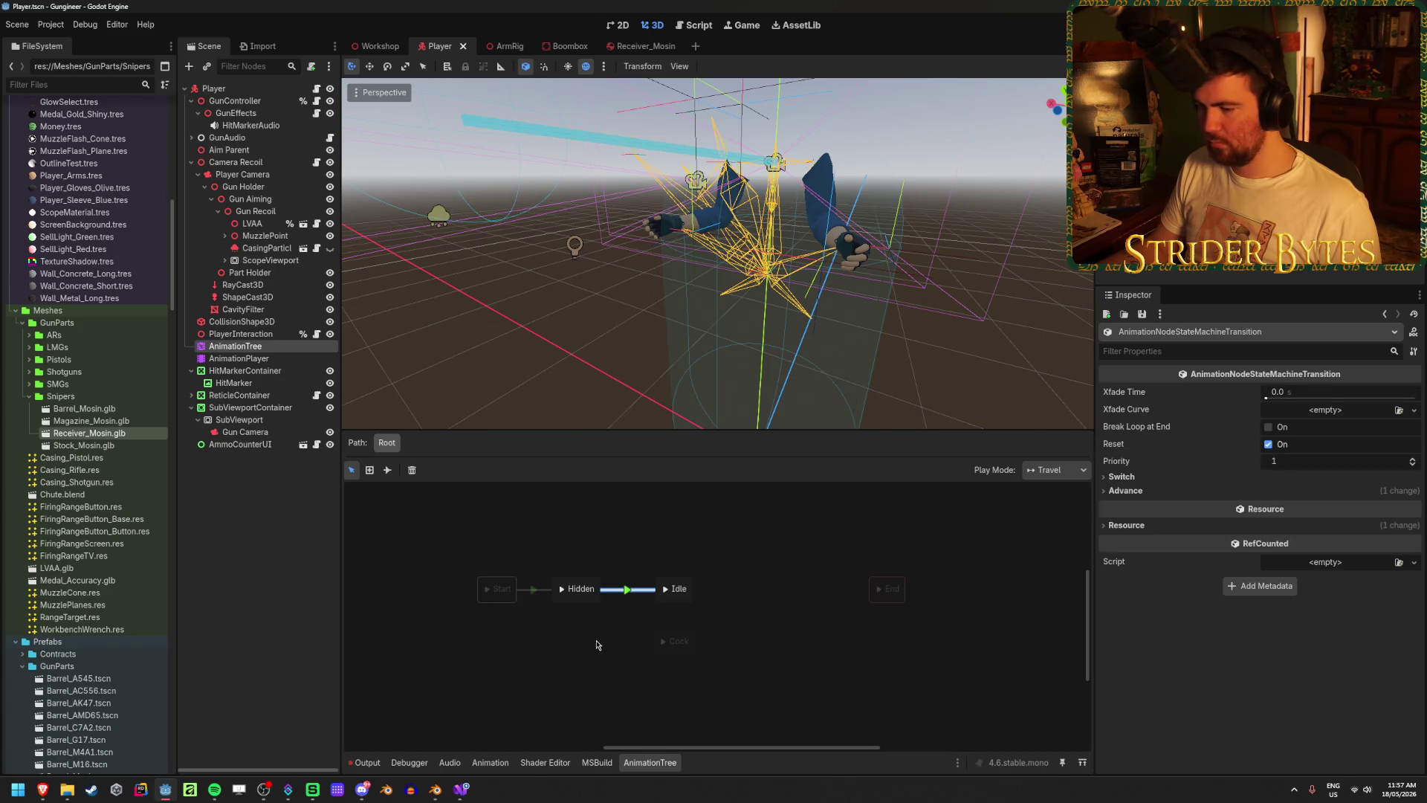
pyautogui.click(595, 644)
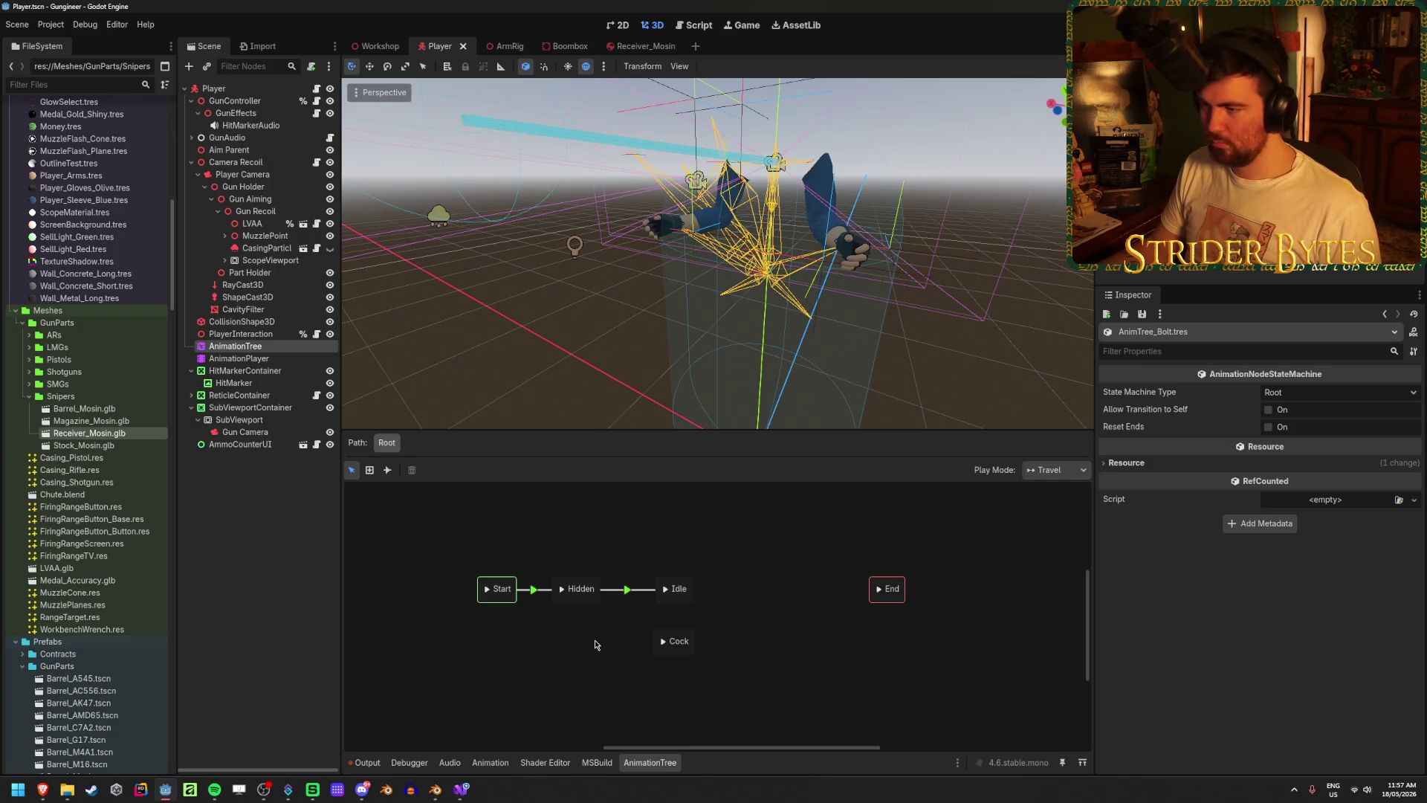
pyautogui.moveTo(680, 591)
pyautogui.keyDown('shift'); pyautogui.mouseDown()
pyautogui.moveTo(676, 637)
pyautogui.moveTo(687, 637)
pyautogui.moveTo(678, 588)
pyautogui.mouseUp(); pyautogui.keyUp('shift')
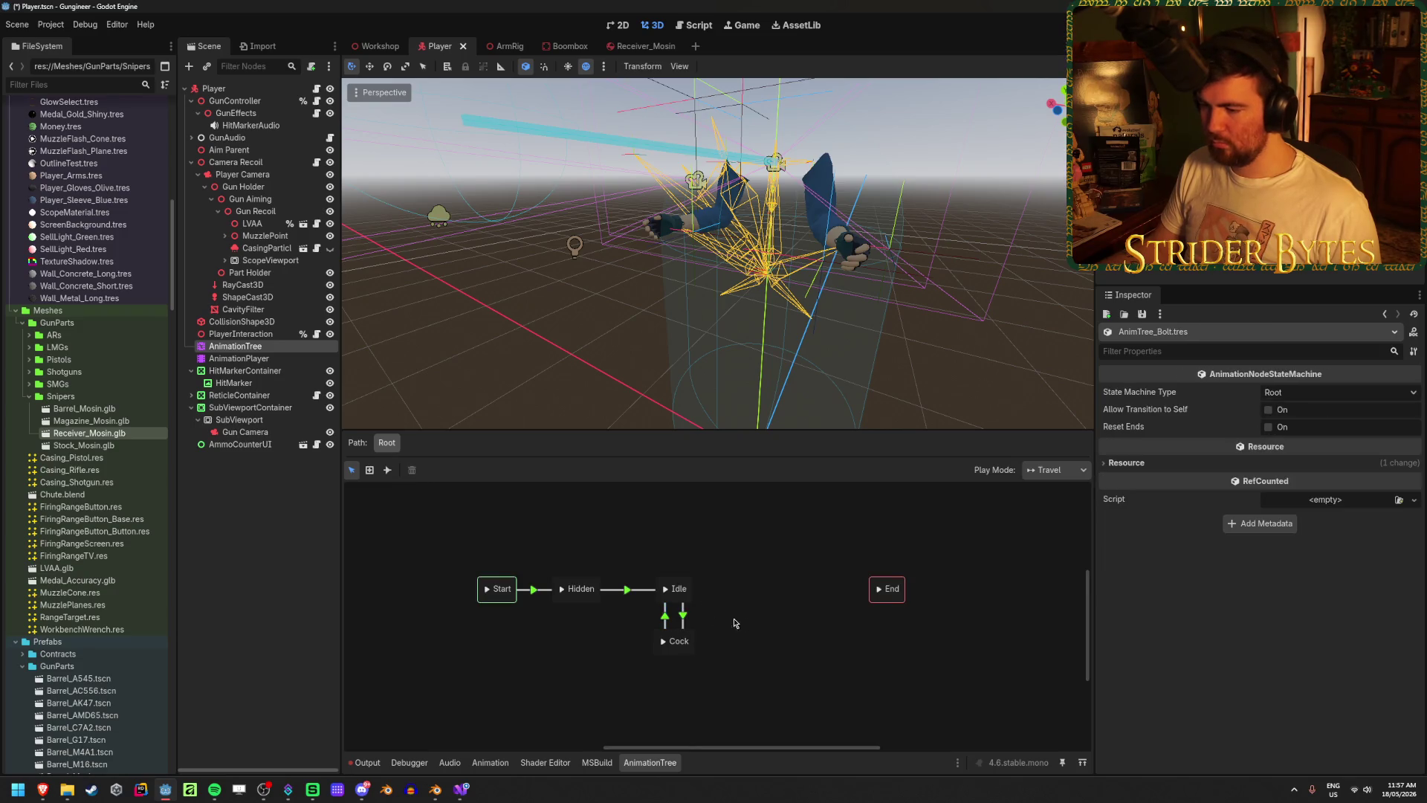
# - Add the Cock-to-Idle transition, keeping its switch mode at Immediate
pyautogui.click(683, 618)
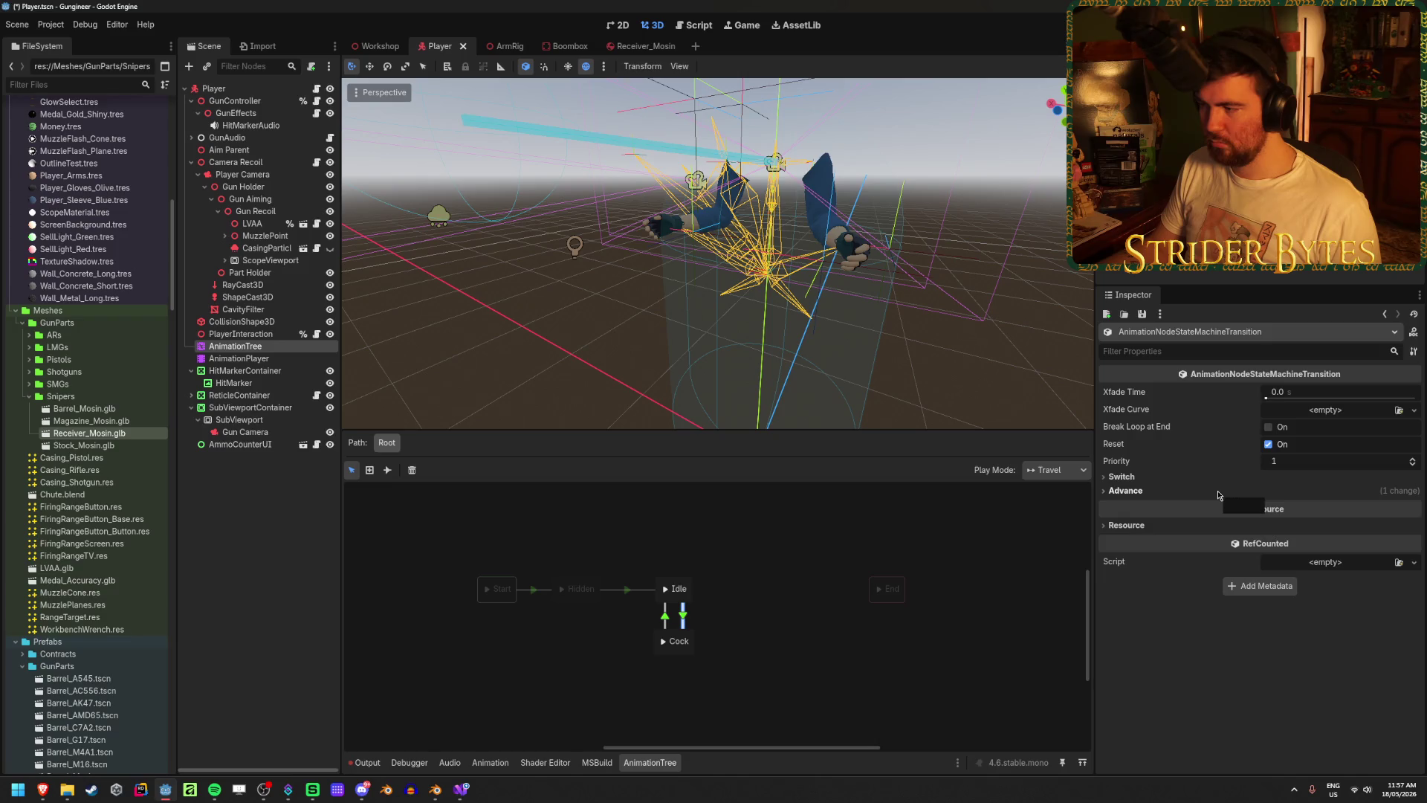
pyautogui.click(1167, 490)
pyautogui.click(1165, 476)
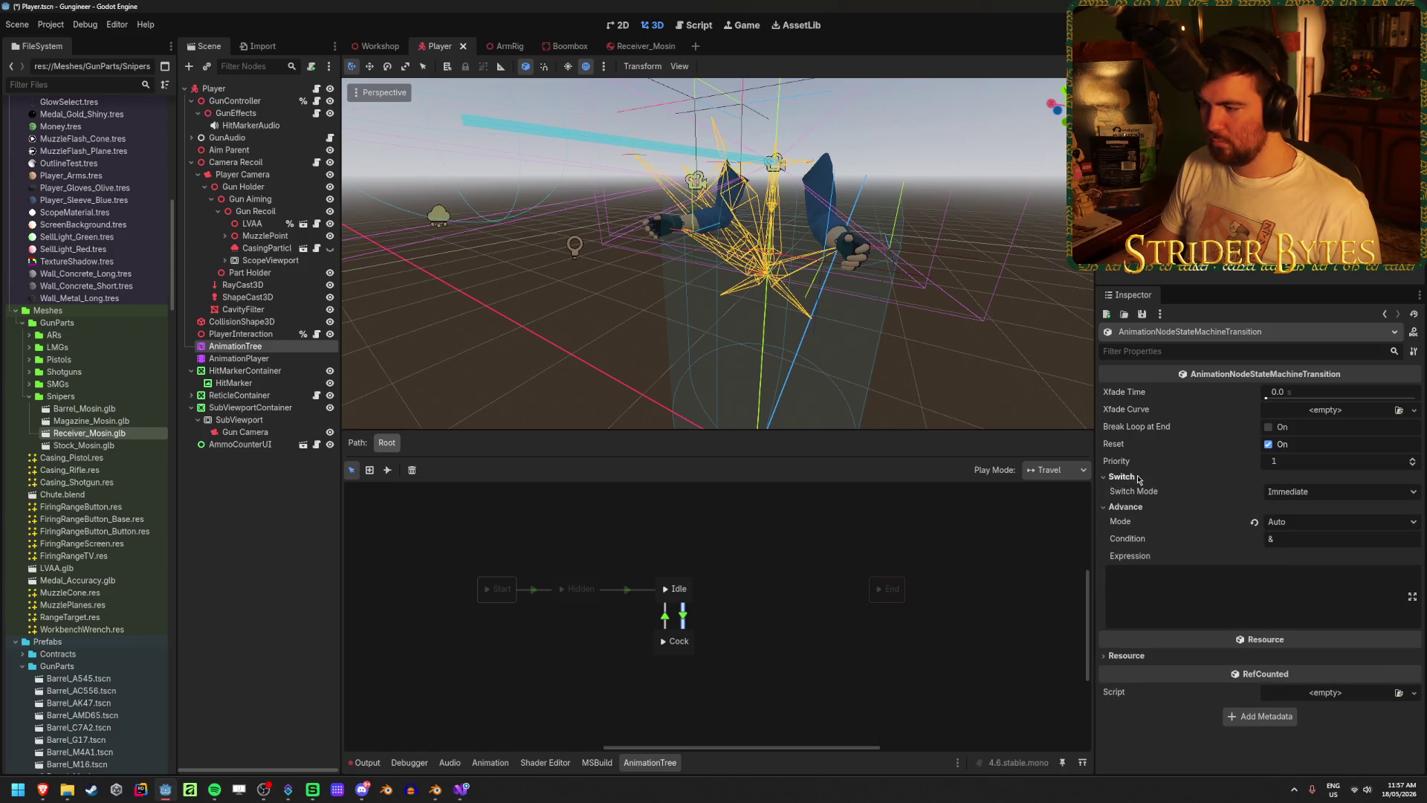
pyautogui.click(1302, 492)
pyautogui.click(1303, 491)
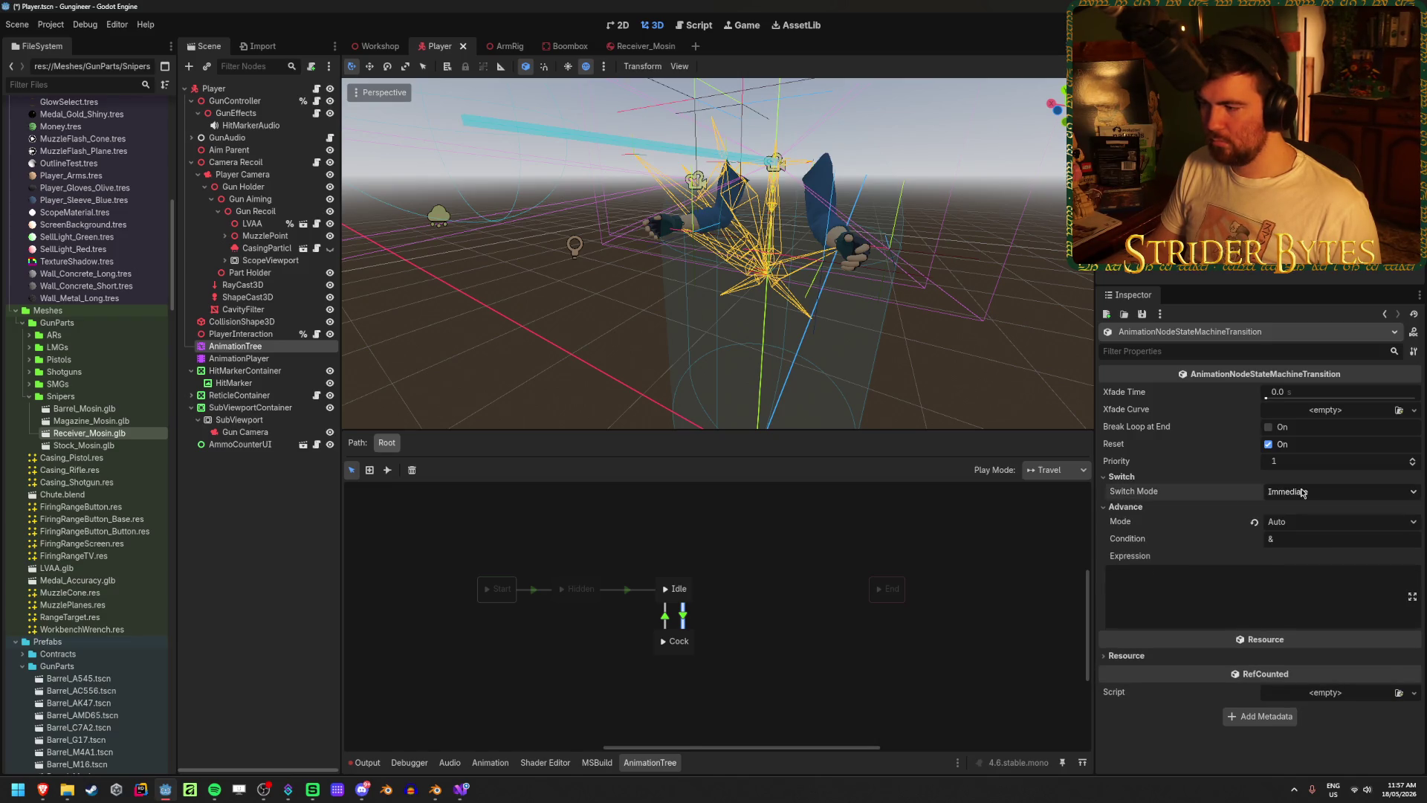
# - Review the other Idle–Cock transition's switch mode and save the Player scene
pyautogui.click(665, 617)
pyautogui.click(1165, 476)
pyautogui.click(1303, 491)
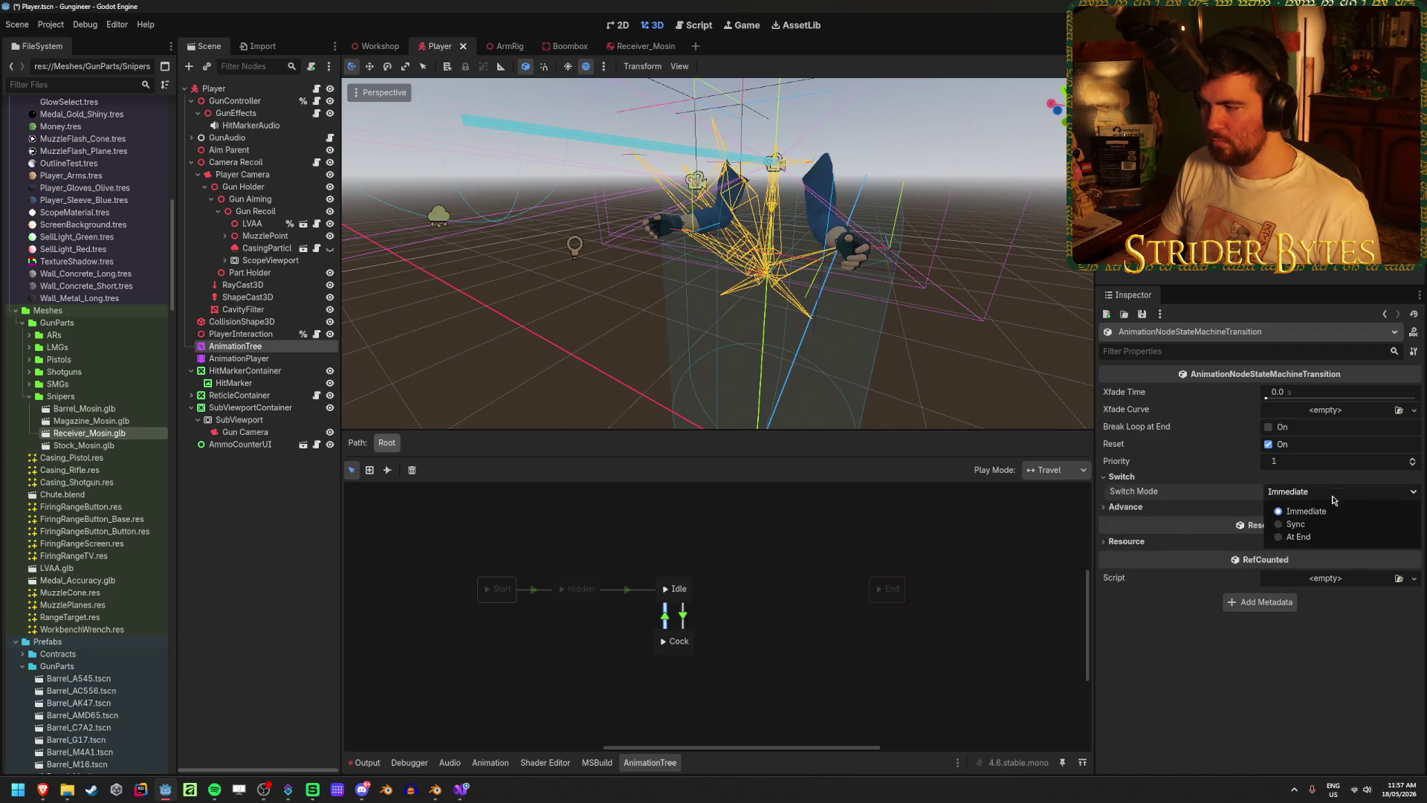
pyautogui.click(1278, 541)
pyautogui.click(755, 666)
pyautogui.click(683, 615)
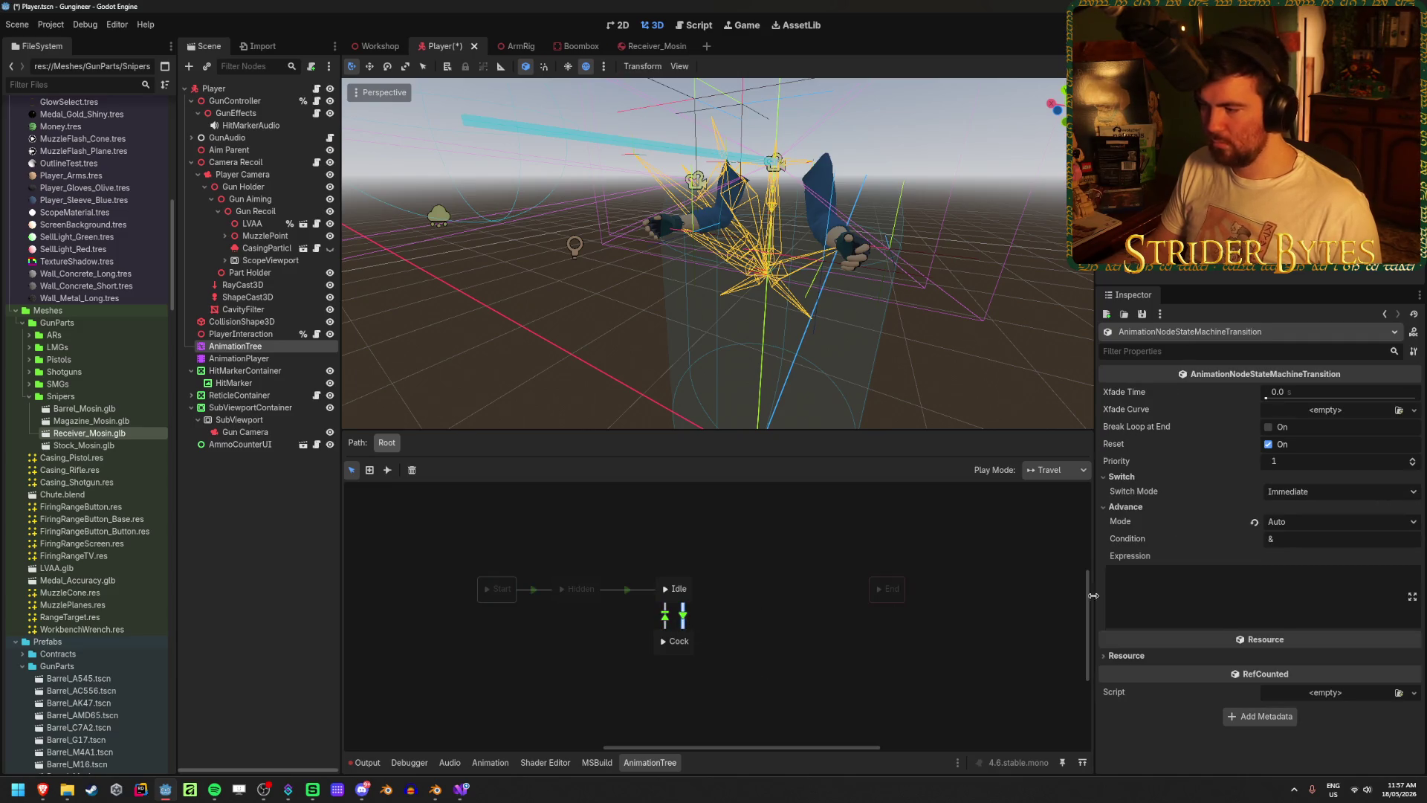
pyautogui.hotkey('ctrl', 's')
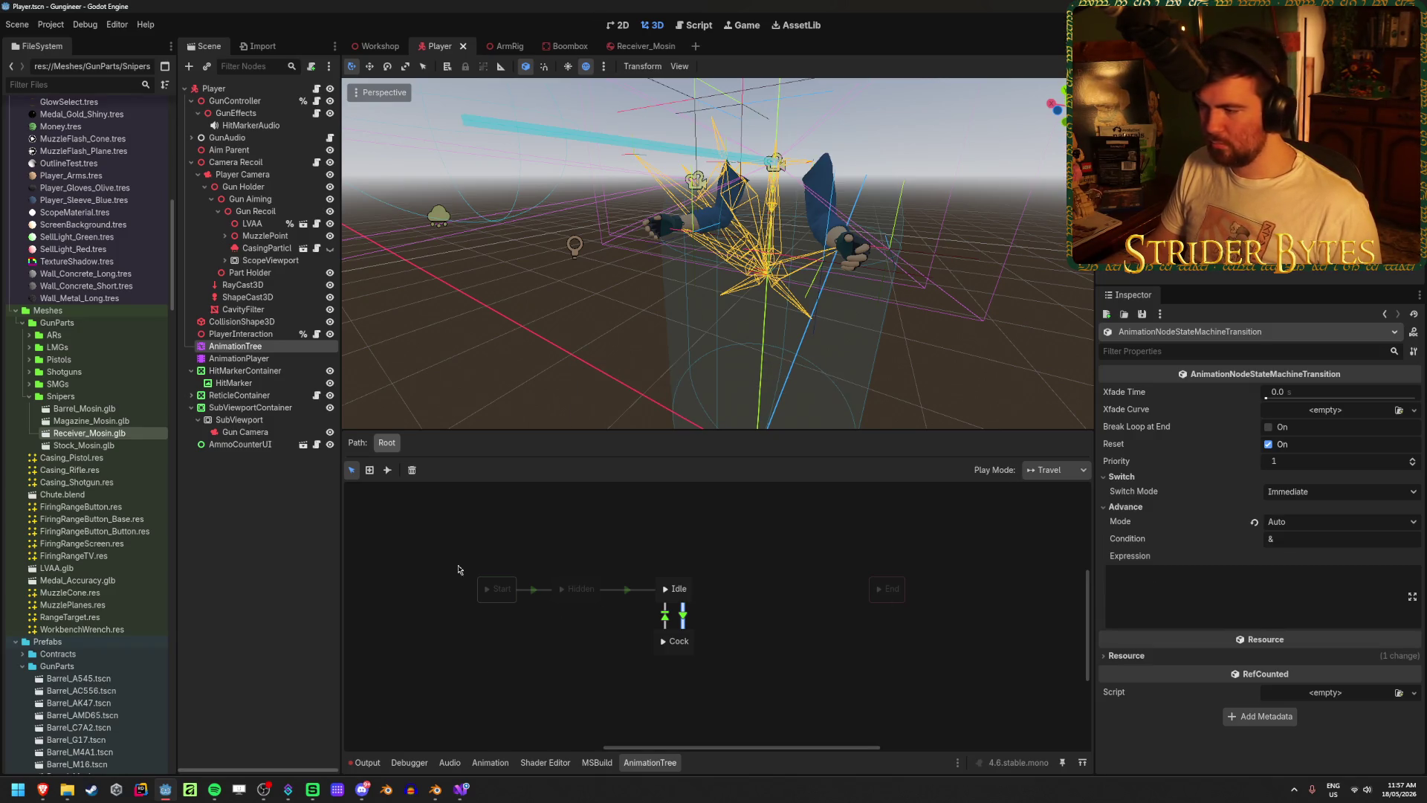
pyautogui.click(266, 349)
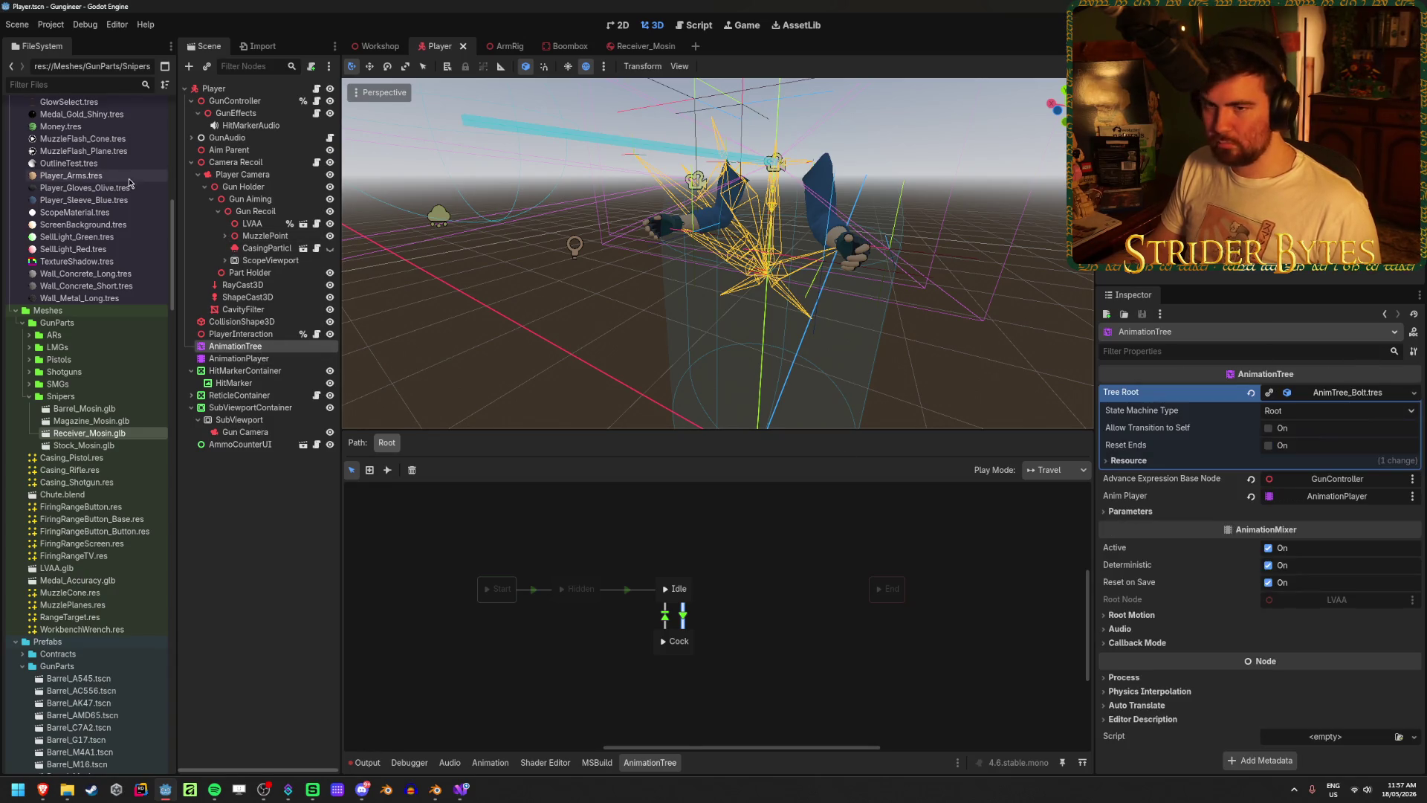
pyautogui.click(1413, 392)
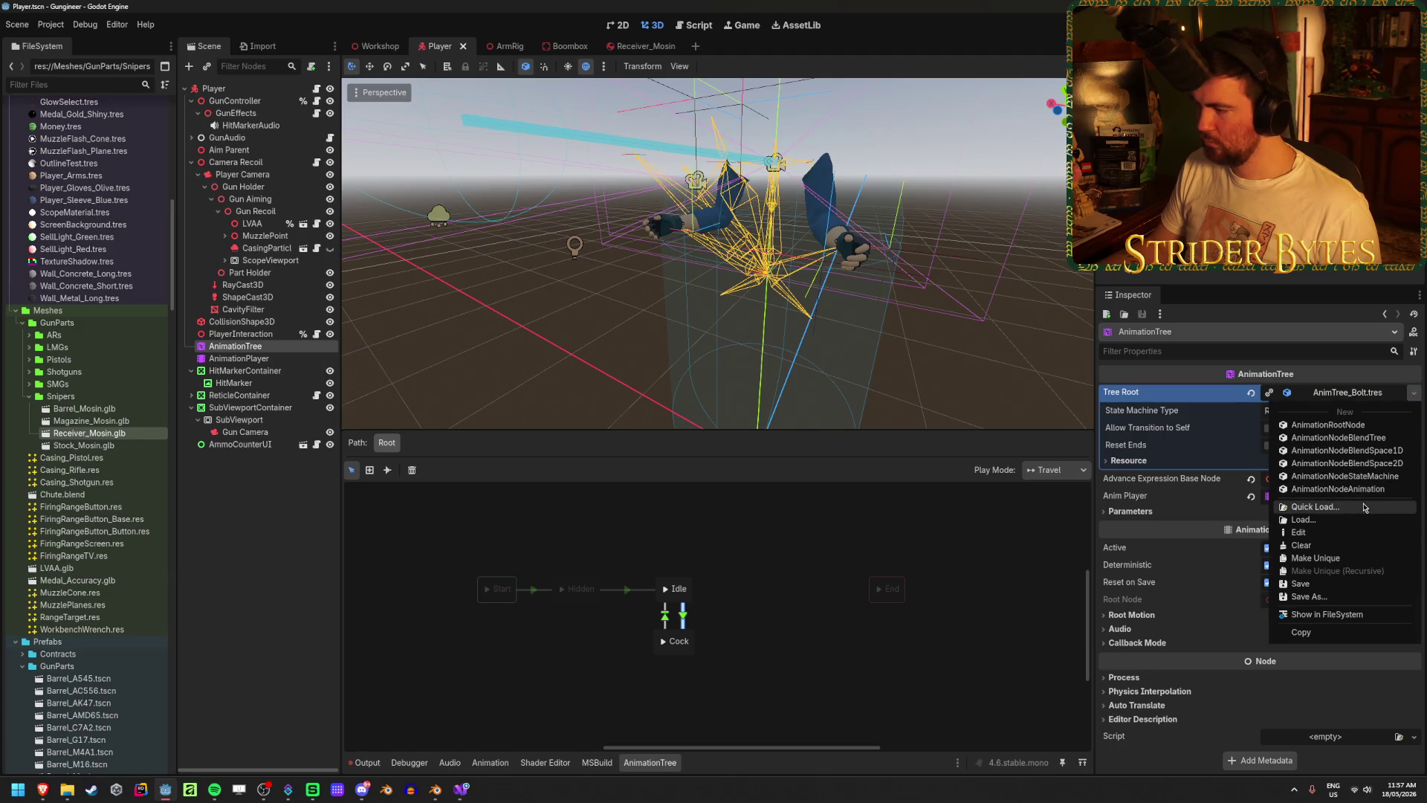
pyautogui.click(1330, 505)
pyautogui.click(653, 315)
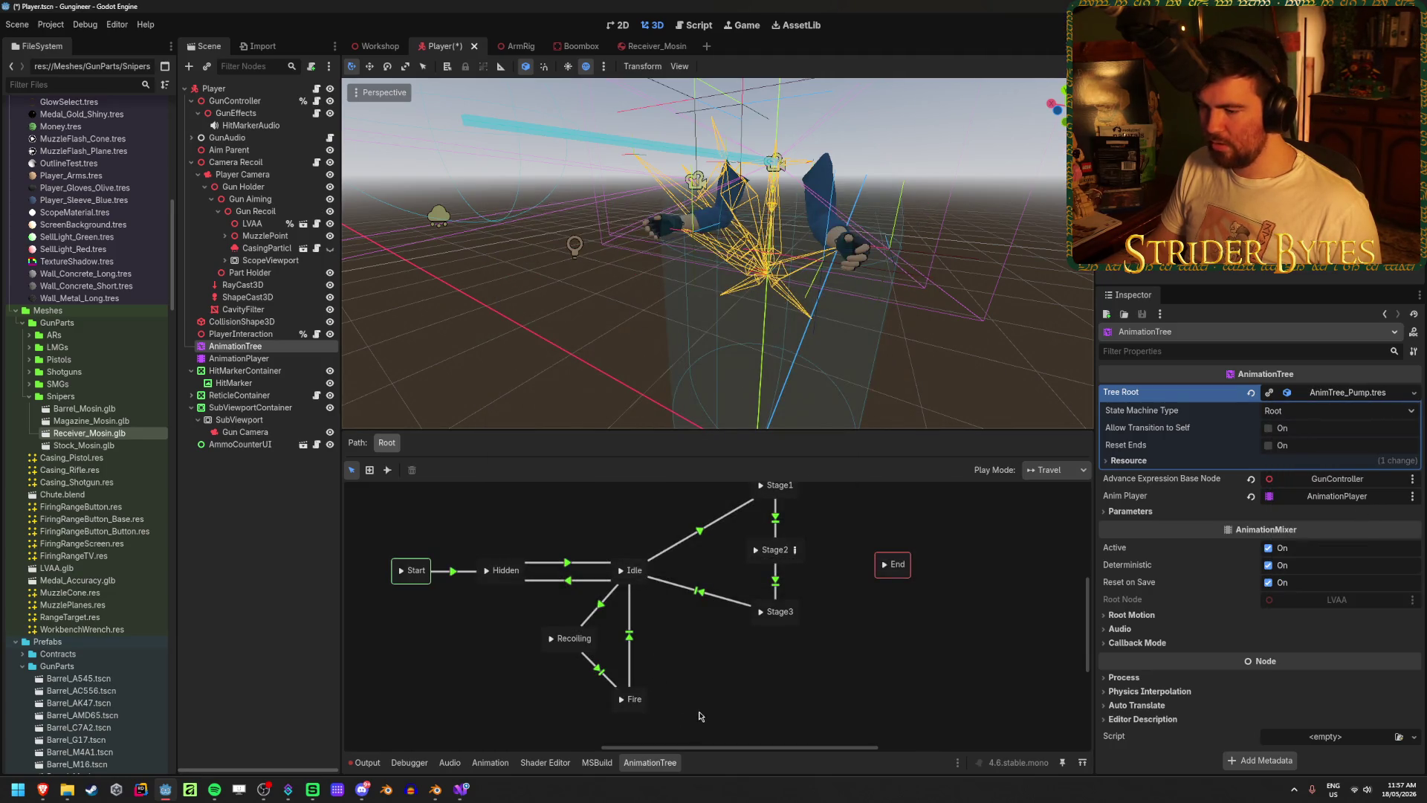
pyautogui.click(600, 616)
pyautogui.click(1127, 491)
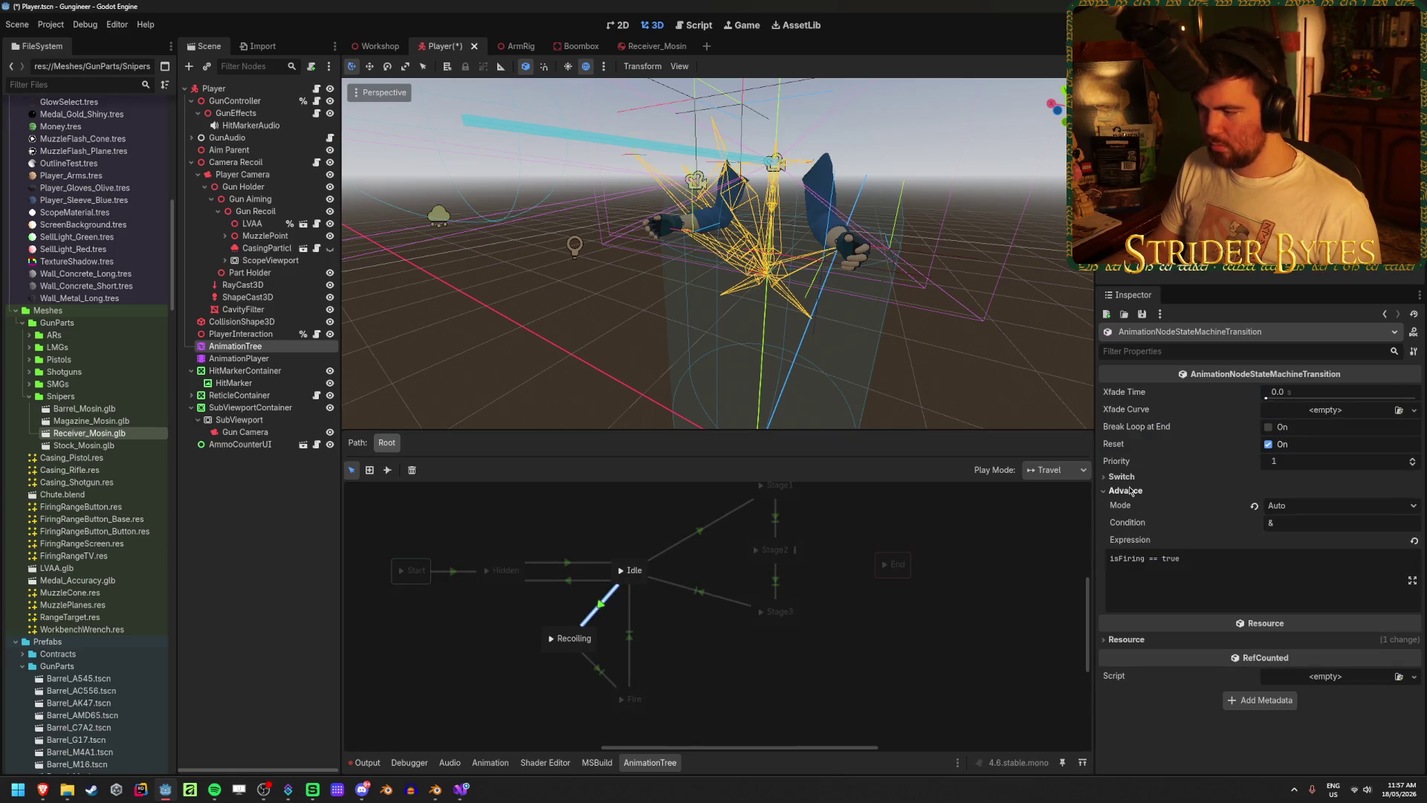
pyautogui.click(597, 671)
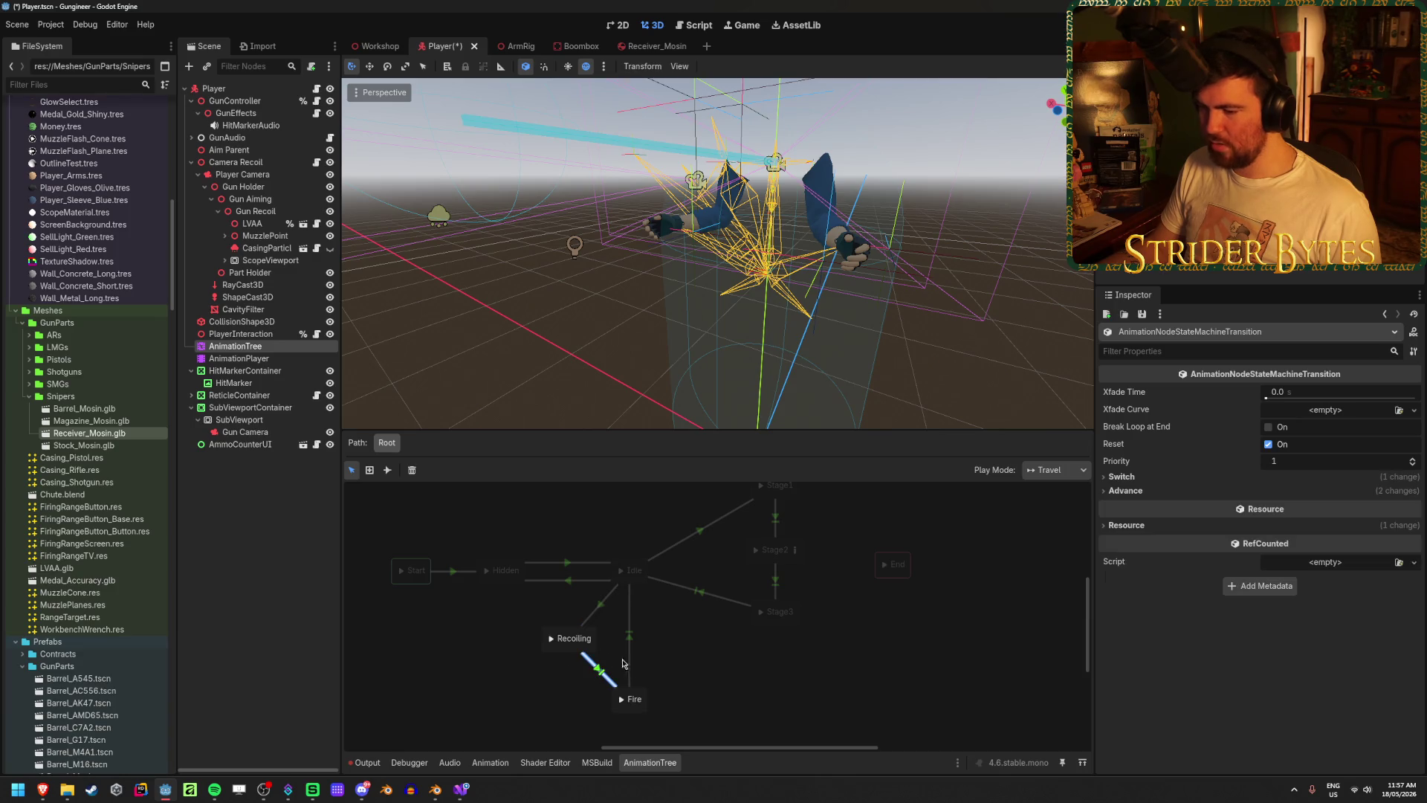
pyautogui.click(580, 648)
pyautogui.click(599, 674)
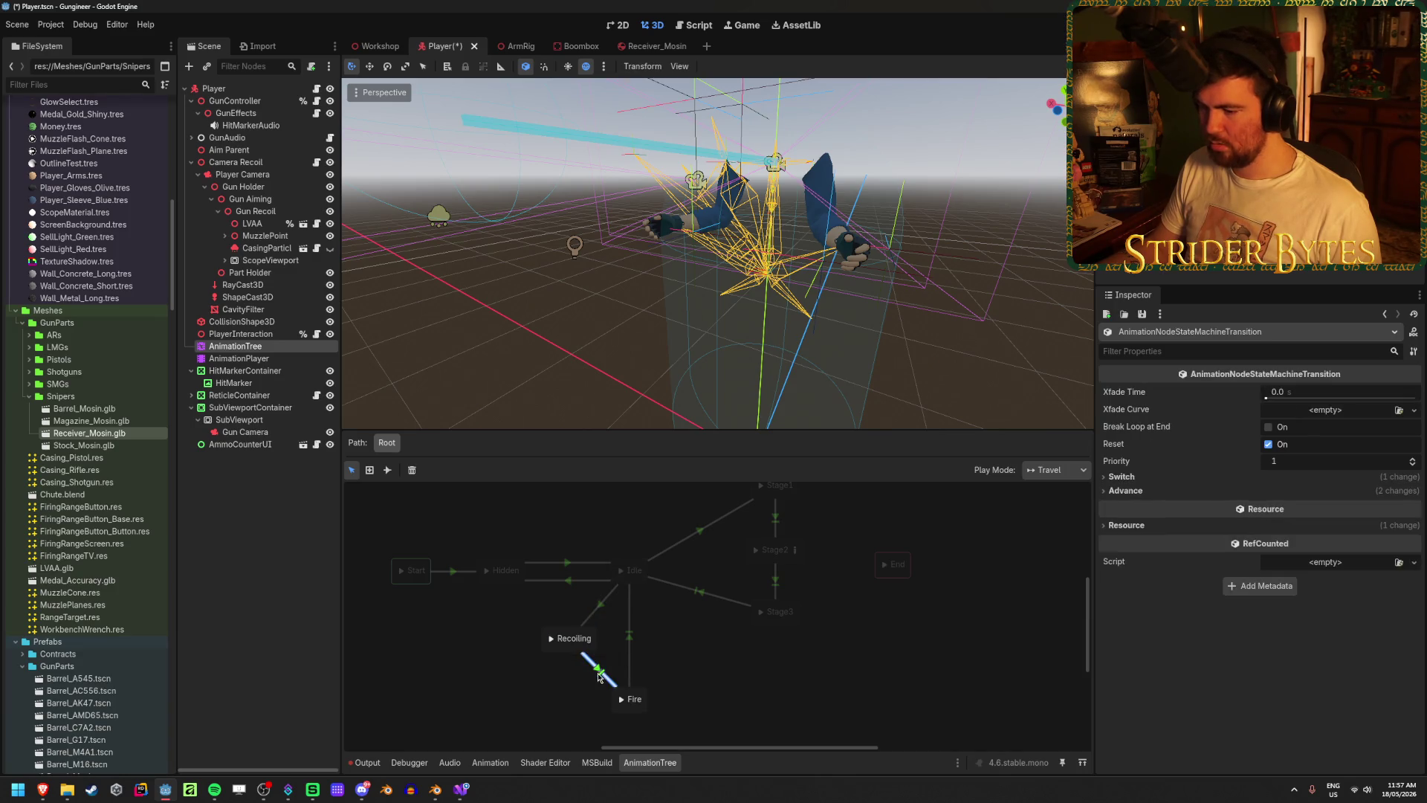
pyautogui.click(569, 647)
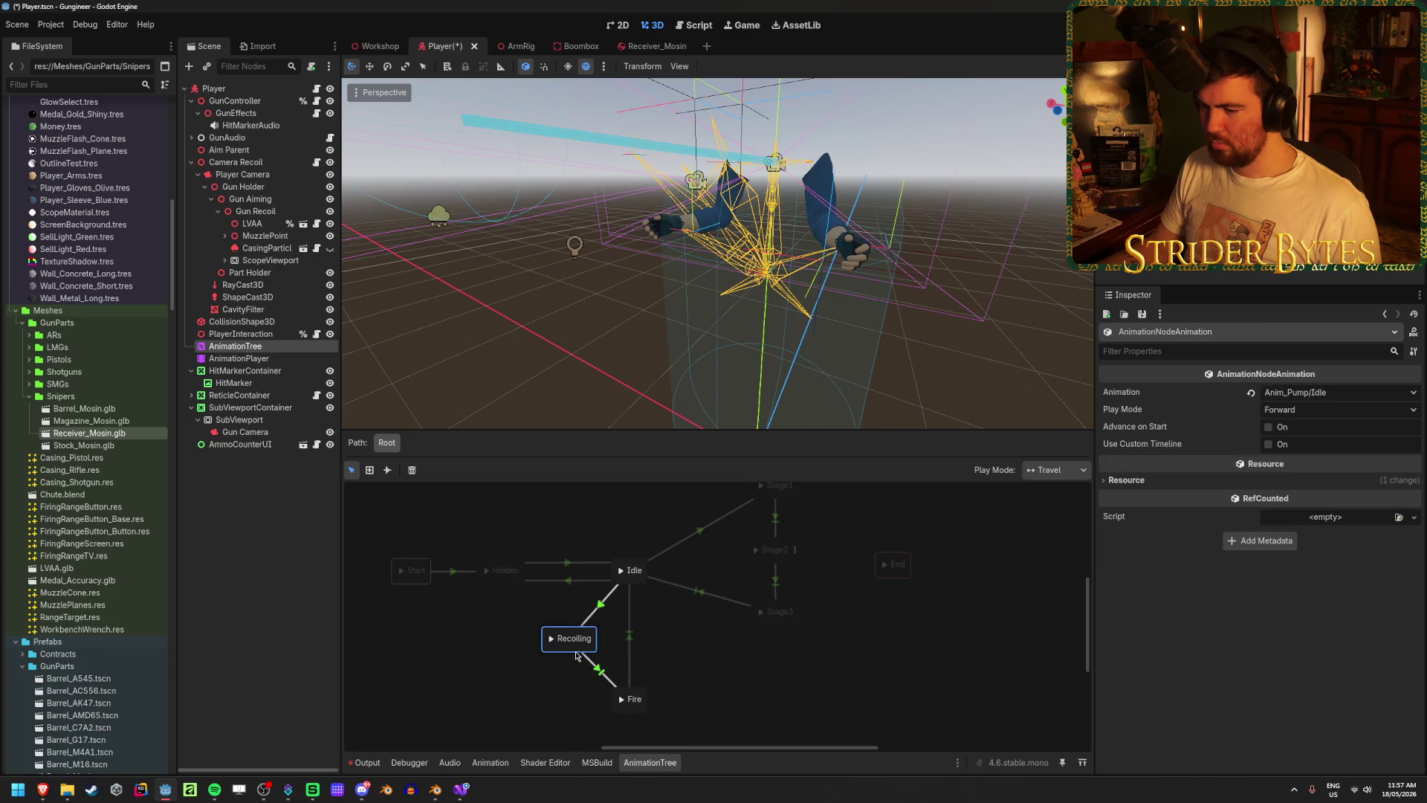
pyautogui.click(520, 682)
pyautogui.click(564, 651)
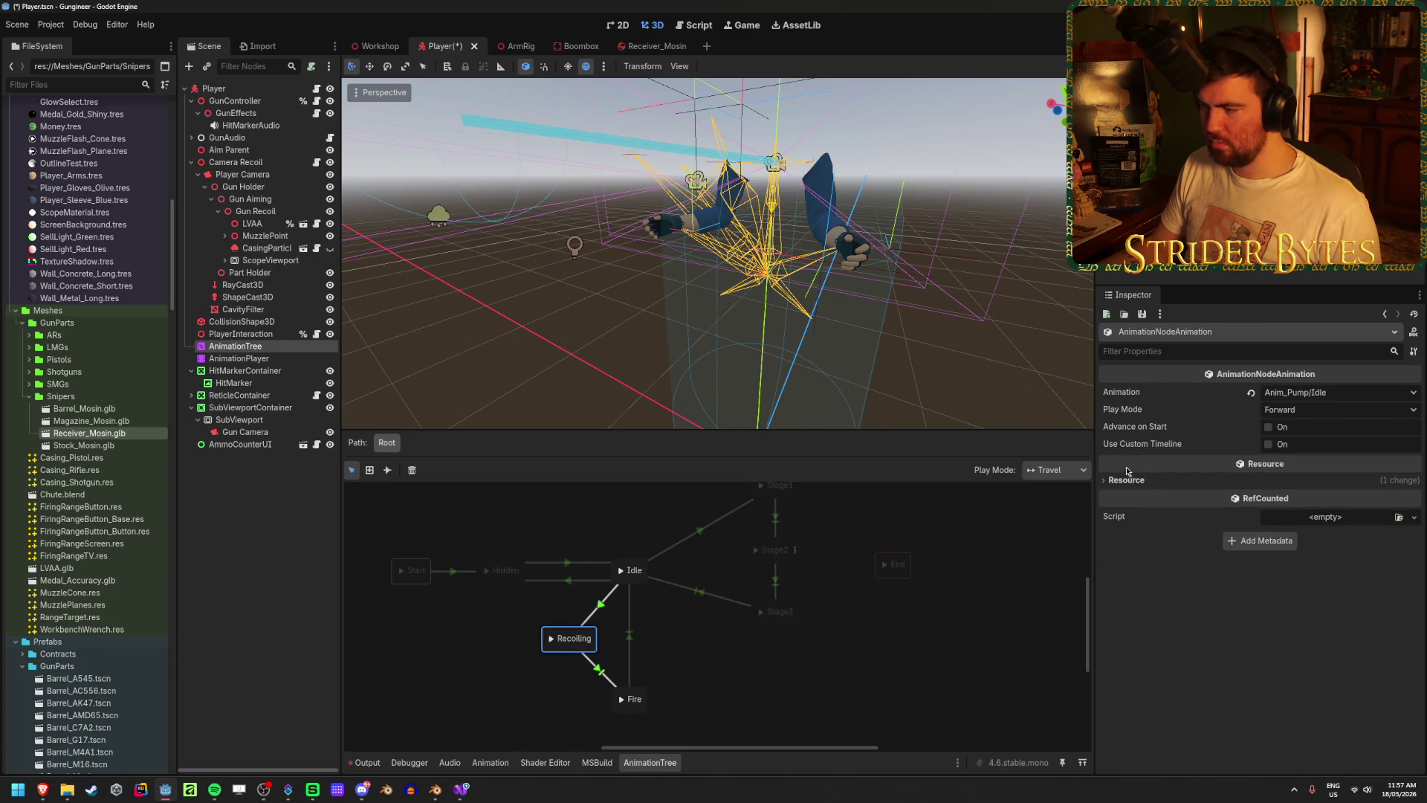
pyautogui.click(627, 645)
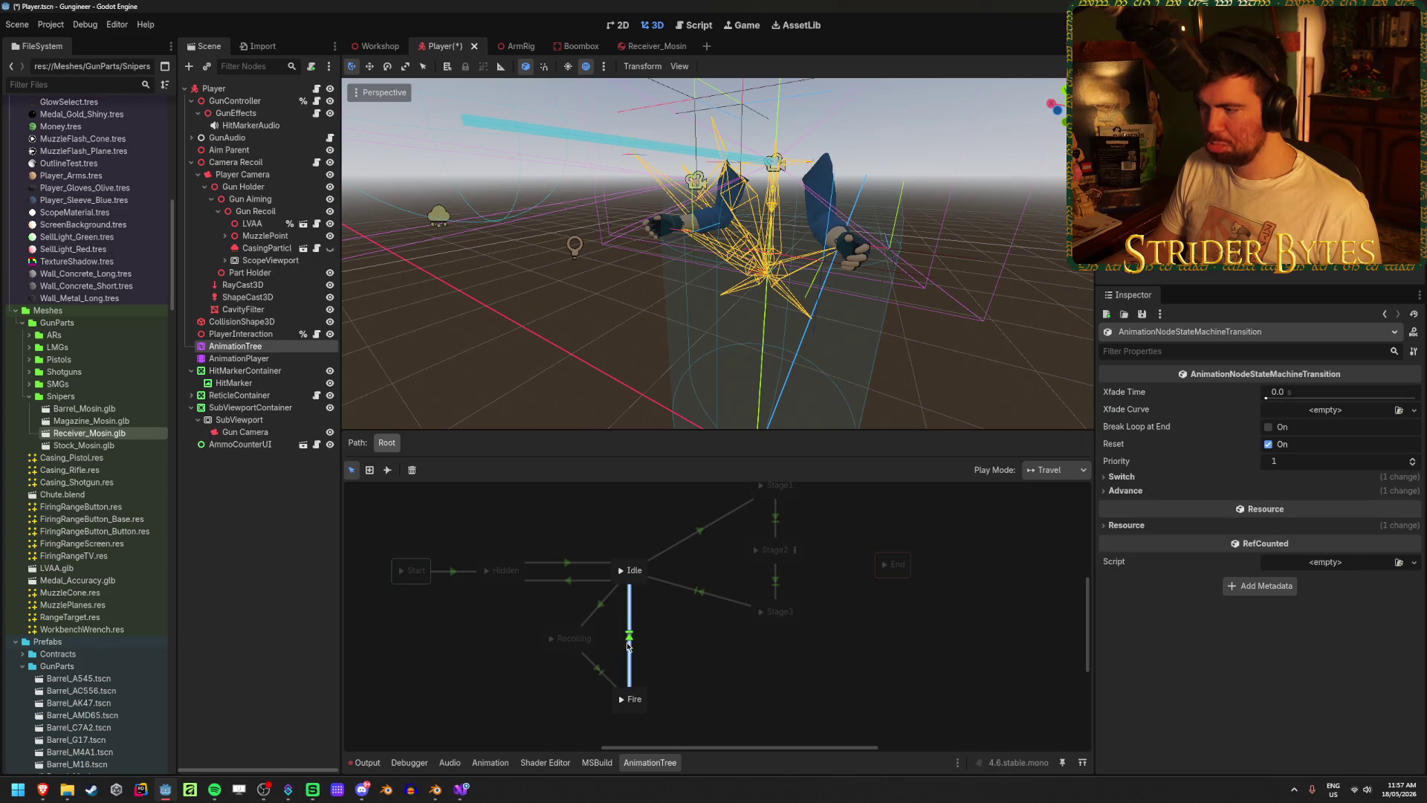
pyautogui.click(630, 574)
pyautogui.click(686, 641)
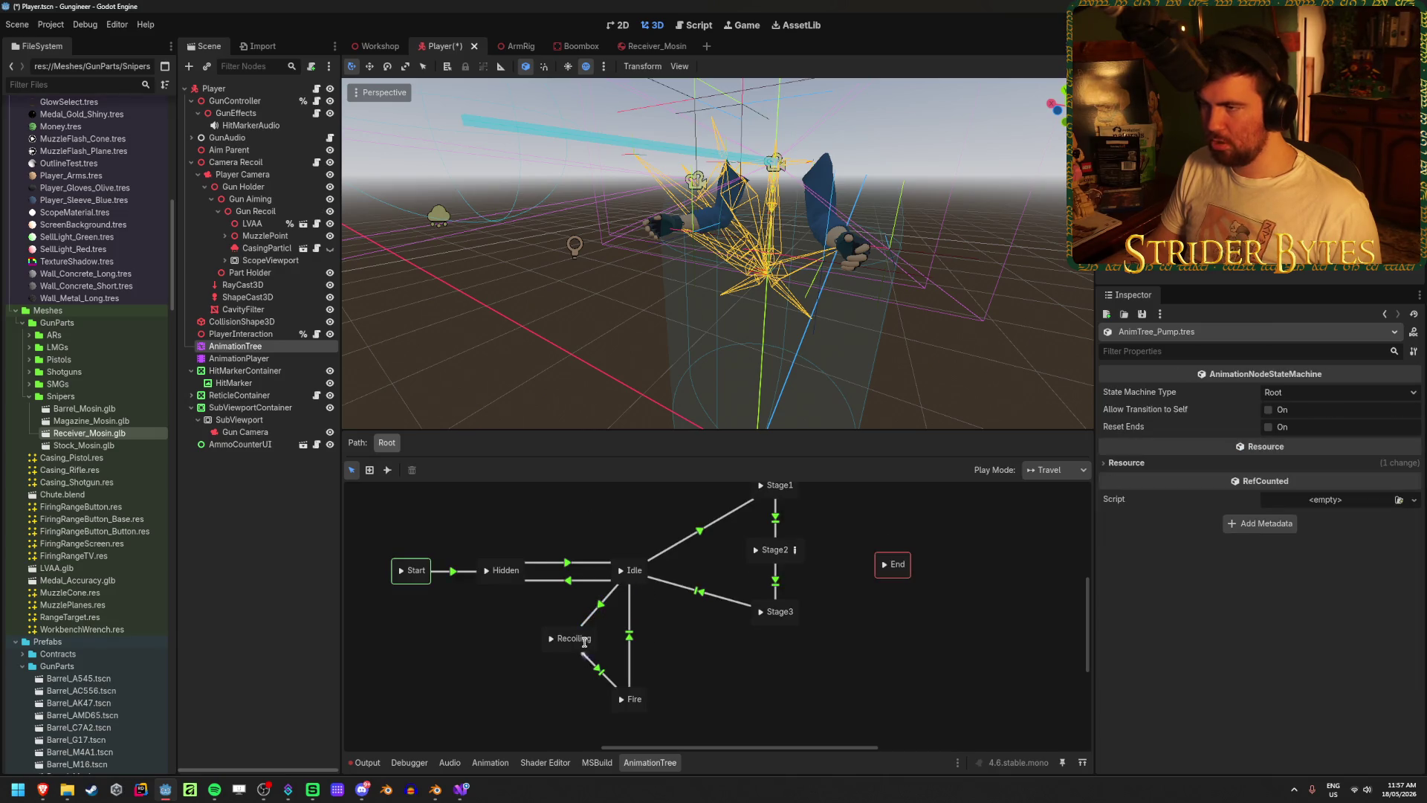
pyautogui.click(262, 351)
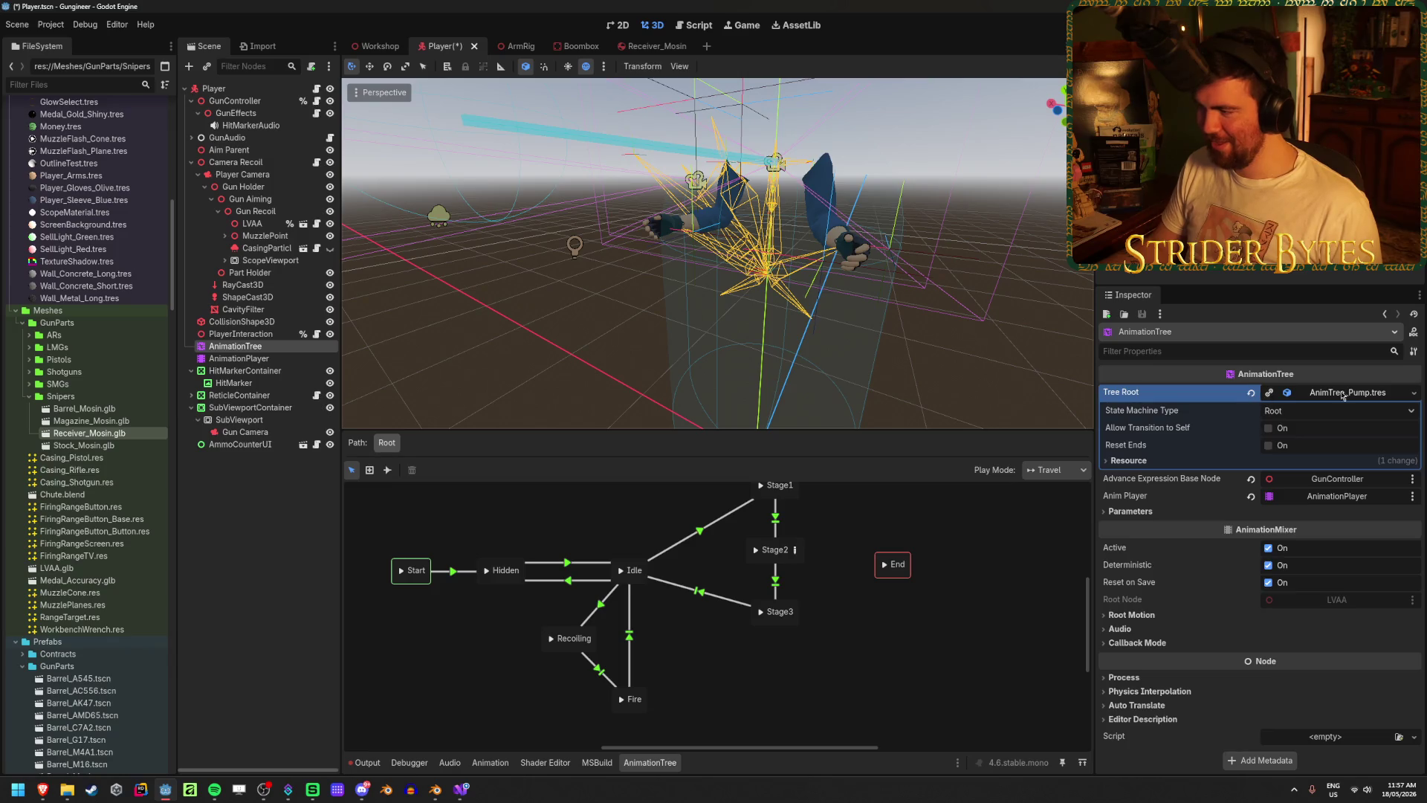
pyautogui.click(1413, 392)
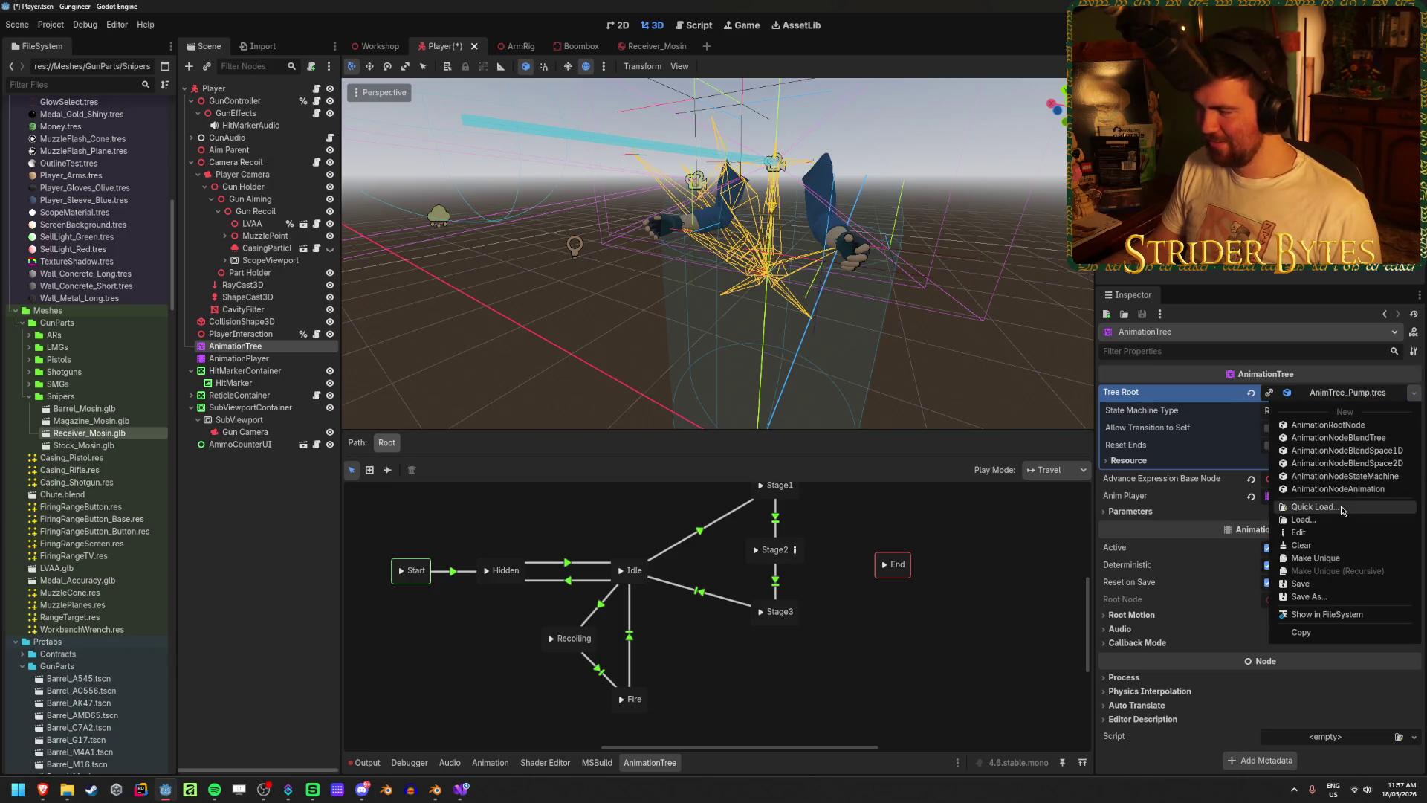
pyautogui.click(1314, 507)
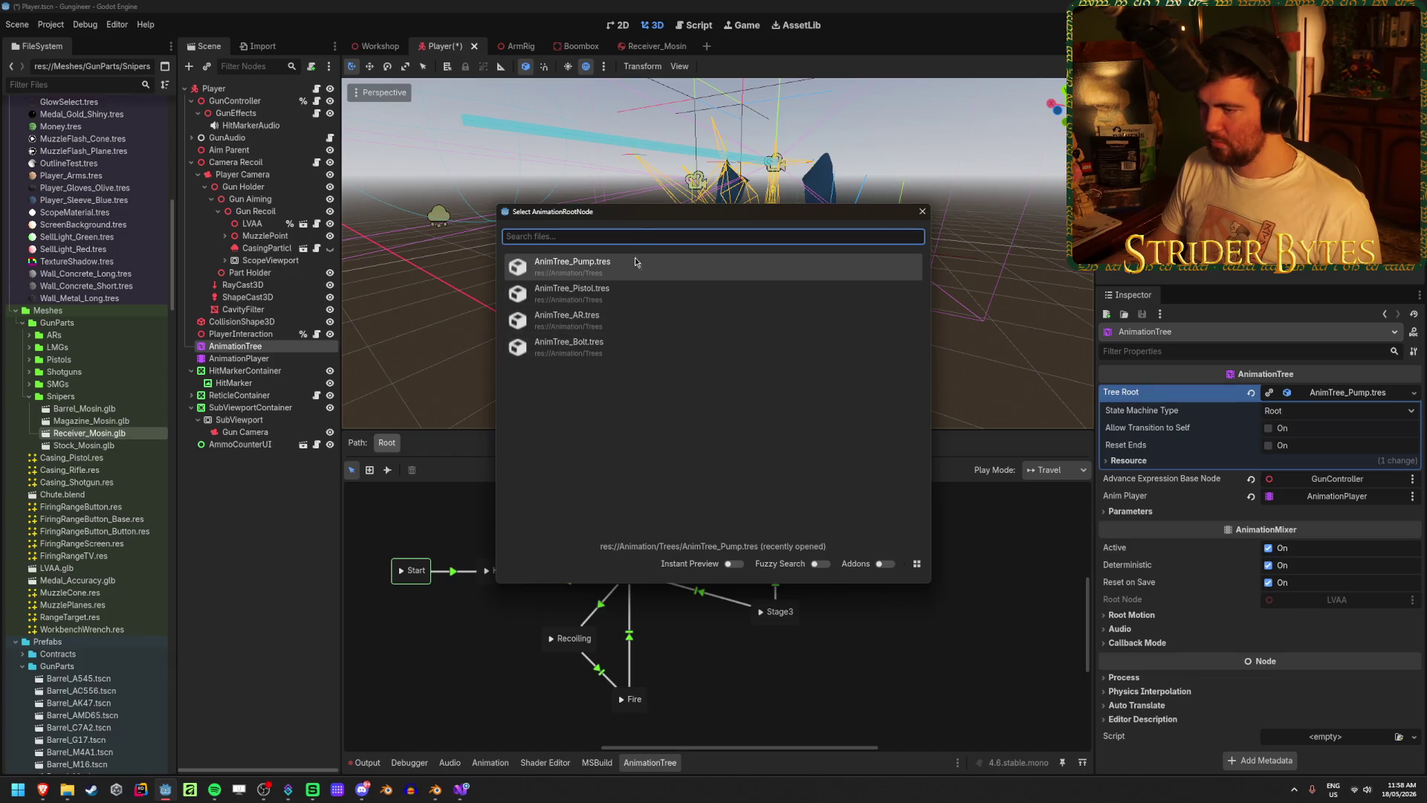
pyautogui.click(685, 358)
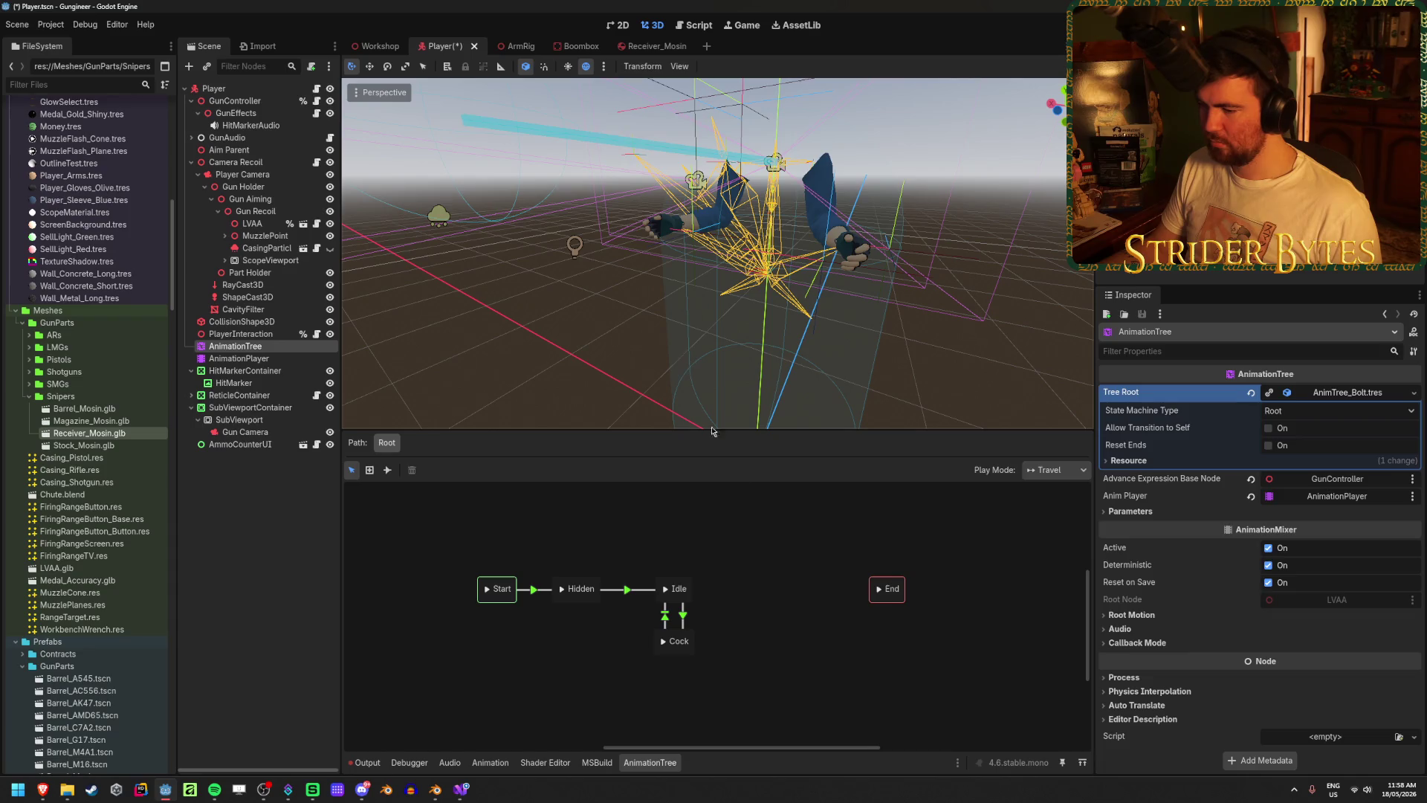
# - Give the Idle→Cock transition an isFiring advance expression and save the scene
pyautogui.click(689, 620)
pyautogui.click(1208, 589)
pyautogui.write('is')
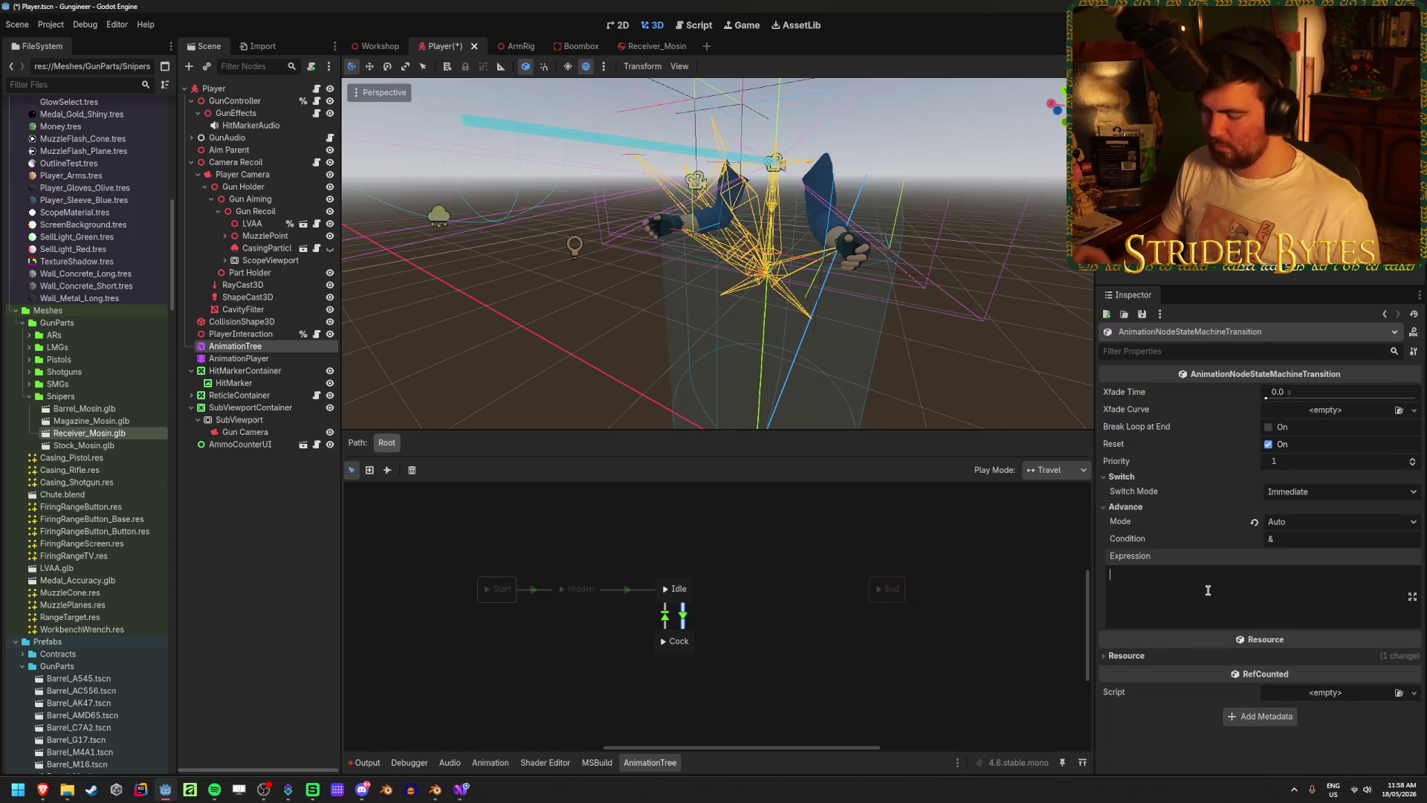
pyautogui.write('Firing == true')
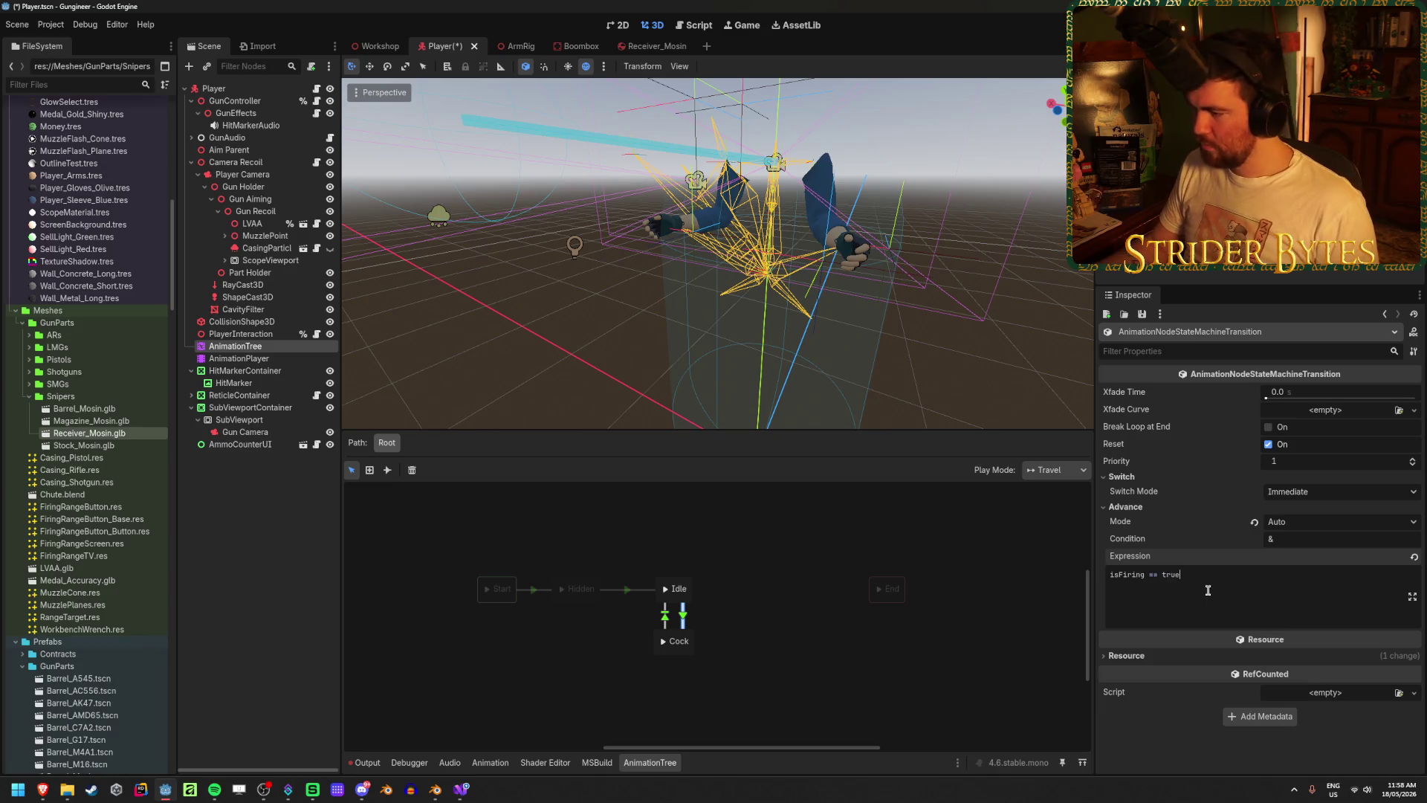
pyautogui.hotkey('ctrl', 's')
# - Add a new transition from Idle back to Hidden in AnimTree_Bolt
pyautogui.click(760, 662)
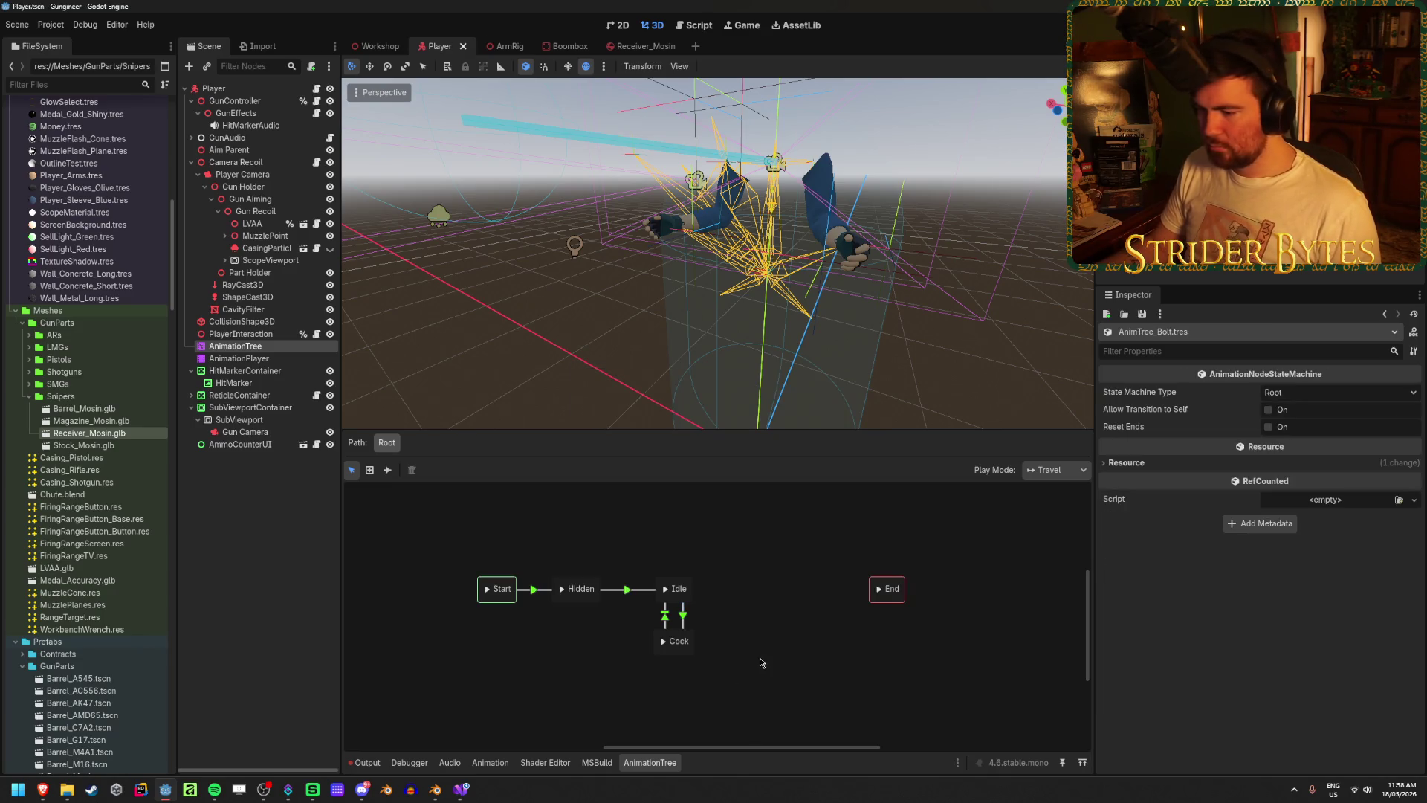
pyautogui.click(664, 621)
pyautogui.click(589, 628)
pyautogui.click(627, 589)
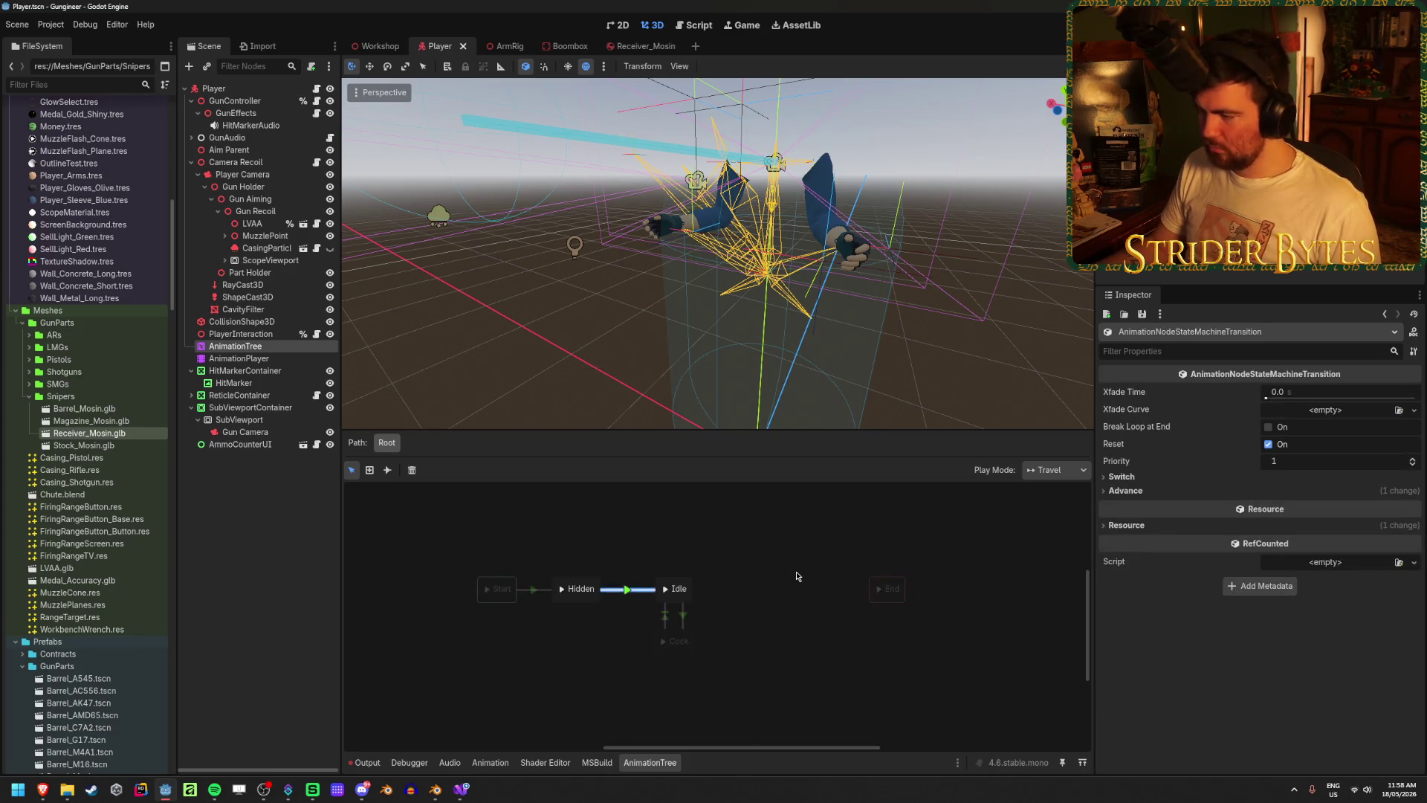
pyautogui.keyDown('shift'); pyautogui.moveTo(644, 603); pyautogui.dragTo(568, 602); pyautogui.keyUp('shift')
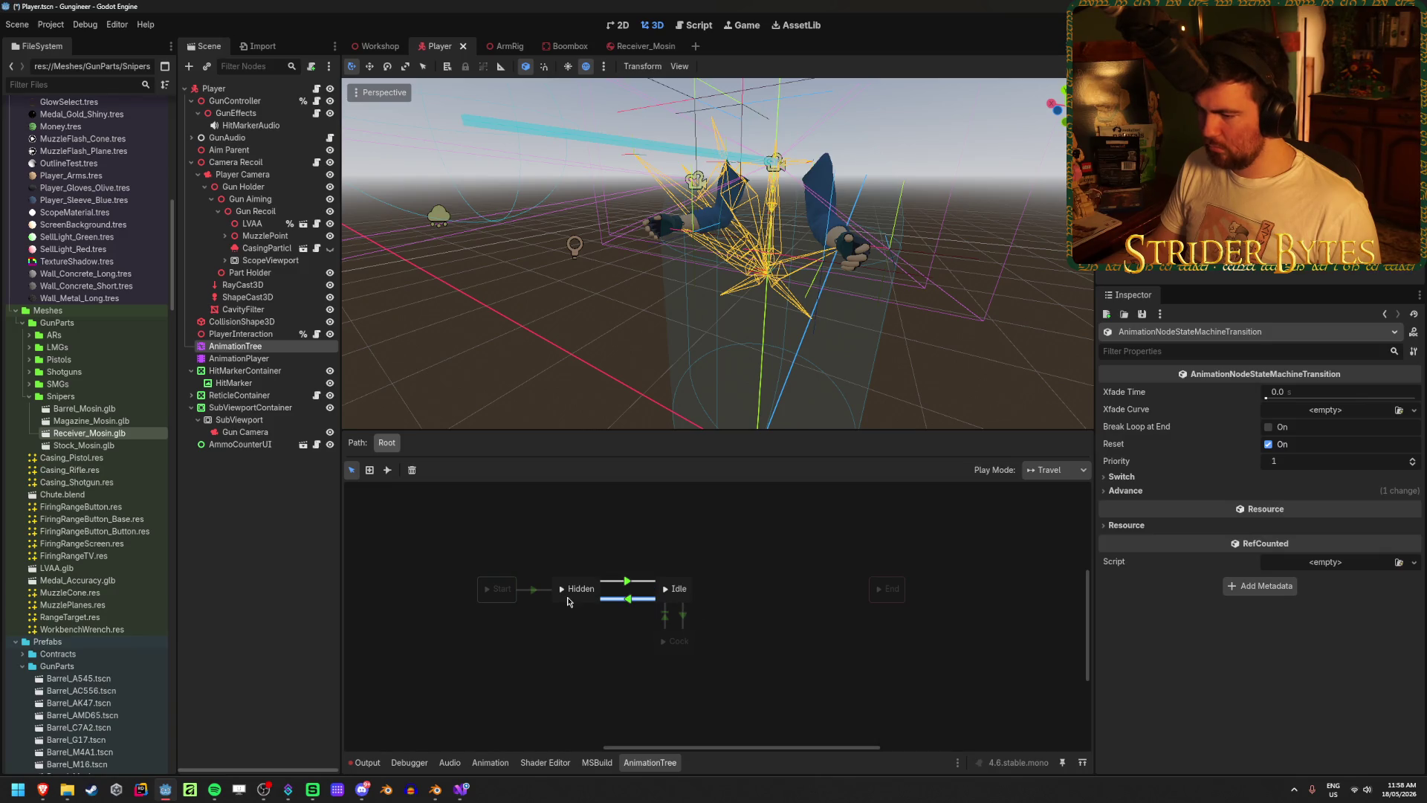
# - Set the Hidden→Idle advance expression to equippedGun != null and copy it
pyautogui.click(629, 581)
pyautogui.click(1148, 491)
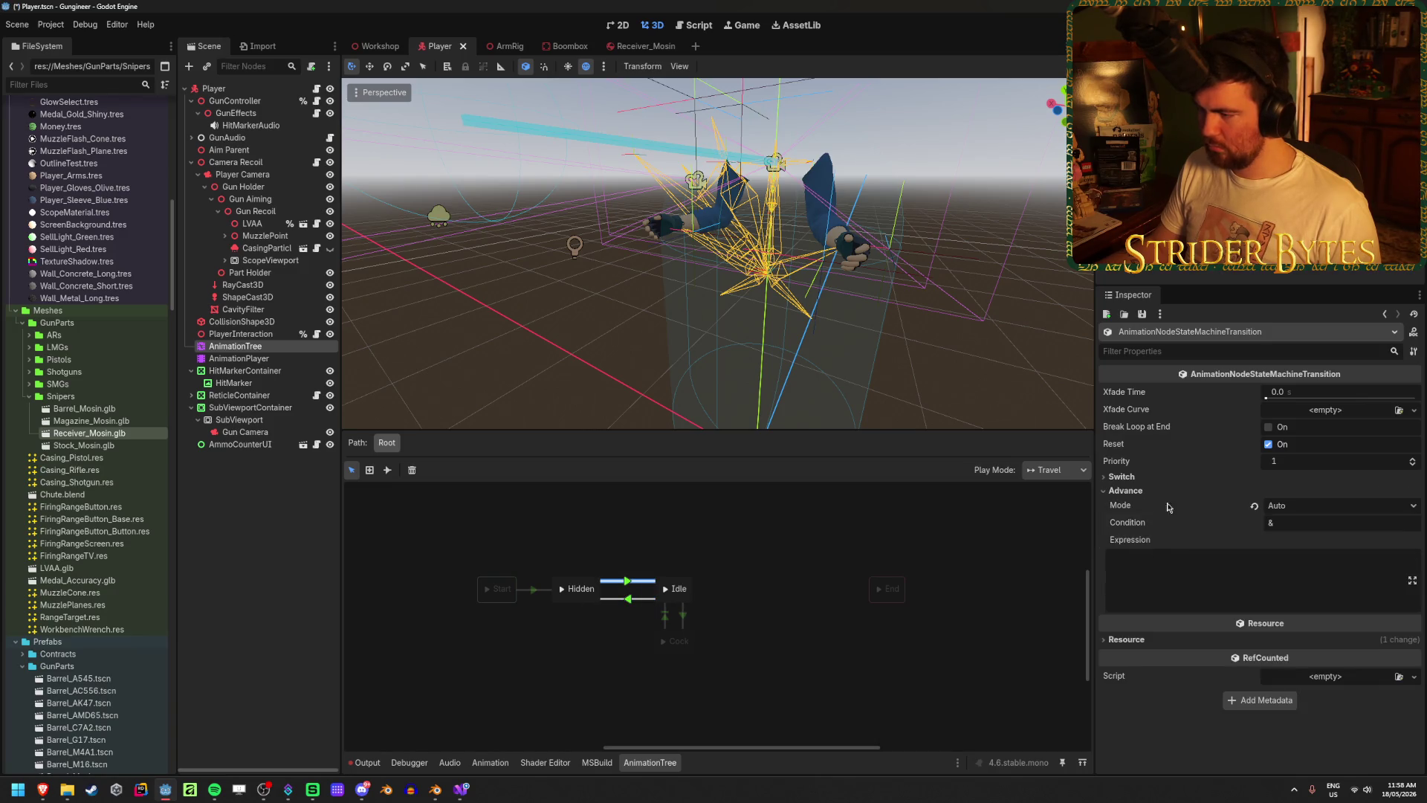
pyautogui.click(1166, 593)
pyautogui.write('equippedGun != null')
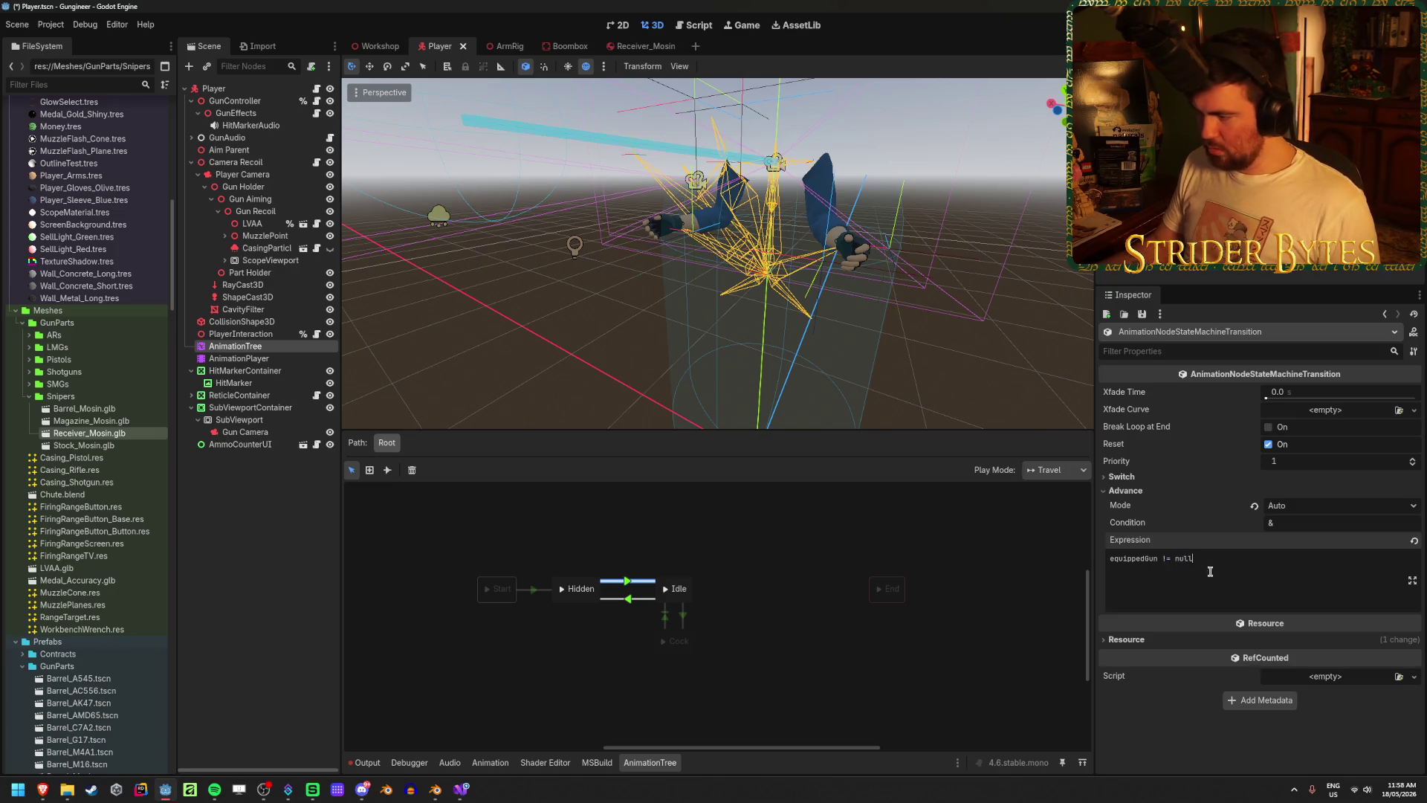
pyautogui.hotkey('ctrl', 'a')
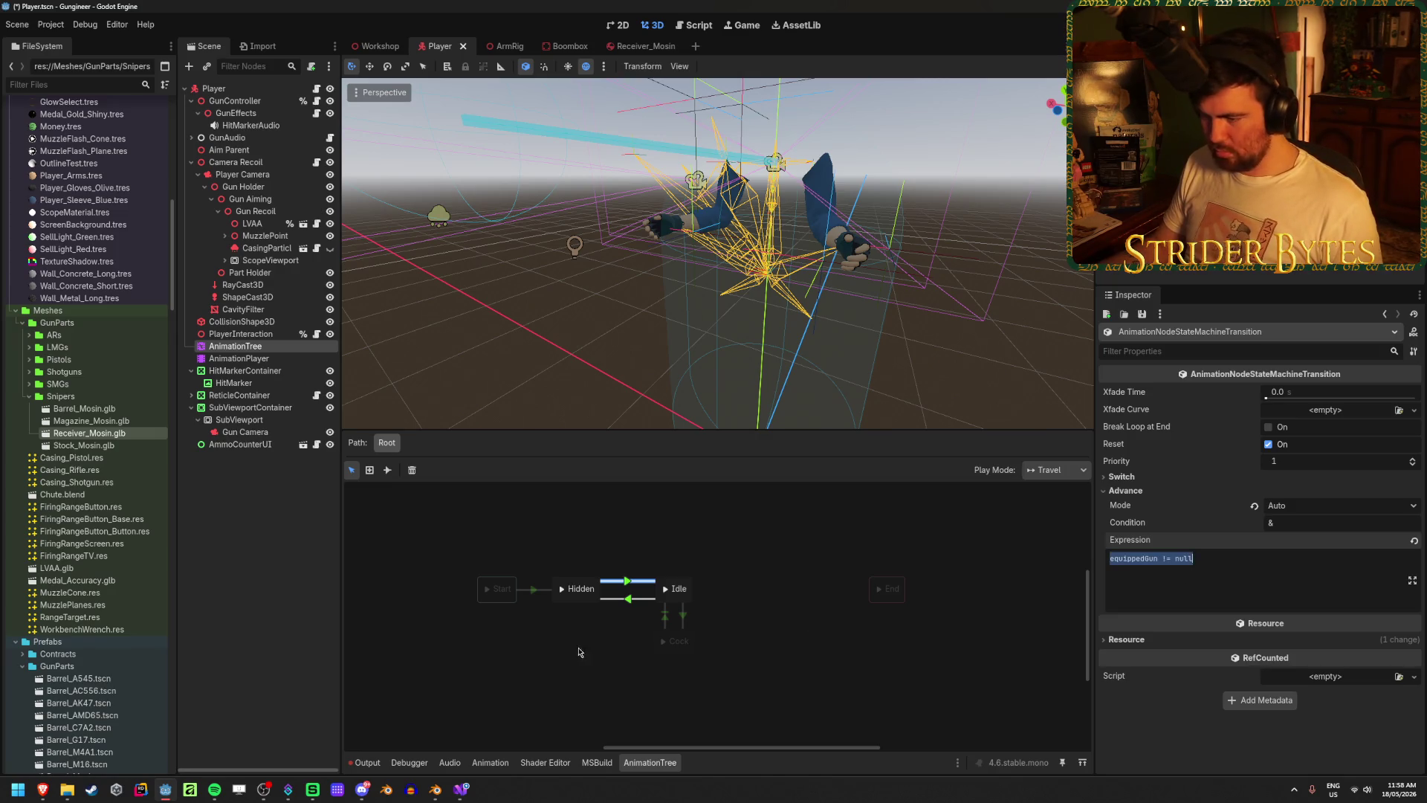
# - Give the new Idle→Hidden transition an equippedGun advance expression and save the scene
pyautogui.click(598, 650)
pyautogui.click(635, 599)
pyautogui.click(1125, 491)
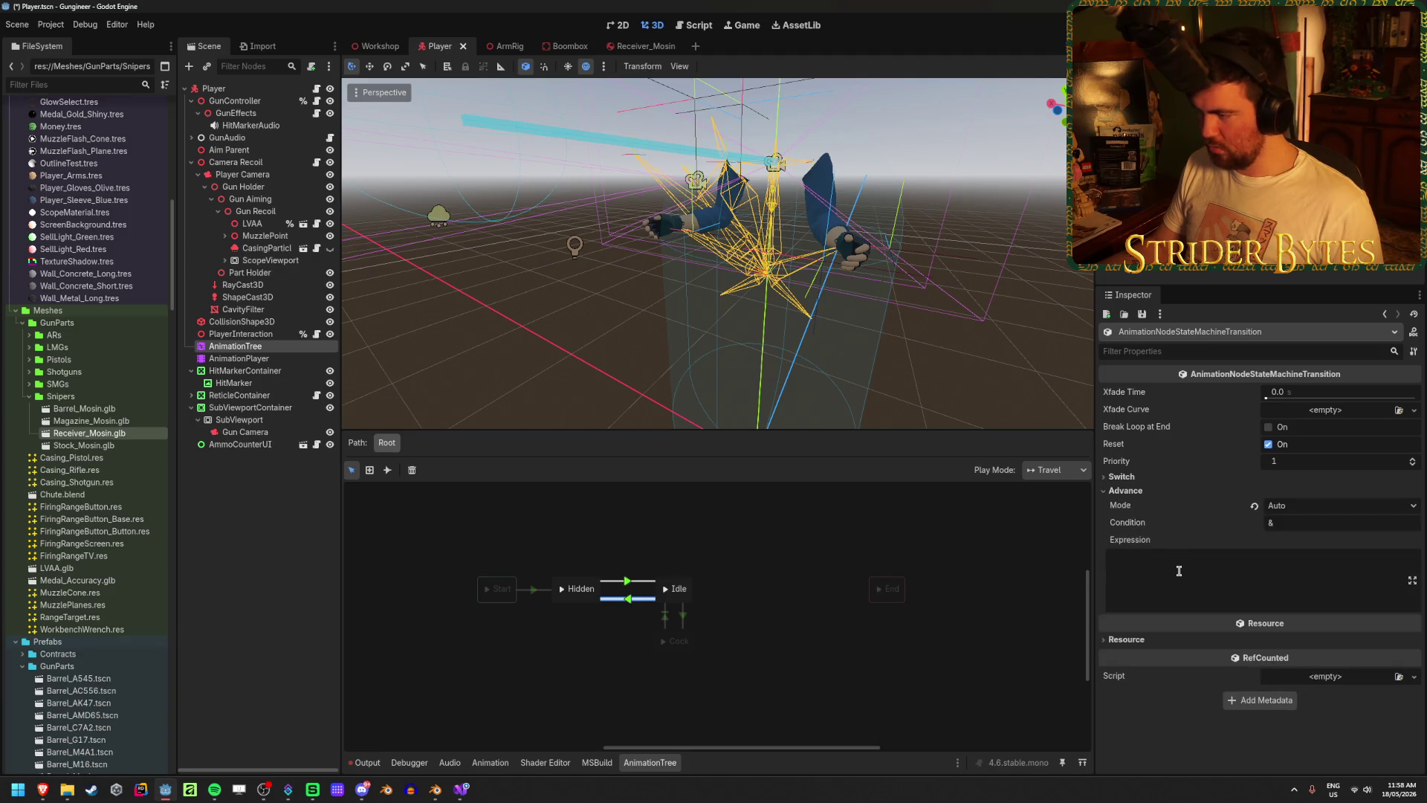
pyautogui.click(1179, 570)
pyautogui.write('equippedGun != null')
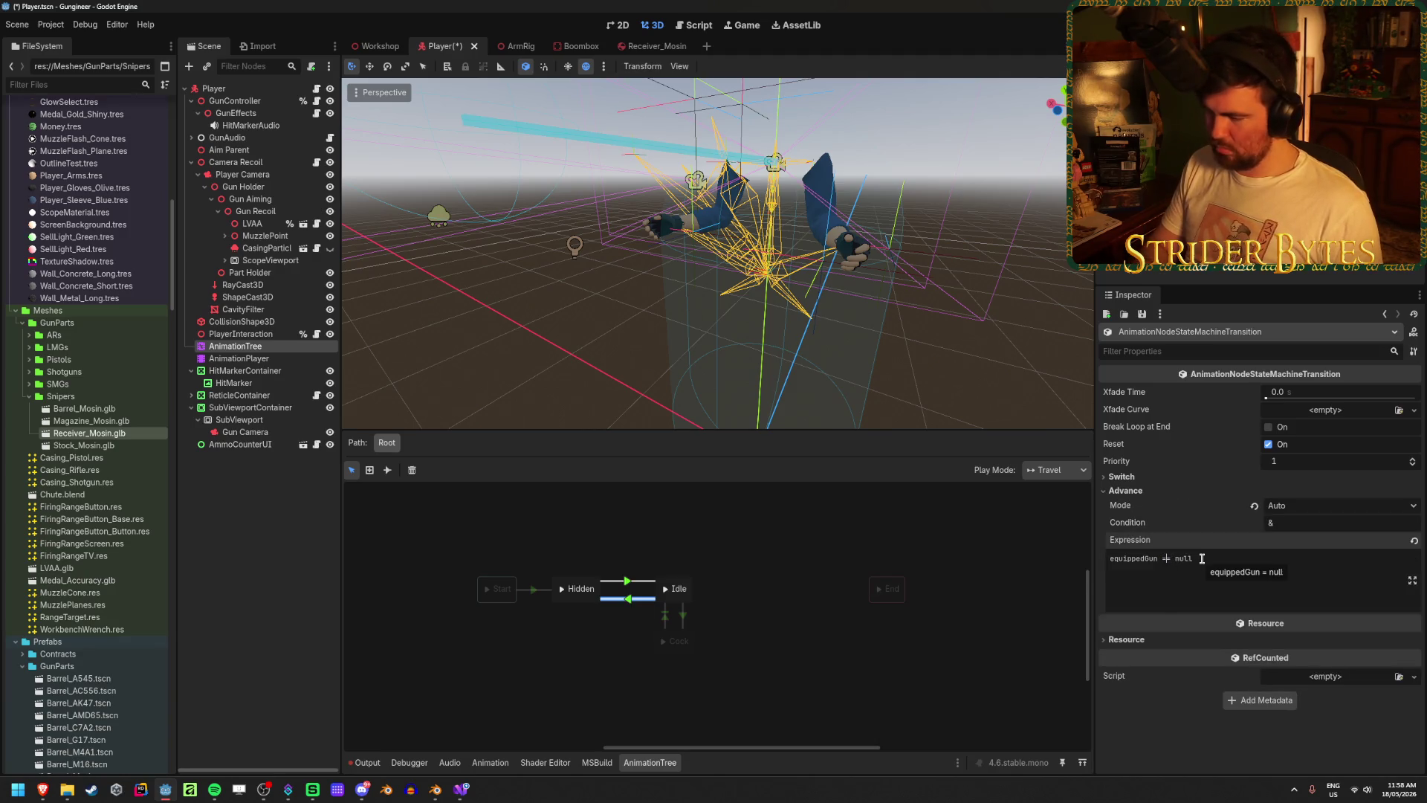
pyautogui.click(818, 685)
pyautogui.hotkey('ctrl', 's')
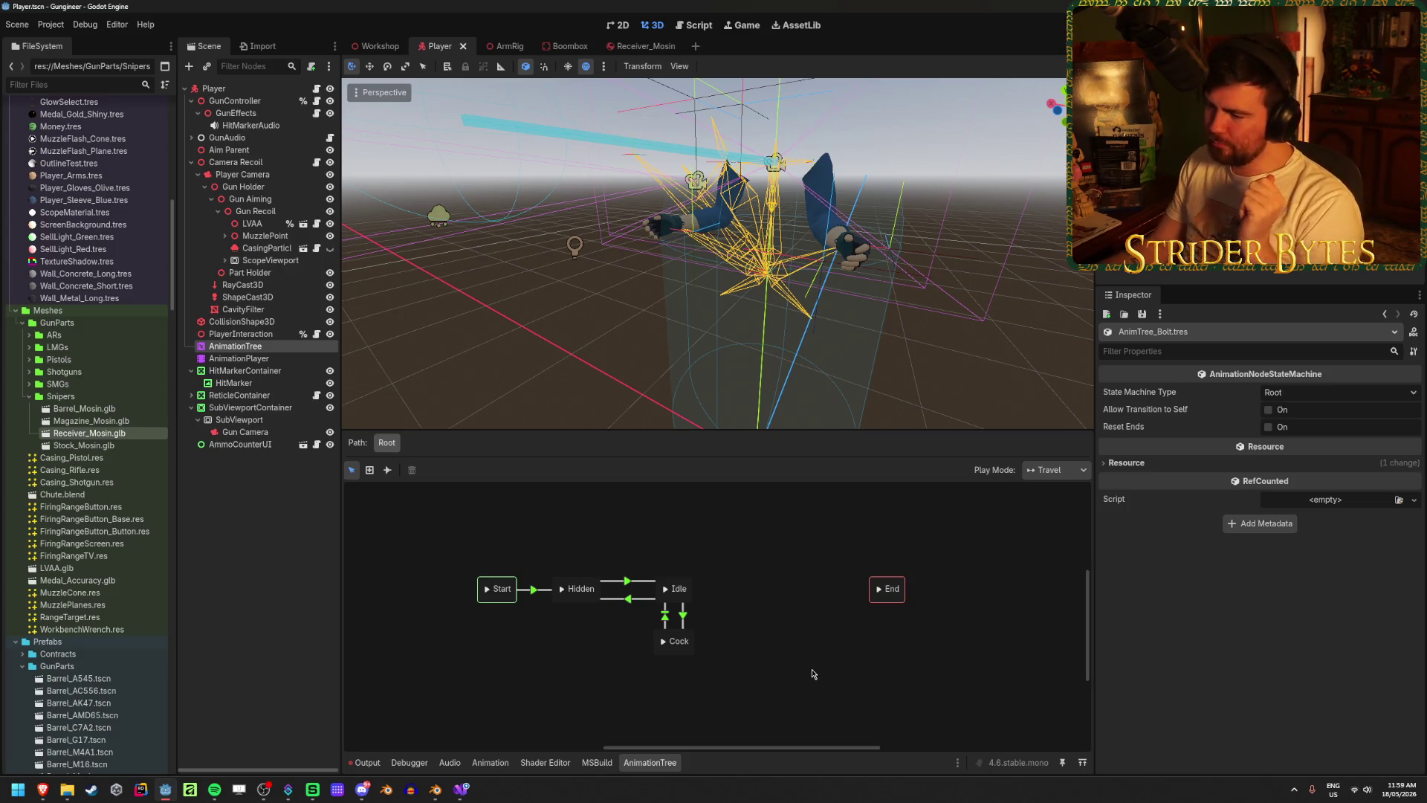
# - Check the AnimationPlayer and AnimationTree nodes, then deselect all to close the tree editor
pyautogui.click(287, 501)
pyautogui.click(272, 358)
pyautogui.click(272, 347)
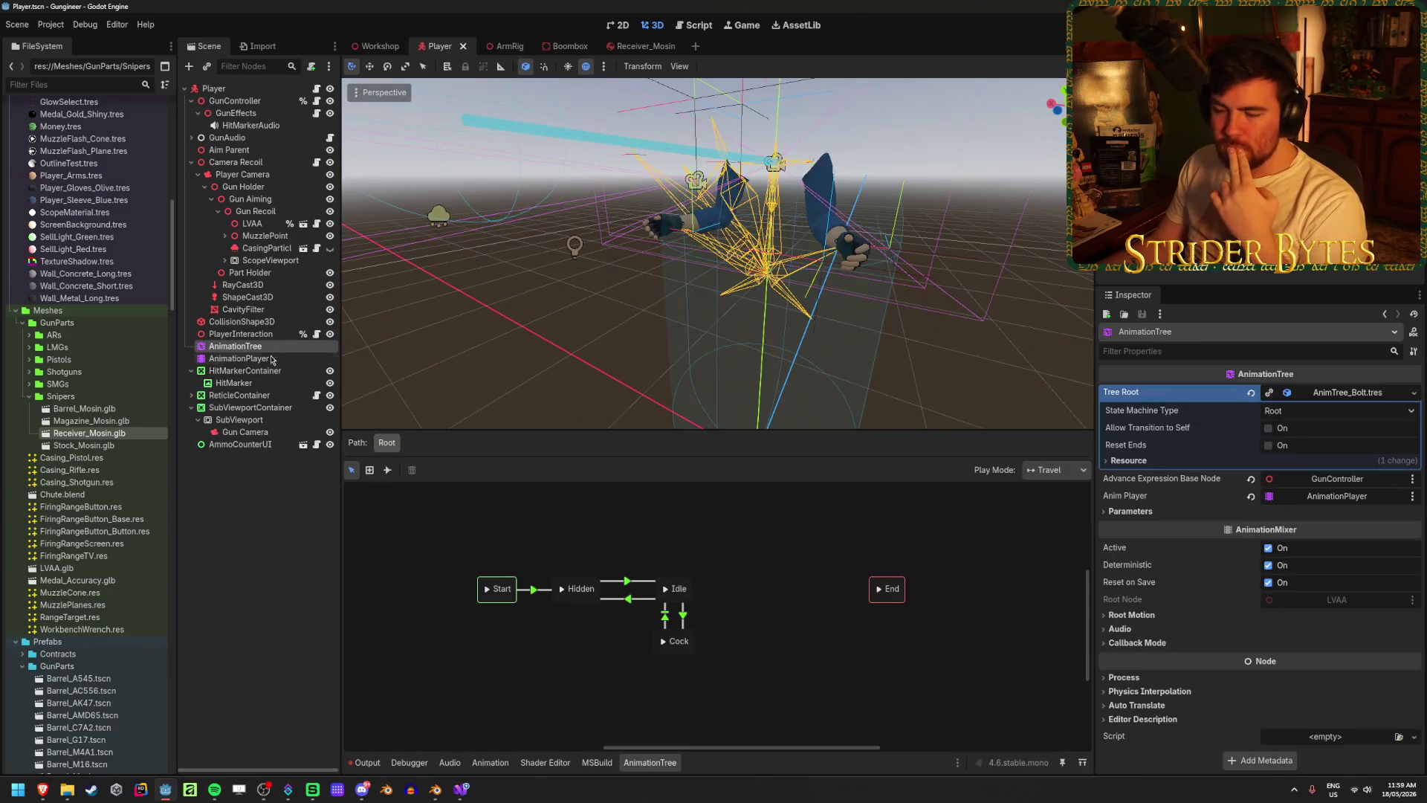
pyautogui.click(252, 501)
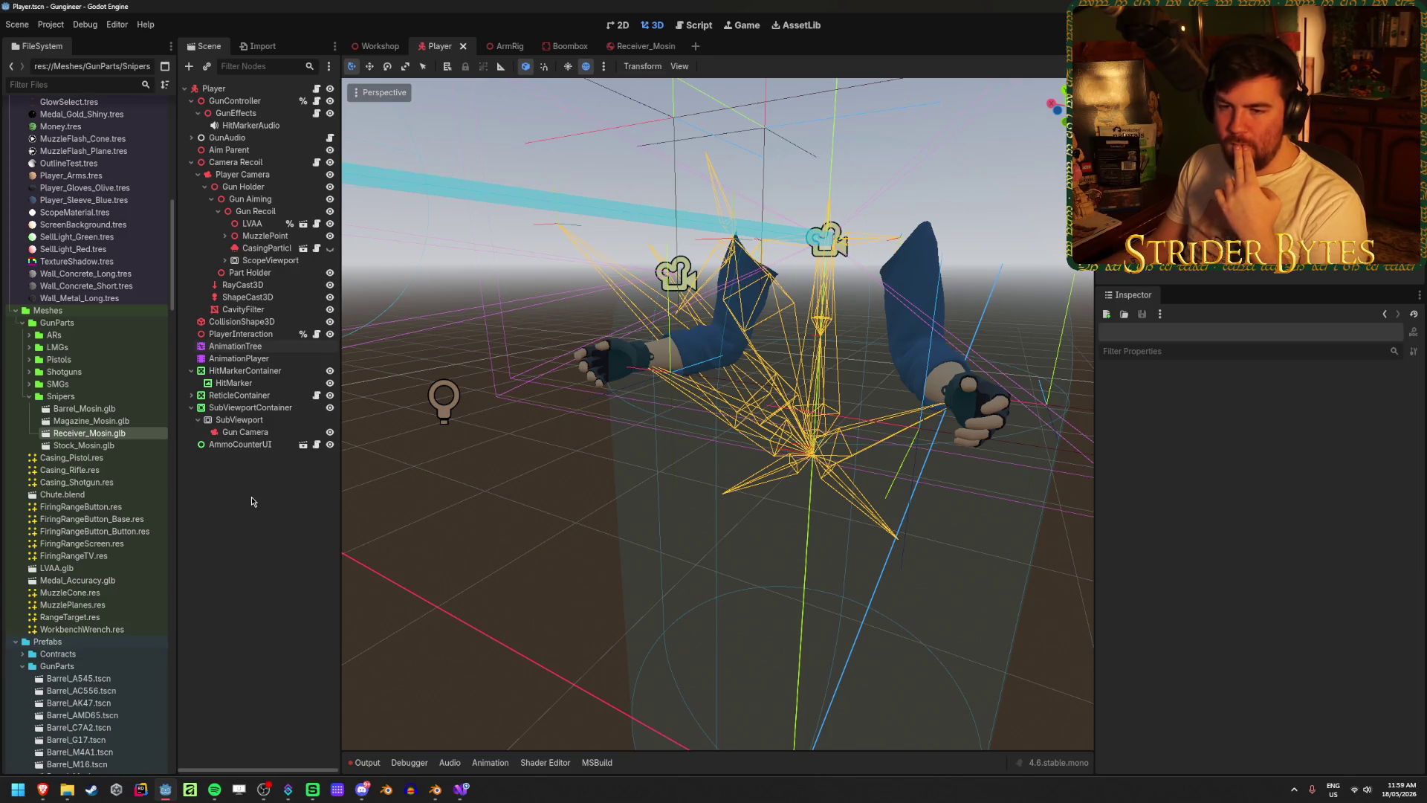
# - Reimport Receiver_Mosin.glb, then open the Receiver_Mosin.tscn prefab scene
pyautogui.doubleClick(142, 435)
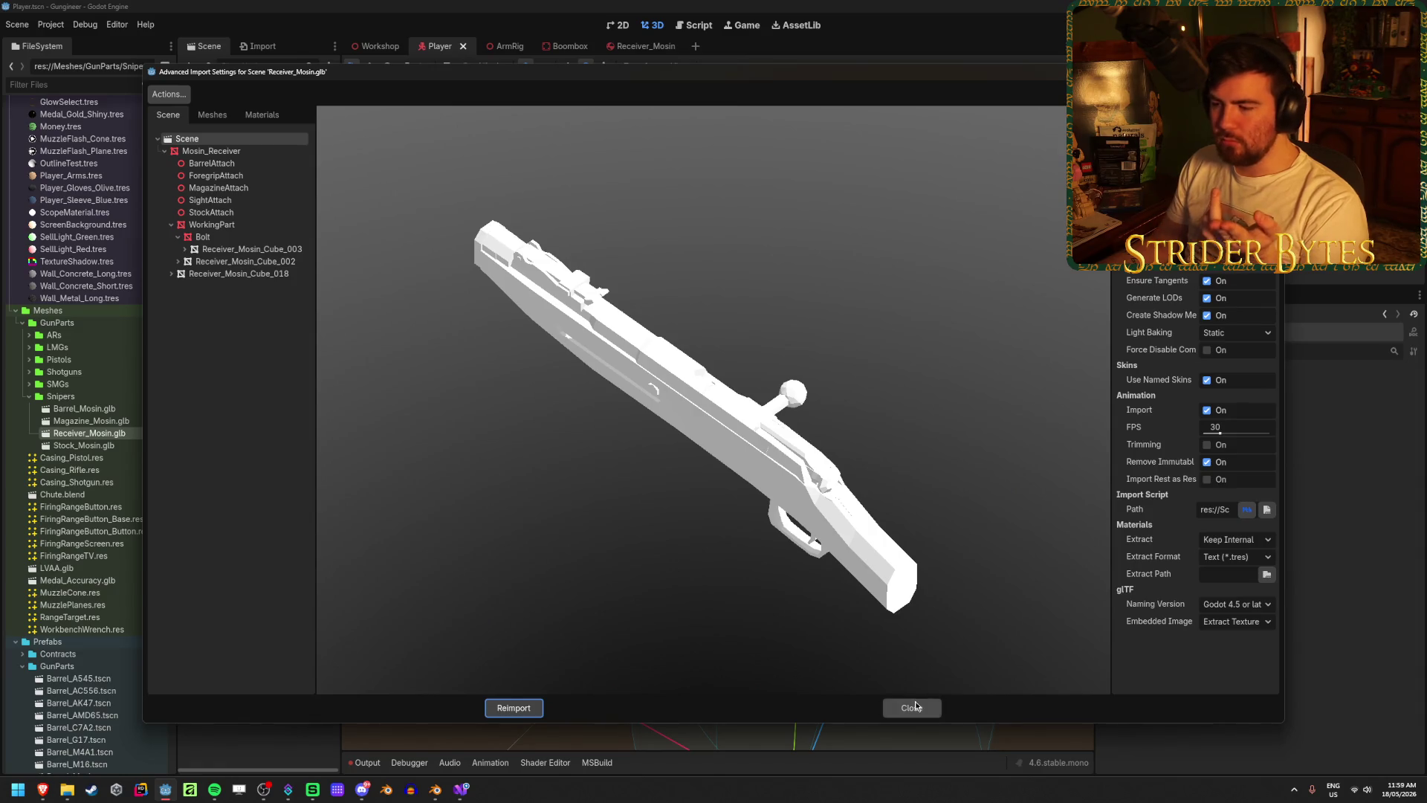
pyautogui.click(914, 706)
pyautogui.doubleClick(97, 435)
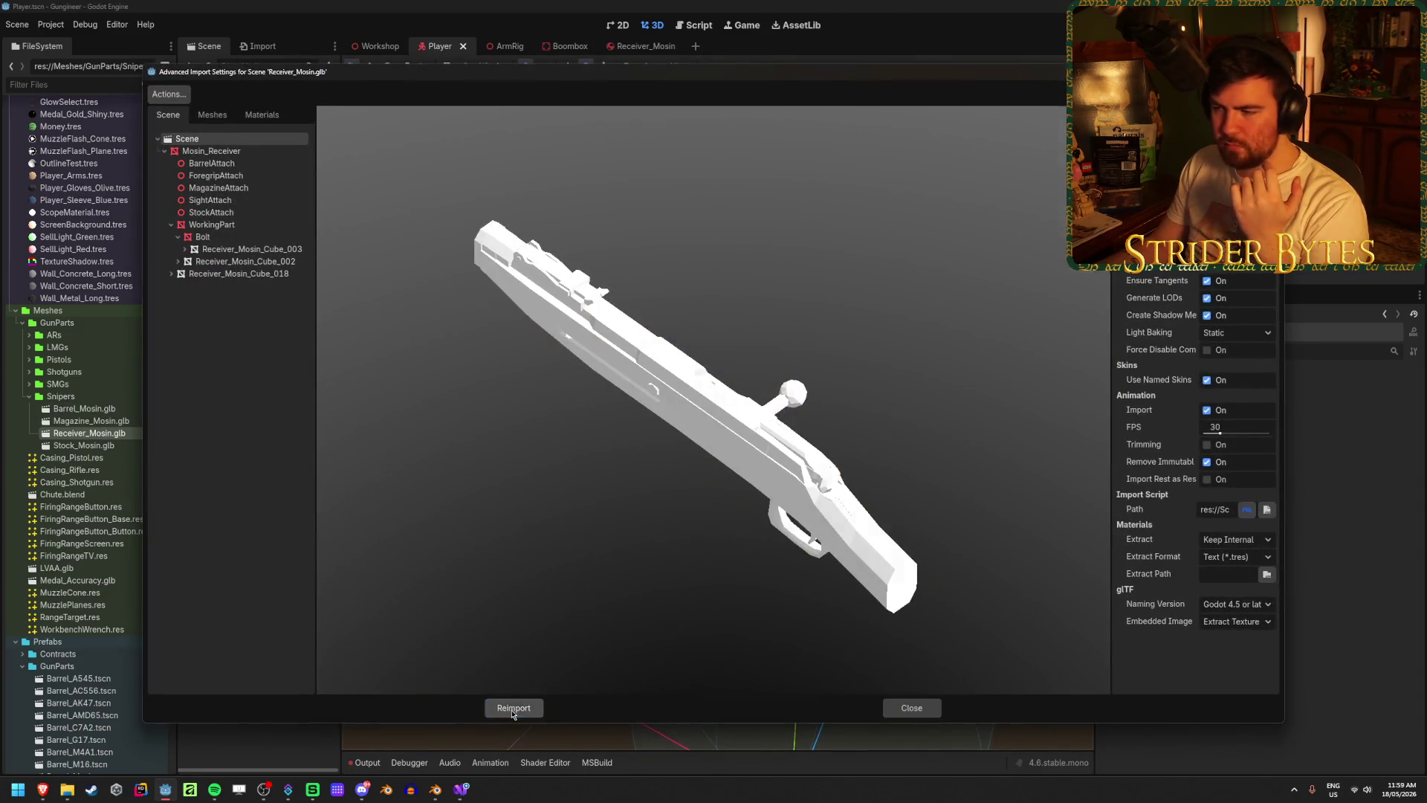
pyautogui.click(512, 710)
pyautogui.scroll(-10, 97, 315)
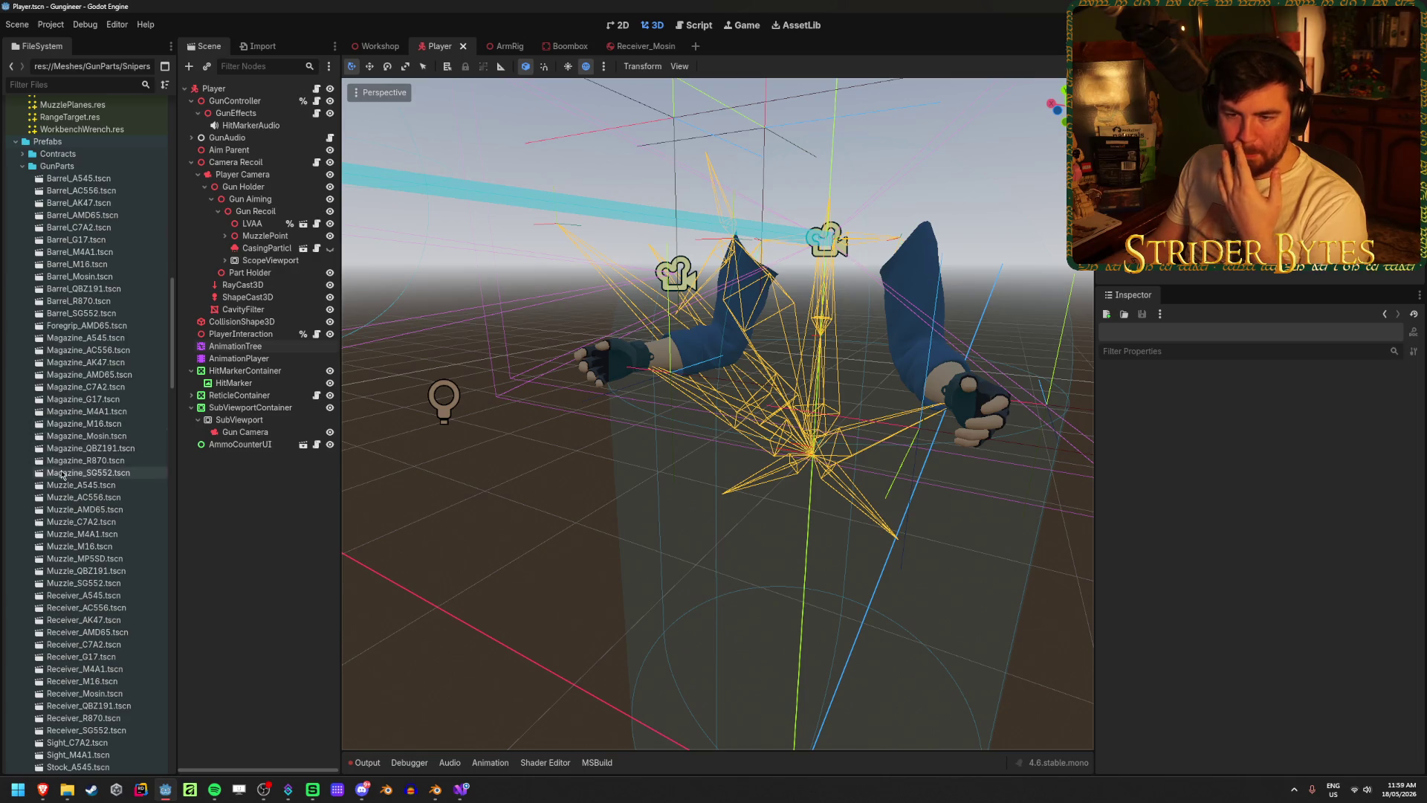
pyautogui.scroll(-5, 75, 475)
pyautogui.doubleClick(84, 526)
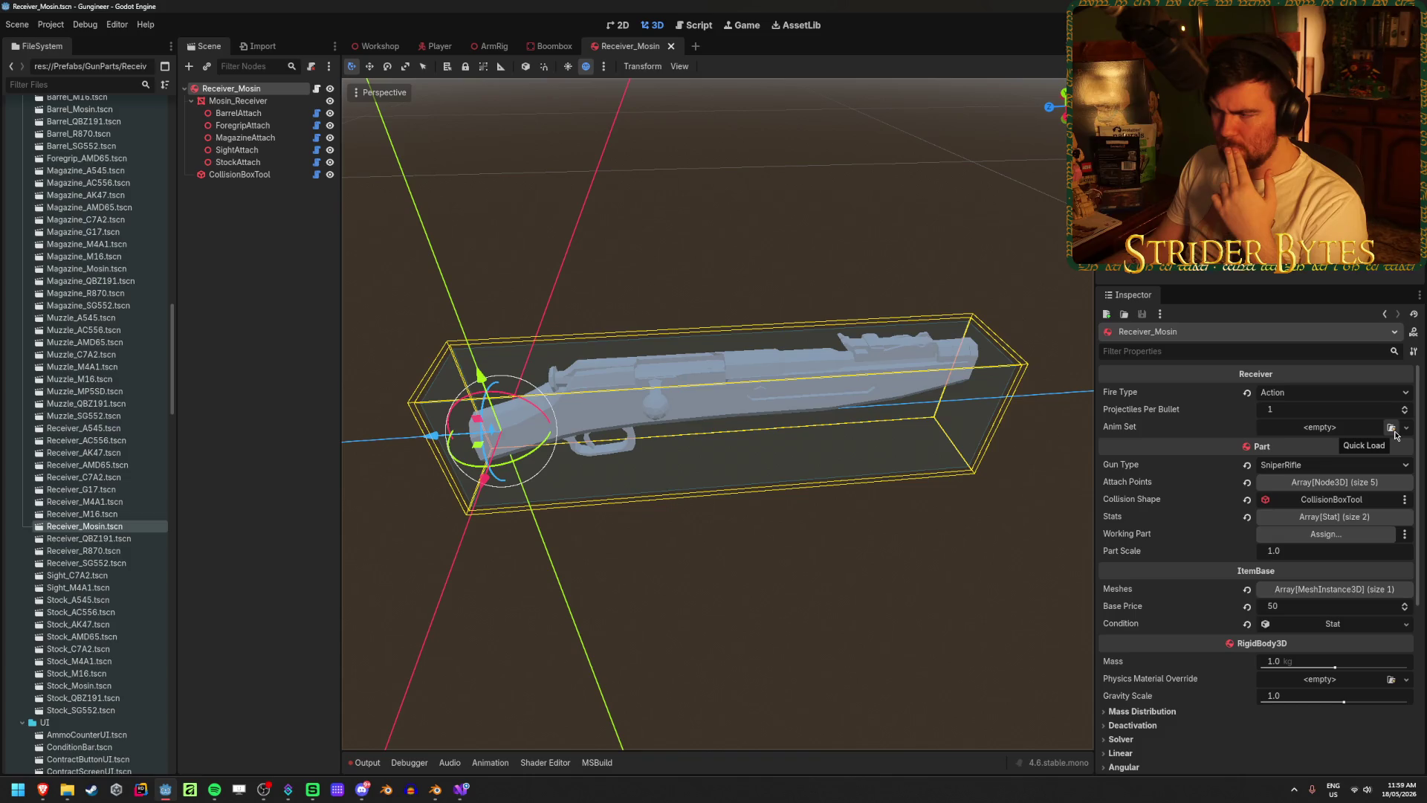
# - Reload the saved Receiver_Mosin scene from the command palette
pyautogui.scroll(15, 46, 502)
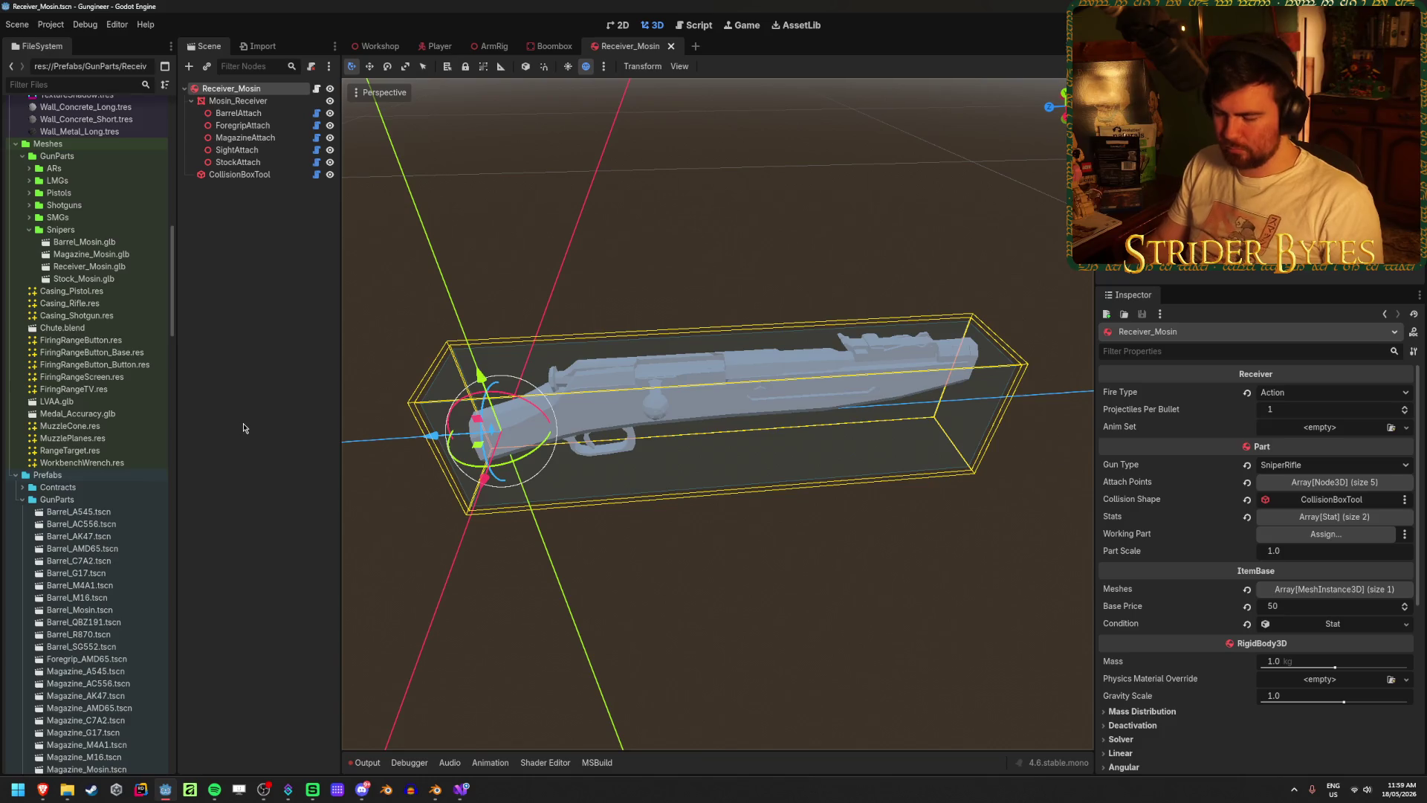
pyautogui.hotkey('ctrl', 'shift', 'p')
pyautogui.press('Return')
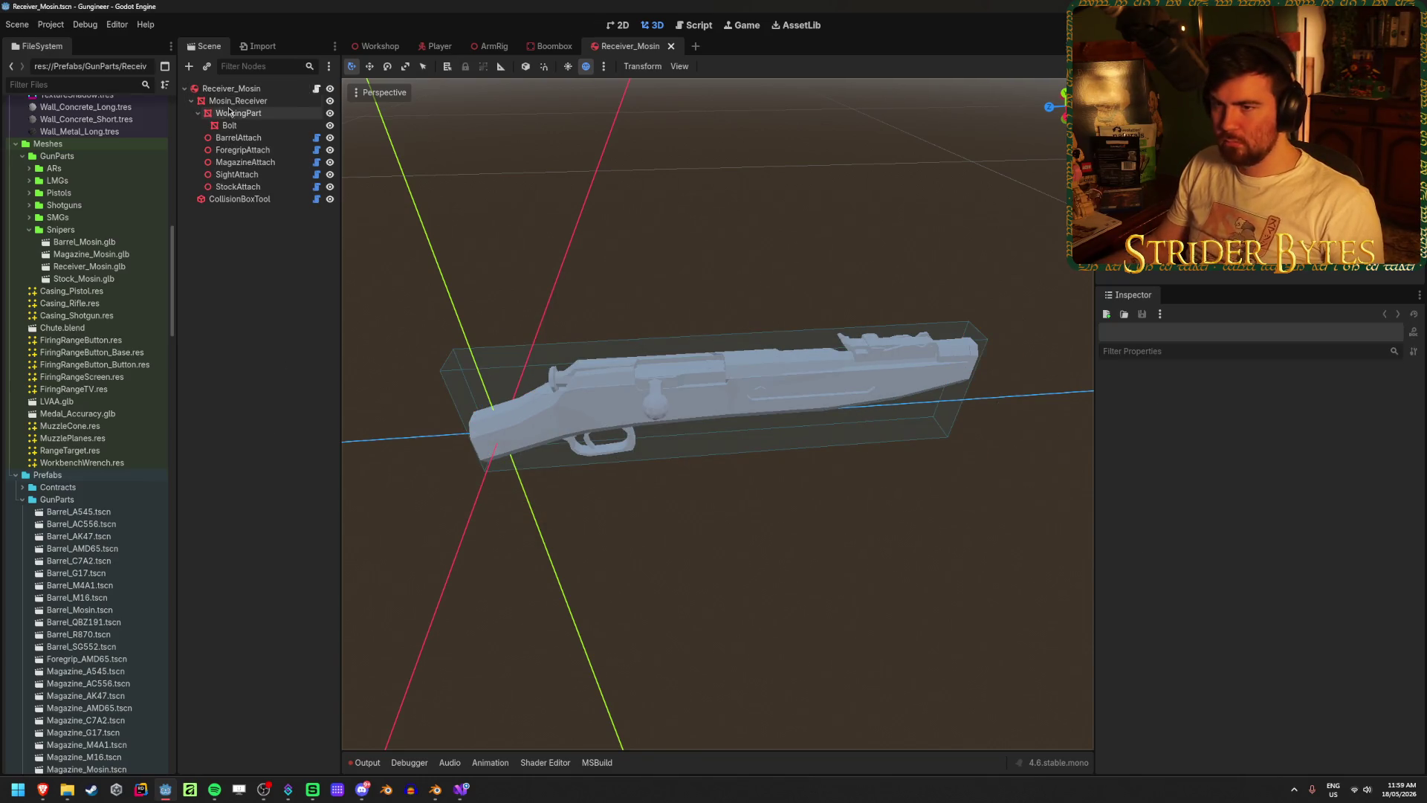
# - Confirm the receiver's five Attach Points and three Meshes, then switch to the Workshop scene
pyautogui.scroll(-2, 1357, 425)
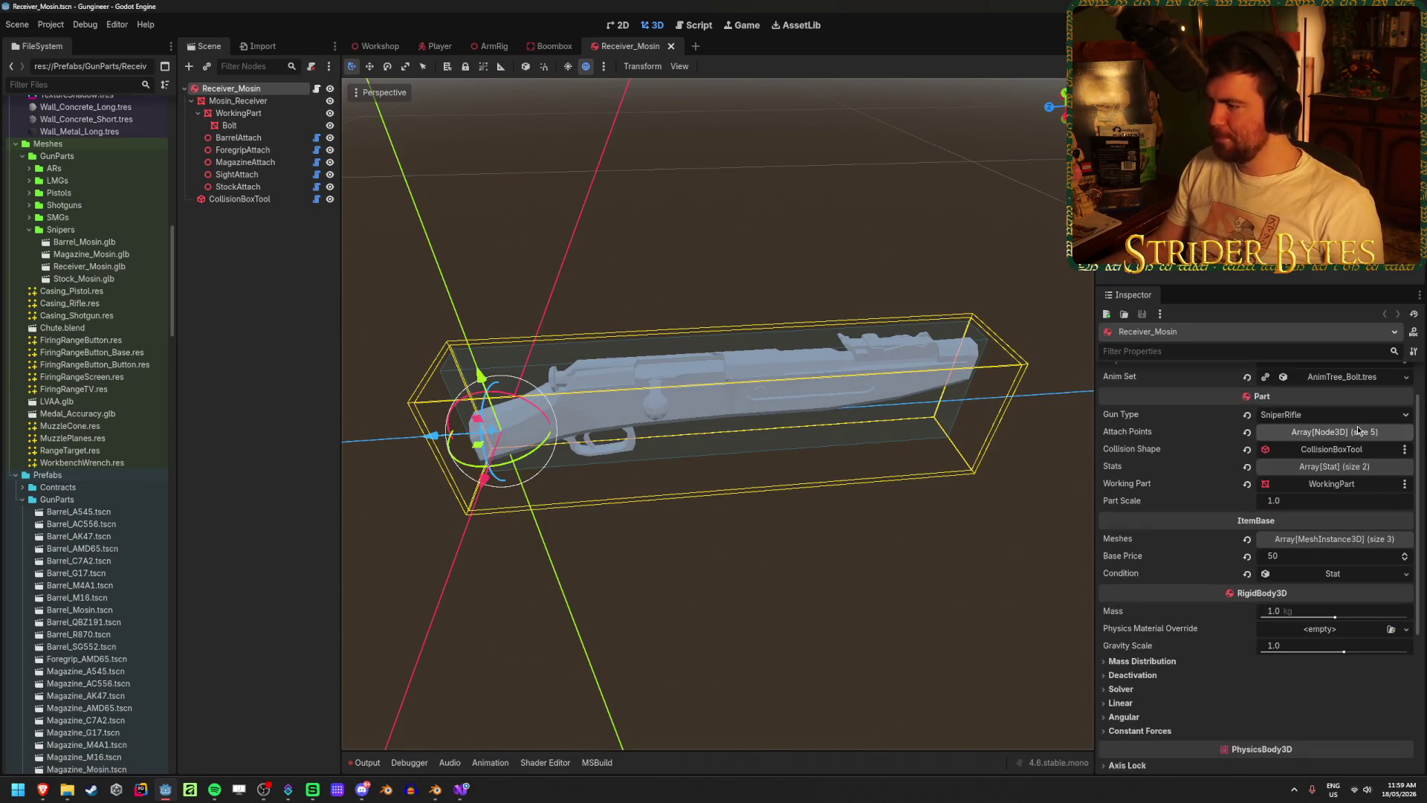
pyautogui.click(1367, 433)
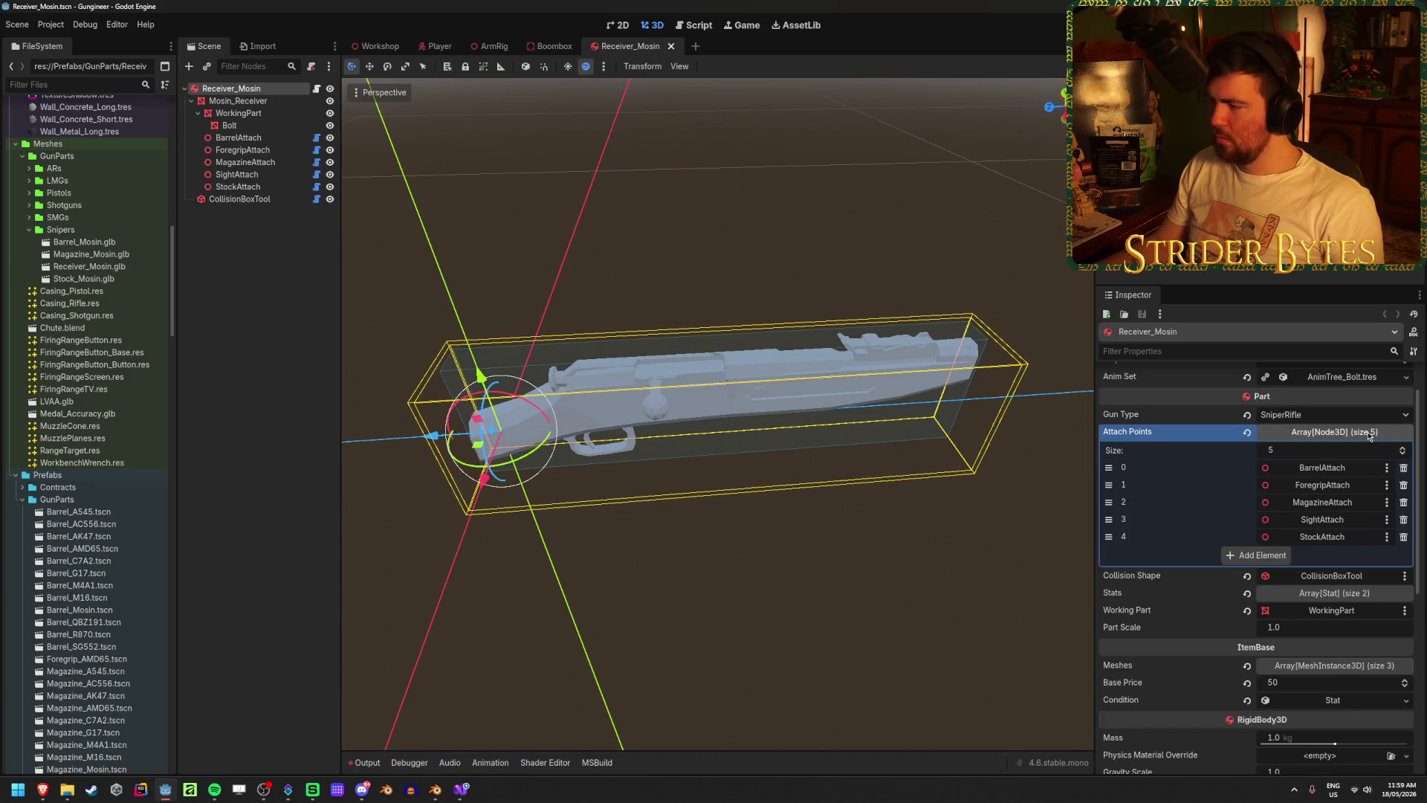
pyautogui.click(1368, 433)
pyautogui.click(1361, 539)
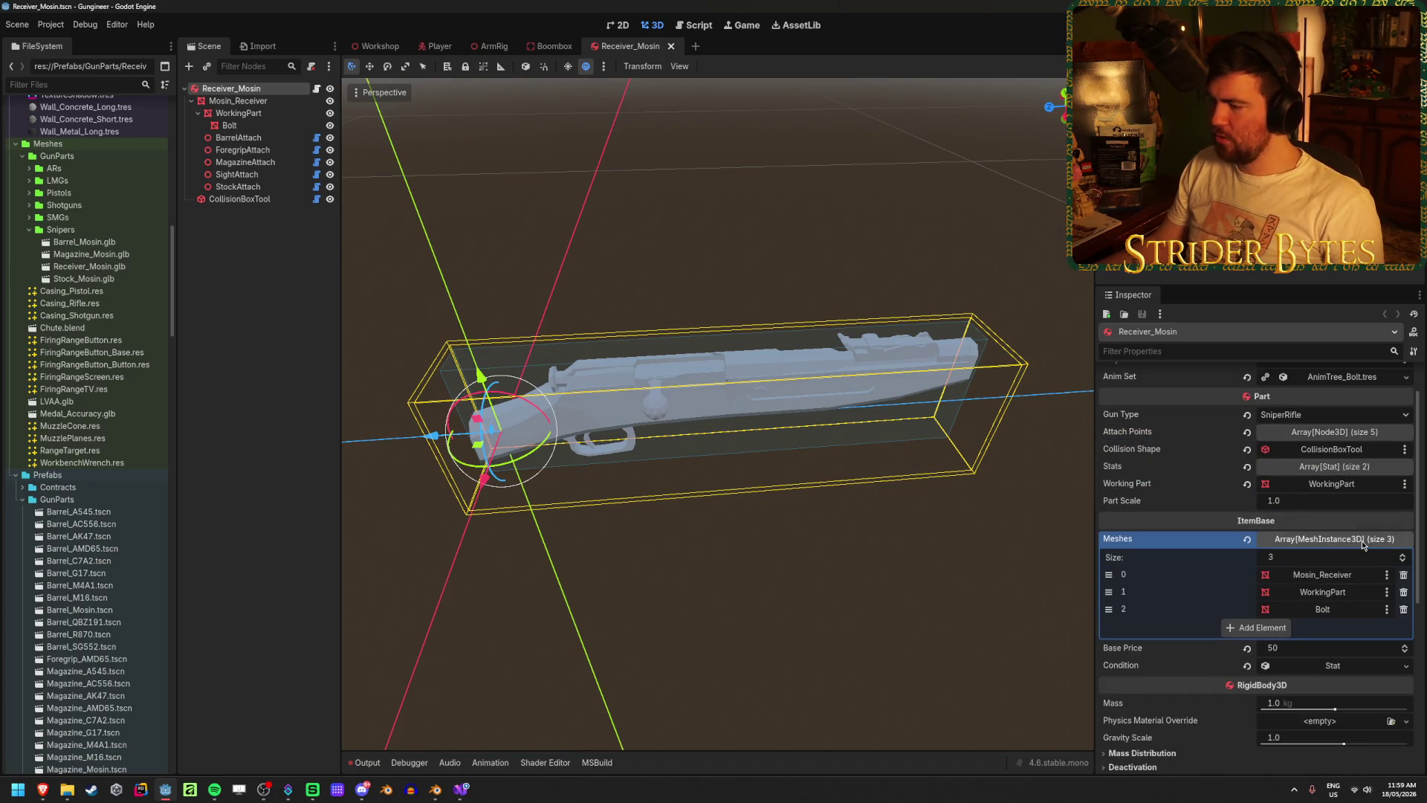
pyautogui.click(1362, 539)
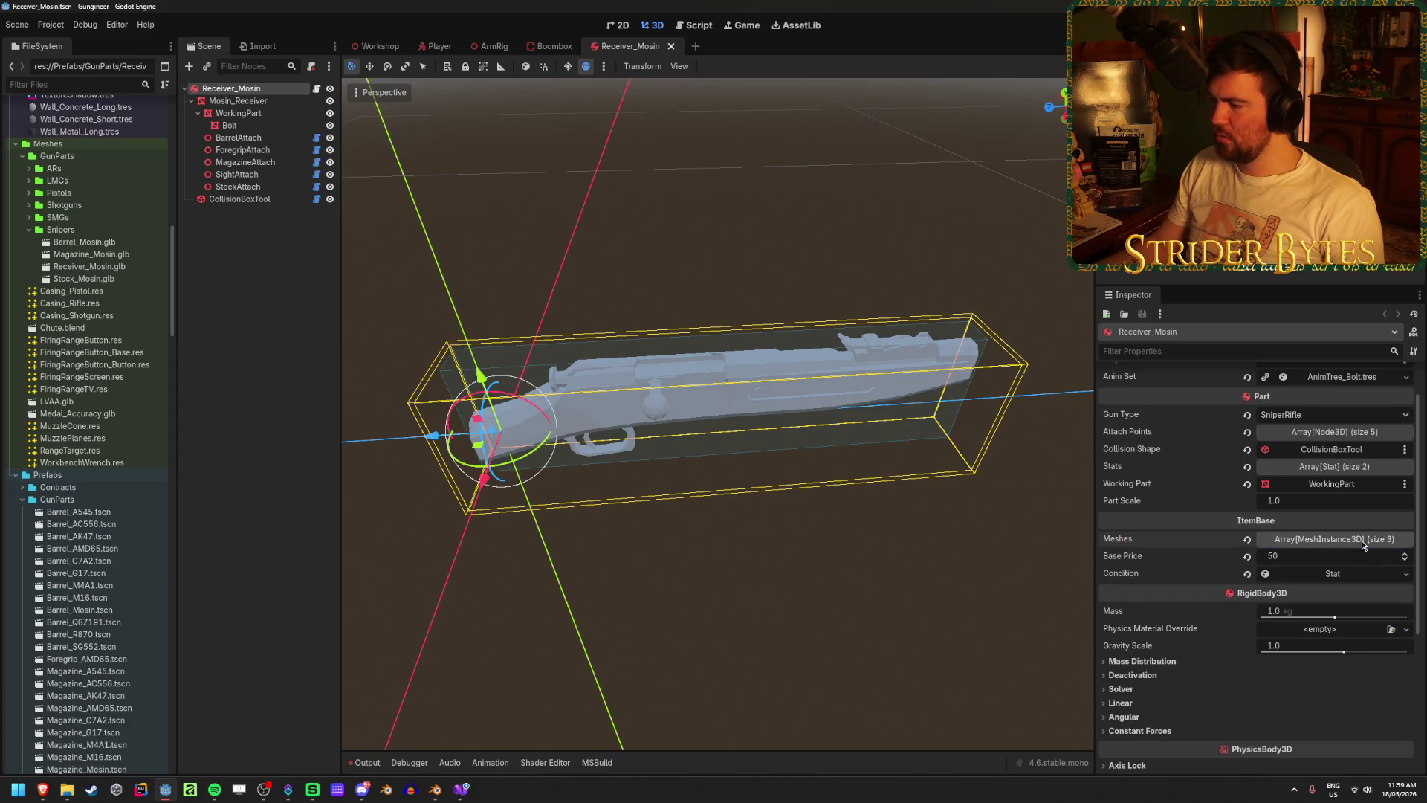
pyautogui.scroll(1, 1362, 541)
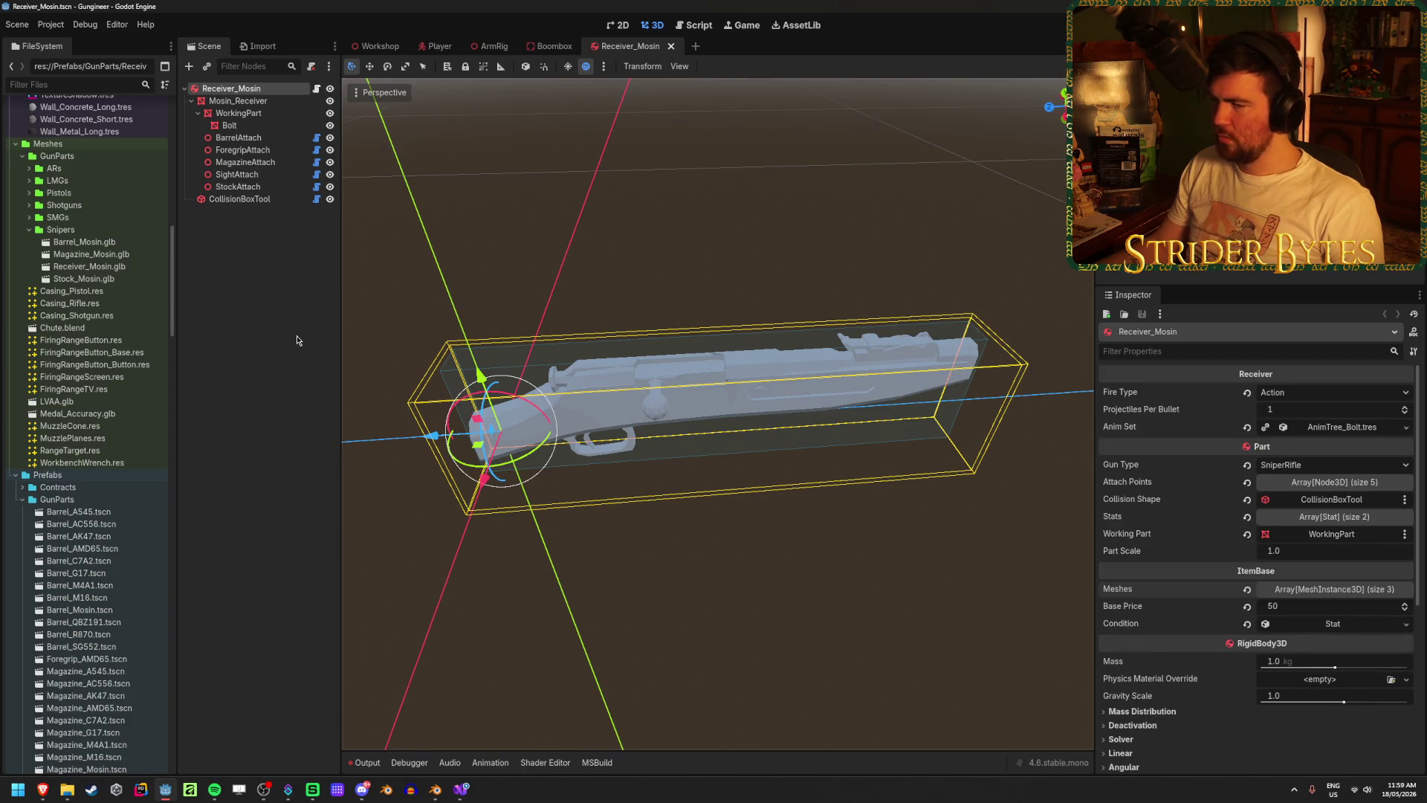
pyautogui.click(252, 299)
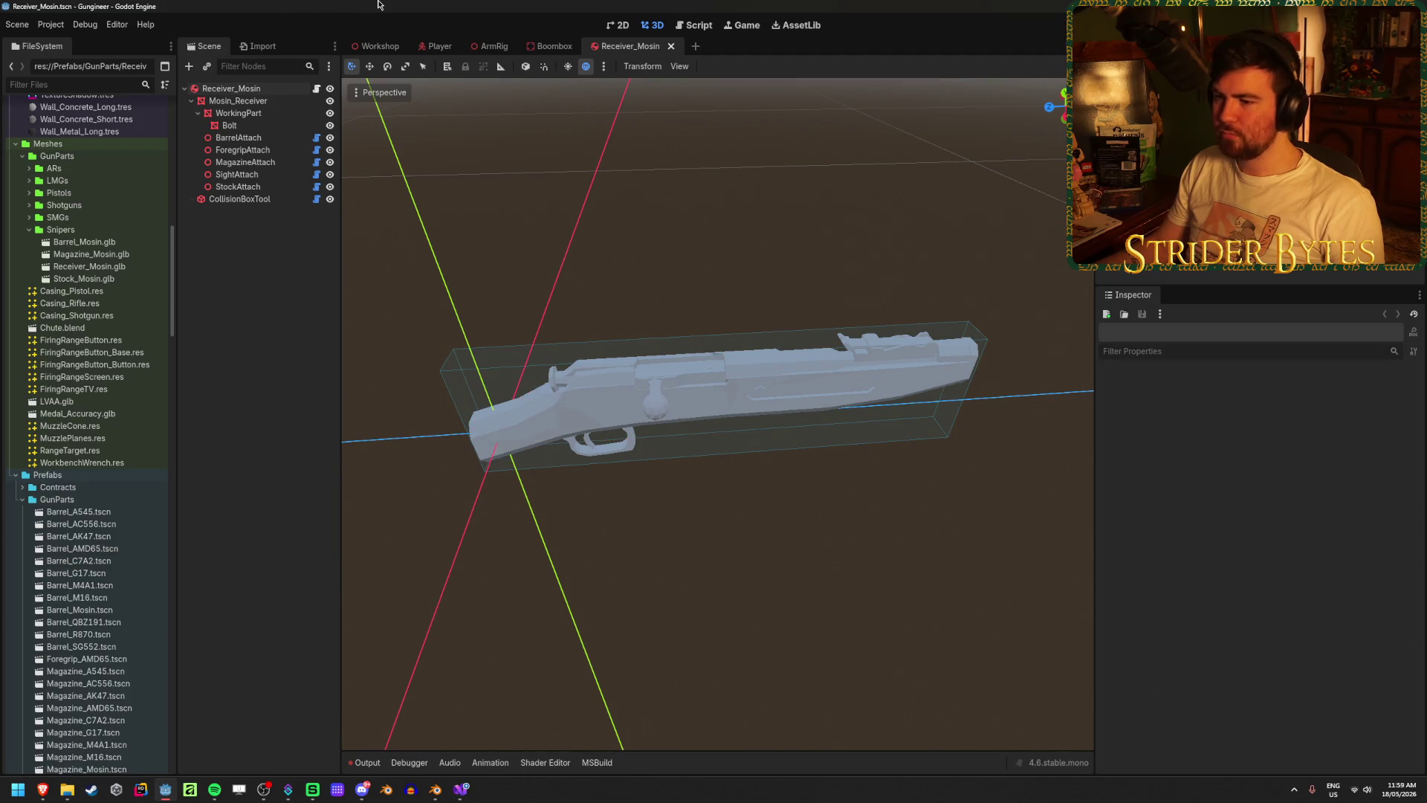
pyautogui.click(378, 48)
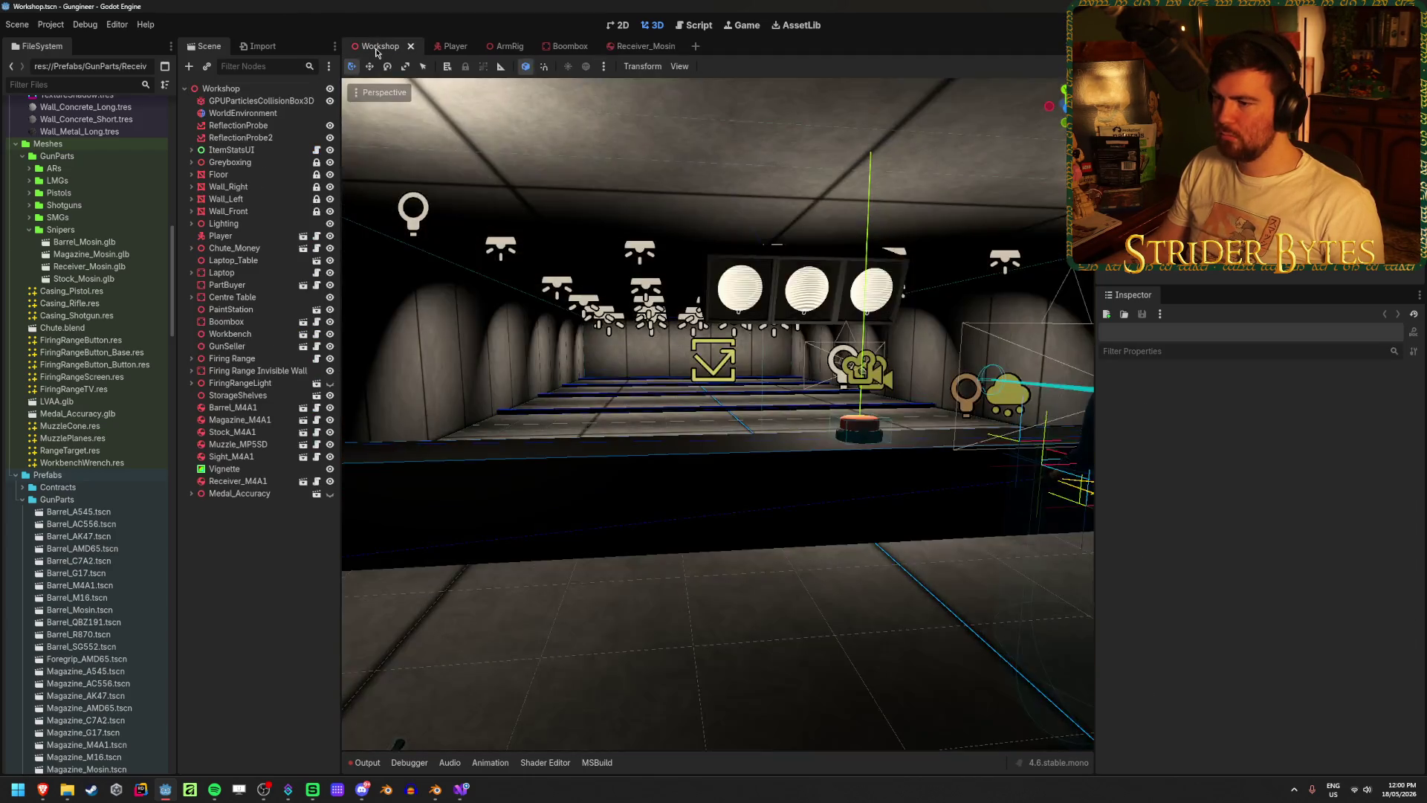
# - Drop the four Mosin .tscn prefabs, filtered by 'mosin', into the Workshop and frame them
pyautogui.moveTo(713, 416); pyautogui.dragTo(631, 476, button='right')
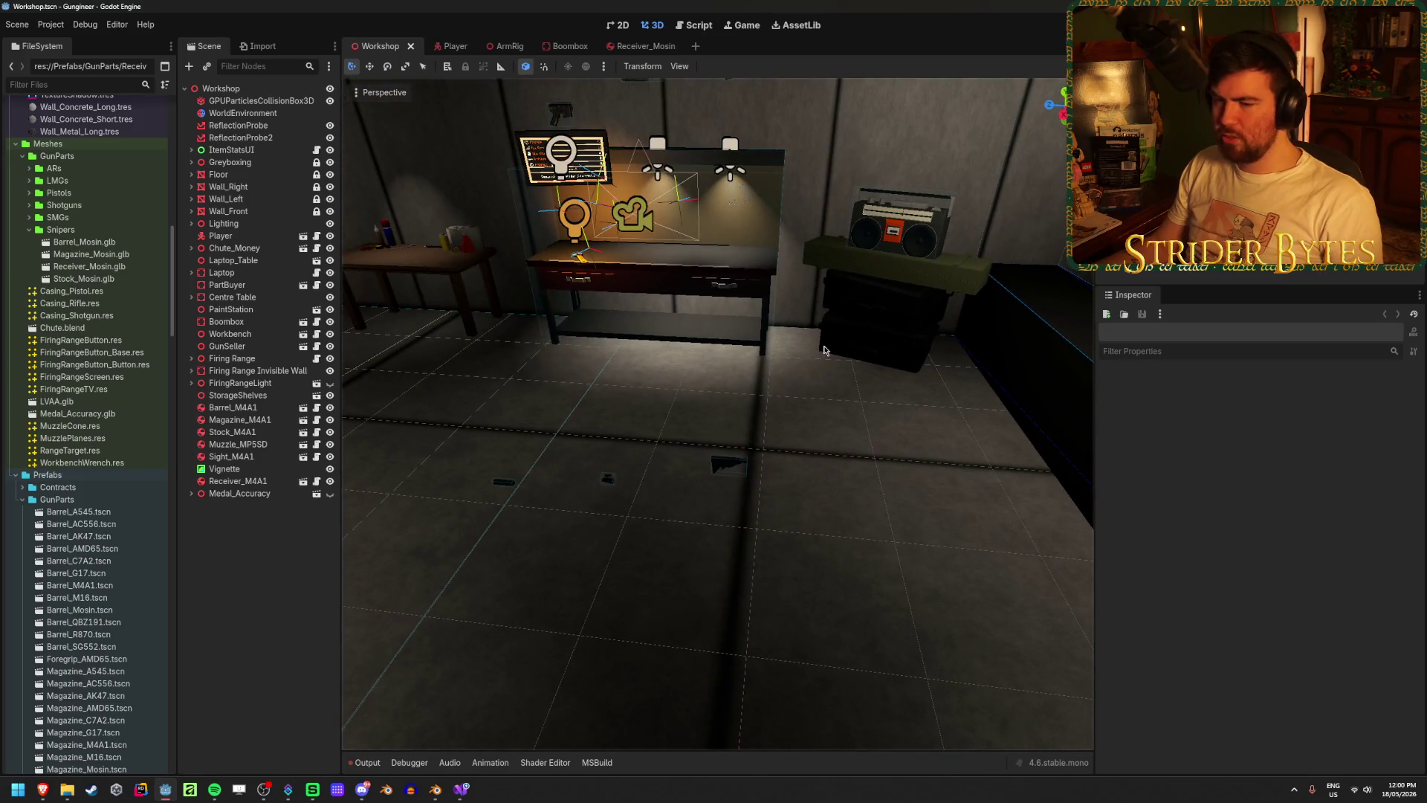
pyautogui.scroll(-10, 108, 479)
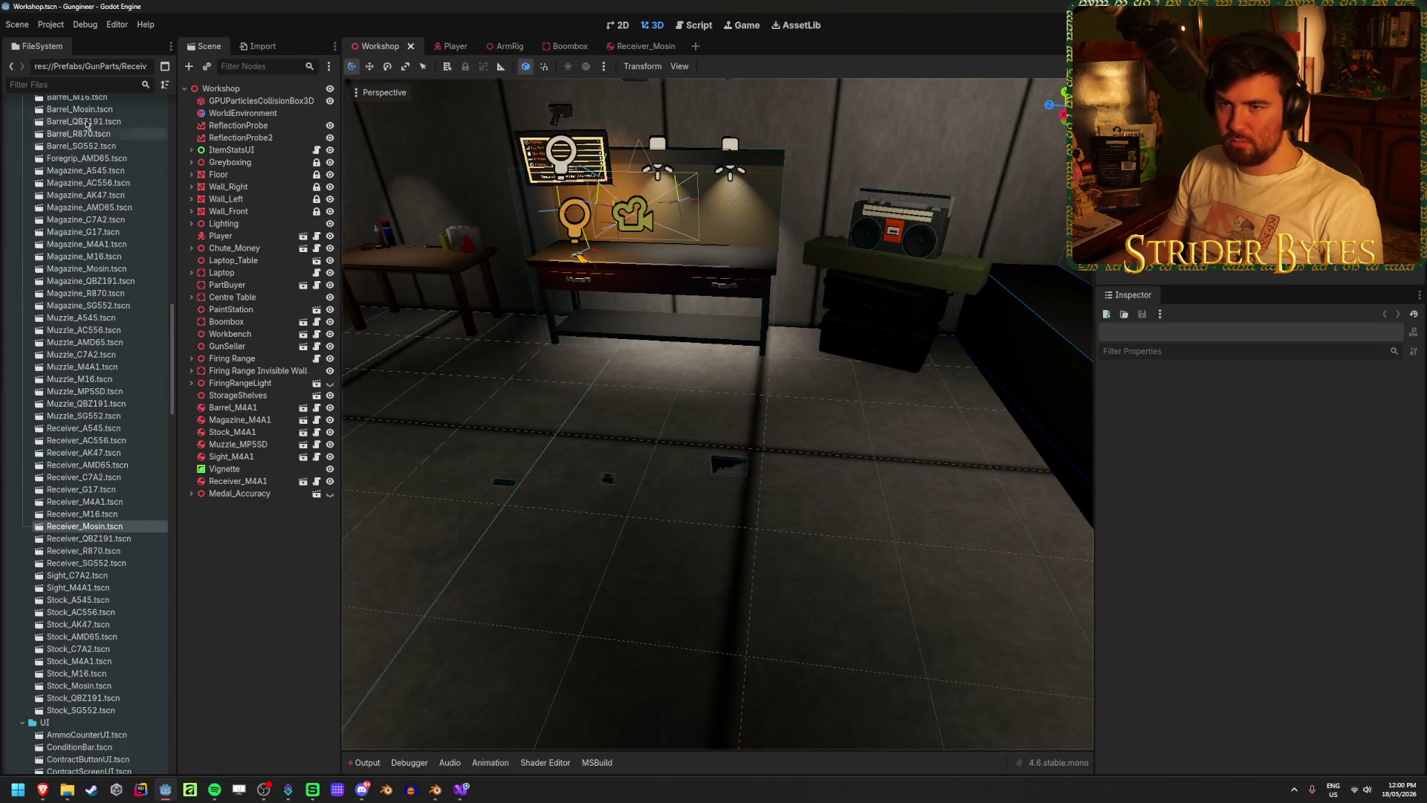
pyautogui.write('mosin')
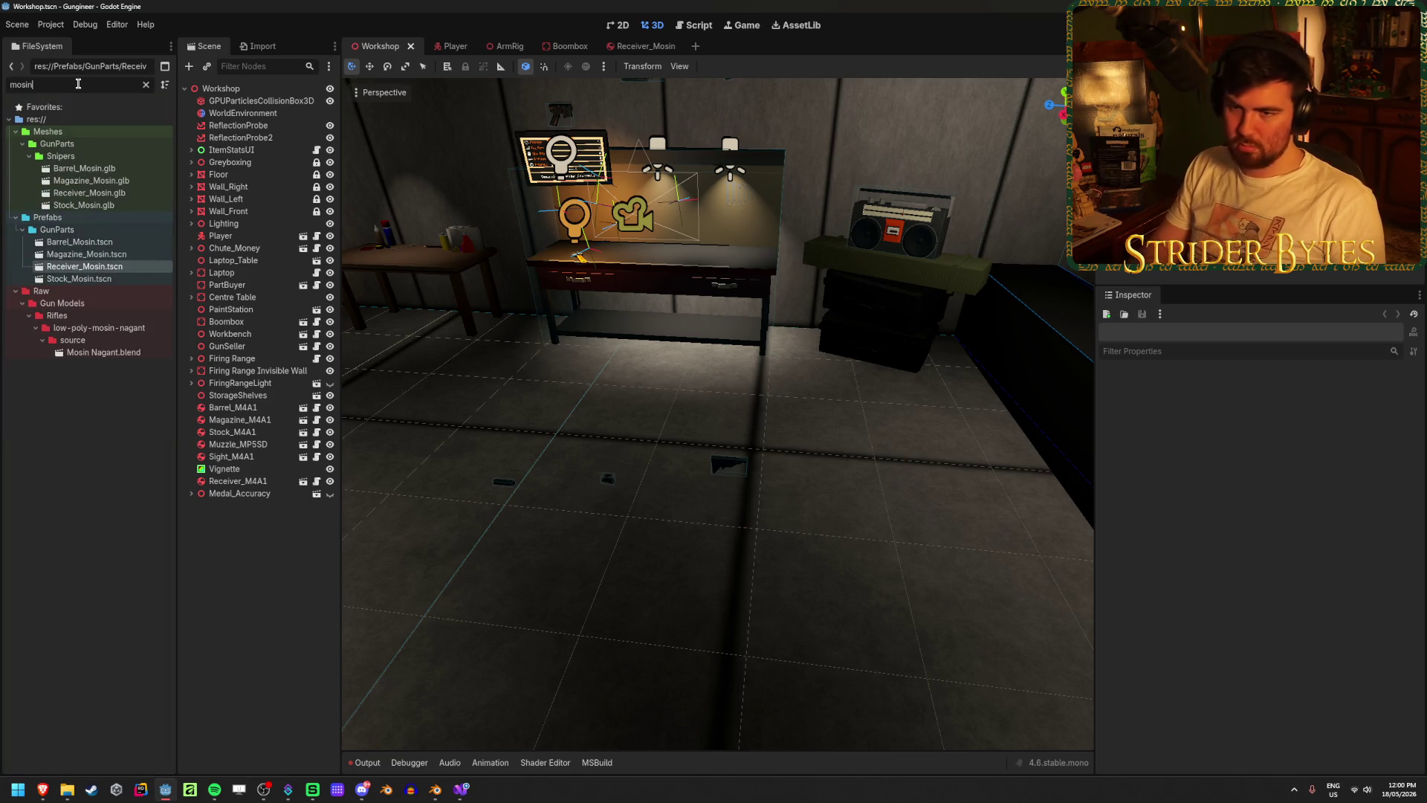
pyautogui.click(79, 241)
pyautogui.keyDown('shift'); pyautogui.click(79, 279); pyautogui.keyUp('shift')
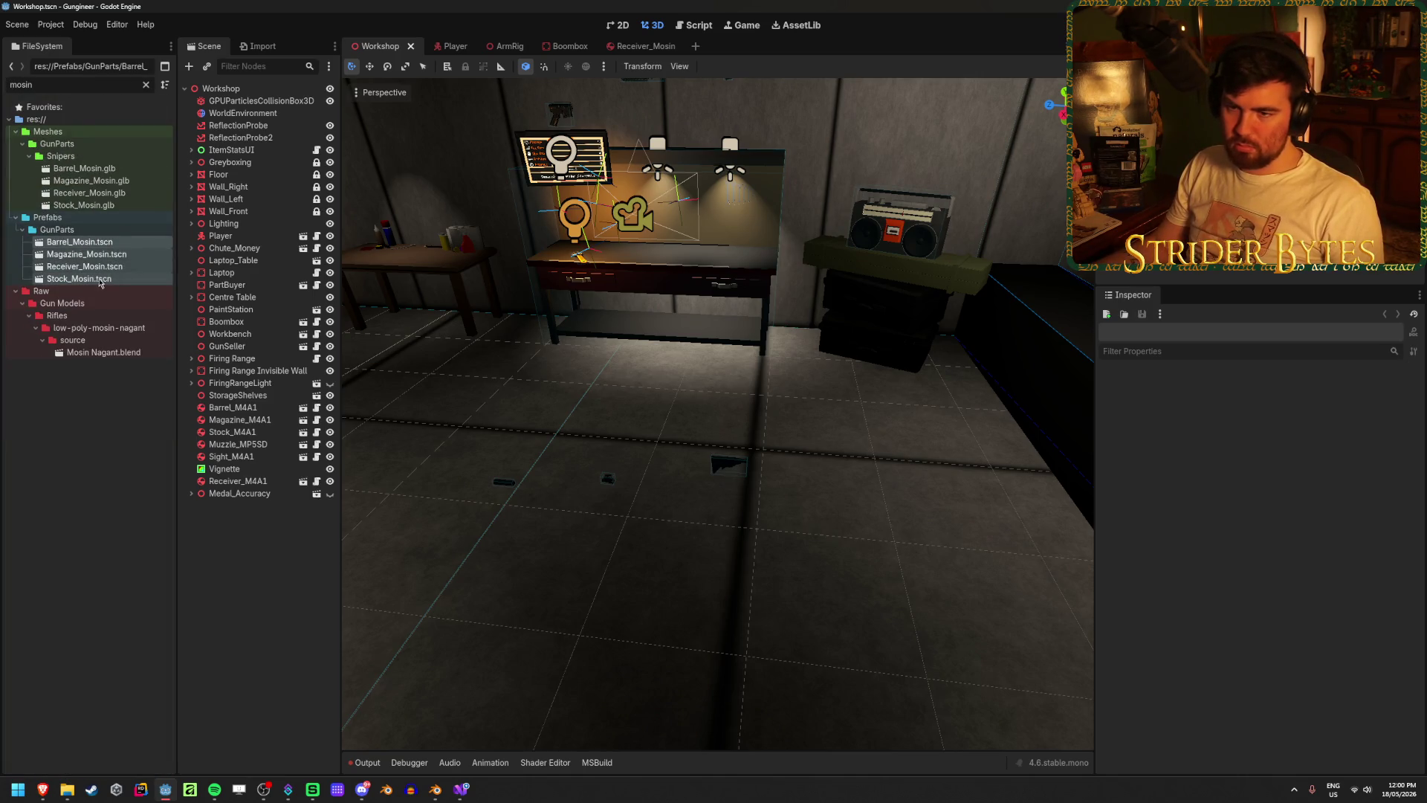
pyautogui.moveTo(79, 279); pyautogui.dragTo(648, 554)
pyautogui.press('f')
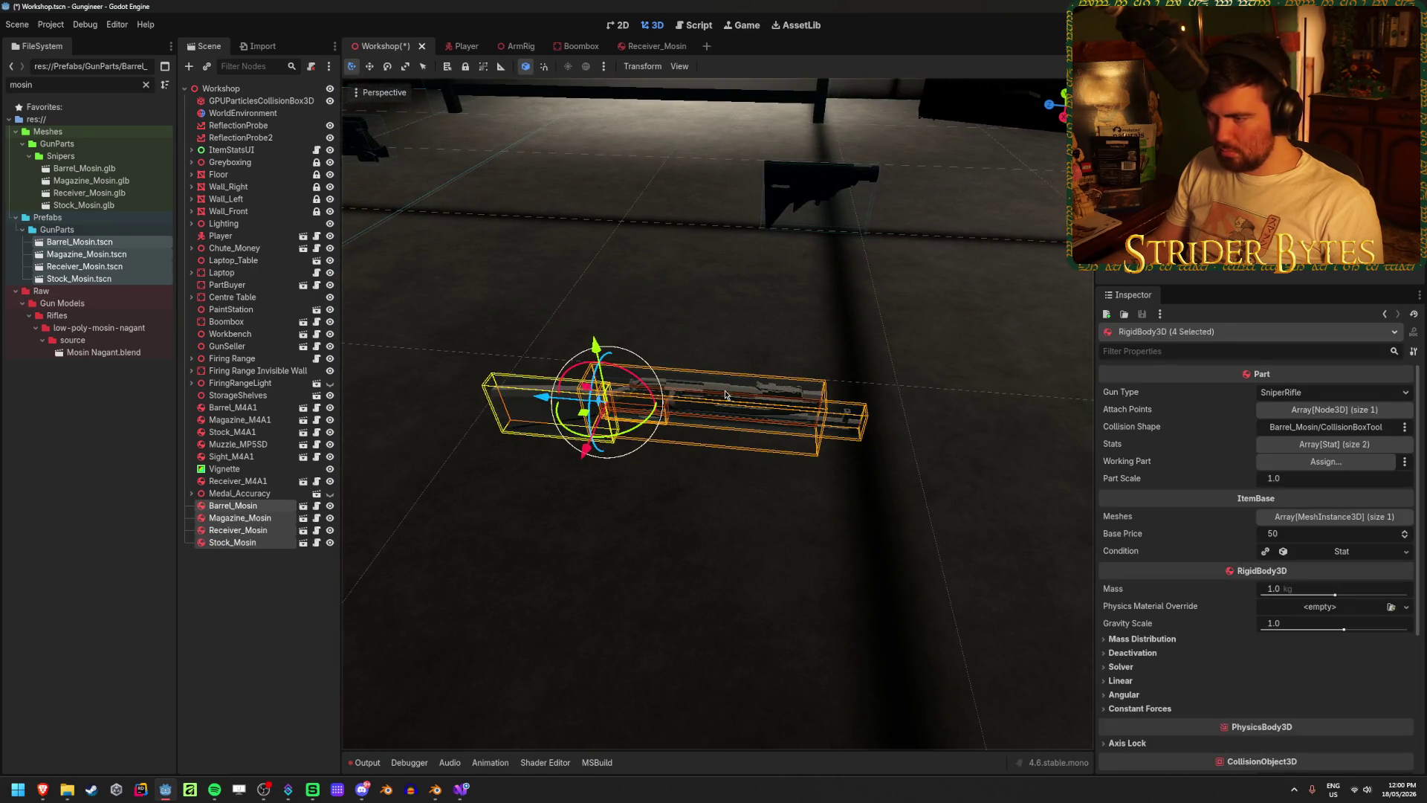
# - Spread the Mosin receiver, stock and barrel apart on the Workshop floor
pyautogui.click(251, 529)
pyautogui.moveTo(546, 400)
pyautogui.mouseDown()
pyautogui.moveTo(349, 405)
pyautogui.moveTo(547, 420)
pyautogui.mouseUp()
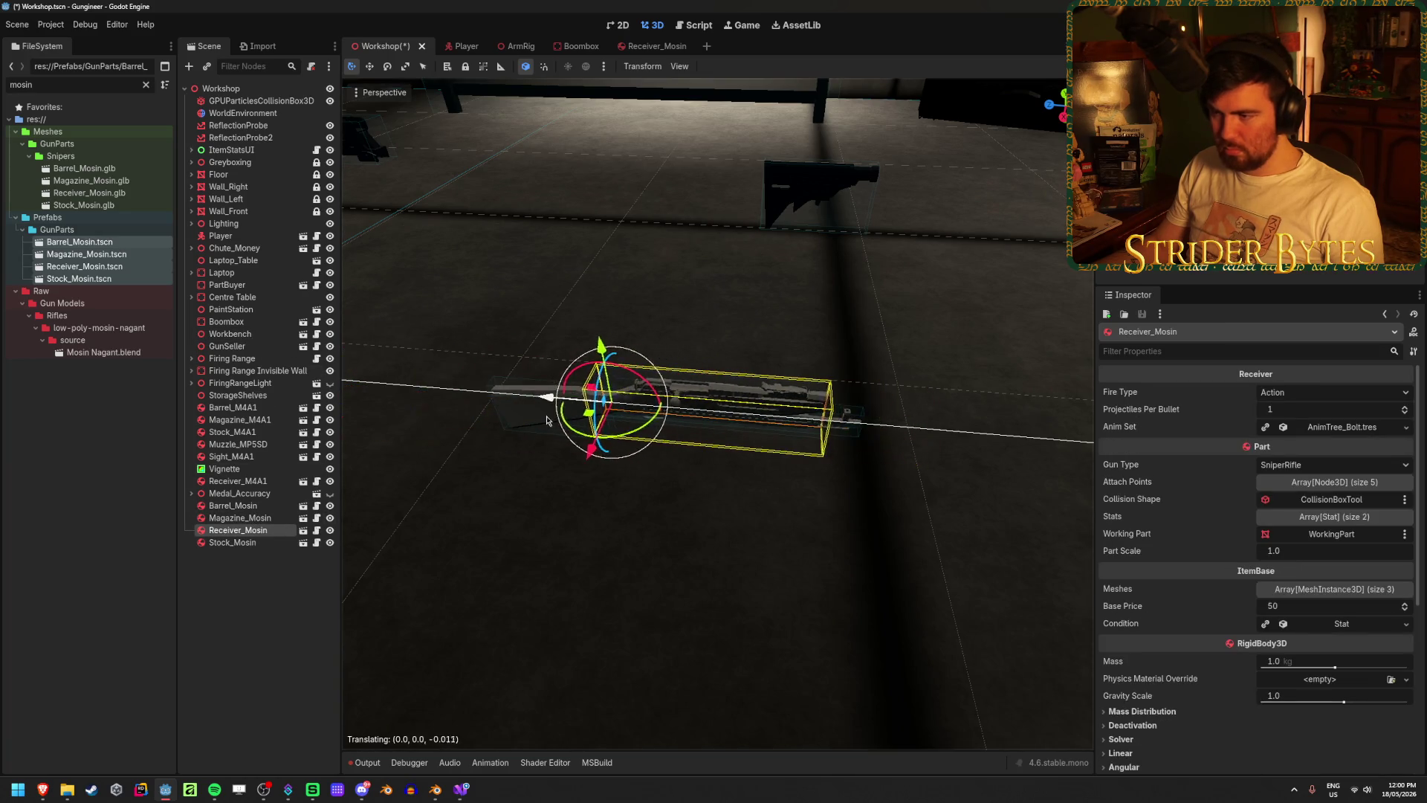
pyautogui.moveTo(547, 420); pyautogui.dragTo(684, 374, button='middle')
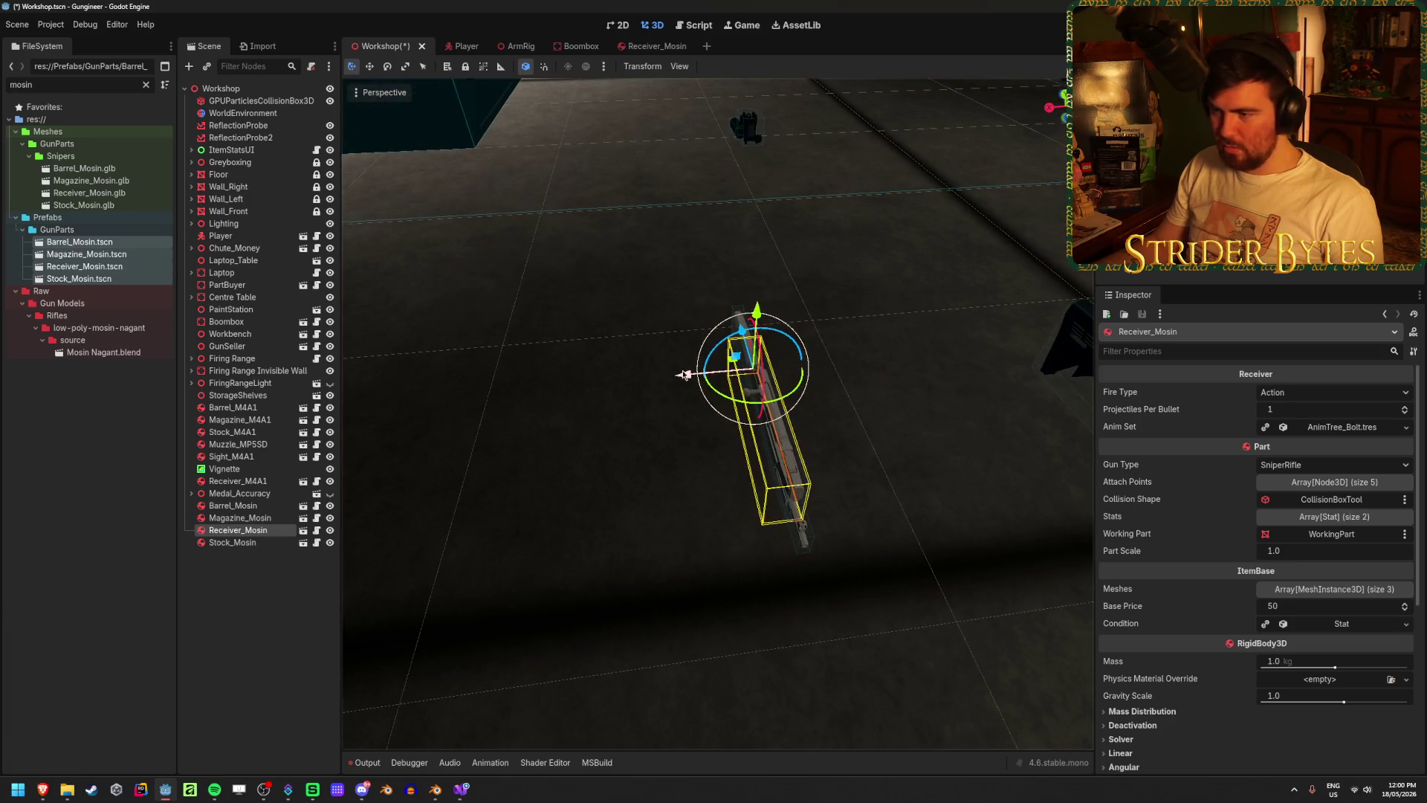
pyautogui.moveTo(685, 374); pyautogui.dragTo(782, 375)
pyautogui.click(233, 542)
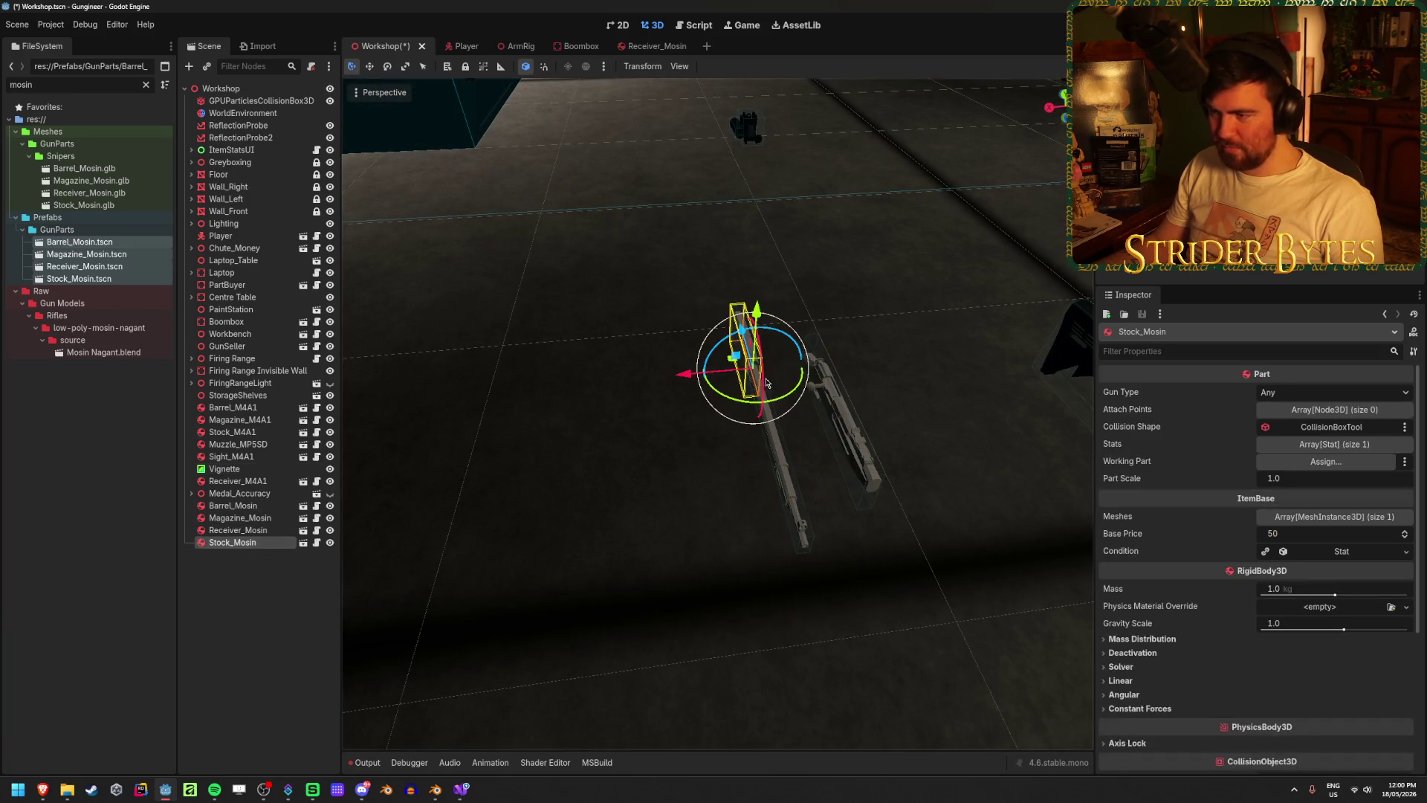
pyautogui.moveTo(673, 372); pyautogui.dragTo(606, 346, button='middle')
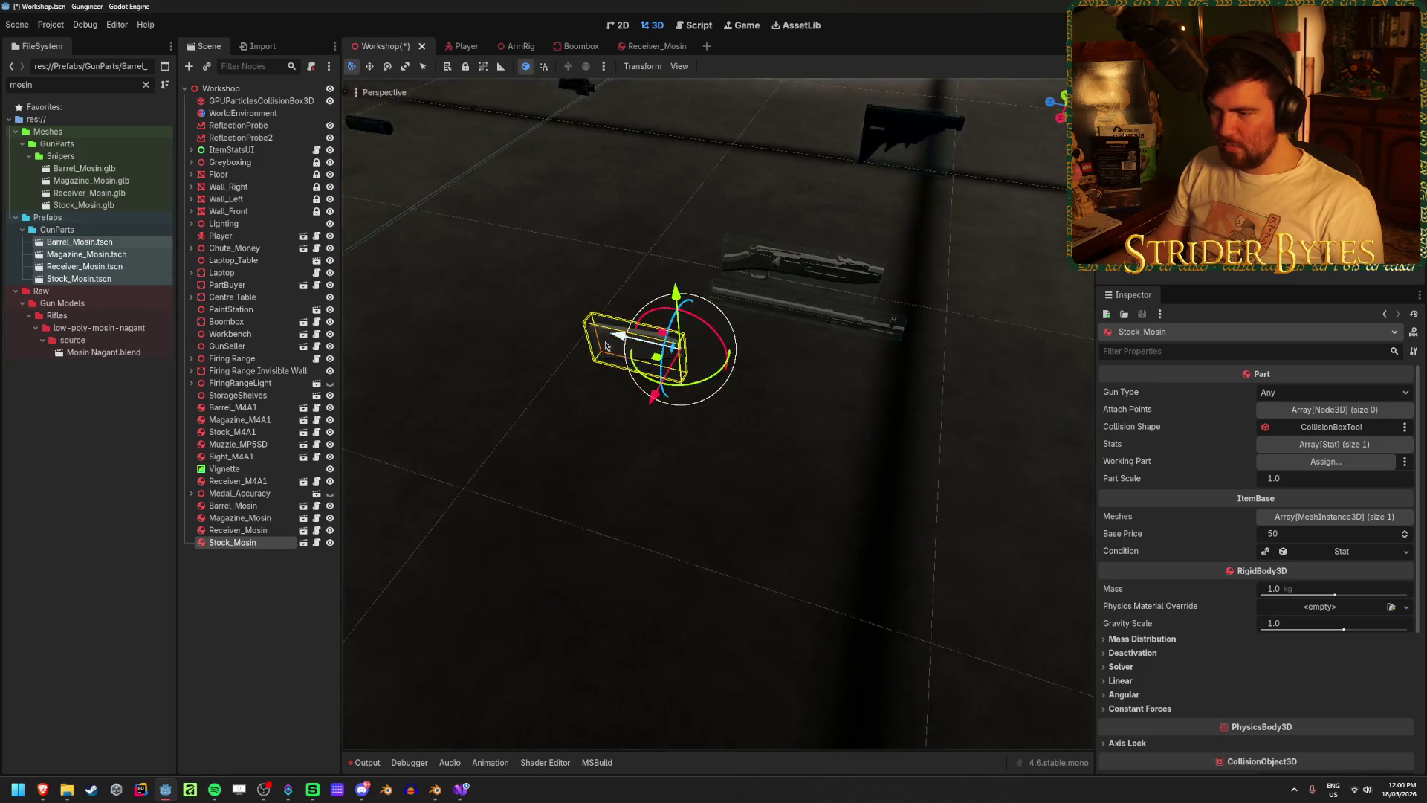
pyautogui.moveTo(606, 345); pyautogui.dragTo(498, 316)
pyautogui.click(818, 320)
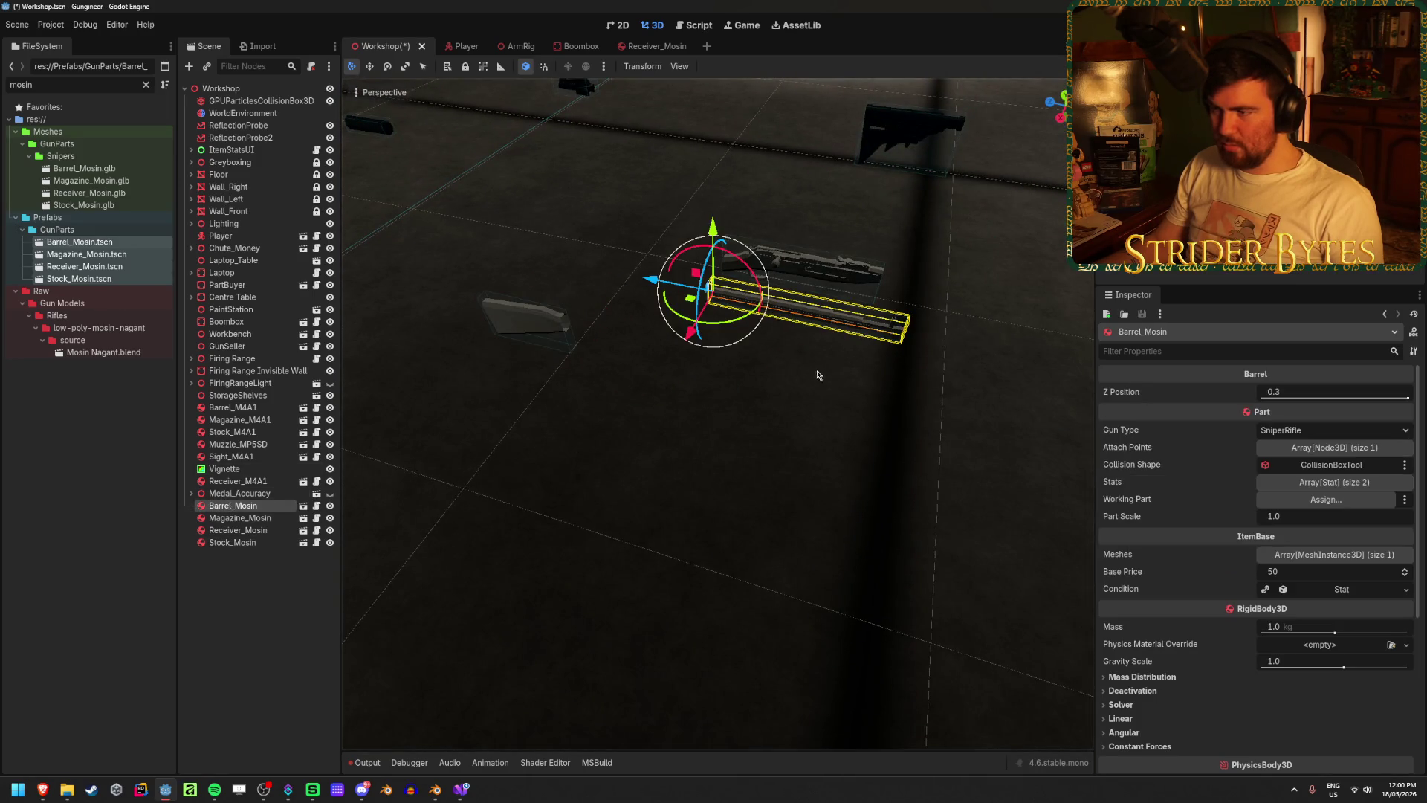
pyautogui.moveTo(691, 340)
pyautogui.mouseDown()
pyautogui.moveTo(654, 405)
pyautogui.moveTo(624, 327)
pyautogui.moveTo(709, 358)
pyautogui.mouseUp()
pyautogui.click(237, 530)
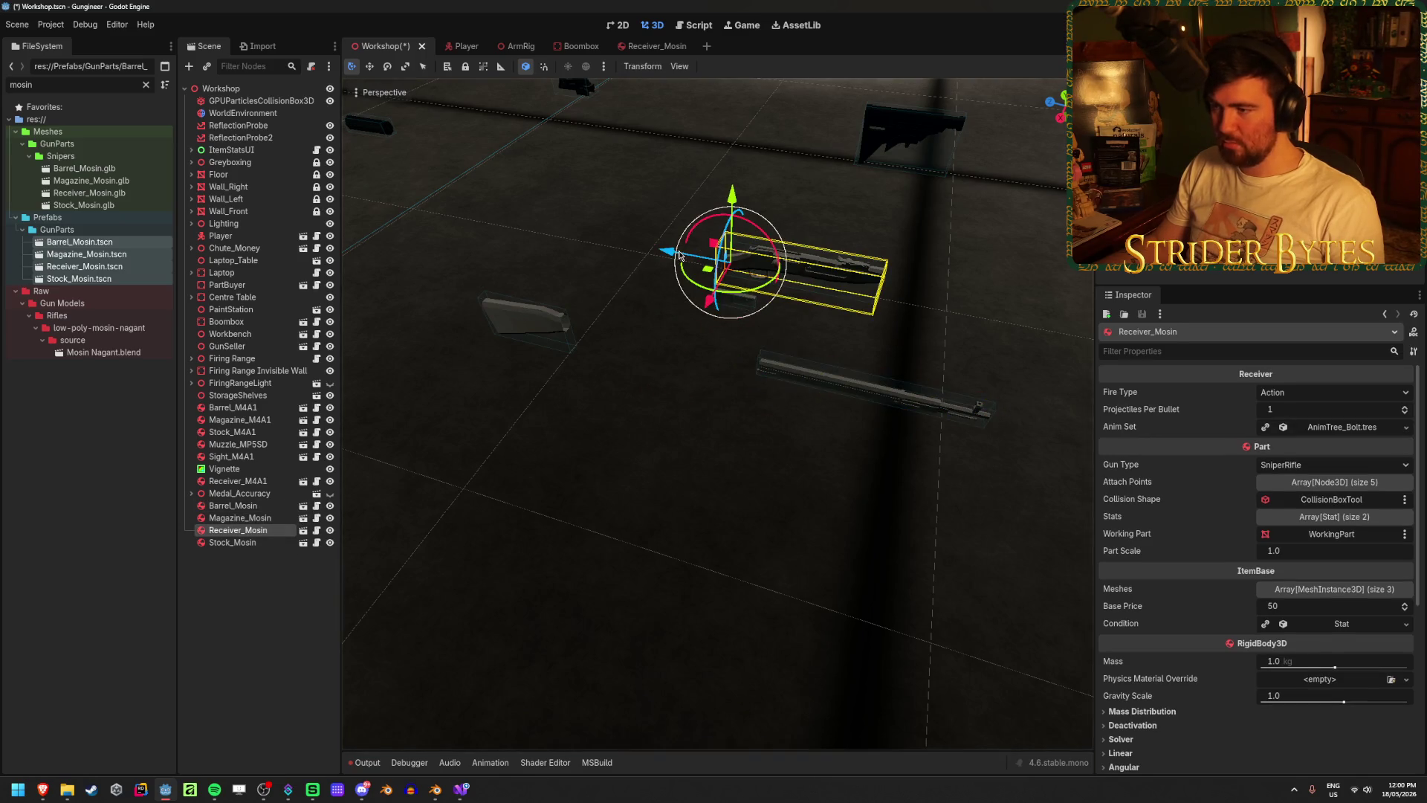
pyautogui.moveTo(687, 254); pyautogui.dragTo(546, 245)
# - Save the Workshop scene and run the game with F5
pyautogui.hotkey('ctrl', 's')
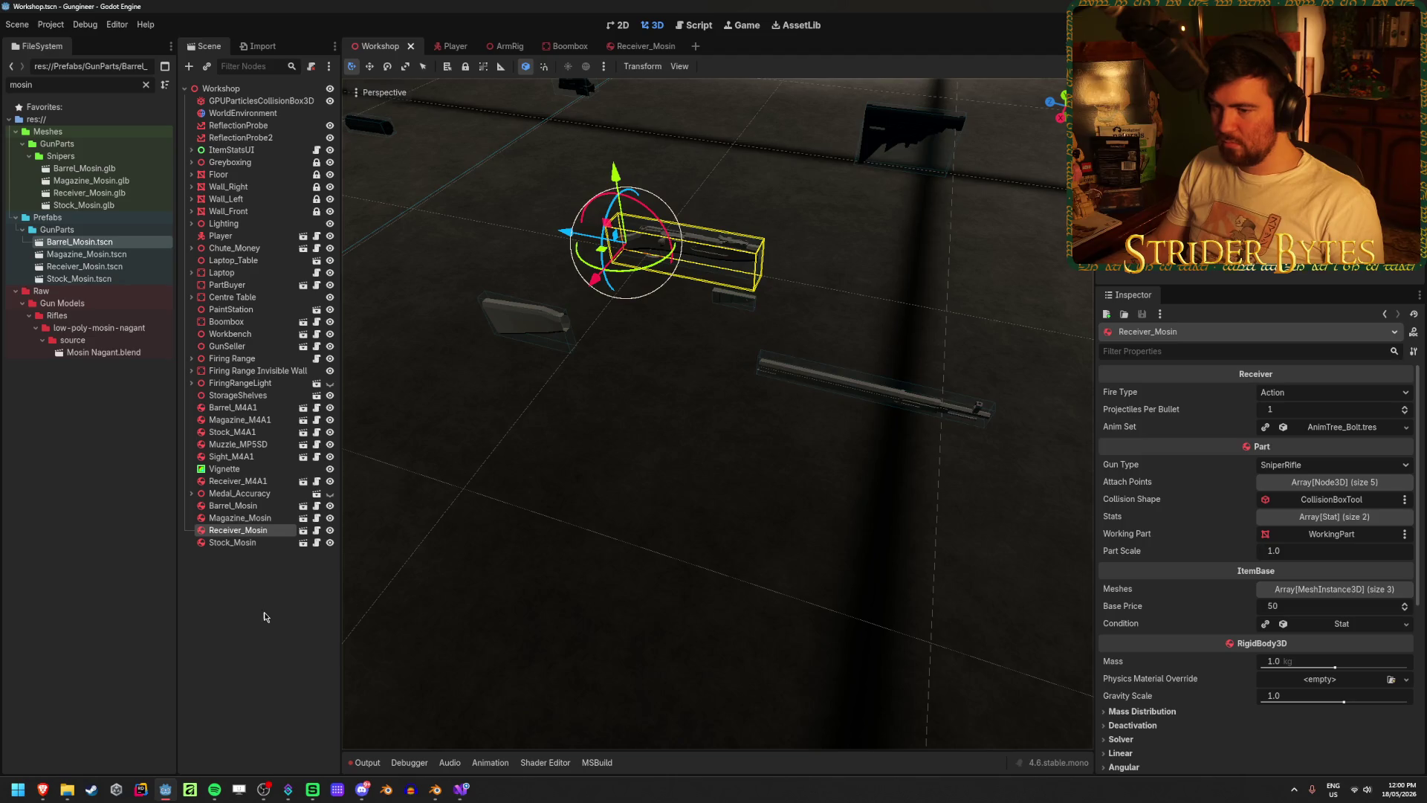
pyautogui.click(269, 617)
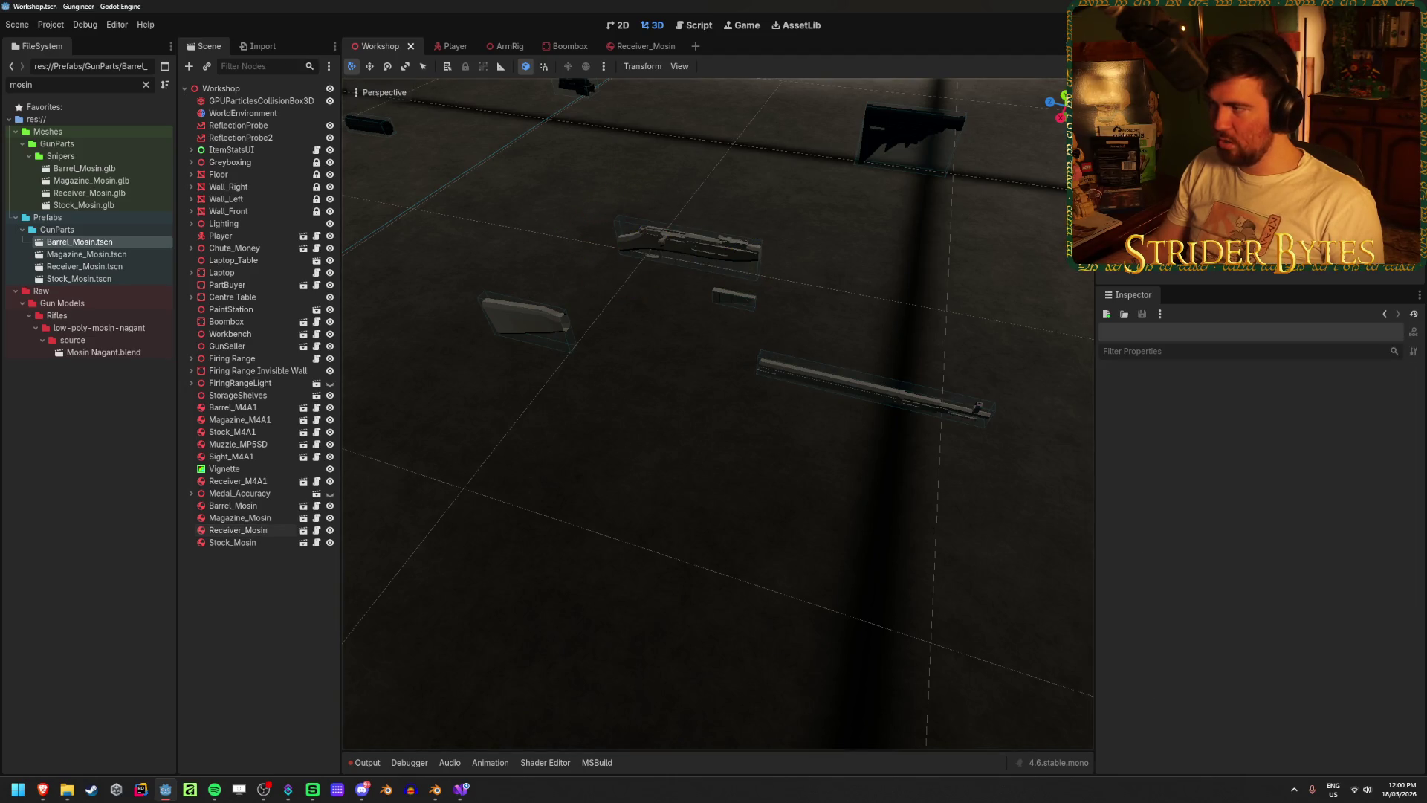
pyautogui.press('F5')
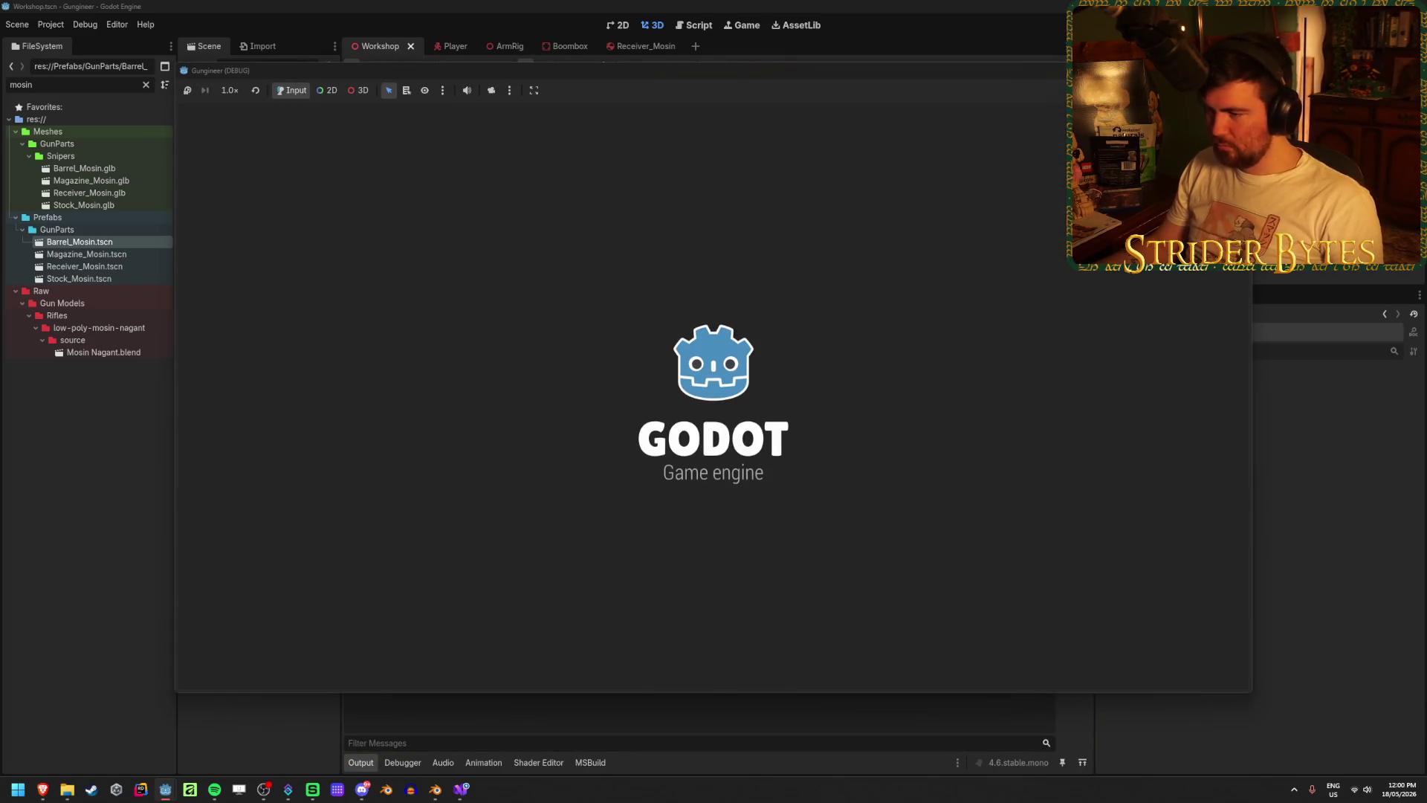
# - Drop the SMG, mount the Mosin receiver and barrel on the workbench, then start assembly with the wrench
pyautogui.press('w')
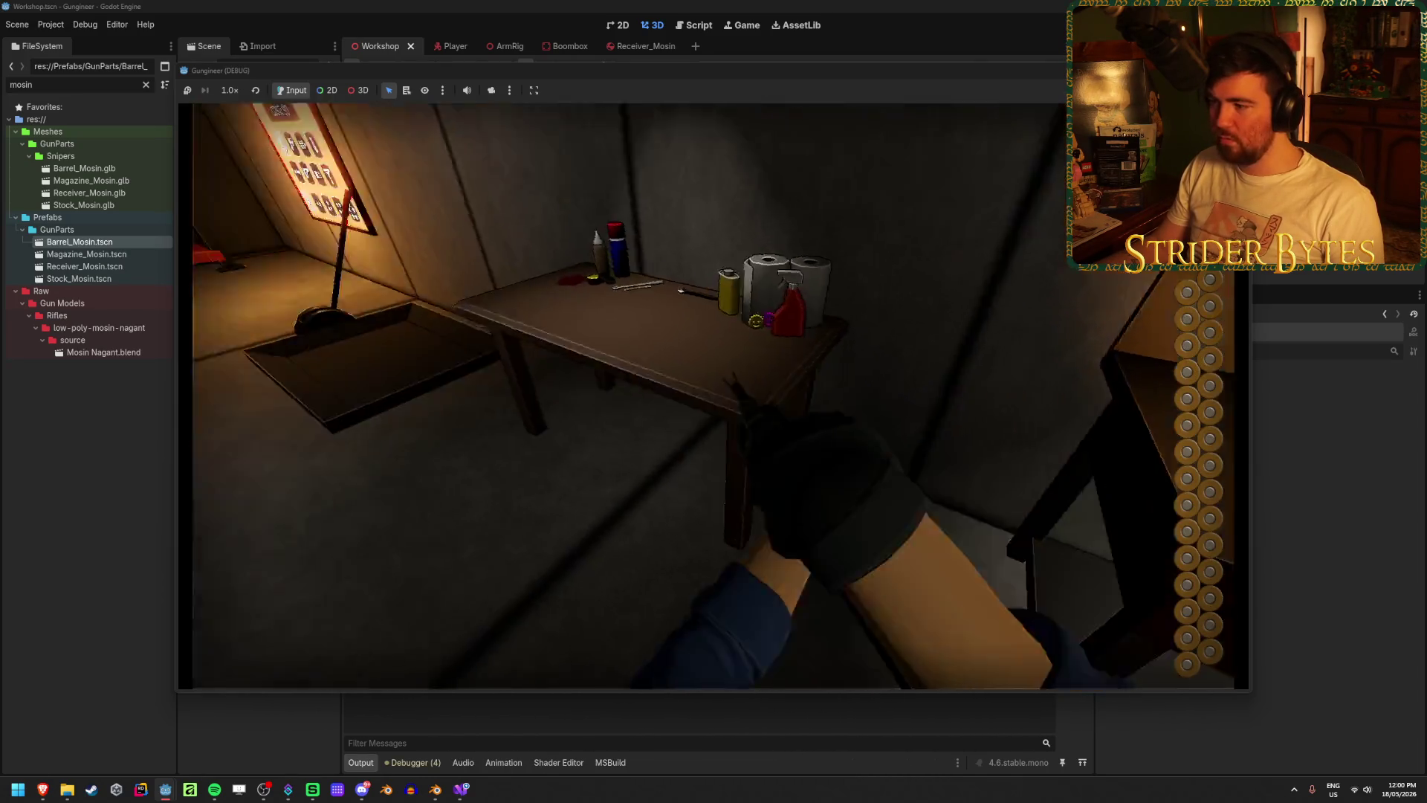
pyautogui.press('q')
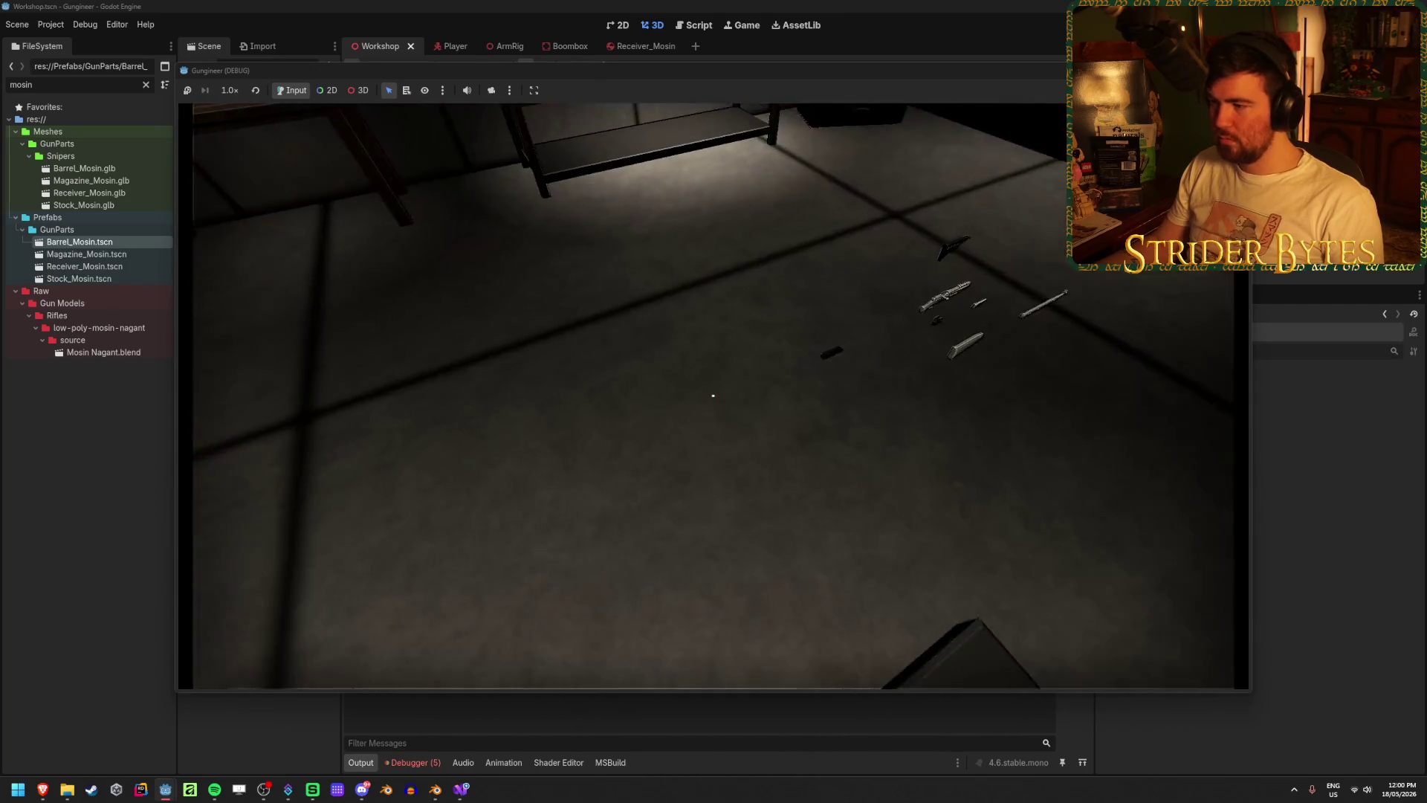
pyautogui.press('e')
pyautogui.press('e')
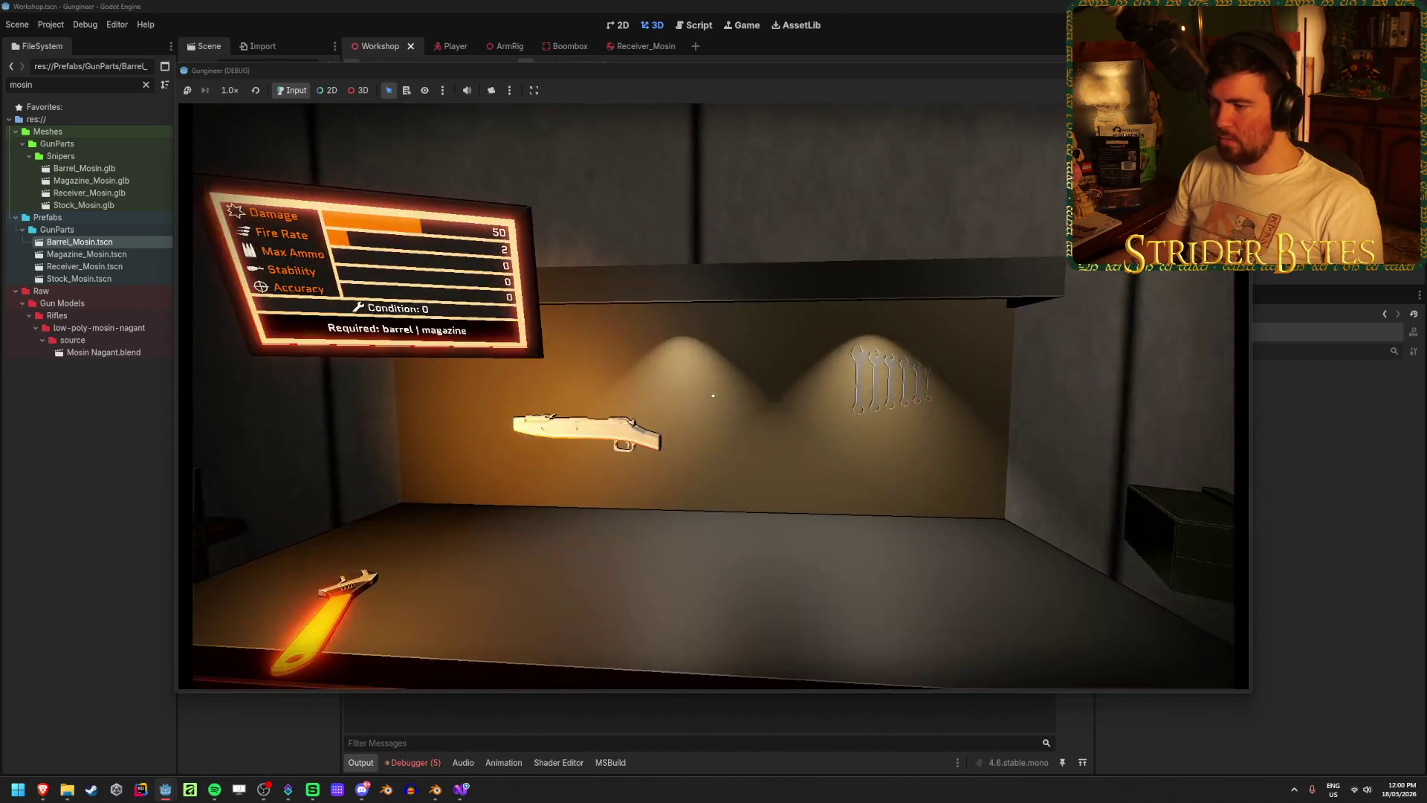
pyautogui.press('e')
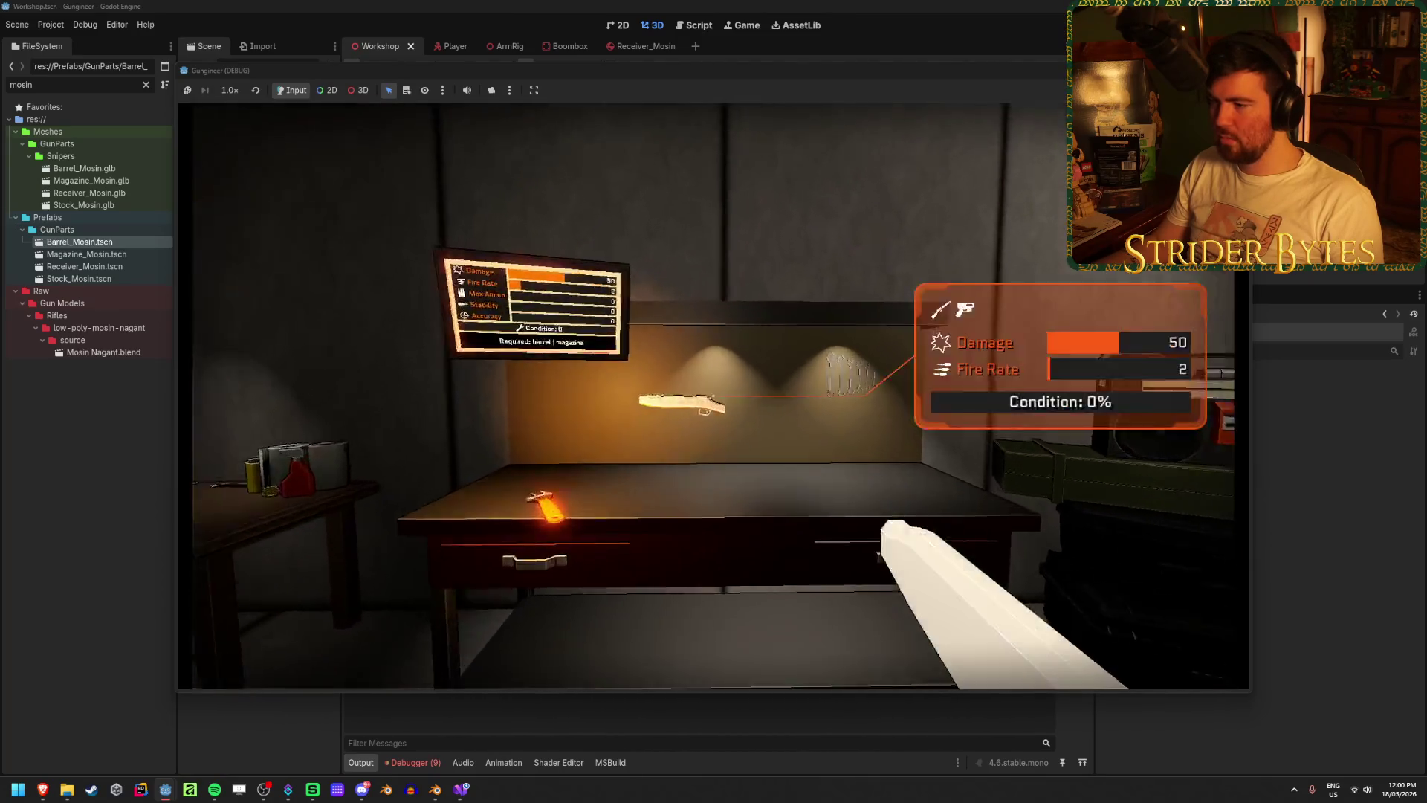
pyautogui.press('q')
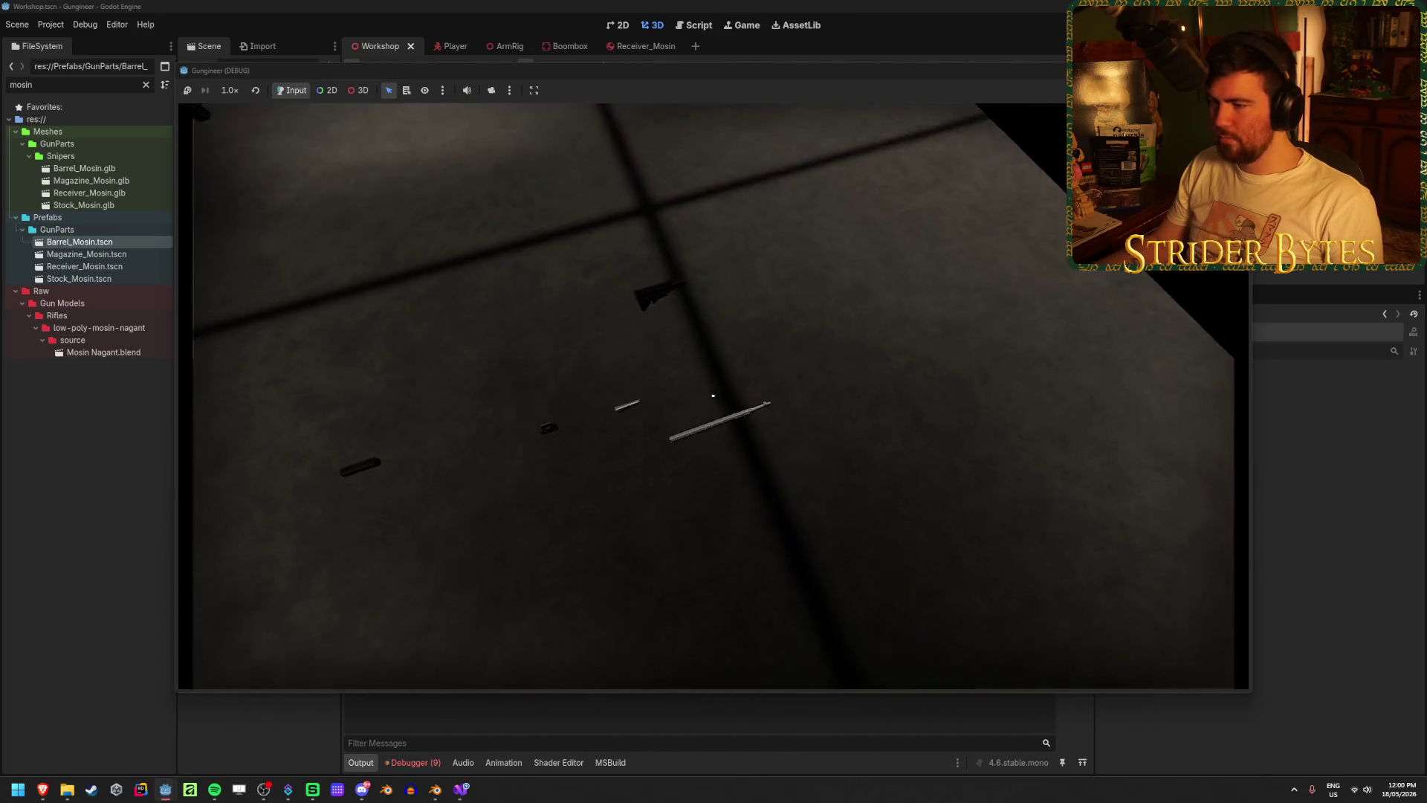
pyautogui.press('e')
pyautogui.press('q')
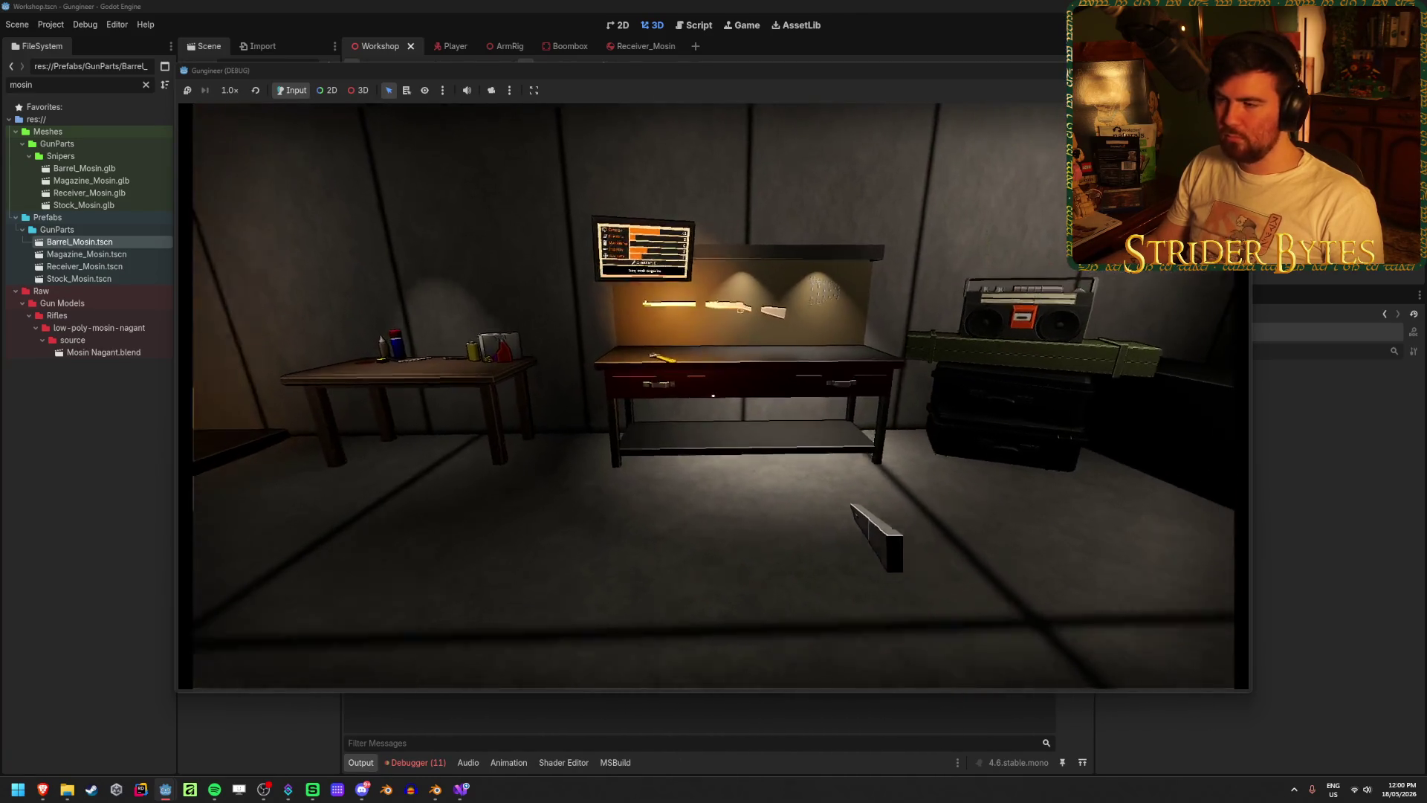
pyautogui.press('e')
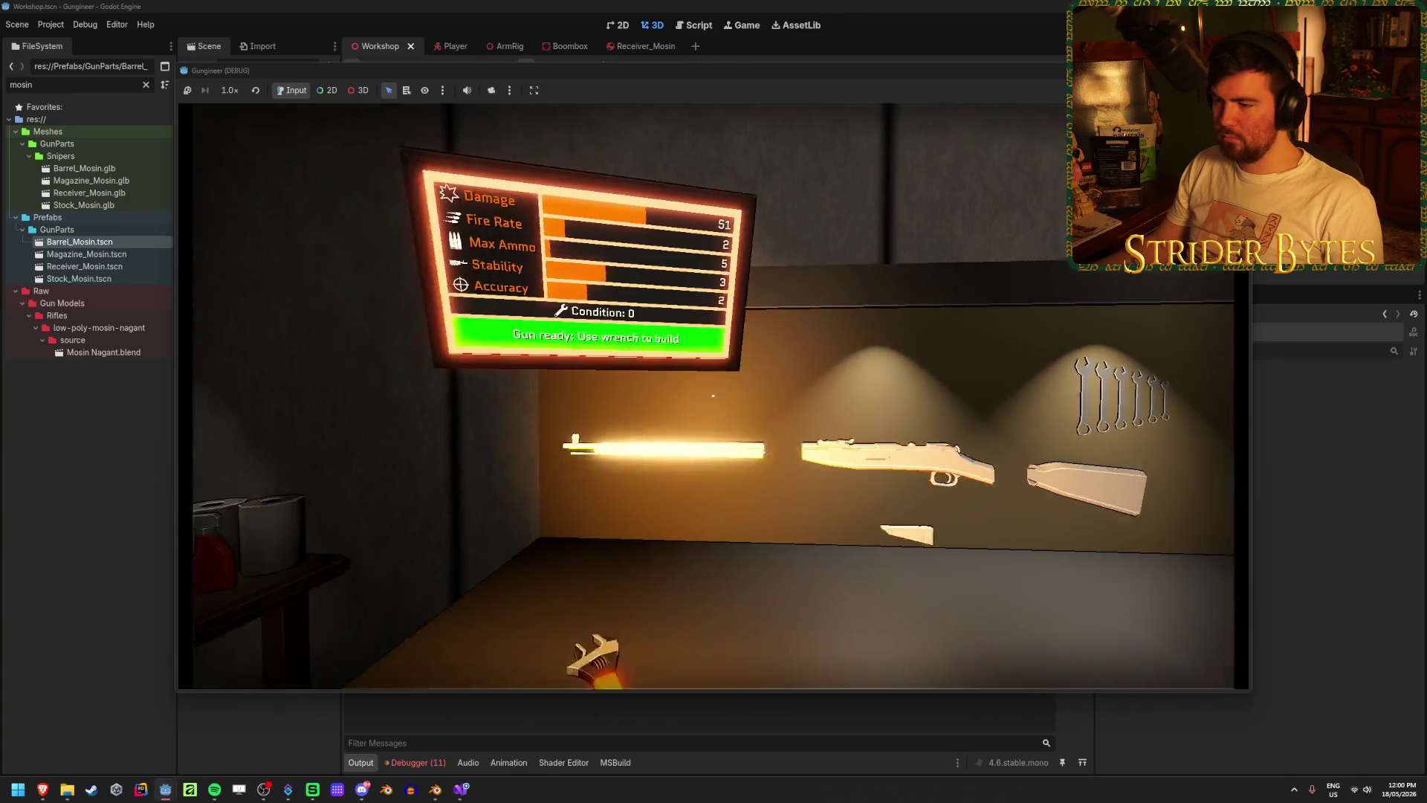
pyautogui.click(713, 396)
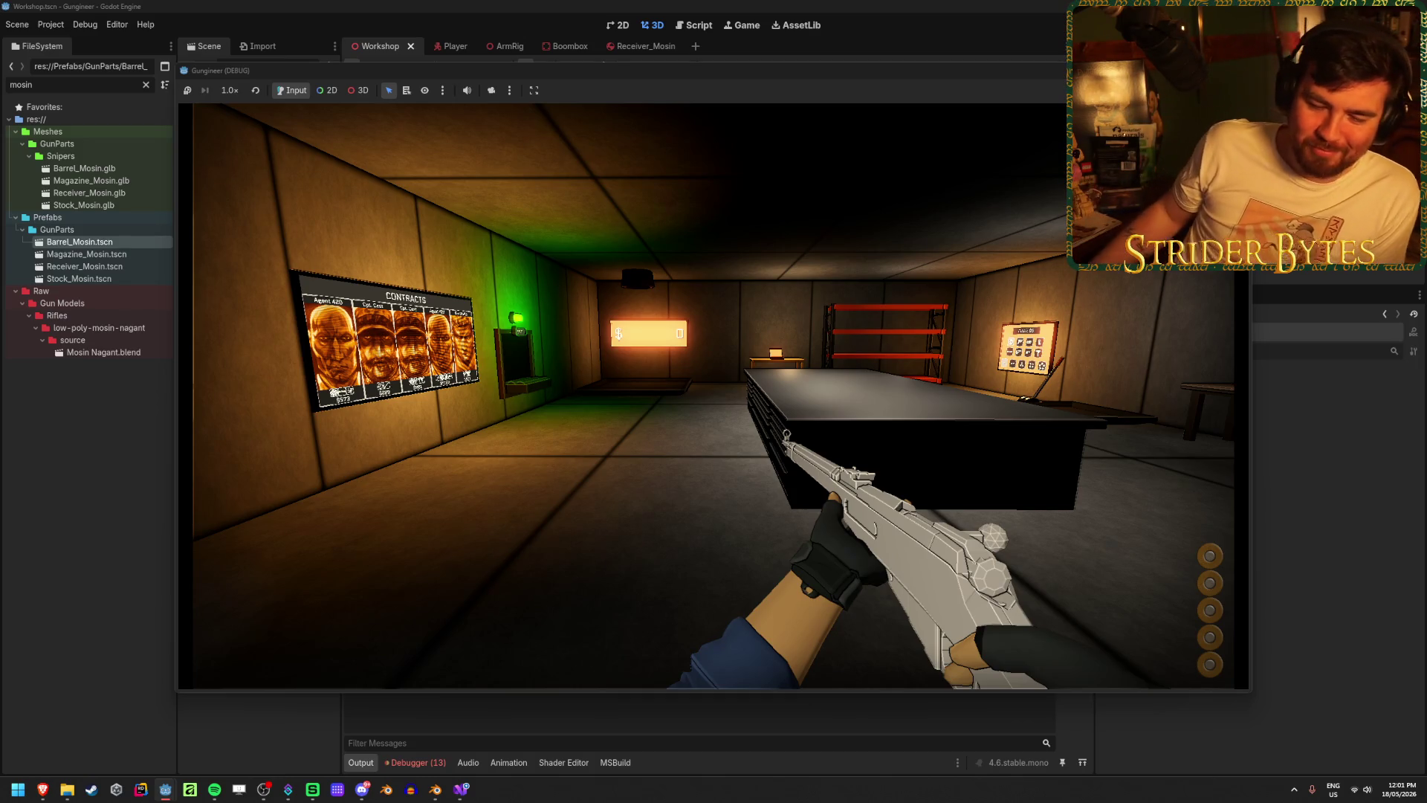
# - Tilt the assembled white Mosin rifle to inspect it, then pause the game
pyautogui.press('s')
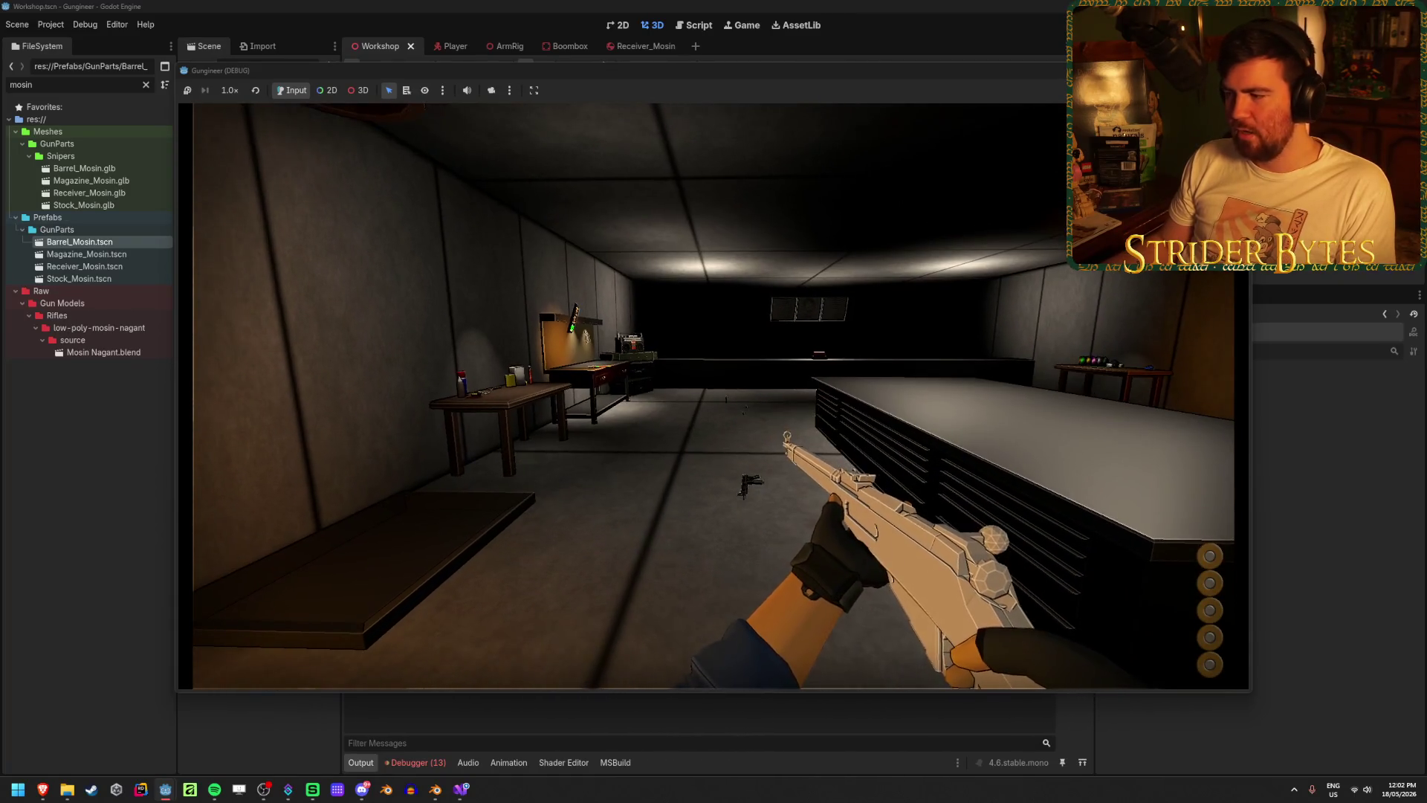
pyautogui.press('Escape')
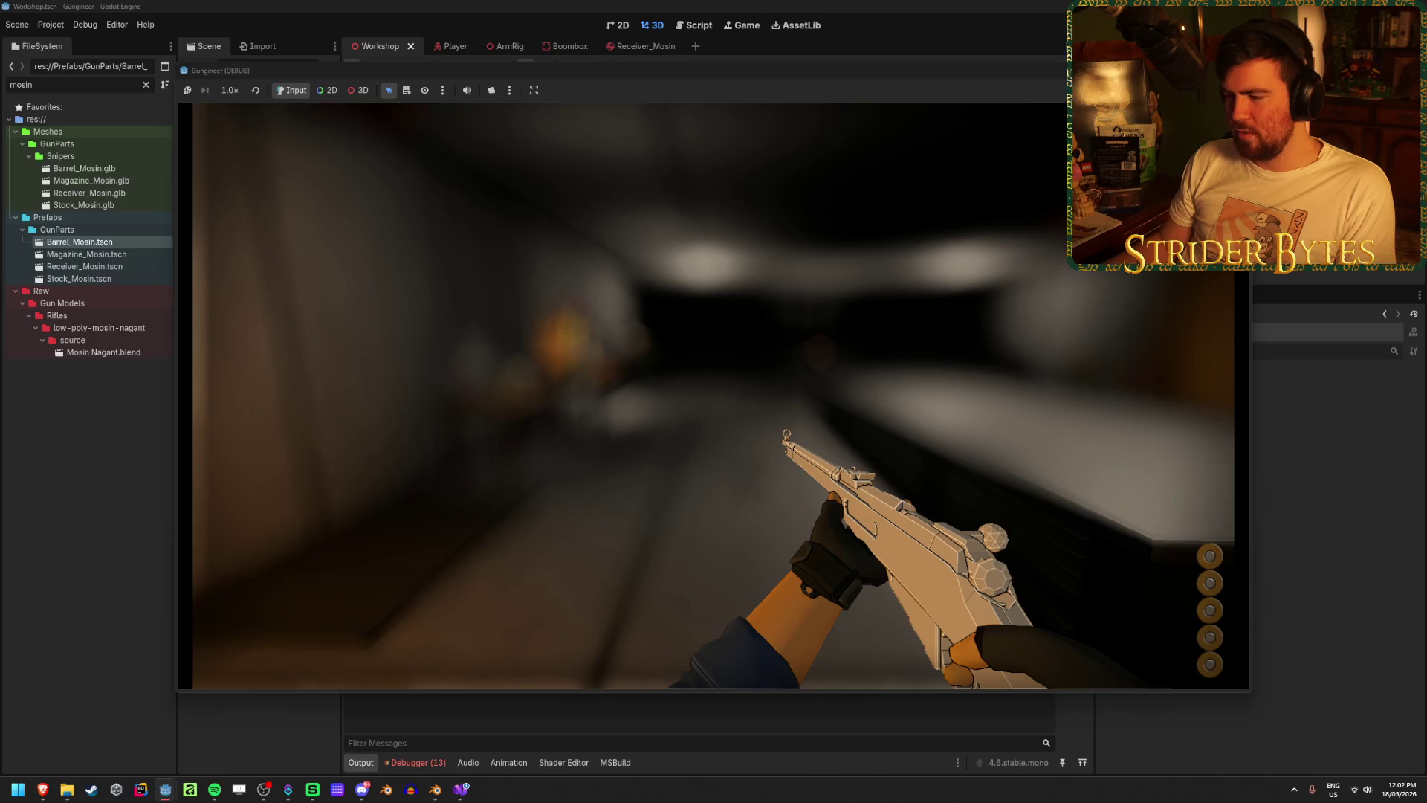